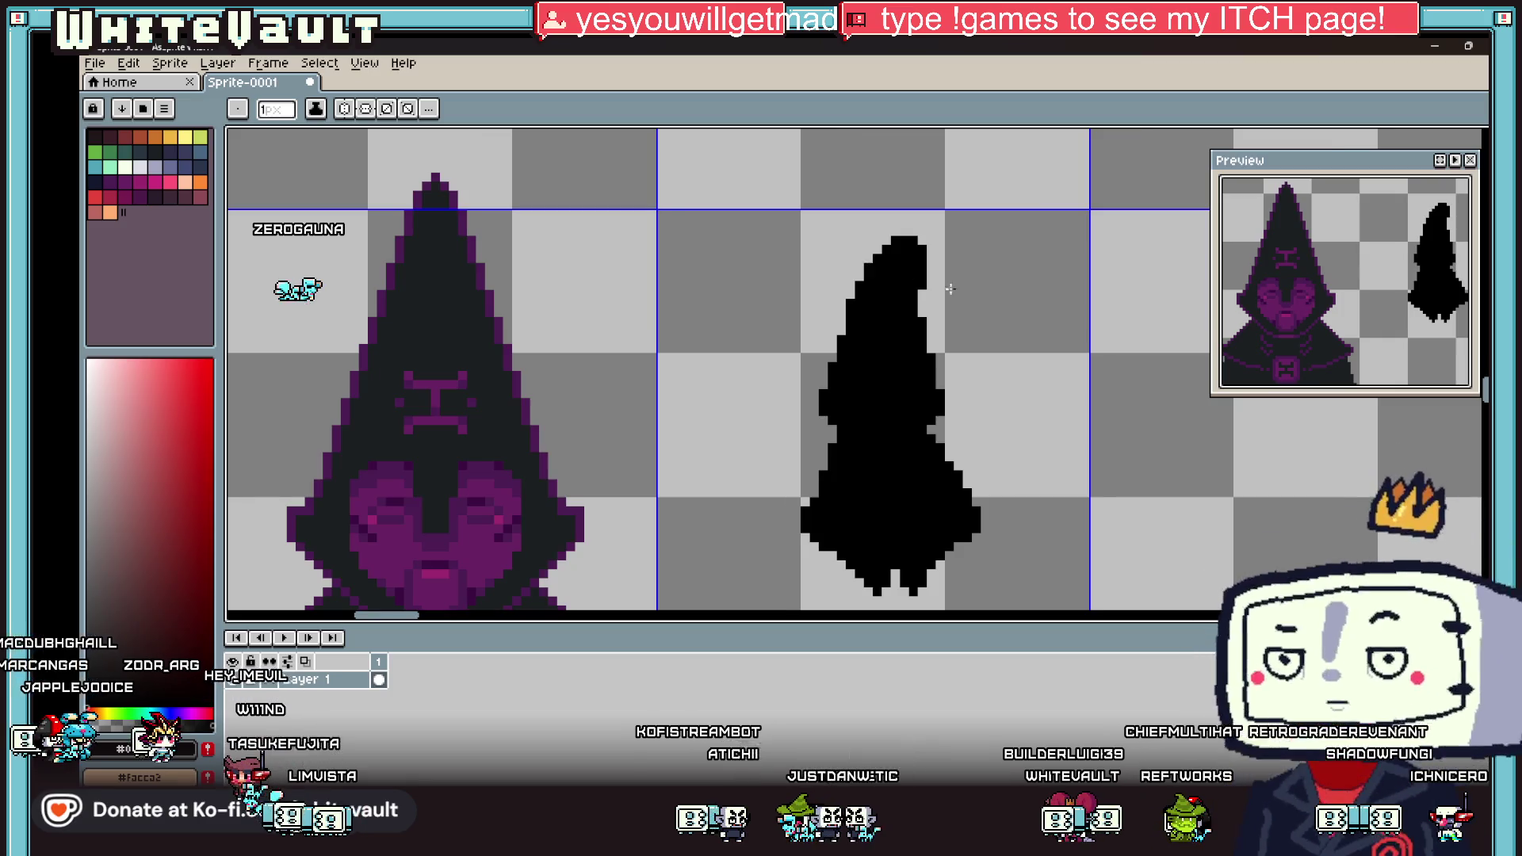
Step: Choose purple from the palette and zoom in on the small black hooded silhouette
scroll(950, 288, down, 3)
scroll(967, 298, up, 2)
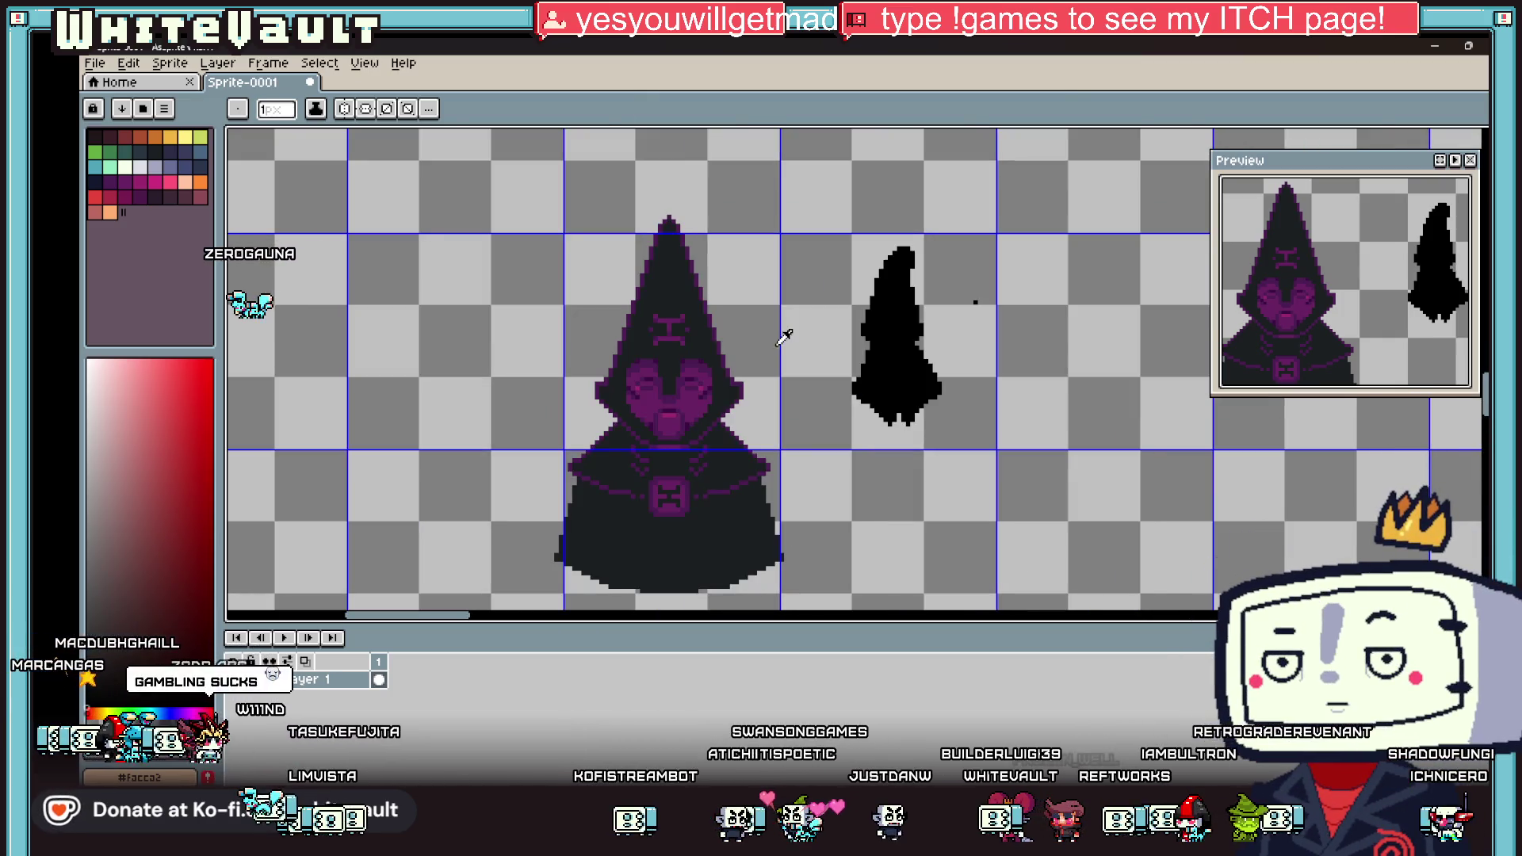
click(124, 182)
scroll(864, 352, up, 4)
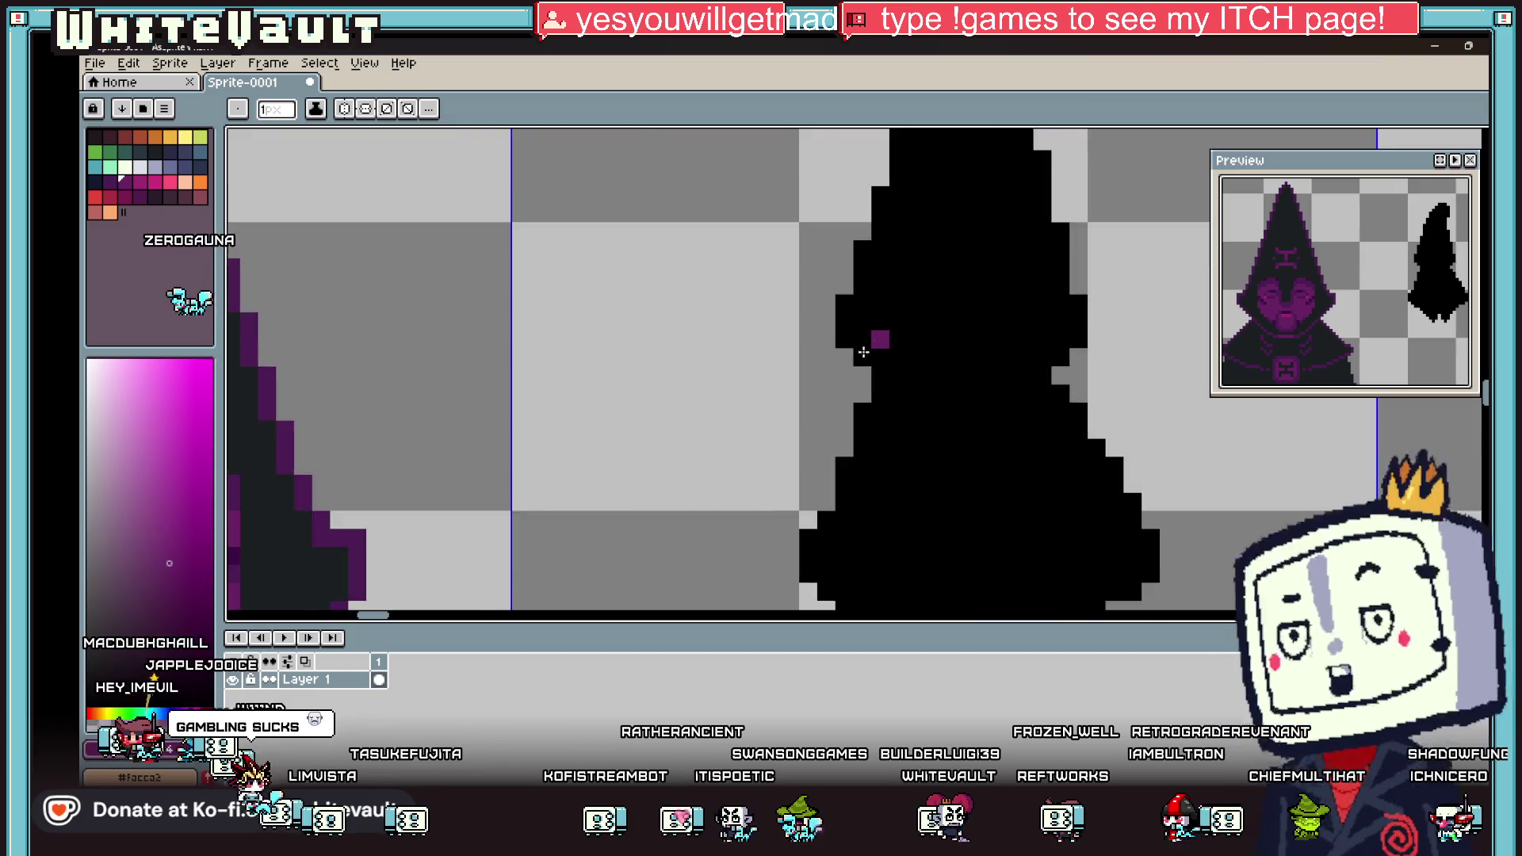
scroll(863, 352, up, 1)
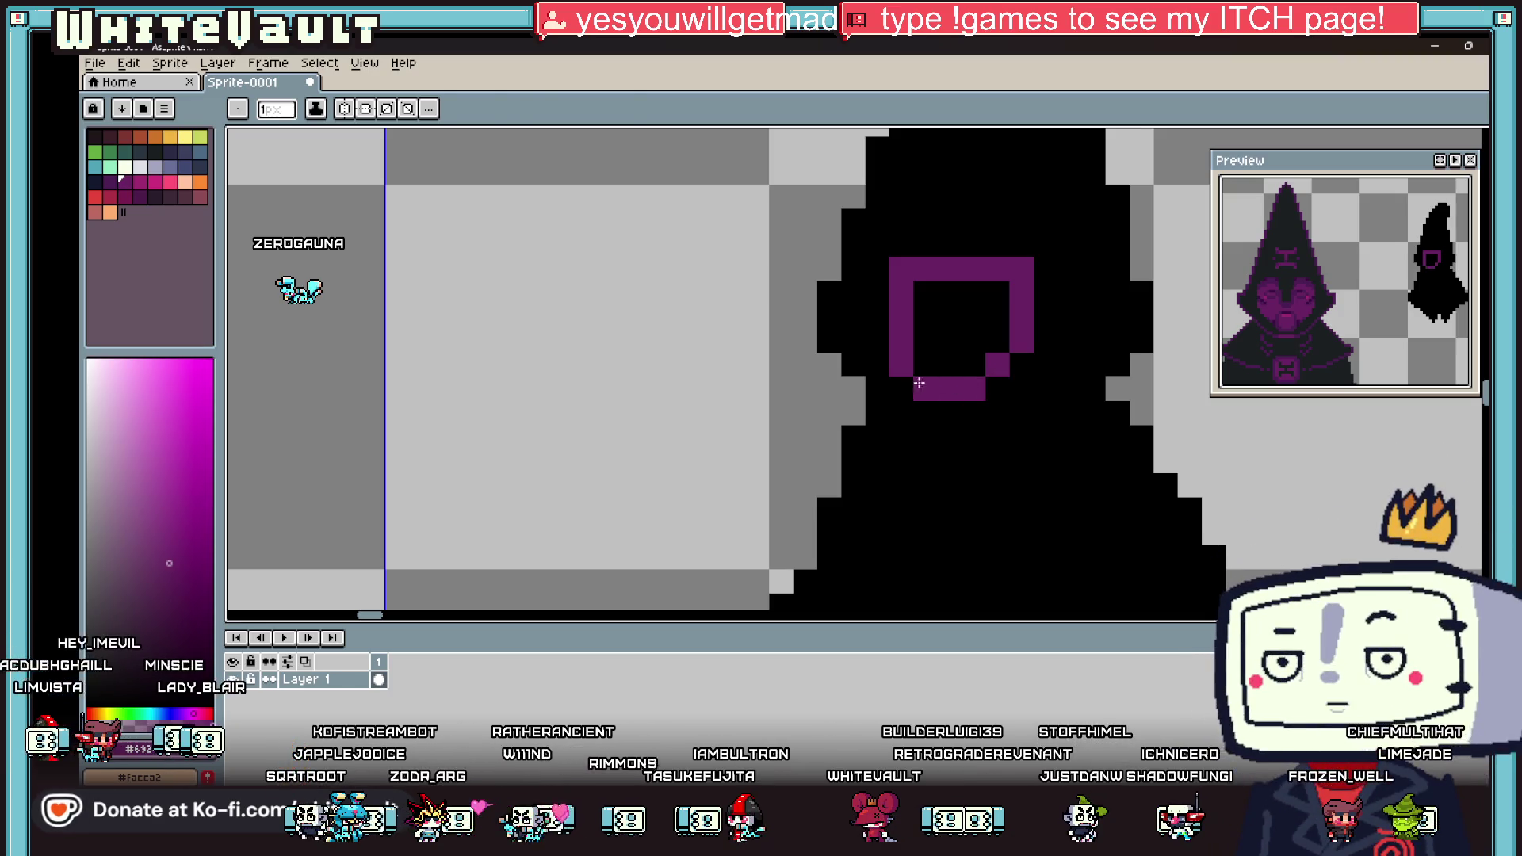
Step: Turn on Contiguous for the Paint Bucket and undo the accidental purple fill of the silhouette
key(g)
click(940, 360)
click(435, 115)
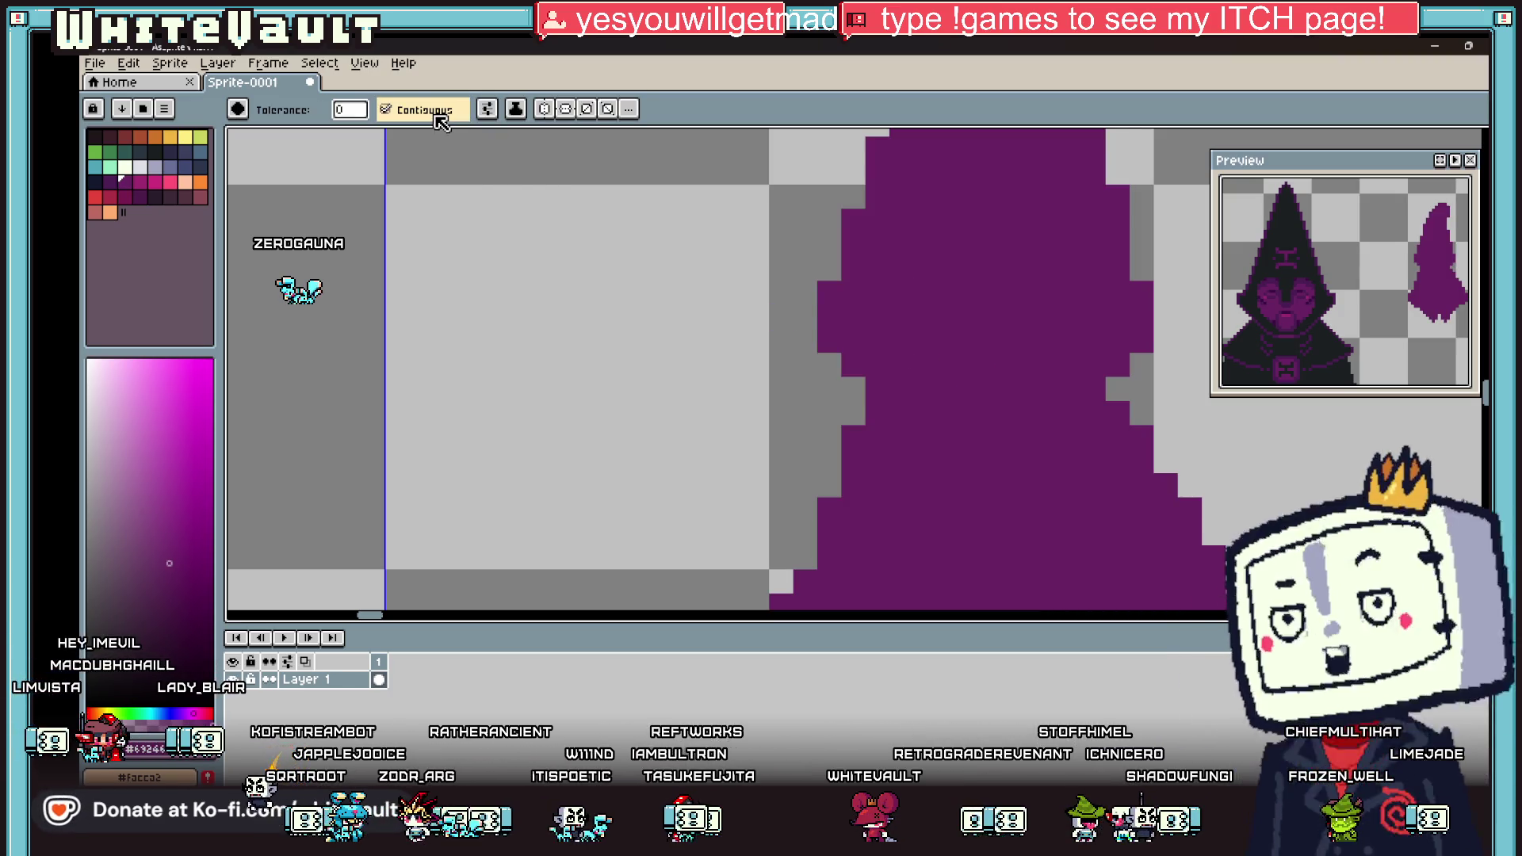
key(ctrl+z)
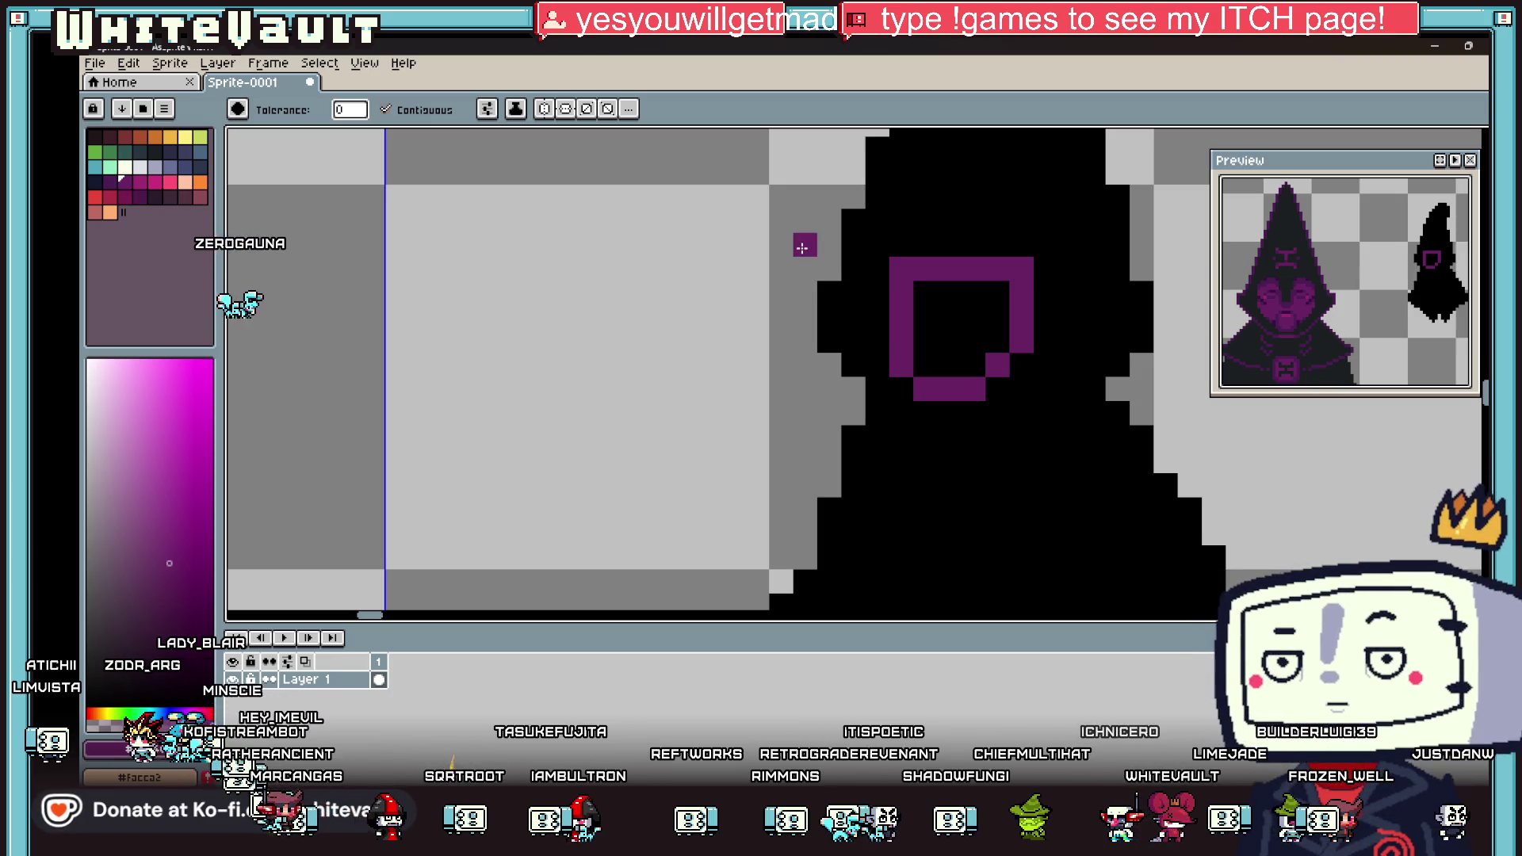
Step: Bucket-fill the inside of the purple square so the face becomes a solid purple patch
key(b)
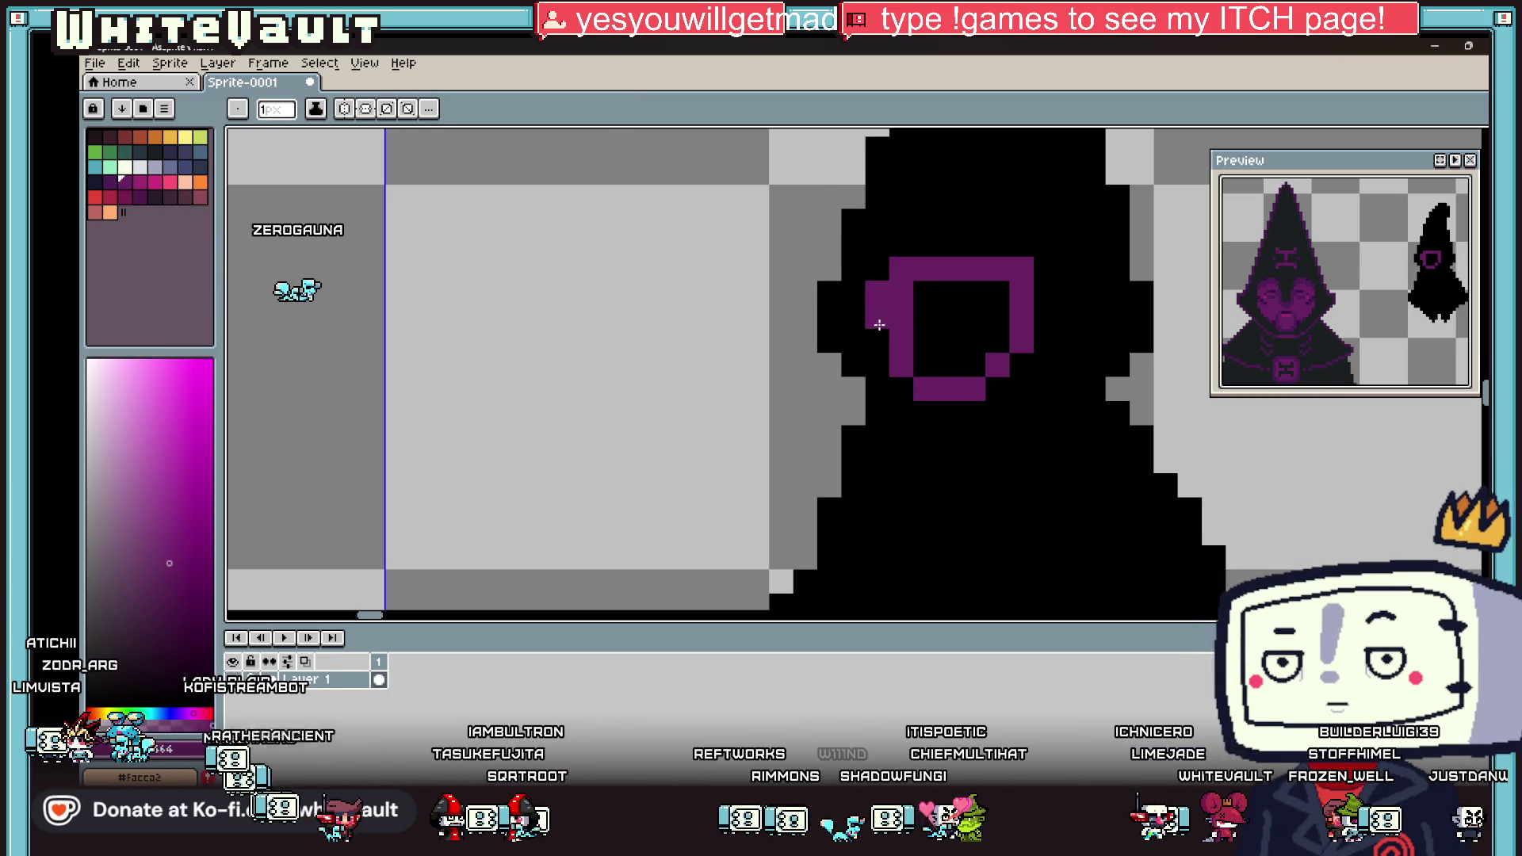
key(g)
click(951, 317)
scroll(993, 326, down, 8)
scroll(1001, 324, up, 6)
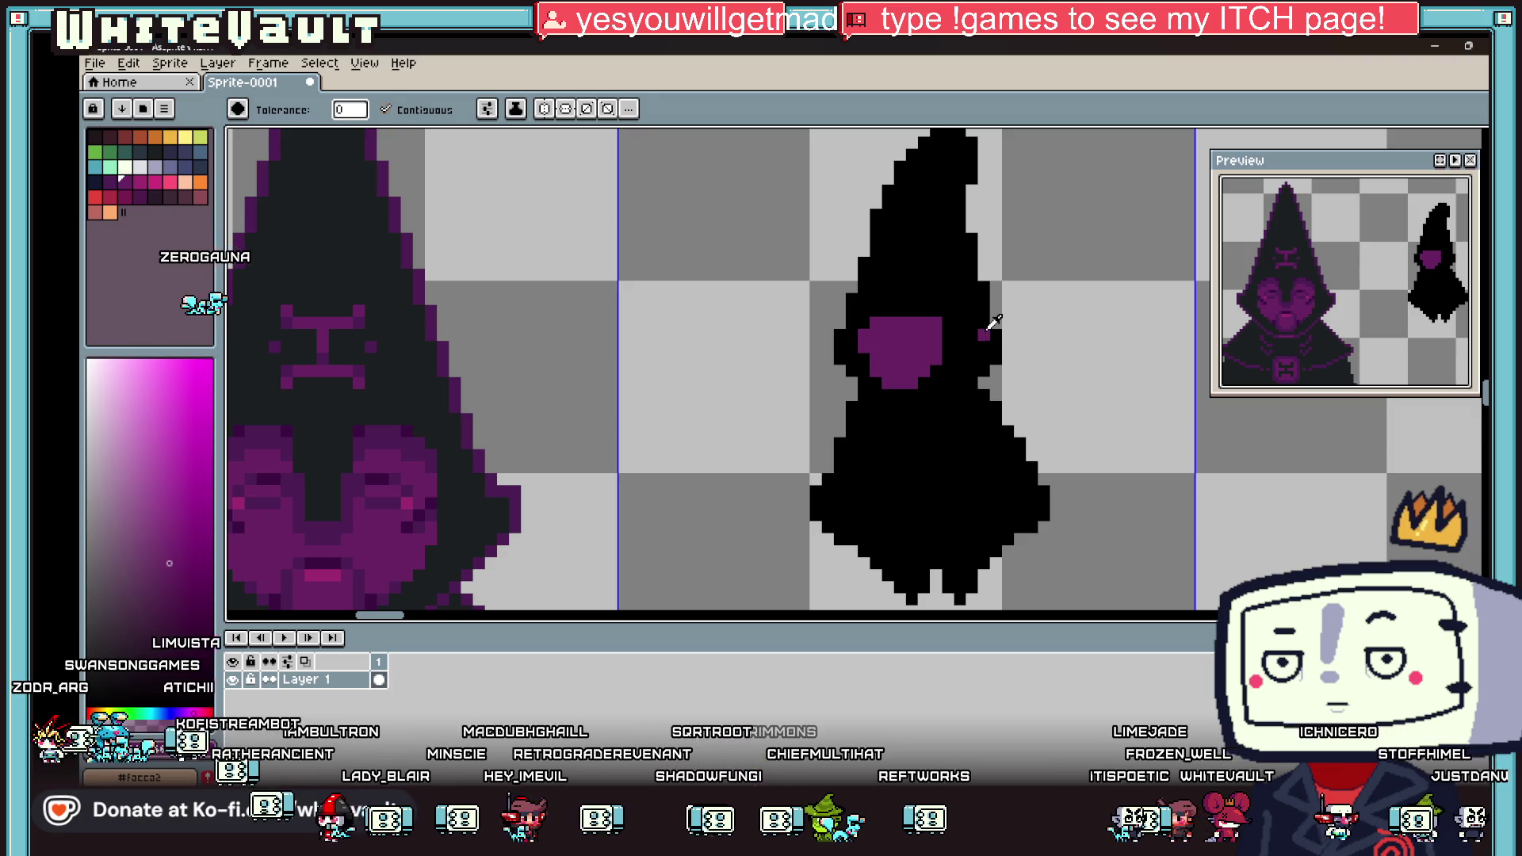
key(b)
scroll(979, 345, up, 4)
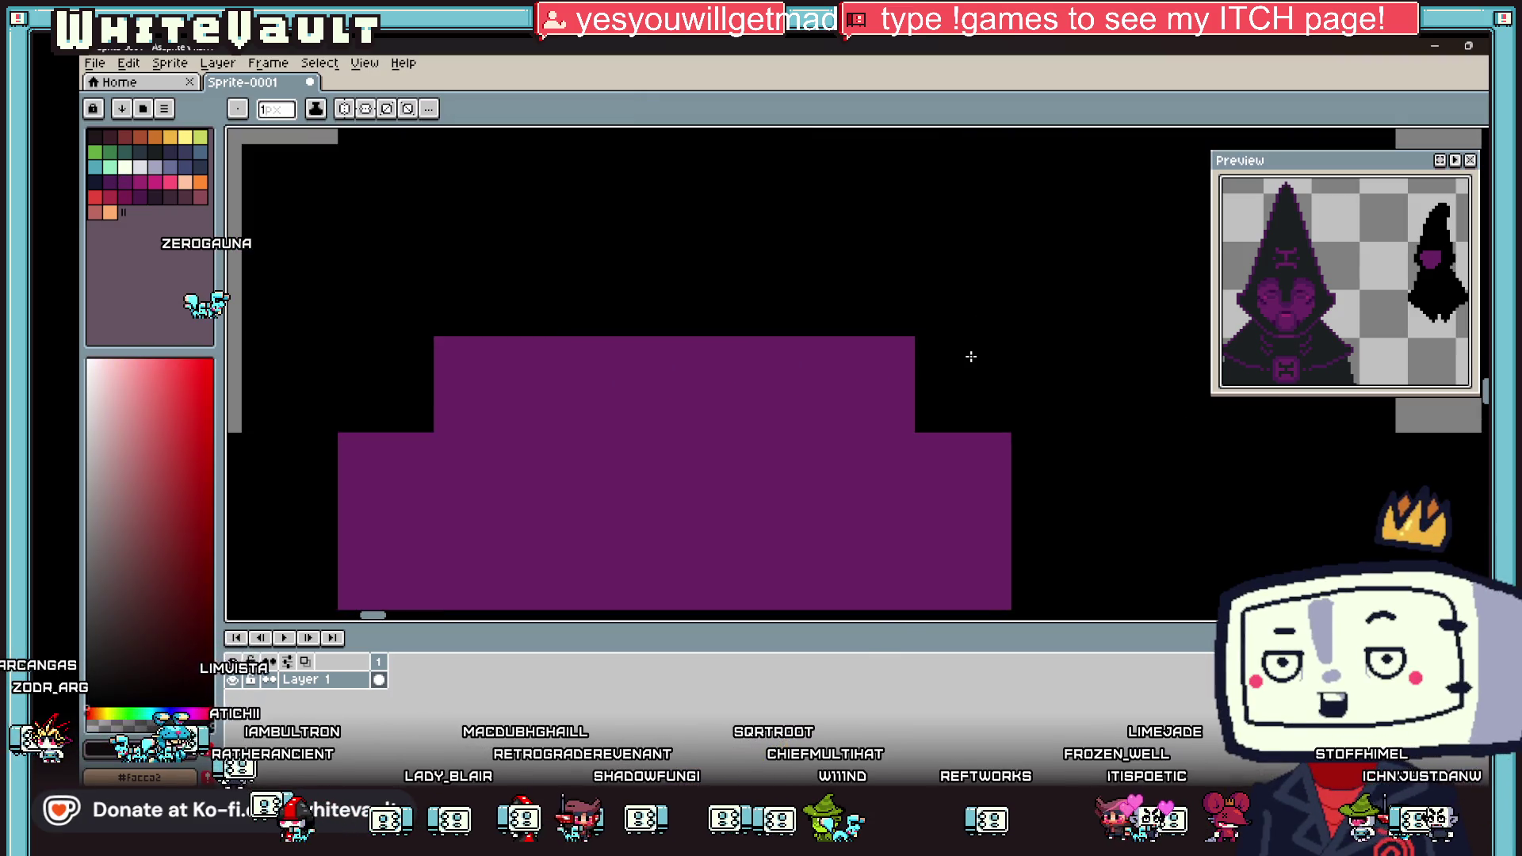
Step: Repaint the face's edge pixels black and purple to round off its square corners
scroll(972, 356, down, 3)
drag(947, 362, 845, 362)
click(873, 389)
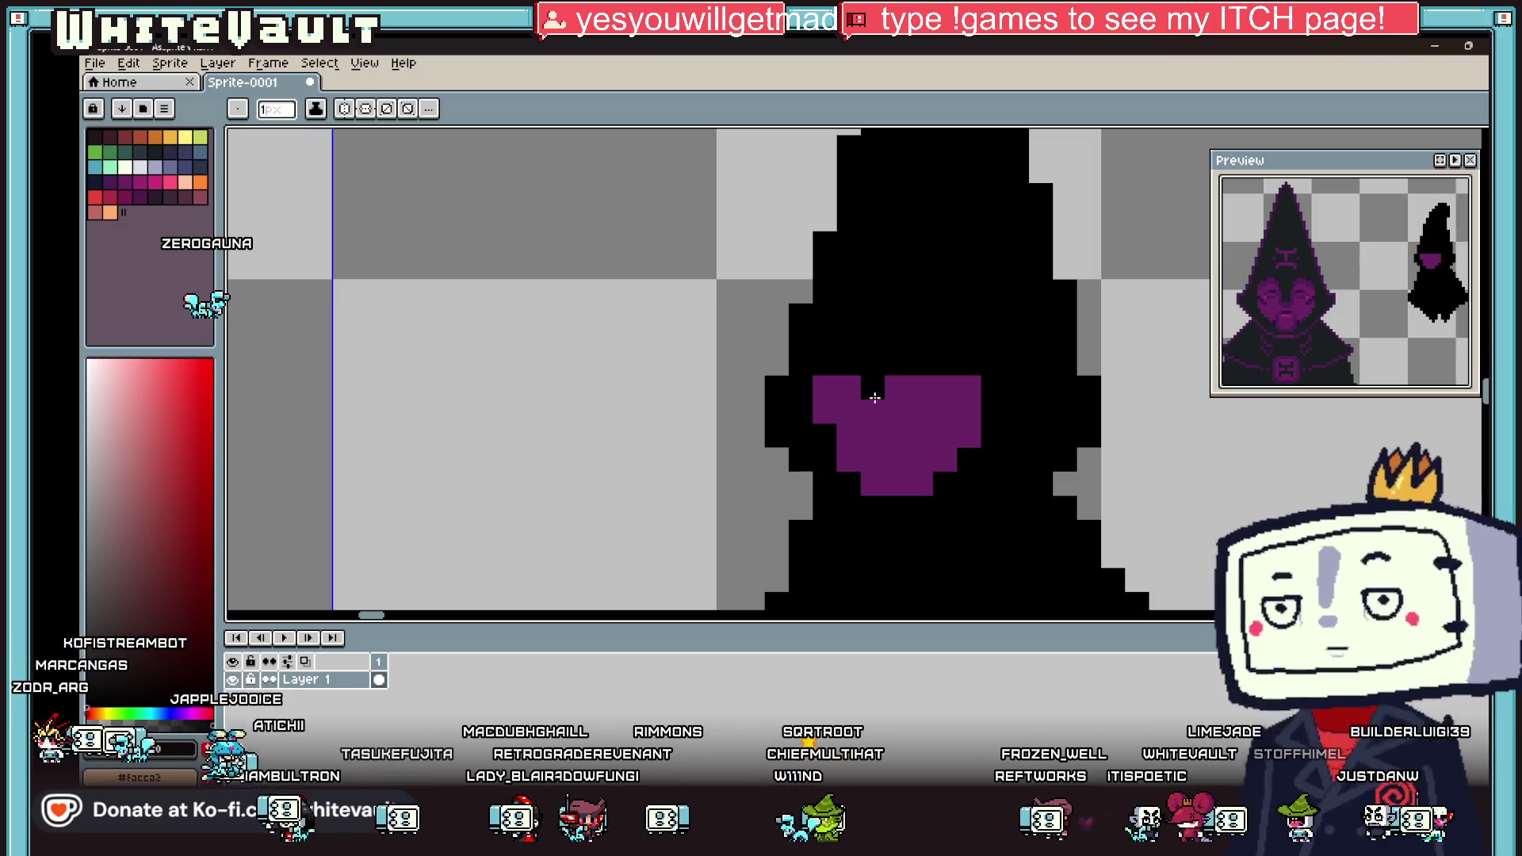
alt+click(920, 387)
click(925, 362)
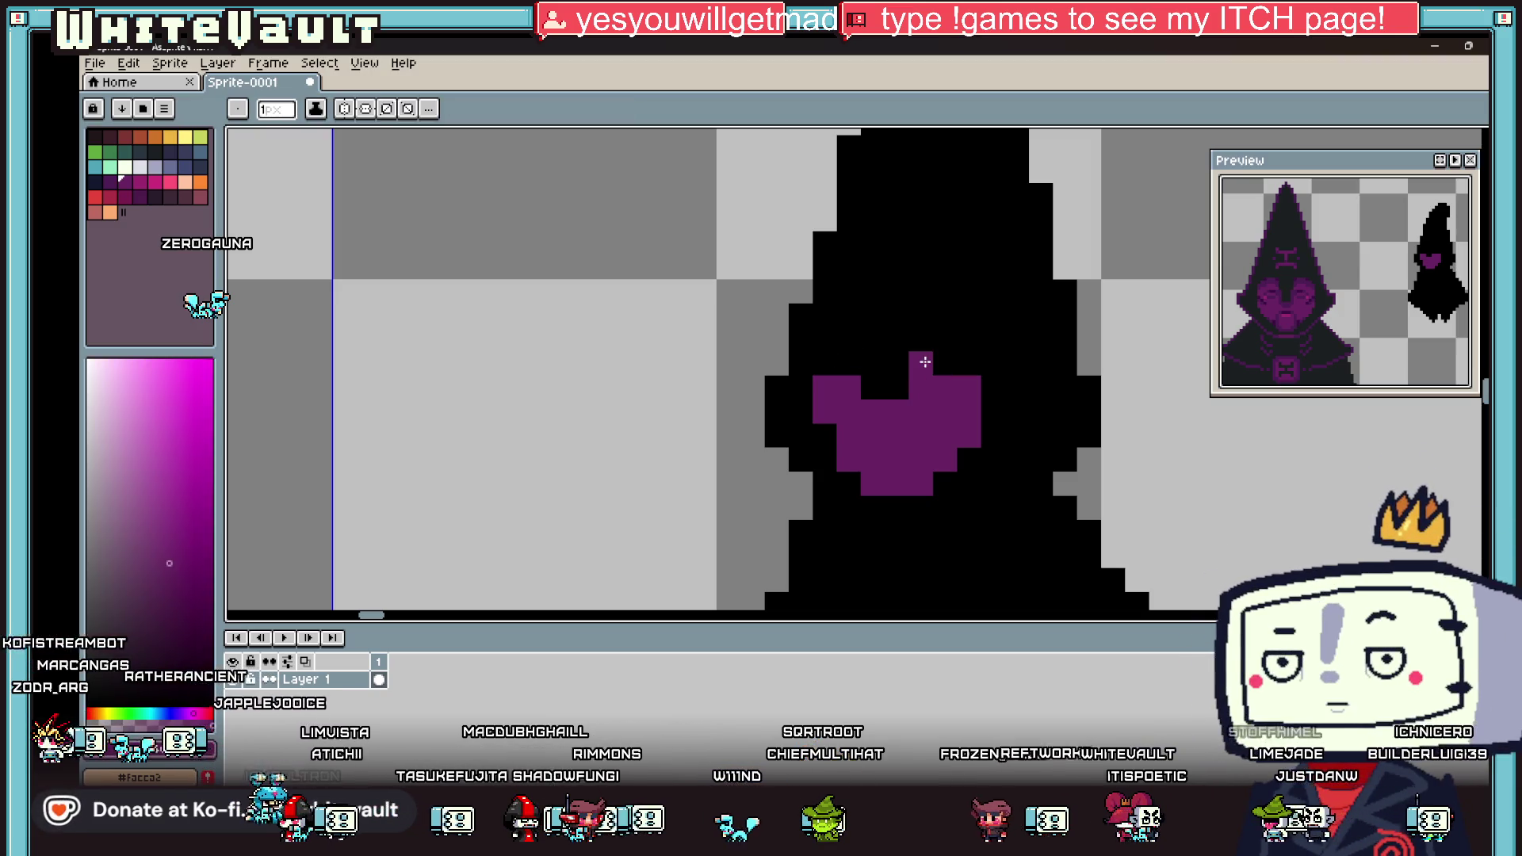
scroll(888, 375, down, 3)
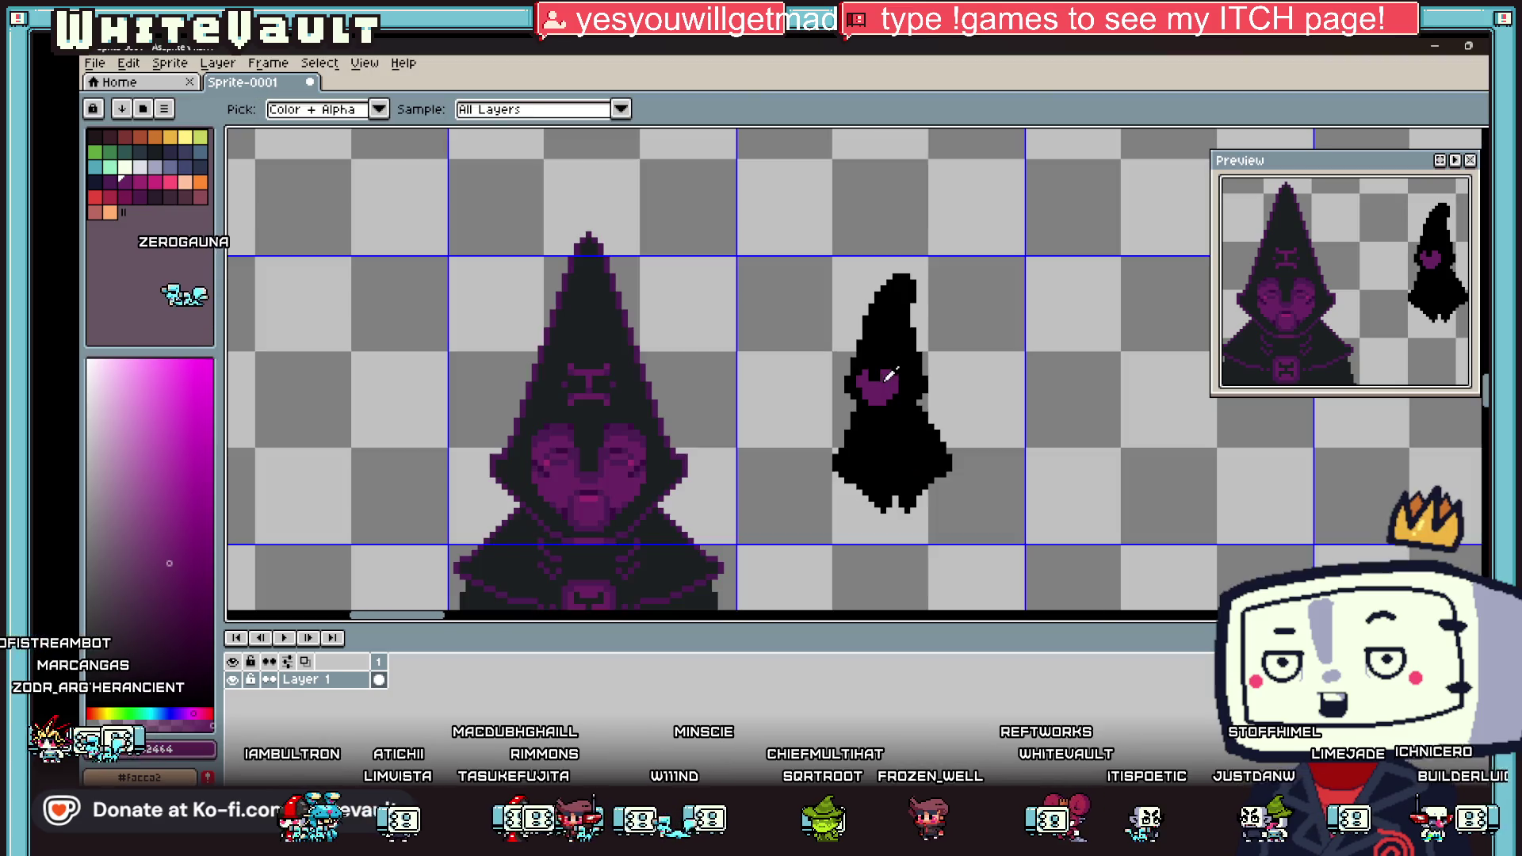
scroll(872, 361, up, 4)
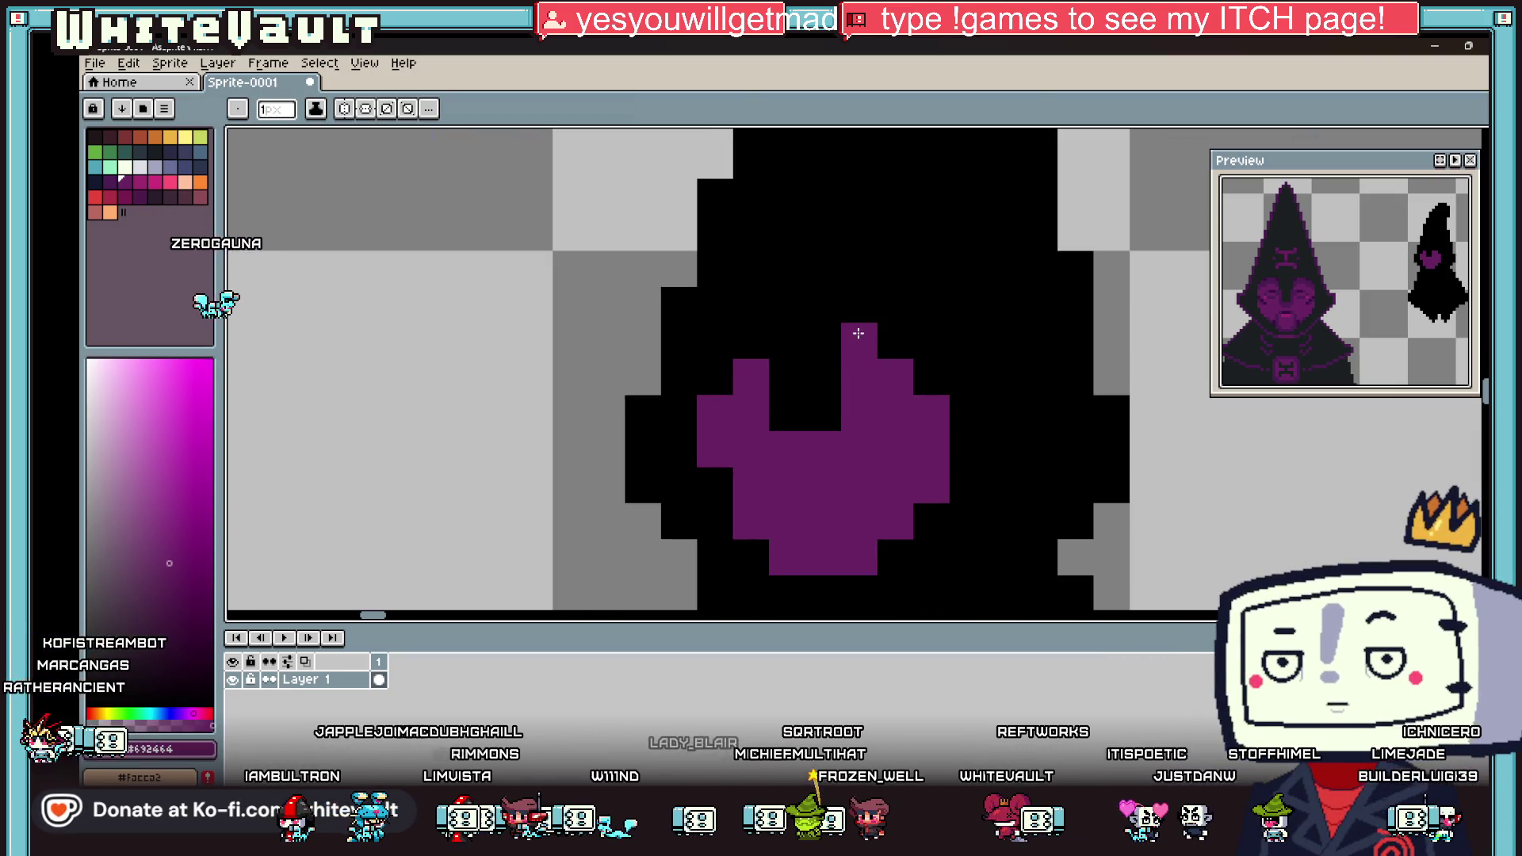
alt+click(788, 402)
click(787, 449)
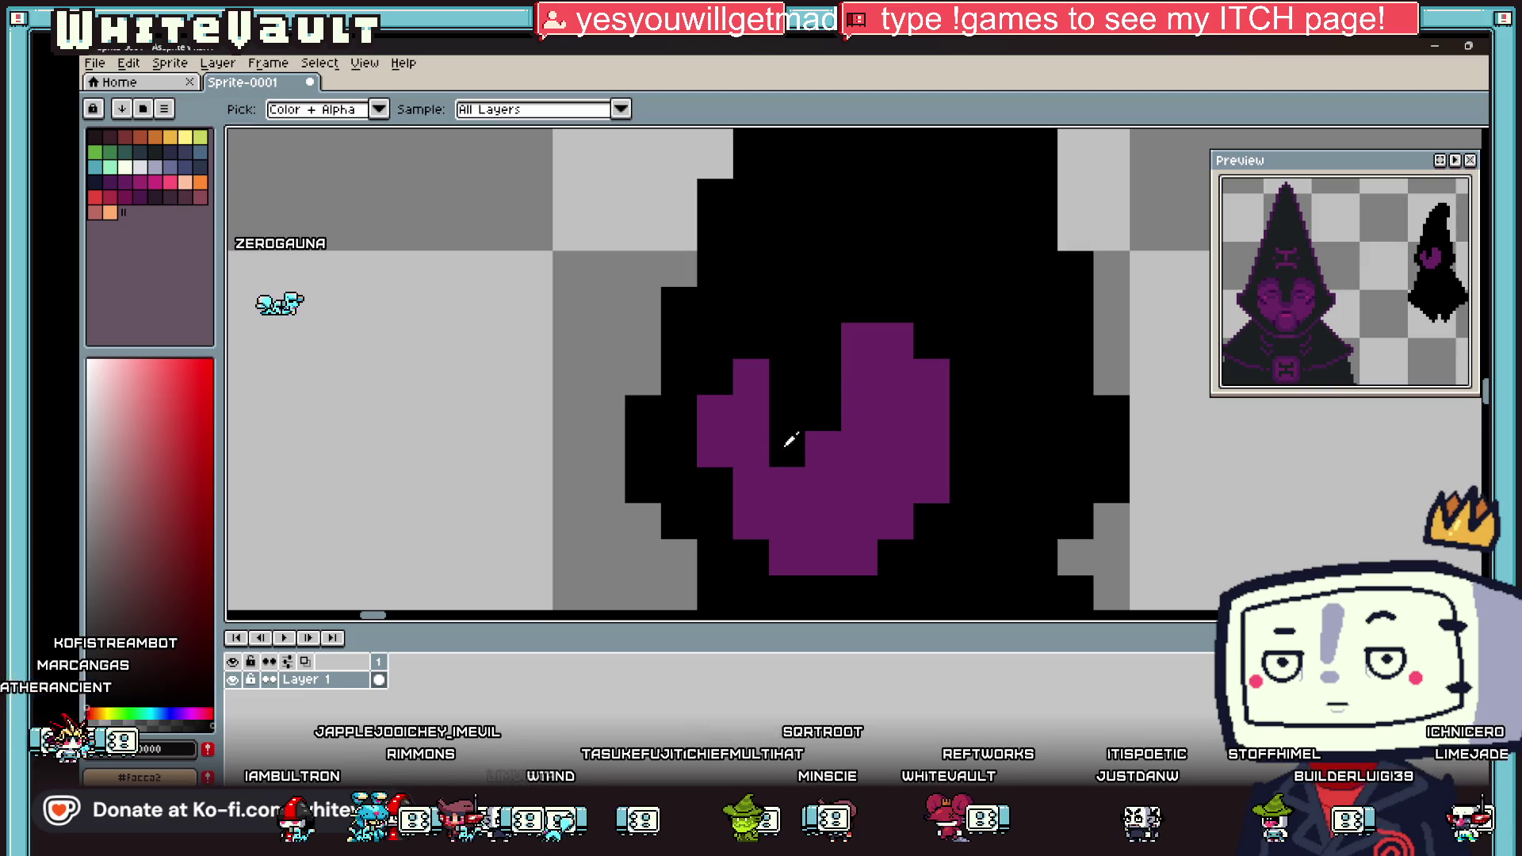
click(754, 409)
scroll(871, 407, down, 4)
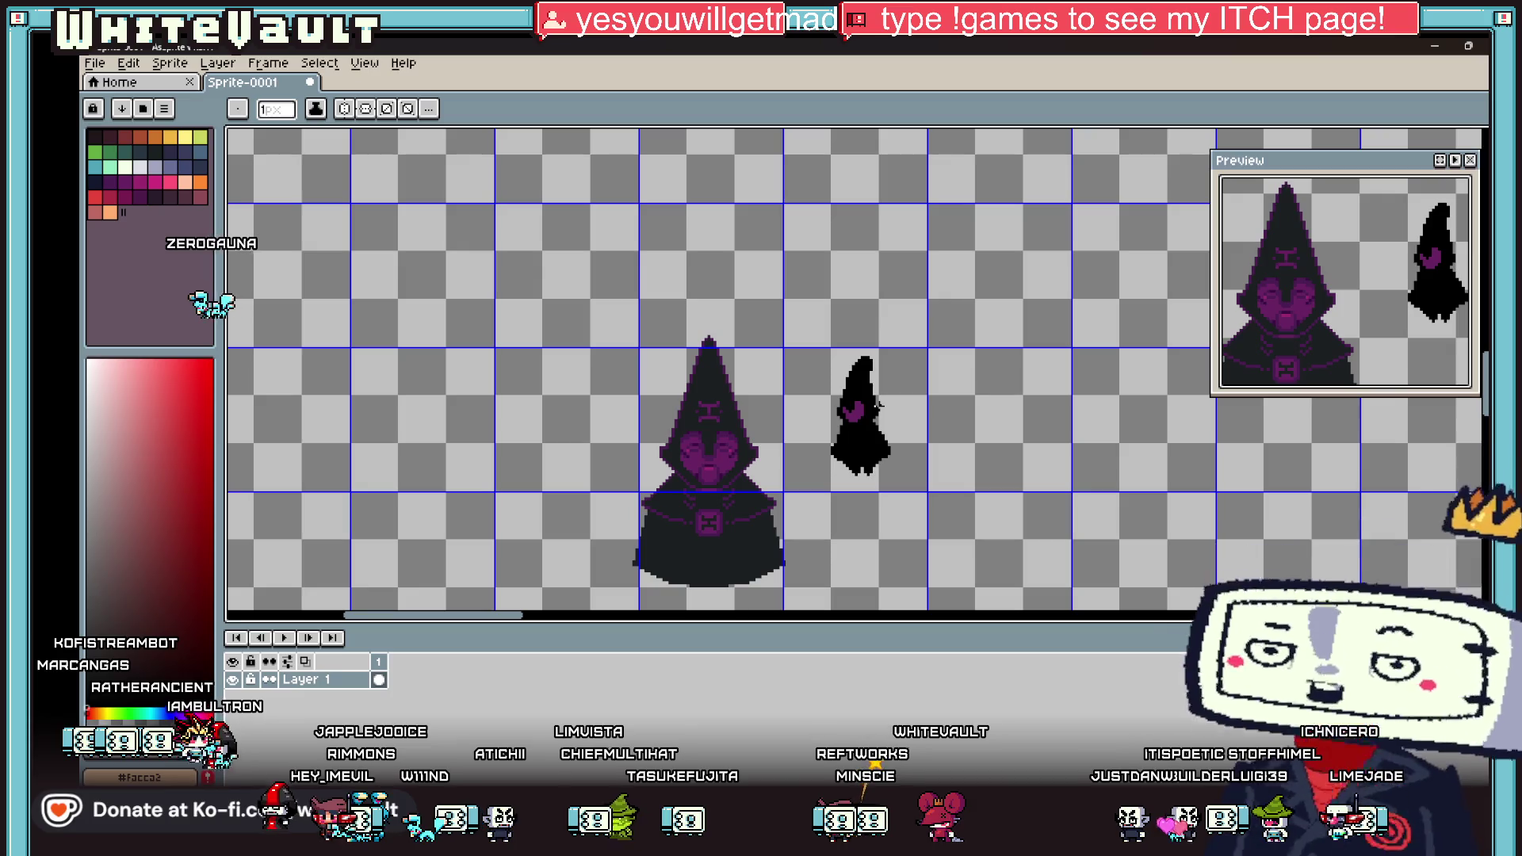
Step: Fill the remaining black gaps inside the face with purple
key(alt)
scroll(861, 399, up, 4)
alt+click(773, 393)
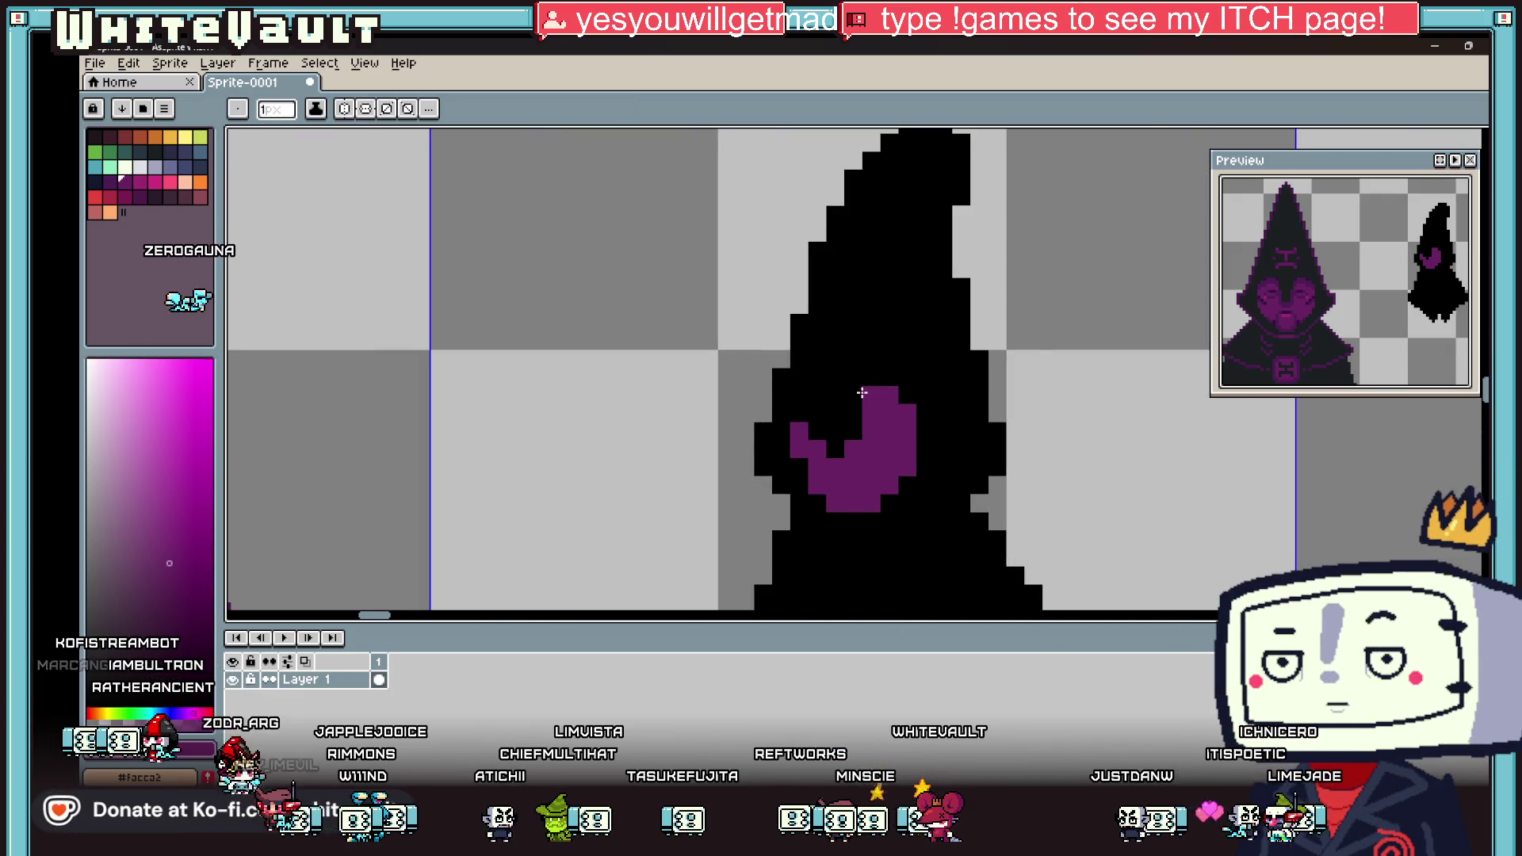
scroll(829, 394, up, 3)
key(g)
click(818, 455)
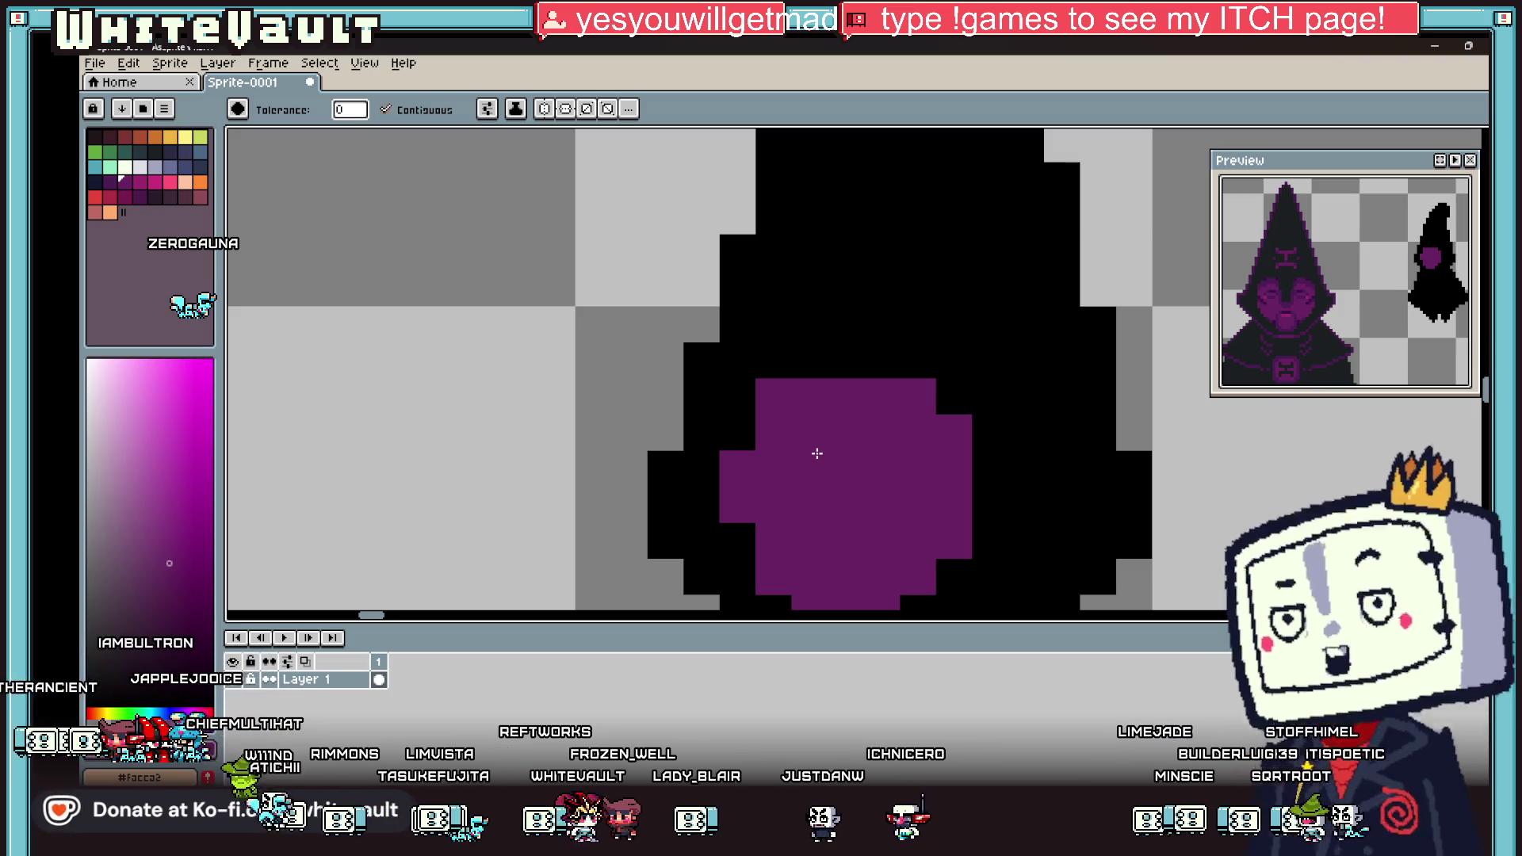
Step: Draw a dark purple shadow arc across the top of the face
key(i)
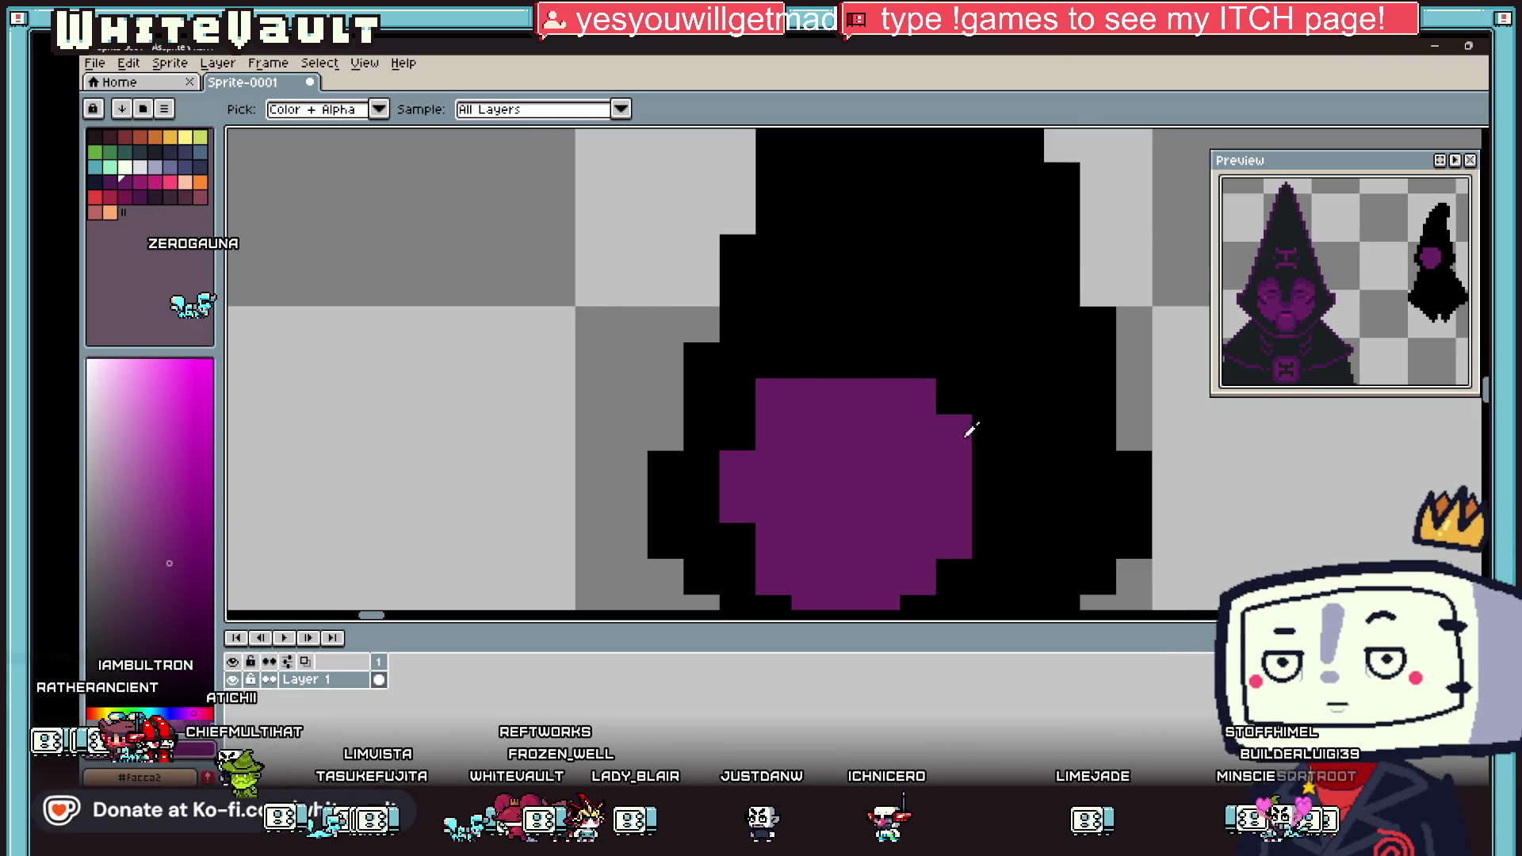
scroll(962, 432, down, 3)
key(b)
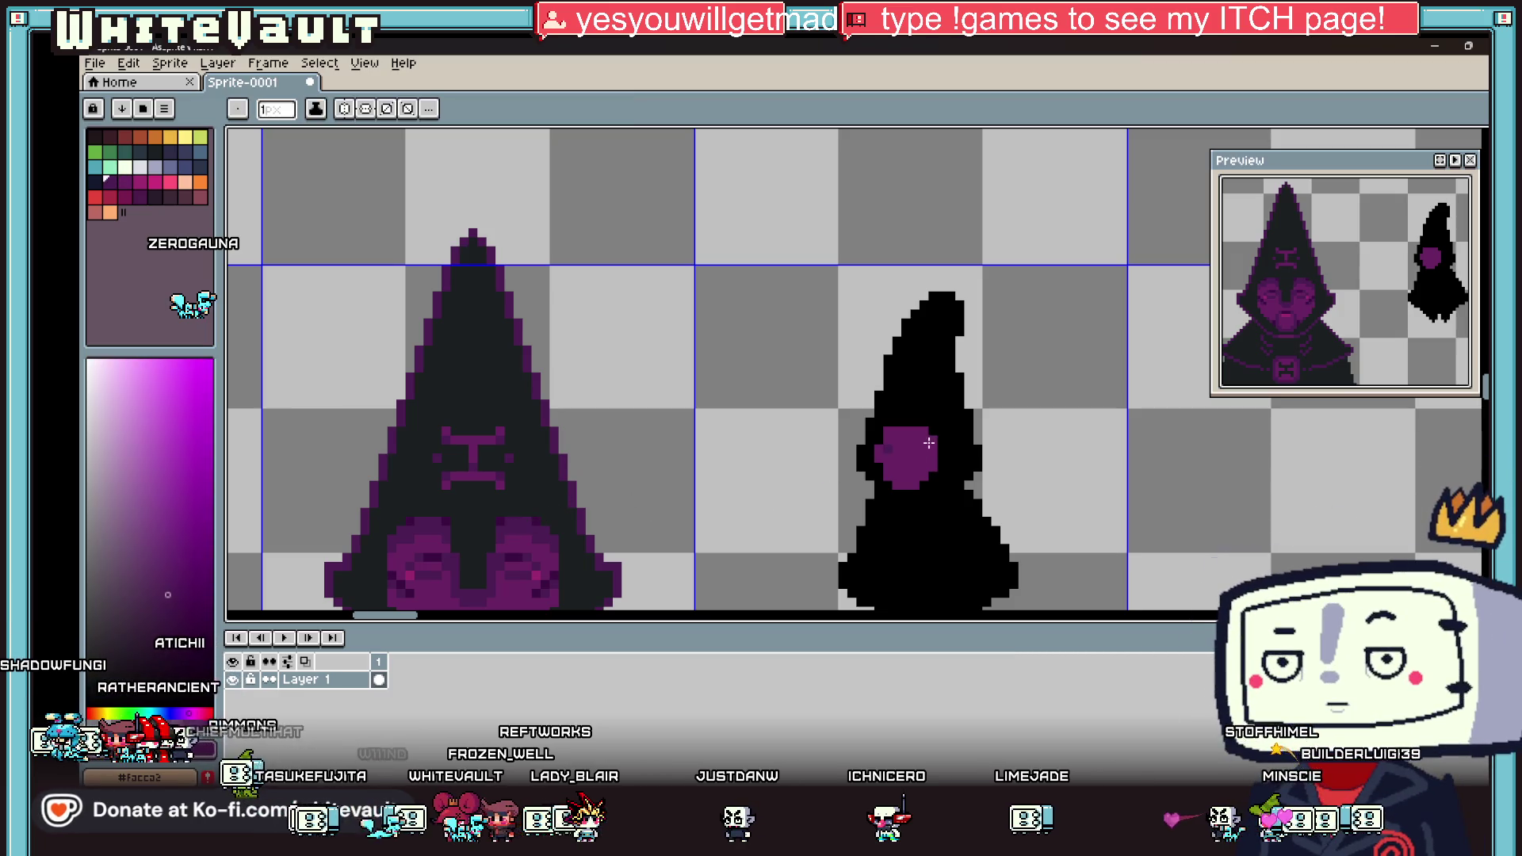
scroll(904, 456, up, 3)
mouse_move(801, 428)
mouse_down()
mouse_move(917, 404)
mouse_move(1011, 424)
mouse_up()
Step: Darken the top rows and parts of the purple face with dark strokes
drag(833, 353, 991, 396)
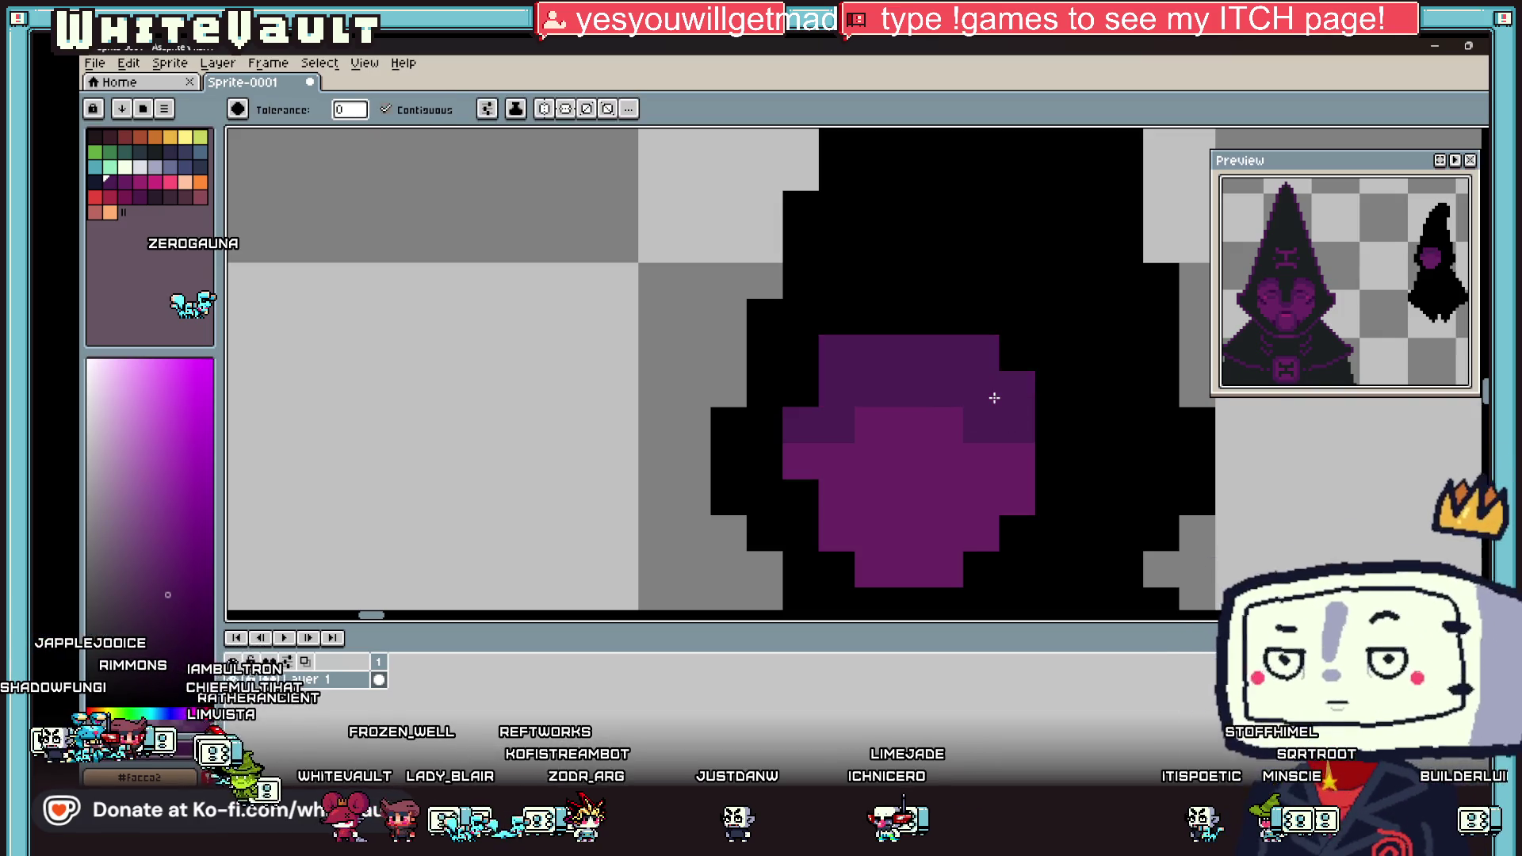
scroll(991, 397, down, 3)
scroll(958, 390, up, 2)
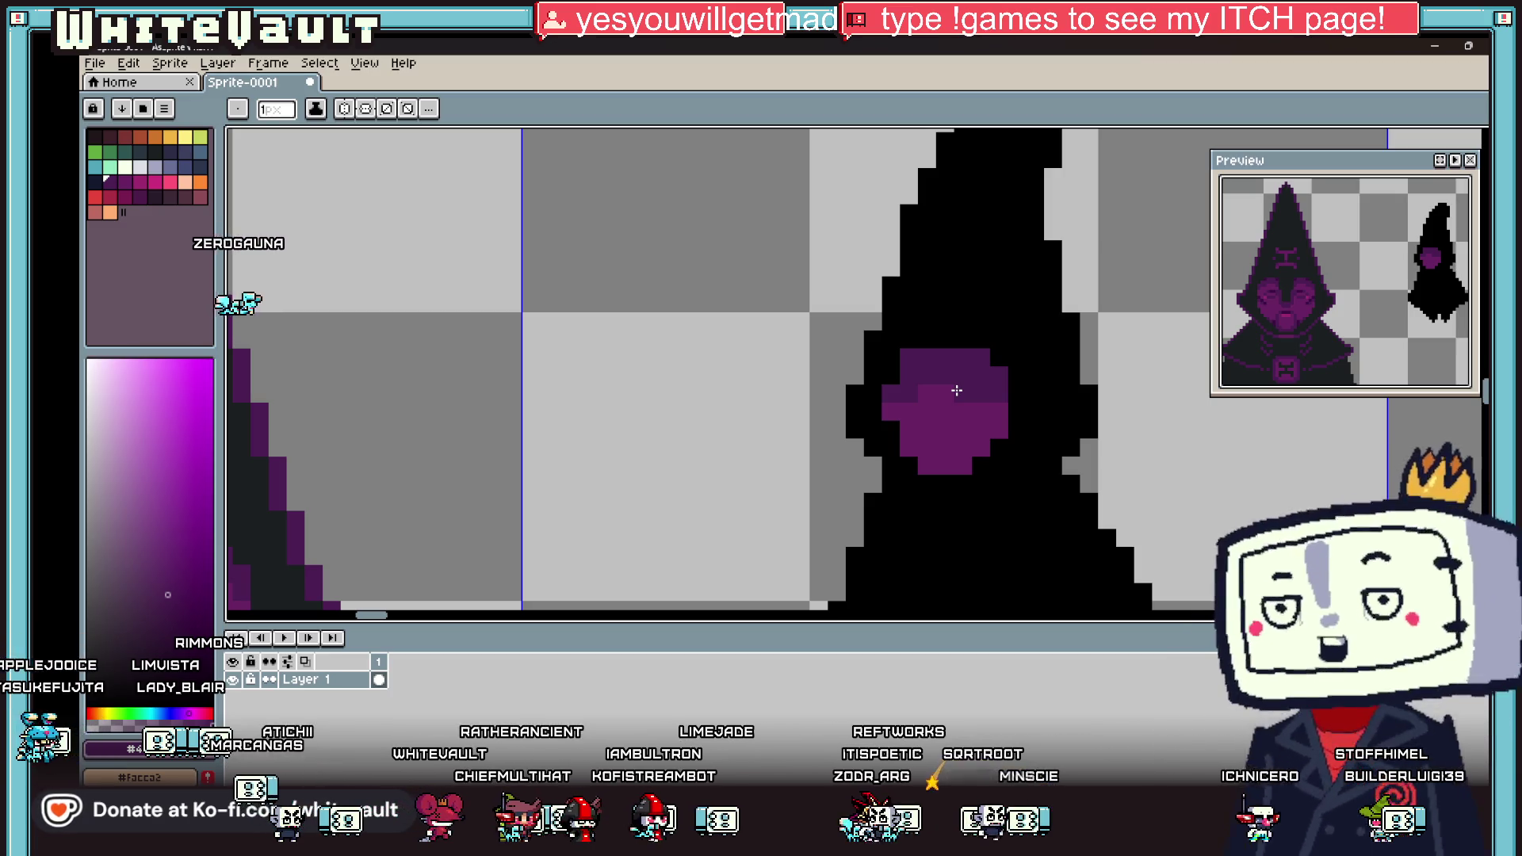
scroll(1002, 350, down, 4)
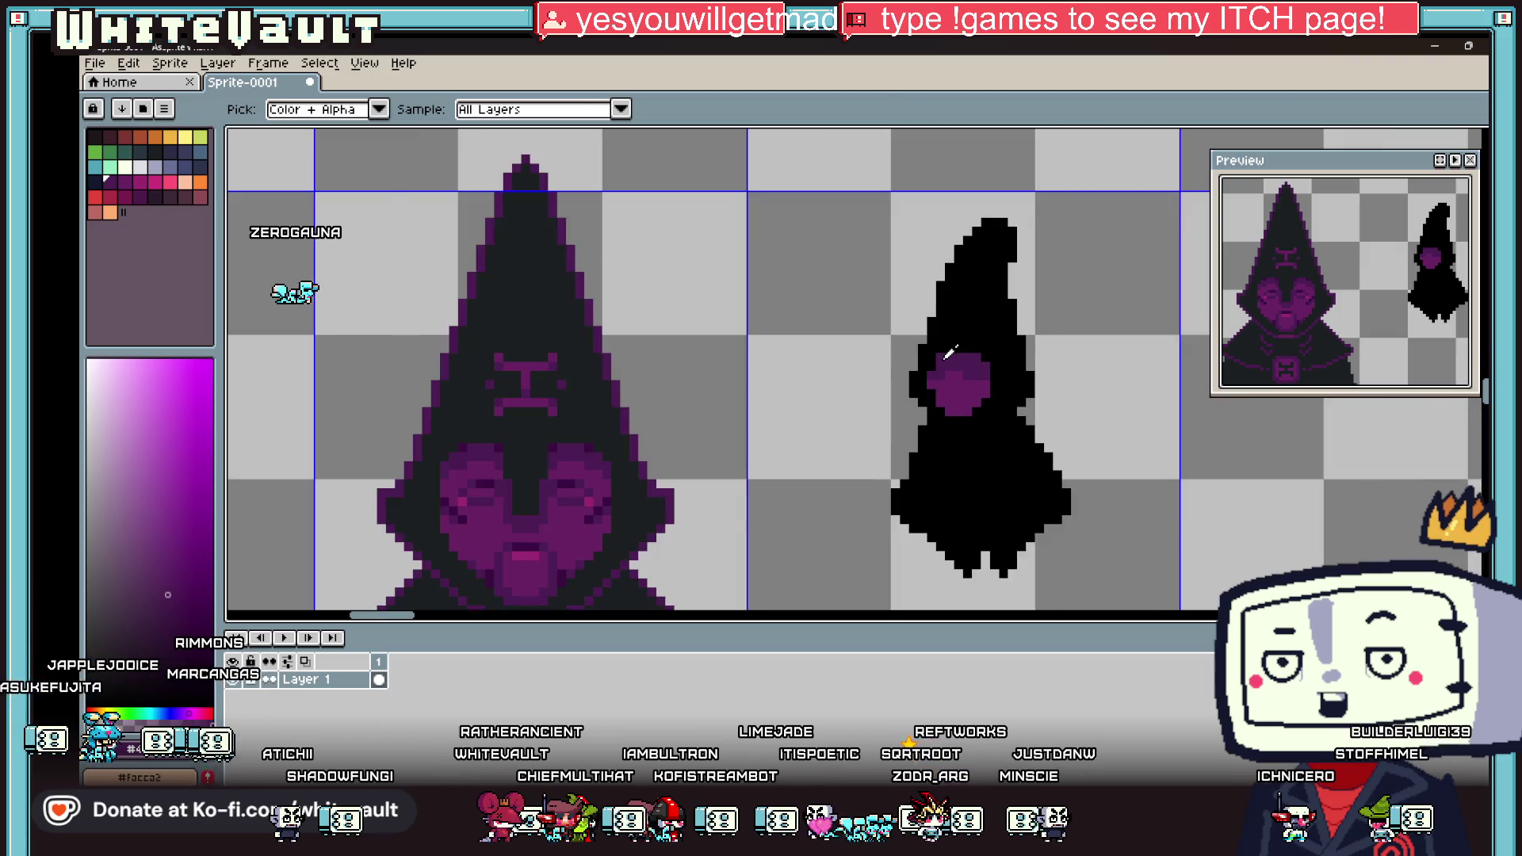
scroll(958, 359, up, 8)
mouse_move(957, 358)
mouse_down()
mouse_move(952, 492)
mouse_move(982, 398)
mouse_up()
scroll(1008, 378, down, 5)
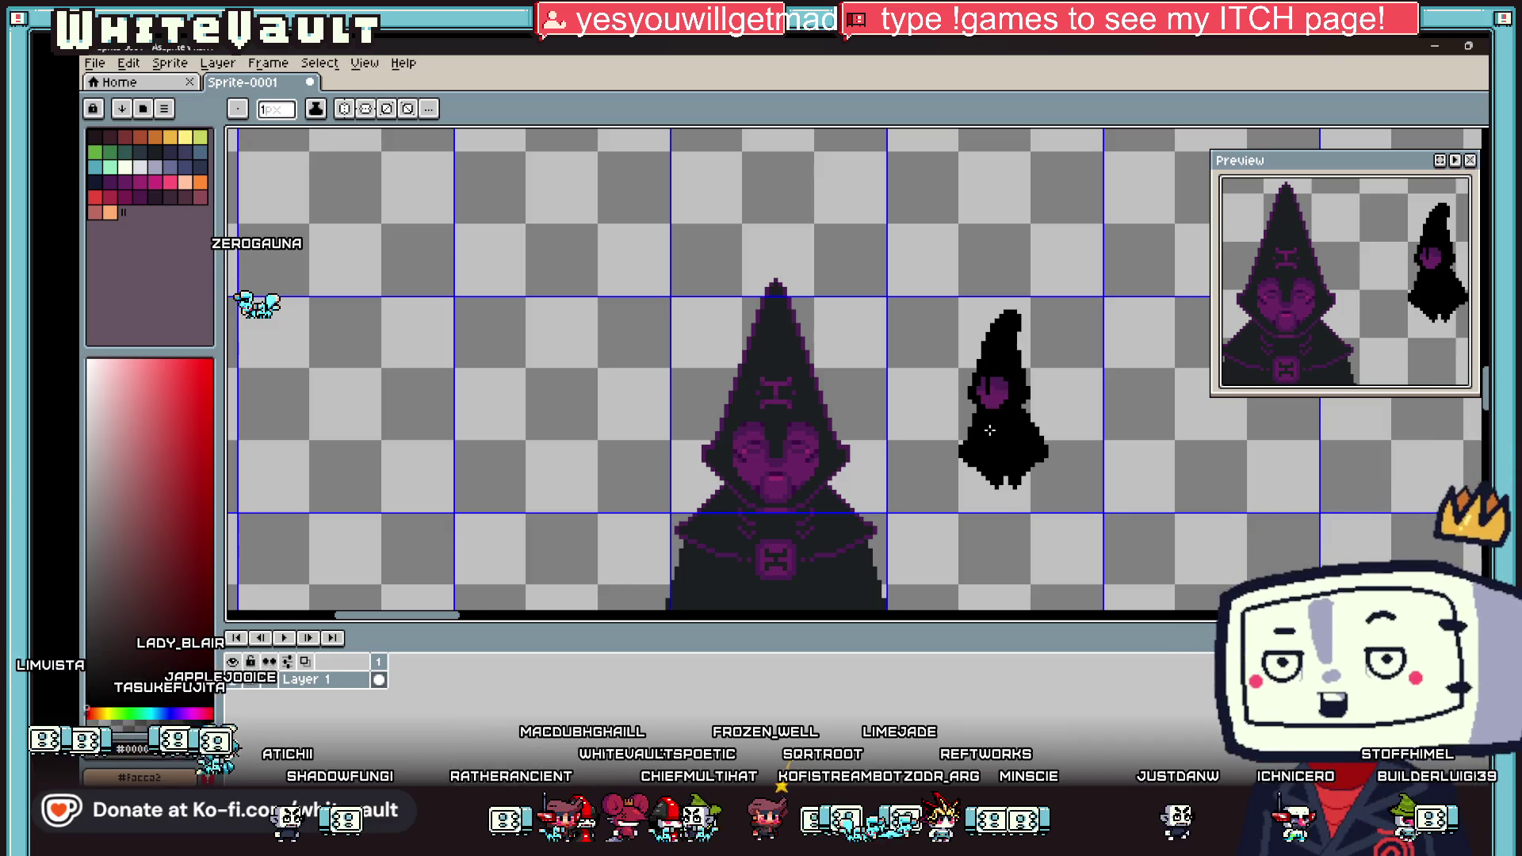
scroll(988, 432, up, 3)
scroll(998, 317, up, 2)
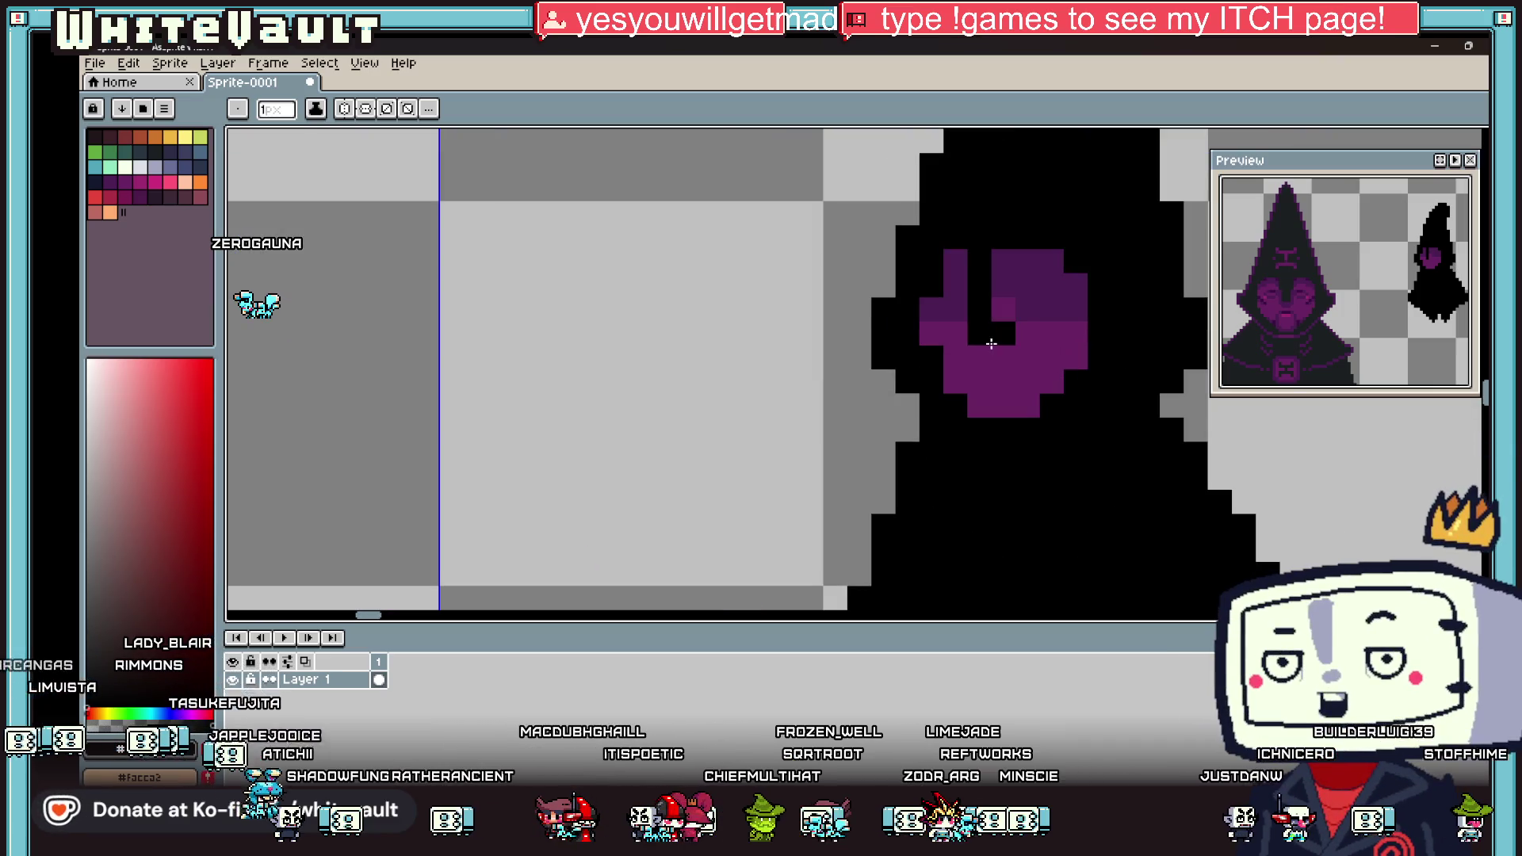
scroll(1016, 338, down, 3)
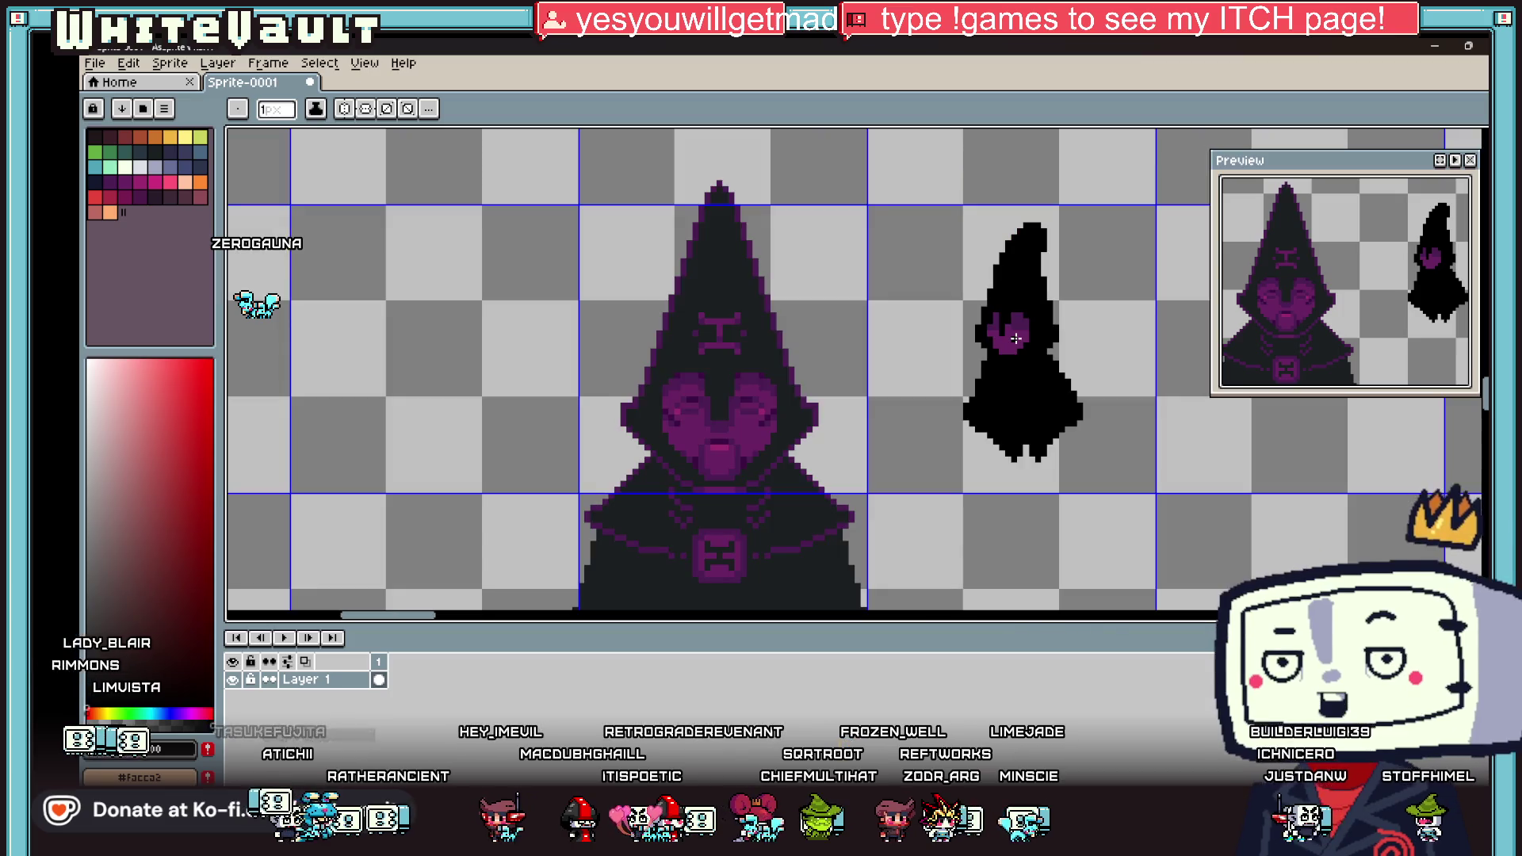
Step: Sample colours from the small figure and paint a shading pixel into its eye
key(i)
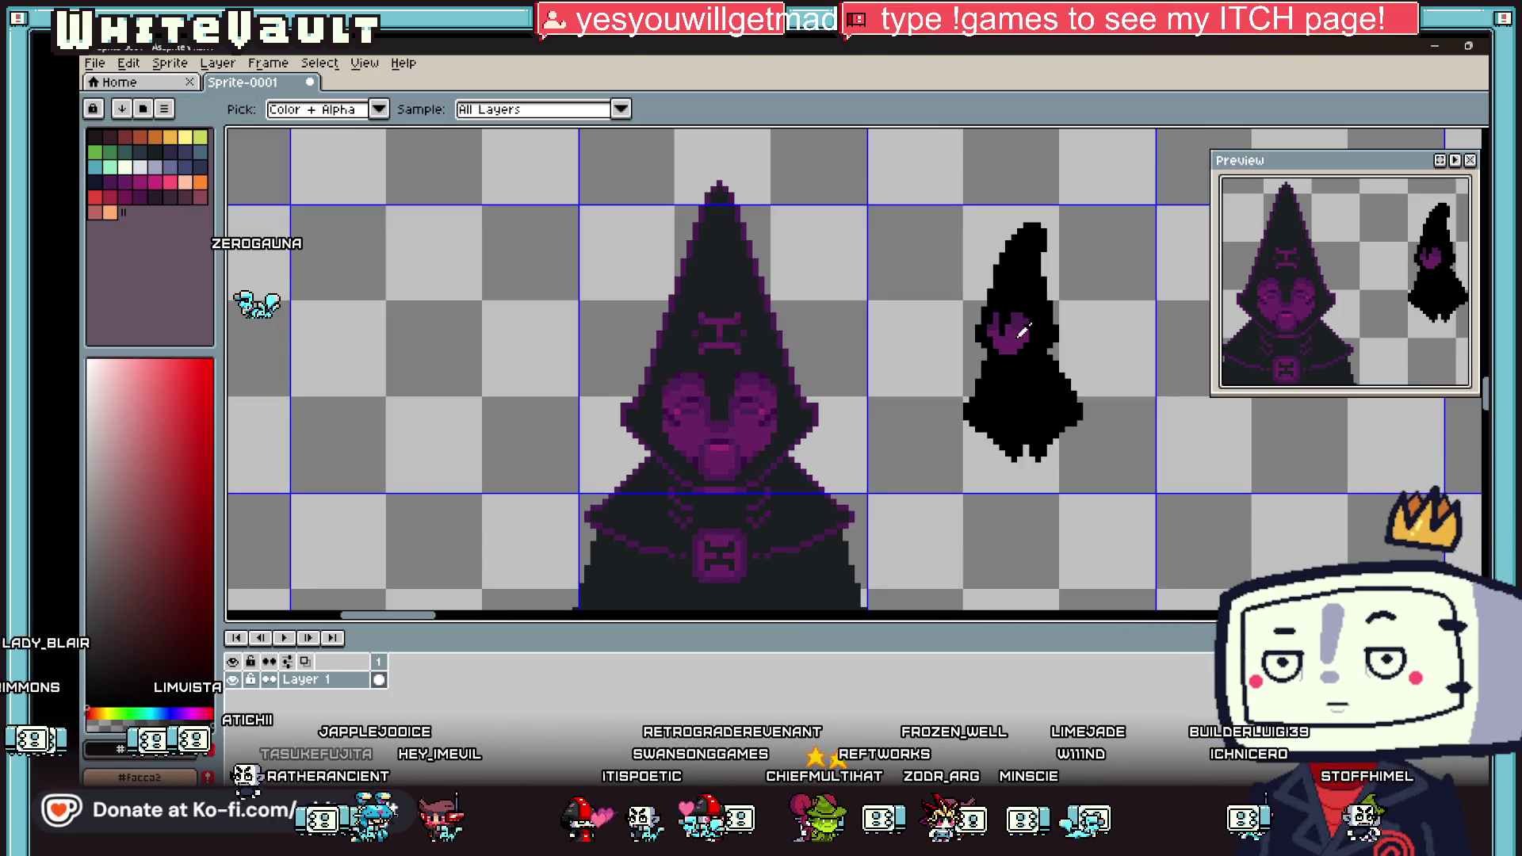
scroll(1017, 349, up, 1)
click(1015, 352)
key(b)
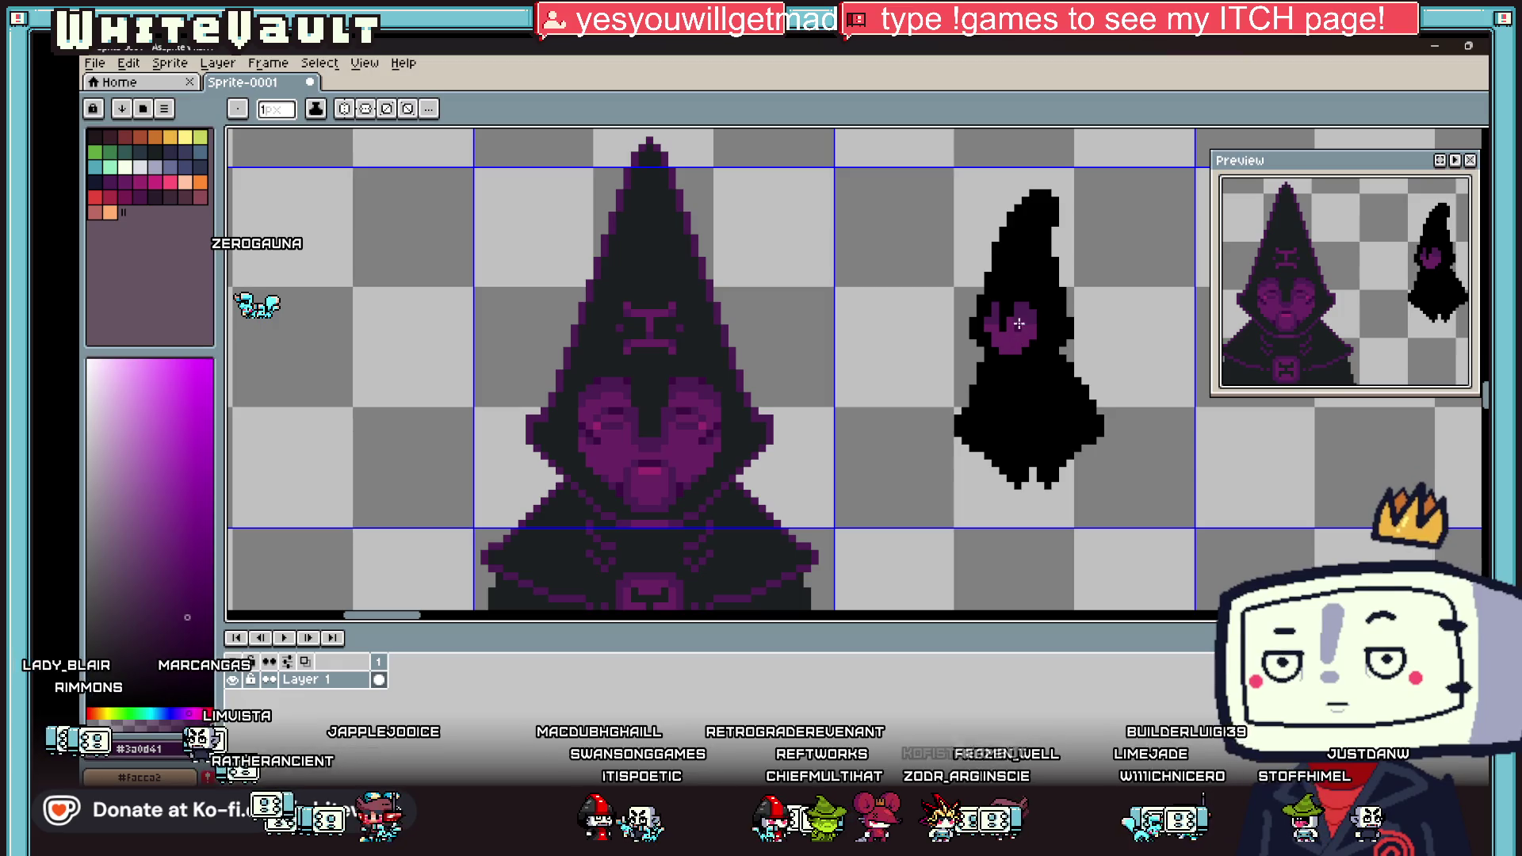
scroll(1017, 333, up, 2)
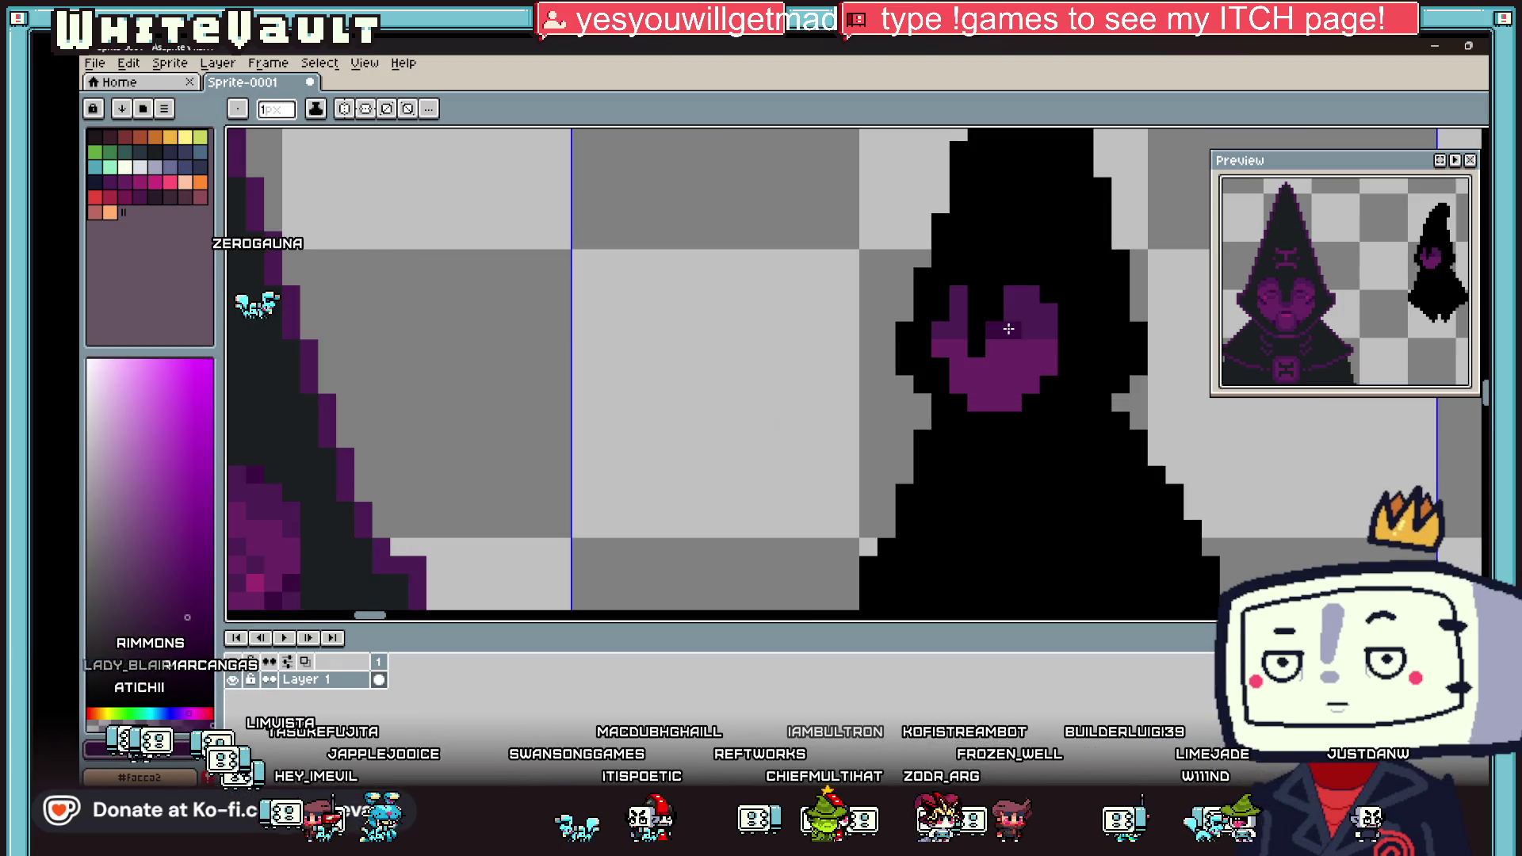
key(i)
scroll(1015, 341, down, 3)
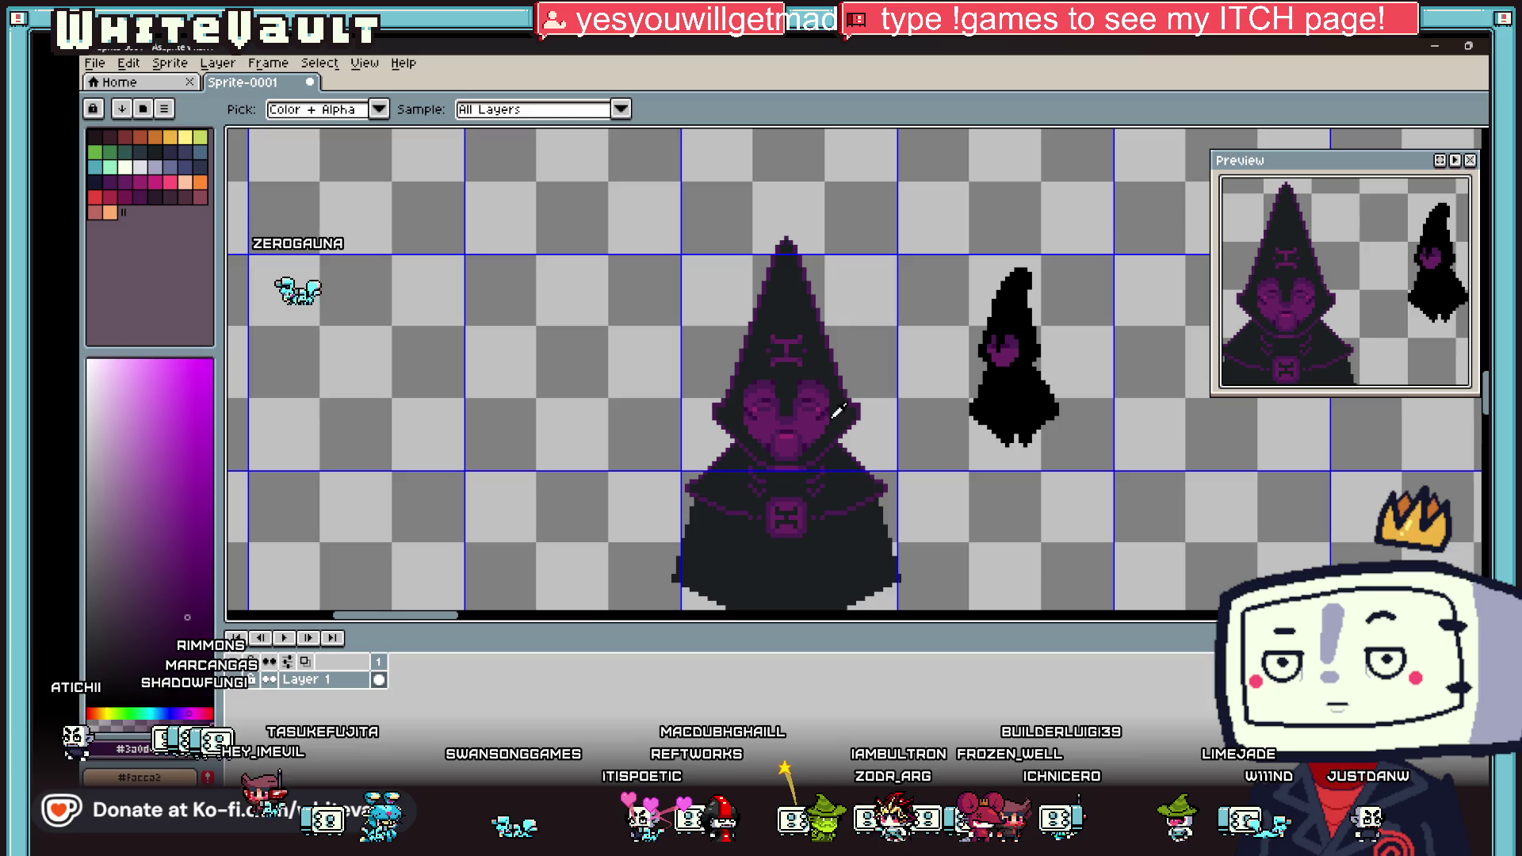
click(819, 403)
key(b)
scroll(1006, 349, up, 3)
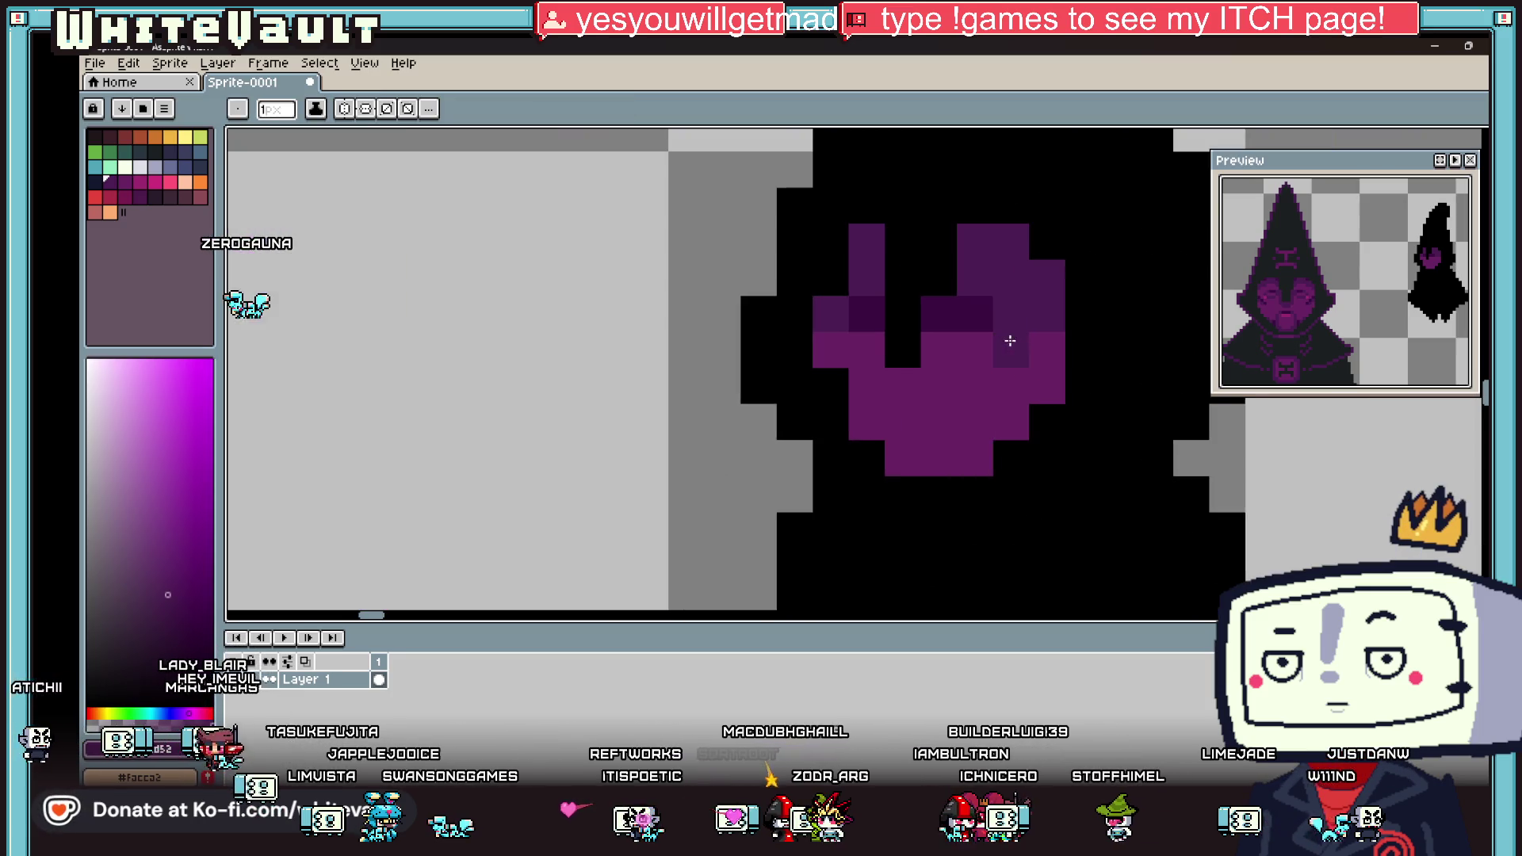
click(904, 349)
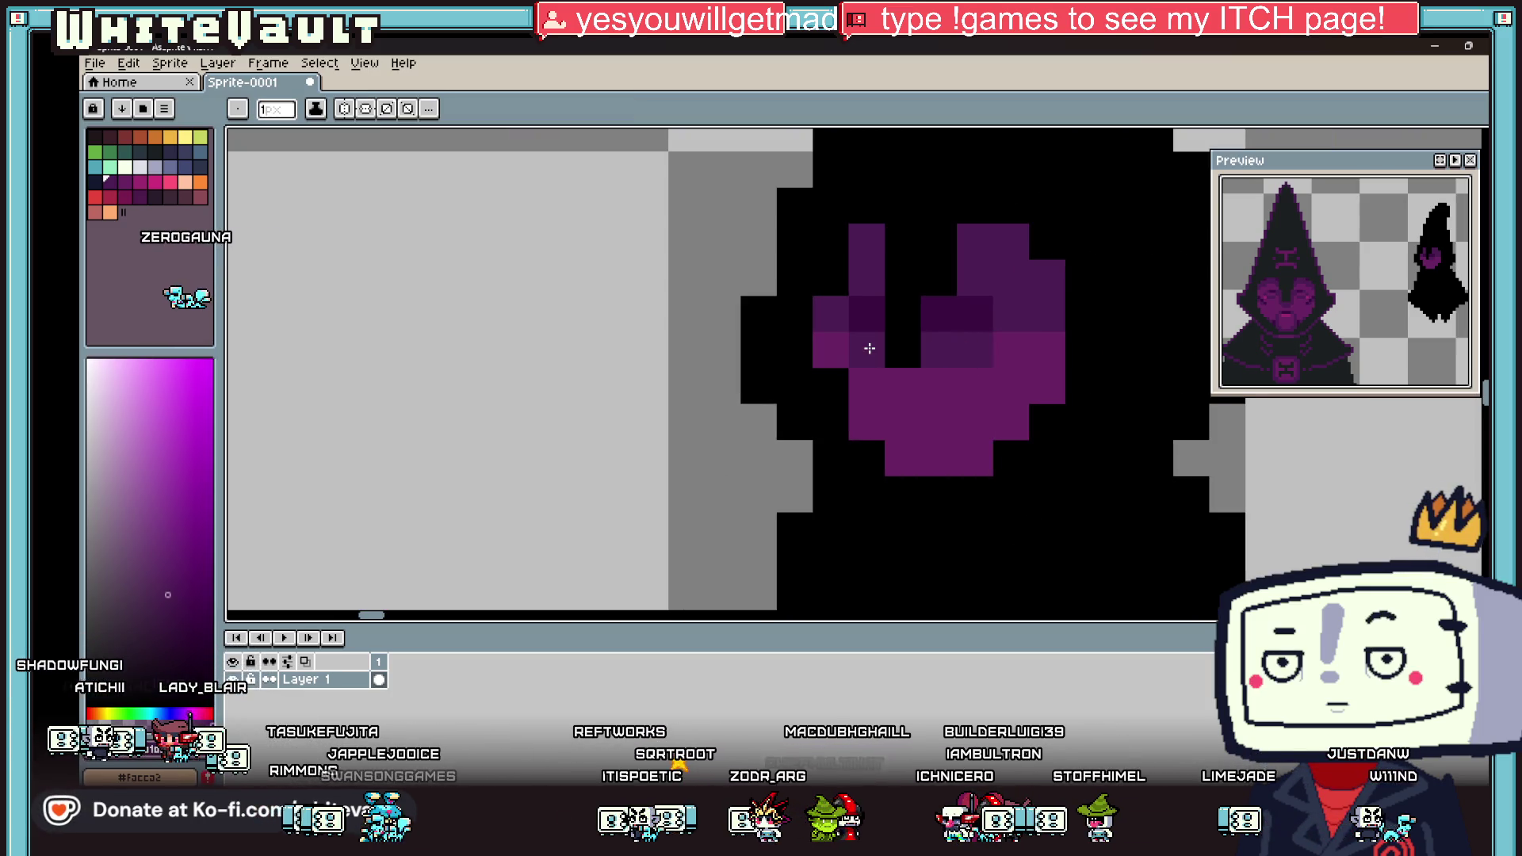
Step: Add further dark purple shading pixels inside the eye using a newly picked purple
key(i)
scroll(948, 368, down, 3)
scroll(943, 375, down, 2)
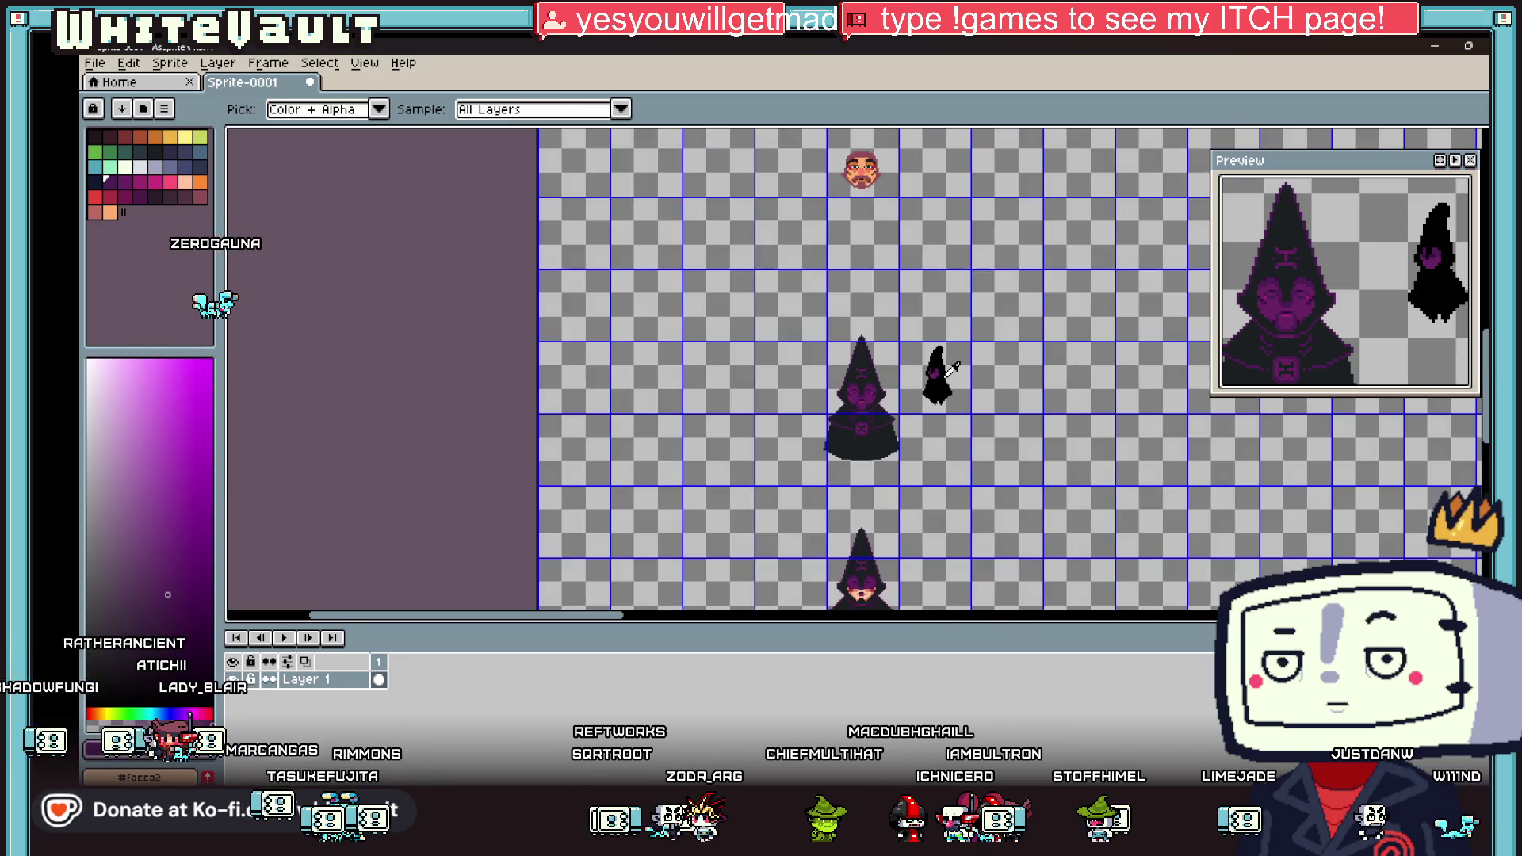
scroll(925, 392, up, 3)
key(b)
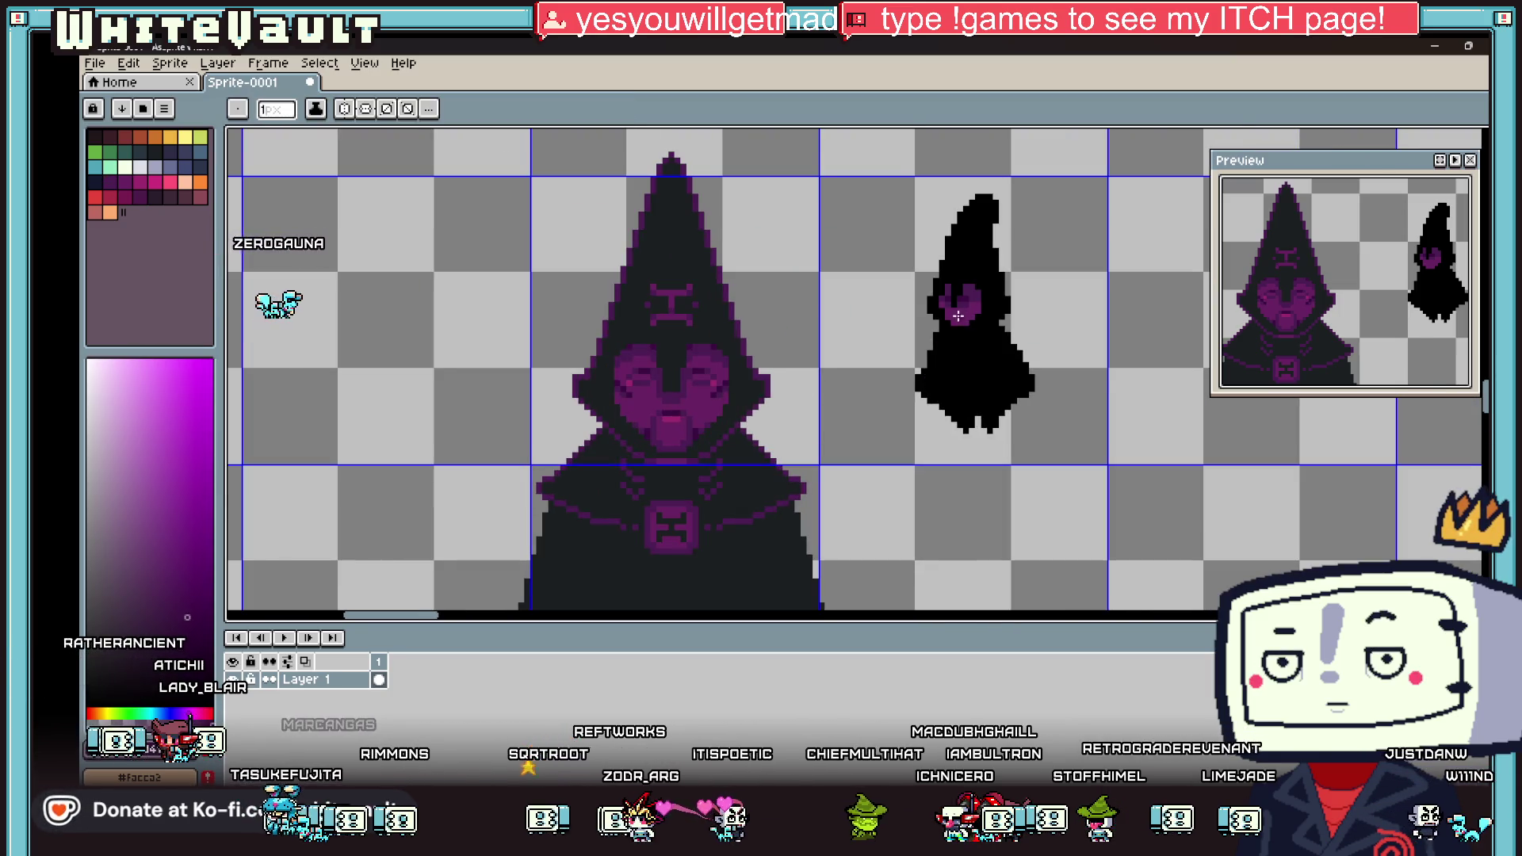
scroll(950, 314, up, 2)
scroll(950, 314, up, 1)
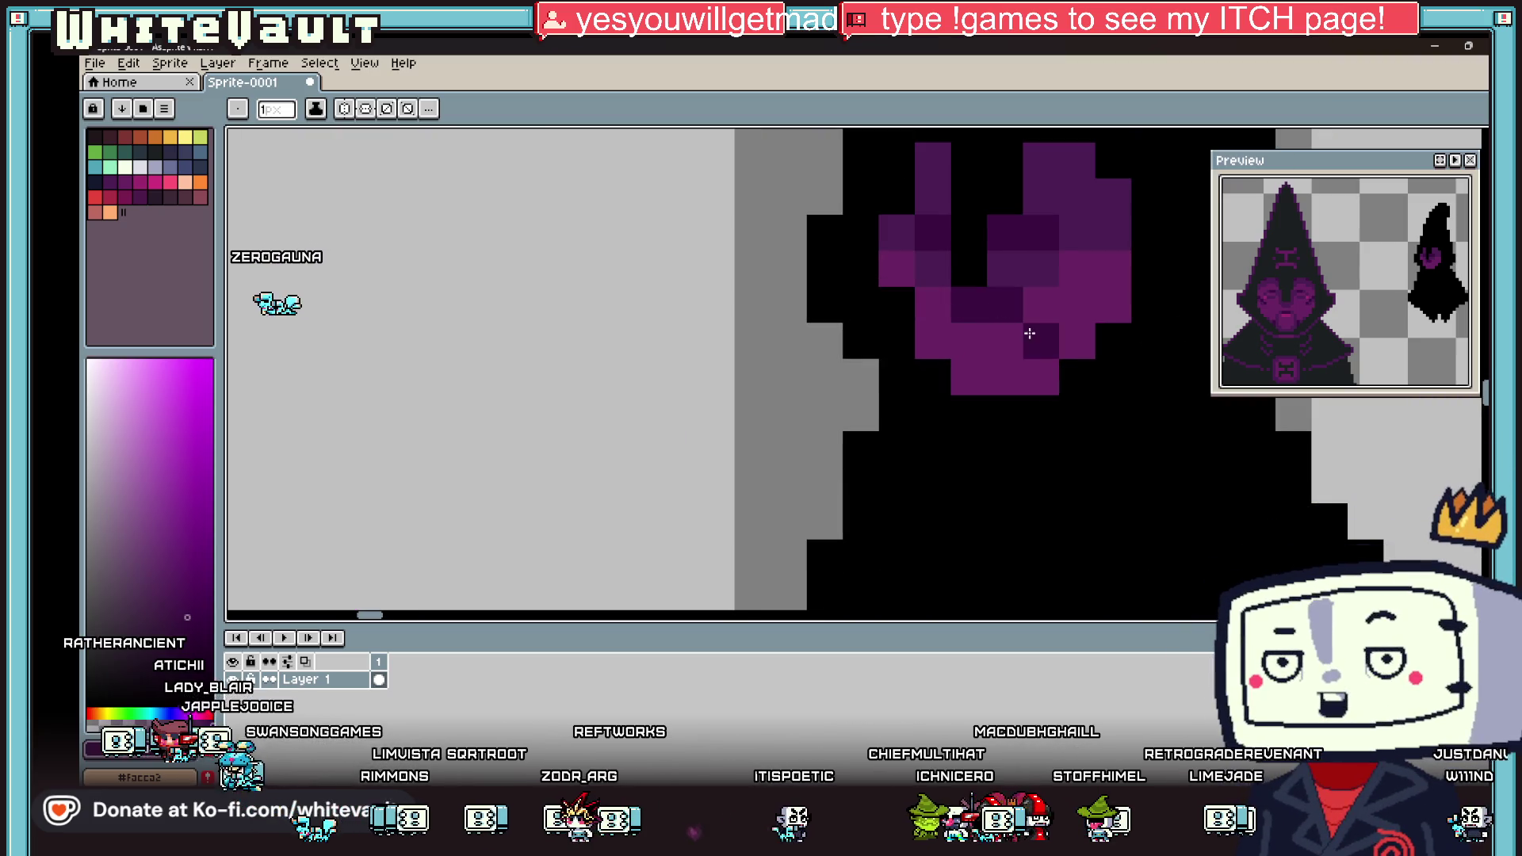
click(935, 340)
key(alt)
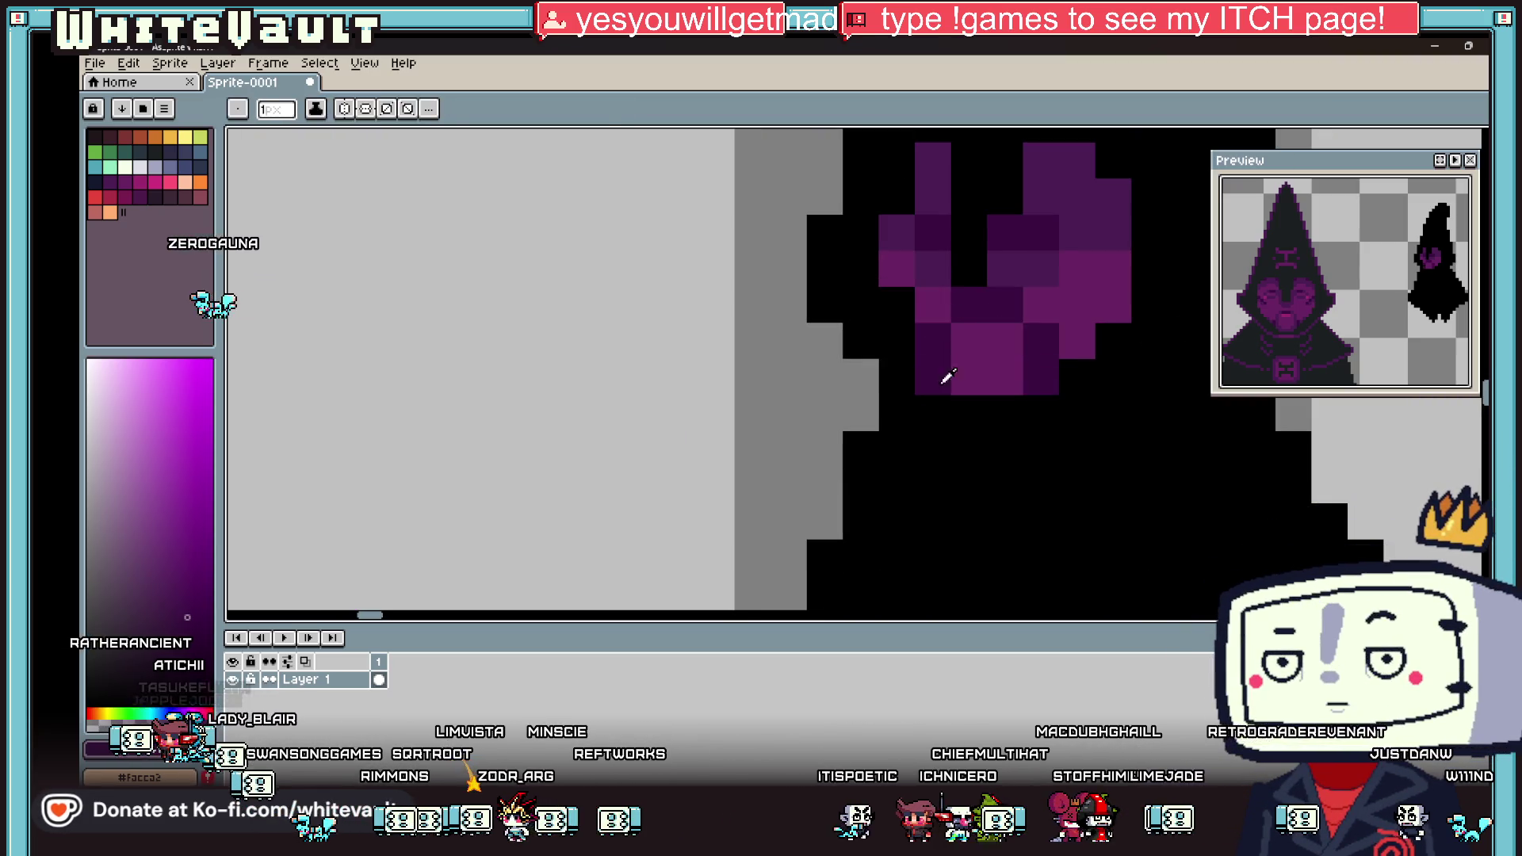
alt+click(1044, 373)
key(alt)
scroll(1040, 348, down, 5)
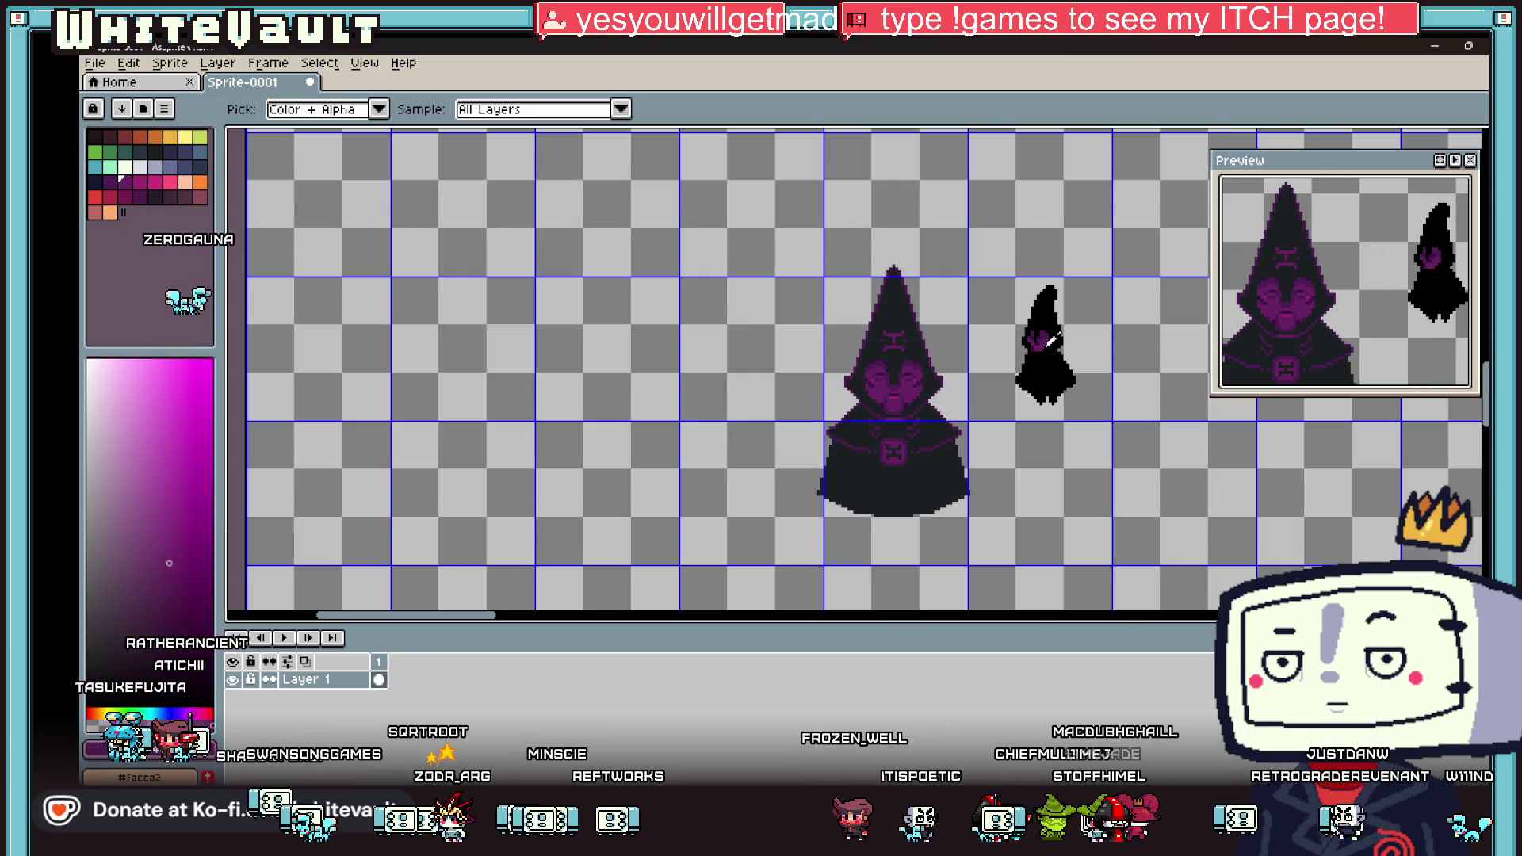
scroll(1031, 339, up, 4)
click(949, 349)
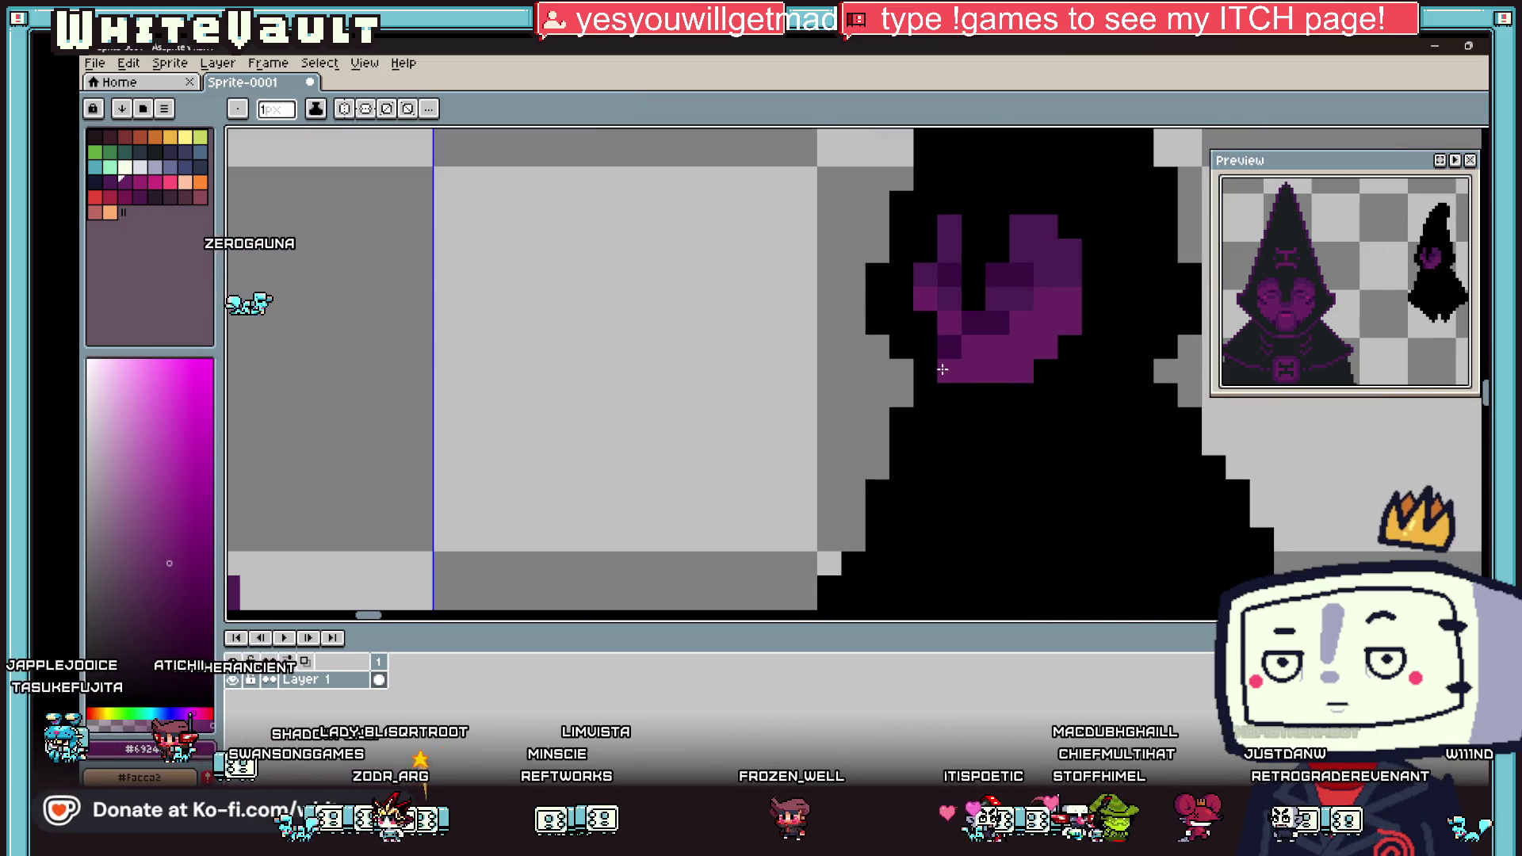
Step: Repaint the eye's dark pixels light purple, fix a stray black pixel, and sample the hood's dark purple
drag(965, 325, 1001, 323)
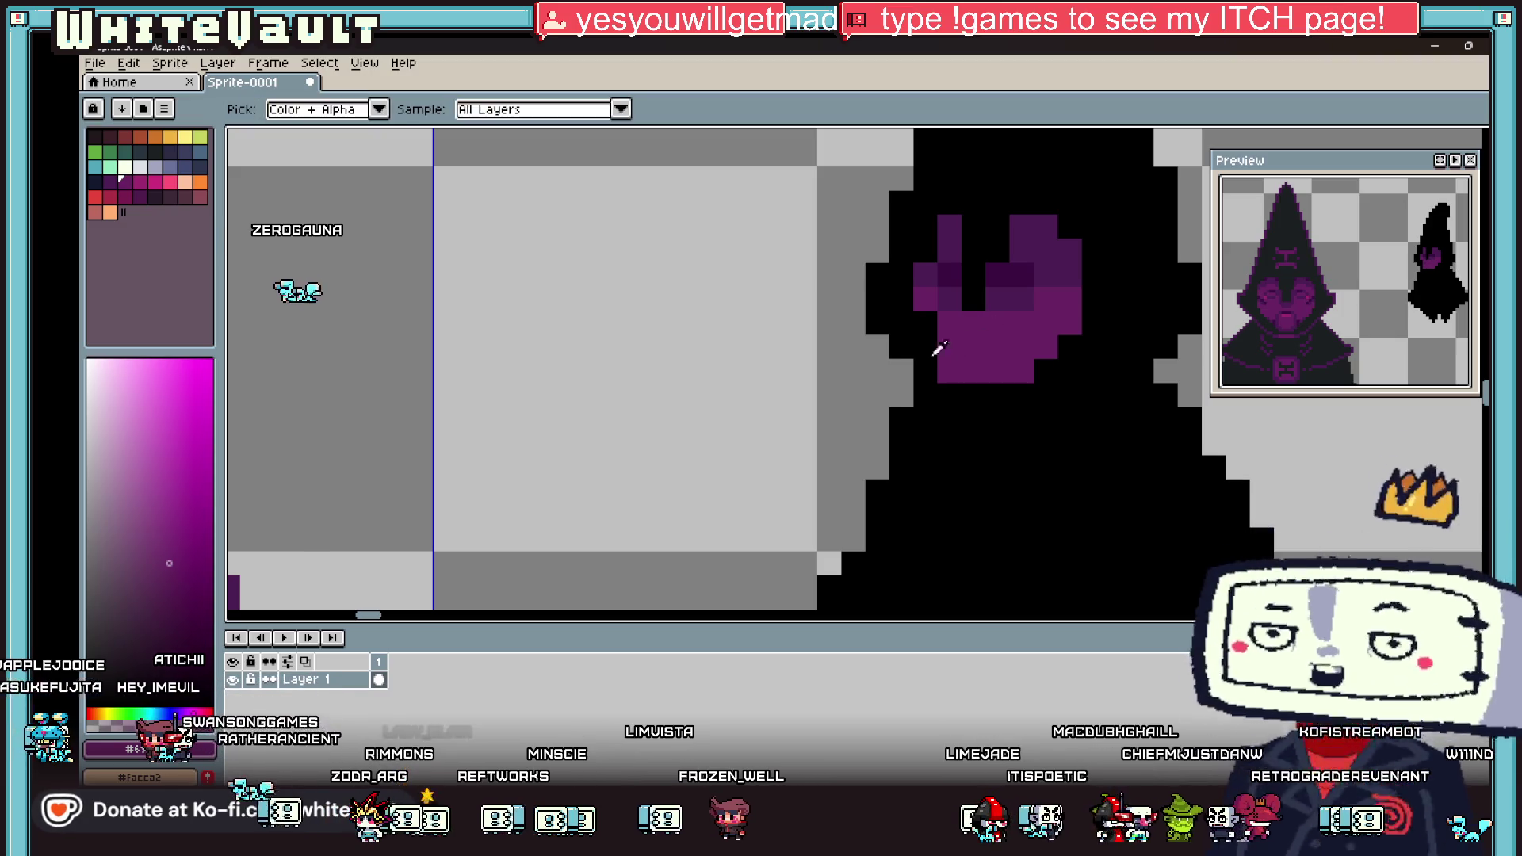
alt+click(924, 373)
click(949, 371)
click(991, 332)
key(alt)
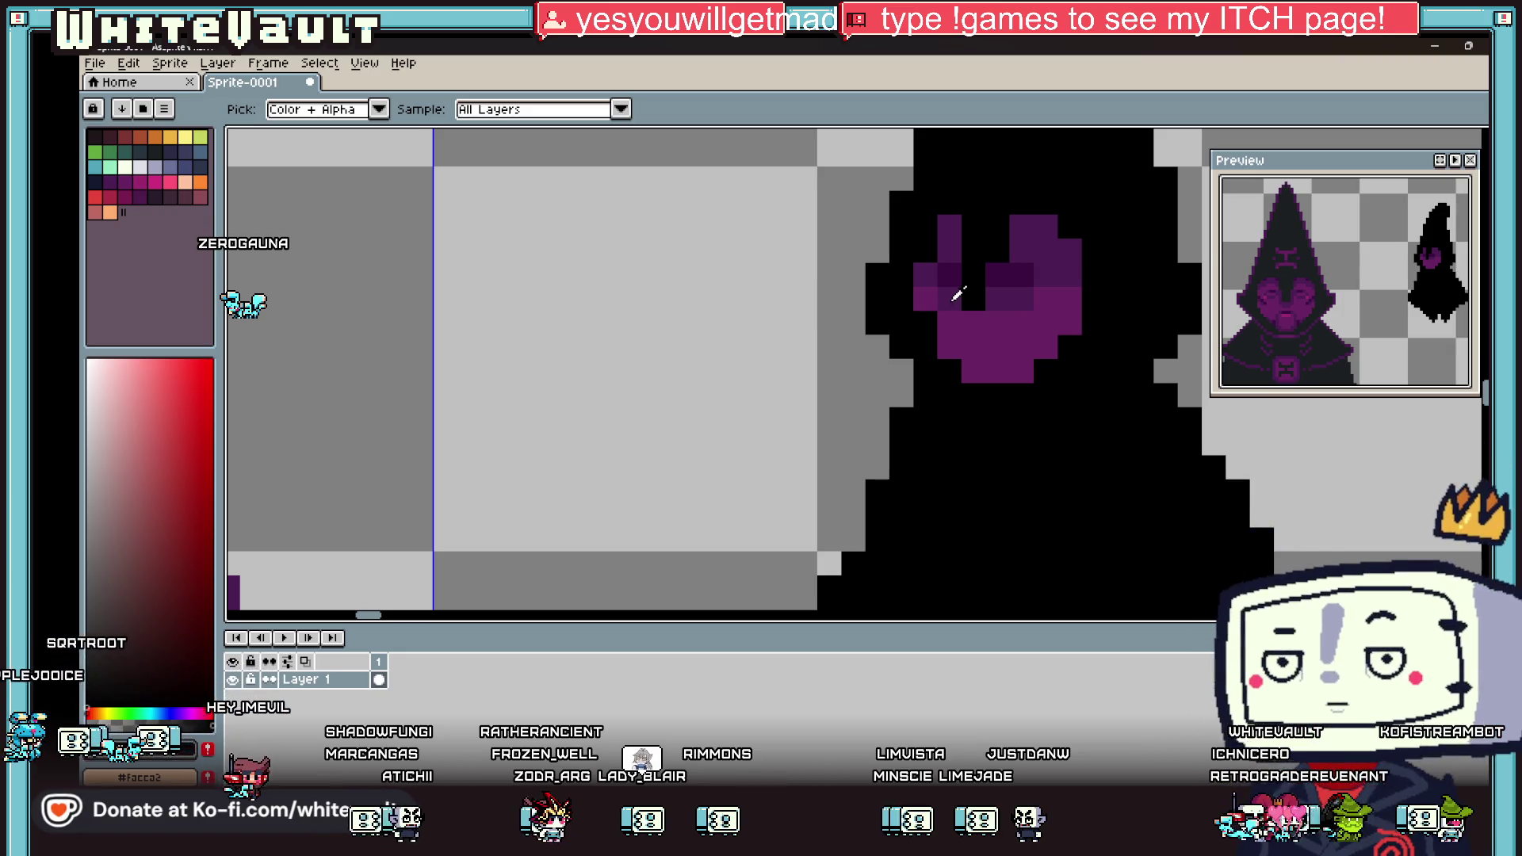
scroll(962, 286, down, 5)
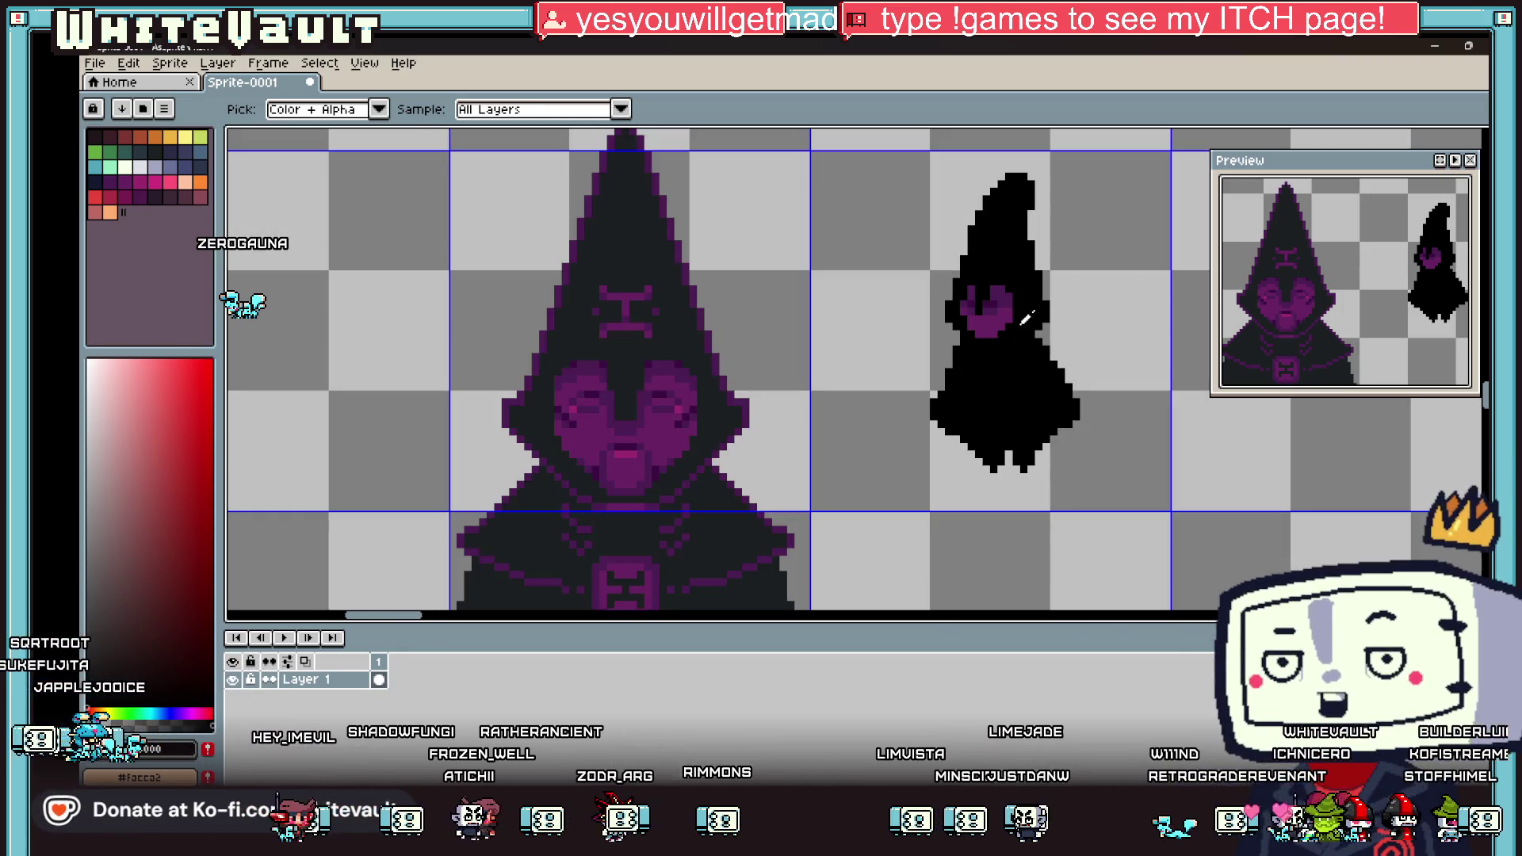
click(680, 360)
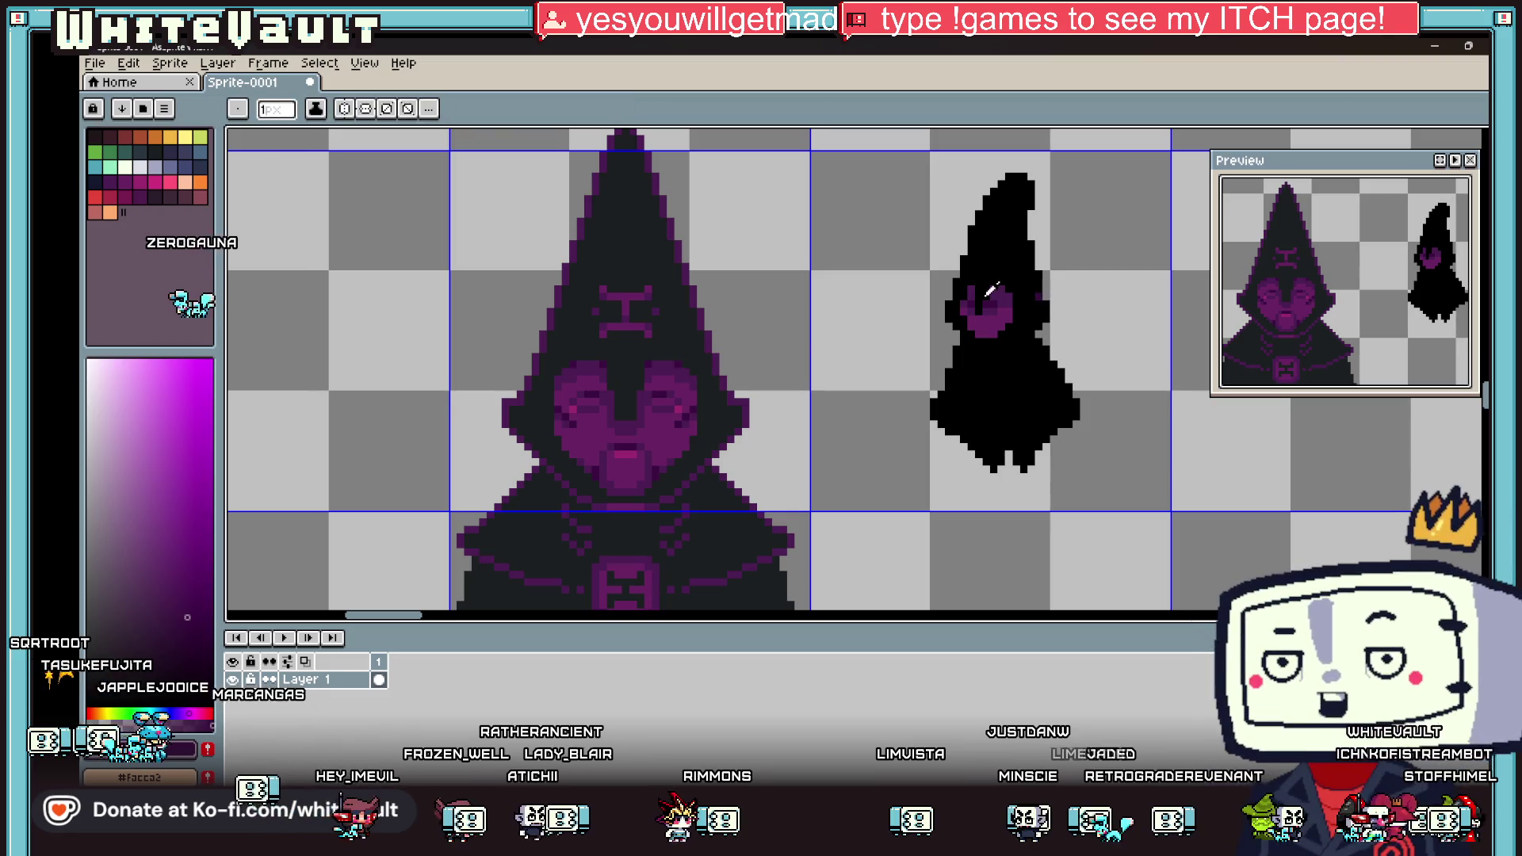
scroll(1010, 297, up, 3)
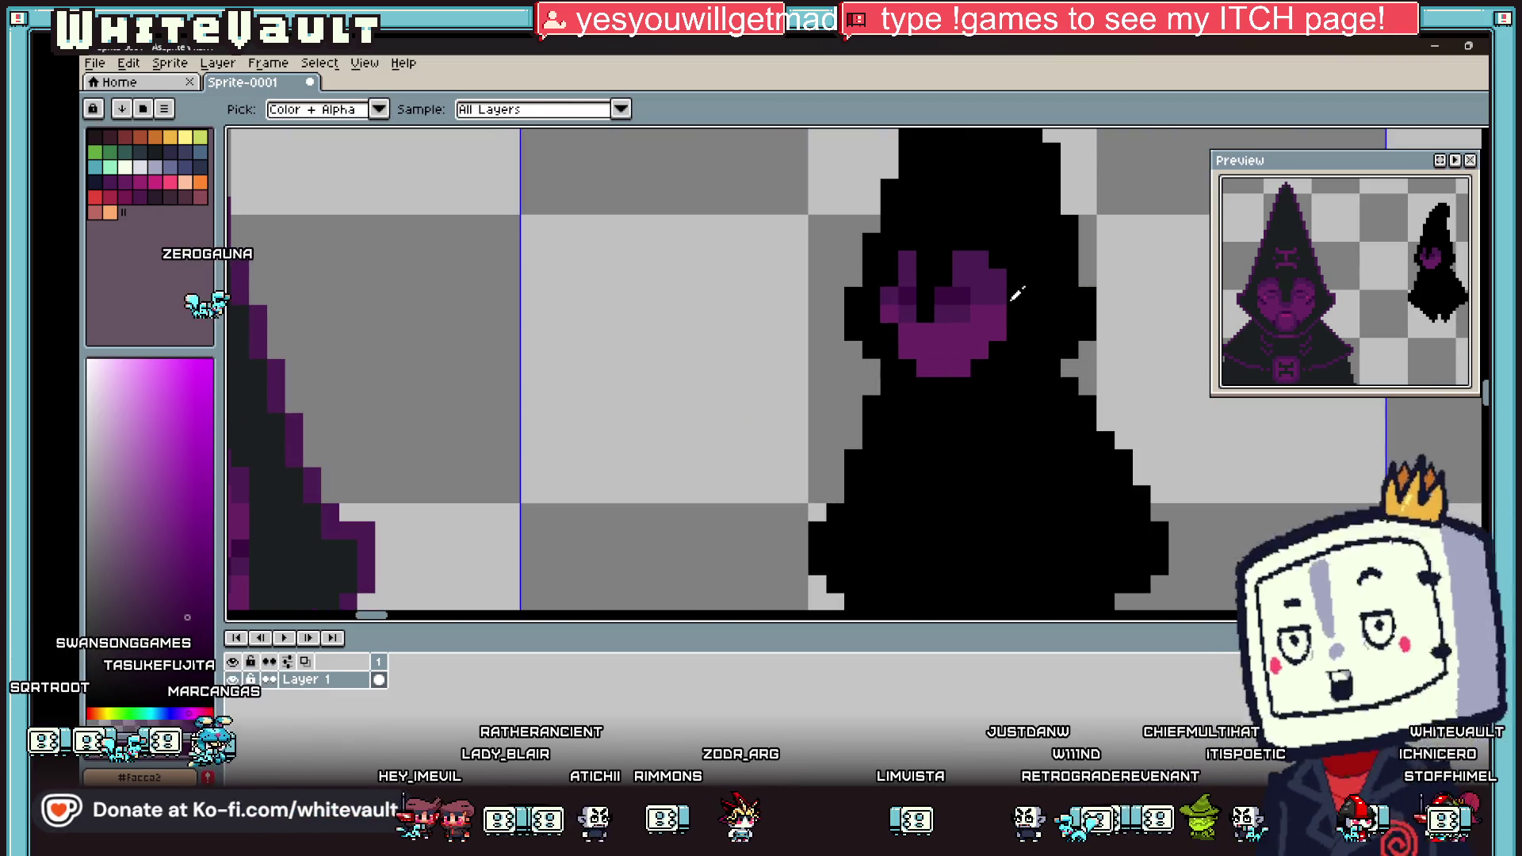
click(1487, 141)
Step: Move the eye slightly lower and fill the grey gap above it black
mouse_move(882, 234)
mouse_down()
mouse_move(1025, 322)
mouse_move(1006, 330)
mouse_up()
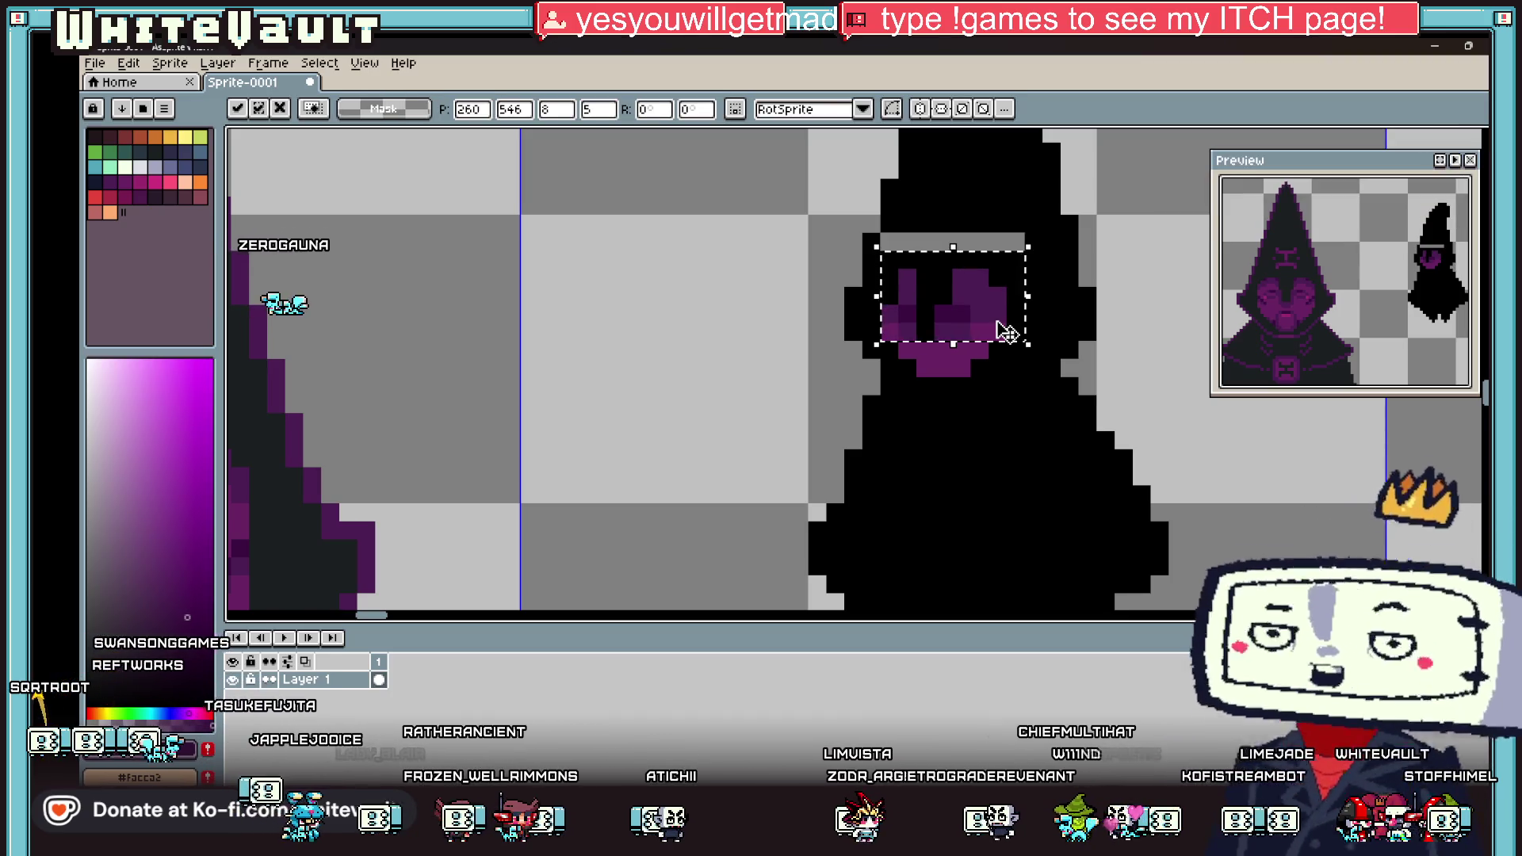
key(ctrl+d)
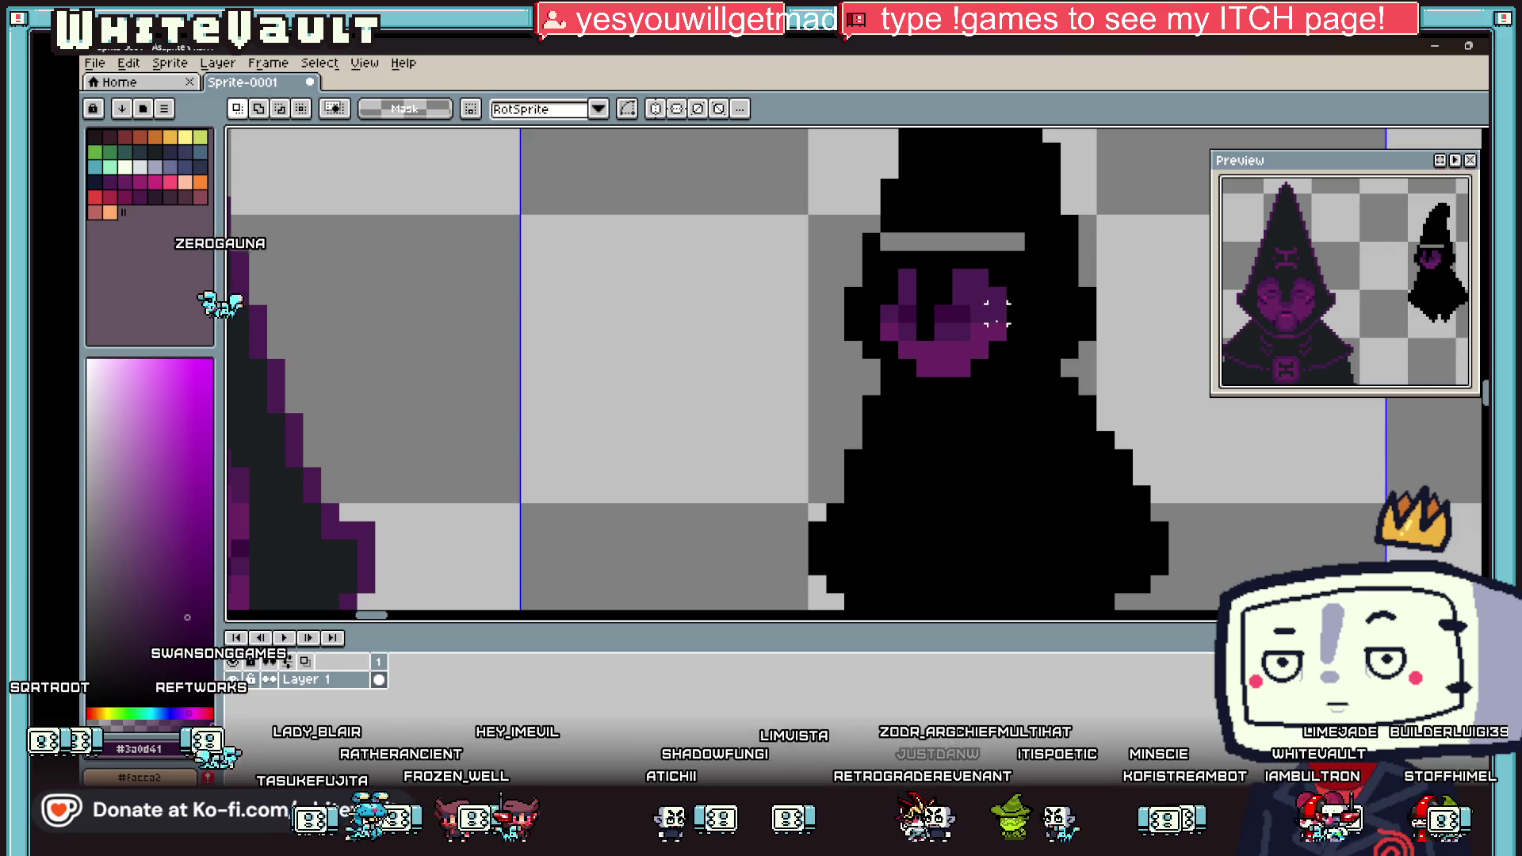
key(i)
click(1031, 303)
key(g)
click(1007, 242)
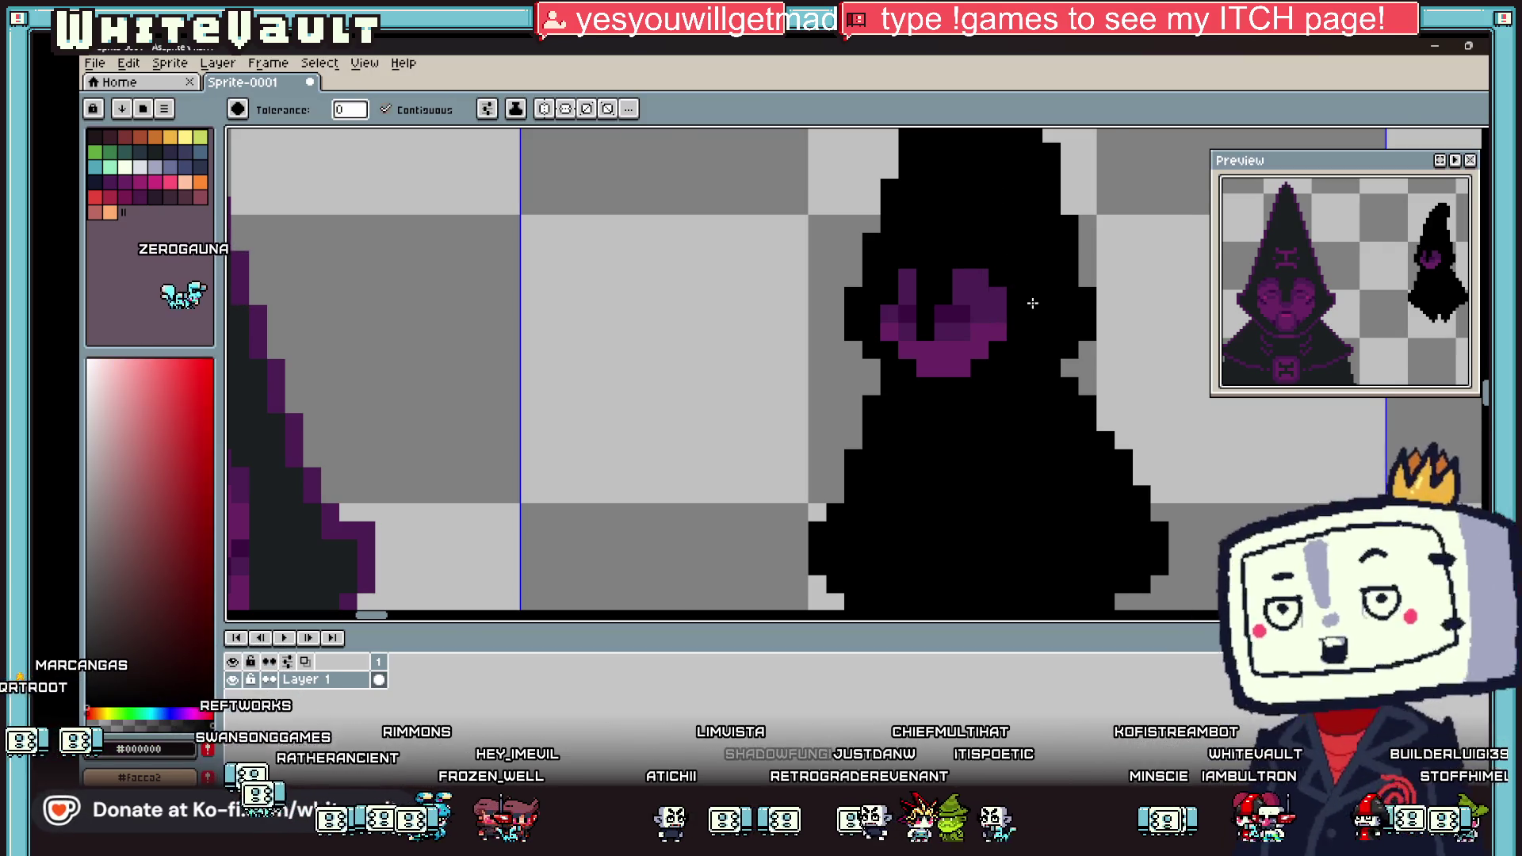
Step: Sample the dark eye purple #3a0d41 as the drawing colour
scroll(1032, 303, down, 2)
key(i)
scroll(1027, 305, up, 2)
scroll(1015, 279, up, 1)
click(1021, 278)
Step: Repaint eye pixels dark purple and turn three dark ones magenta along the lower row
key(b)
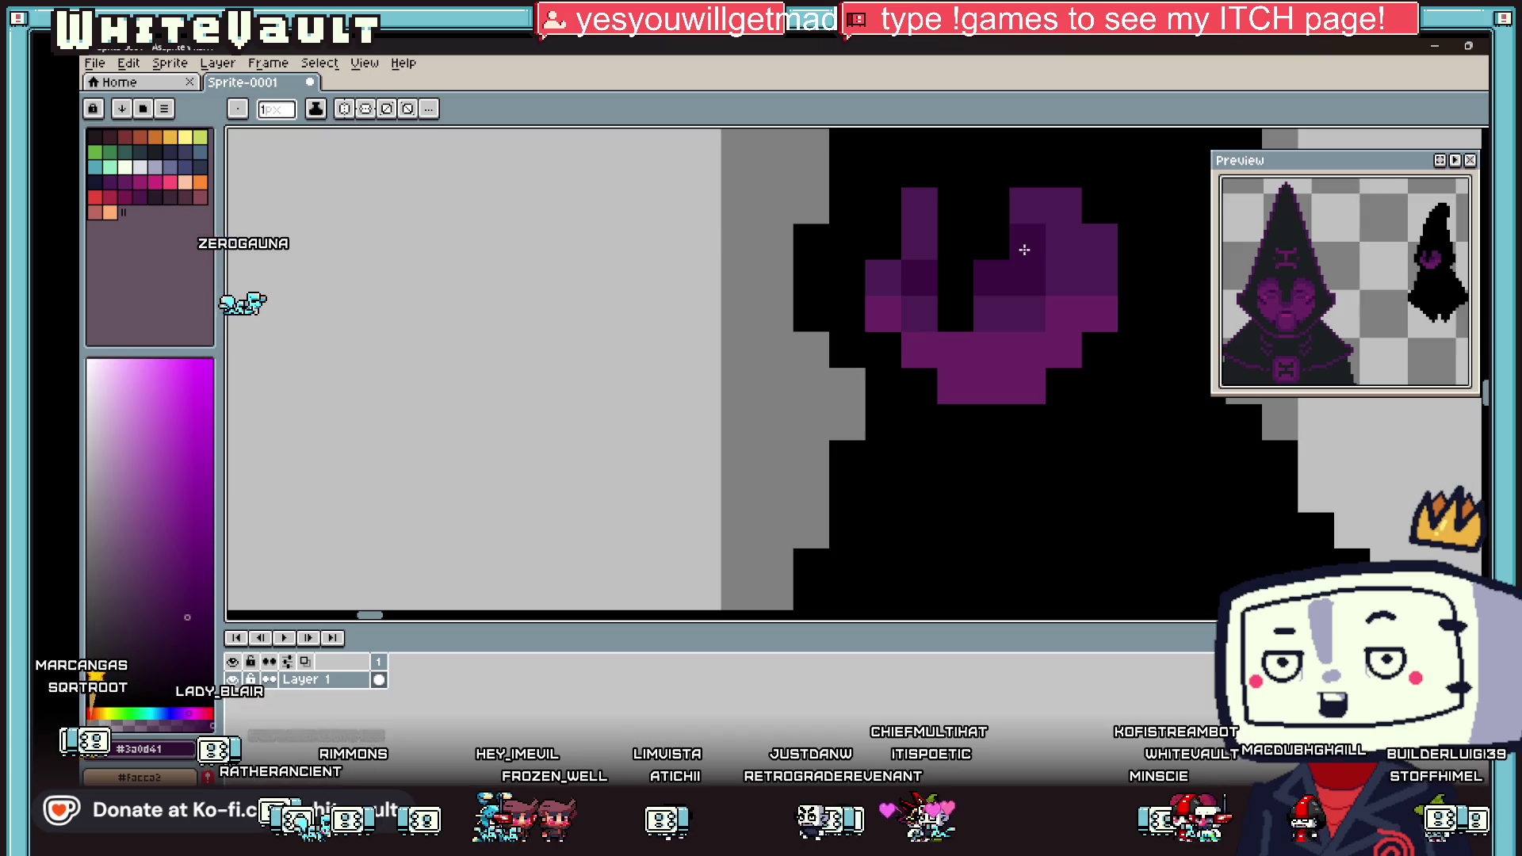
alt+click(991, 272)
click(920, 242)
alt+click(911, 202)
alt+click(912, 265)
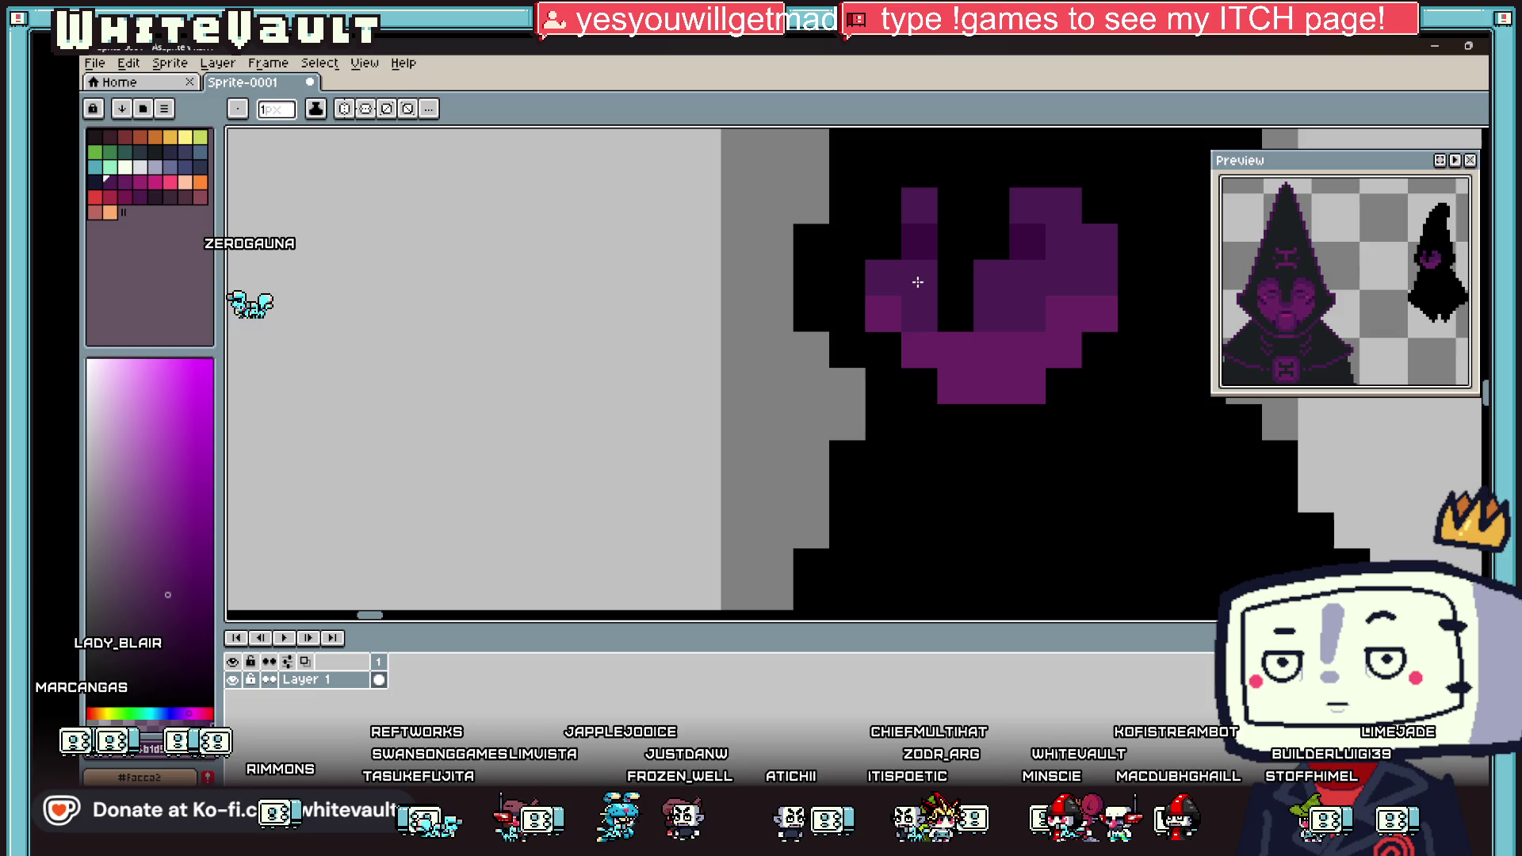
alt+click(1064, 309)
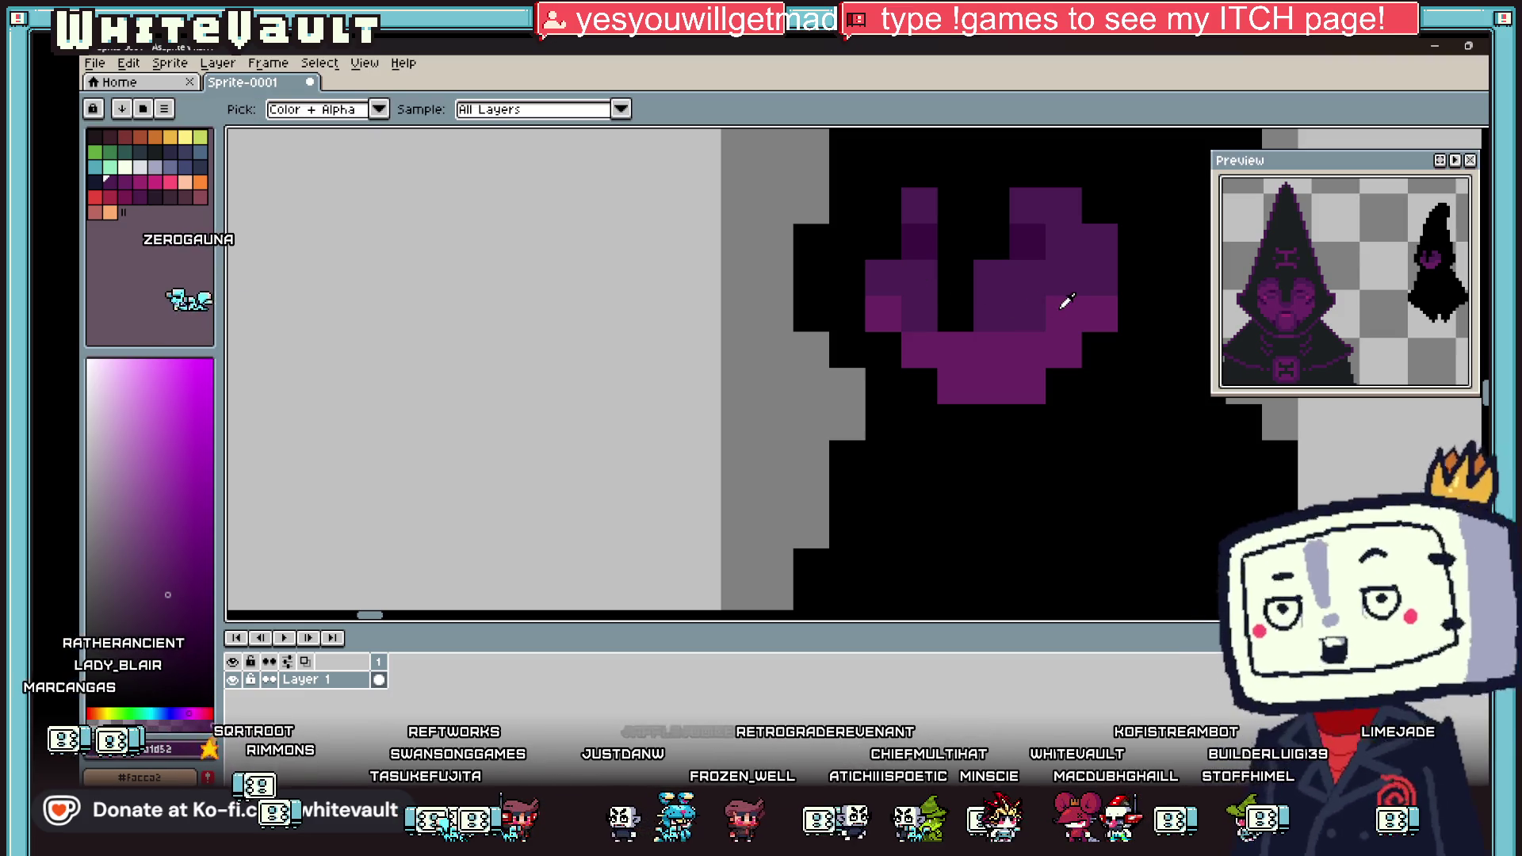
drag(1028, 311, 985, 306)
click(924, 314)
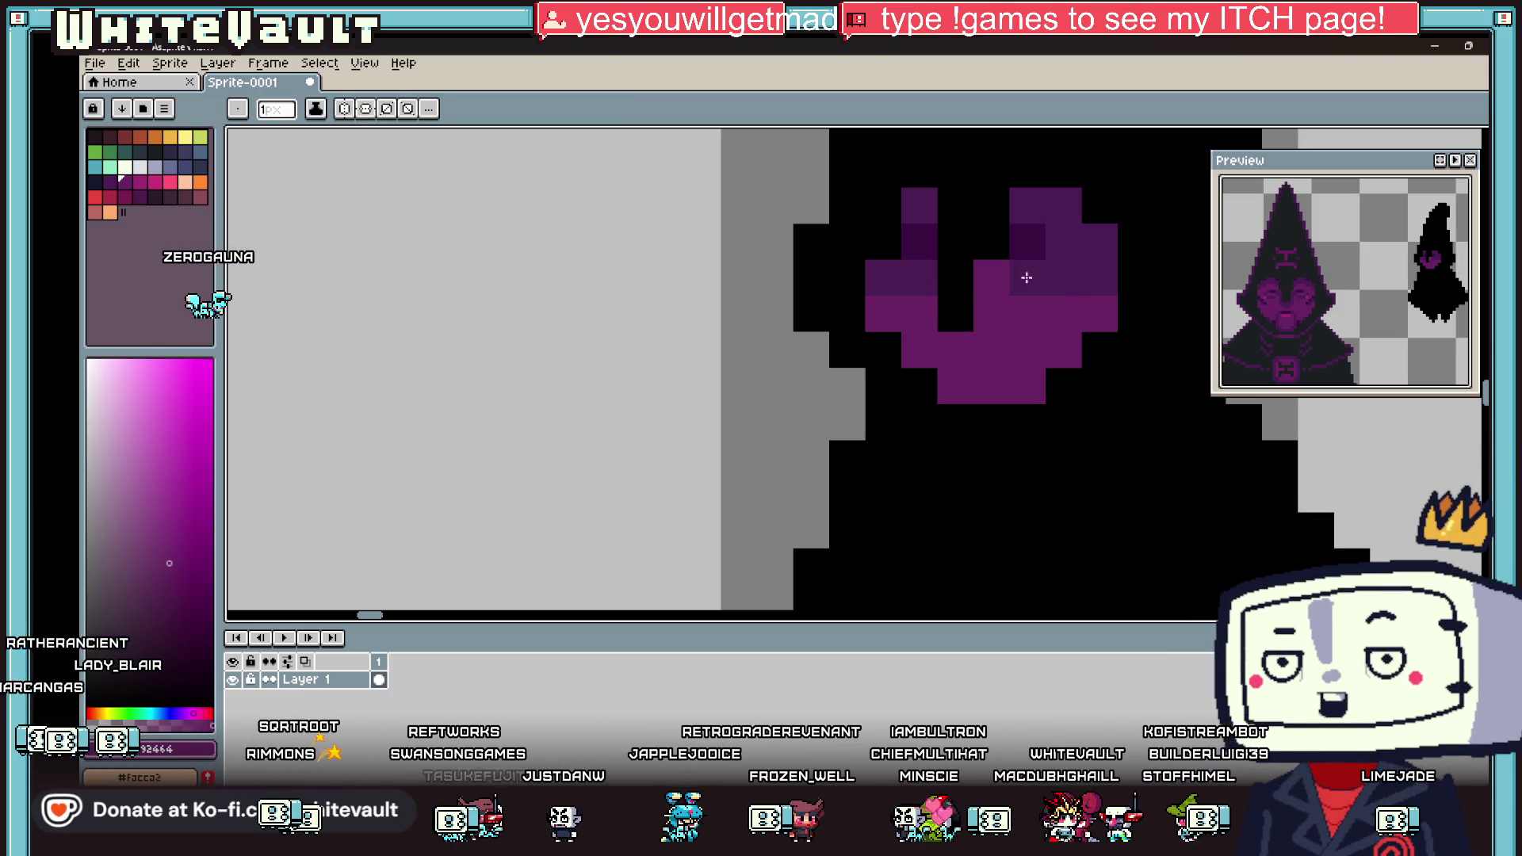
Step: Extend the eye along its right and bottom edges with a darker sampled colour
scroll(1006, 277, down, 8)
scroll(1027, 288, up, 6)
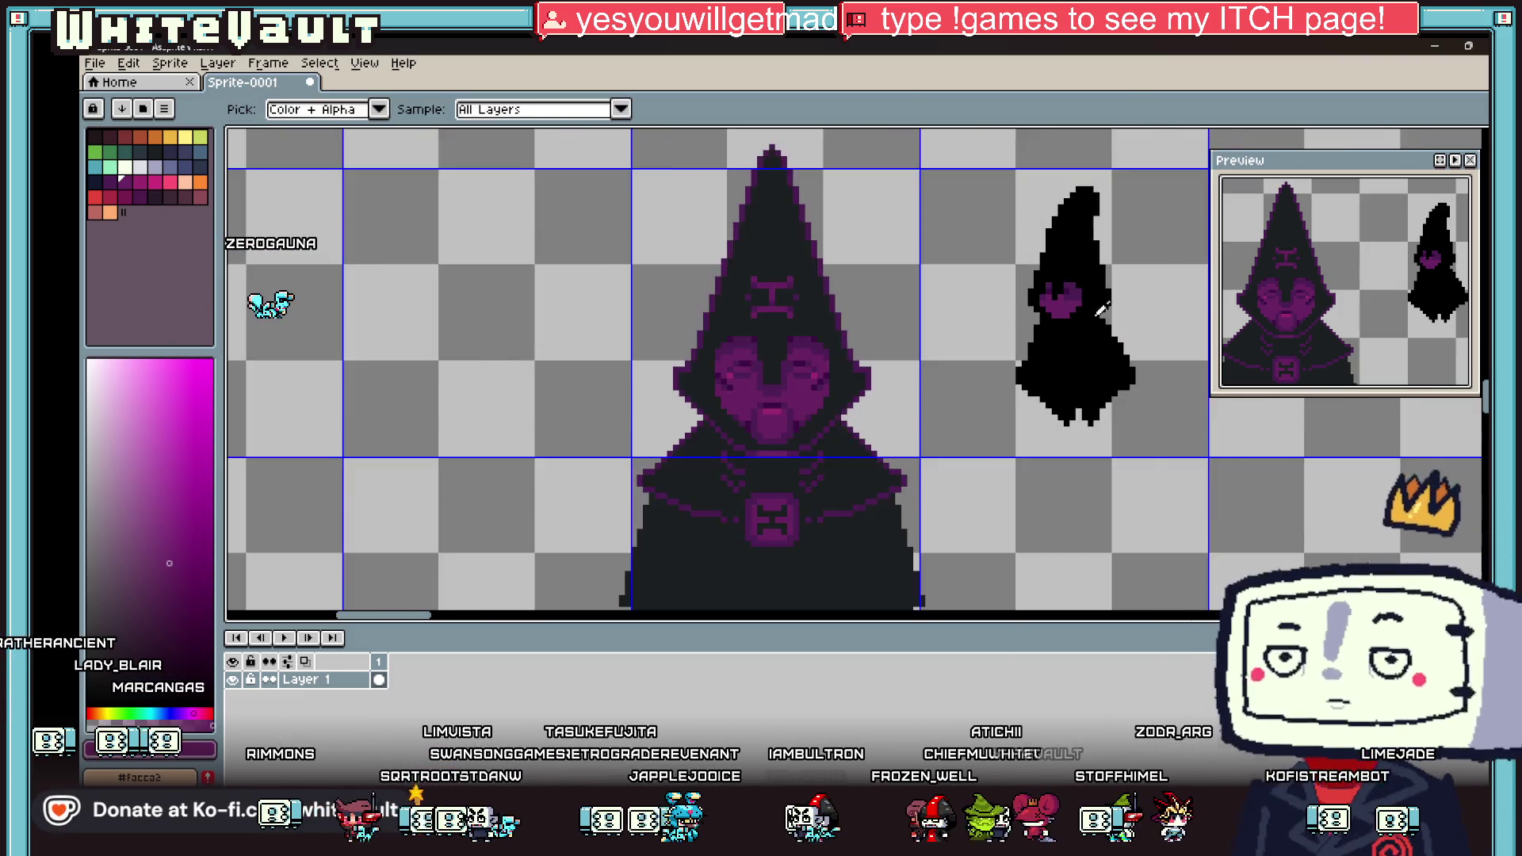
scroll(1055, 293, down, 3)
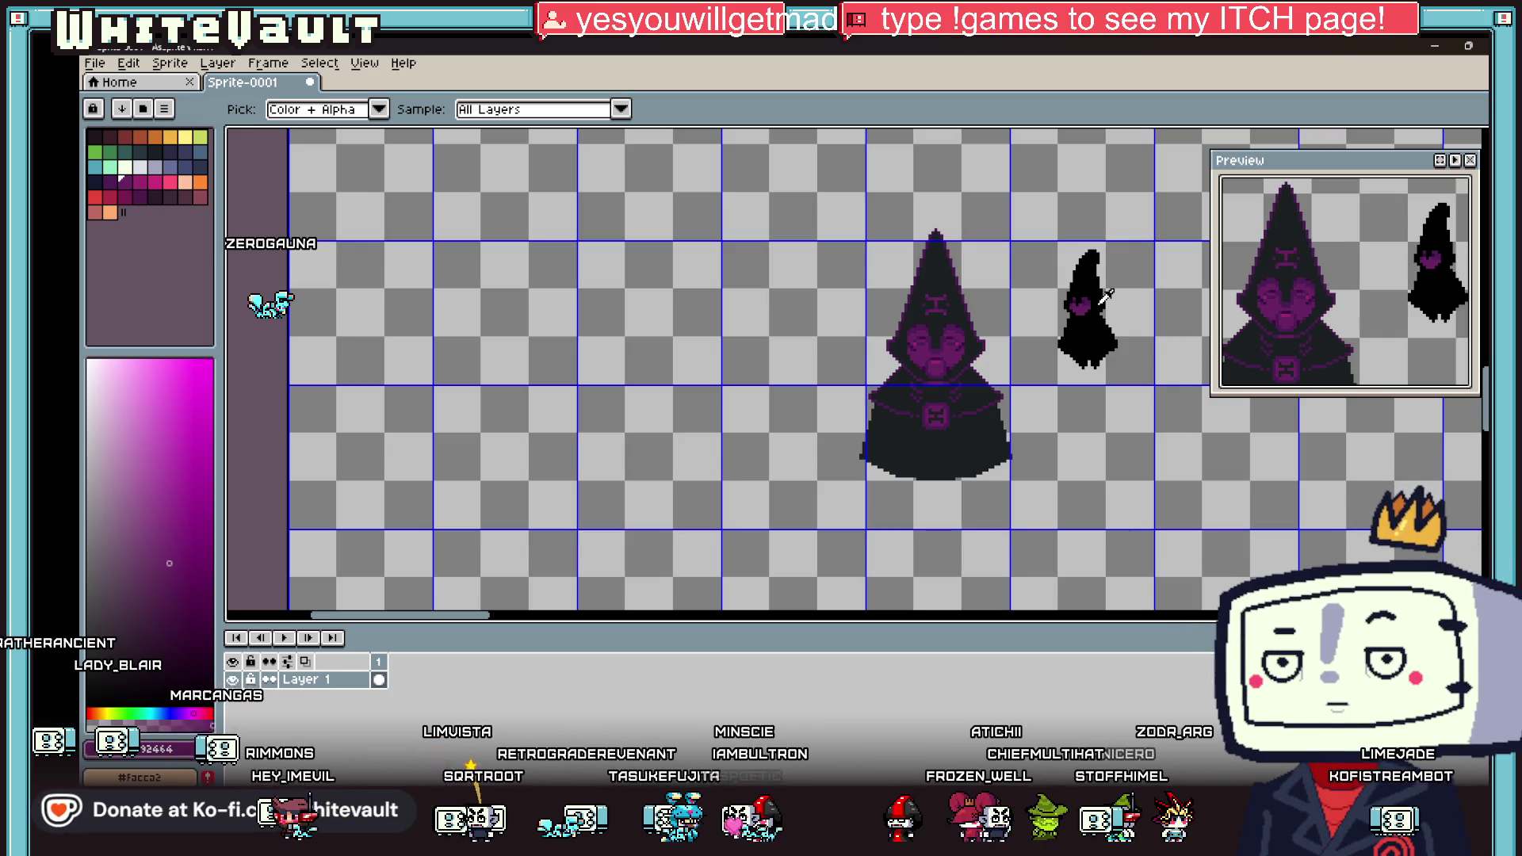
scroll(1054, 282, up, 4)
alt+click(1088, 278)
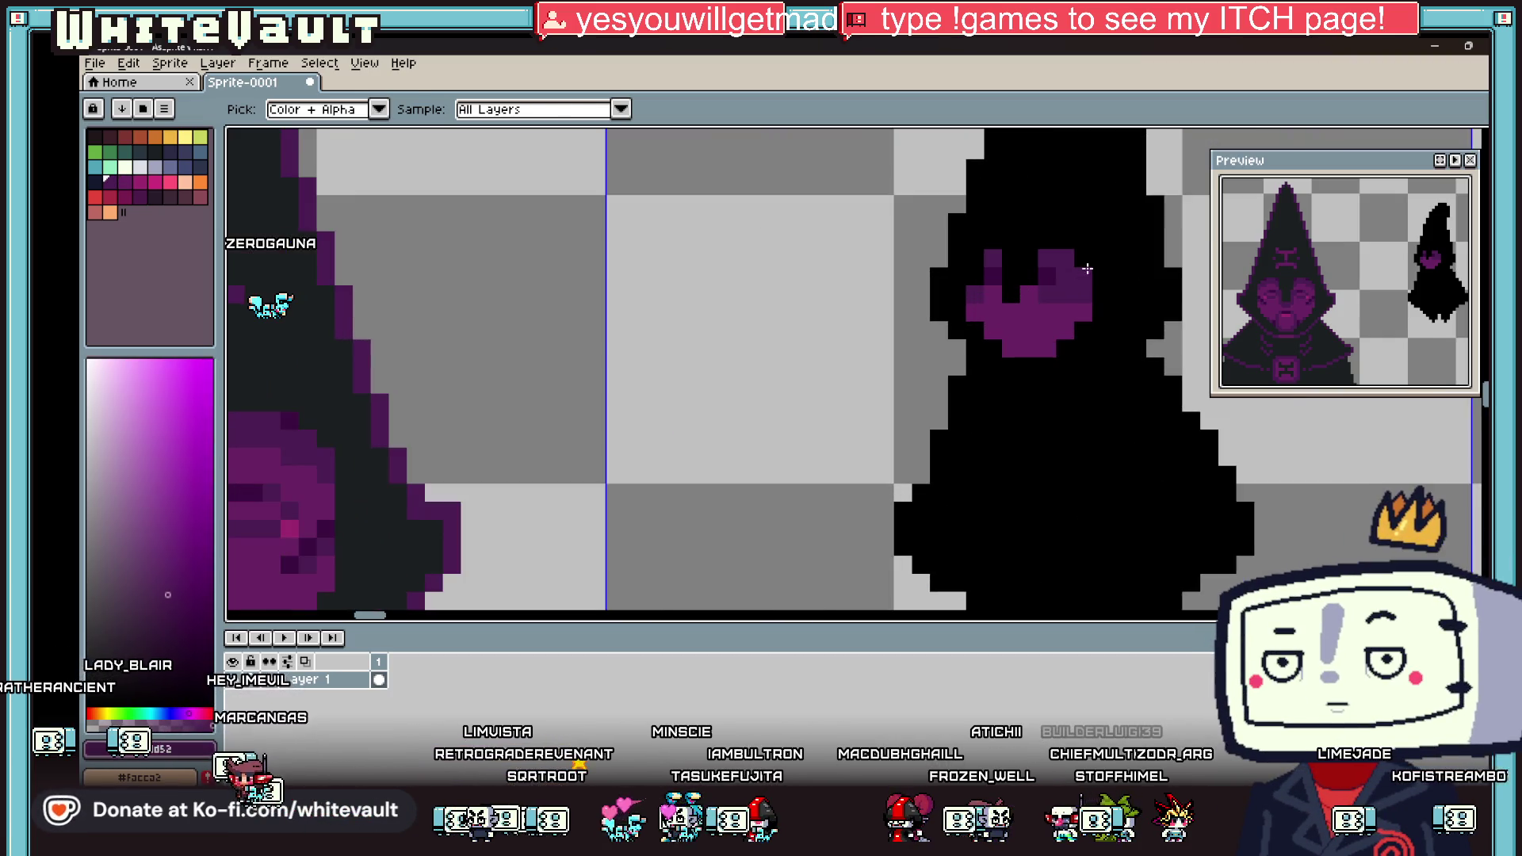
scroll(1098, 279, up, 2)
drag(1102, 282, 1097, 336)
alt+click(1059, 352)
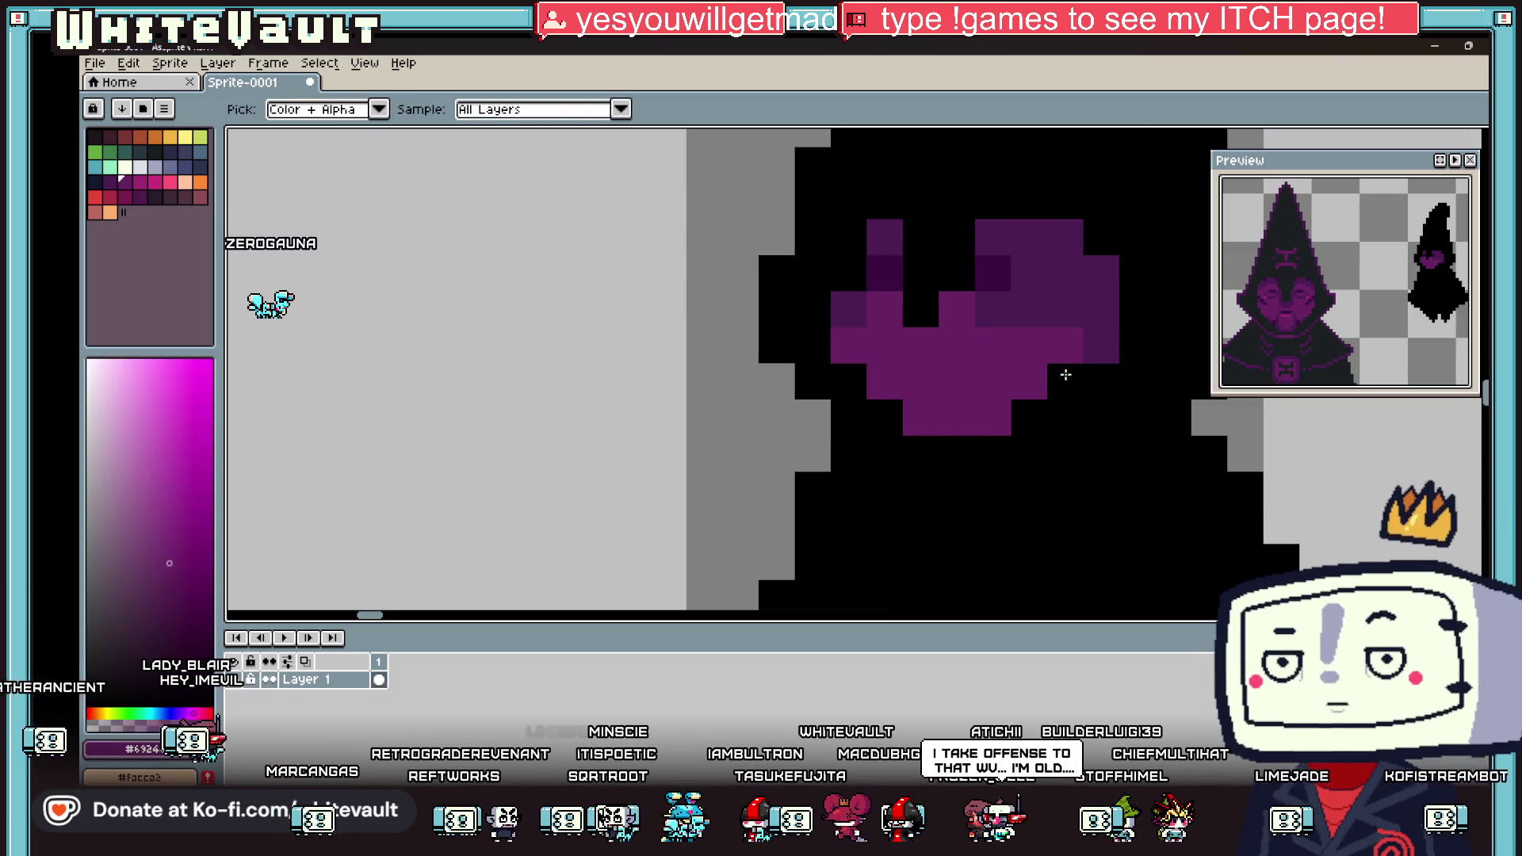
click(1029, 414)
Step: Add a purple pixel sampled from the eye to refine its shape
scroll(1041, 377, down, 3)
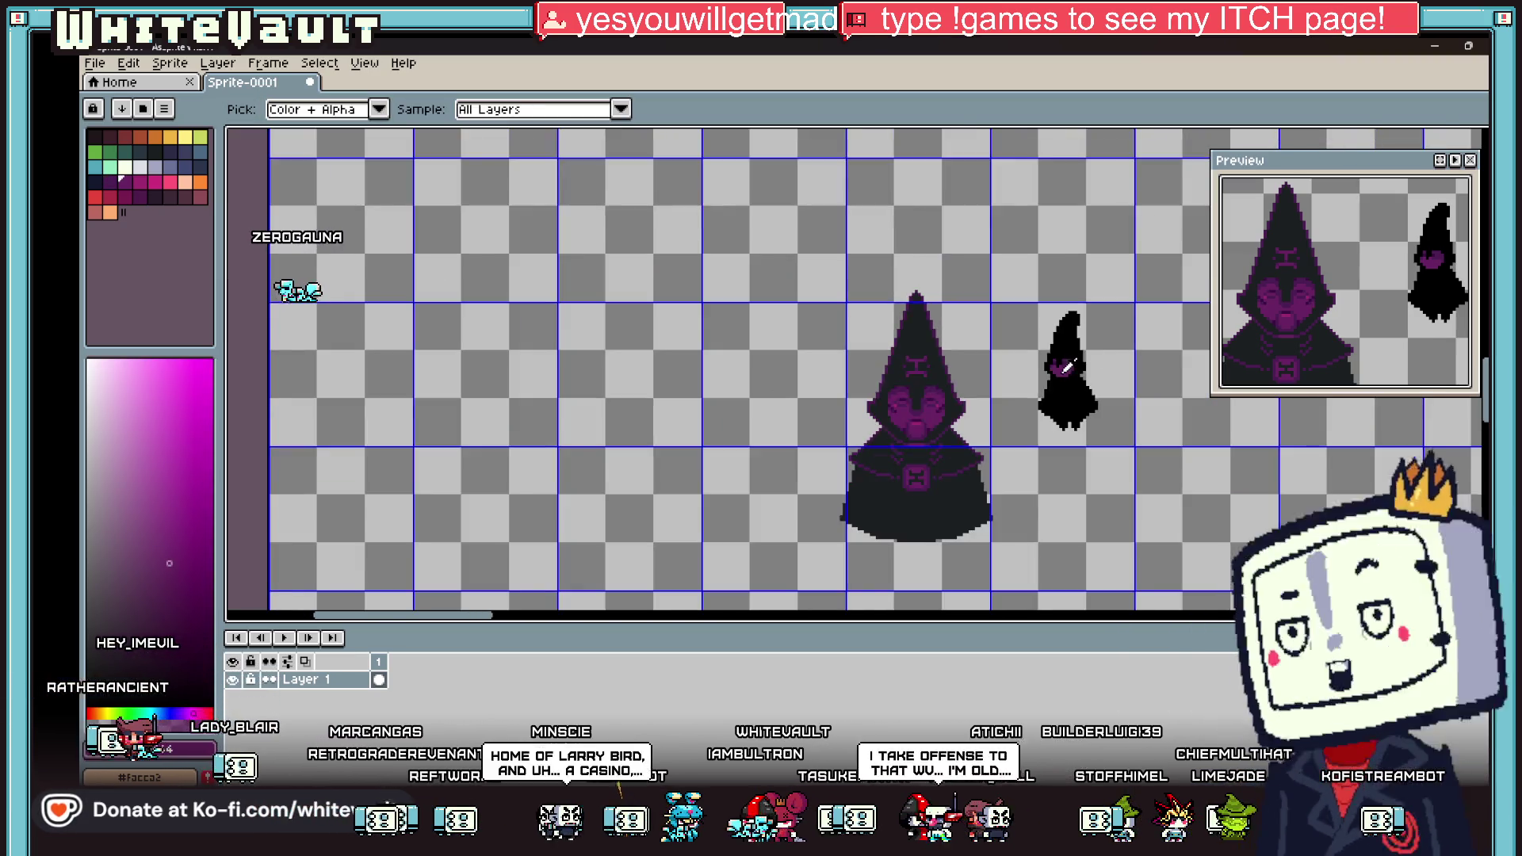
scroll(1061, 296, up, 3)
alt+click(1062, 296)
alt+click(1002, 308)
click(1016, 305)
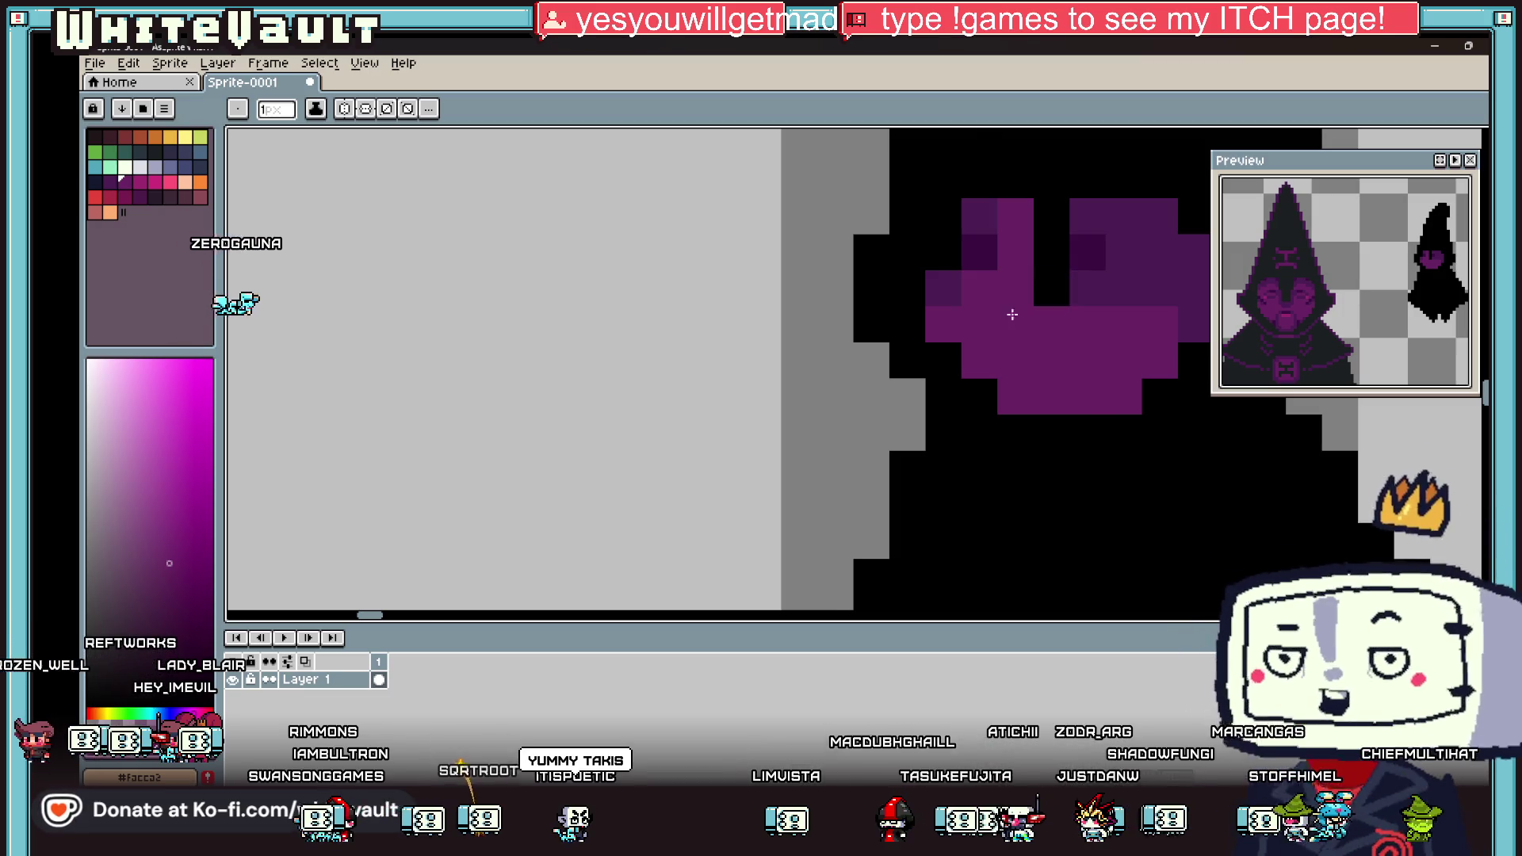
Step: Paint a dark purple pixel into the small figure's eye
scroll(1058, 313, down, 3)
scroll(1057, 314, up, 2)
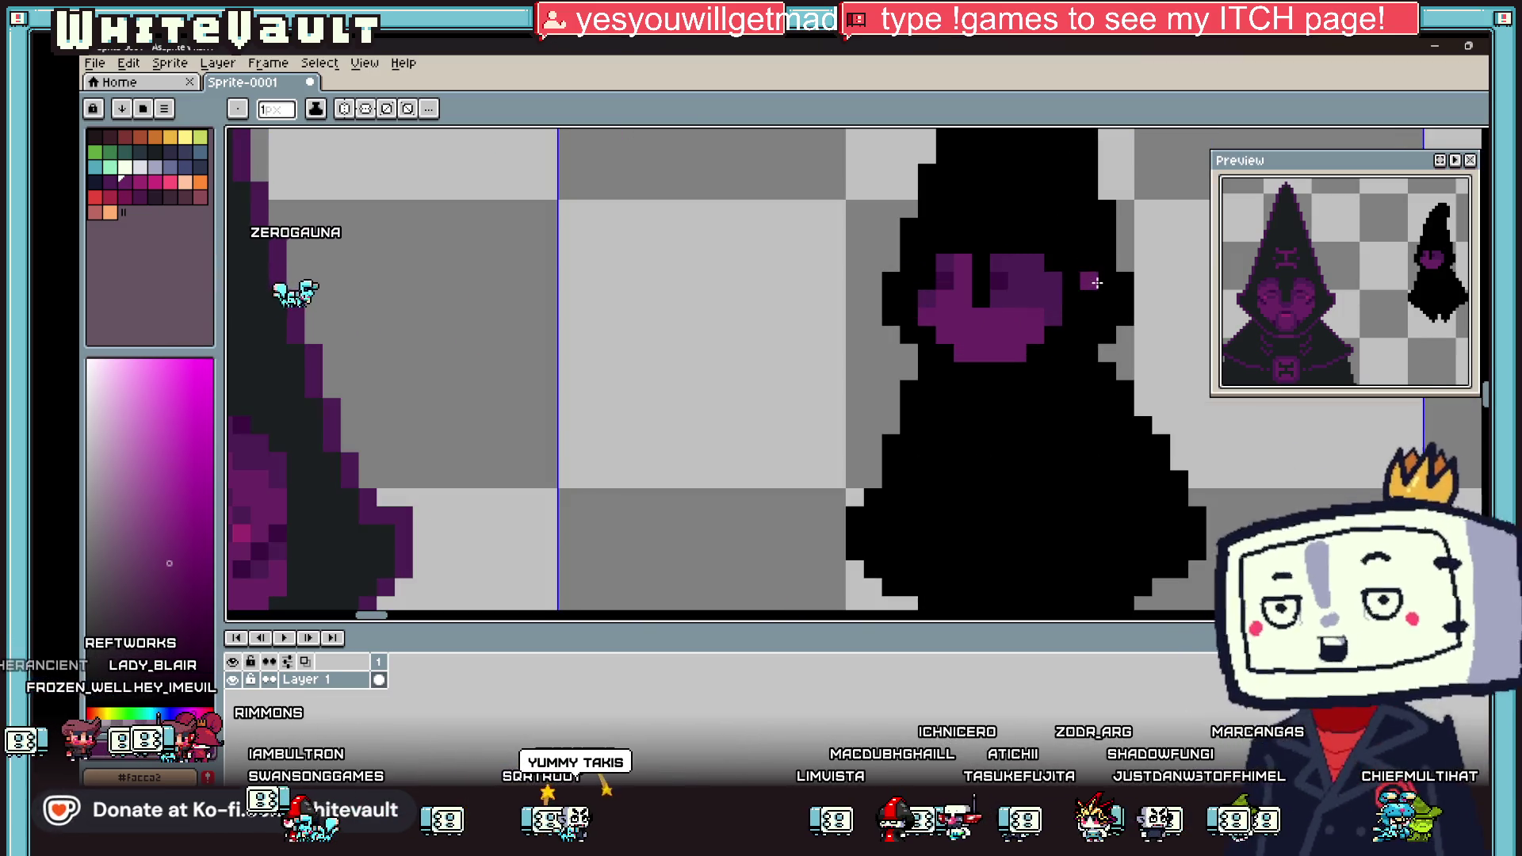
scroll(956, 260, up, 2)
key(i)
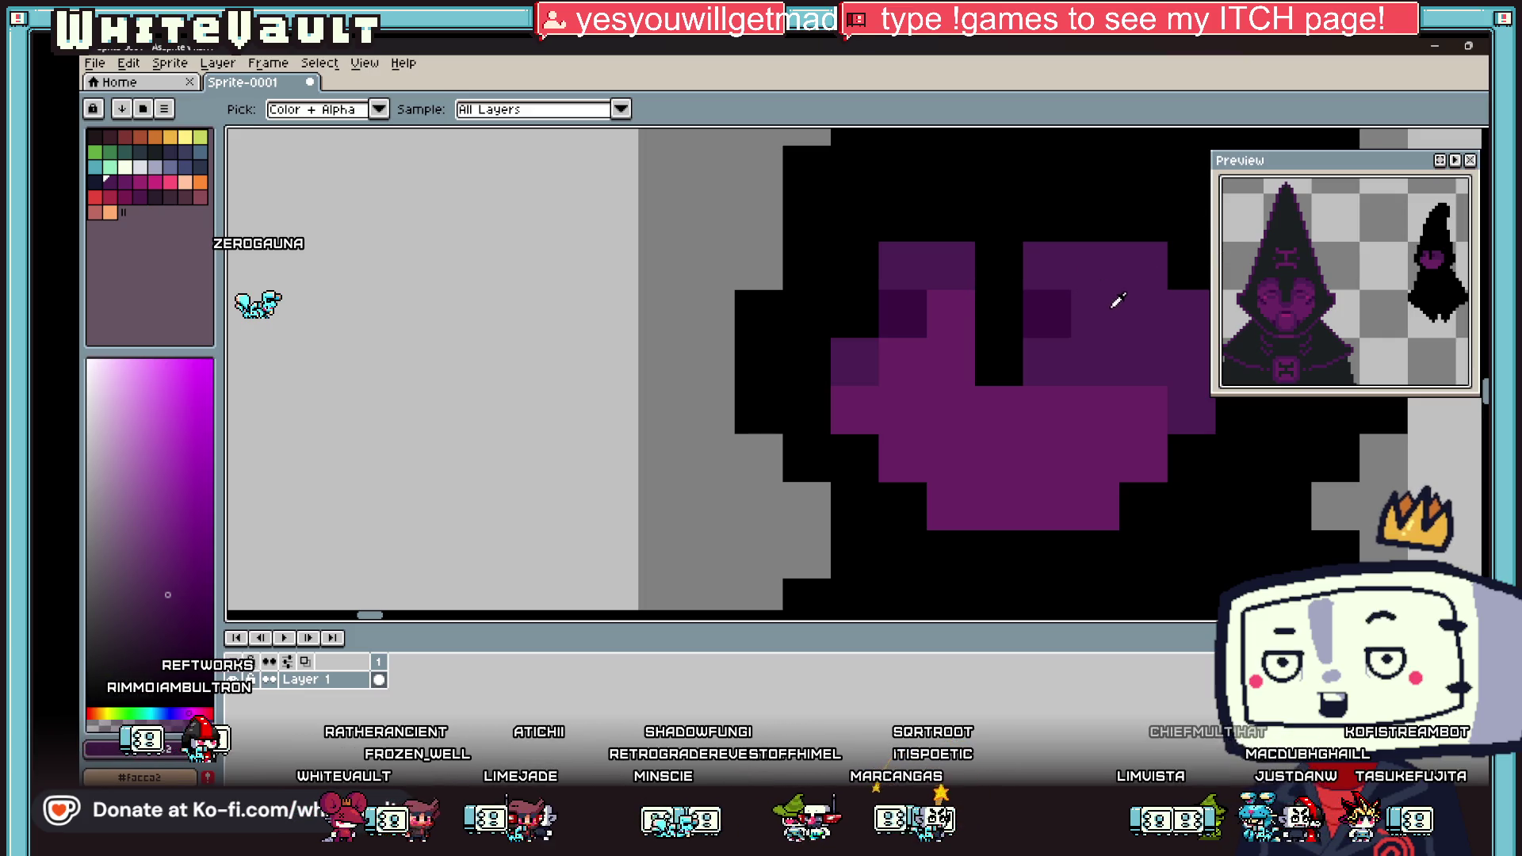
scroll(1118, 300, down, 2)
scroll(1060, 312, up, 4)
key(b)
click(1123, 343)
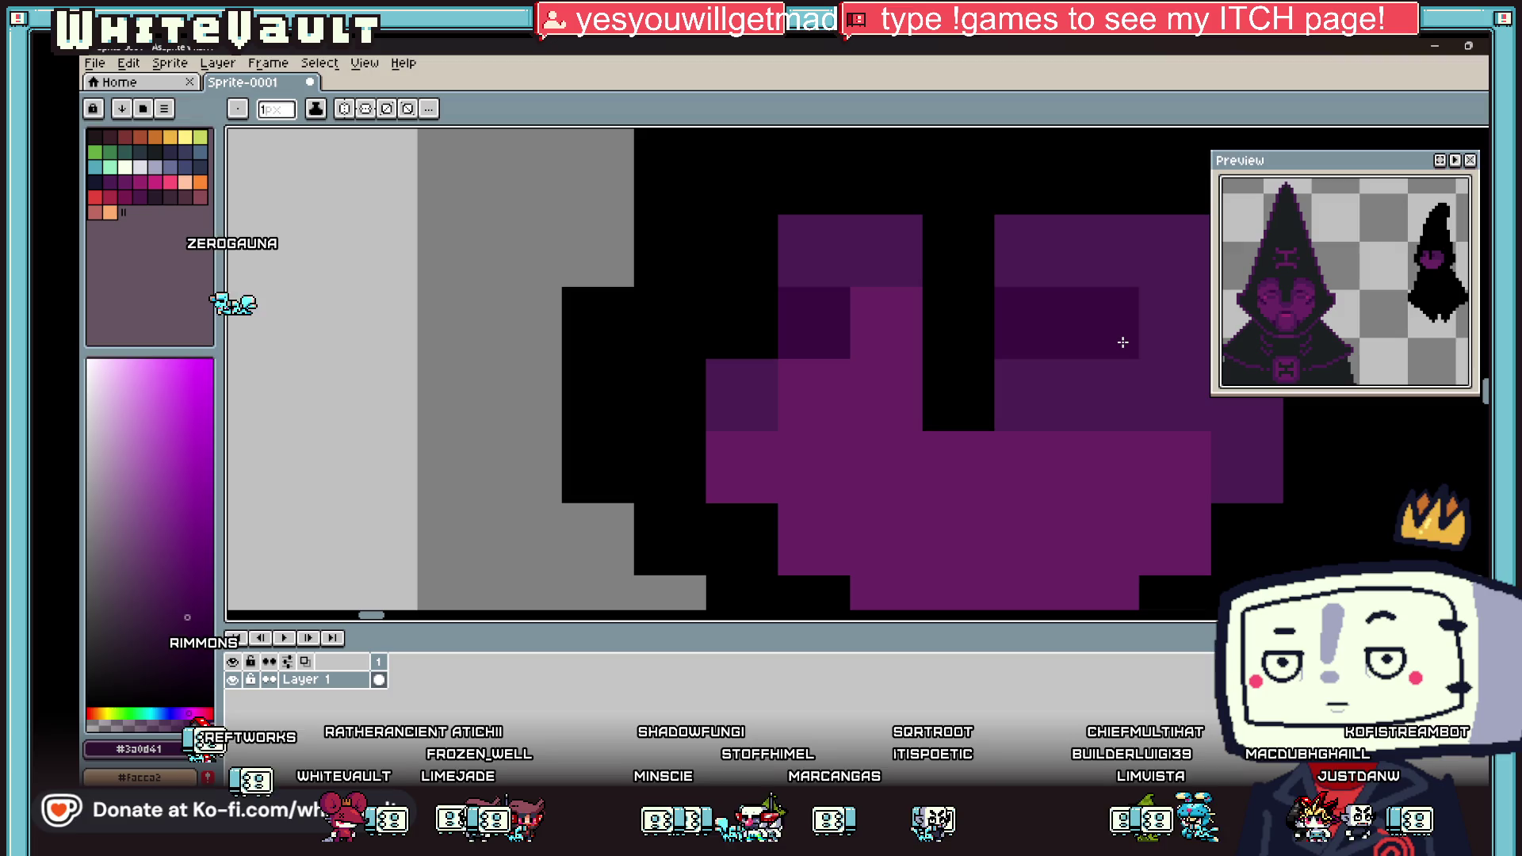
Step: Repaint the dark strip across the face with the face purple #692464
key(i)
scroll(1112, 312, down, 3)
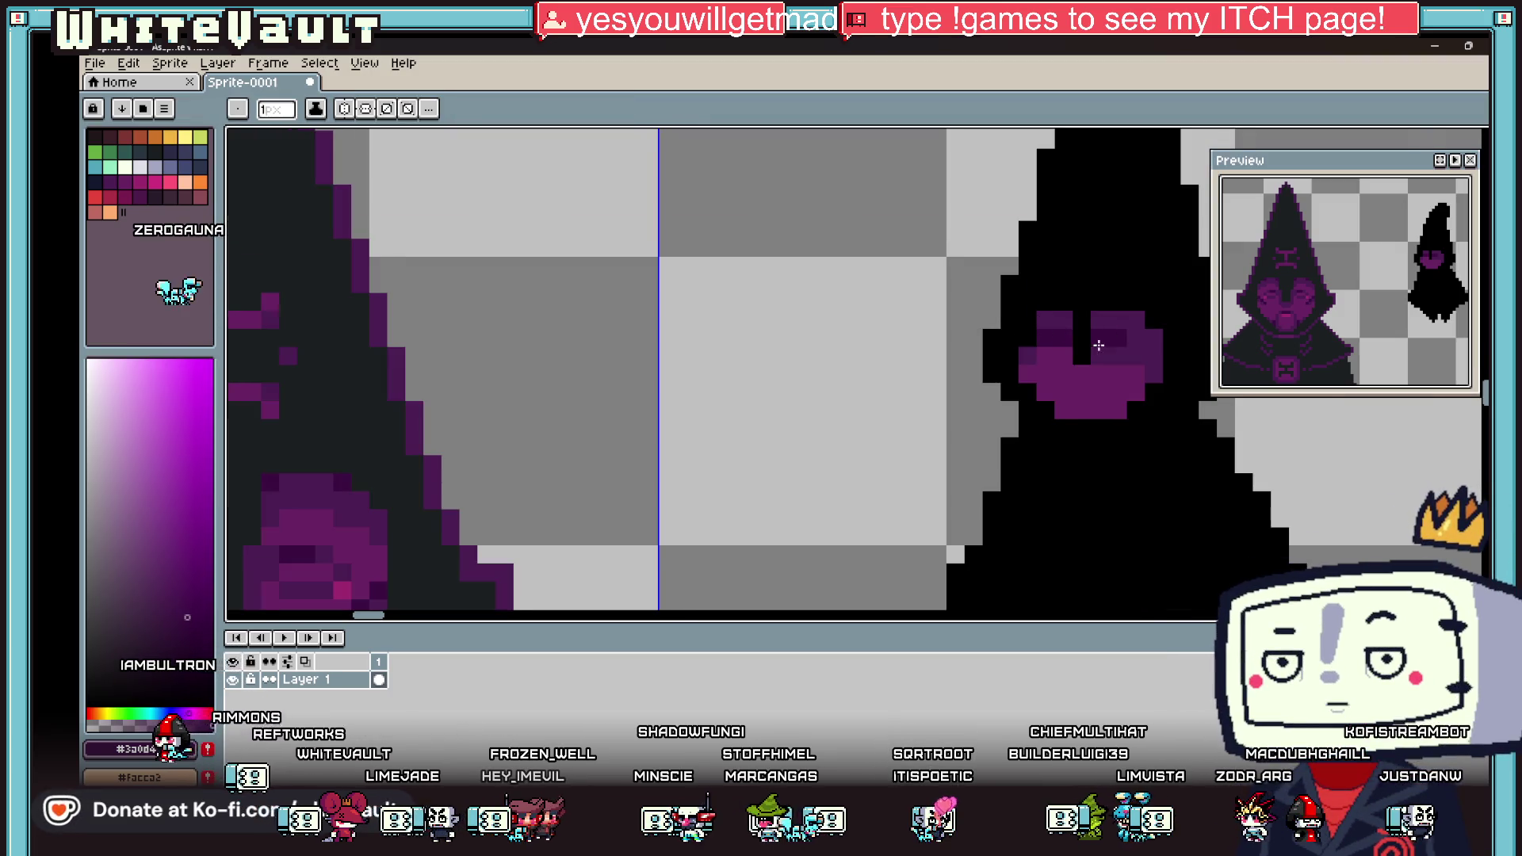
scroll(1158, 342, down, 2)
scroll(1138, 366, up, 1)
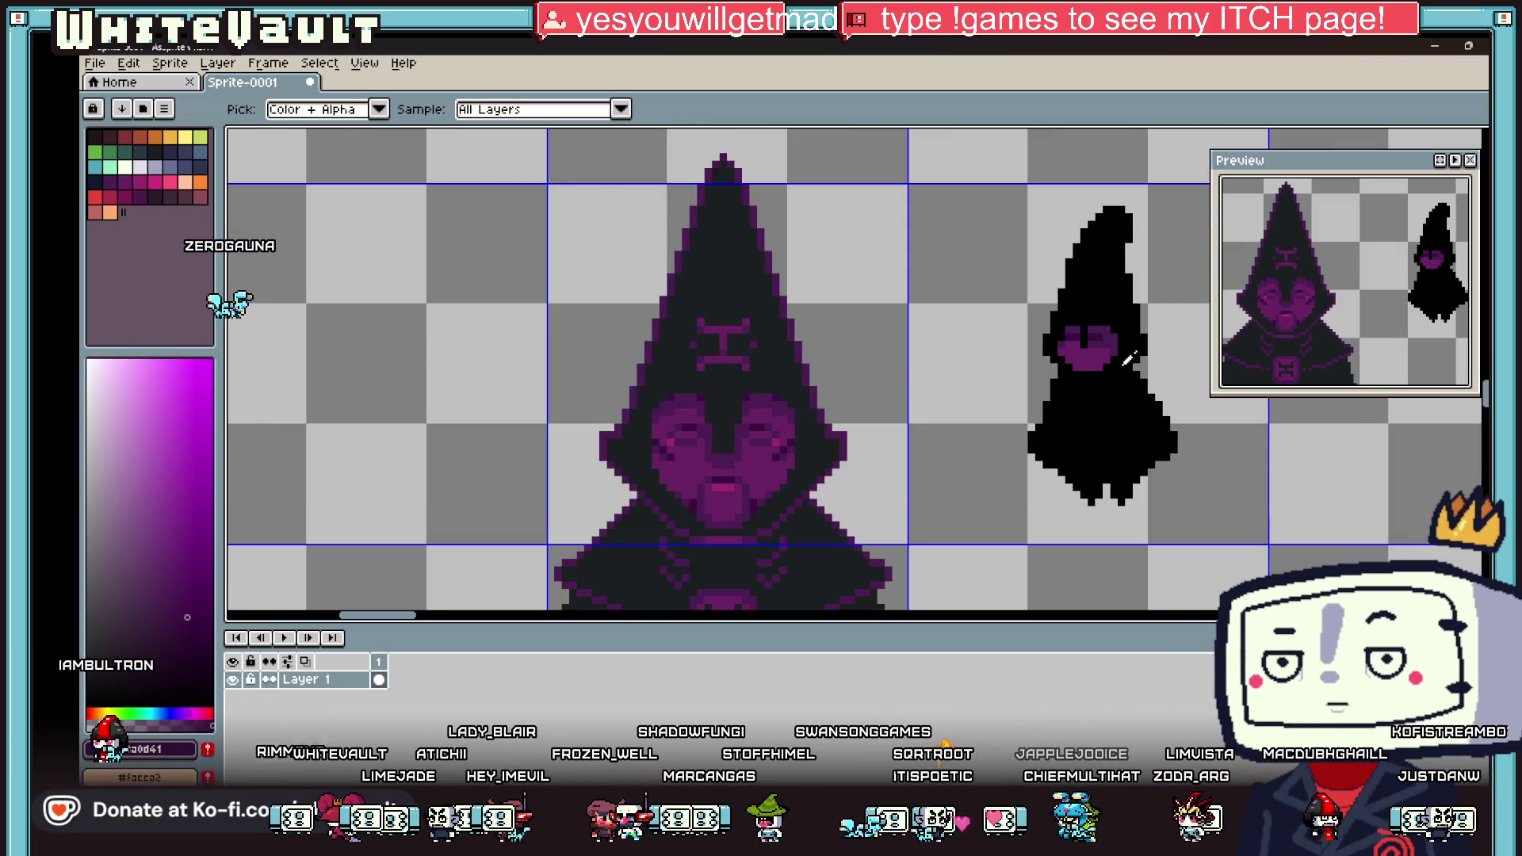
click(1086, 341)
scroll(1080, 339, up, 2)
key(b)
scroll(1064, 327, up, 1)
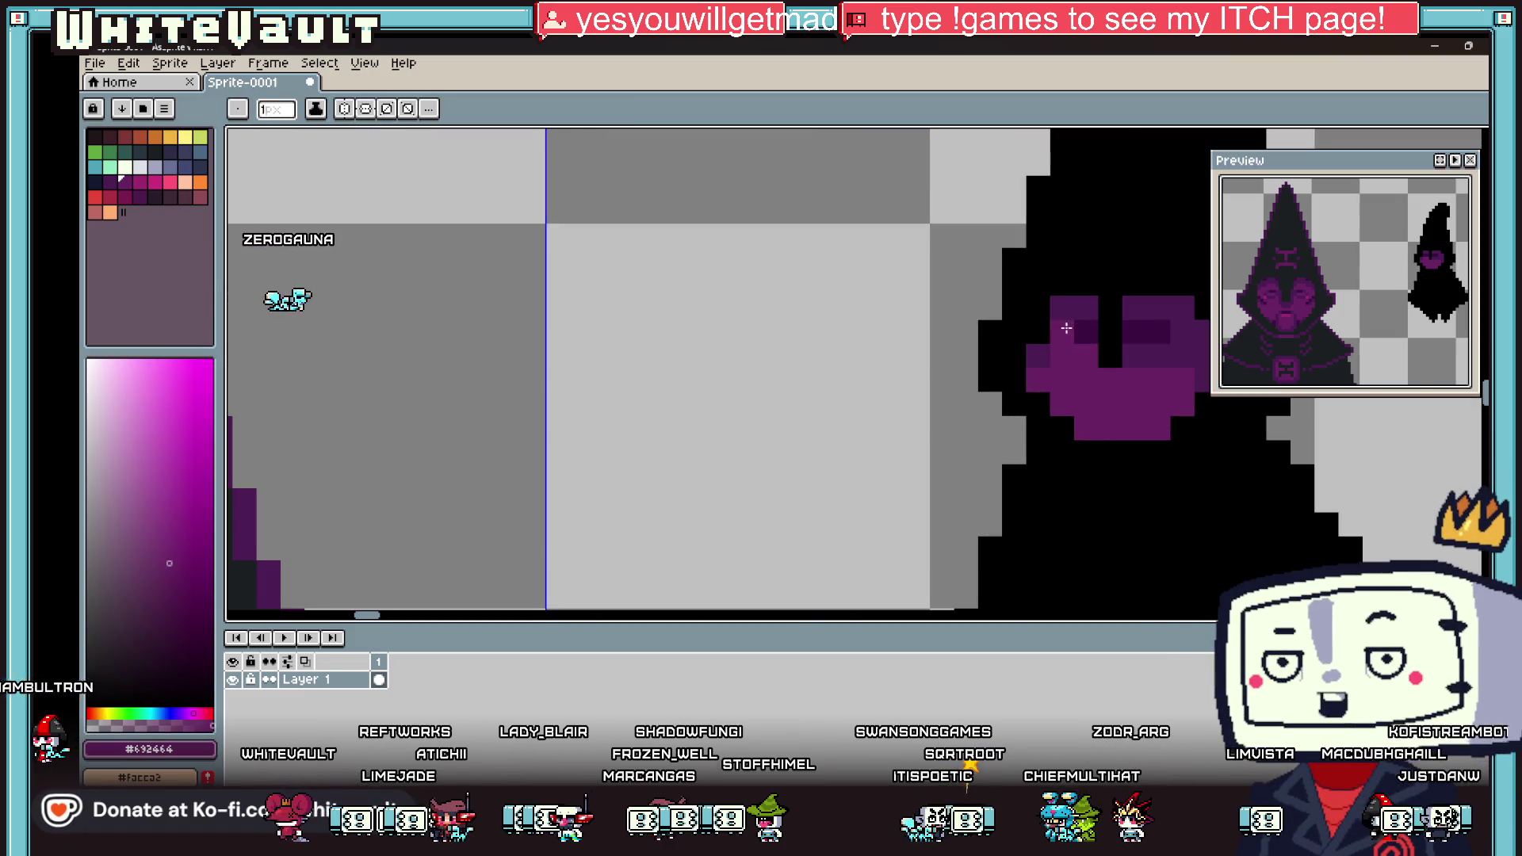
drag(1064, 328, 1158, 333)
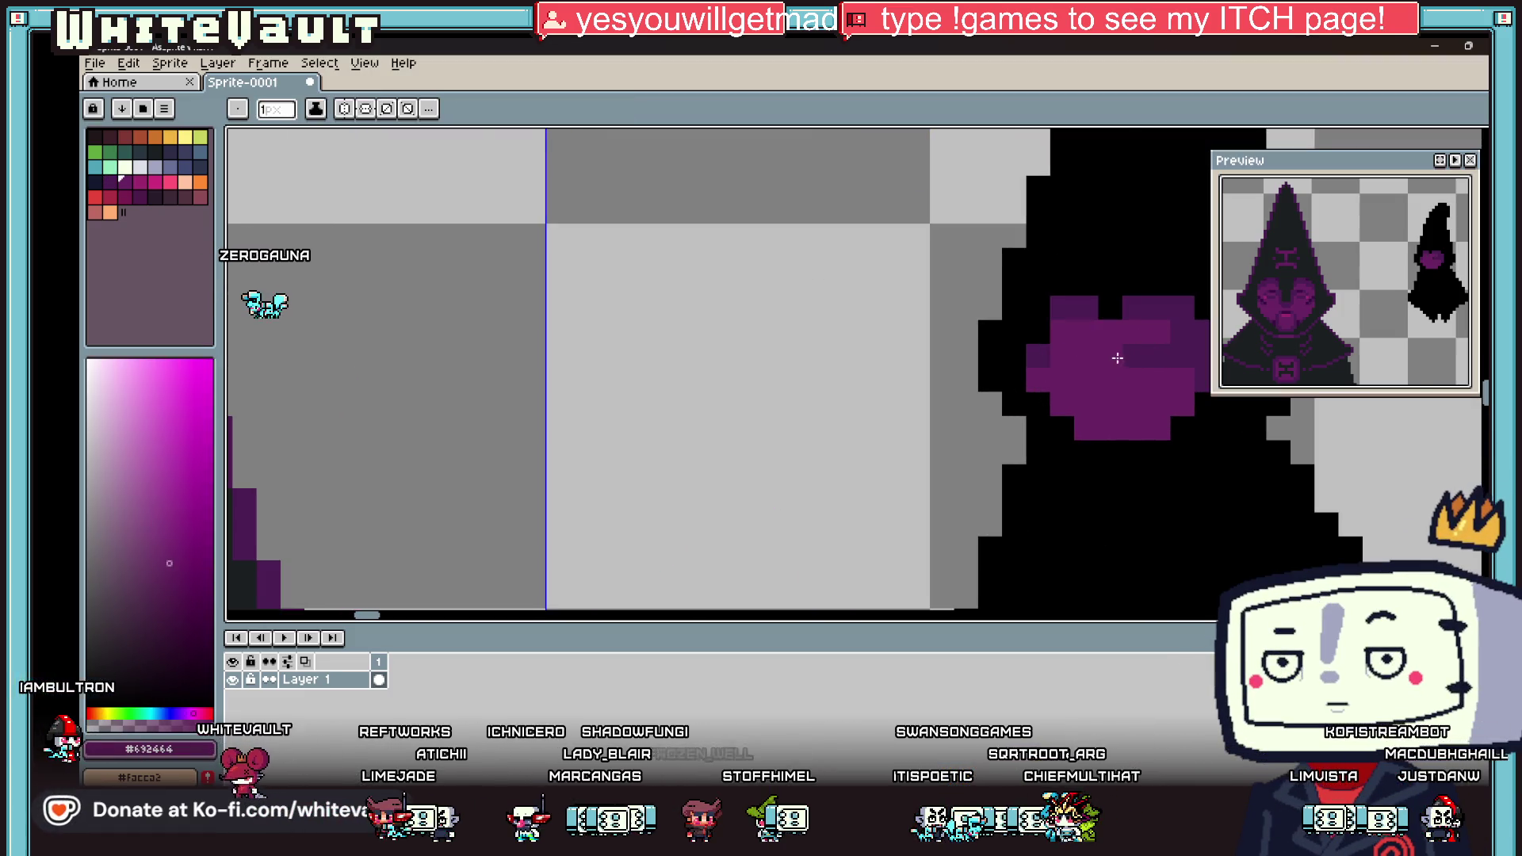
scroll(1165, 359, down, 5)
scroll(1180, 372, up, 1)
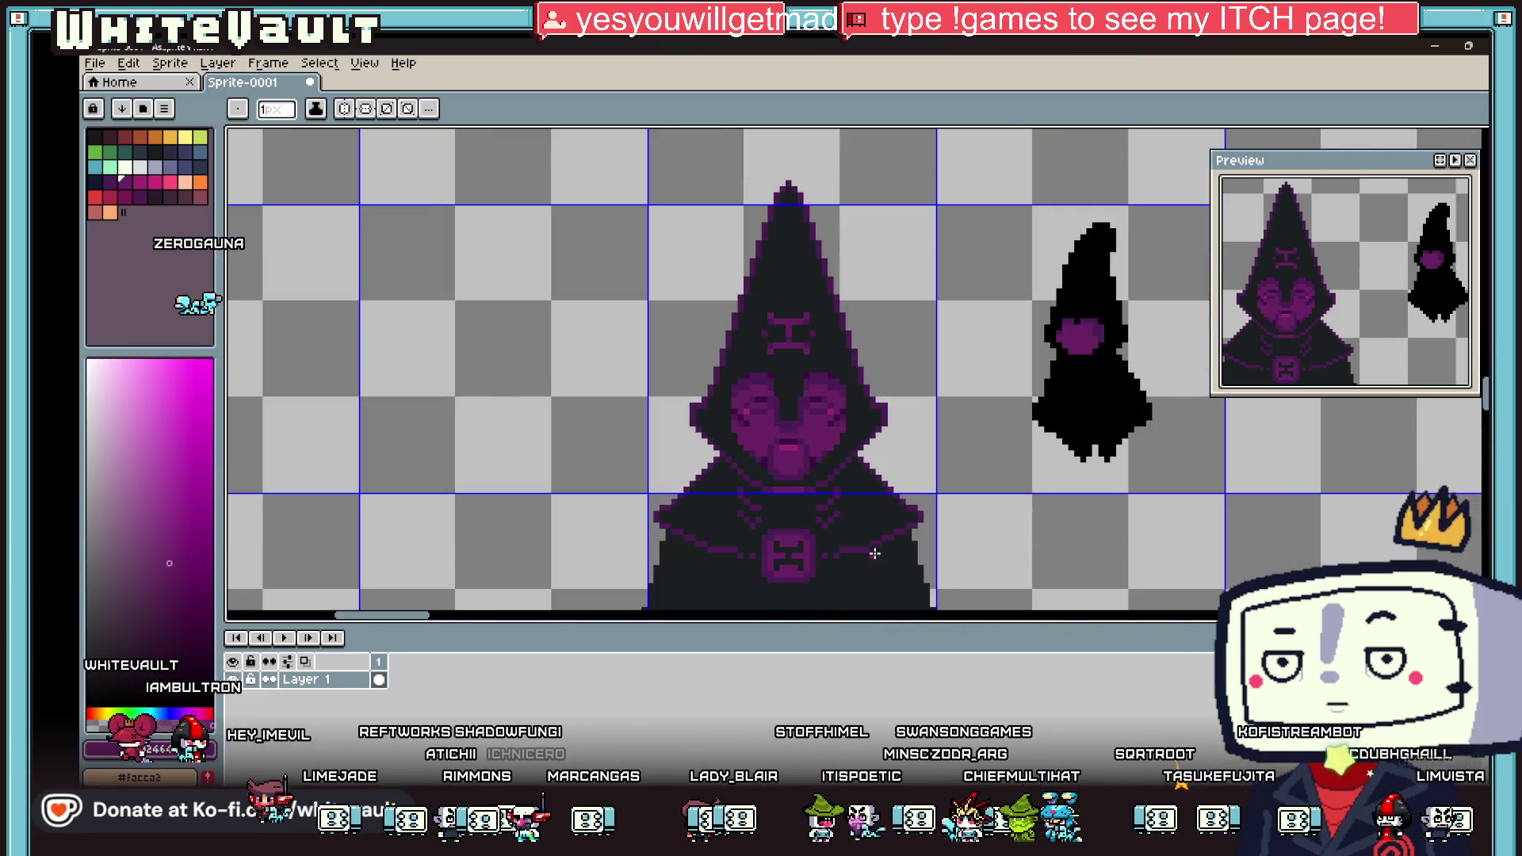
scroll(1135, 364, up, 3)
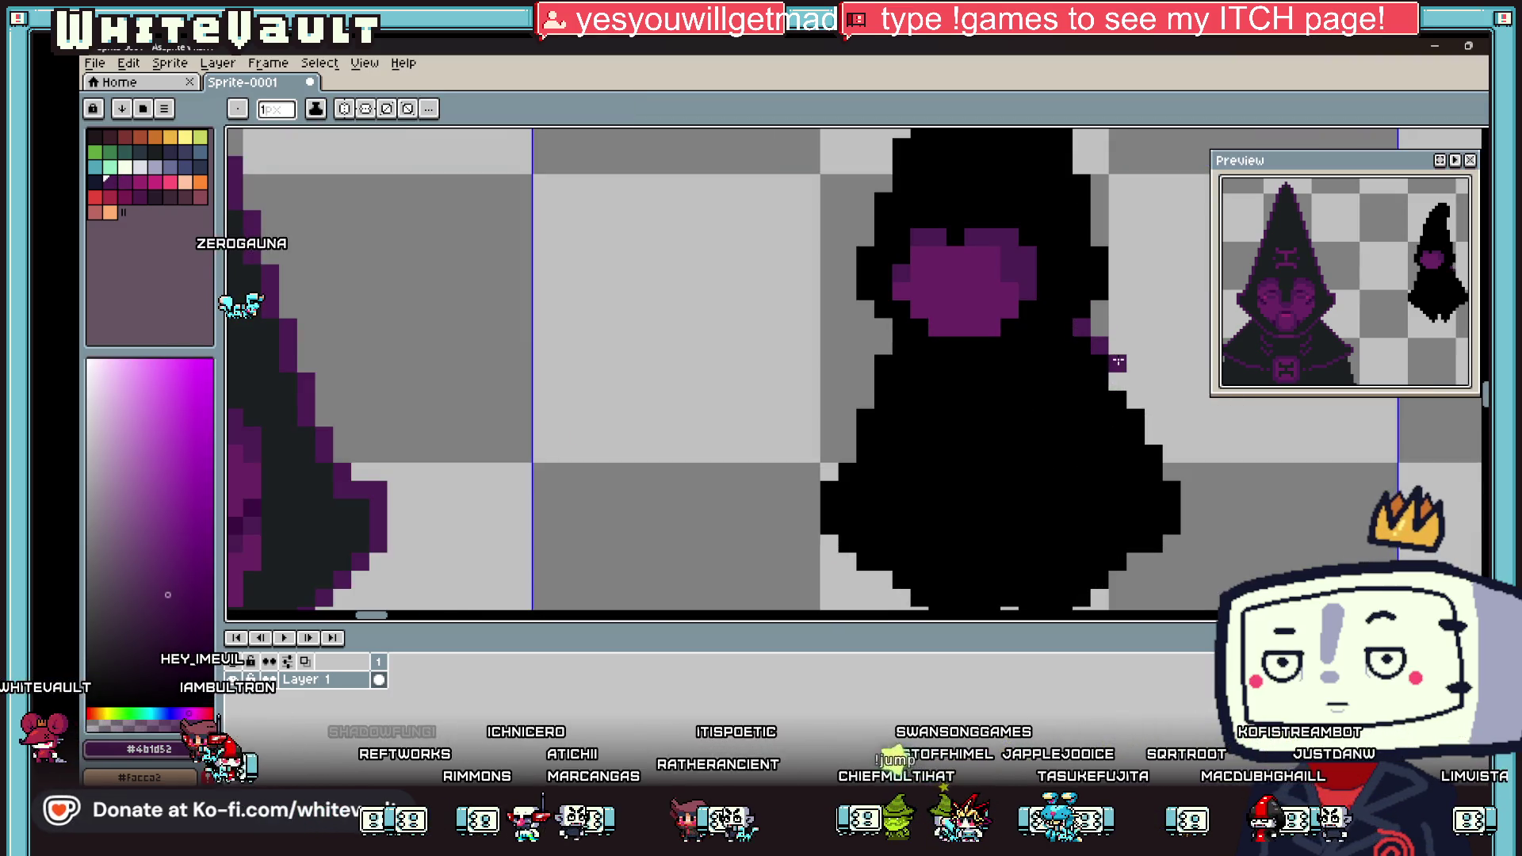
Step: Paint a purple trim line across the small figure's robe and purple edging on its shoulder
click(1139, 365)
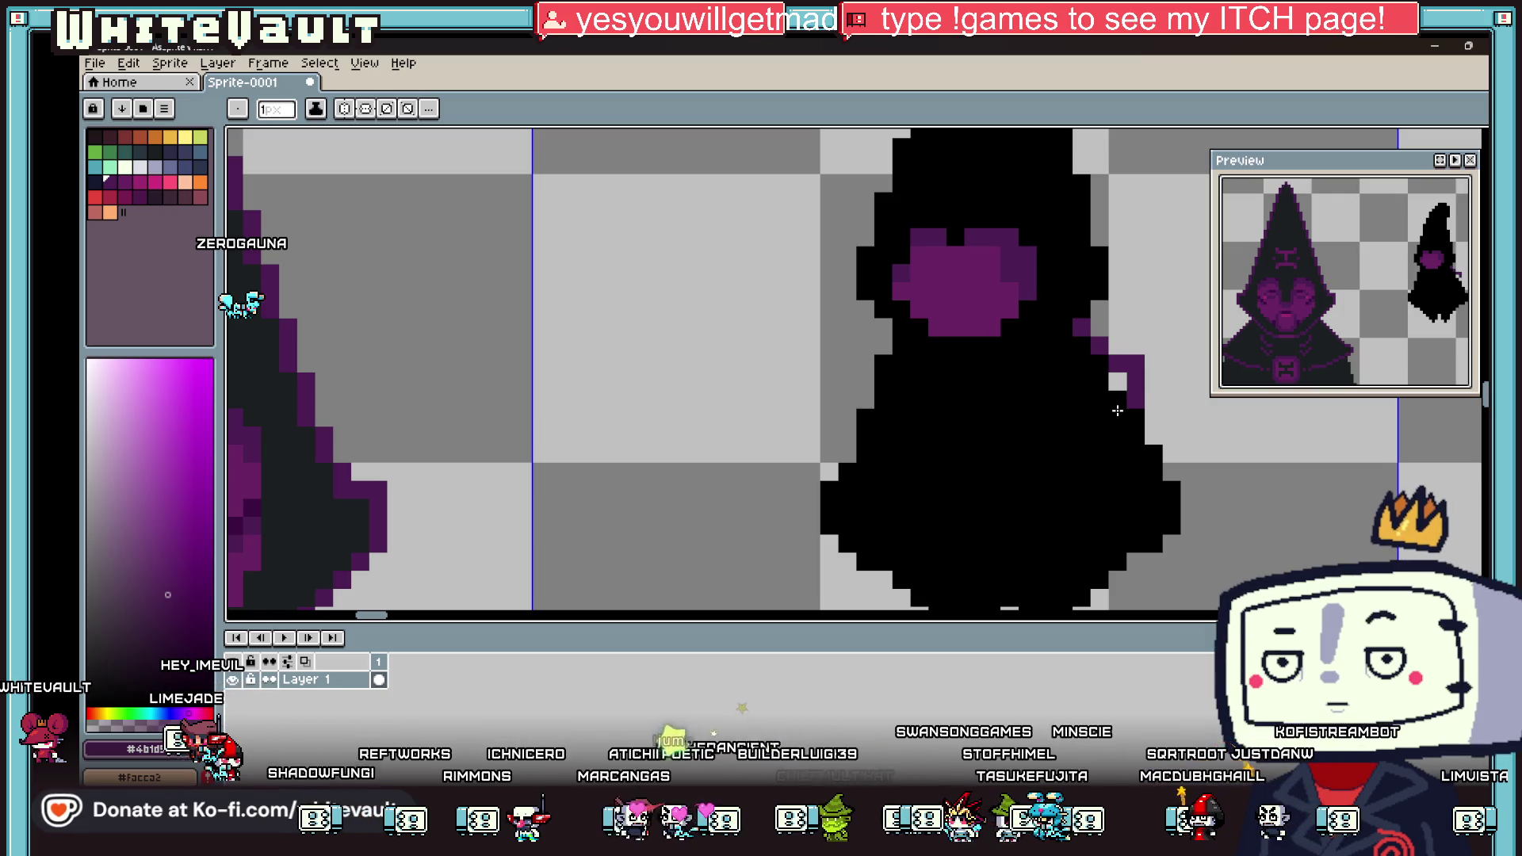
mouse_move(1116, 412)
mouse_down()
mouse_move(937, 435)
mouse_move(982, 449)
mouse_up()
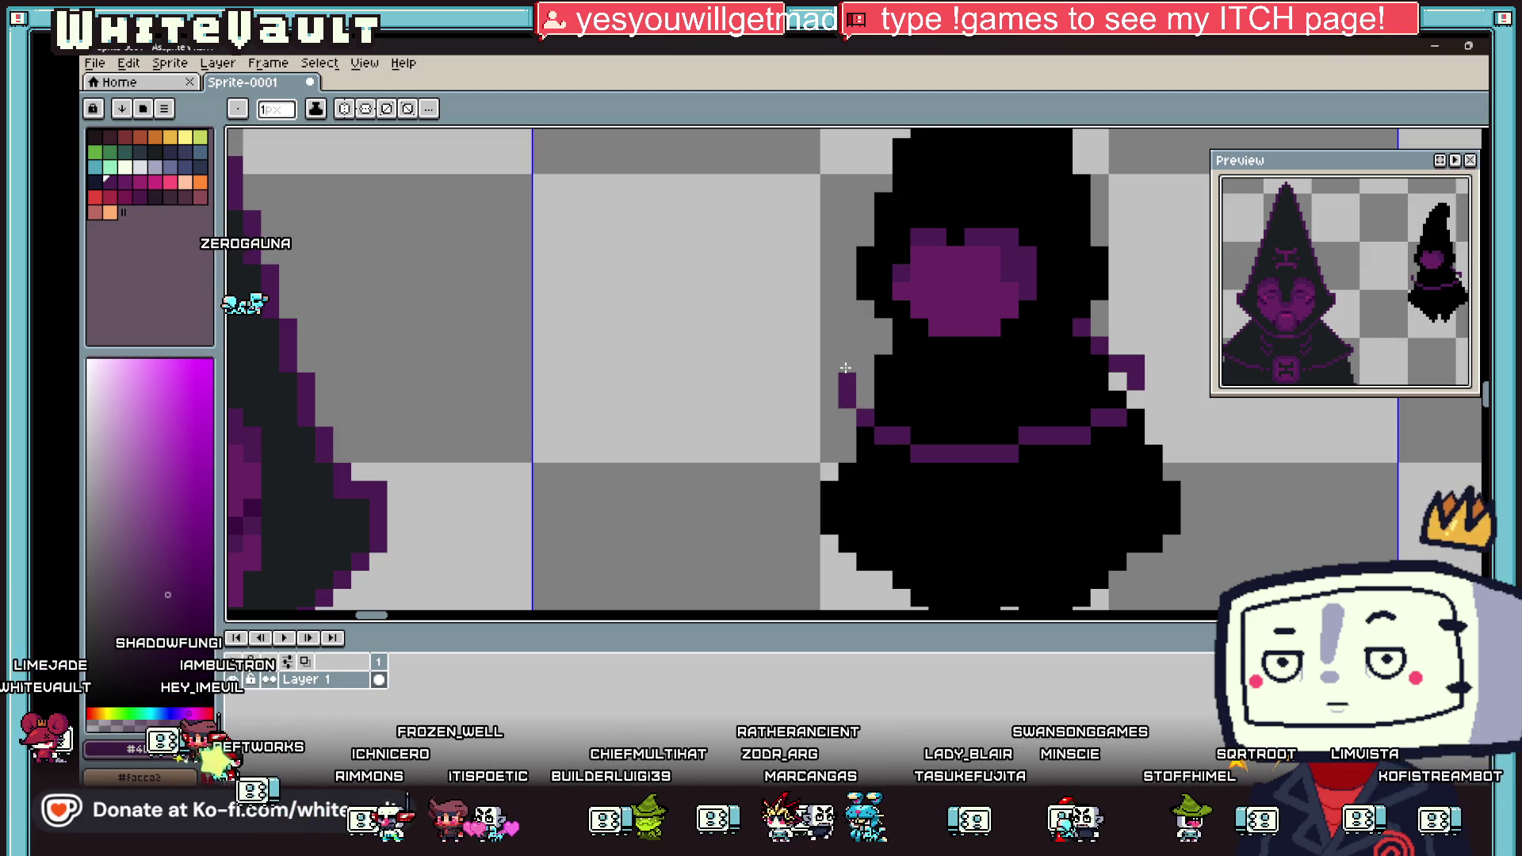
drag(846, 368, 882, 346)
Step: Sample the purple trim colour back from the sprite with the Eyedropper
key(g)
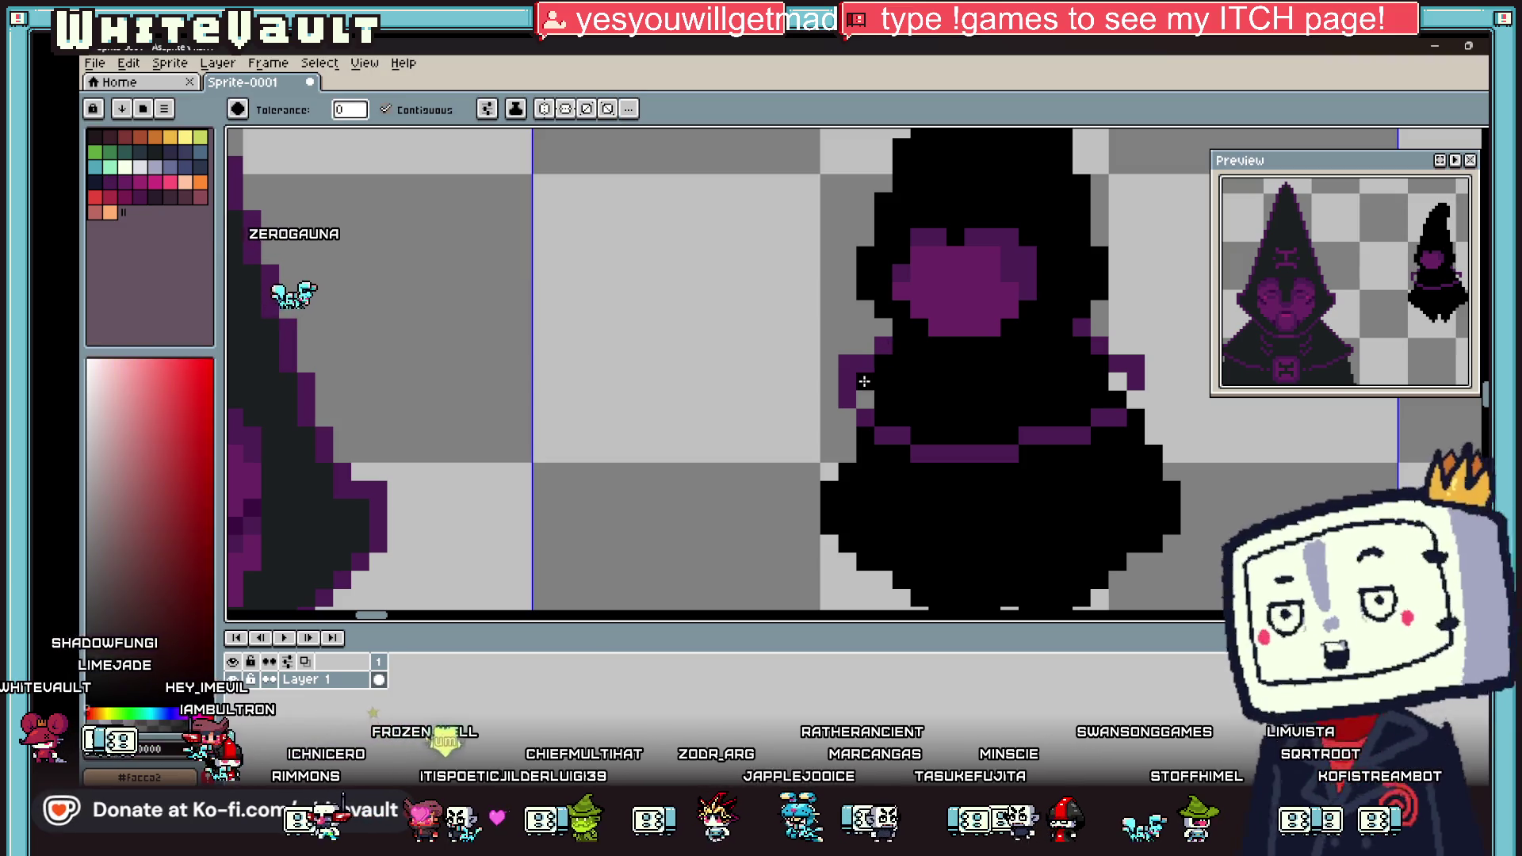
key(b)
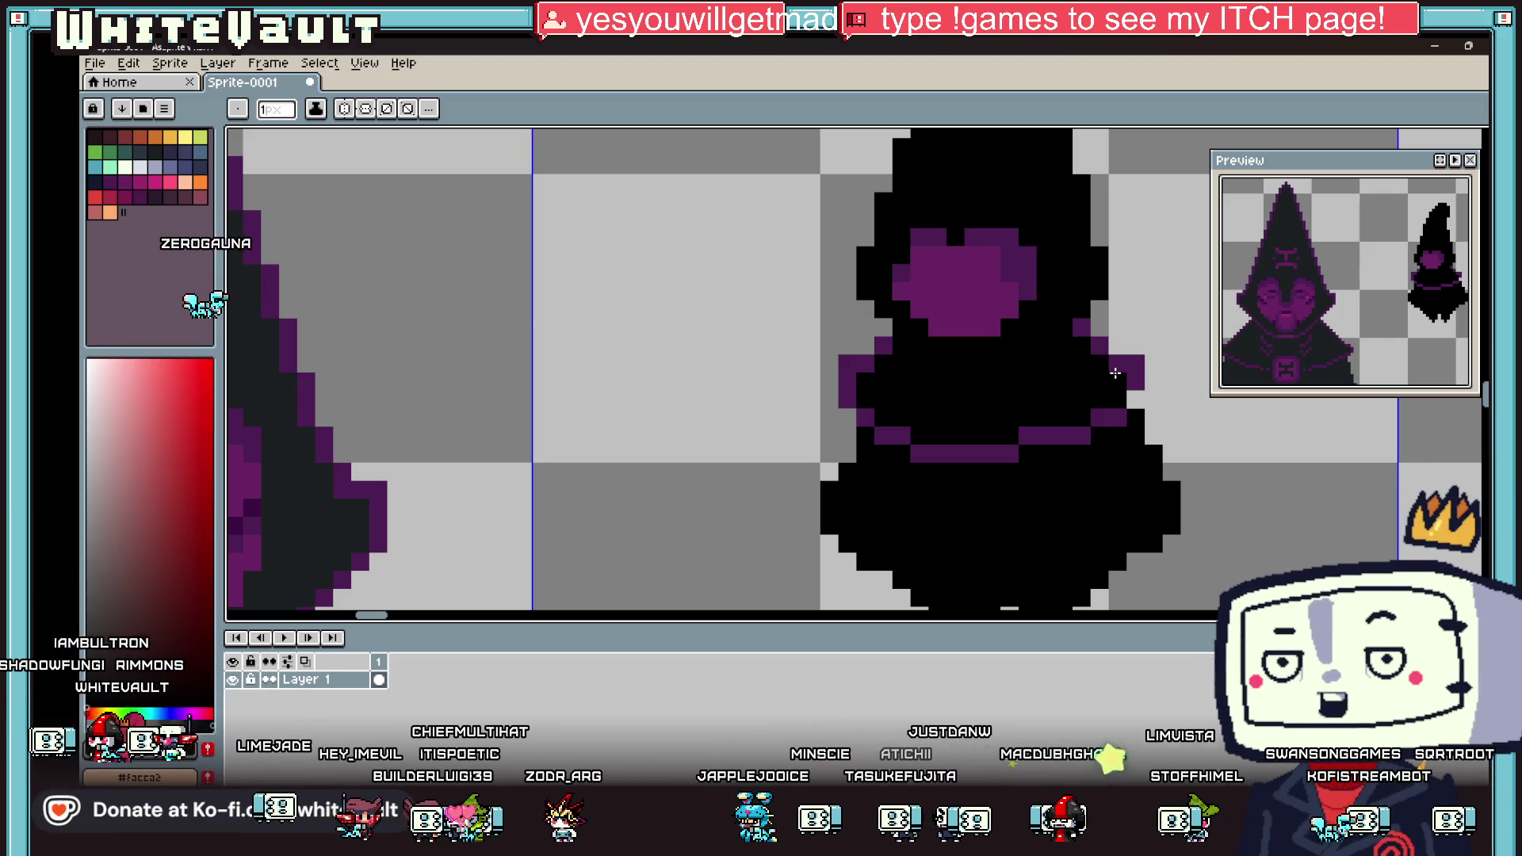
key(i)
scroll(1139, 372, up, 1)
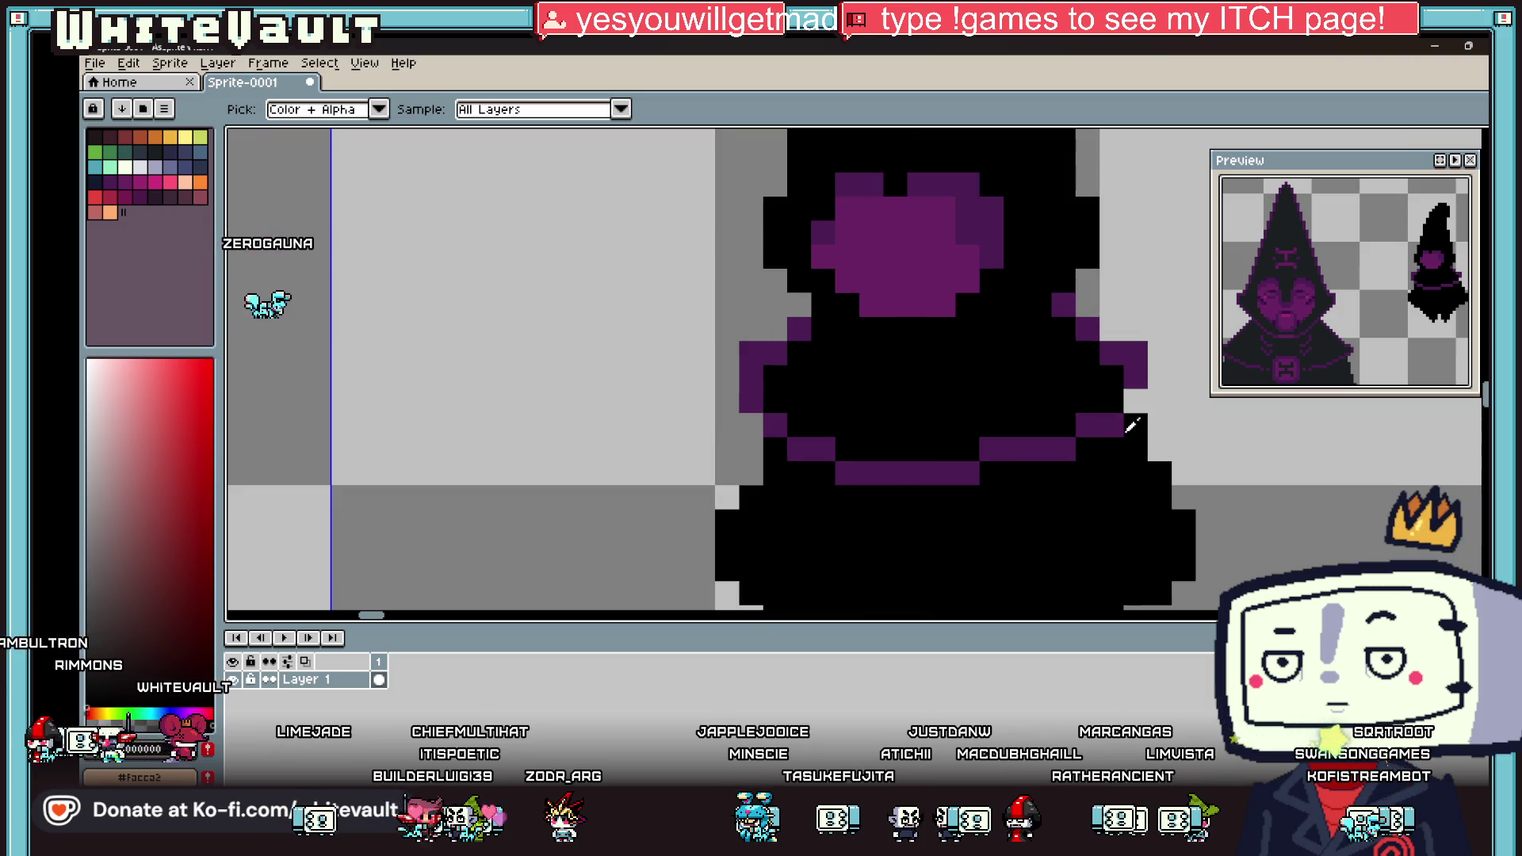
key(b)
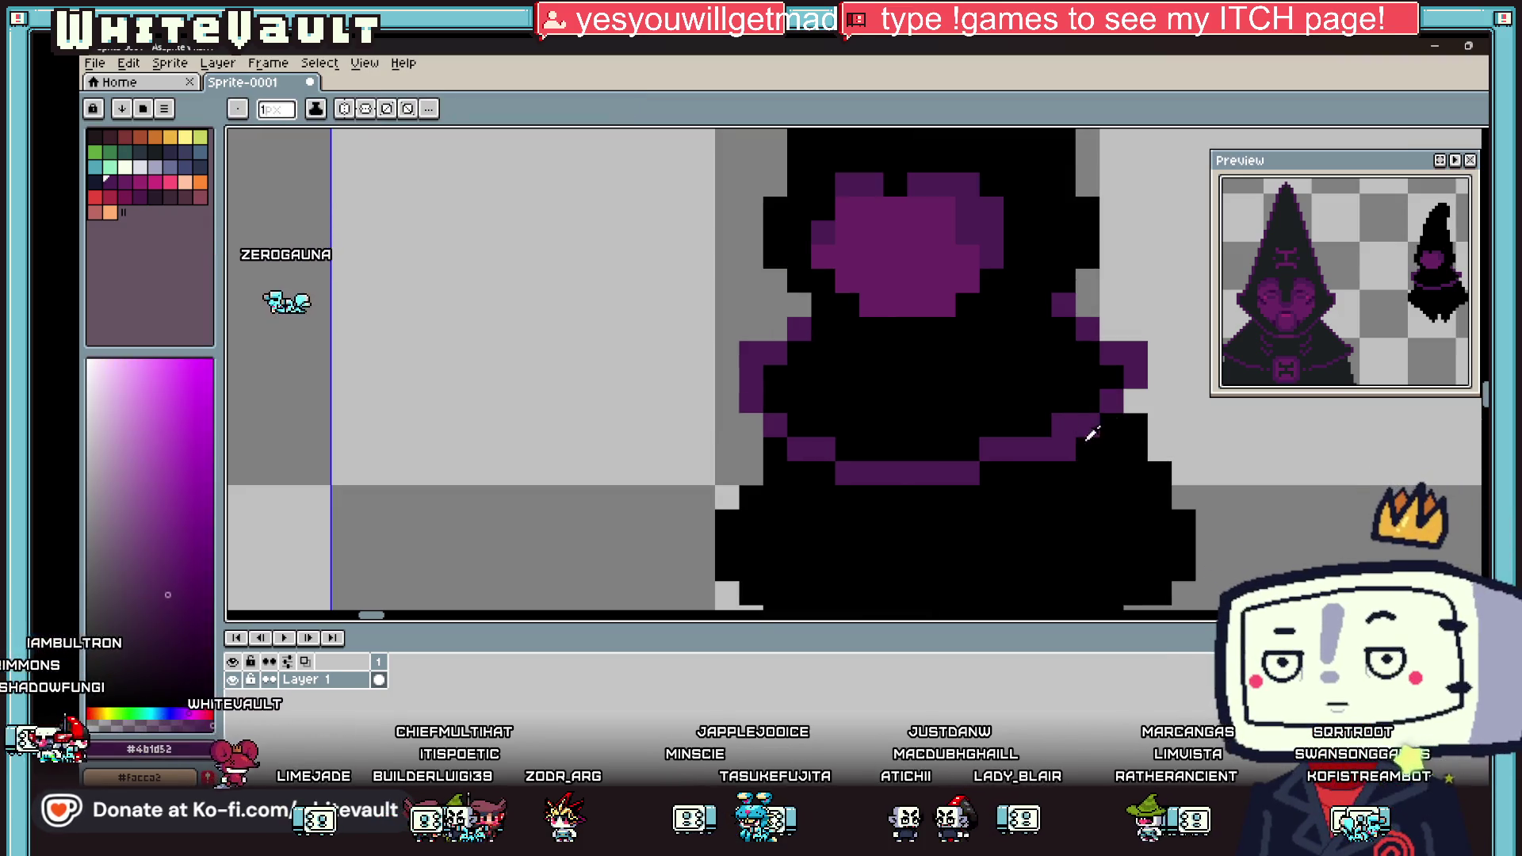
scroll(1080, 447, down, 3)
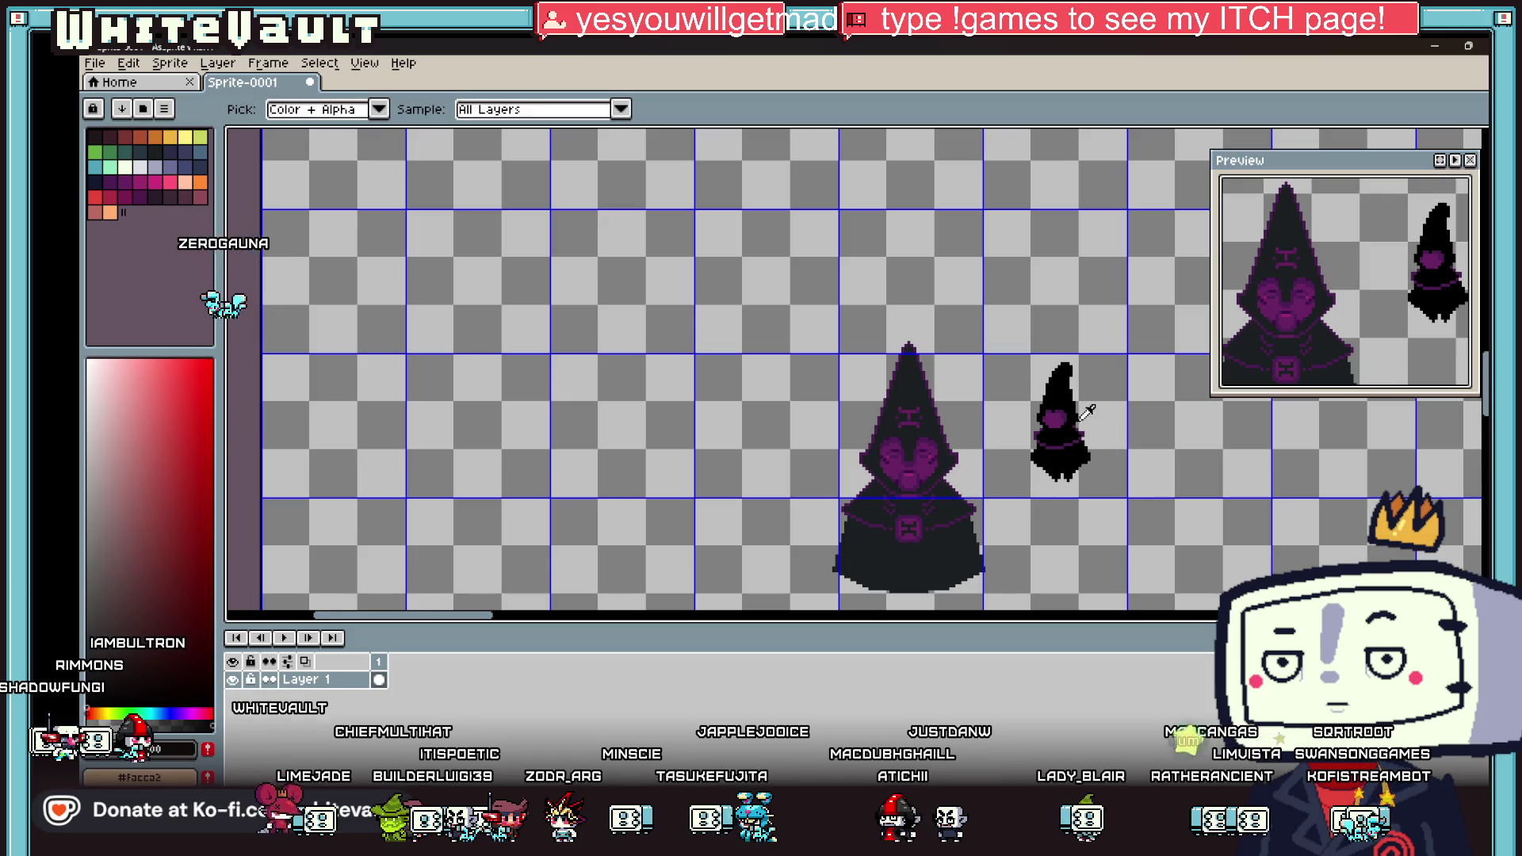
scroll(1094, 441, up, 3)
alt+click(1038, 436)
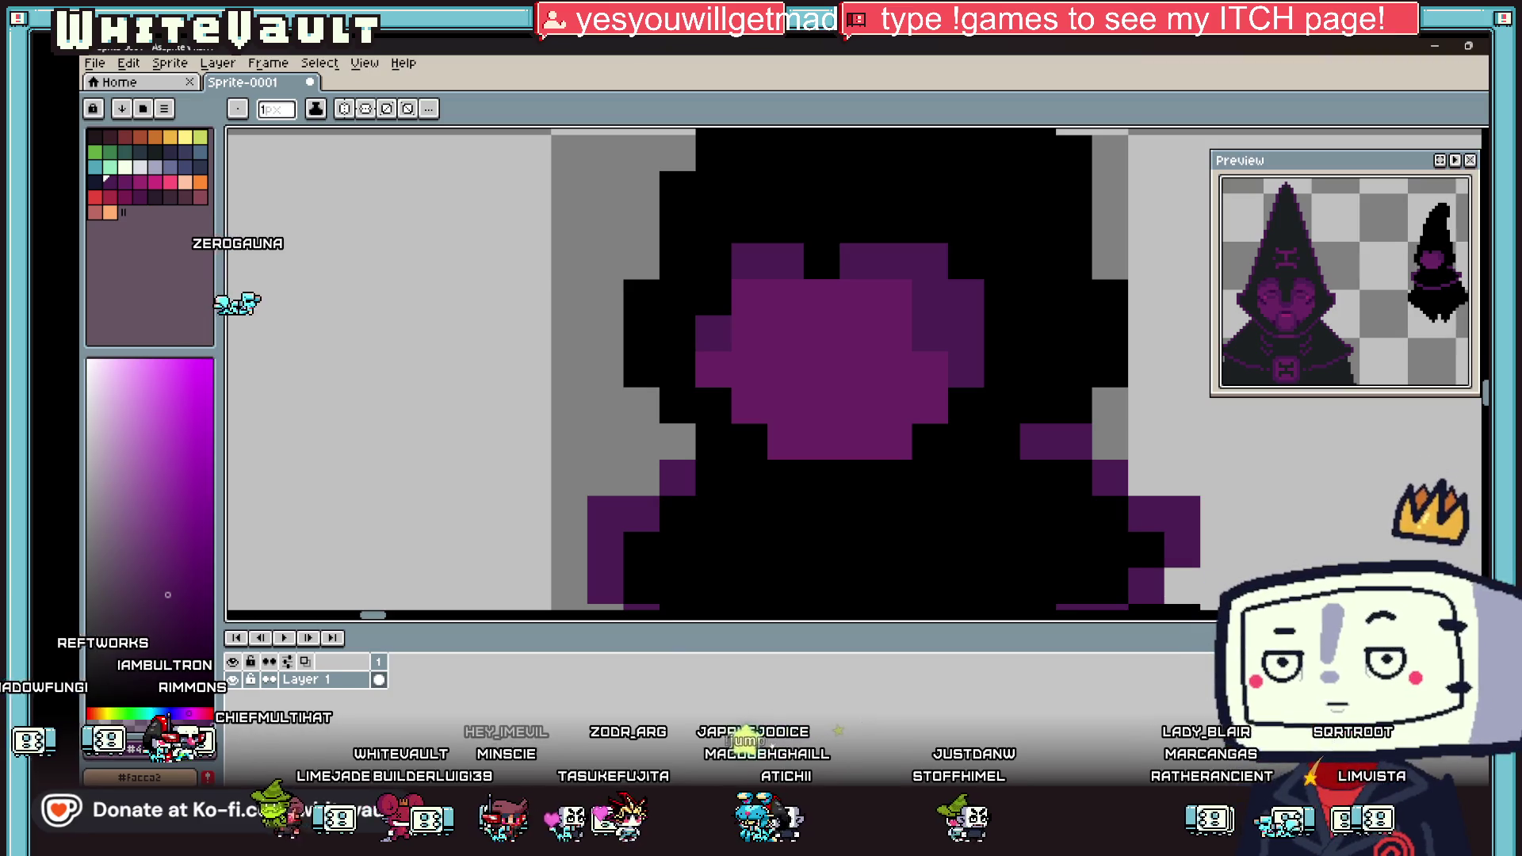
key(super+d)
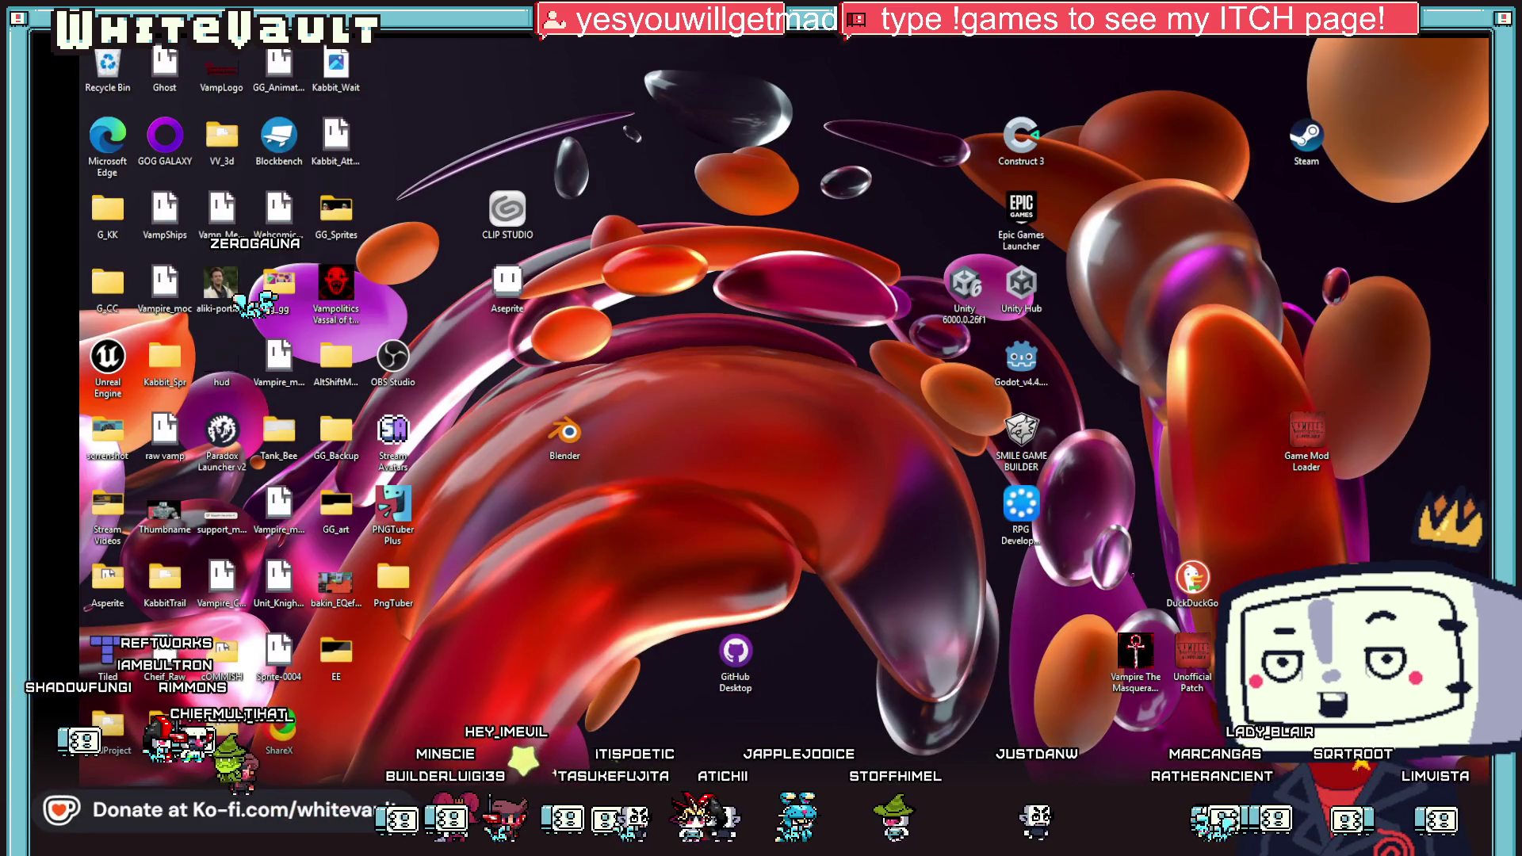
key(super+d)
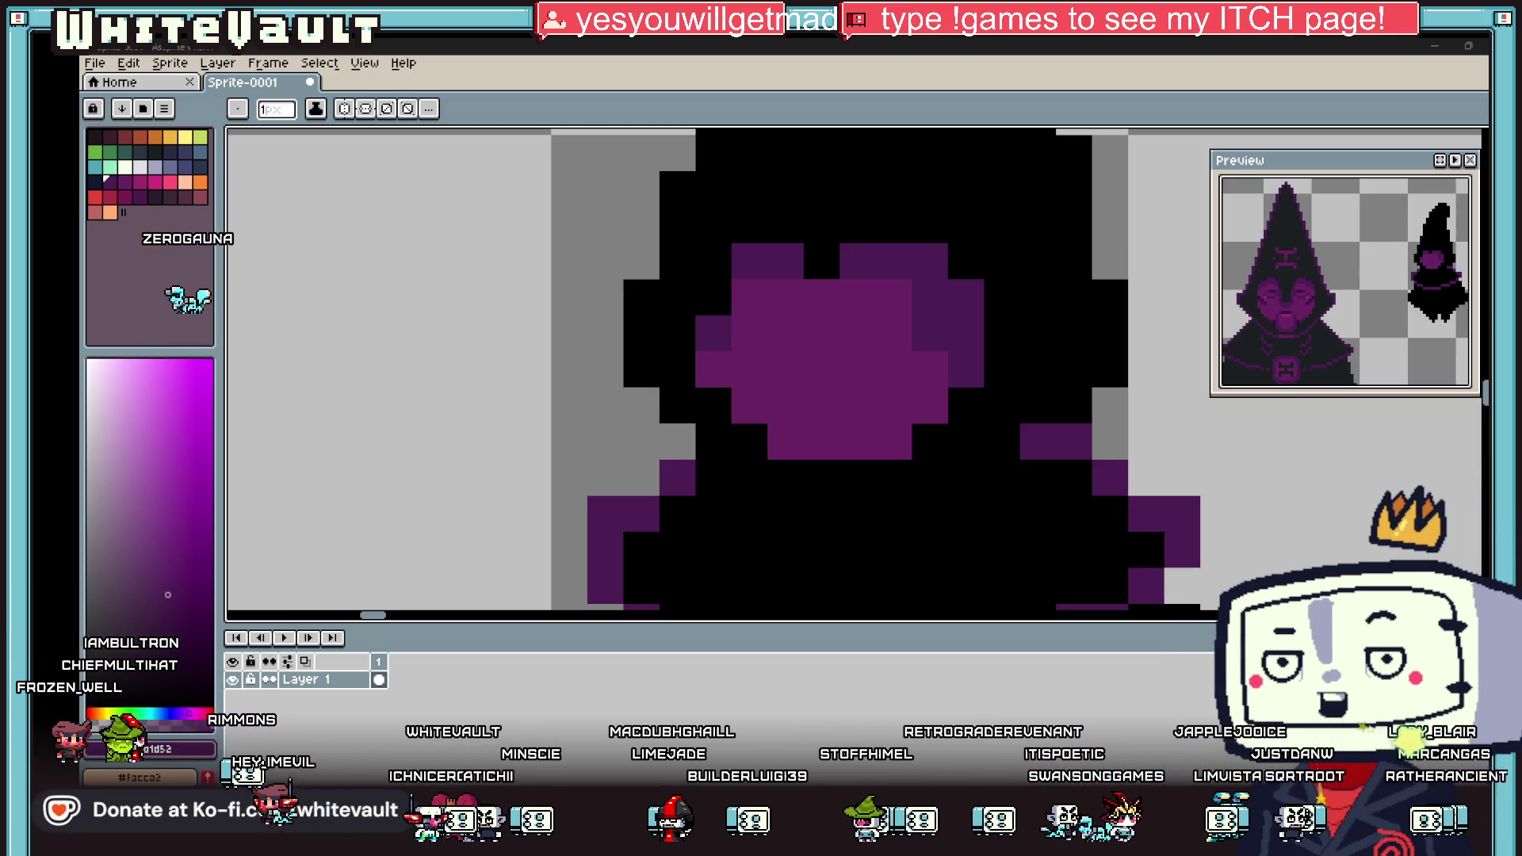
Step: Undo a stray purple pixel and erase stray black pixels along the sprite's left edge
click(1254, 514)
key(ctrl+z)
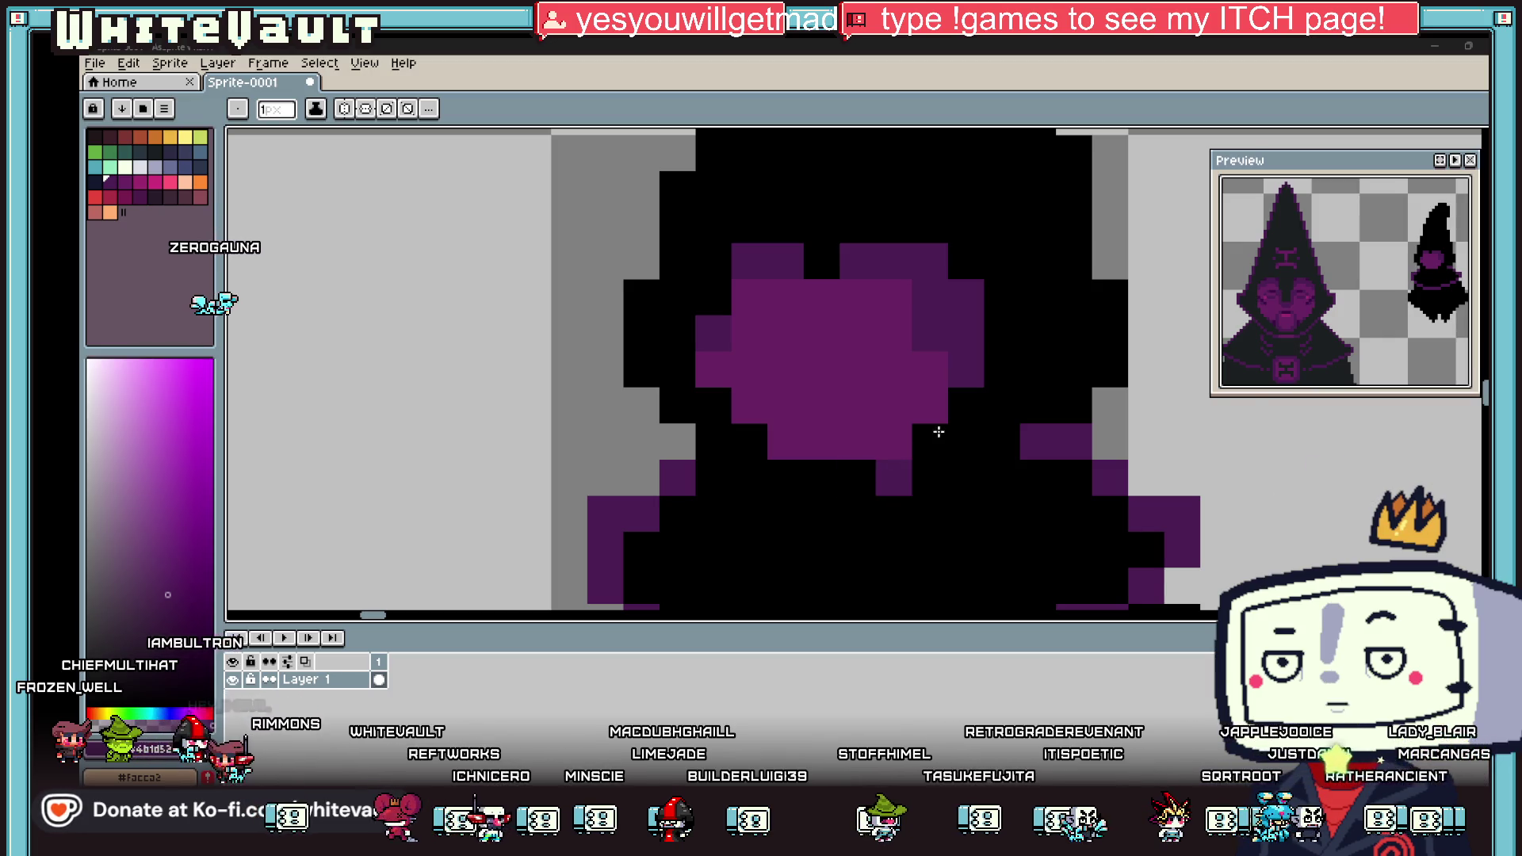
scroll(1006, 420, down, 4)
scroll(994, 420, up, 1)
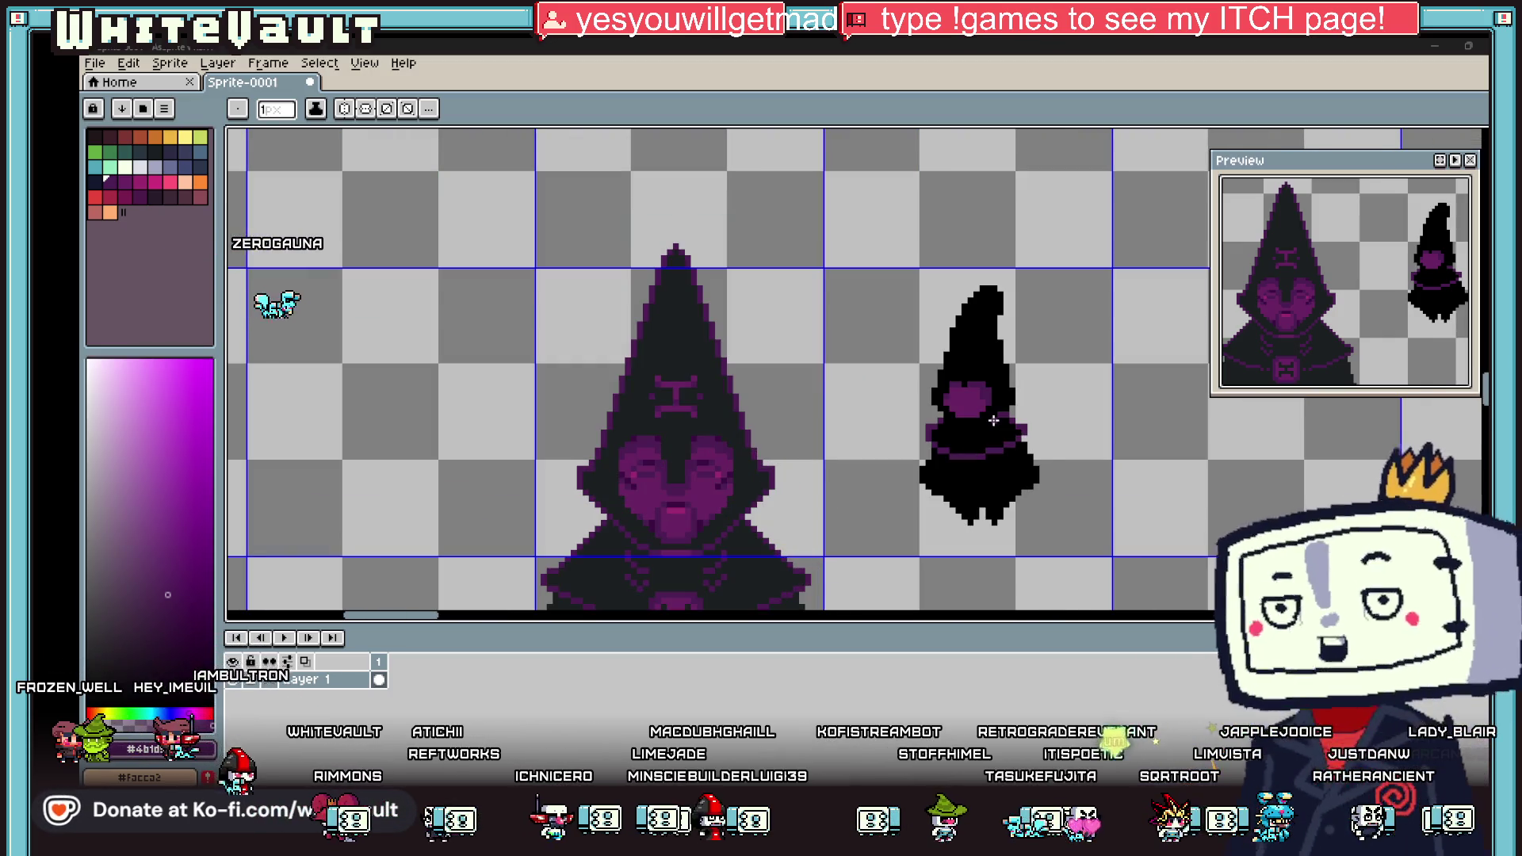
scroll(1127, 511, down, 1)
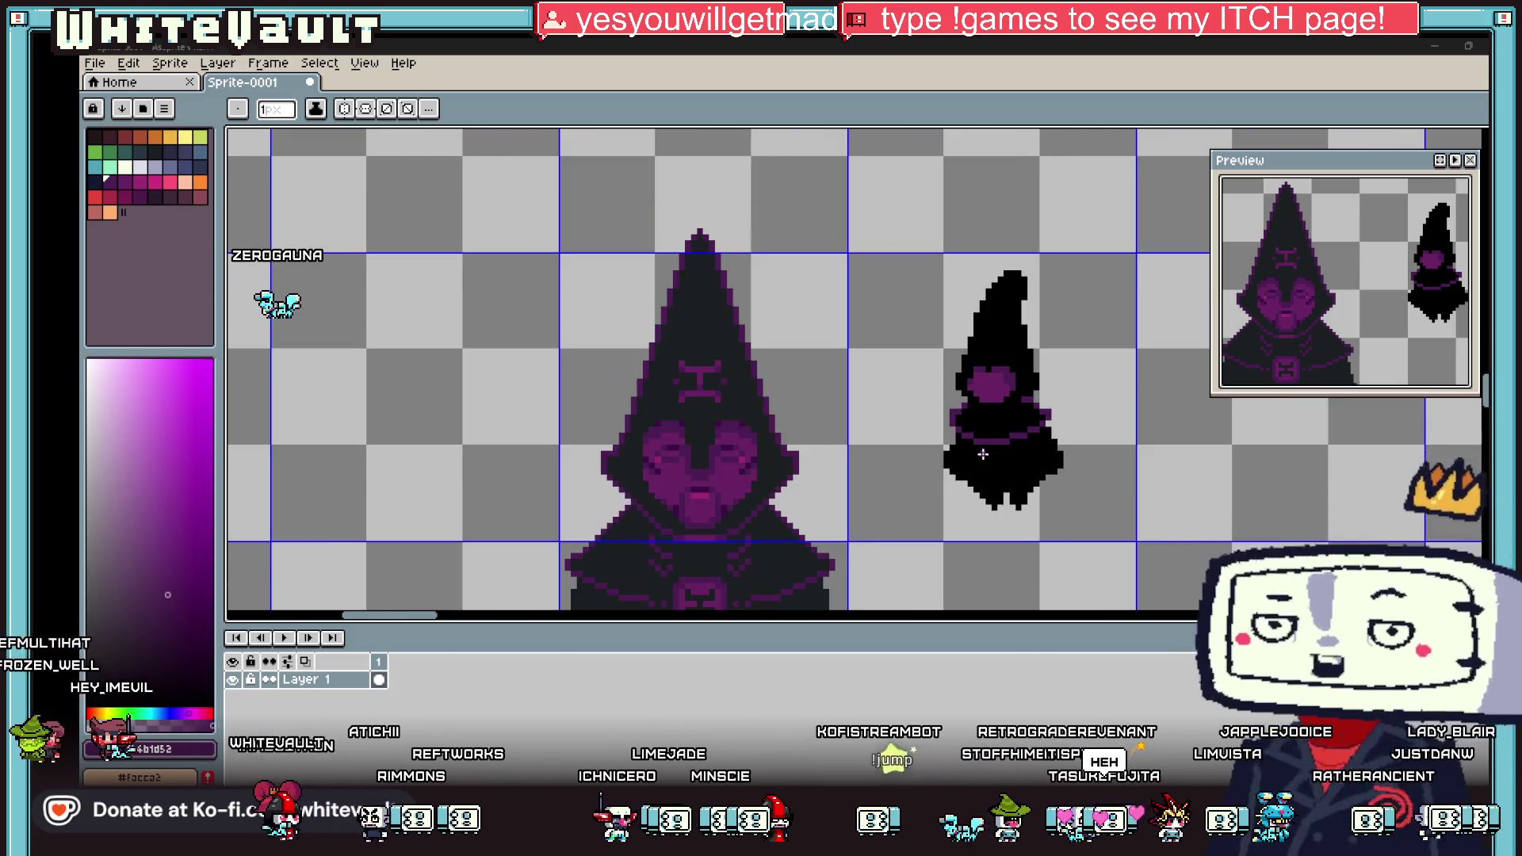
scroll(1006, 473, up, 2)
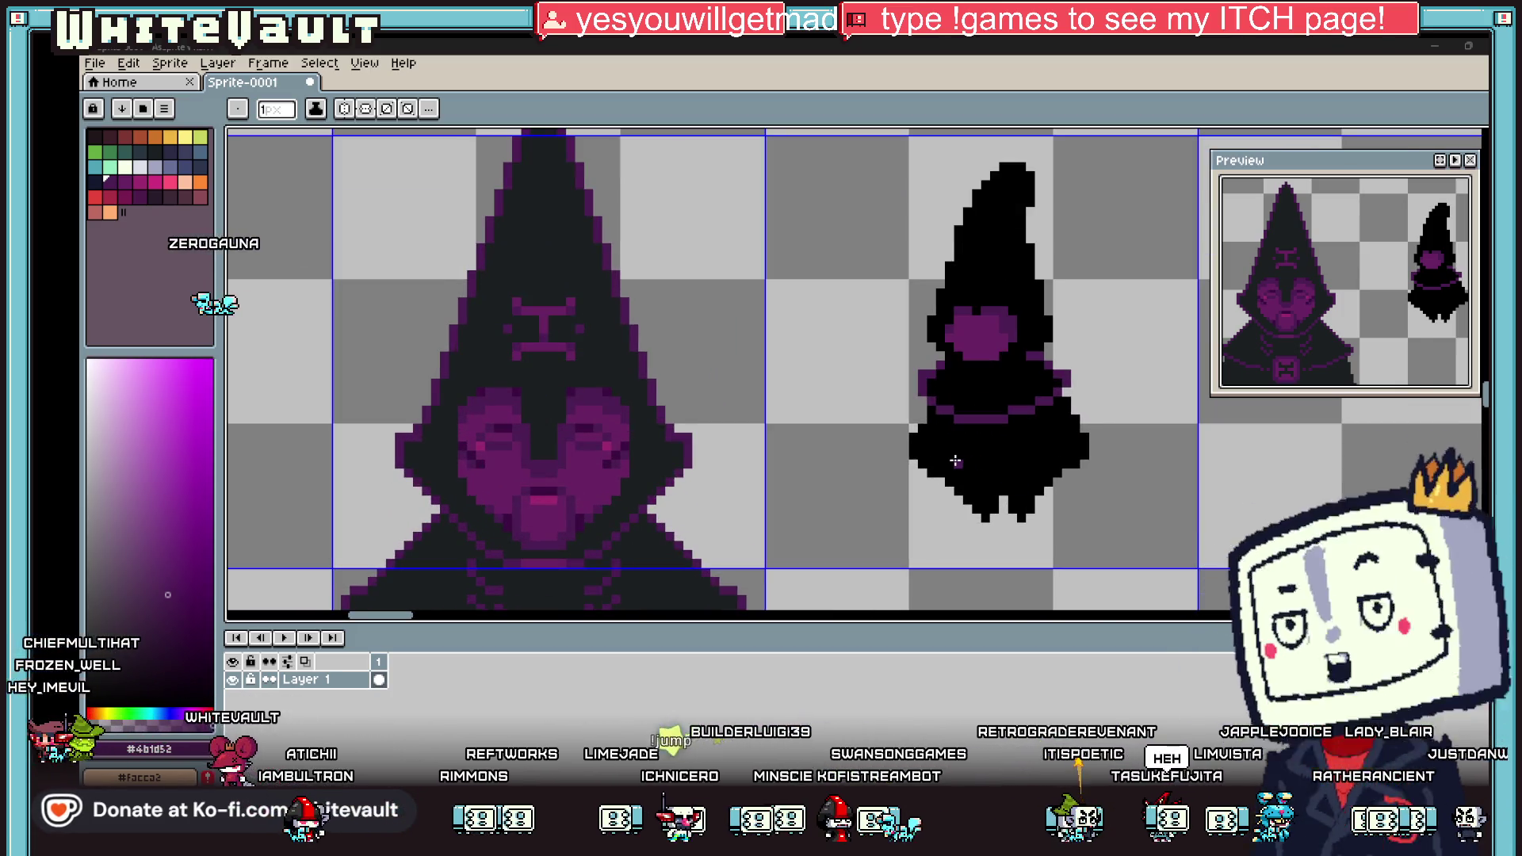
scroll(977, 518, up, 1)
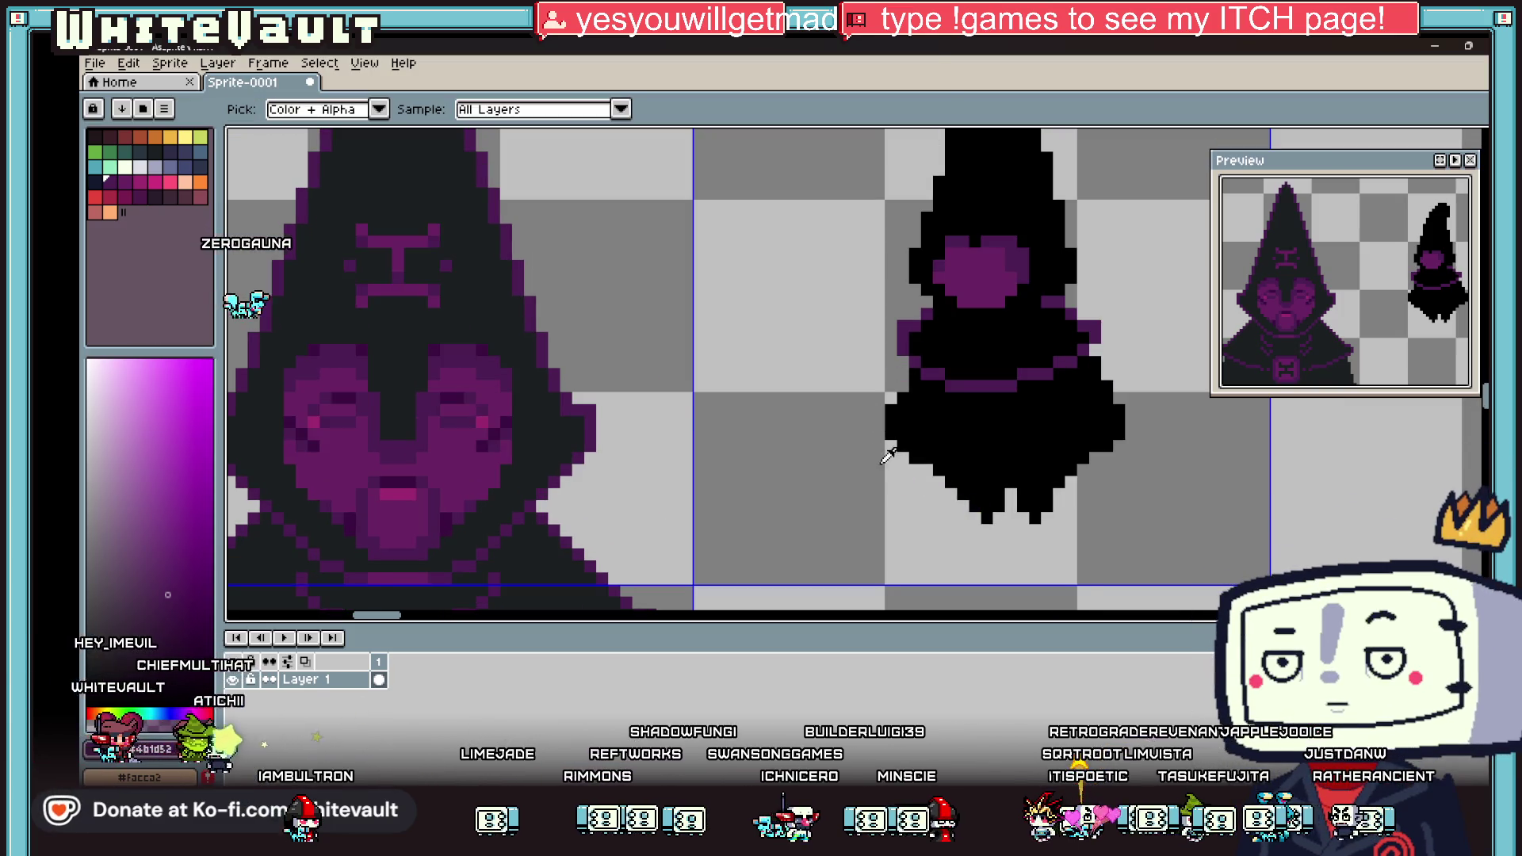
scroll(914, 367, up, 1)
drag(914, 368, 896, 494)
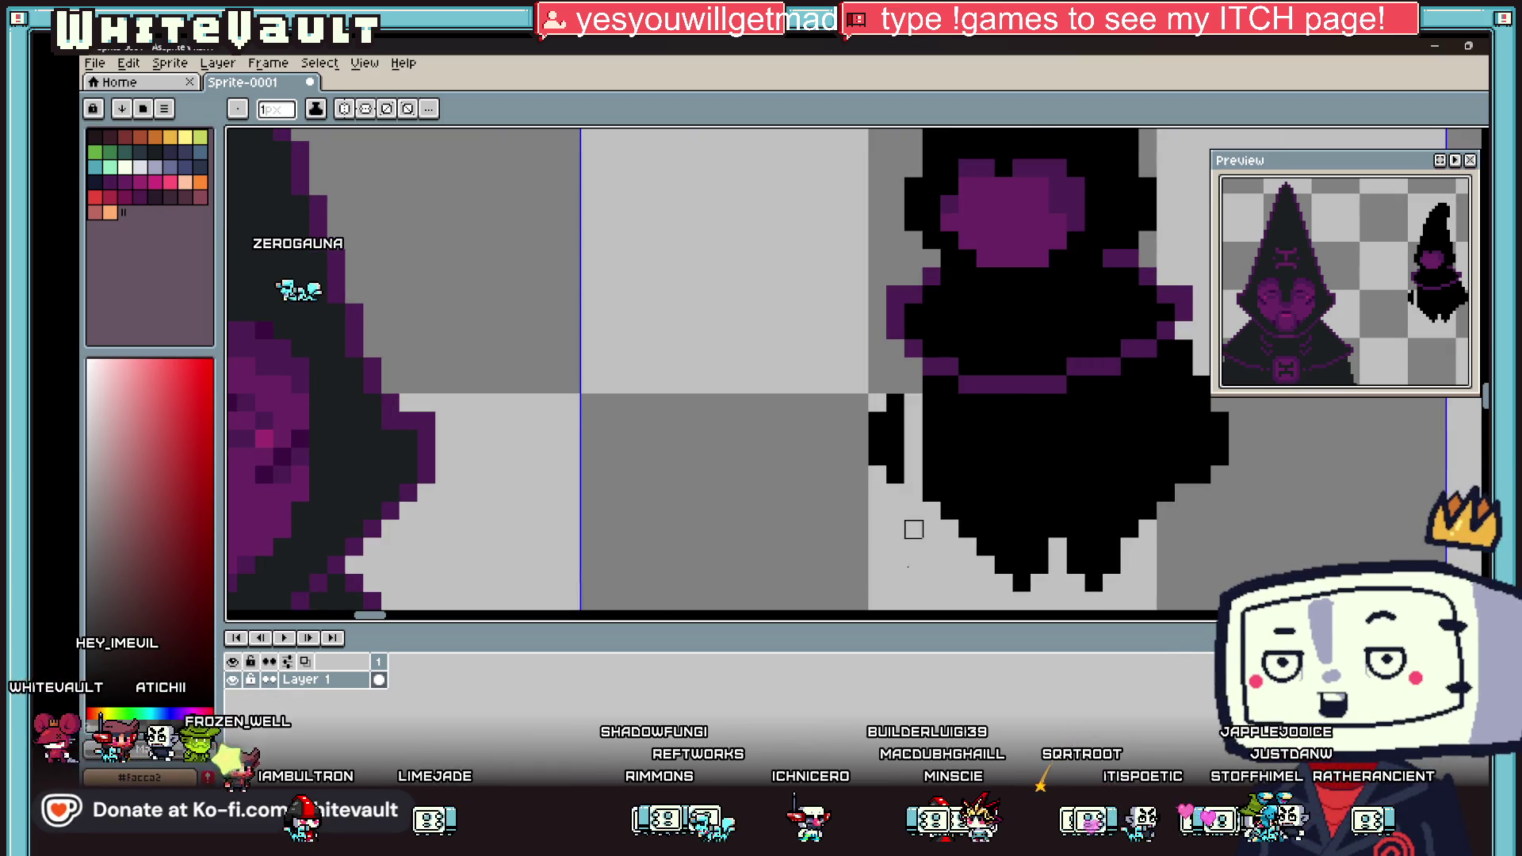
drag(878, 439, 878, 421)
key(i)
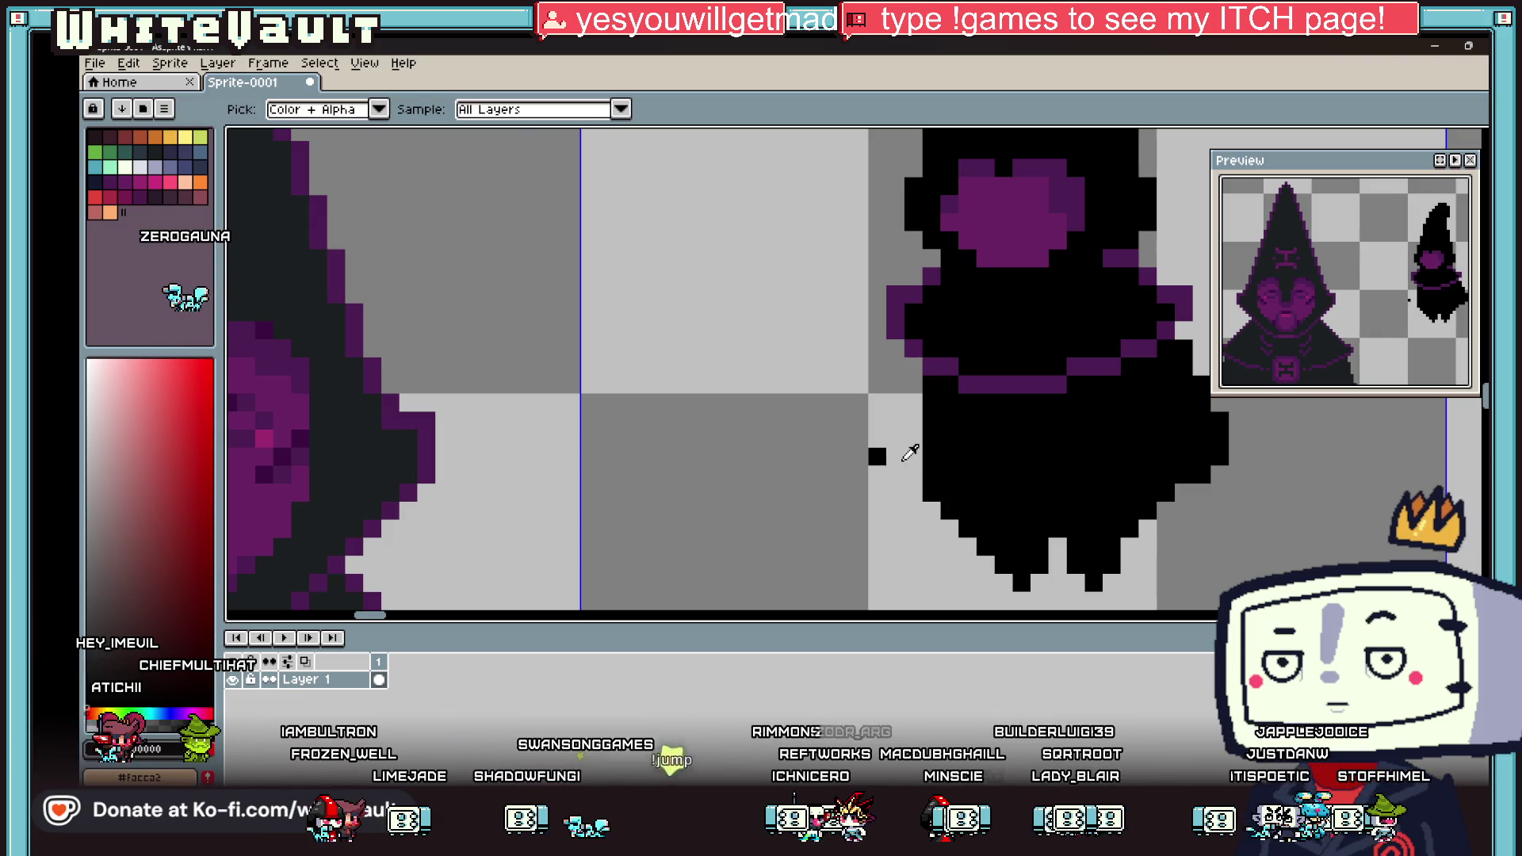
key(e)
click(878, 455)
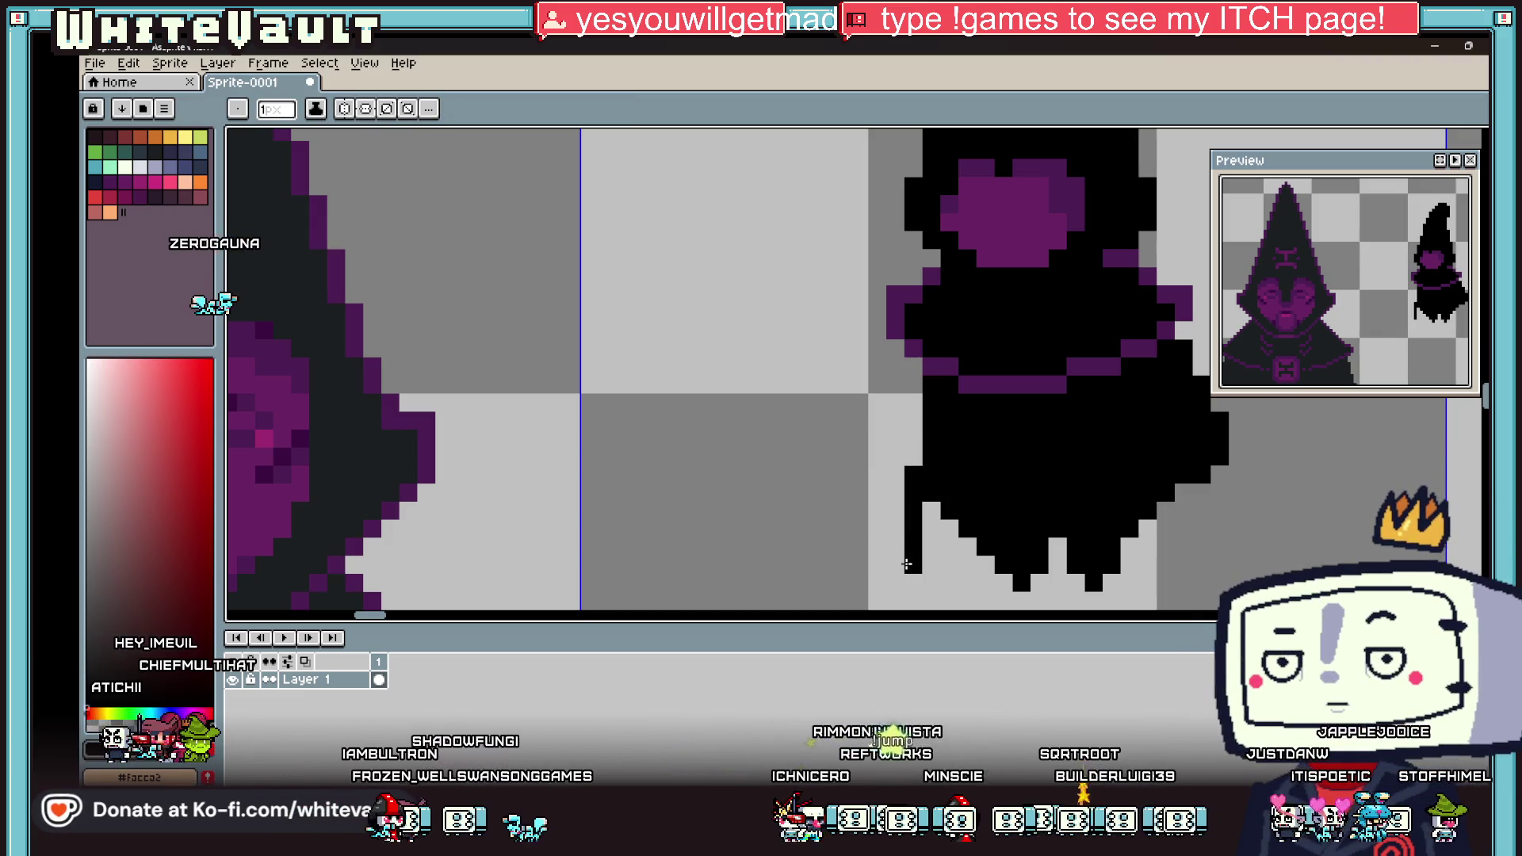
Step: Draw a black line along the sprite's bottom and fill the gaps between its legs black
mouse_move(924, 576)
mouse_down()
mouse_move(1104, 601)
mouse_move(1168, 507)
mouse_up()
key(g)
click(1055, 571)
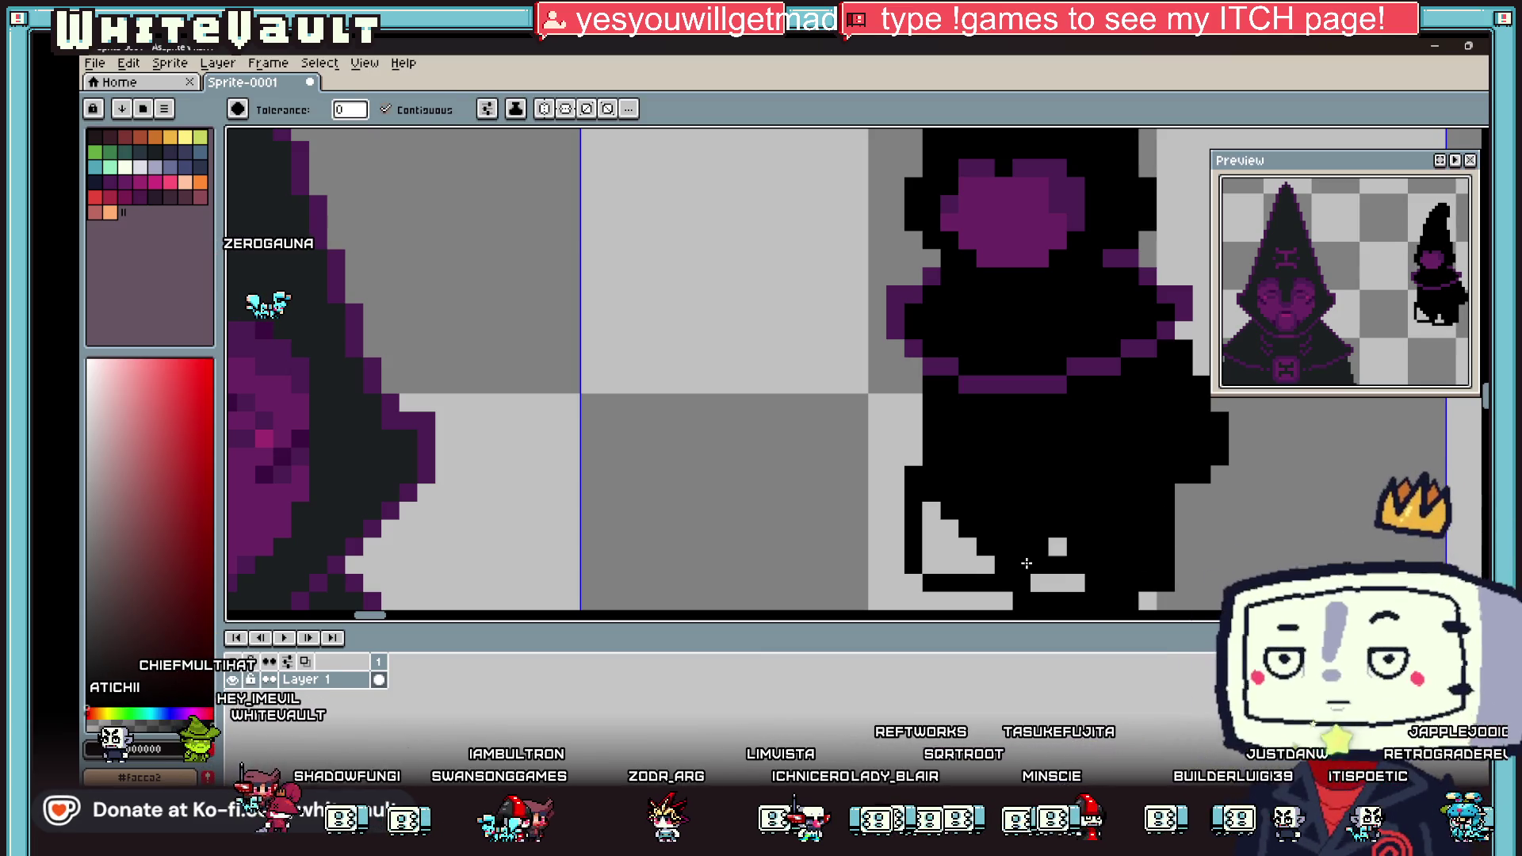
click(934, 544)
scroll(1031, 476, down, 2)
scroll(1111, 417, up, 2)
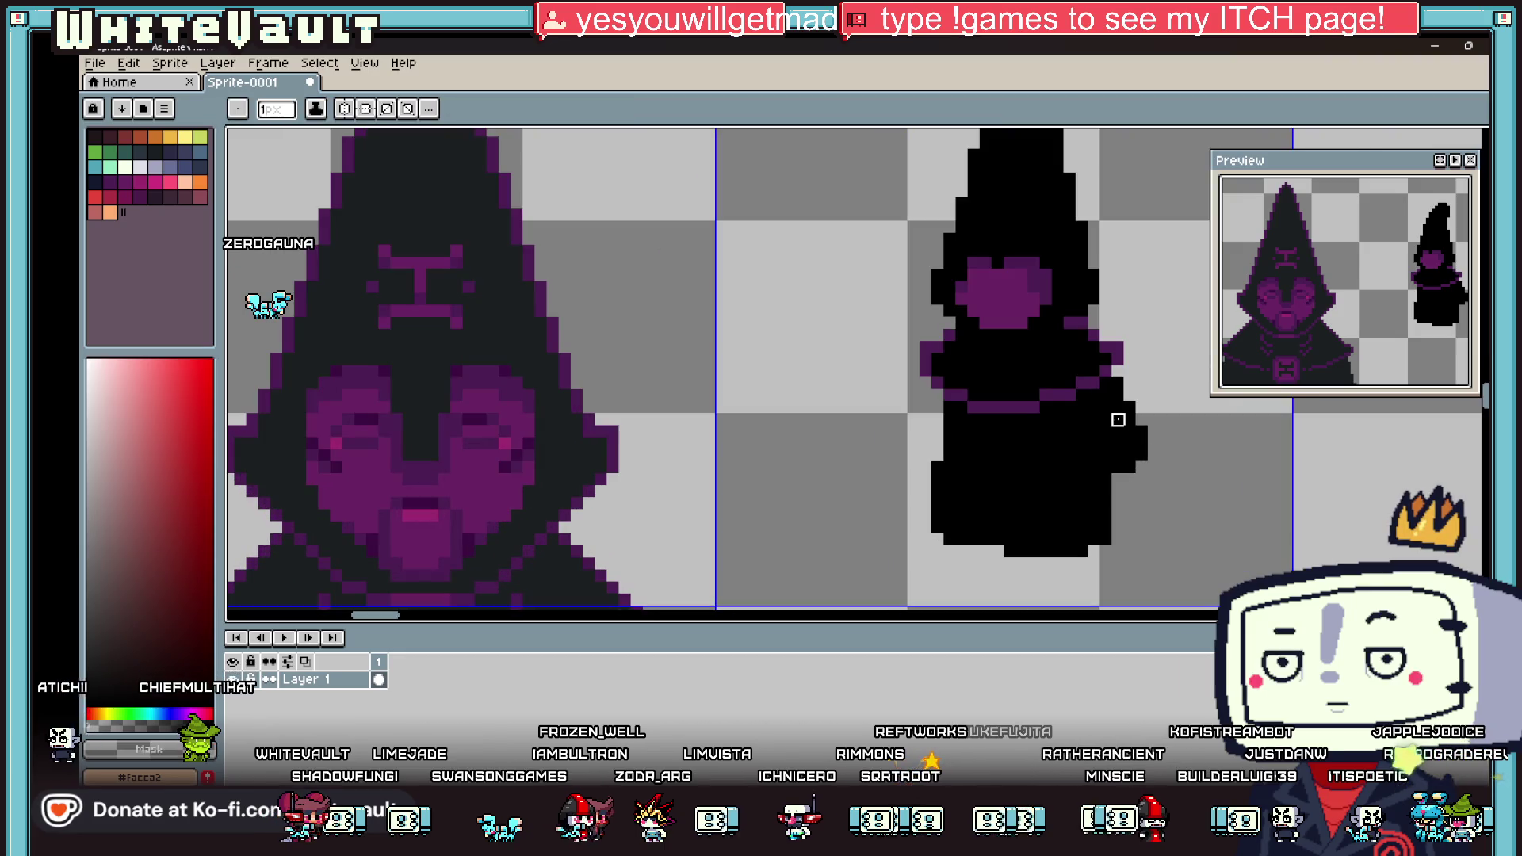
scroll(1134, 466, up, 1)
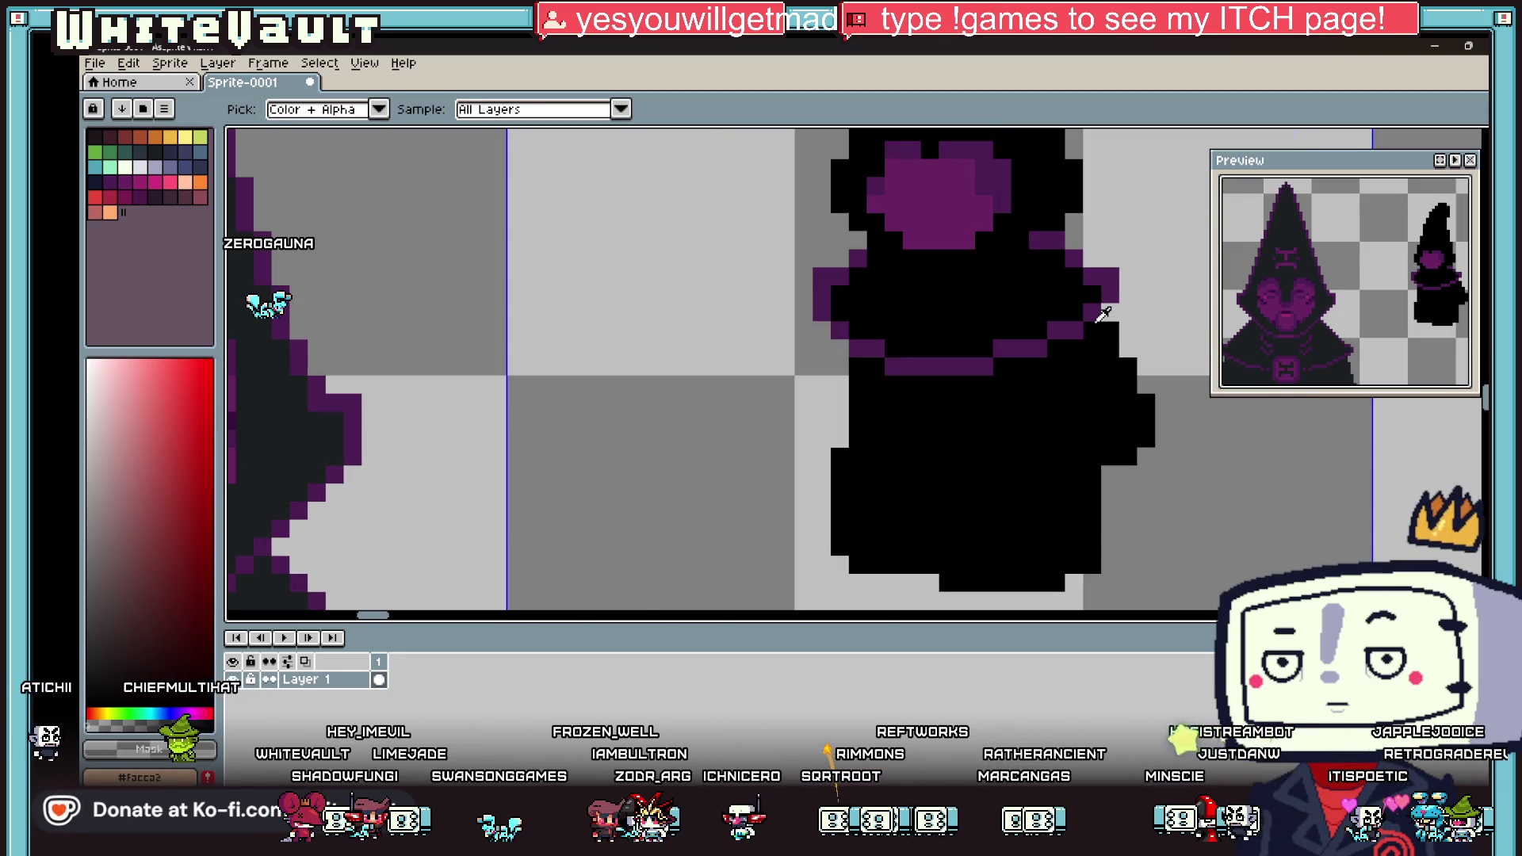
click(1146, 370)
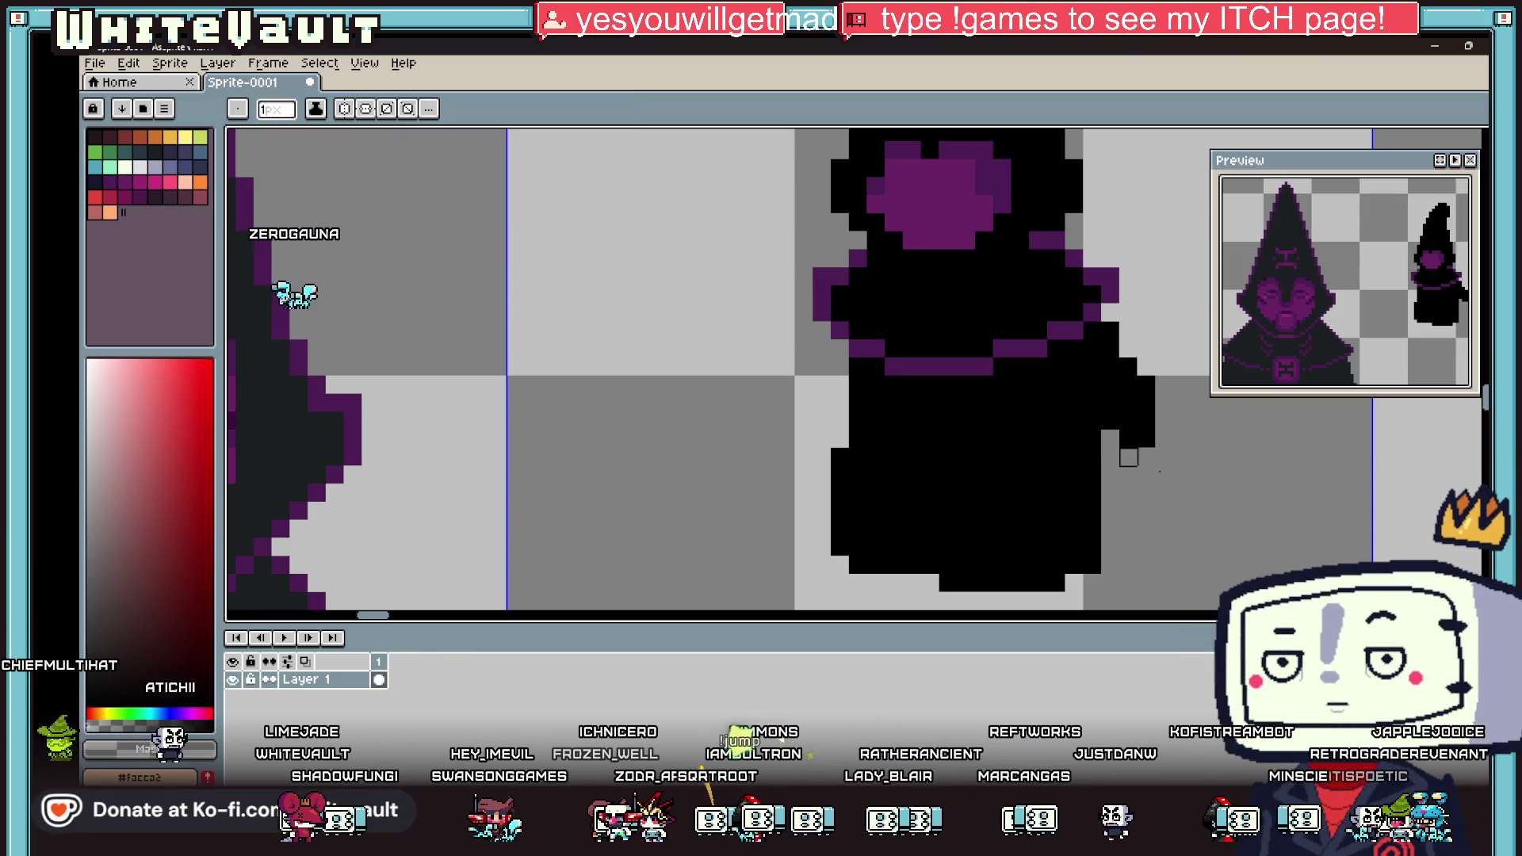
Step: Sample black from the robe and draw the outstretched arm's black outline
scroll(1147, 471, down, 2)
key(alt)
scroll(1160, 450, up, 2)
alt+click(1160, 449)
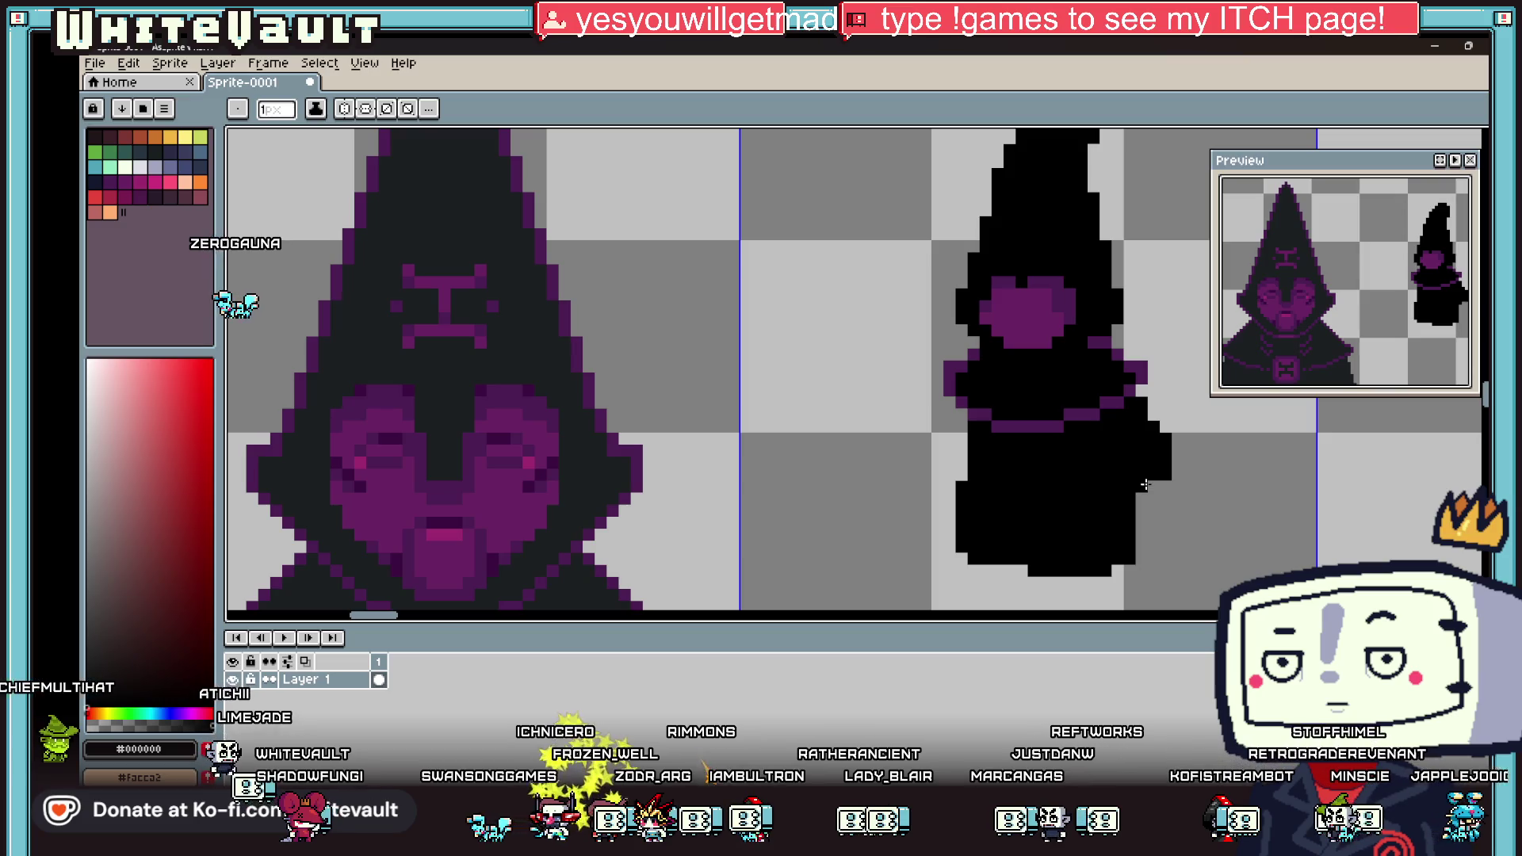
scroll(1146, 486, down, 2)
scroll(1038, 444, up, 3)
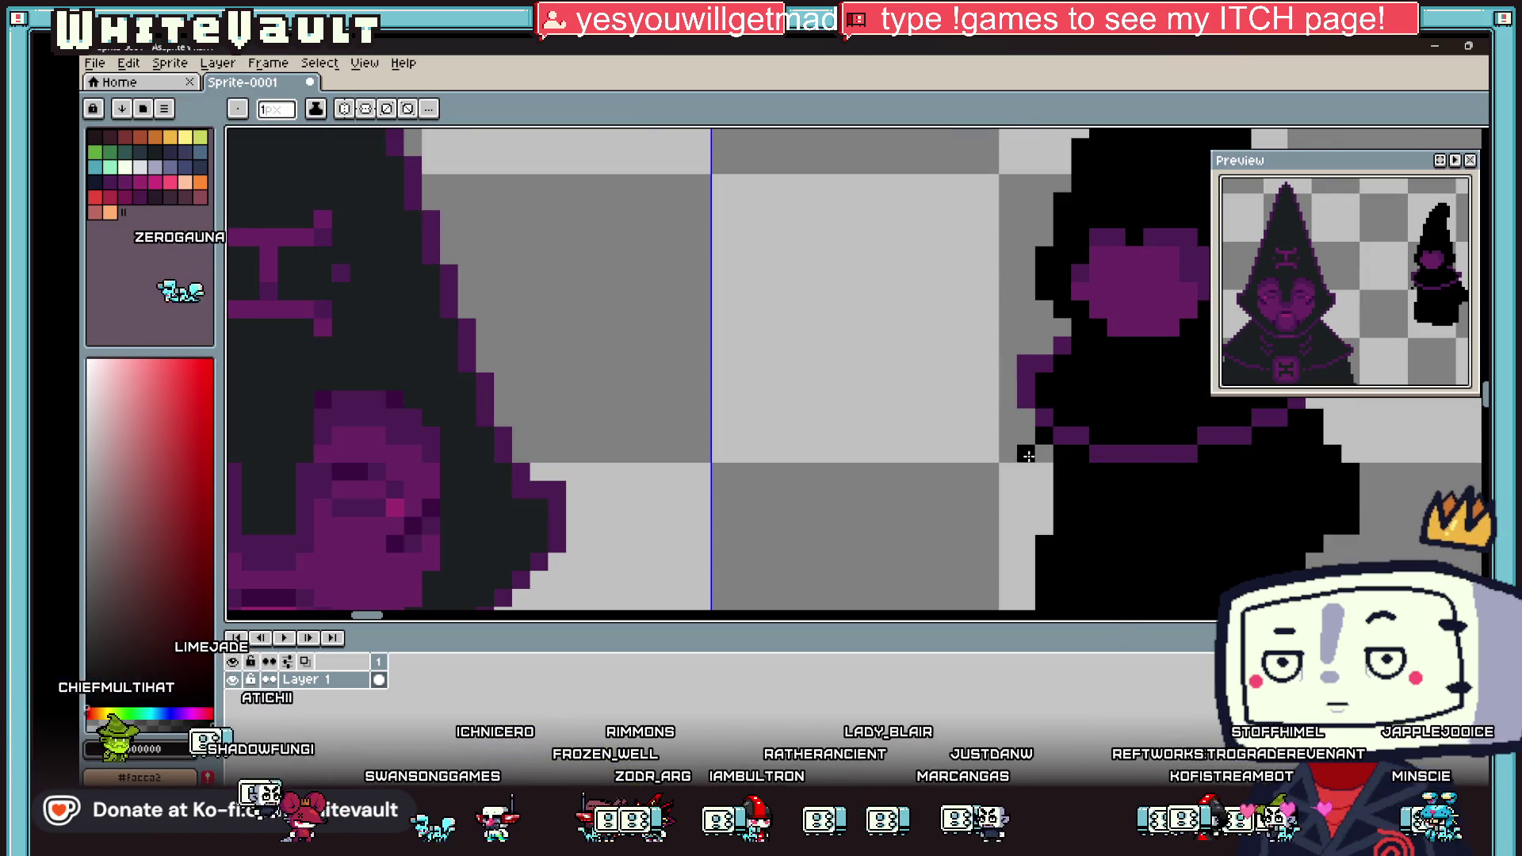
click(1026, 471)
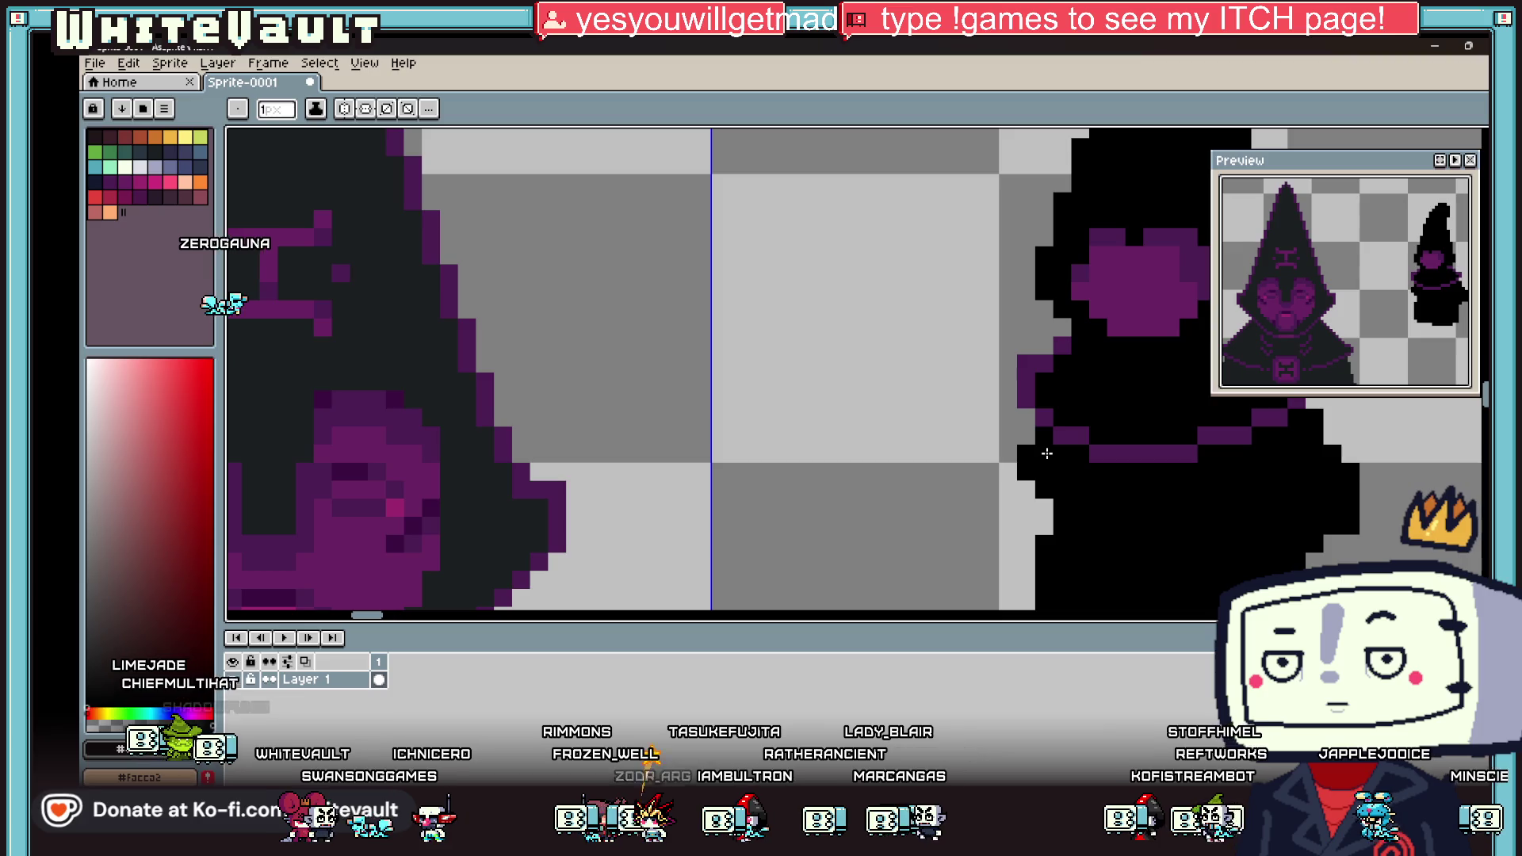
scroll(1047, 453, down, 2)
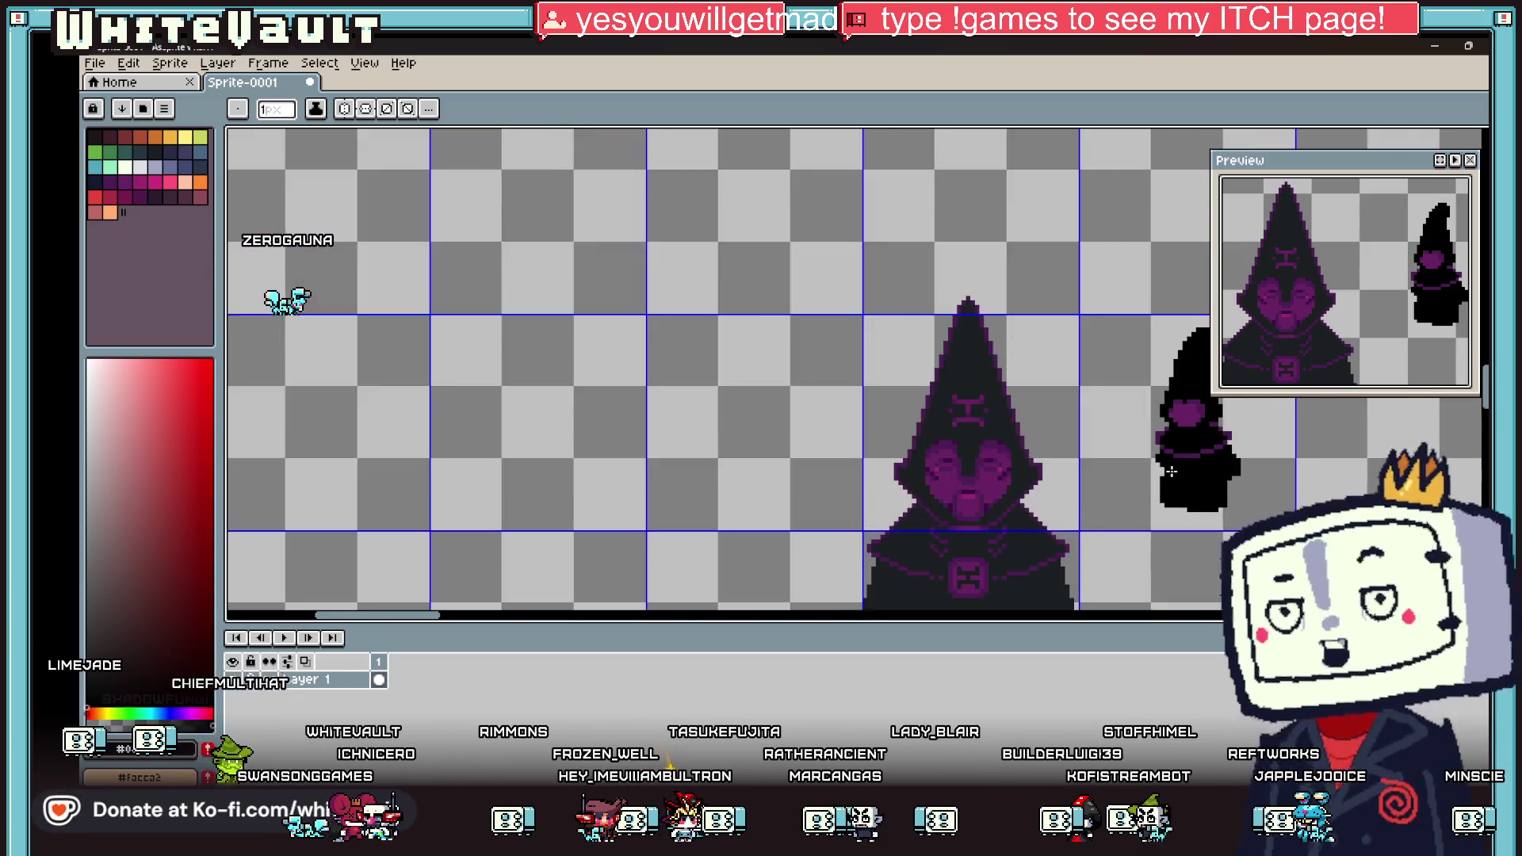
scroll(1181, 473, up, 4)
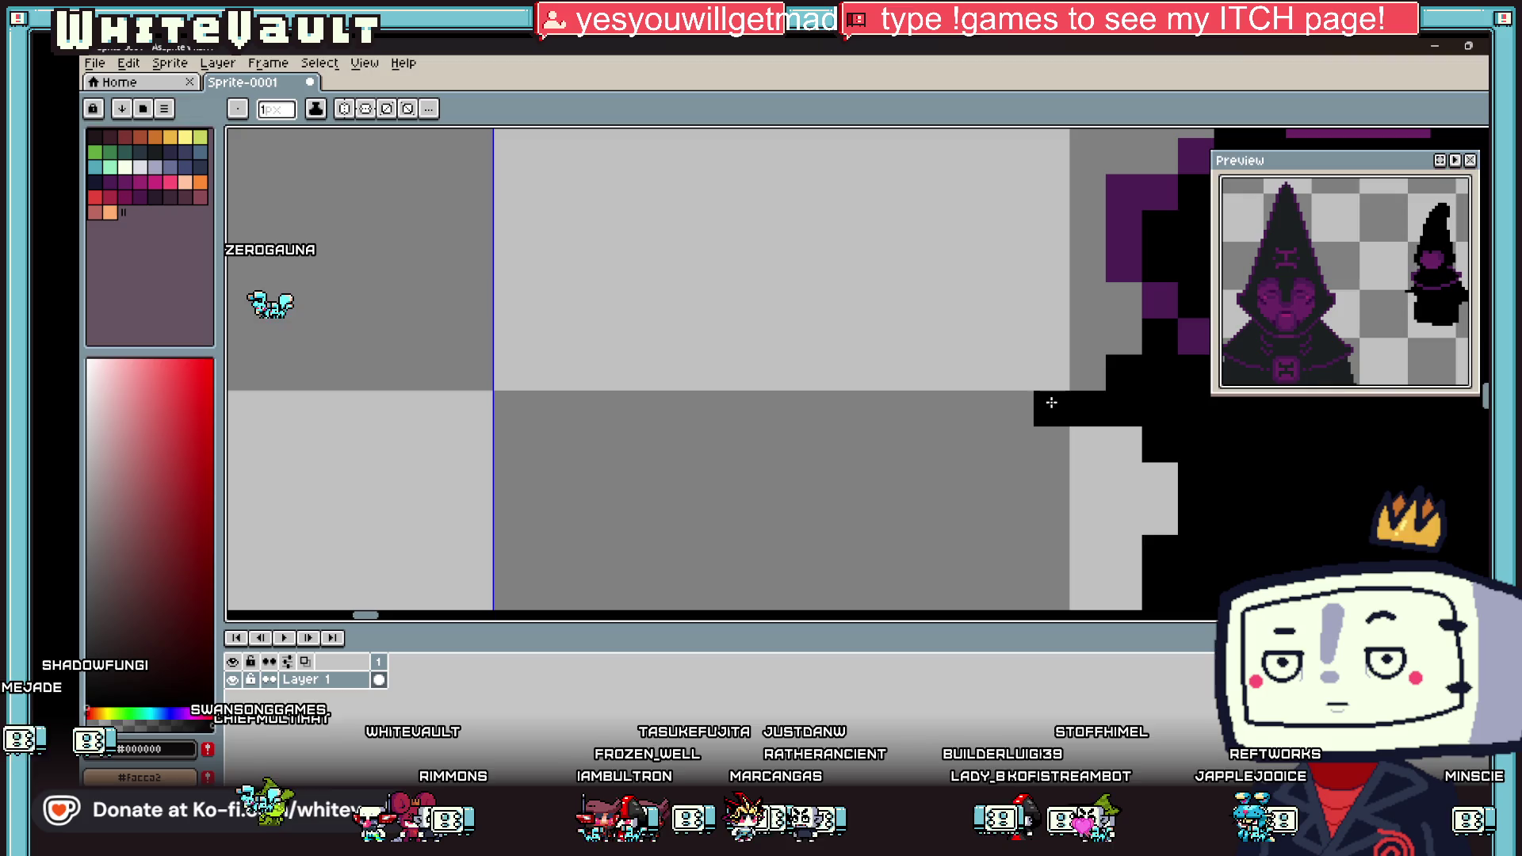
mouse_move(1016, 376)
mouse_down()
mouse_move(980, 377)
mouse_move(982, 444)
mouse_move(1121, 510)
mouse_move(1124, 476)
mouse_up()
Step: Paint a dark purple sleeve cuff and hand at the end of the black arm
scroll(1125, 476, down, 4)
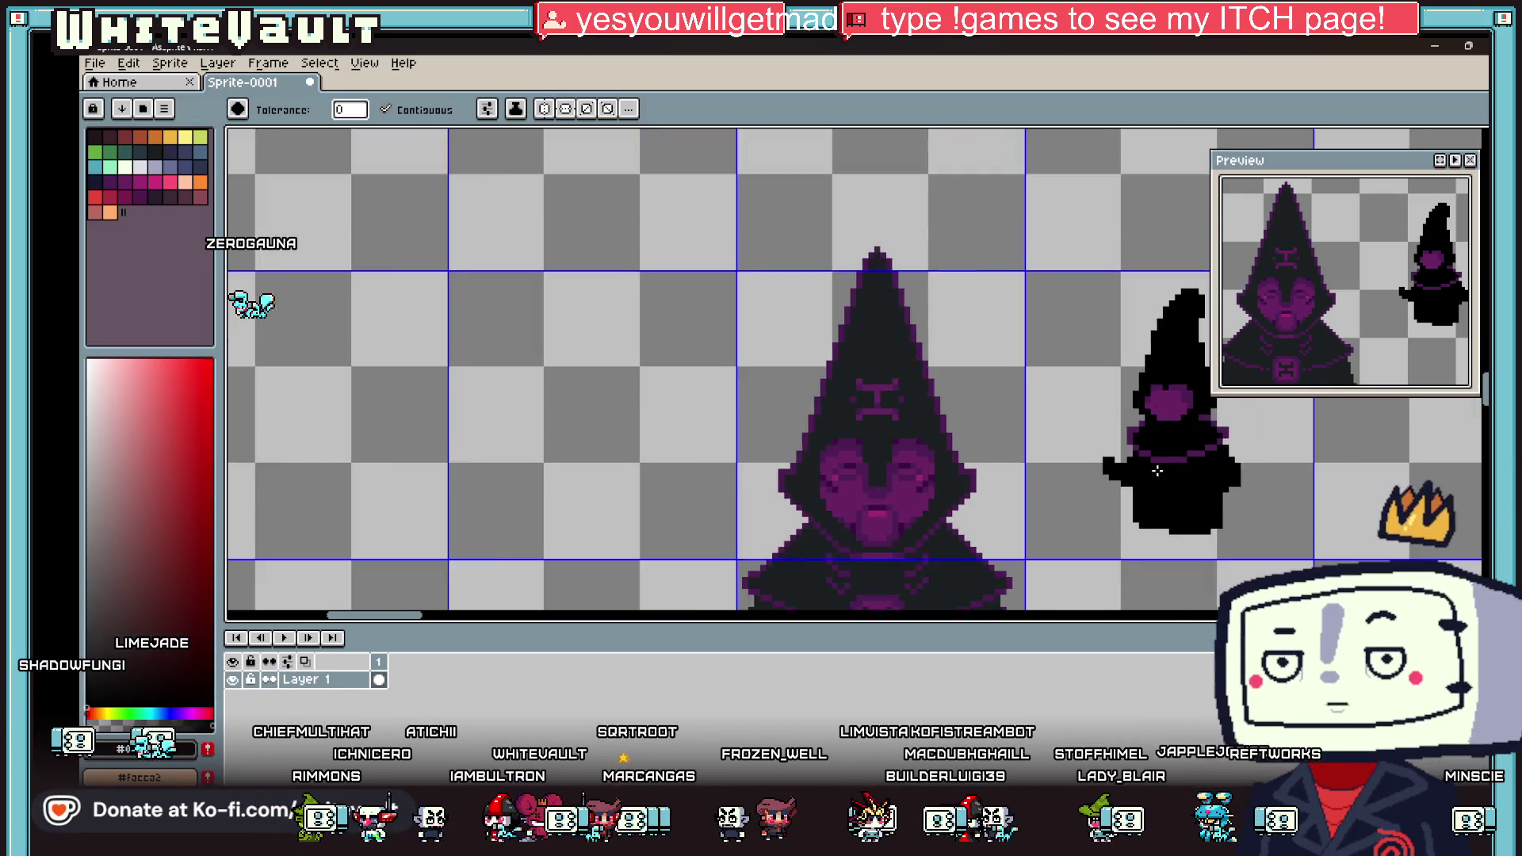
key(alt)
scroll(1184, 474, up, 2)
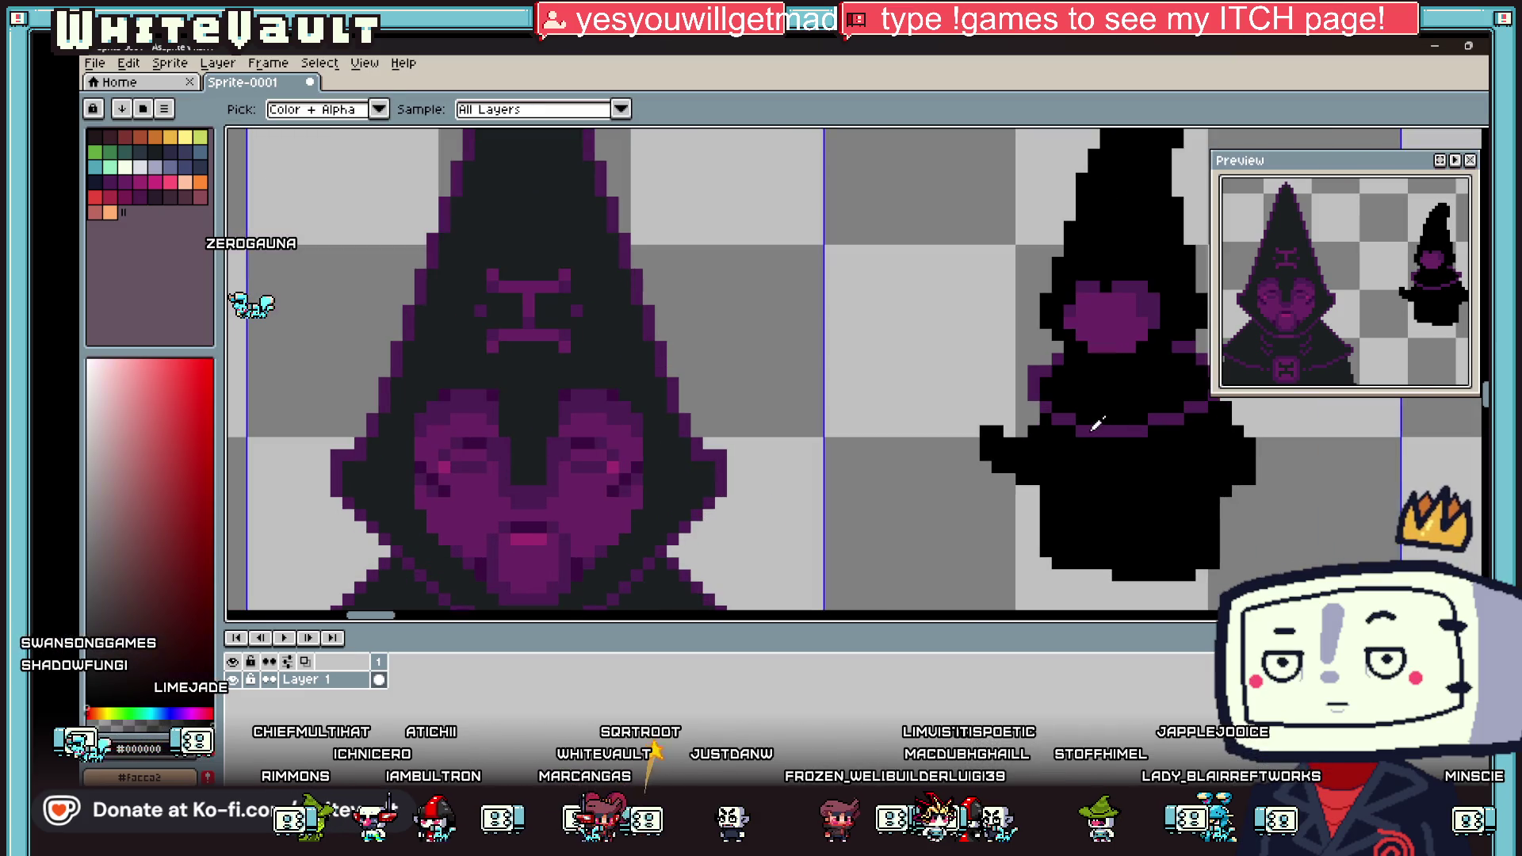
alt+click(1094, 429)
scroll(972, 430, up, 2)
mouse_move(973, 432)
mouse_down()
mouse_move(1015, 435)
mouse_move(1023, 476)
mouse_up()
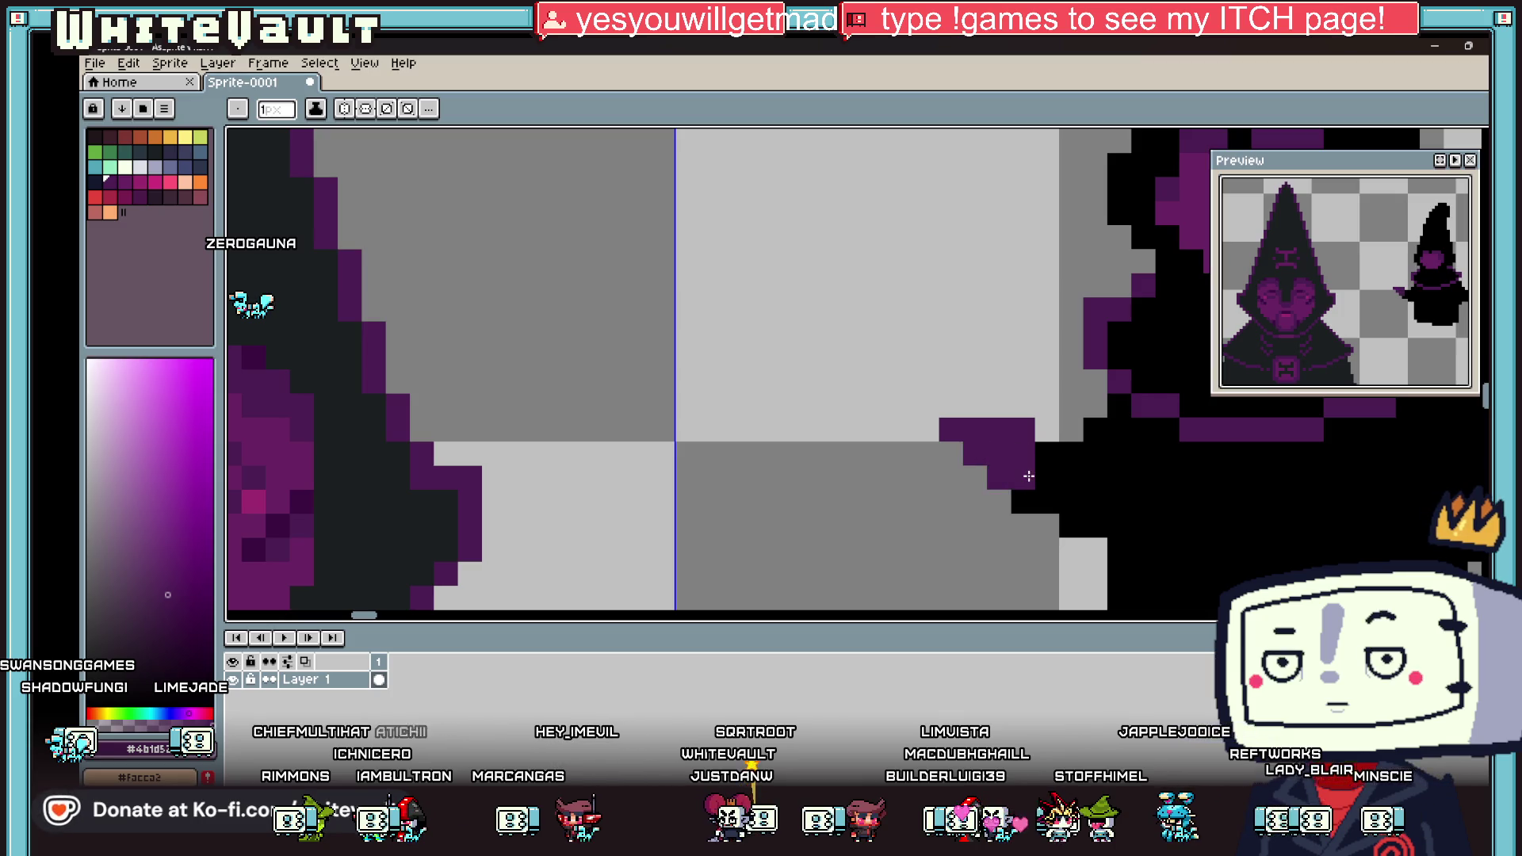
alt+click(1046, 455)
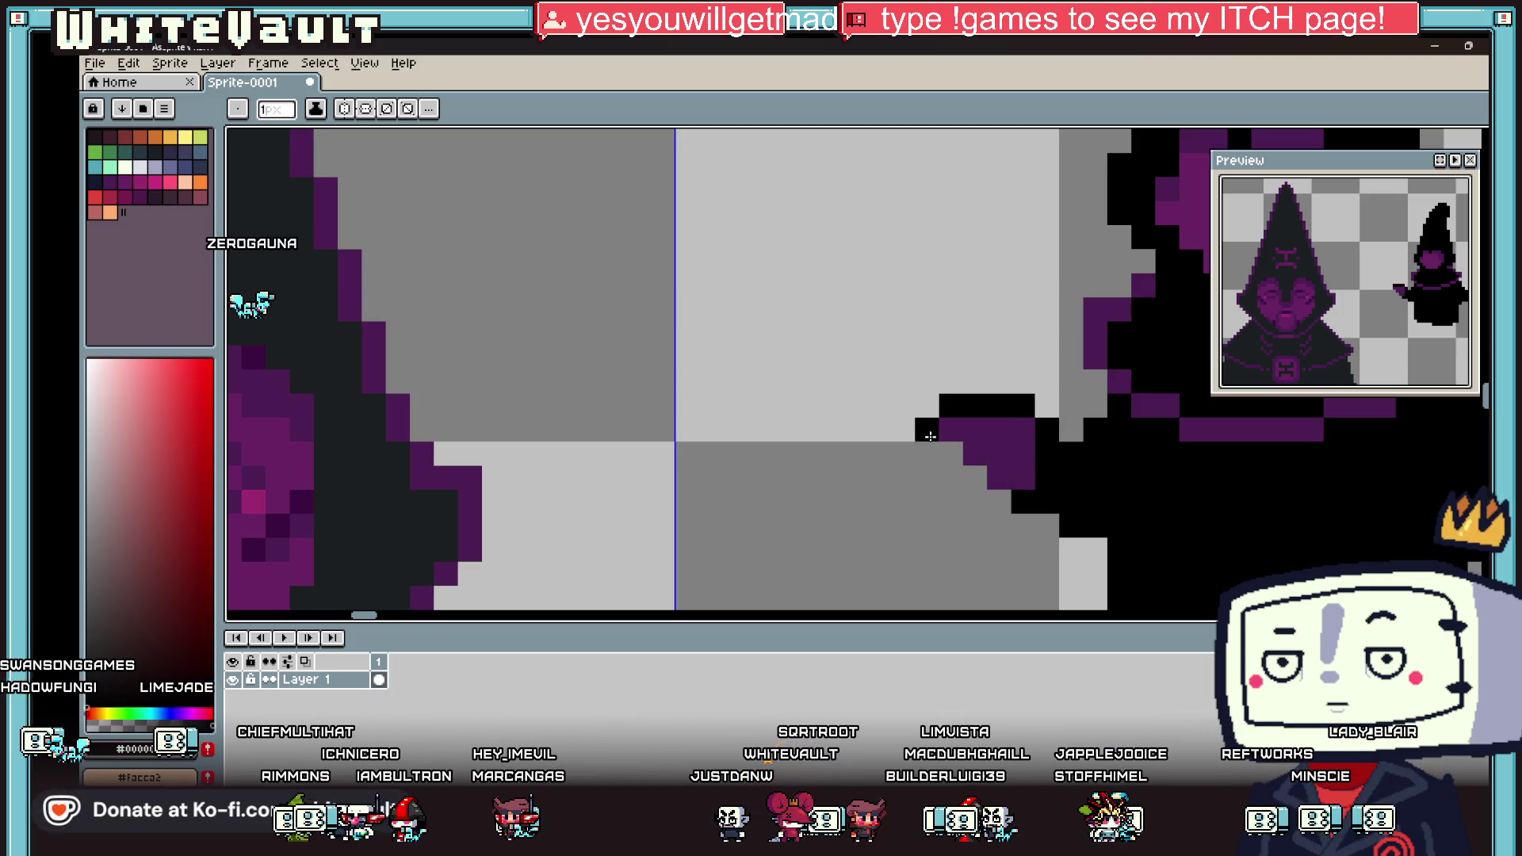
drag(950, 476, 997, 500)
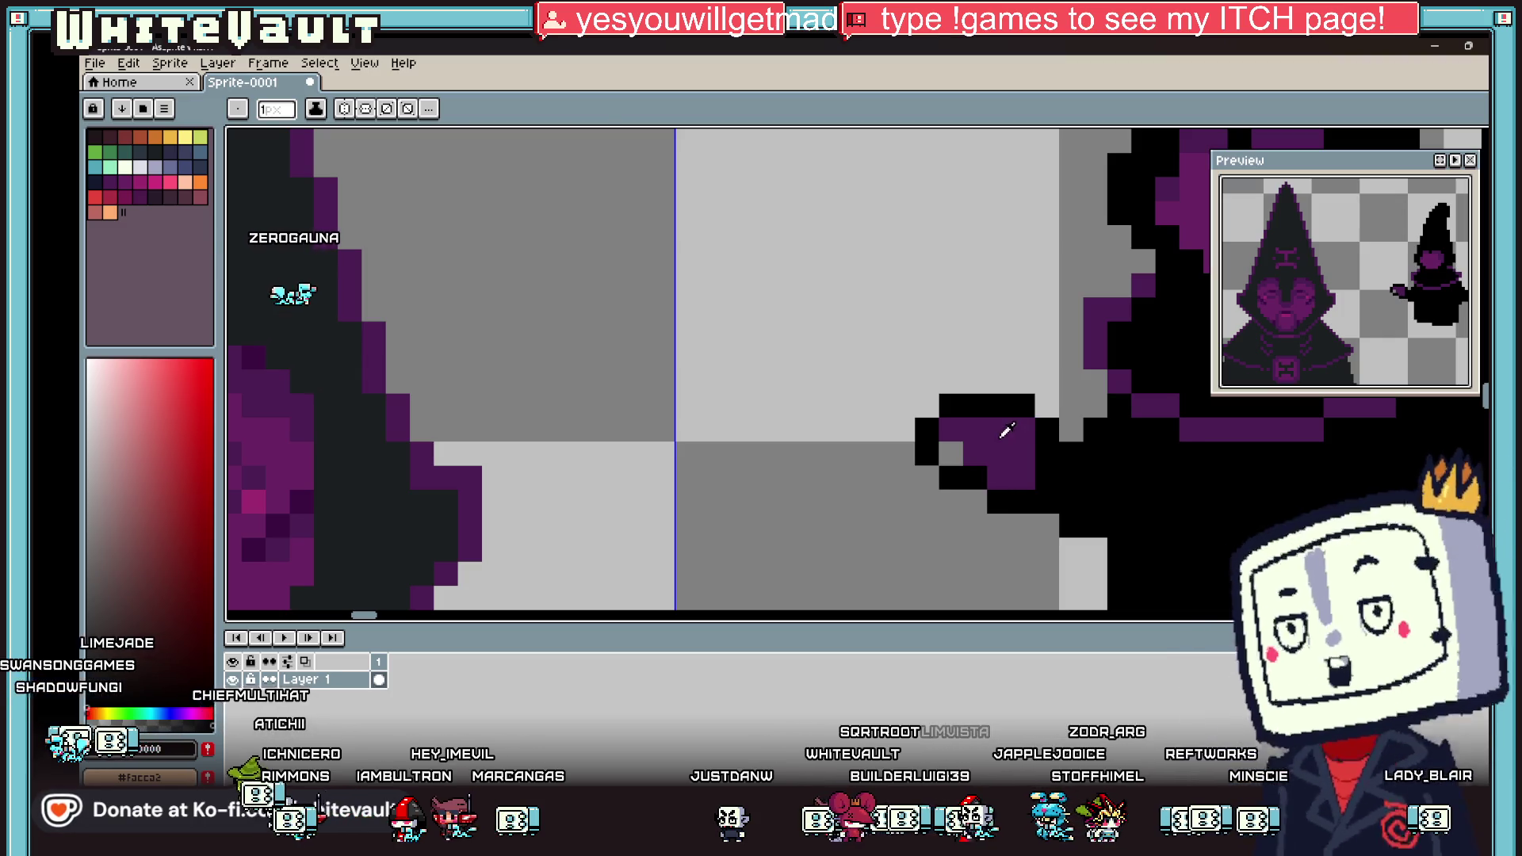
alt+click(948, 431)
click(954, 447)
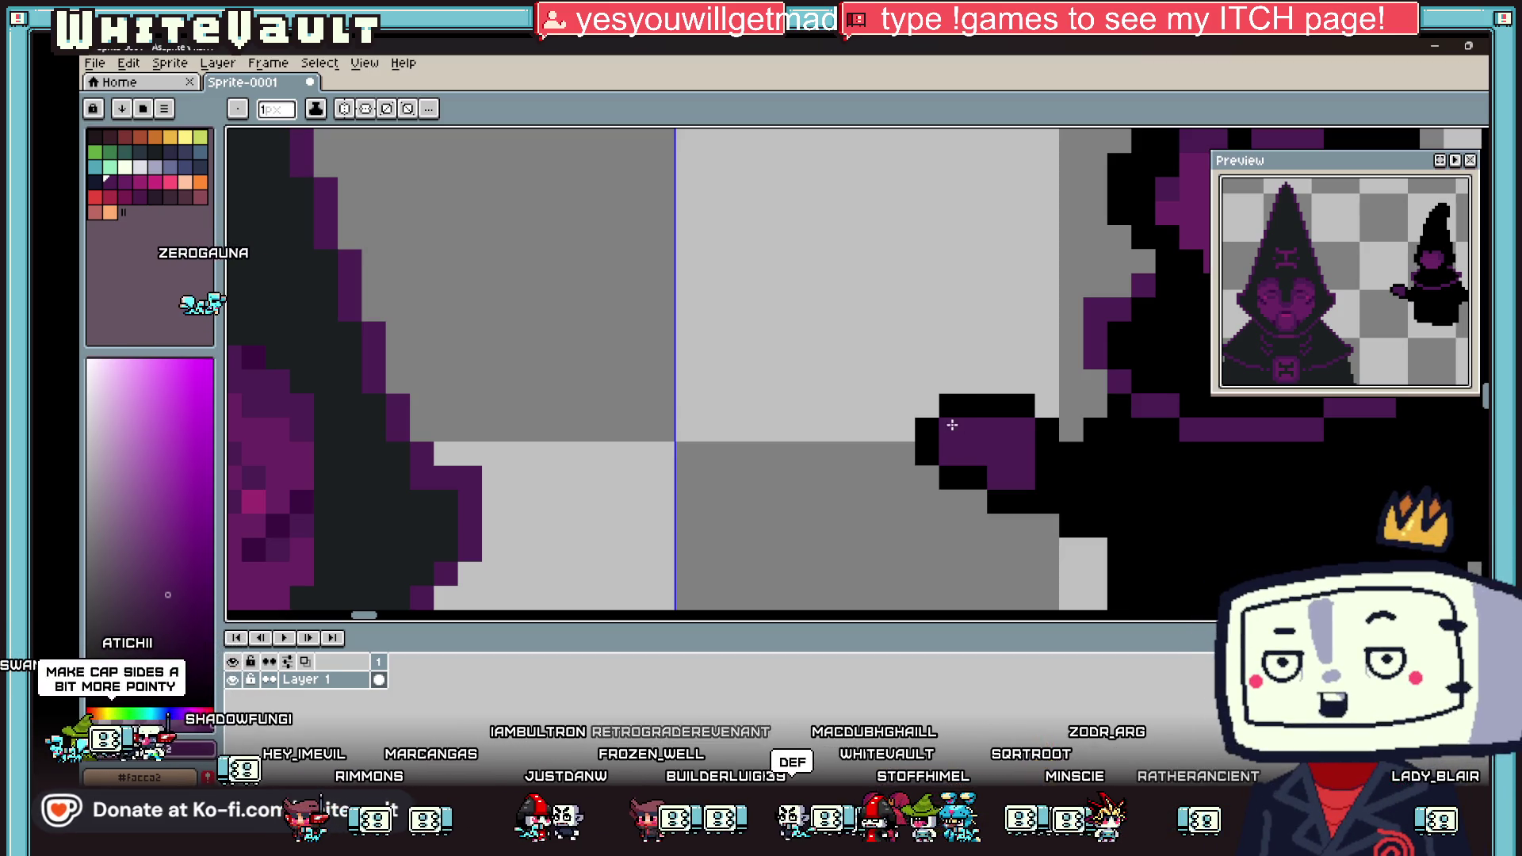
Step: Lighten the hand's pixels to a paler purple and clear the black pixels above it
scroll(957, 429, down, 5)
scroll(976, 461, up, 2)
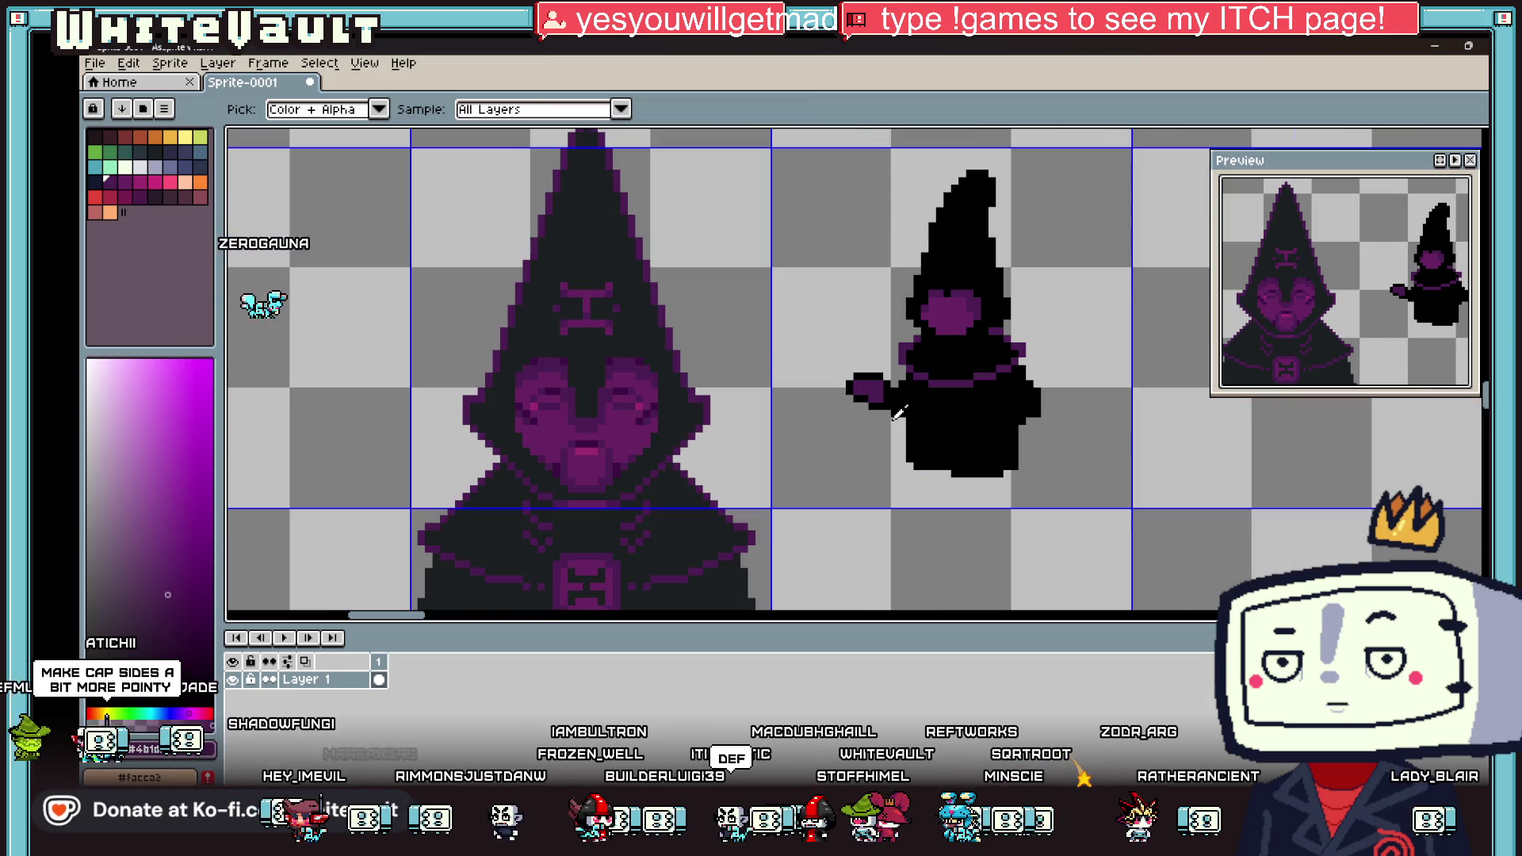
scroll(899, 413, up, 1)
scroll(922, 370, up, 1)
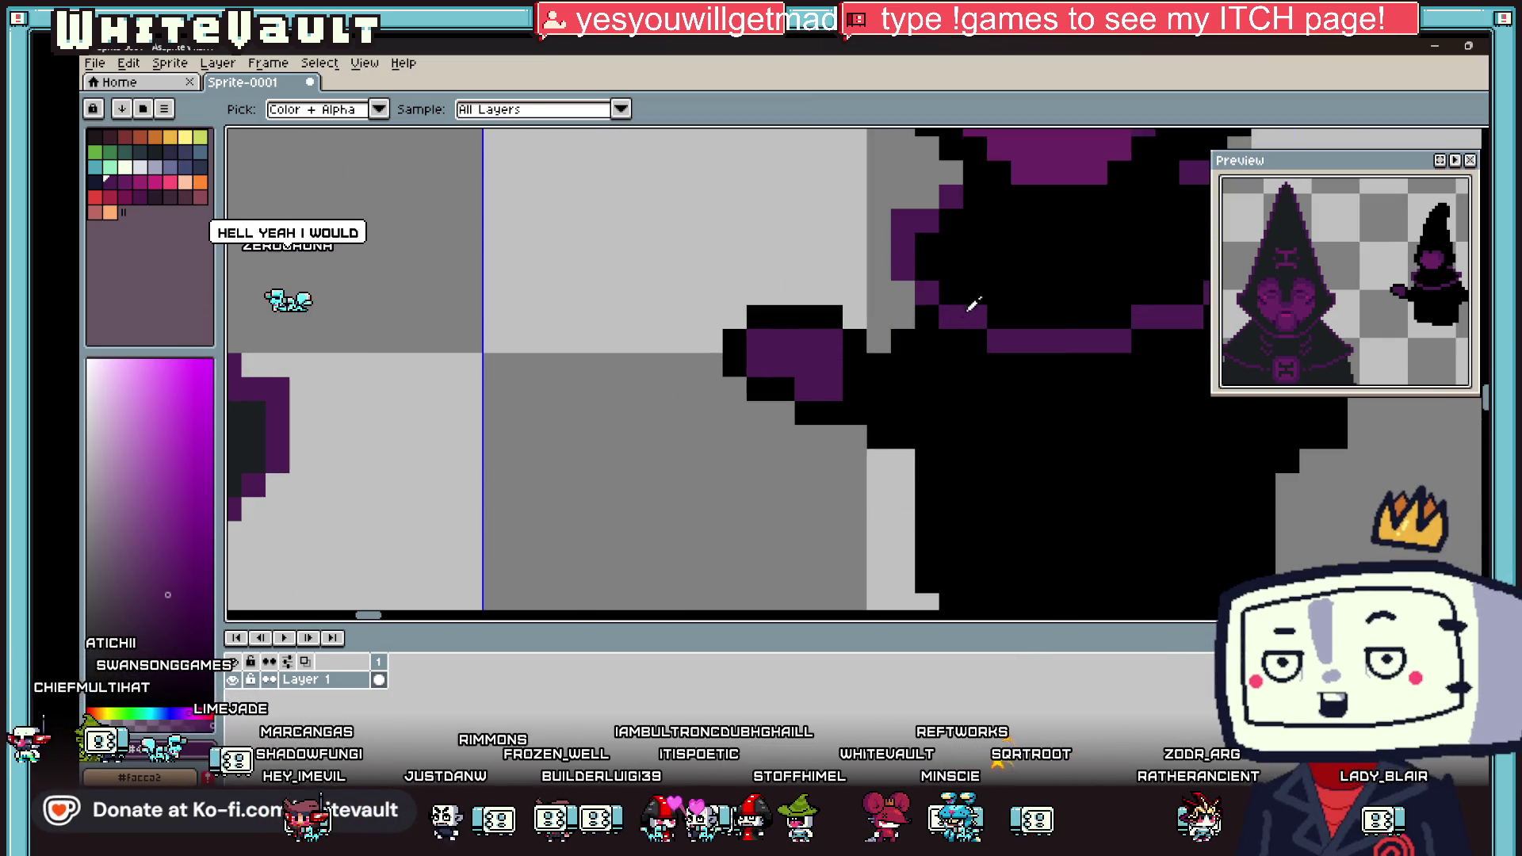
scroll(870, 370, down, 2)
key(b)
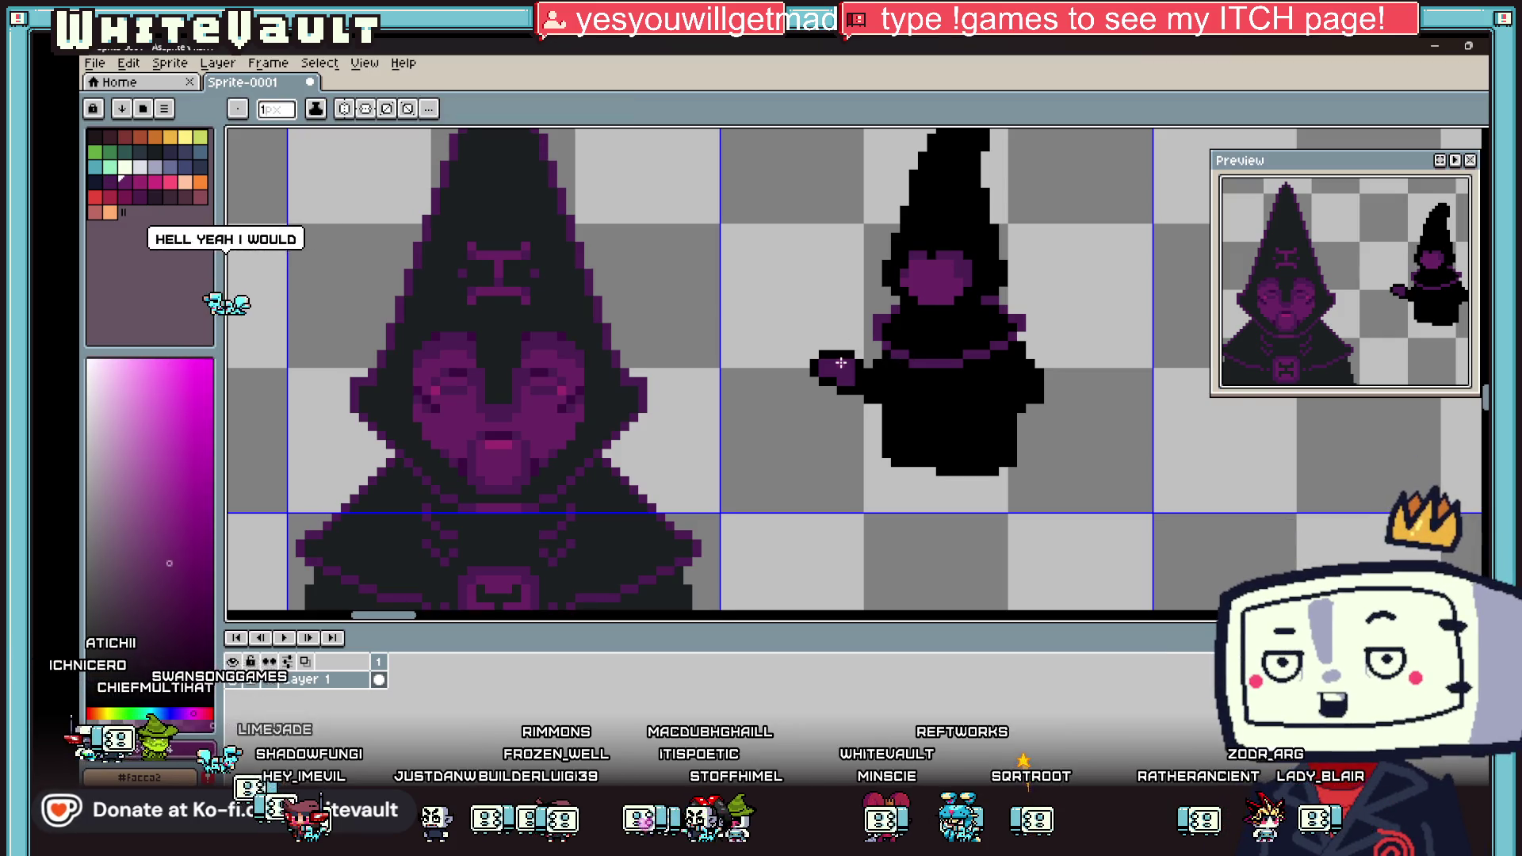
scroll(843, 364, up, 2)
click(778, 363)
click(789, 394)
click(786, 391)
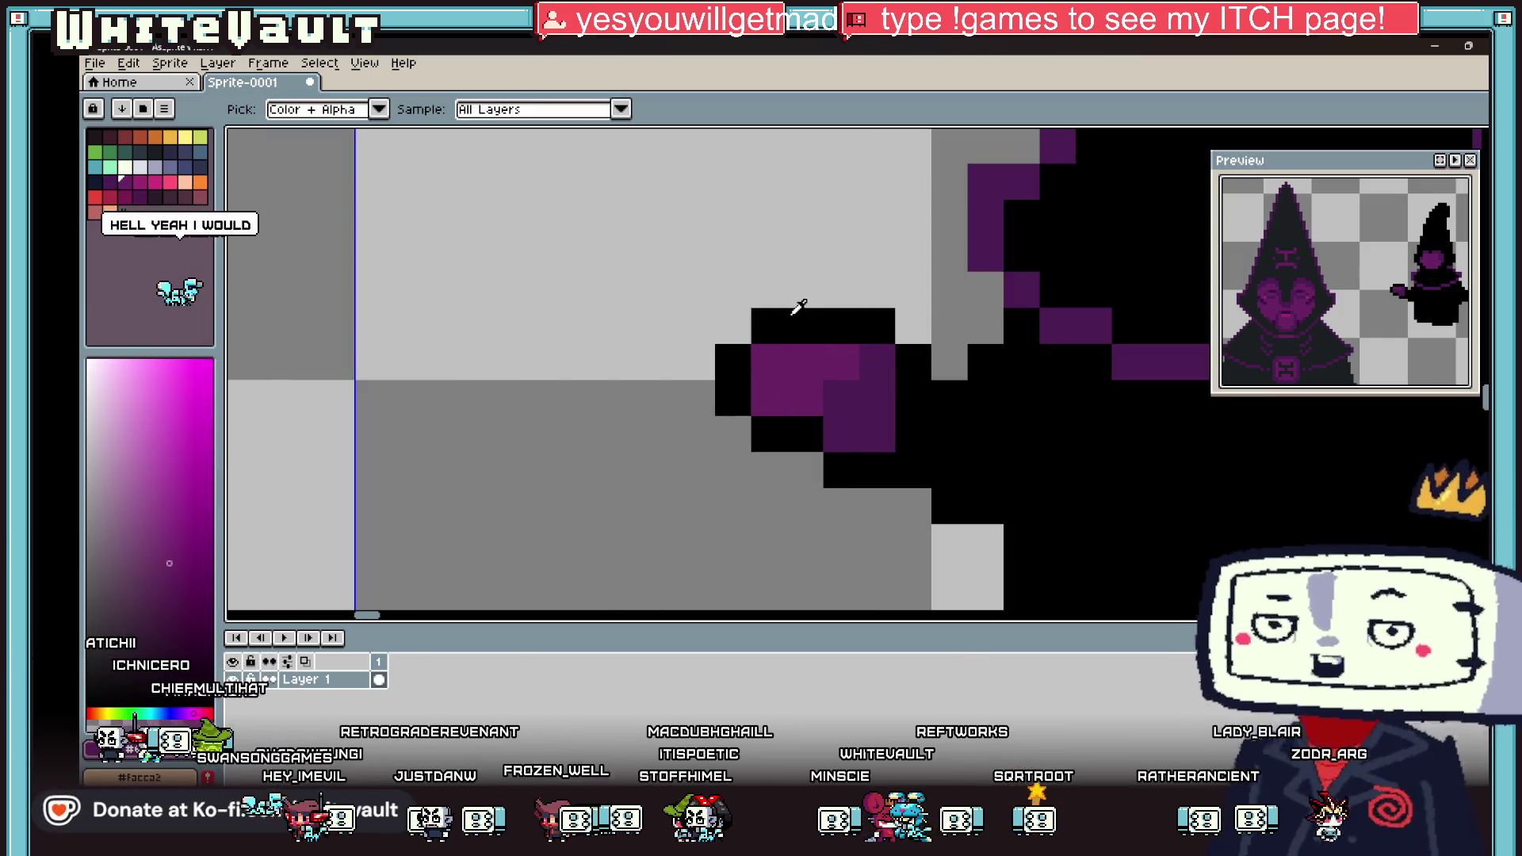
alt+click(825, 314)
drag(877, 326, 769, 326)
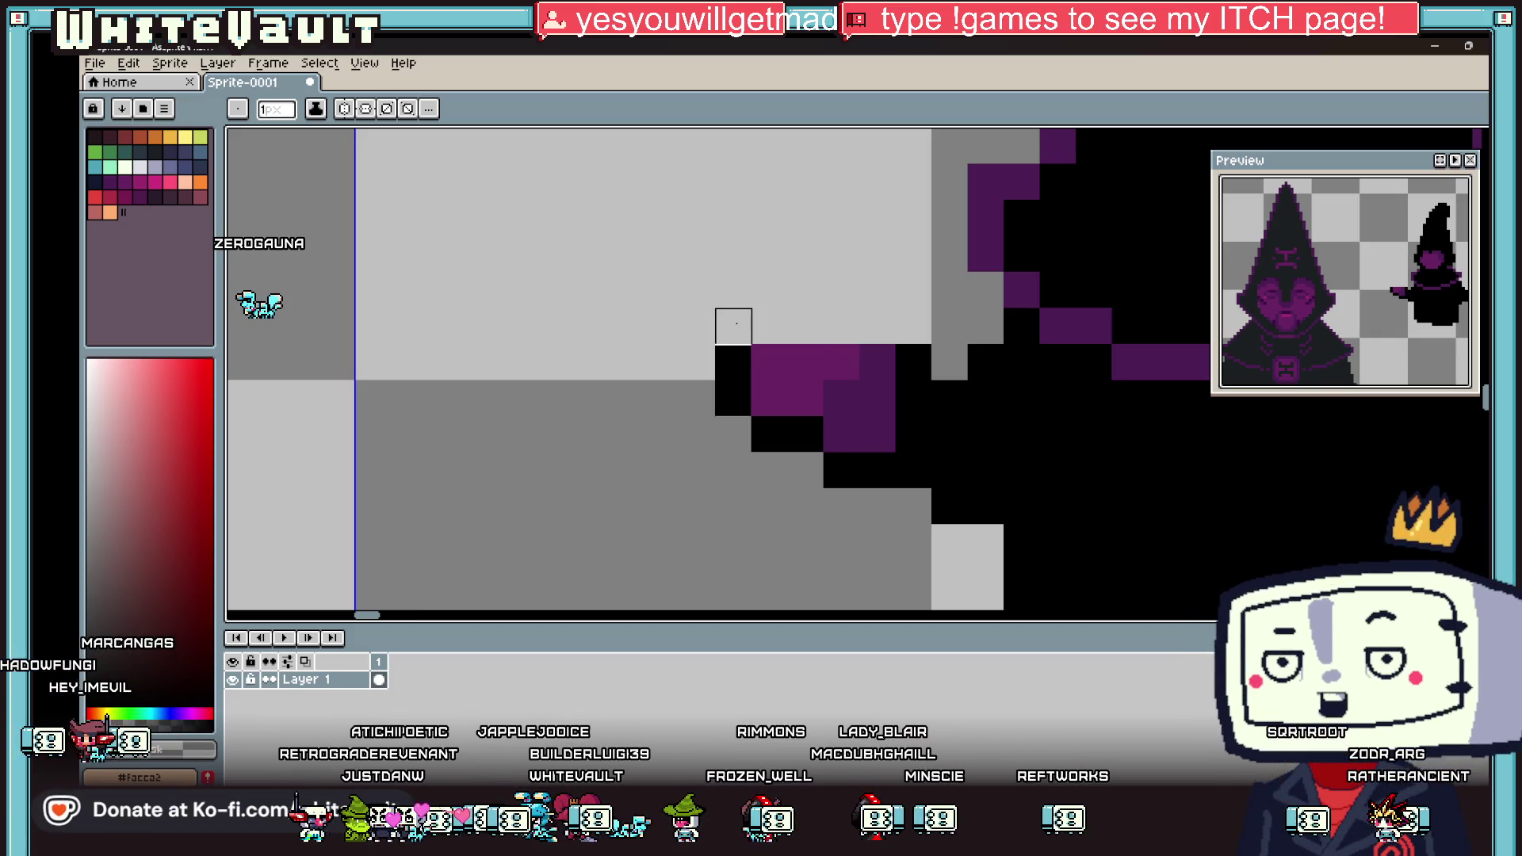
Step: Pick the face's purple and draw the staff's shaft down from the hand
scroll(950, 362, down, 3)
scroll(944, 345, up, 1)
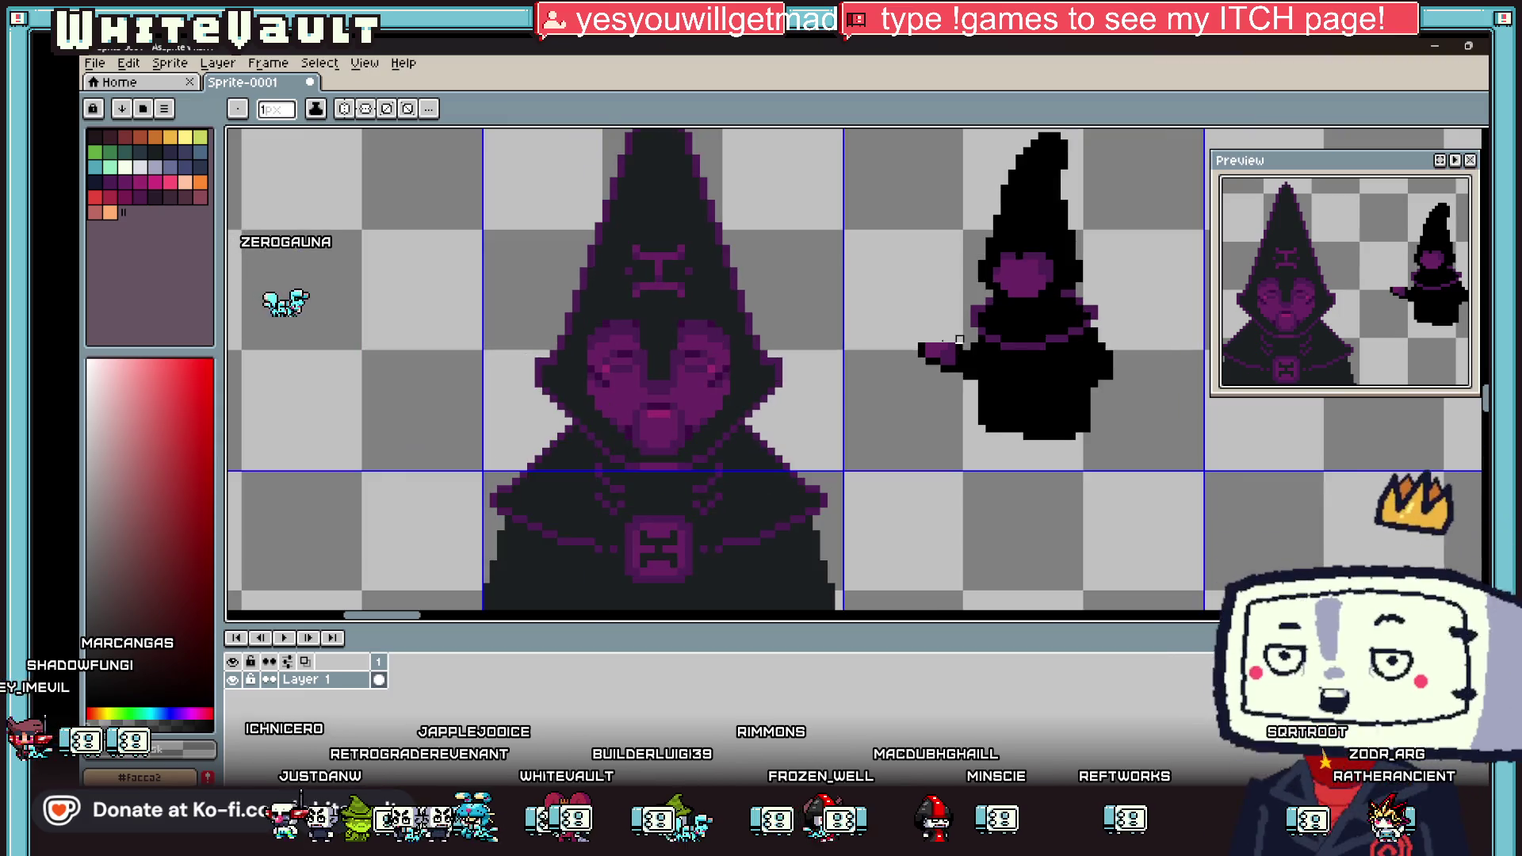
key(i)
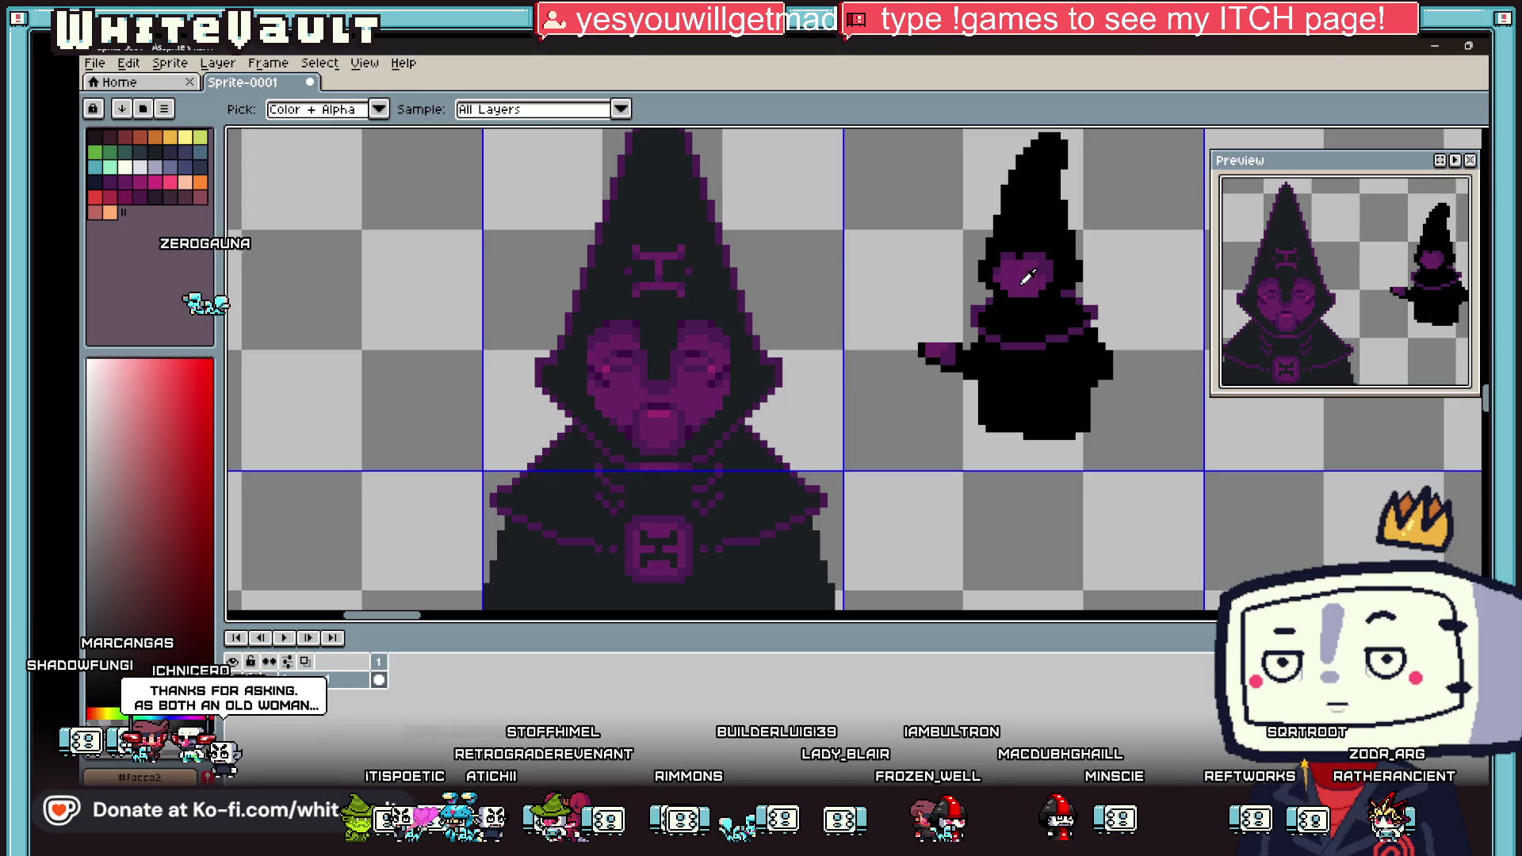
click(1027, 276)
key(b)
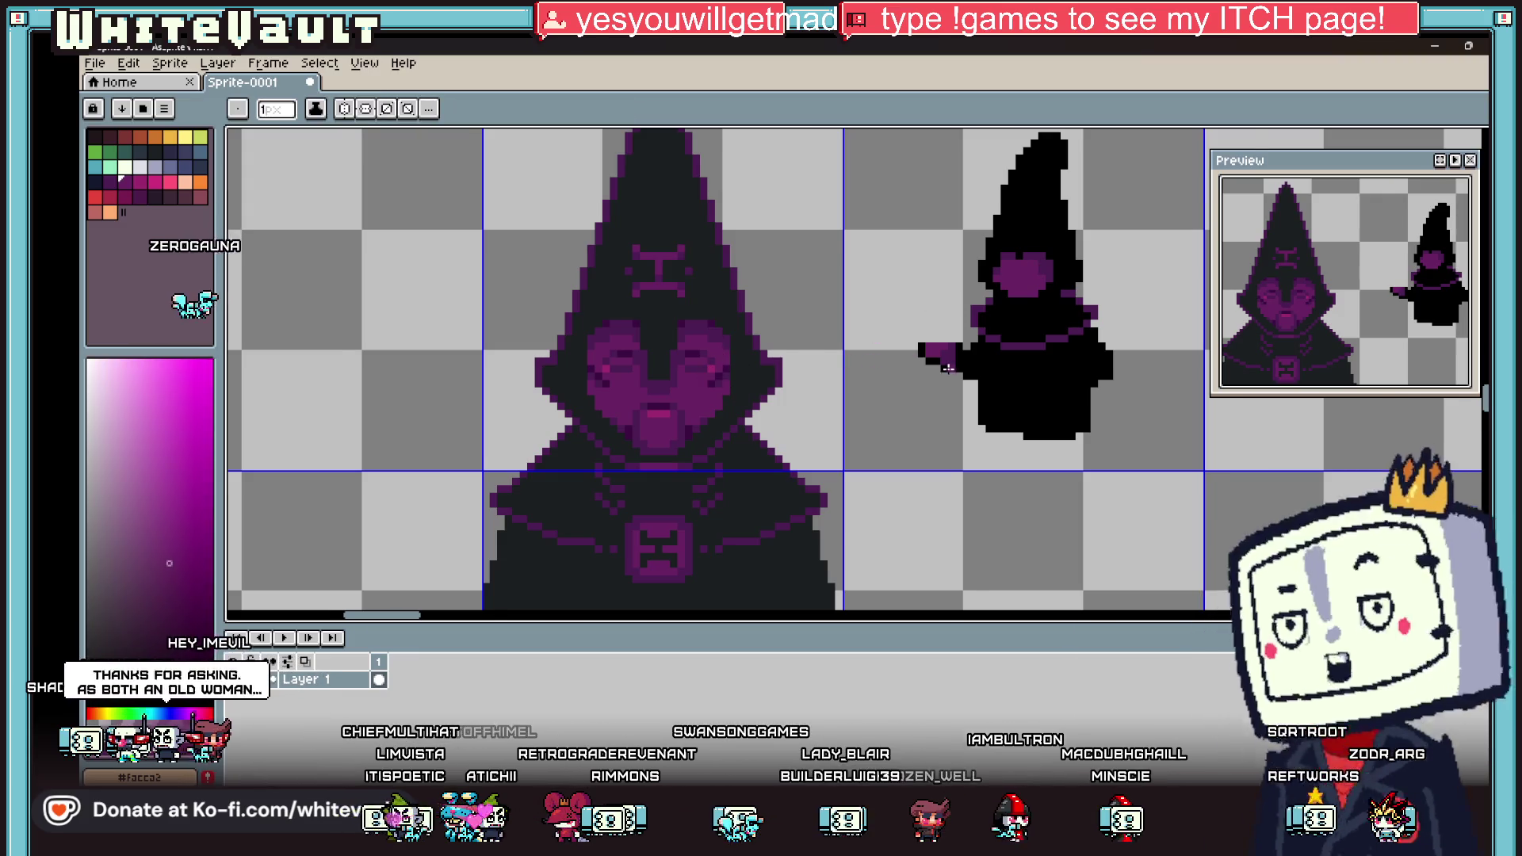
scroll(948, 368, up, 2)
mouse_move(940, 363)
mouse_down()
mouse_move(939, 515)
mouse_move(939, 127)
mouse_move(938, 208)
mouse_up()
Step: Draw the staff head's top crossbar with its prong pixels
scroll(941, 279, down, 3)
scroll(928, 255, up, 2)
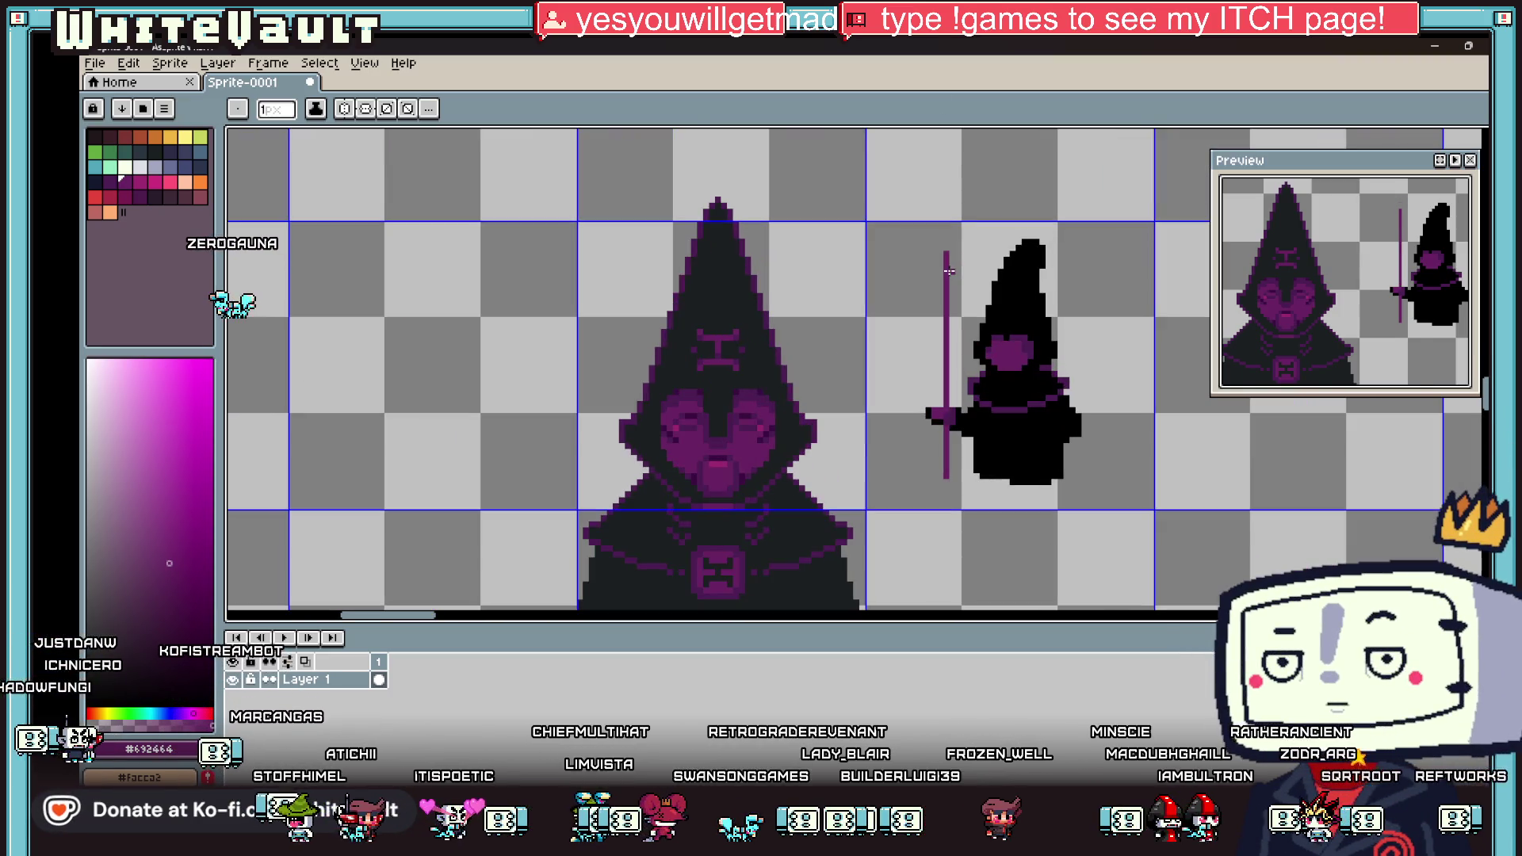
scroll(952, 243, up, 3)
drag(946, 243, 1031, 243)
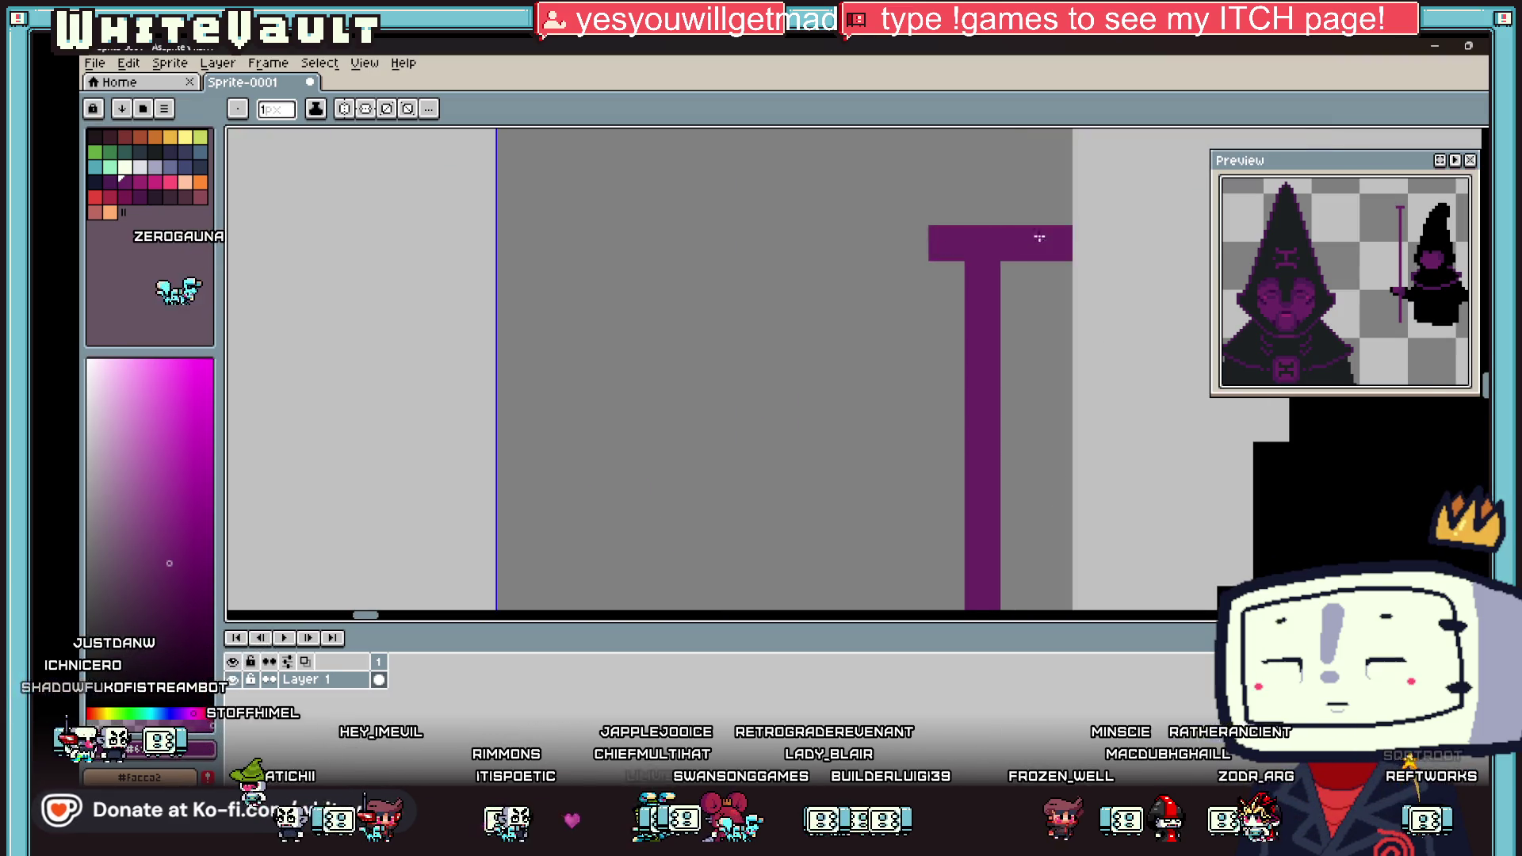
click(1055, 207)
click(1054, 242)
click(932, 210)
Step: Add a lower crossbar with downward prongs on both sides of the shaft
click(910, 206)
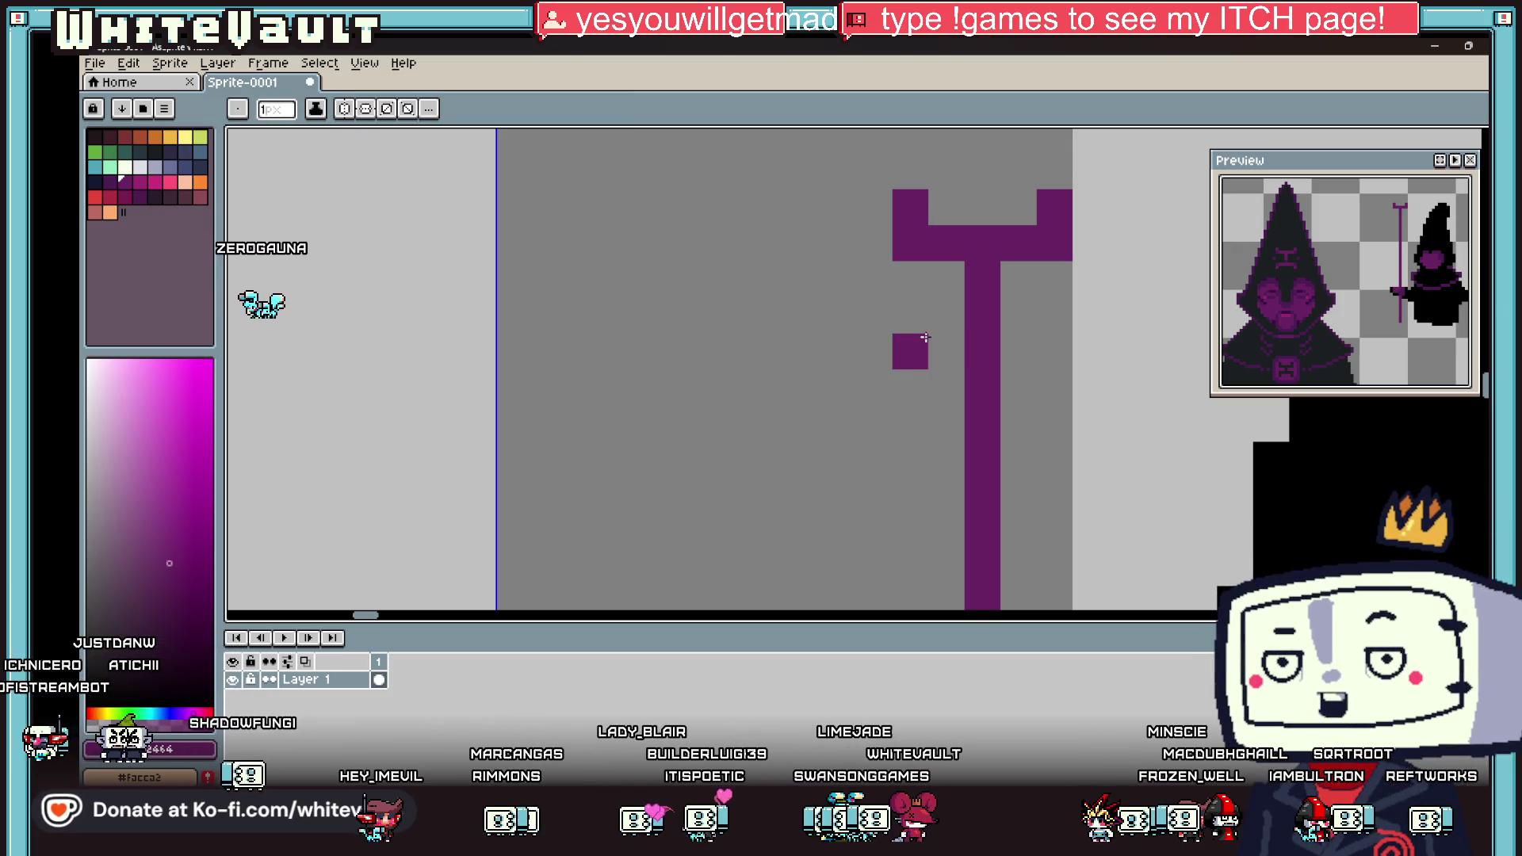
click(946, 351)
click(912, 382)
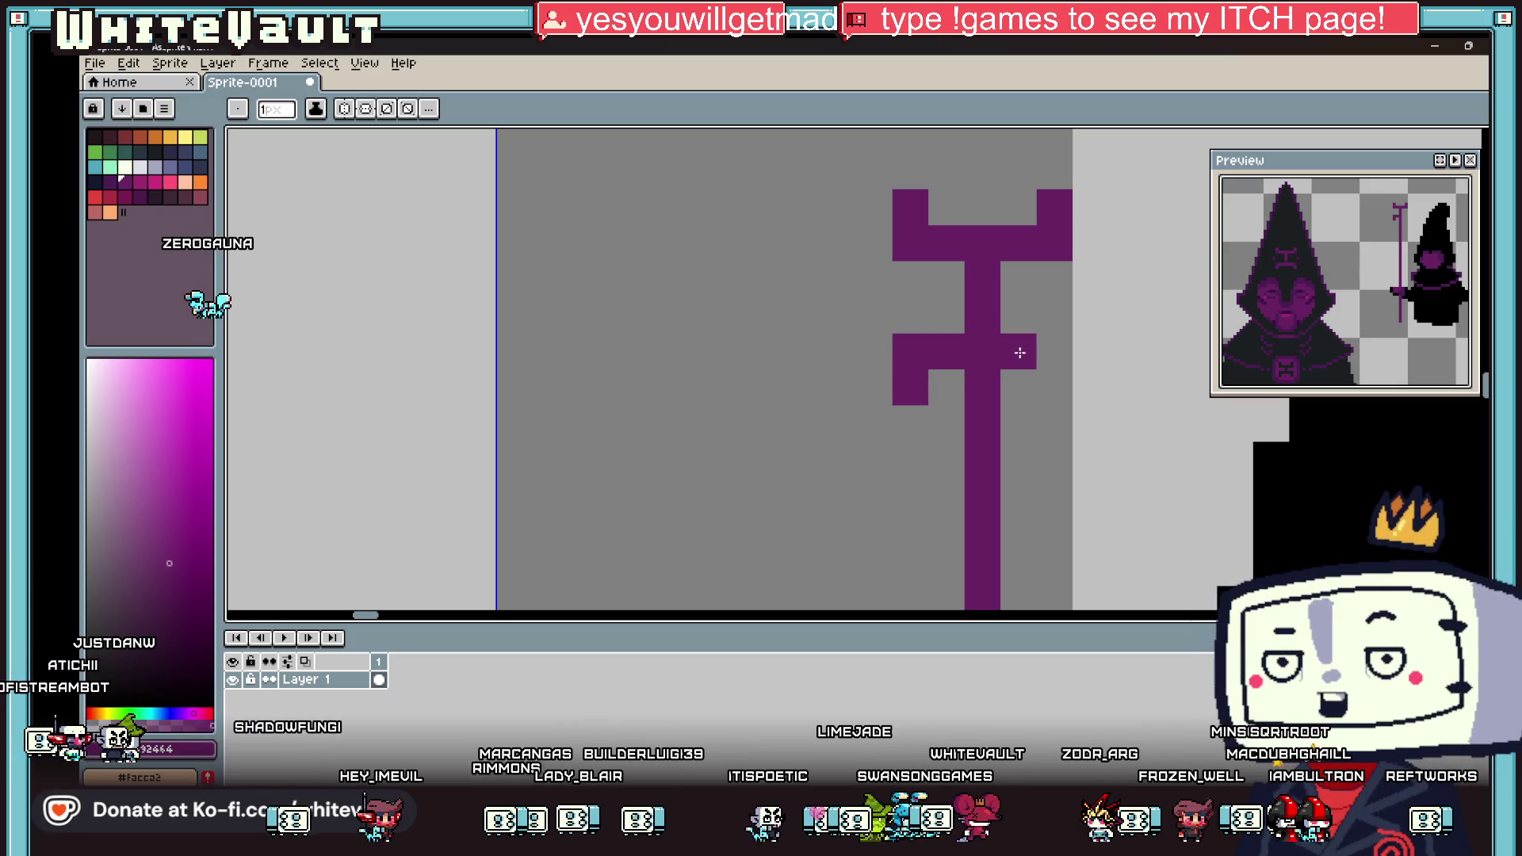
click(1049, 354)
click(1055, 387)
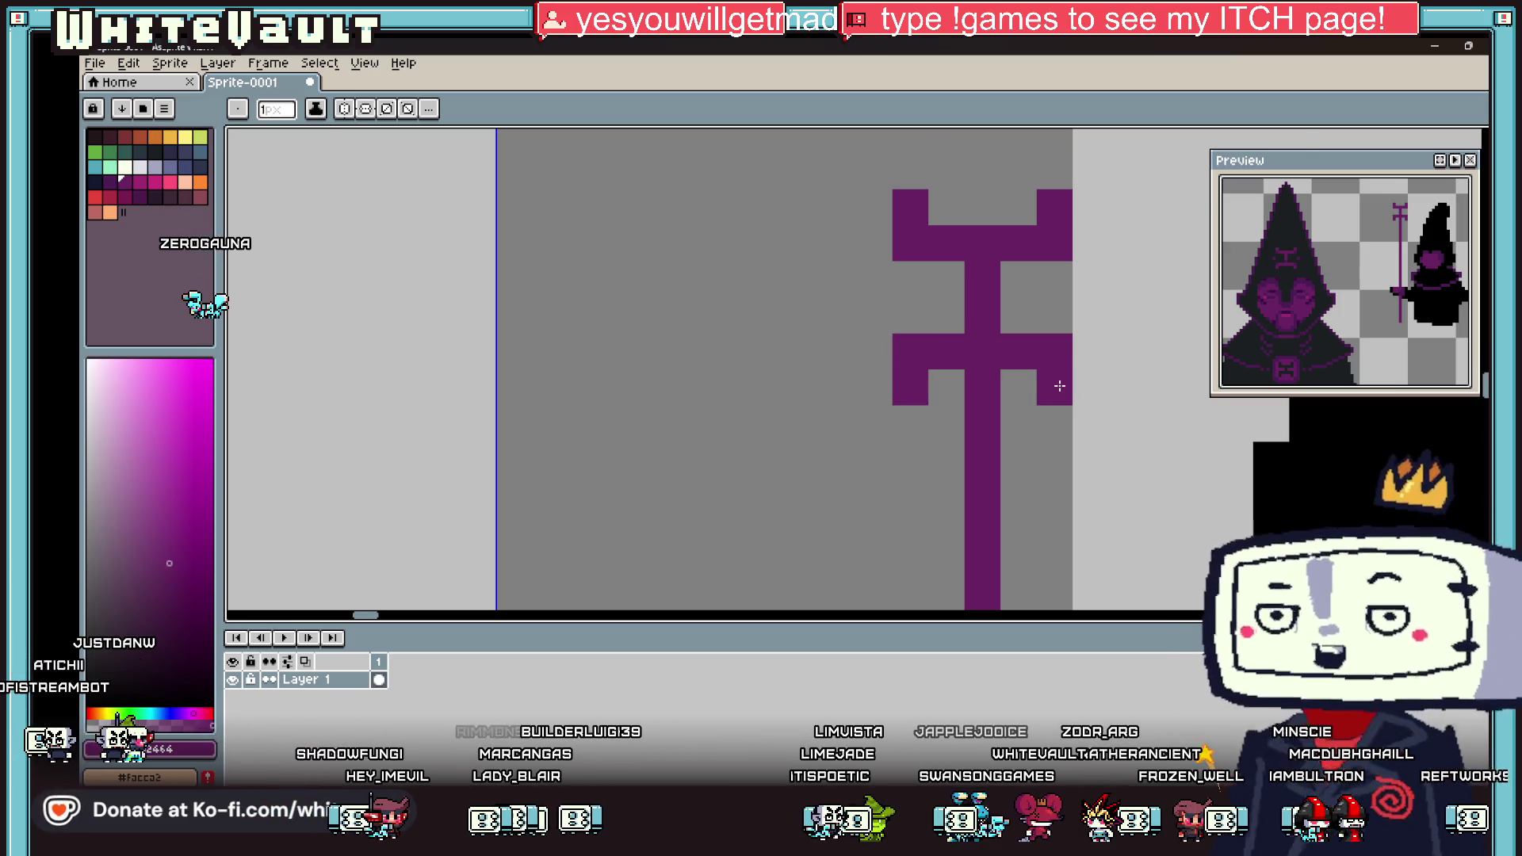
Step: Recolour the staff in a darker purple sampled from the hood and add a tip pixel
scroll(1058, 386, down, 5)
scroll(1060, 387, up, 3)
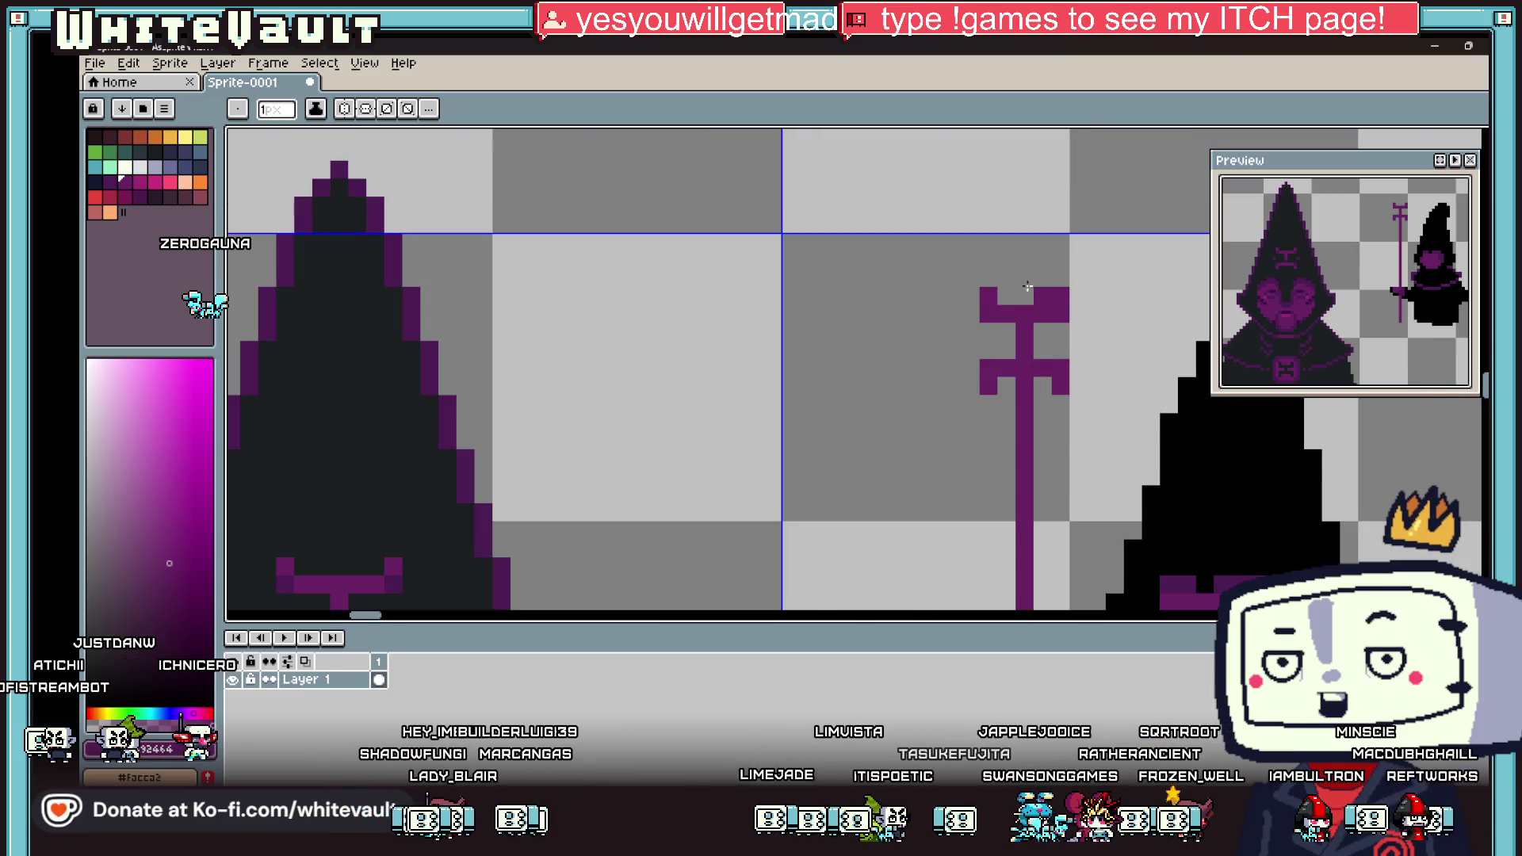
key(i)
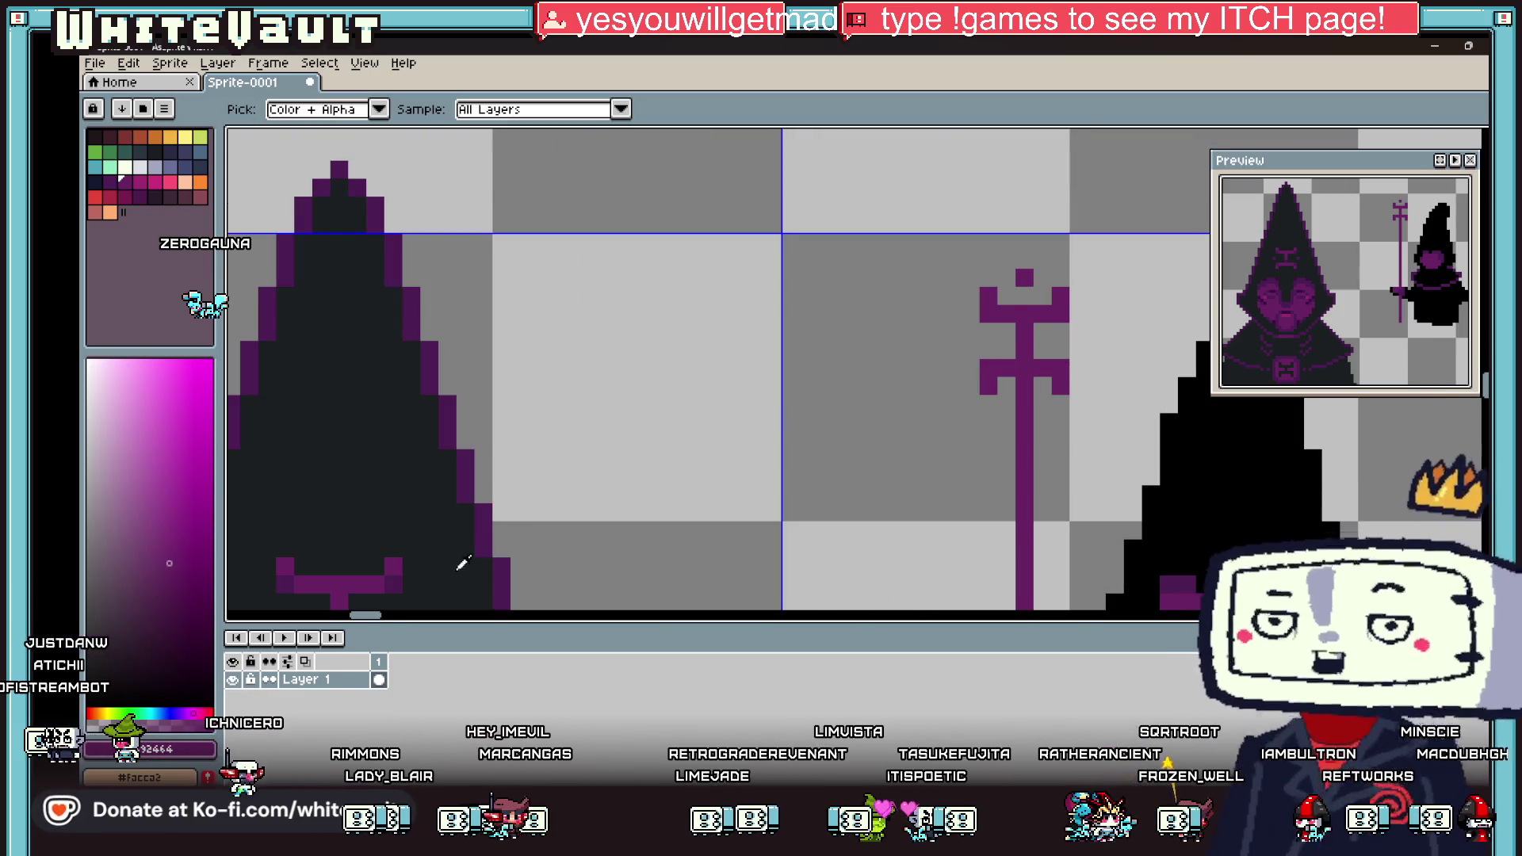
click(397, 581)
key(b)
click(1025, 341)
click(1025, 278)
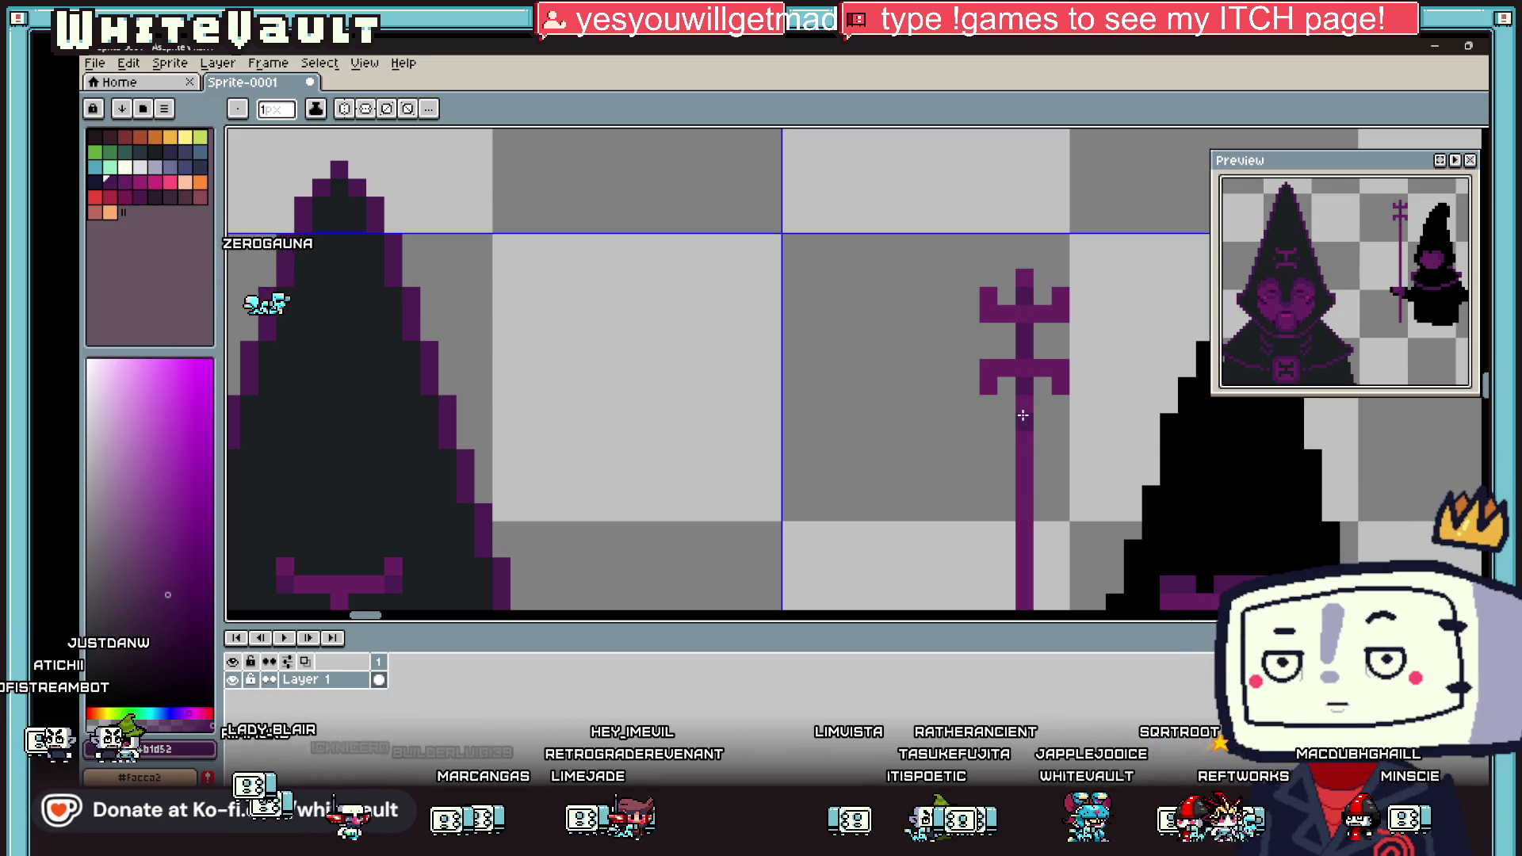
click(1023, 415)
scroll(1031, 412, down, 3)
key(i)
scroll(1058, 430, up, 3)
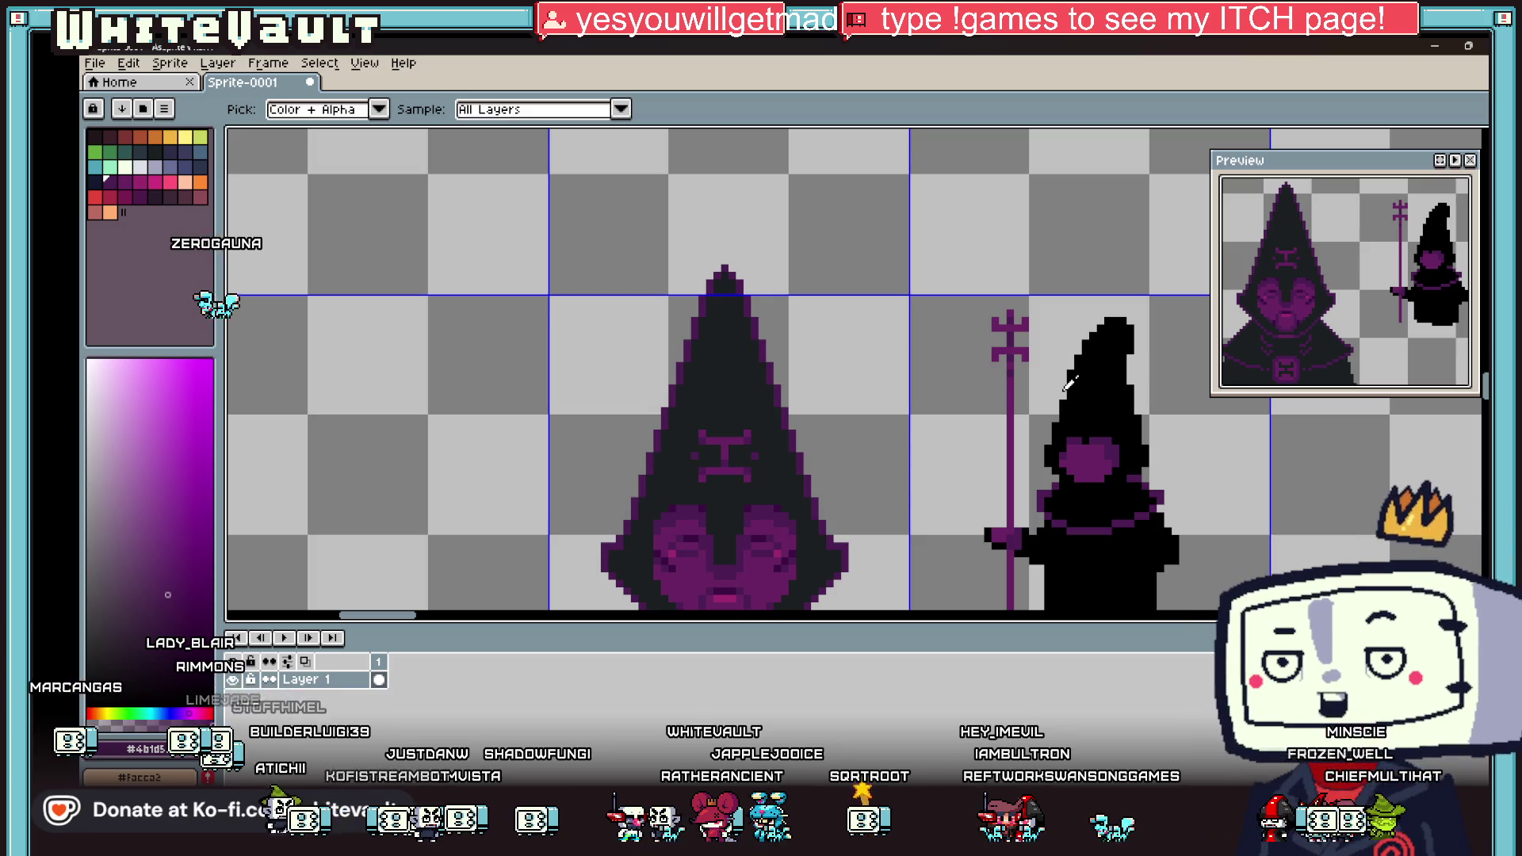
Step: Sample a dark colour from the figure and outline the staff's shaft and pronged head in black
scroll(1068, 384, down, 2)
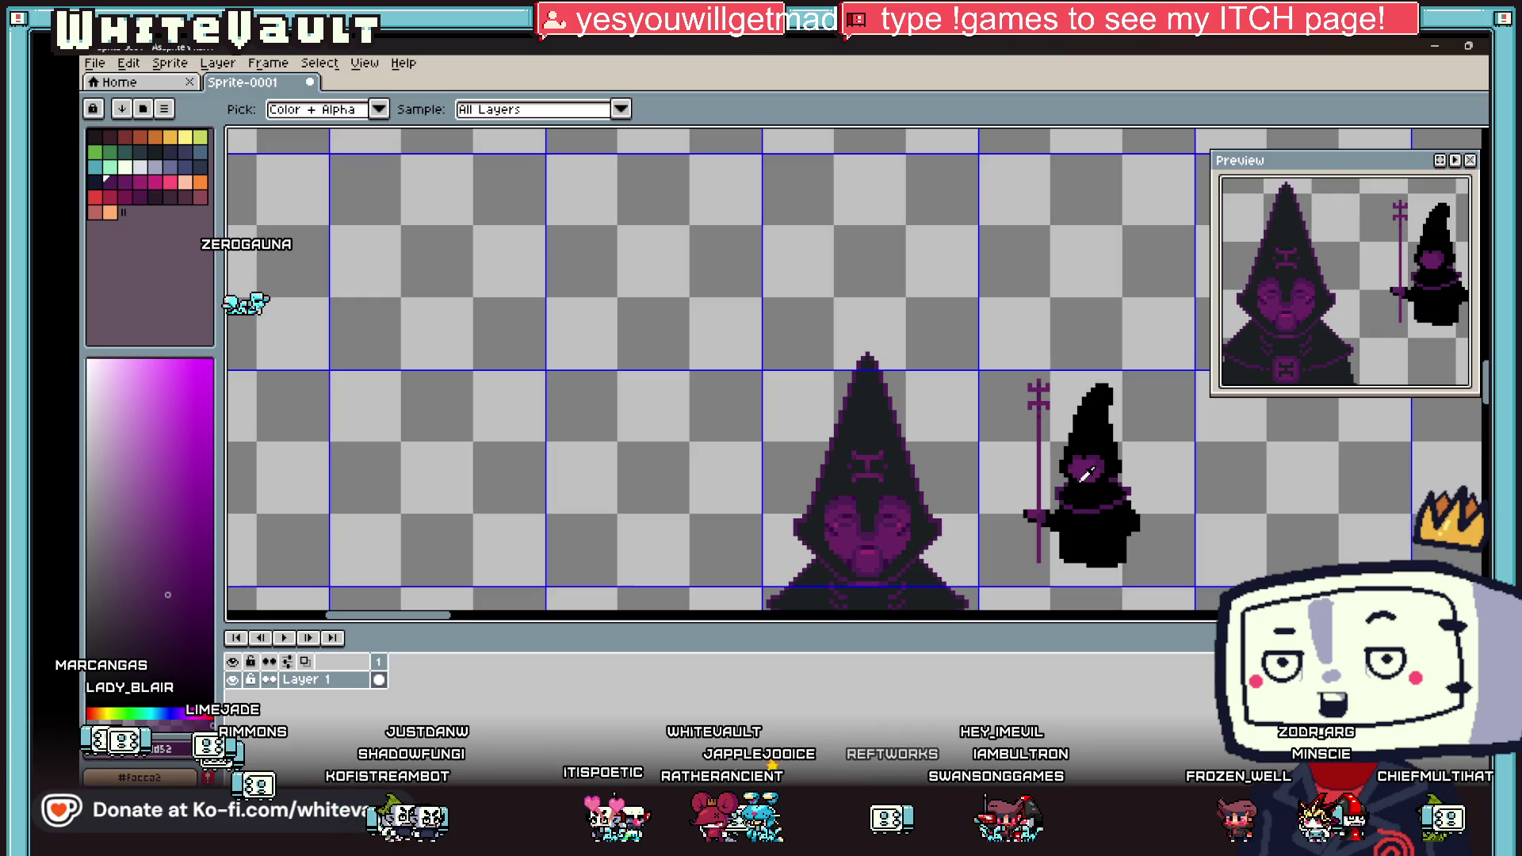
scroll(1096, 500, up, 2)
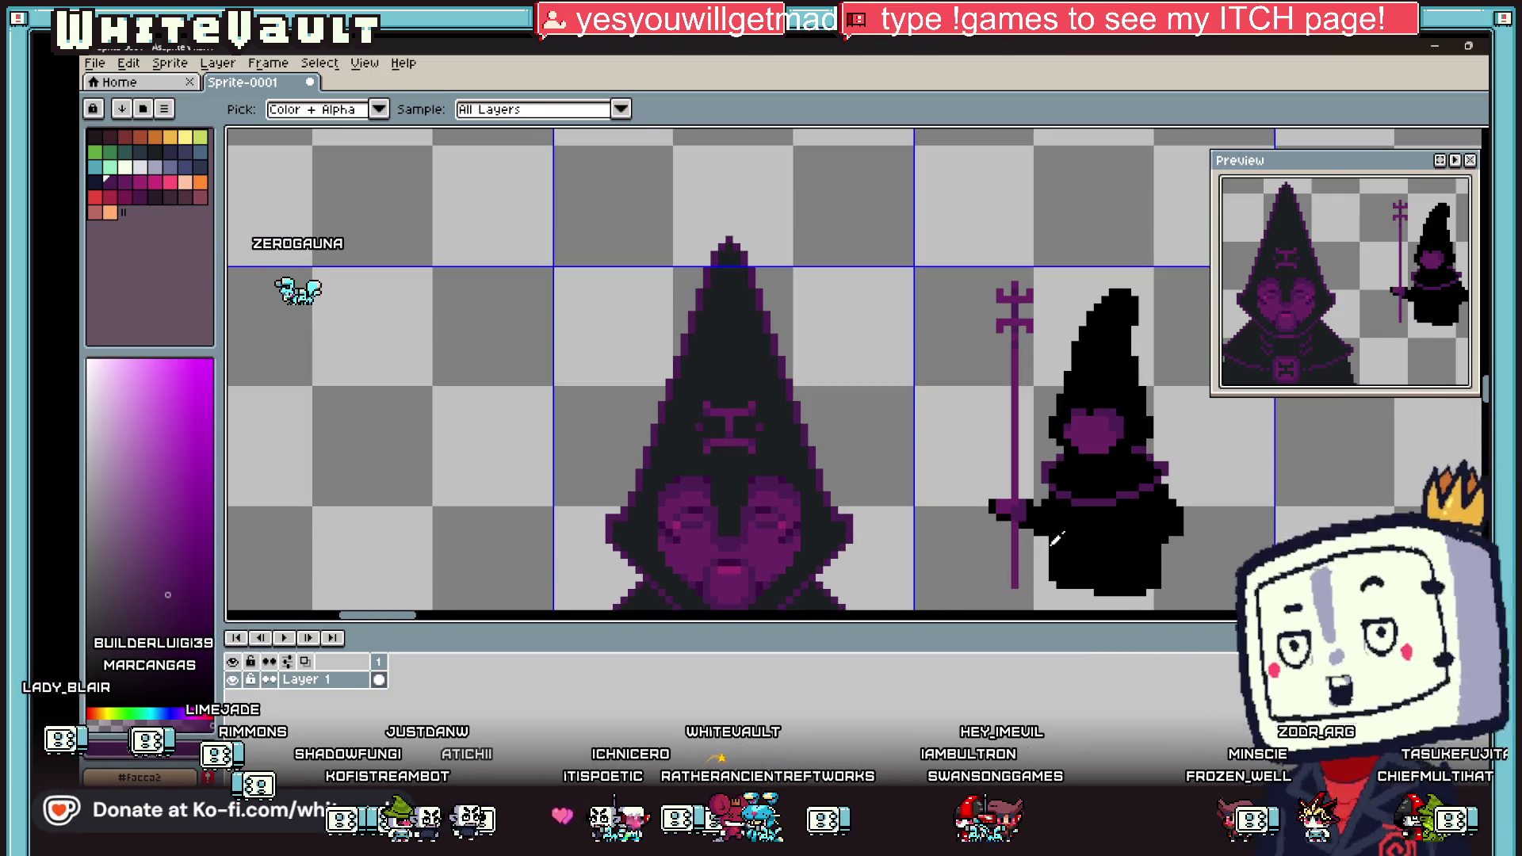
scroll(1011, 504, up, 1)
alt+click(1009, 503)
scroll(1009, 503, up, 1)
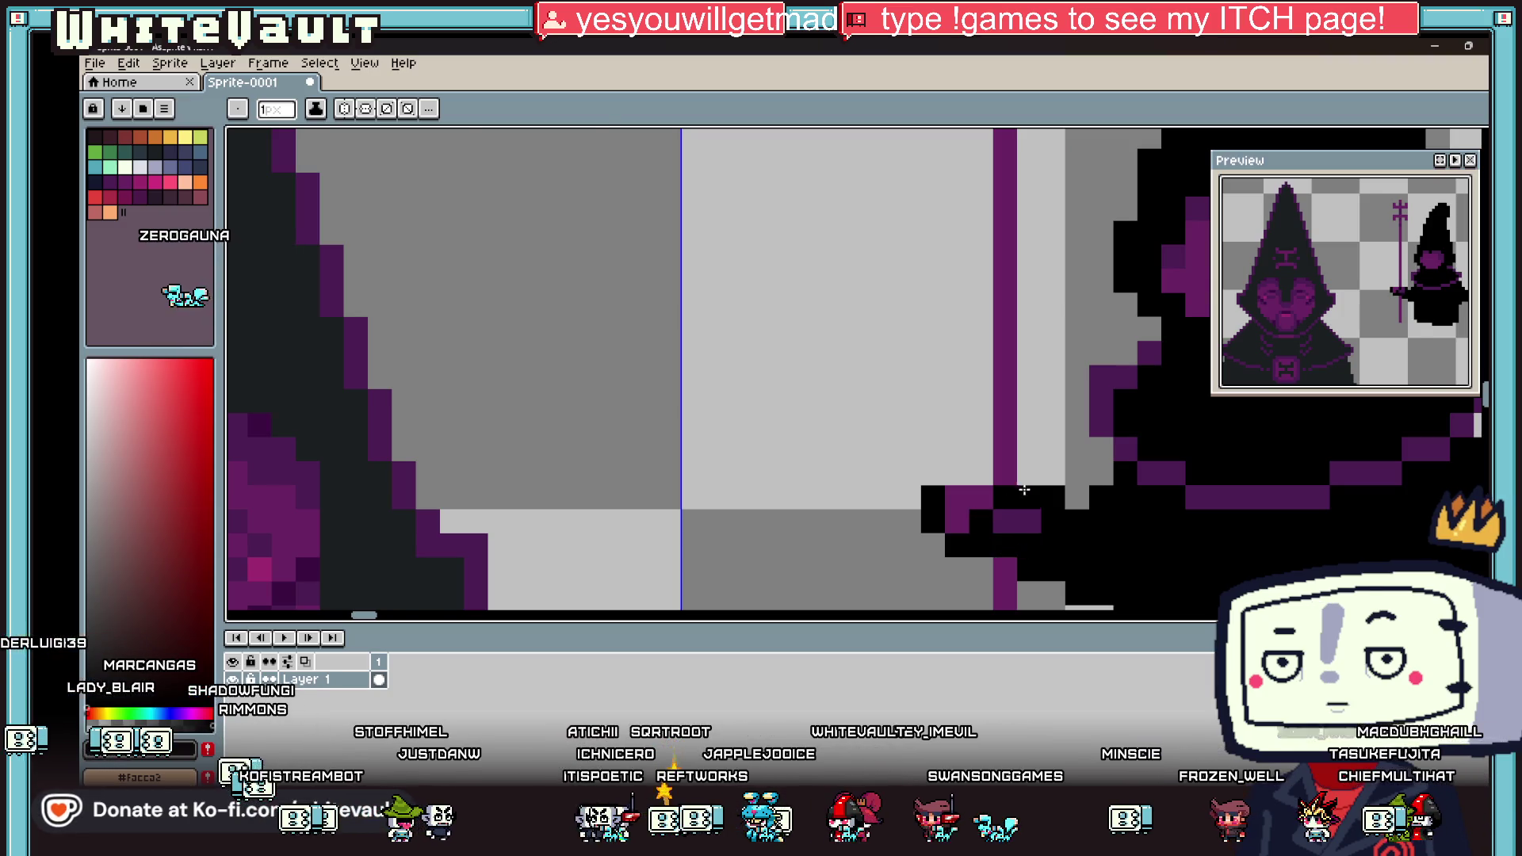
scroll(1026, 500, down, 3)
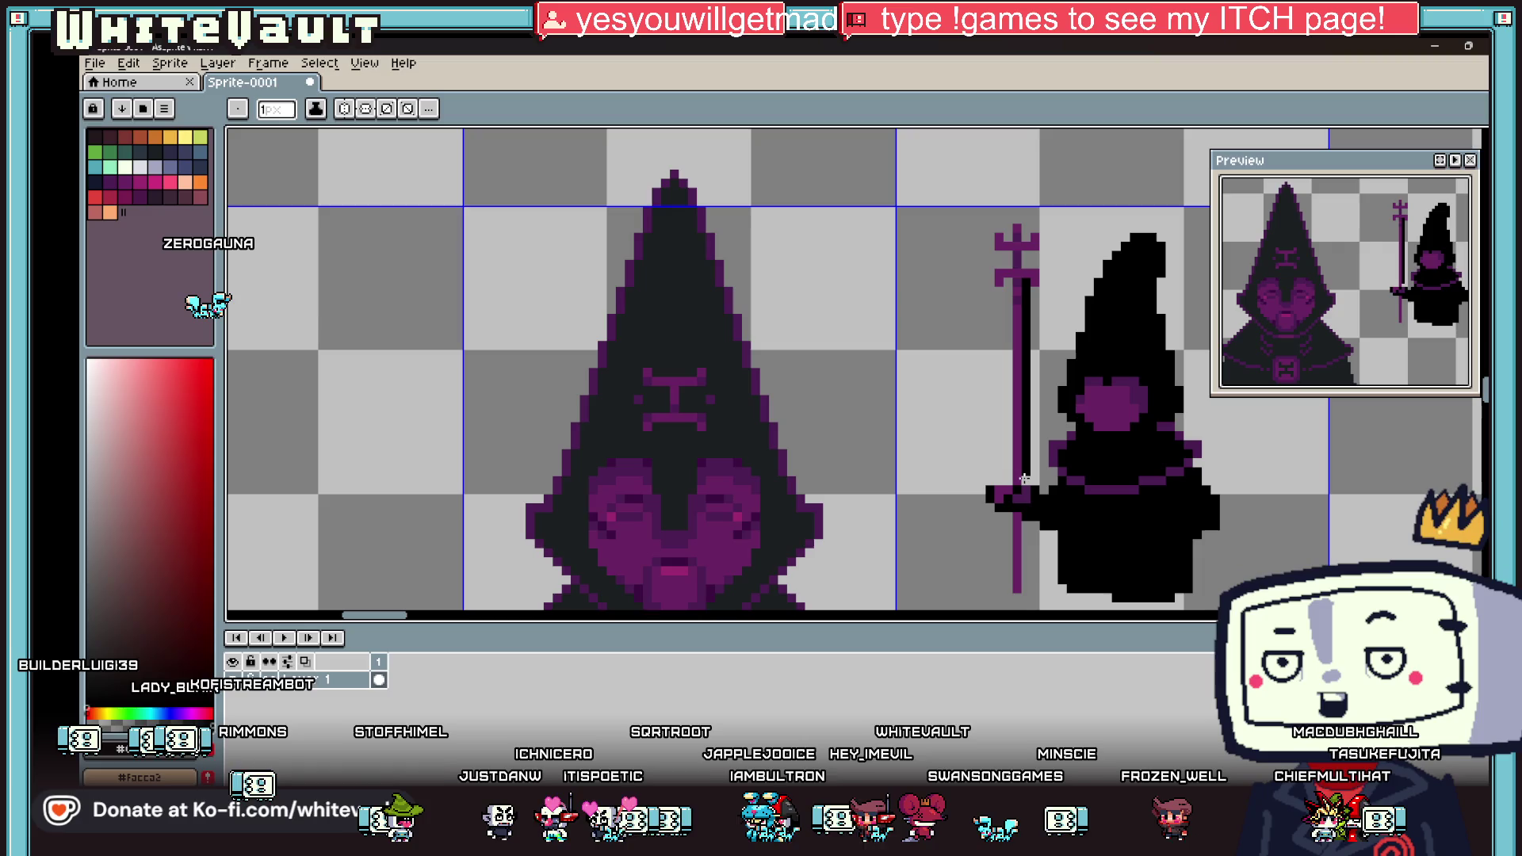
drag(1025, 299, 1005, 281)
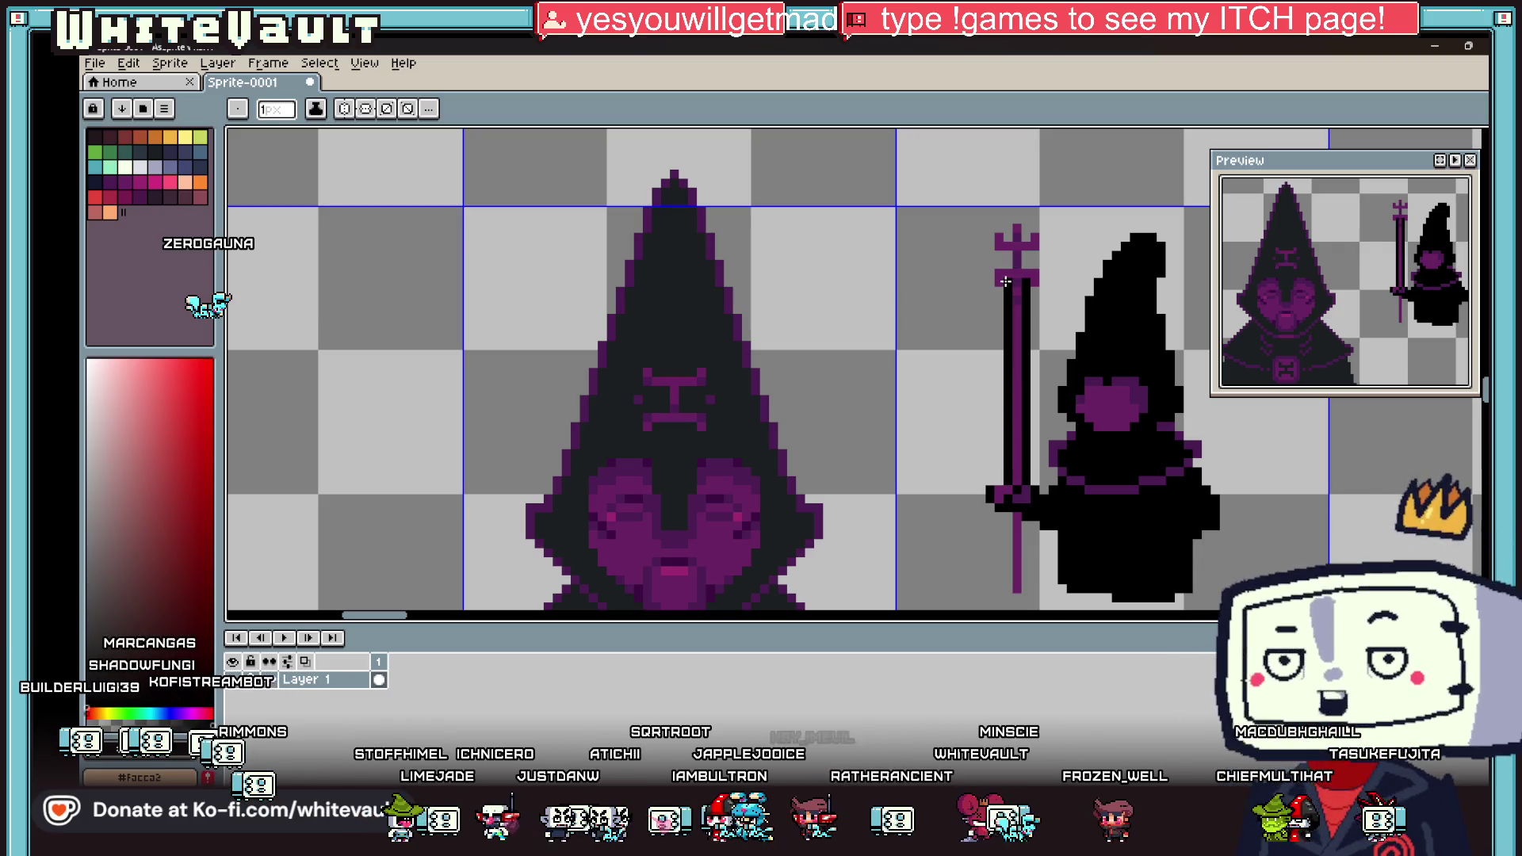
scroll(1002, 292, up, 2)
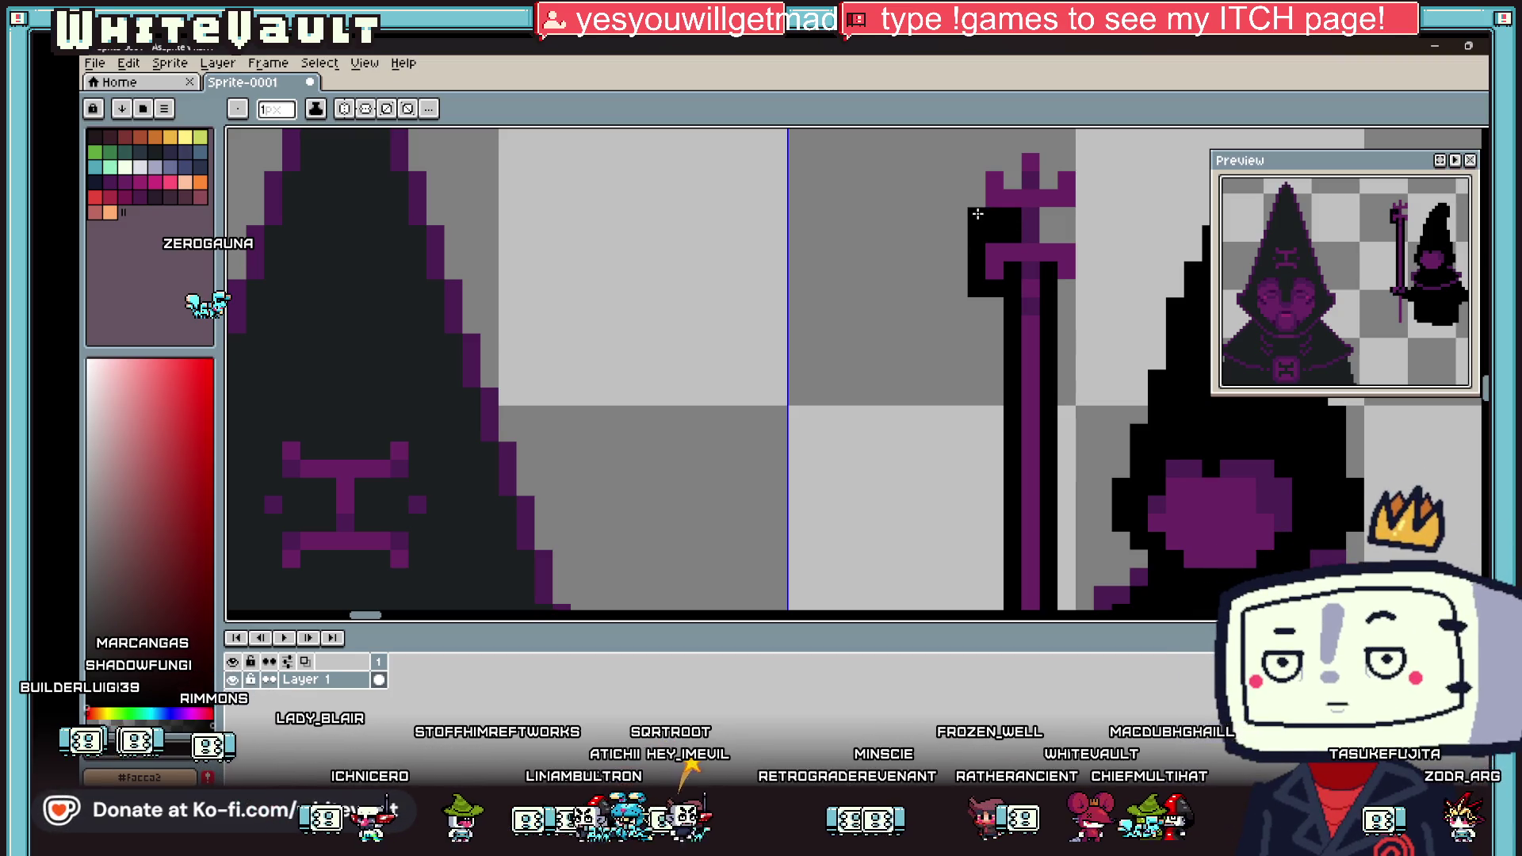
mouse_move(977, 208)
mouse_down()
mouse_move(1048, 143)
mouse_move(1085, 198)
mouse_up()
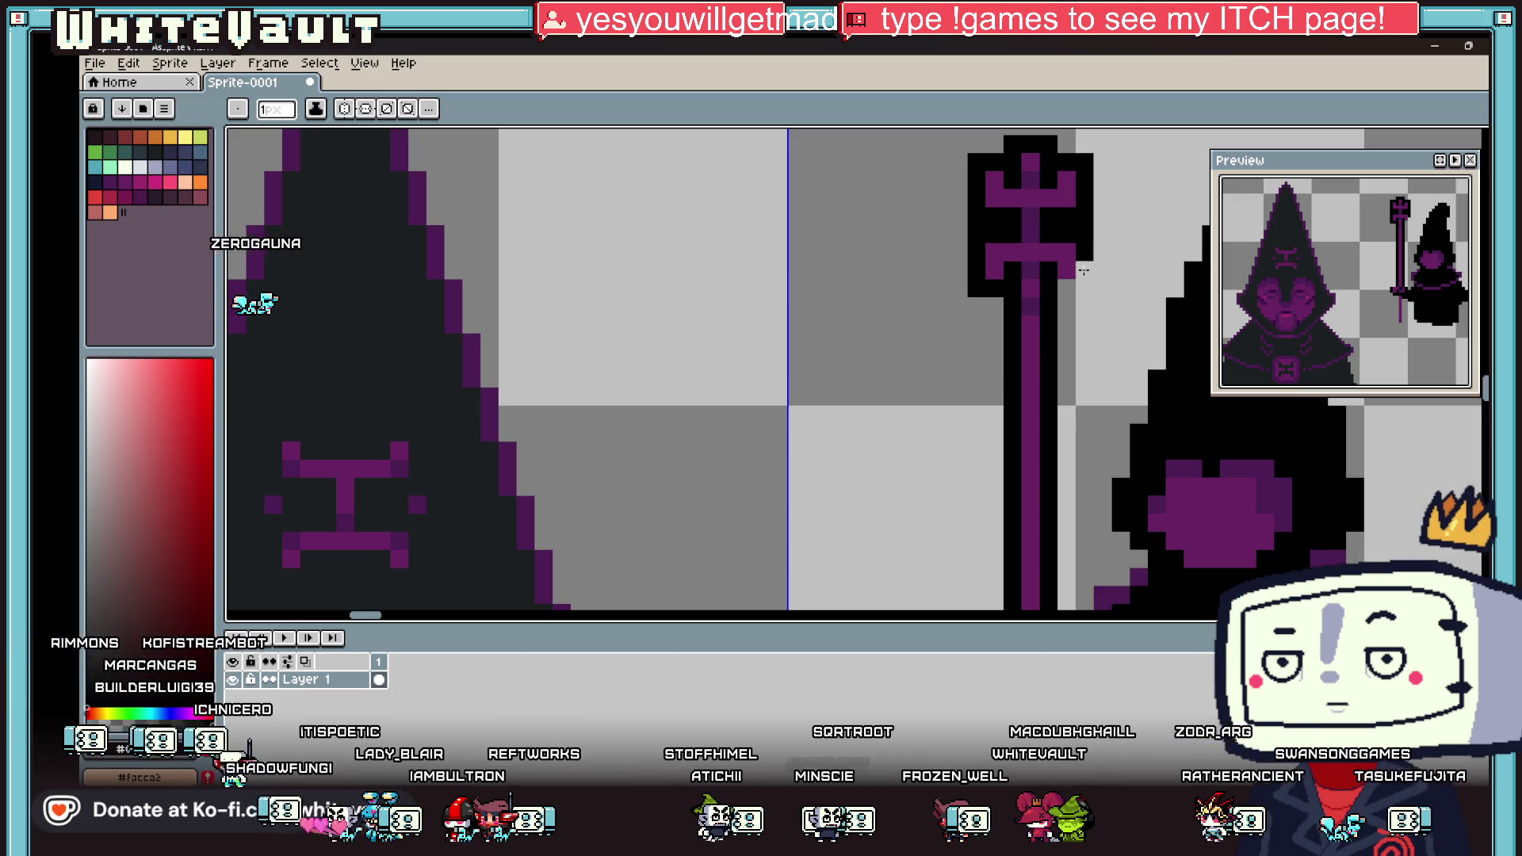
scroll(1067, 287, down, 5)
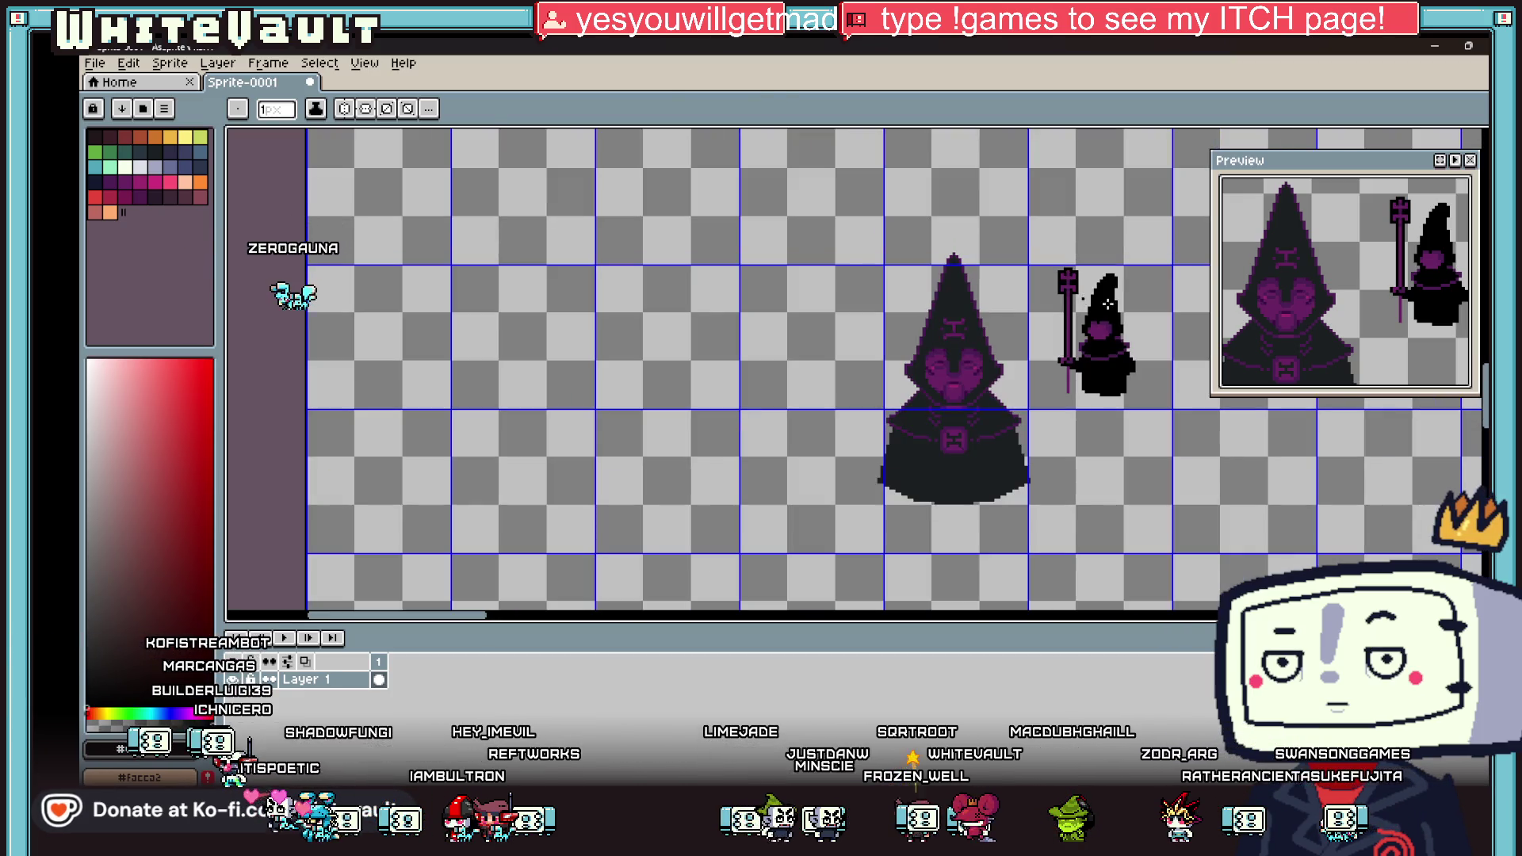
Step: Select the staff's crossbar head with Rectangular Marquee, nudge it up one pixel, and deselect
scroll(1062, 289, up, 5)
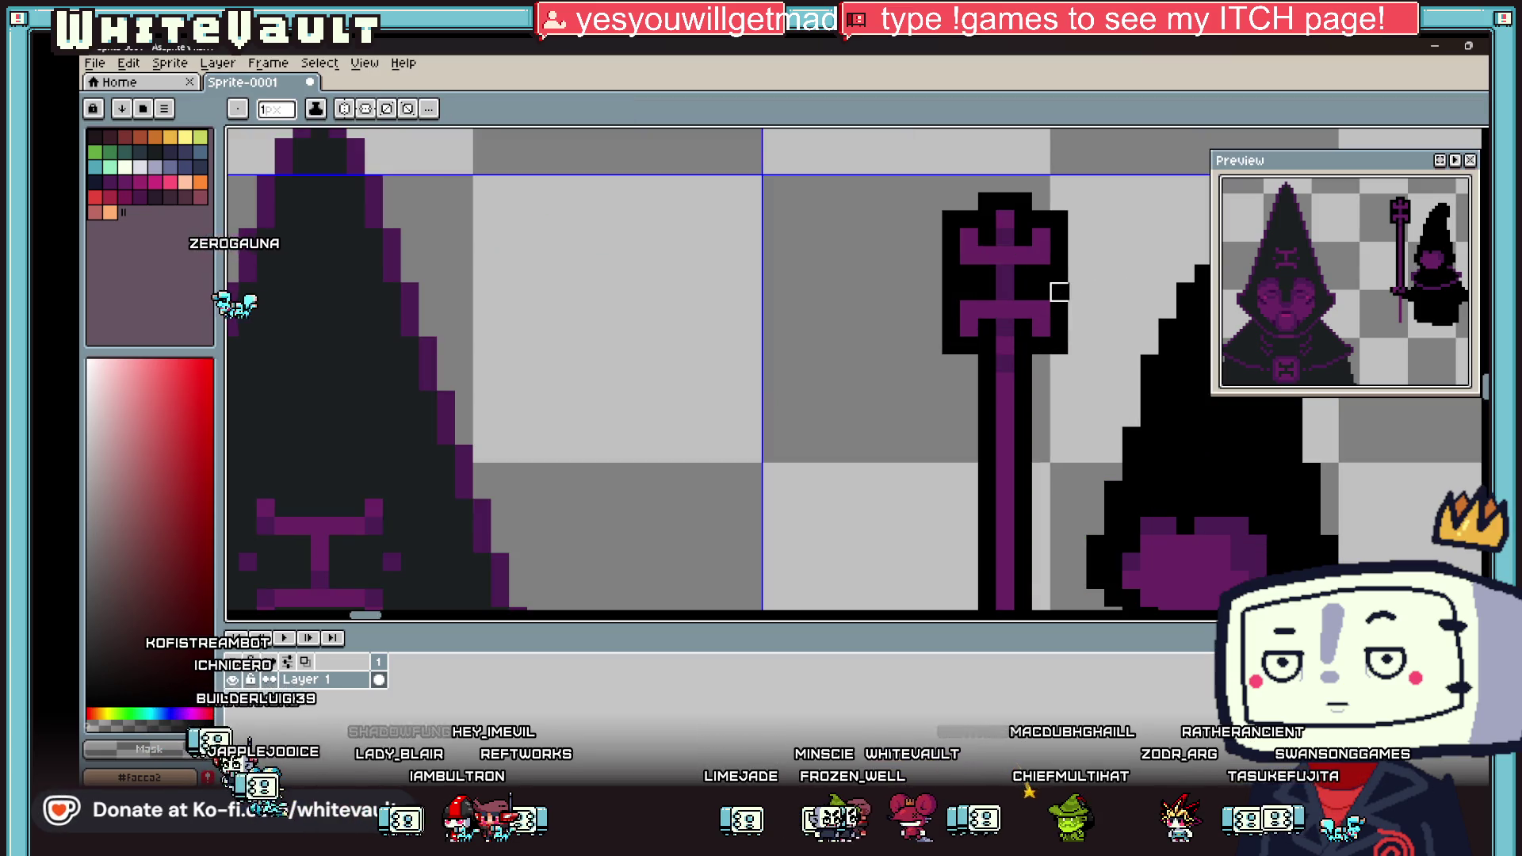
click(1482, 136)
drag(855, 176, 1092, 284)
key(Up)
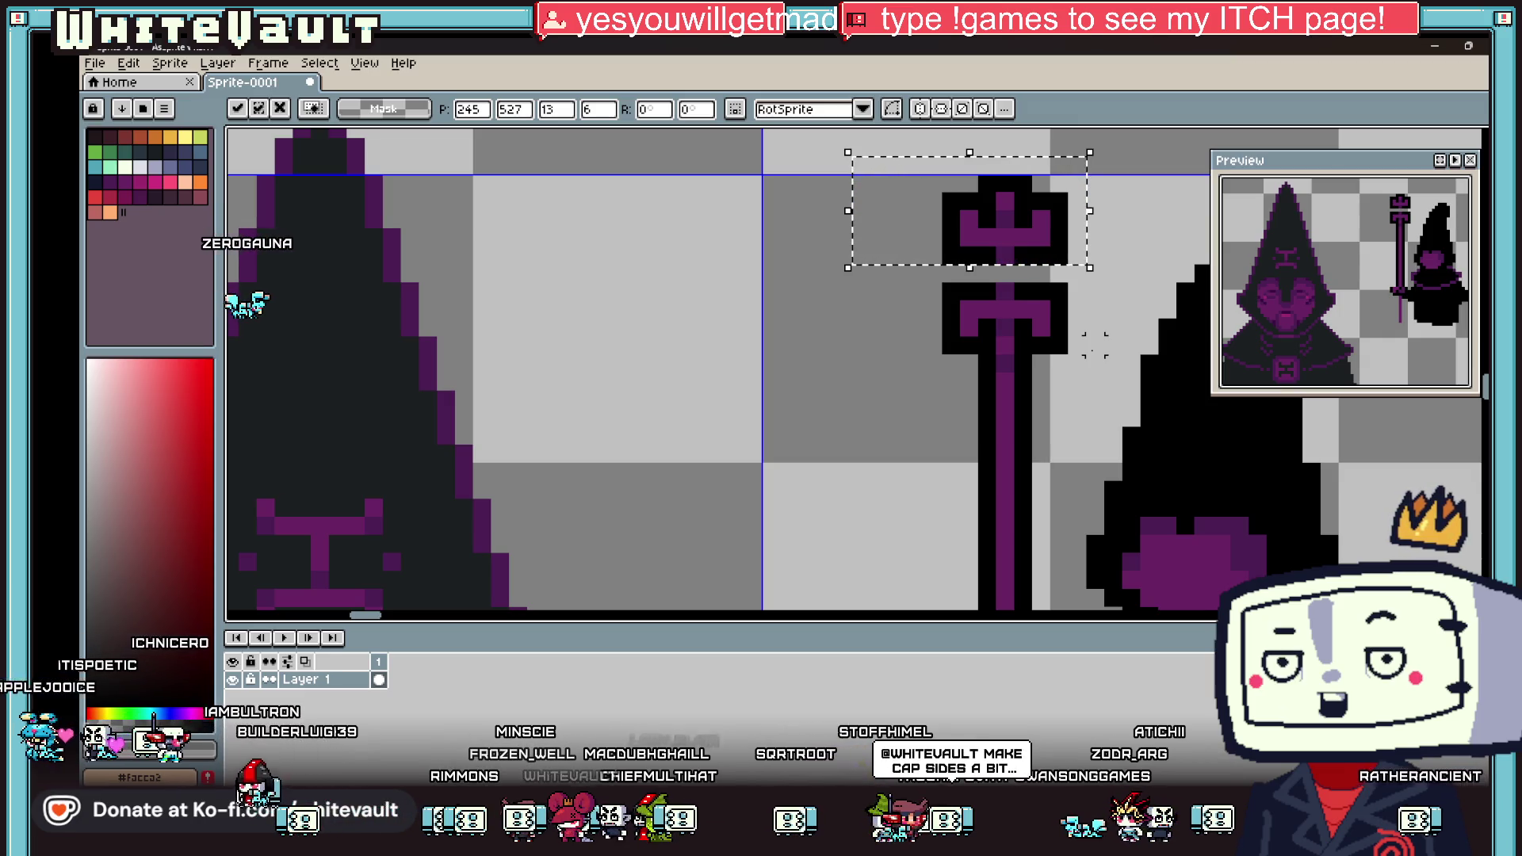
key(ctrl+d)
key(i)
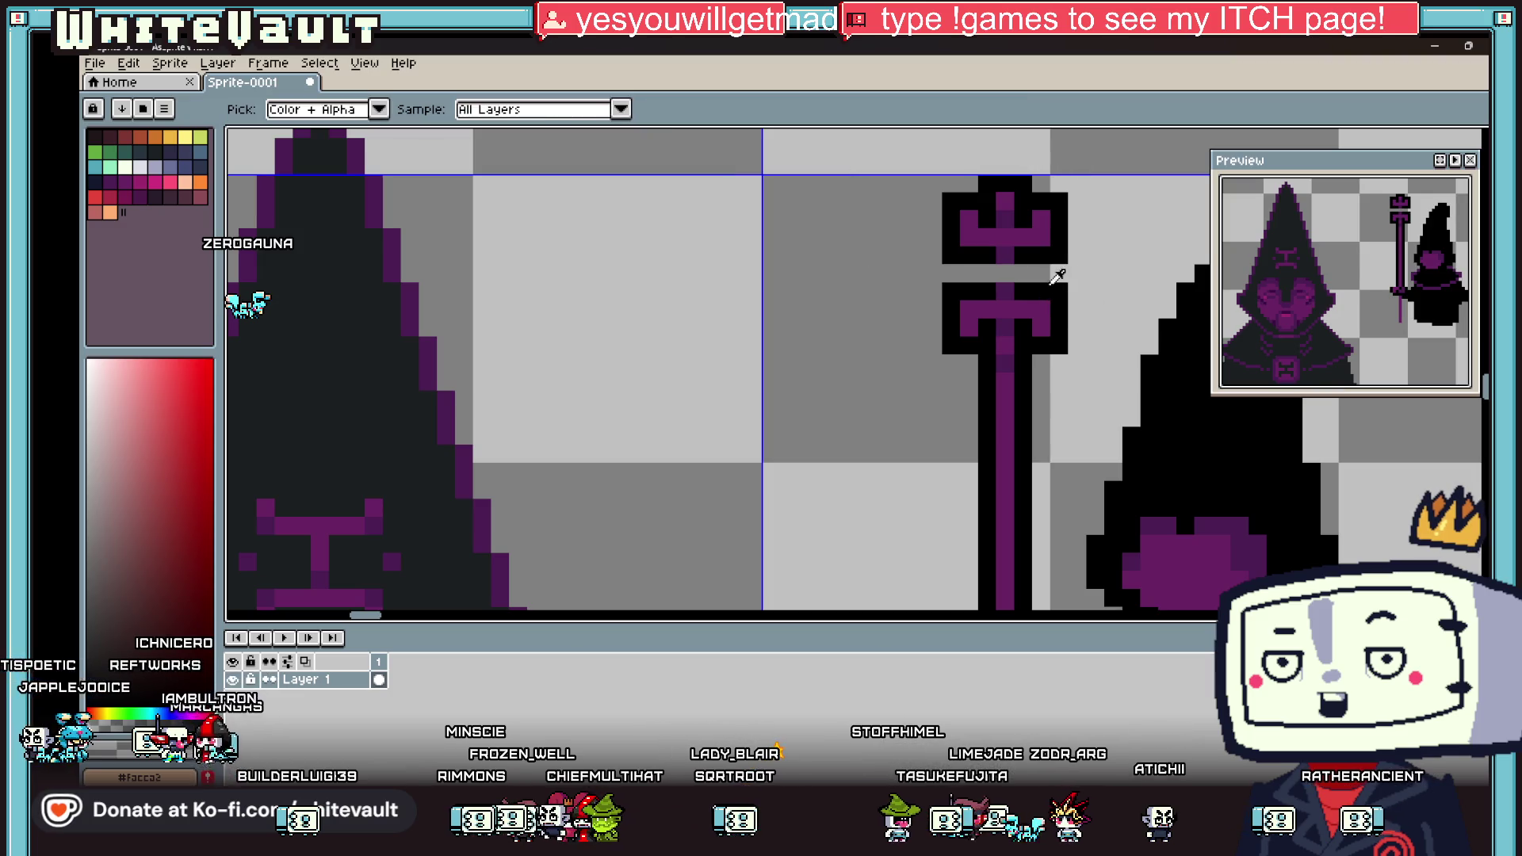
key(b)
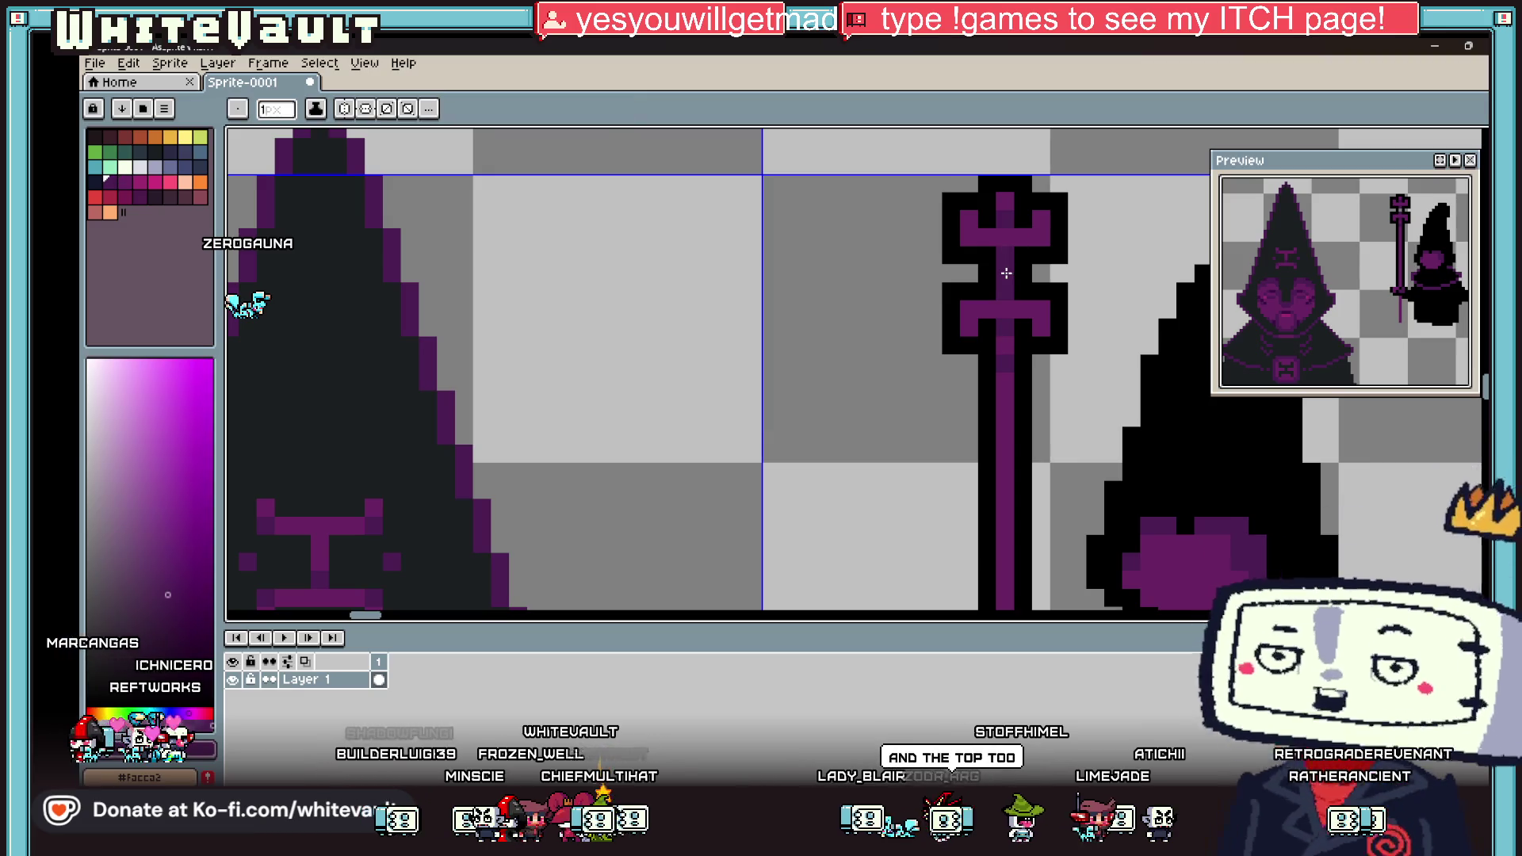
Step: Paint a purple left arm beside the staff crossbar and outline it in black
scroll(1035, 301, down, 3)
scroll(1041, 313, down, 1)
scroll(929, 304, up, 5)
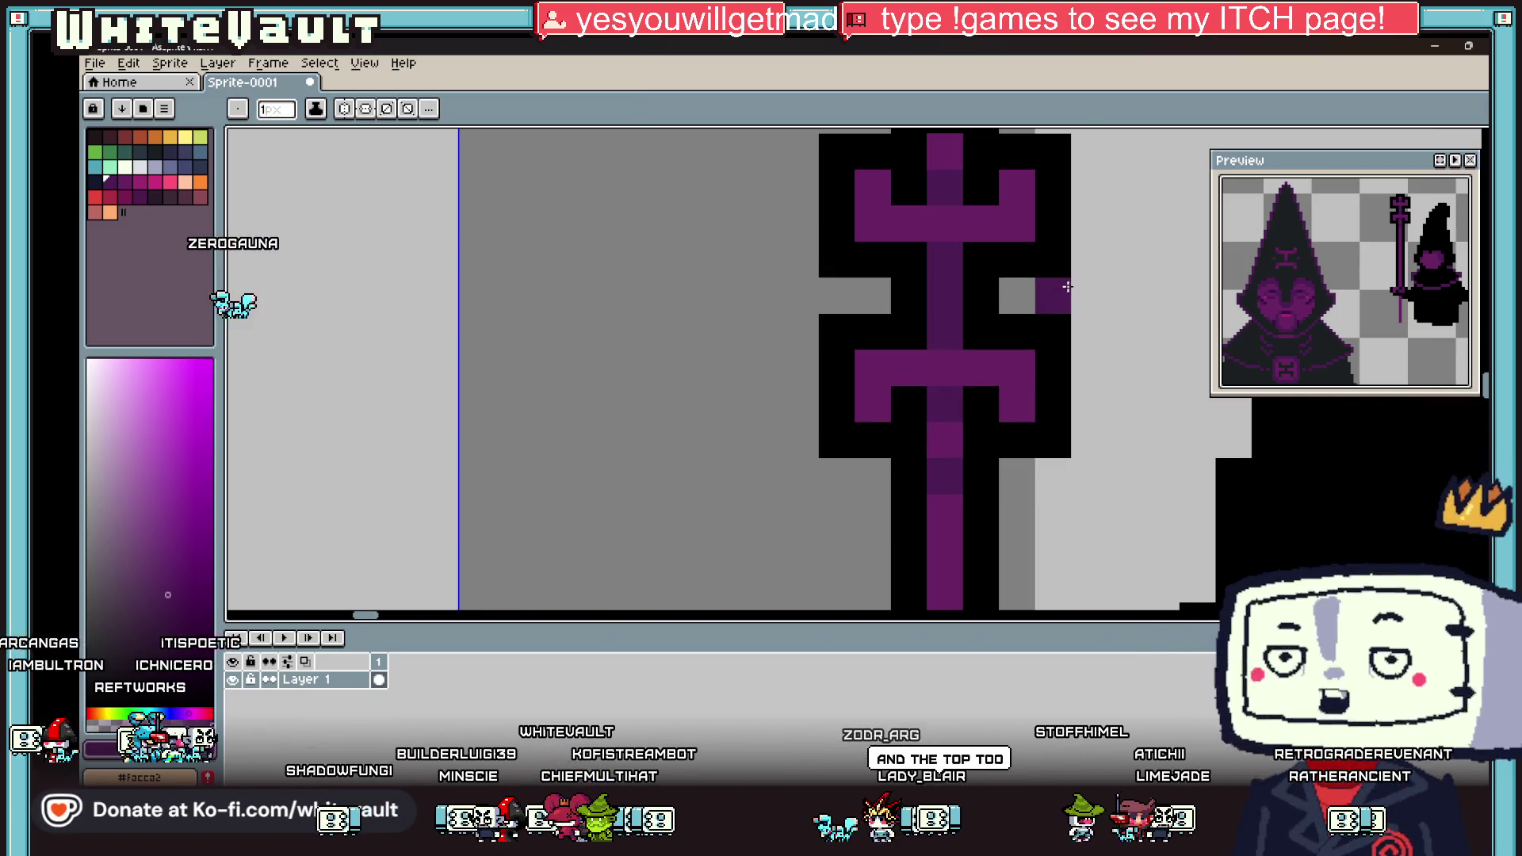
click(837, 295)
click(798, 290)
alt+click(838, 257)
click(801, 259)
click(764, 295)
click(764, 260)
click(765, 331)
click(801, 332)
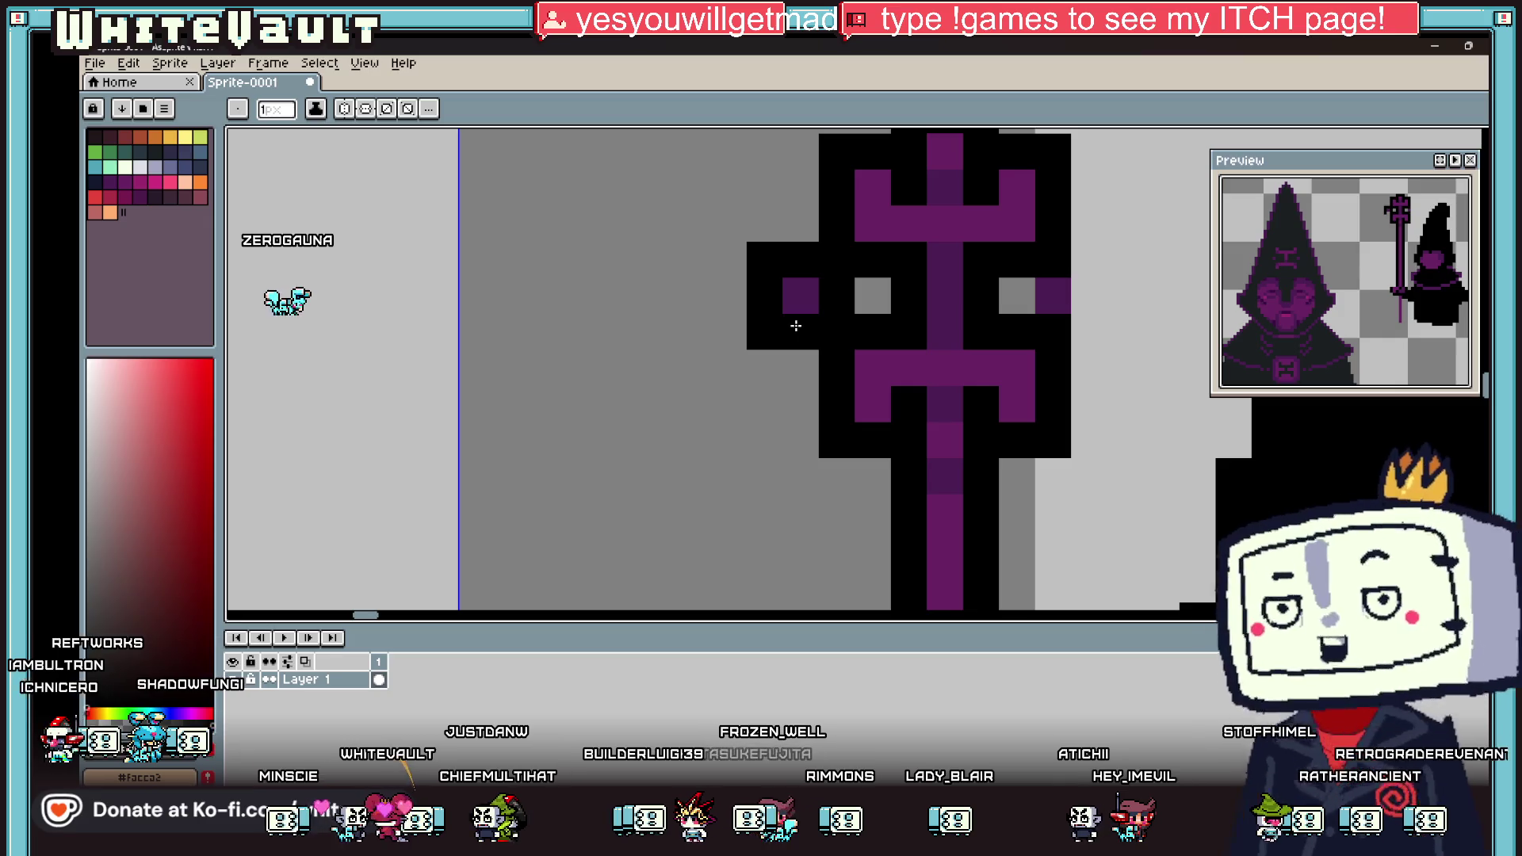
Step: Extend the right arm with a purple pixel and enclose it in a black outline
alt+click(1055, 286)
click(1088, 295)
alt+click(1059, 255)
click(1089, 259)
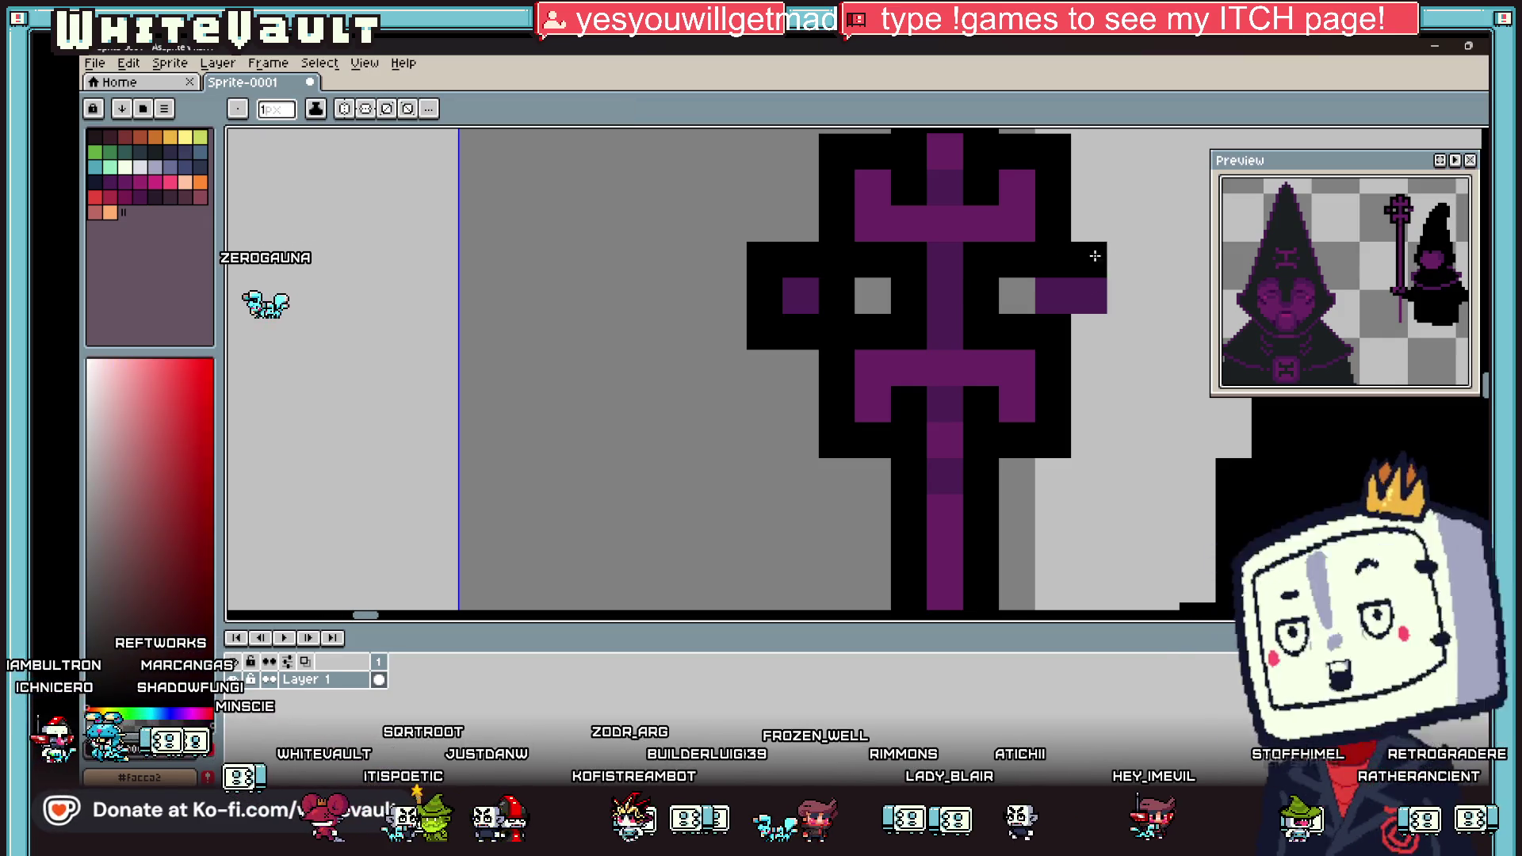
click(1124, 260)
click(1125, 295)
click(1124, 331)
click(1089, 331)
click(1055, 297)
Step: Extend the right arm outward and down into a black-outlined purple curl, eyedropping colours
scroll(1060, 304, down, 6)
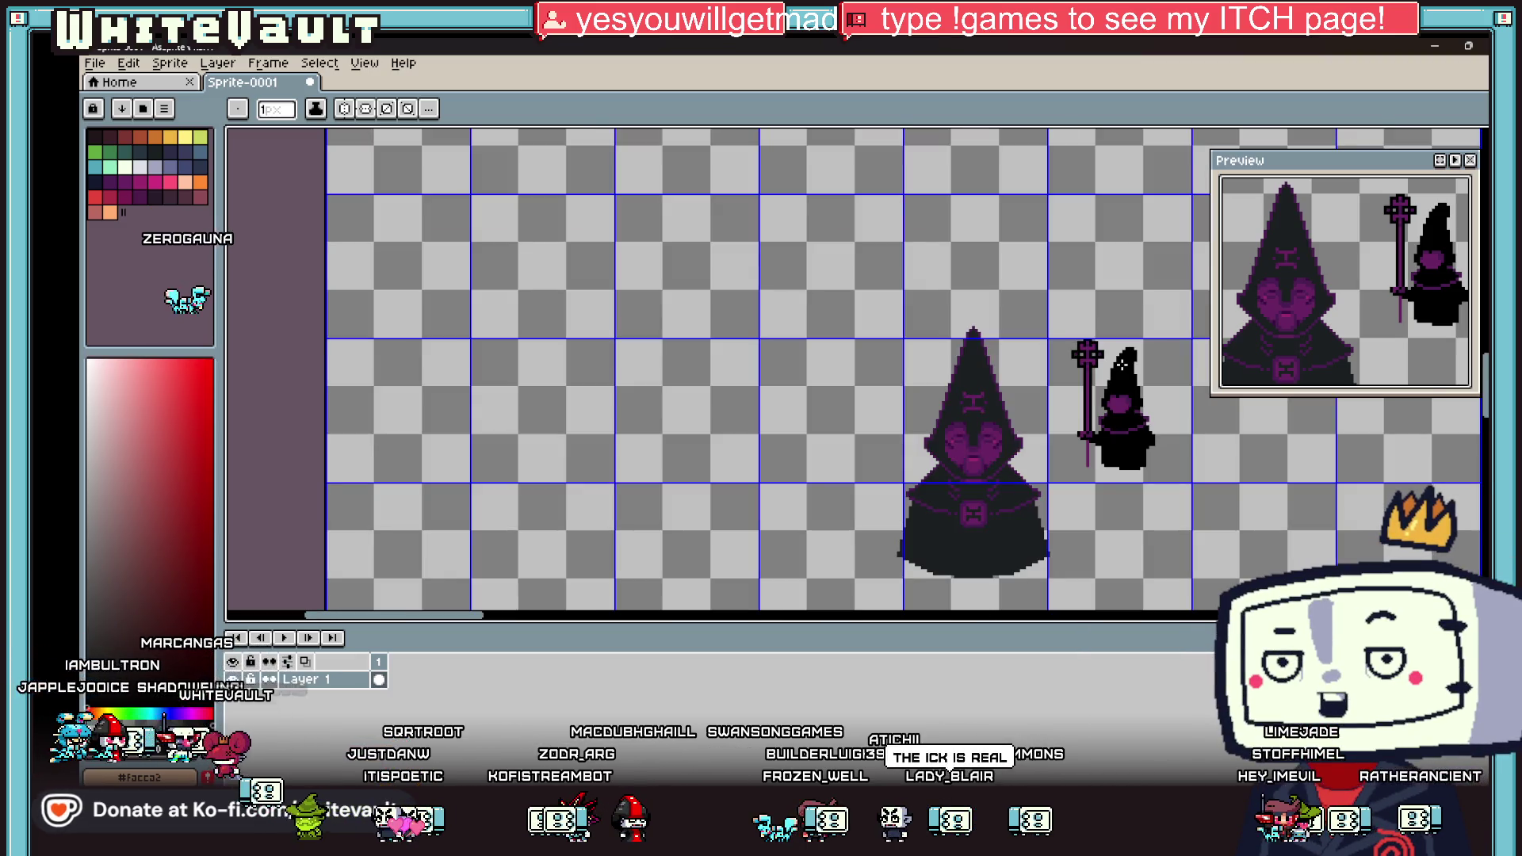
key(alt)
scroll(1126, 341, up, 6)
alt+click(1092, 271)
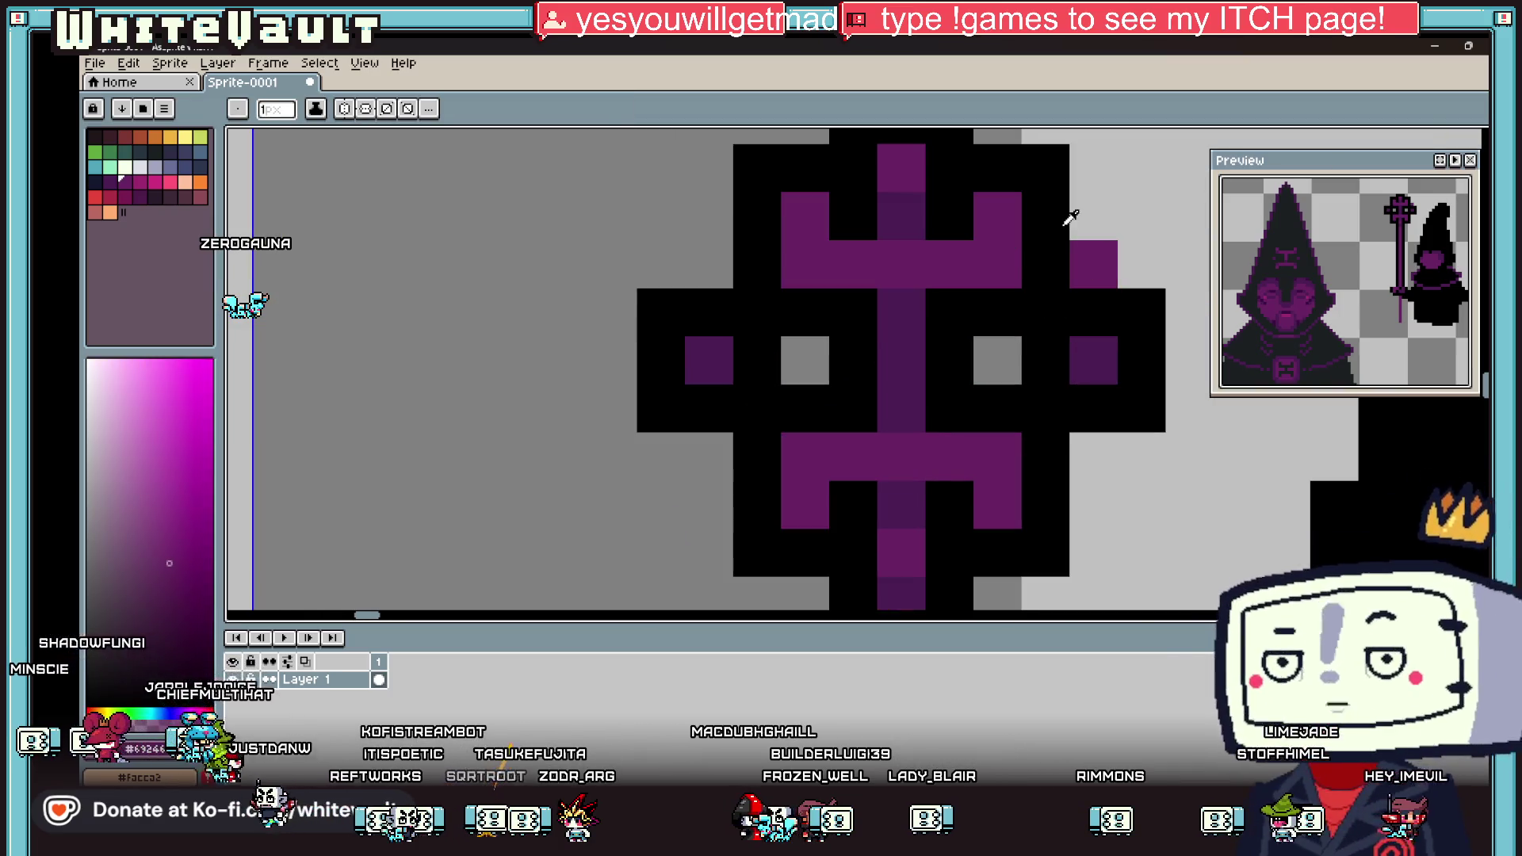
right_click(1094, 215)
click(1142, 264)
alt+click(1138, 269)
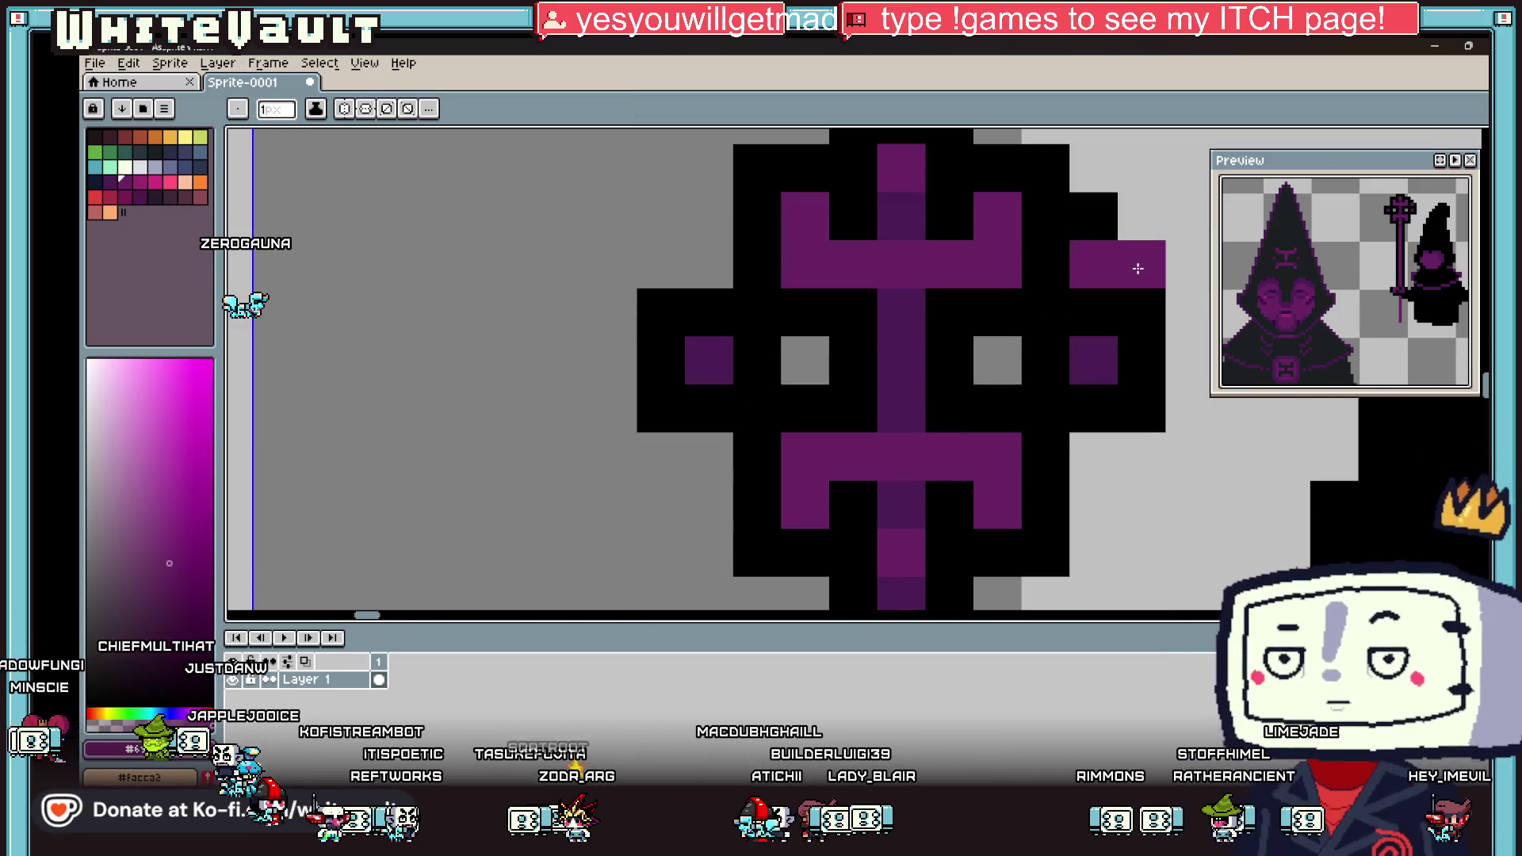
click(1142, 313)
alt+click(1142, 357)
click(1141, 216)
click(1188, 264)
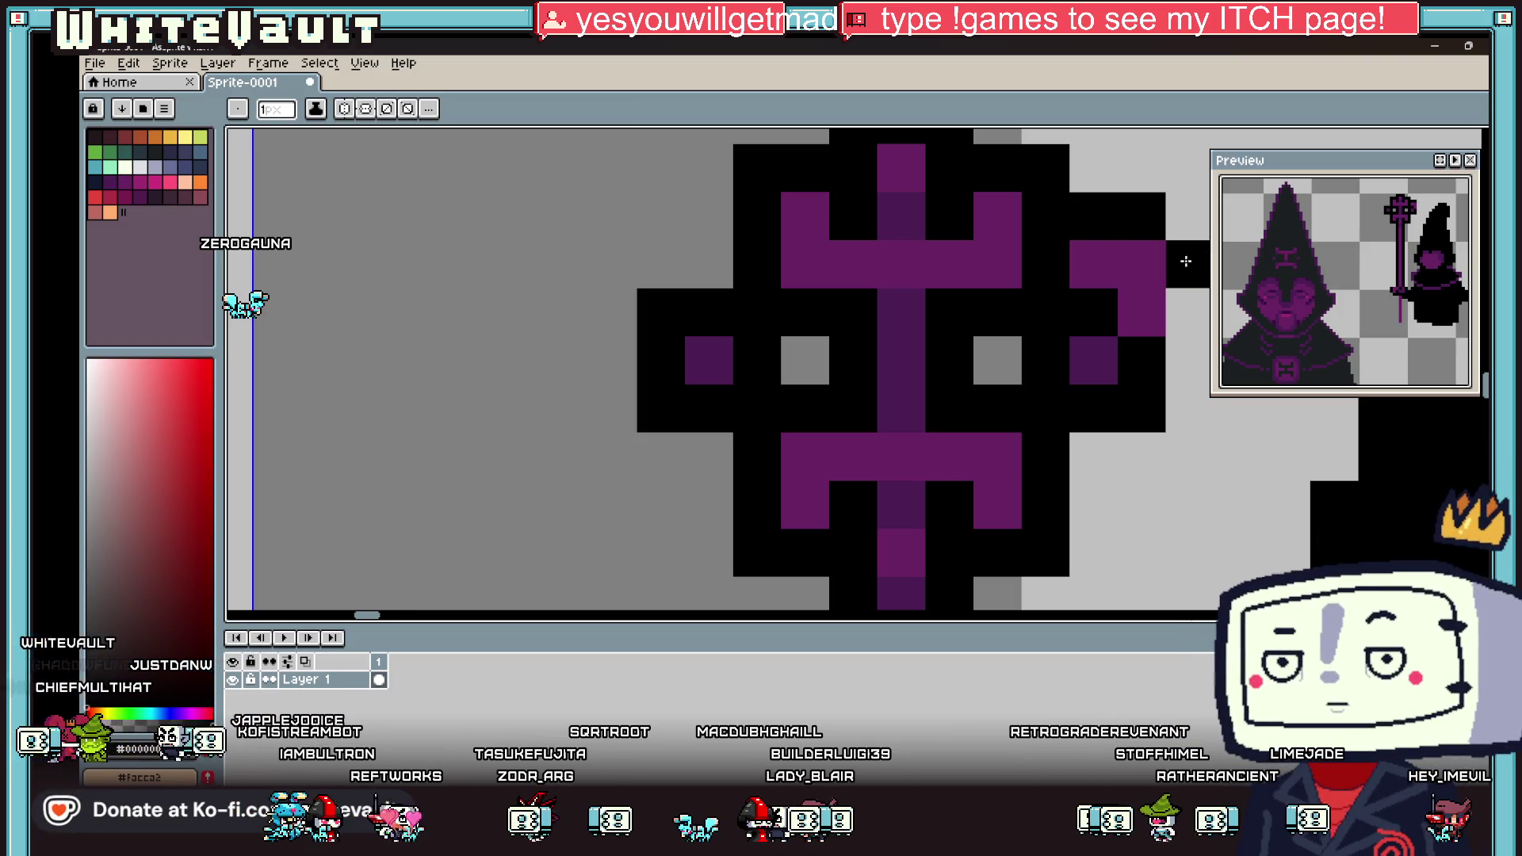
click(1188, 313)
click(1188, 215)
alt+click(1097, 354)
click(1134, 353)
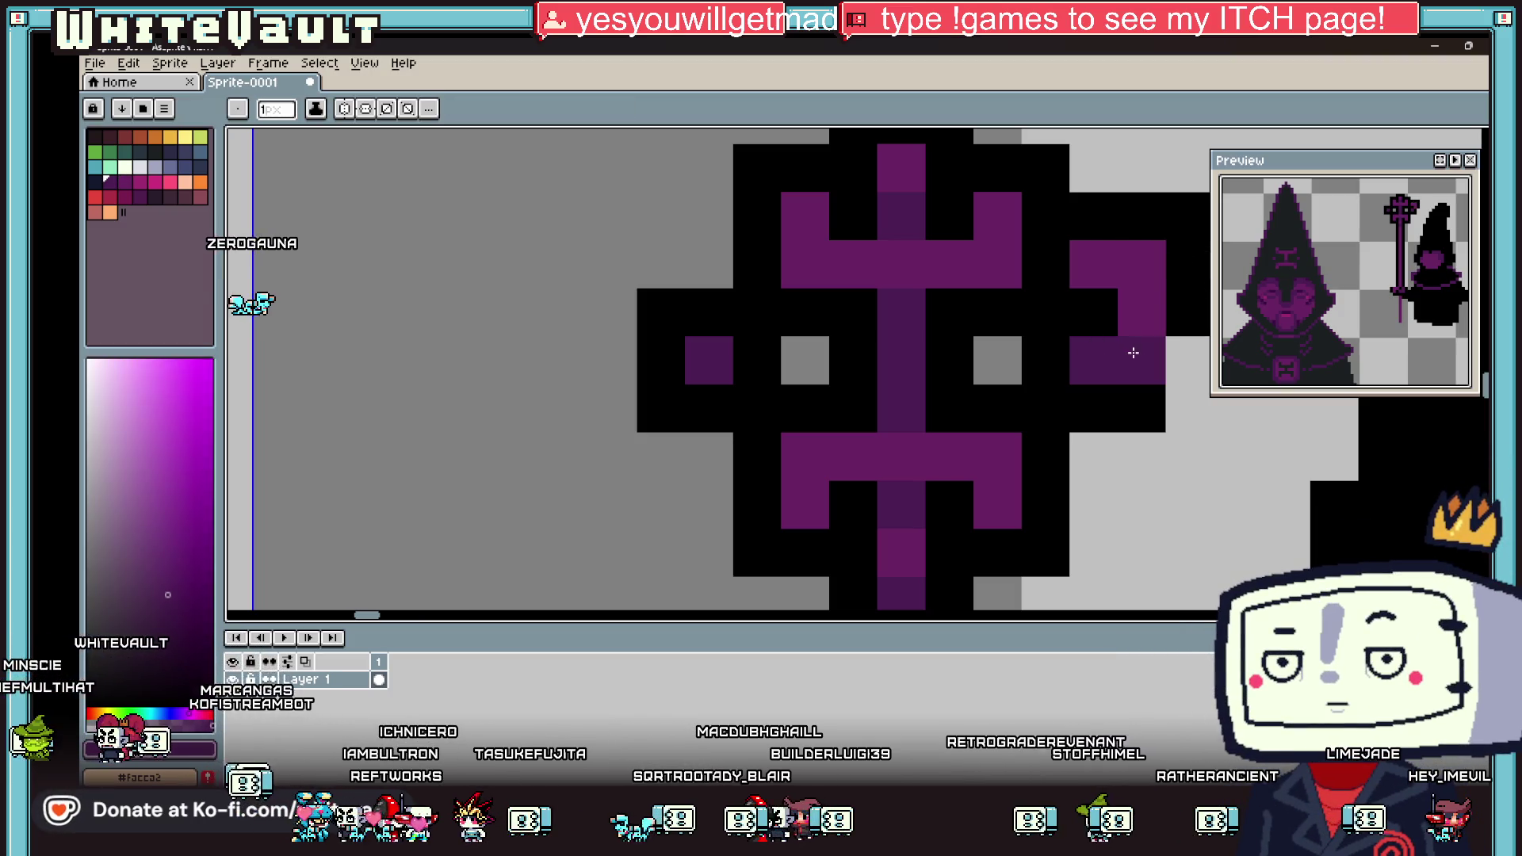
Step: Curl the left arm downward in purple and outline the curl in black
scroll(1121, 329, down, 4)
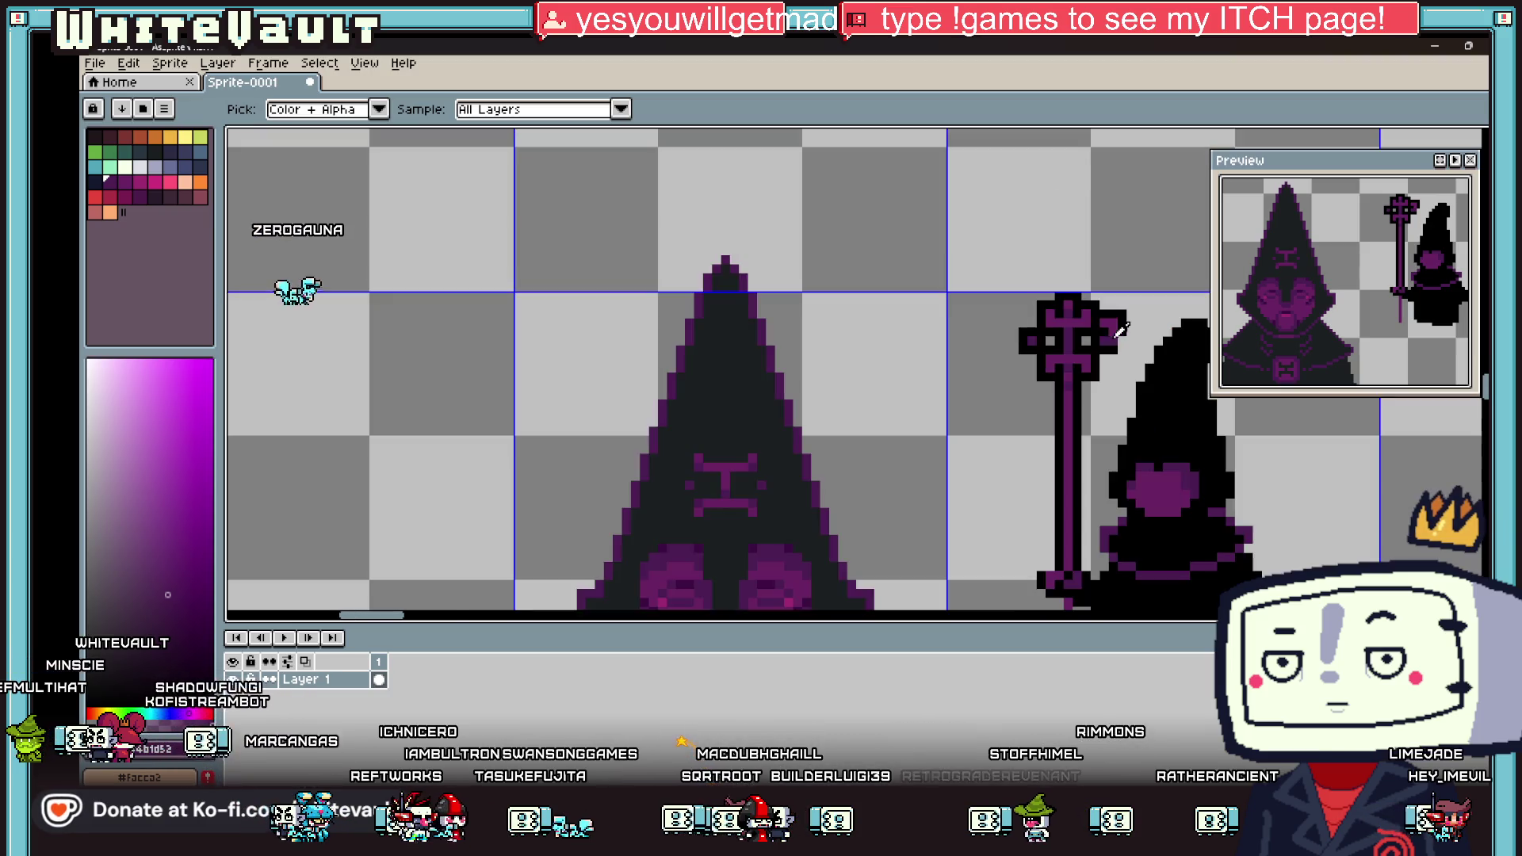
scroll(1120, 329, down, 2)
scroll(1106, 361, up, 4)
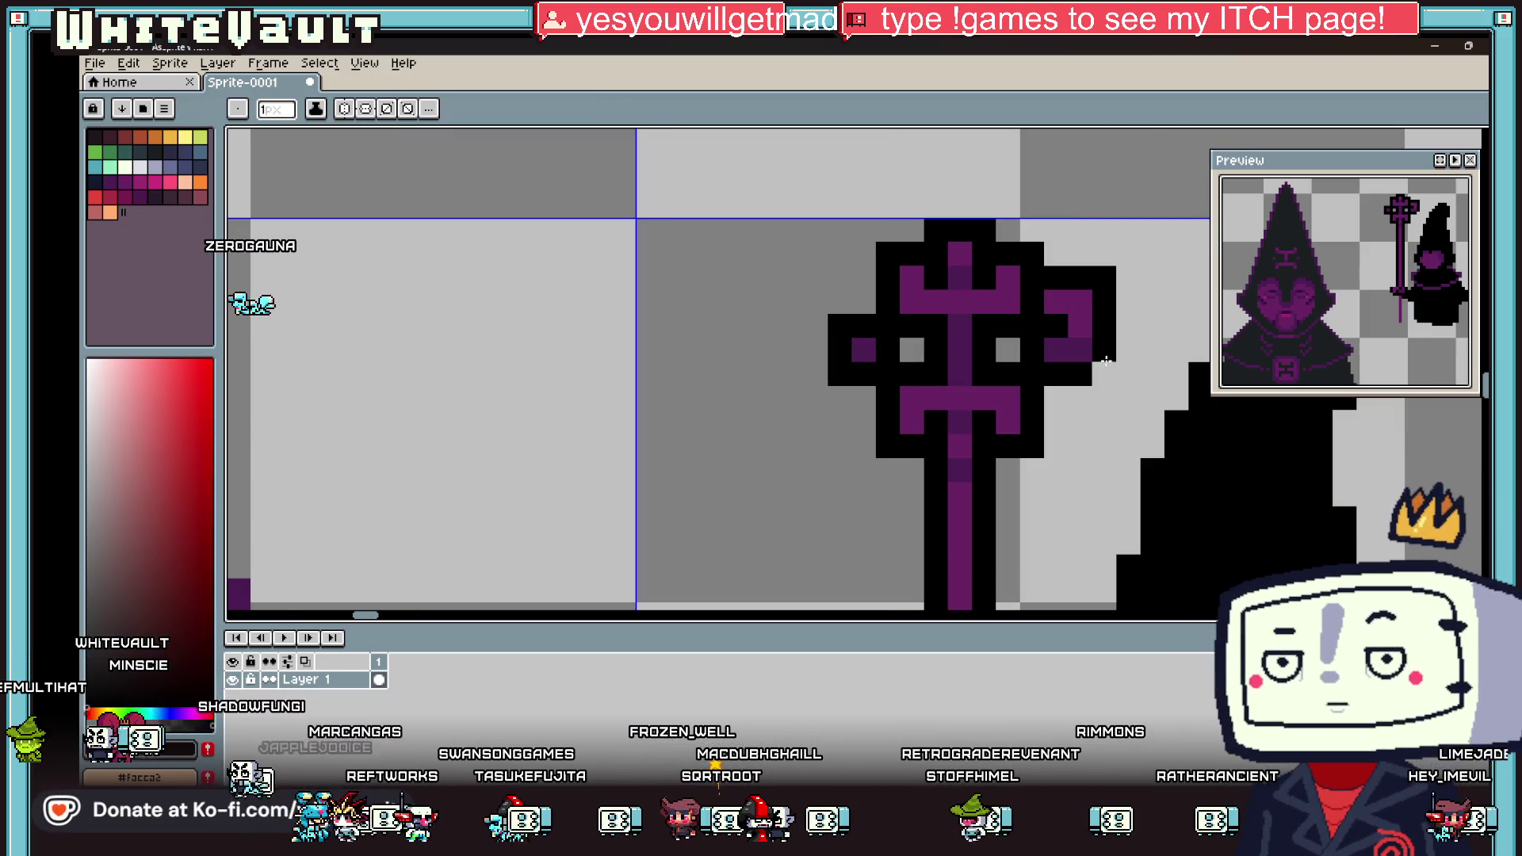
alt+click(864, 345)
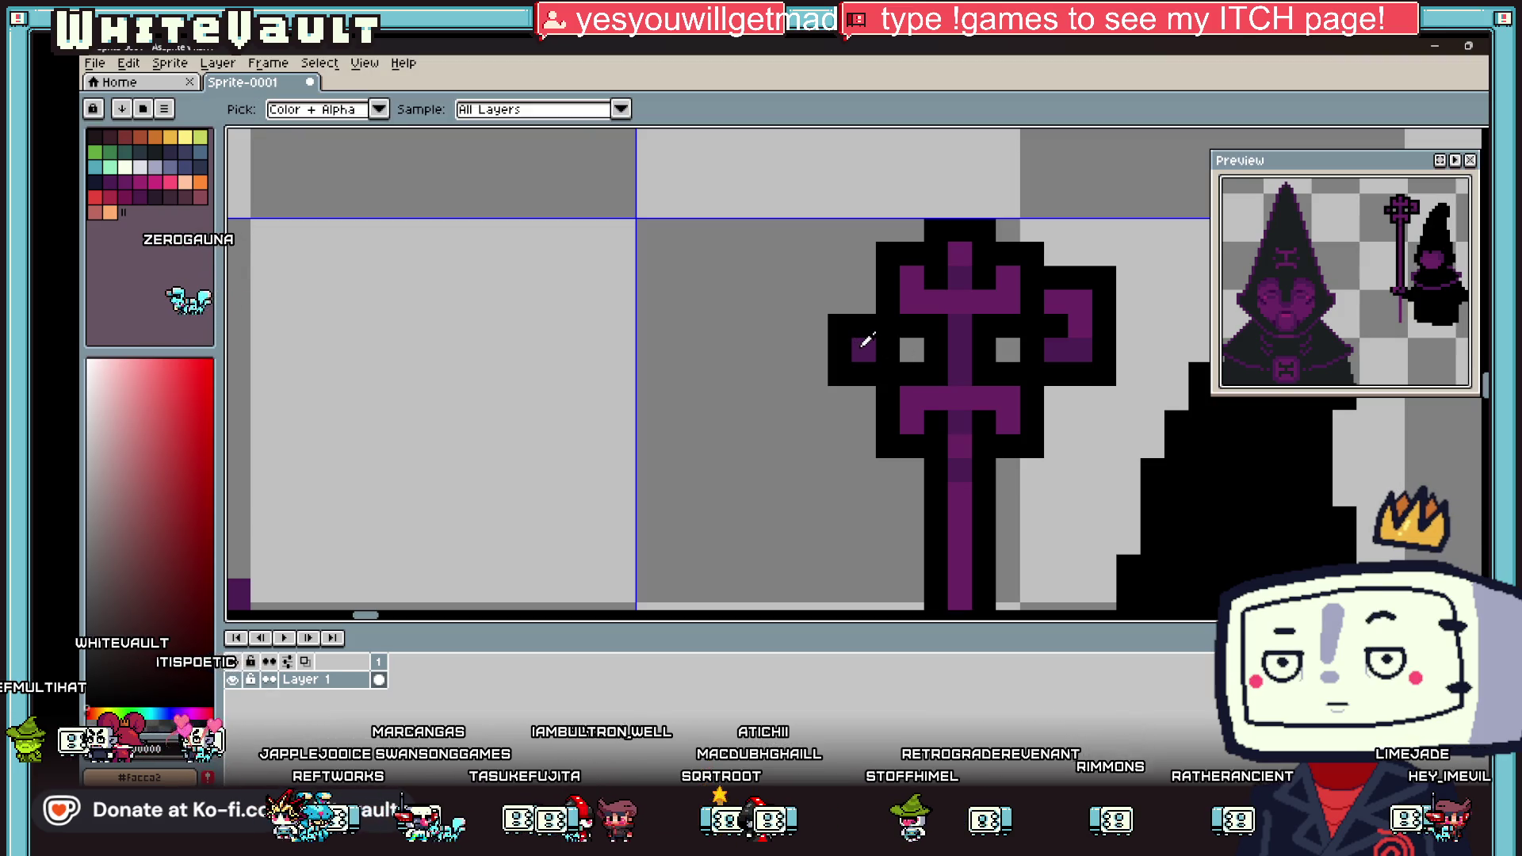
alt+click(863, 344)
click(837, 353)
drag(836, 353, 861, 396)
alt+click(828, 332)
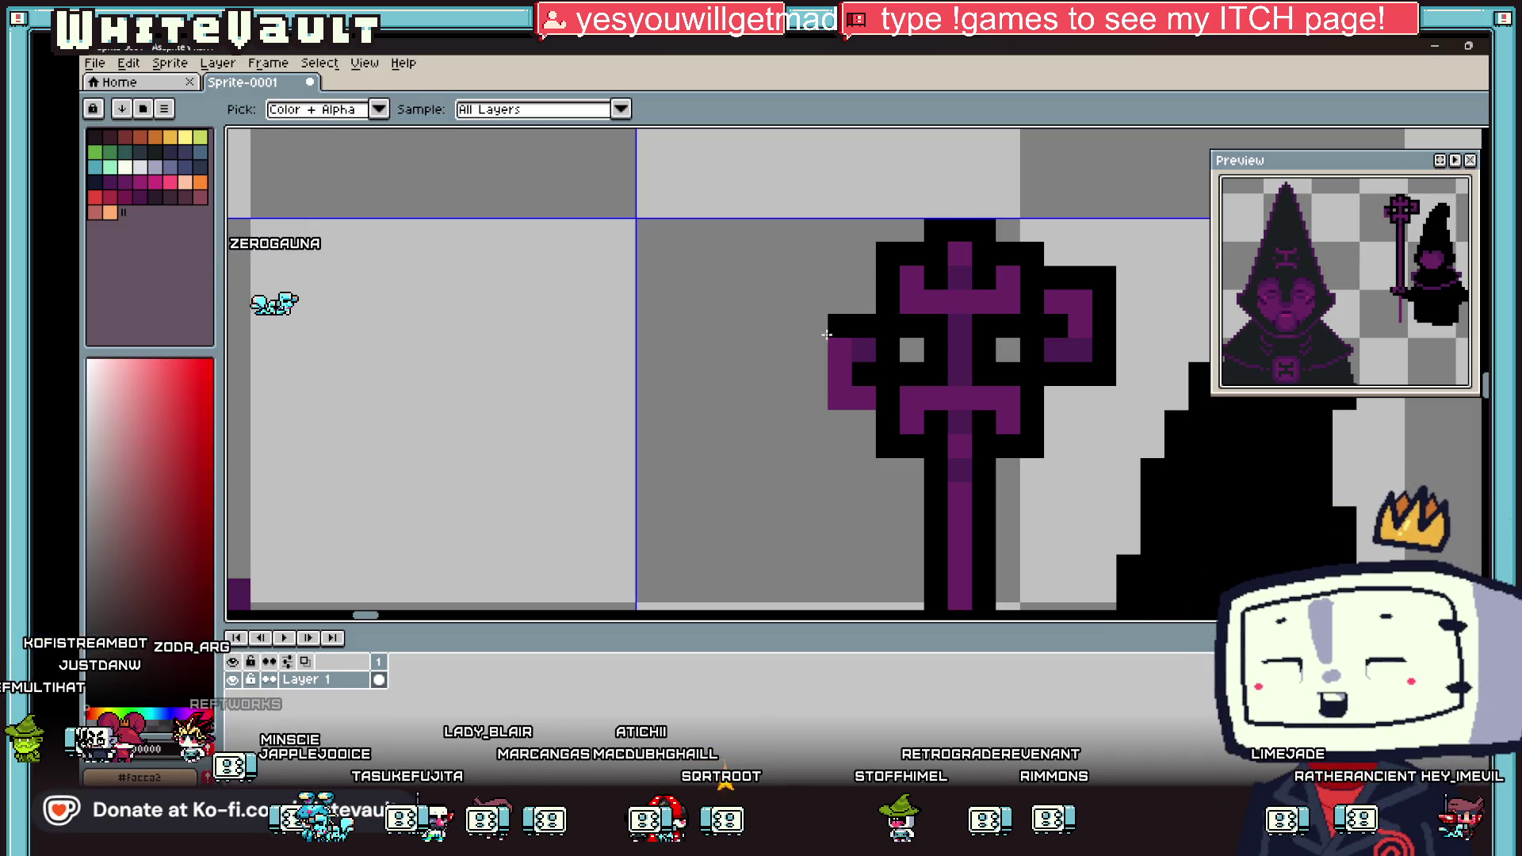
mouse_move(816, 349)
mouse_down()
mouse_move(816, 416)
mouse_move(855, 423)
mouse_up()
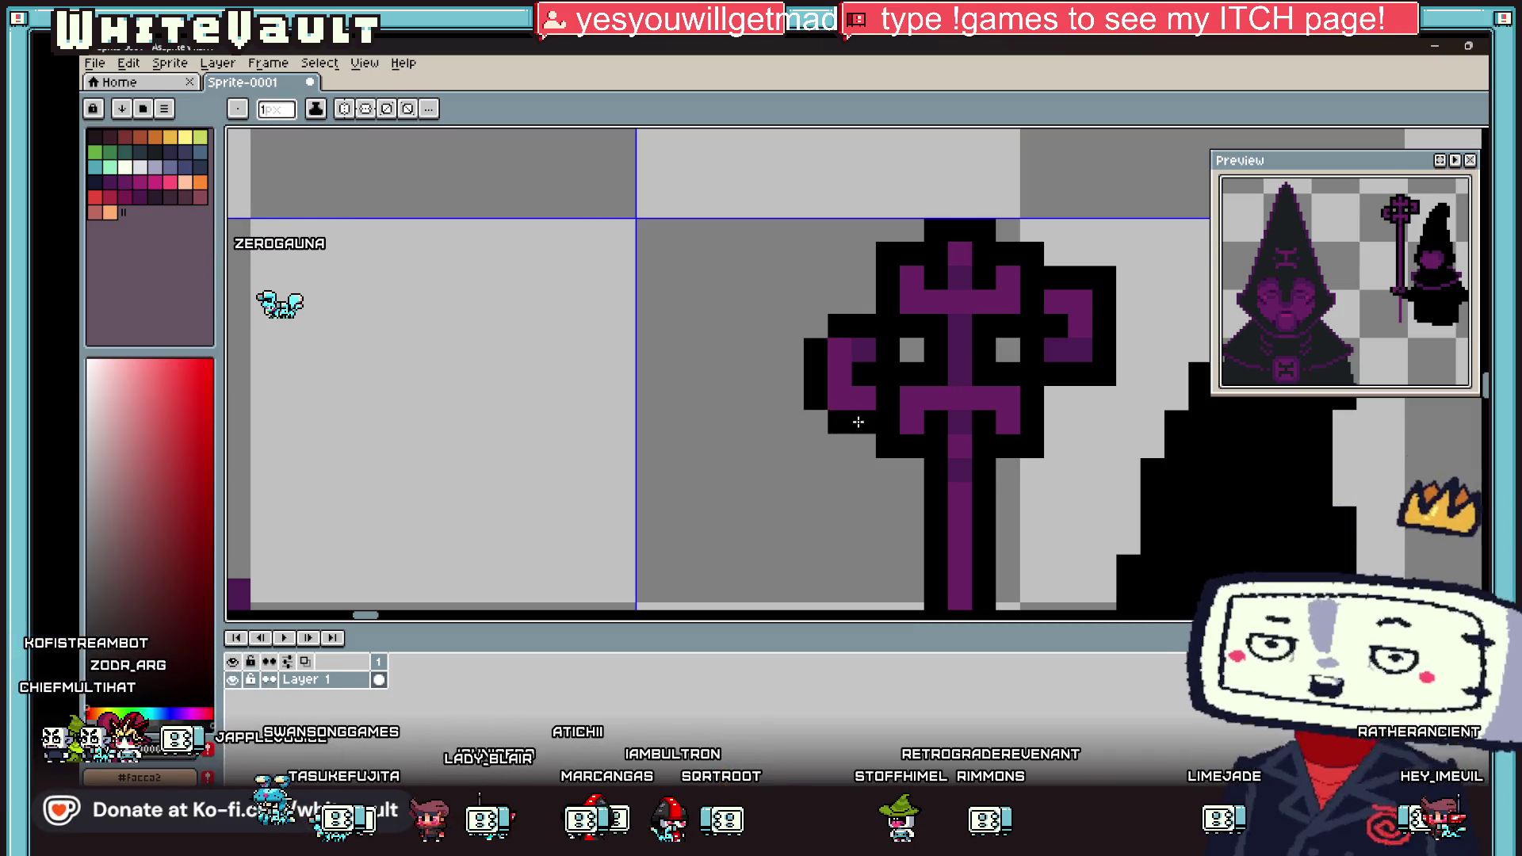
click(822, 416)
scroll(833, 339, down, 5)
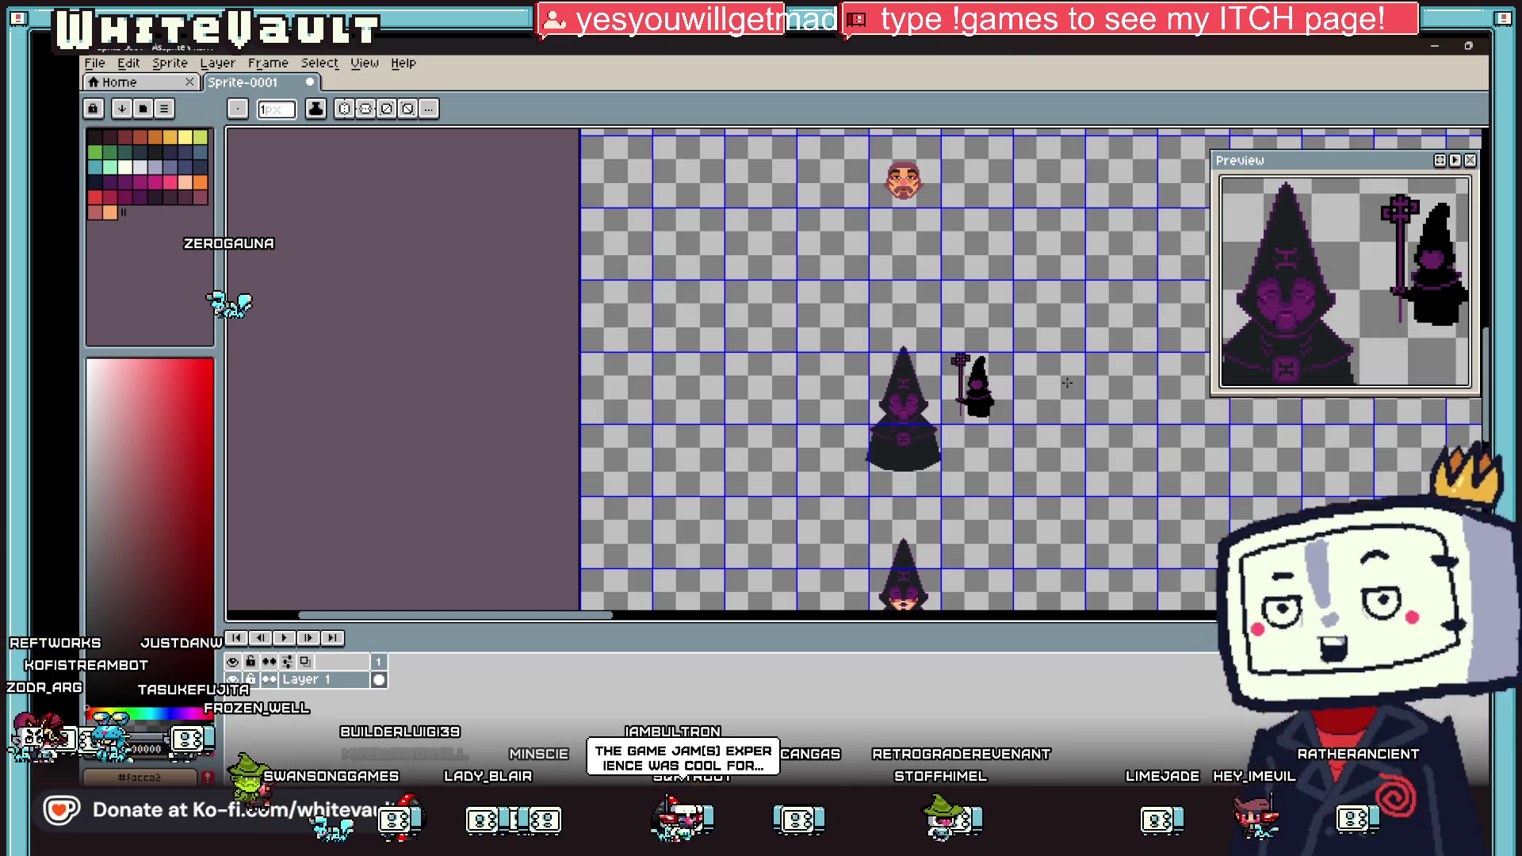
Step: Erase the top-right pixel of the small figure's hood so its tip comes to a sharper point
key(i)
scroll(954, 420, up, 2)
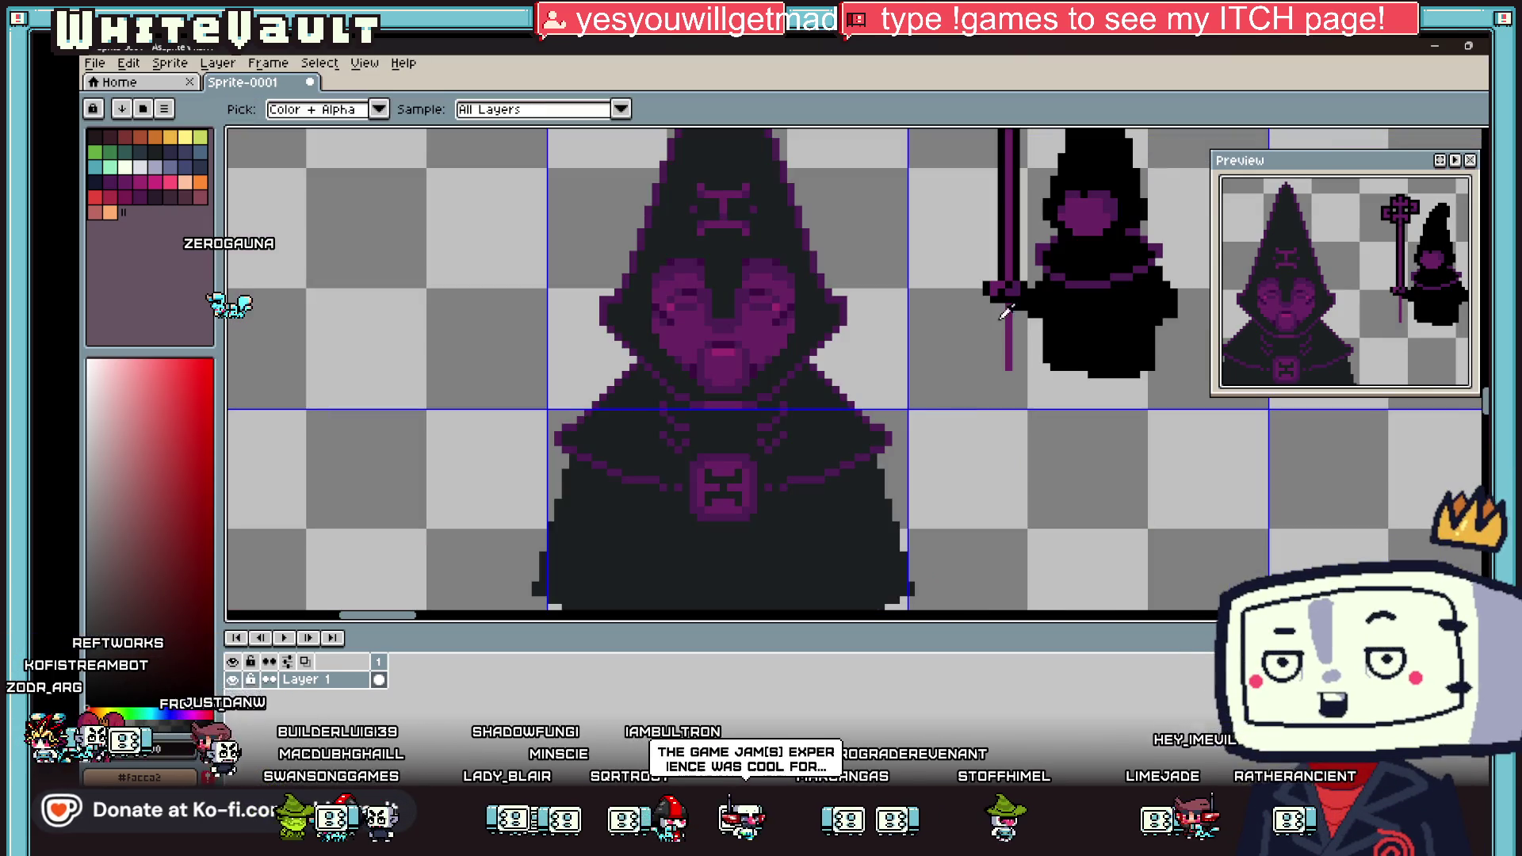
scroll(983, 401, up, 2)
key(b)
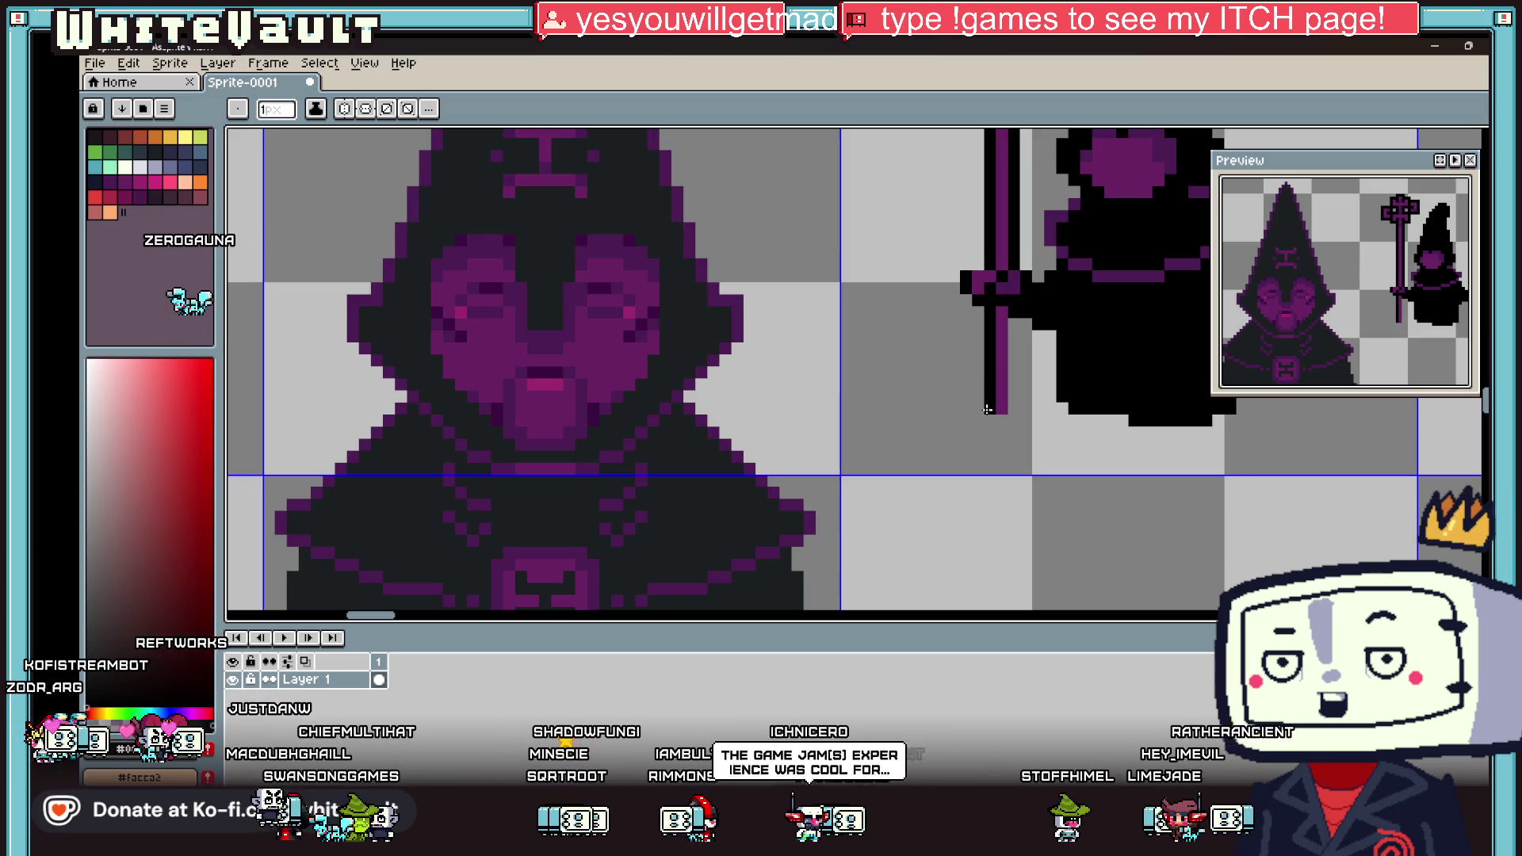
scroll(1020, 323, down, 2)
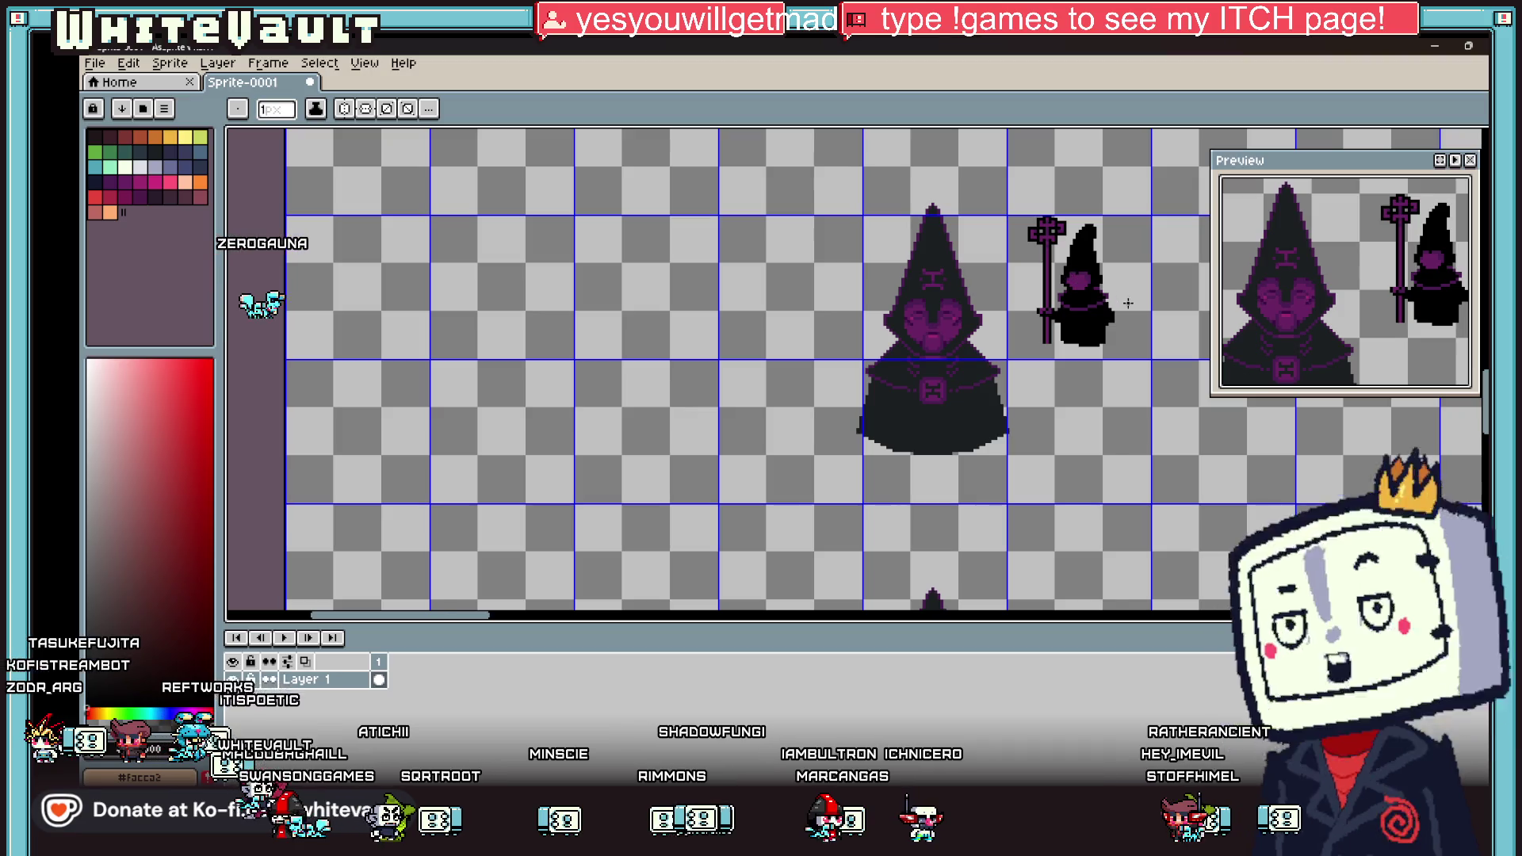
scroll(1120, 309, up, 2)
key(i)
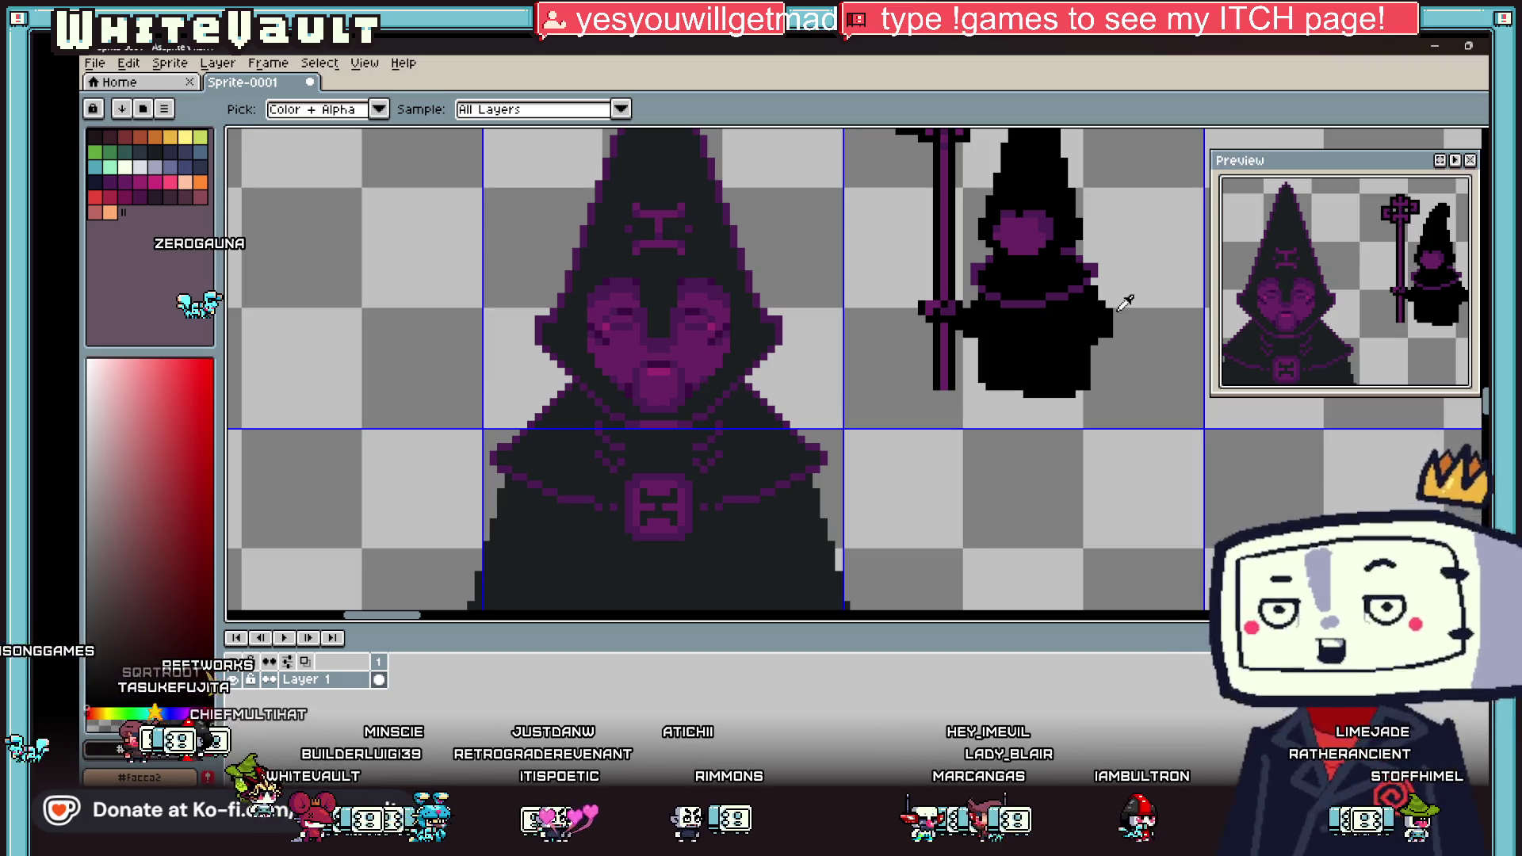
scroll(1086, 284, down, 3)
scroll(1081, 248, up, 4)
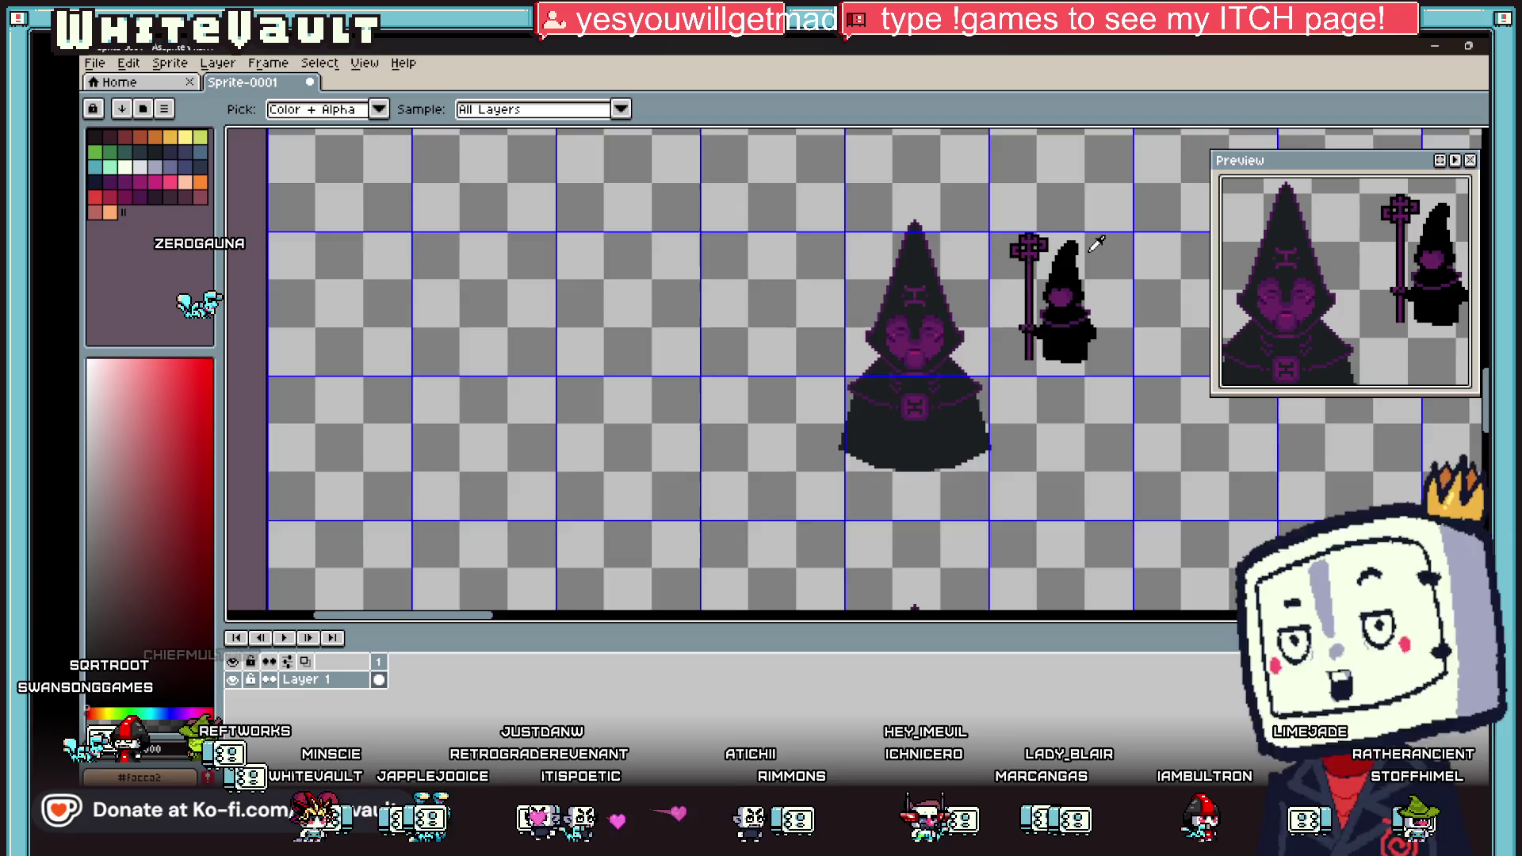
key(e)
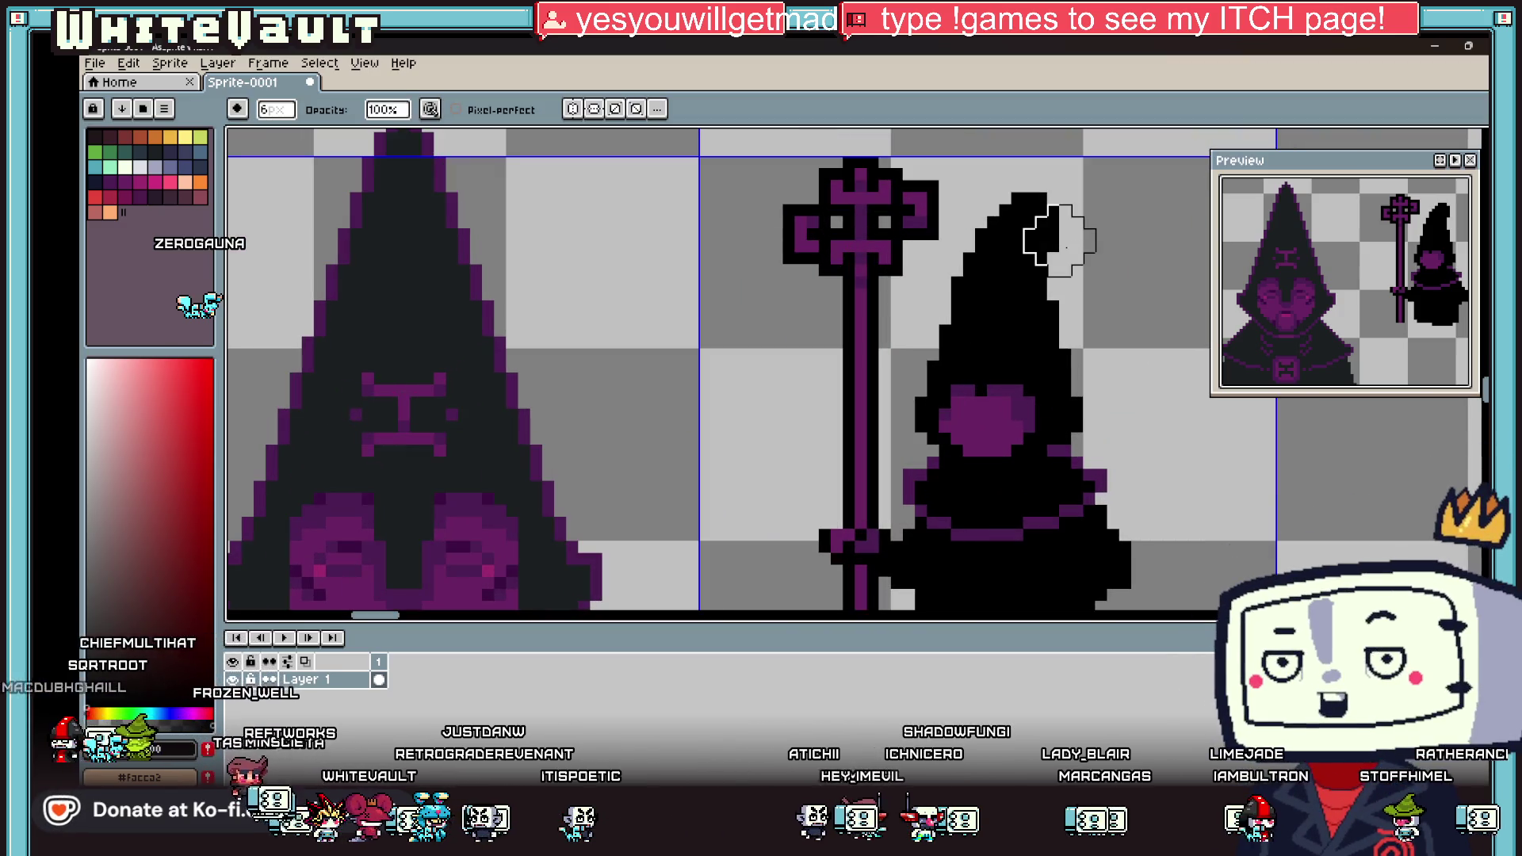
click(1060, 198)
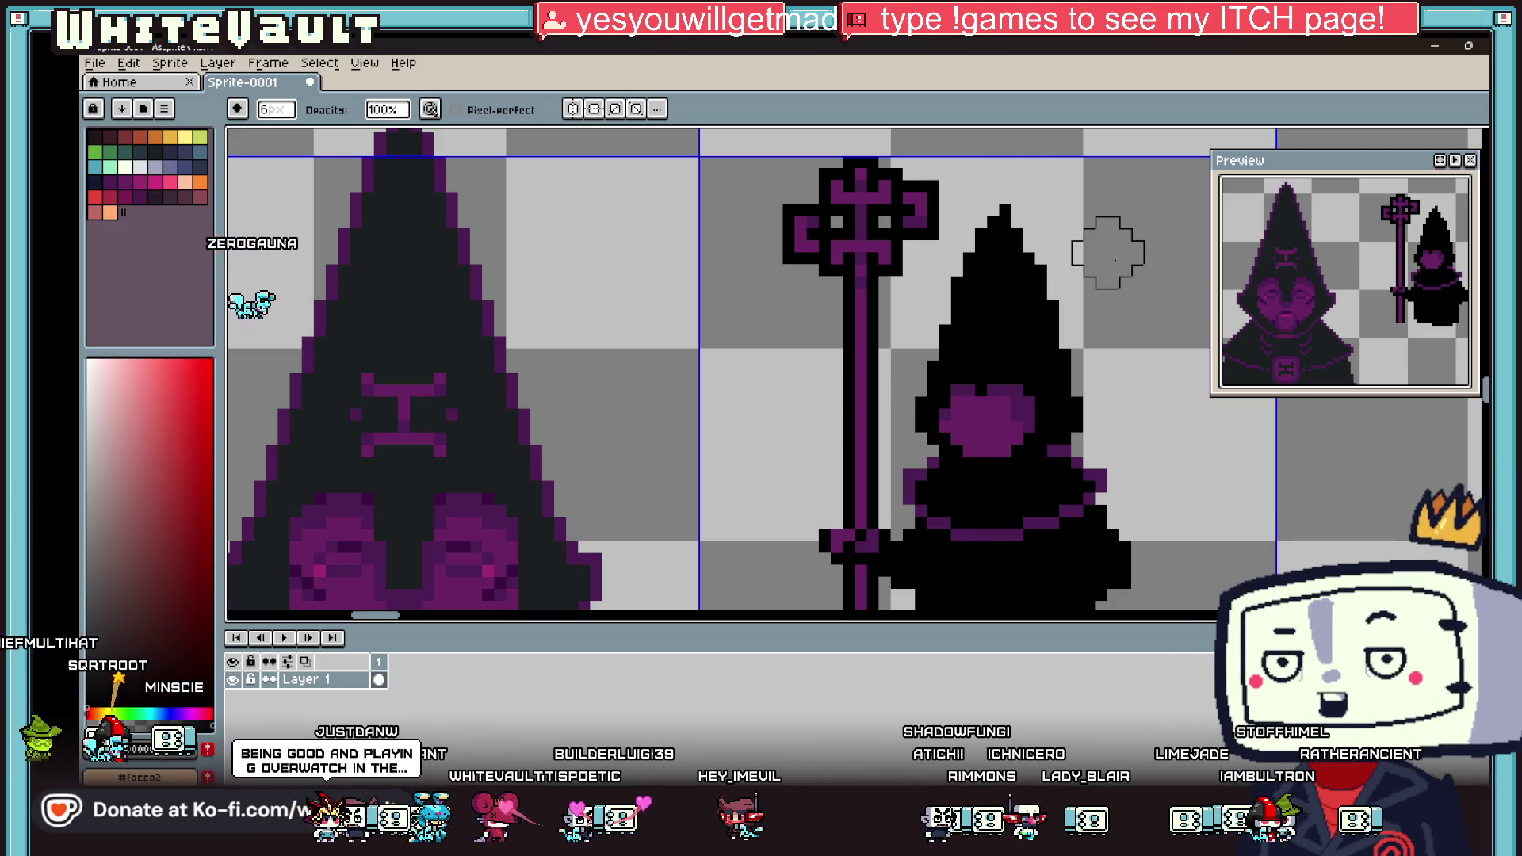
scroll(1116, 264, down, 3)
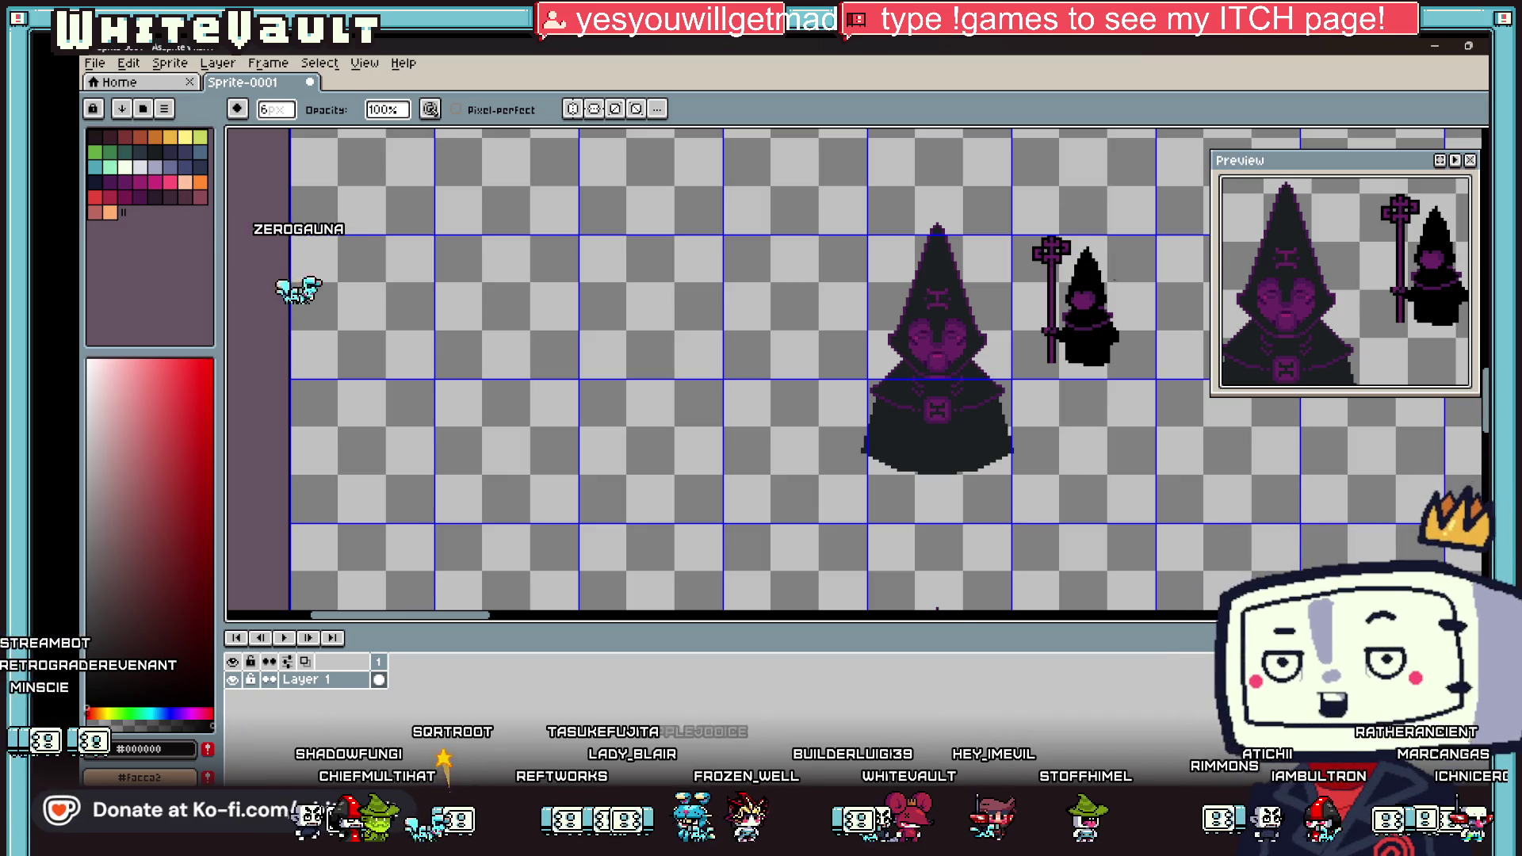
scroll(1316, 284, down, 3)
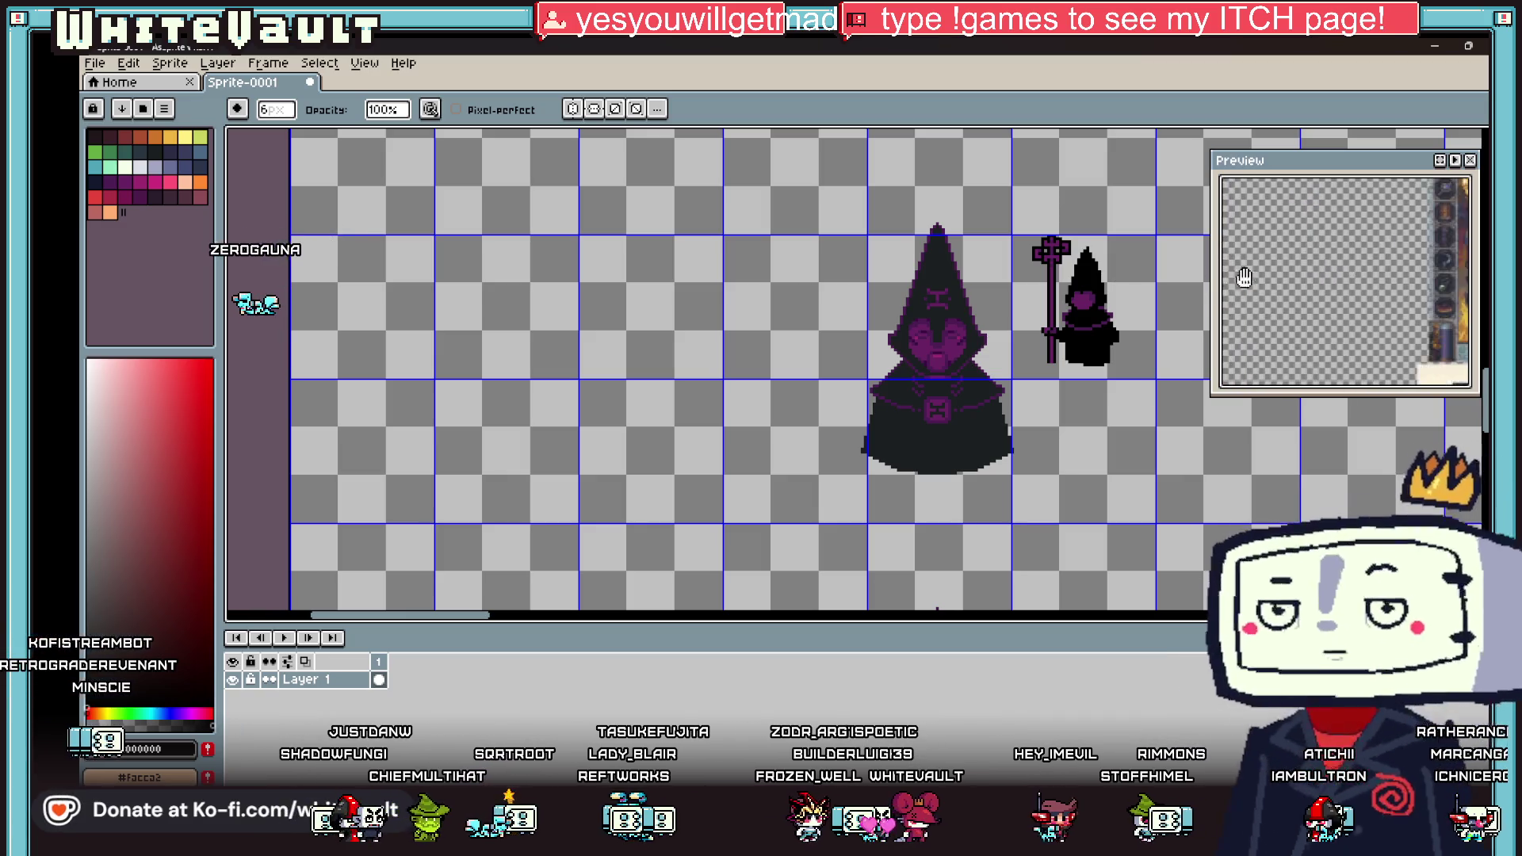
Step: Move the reference preview aside and erase the top of the small figure's pointed hat
scroll(1390, 263, up, 3)
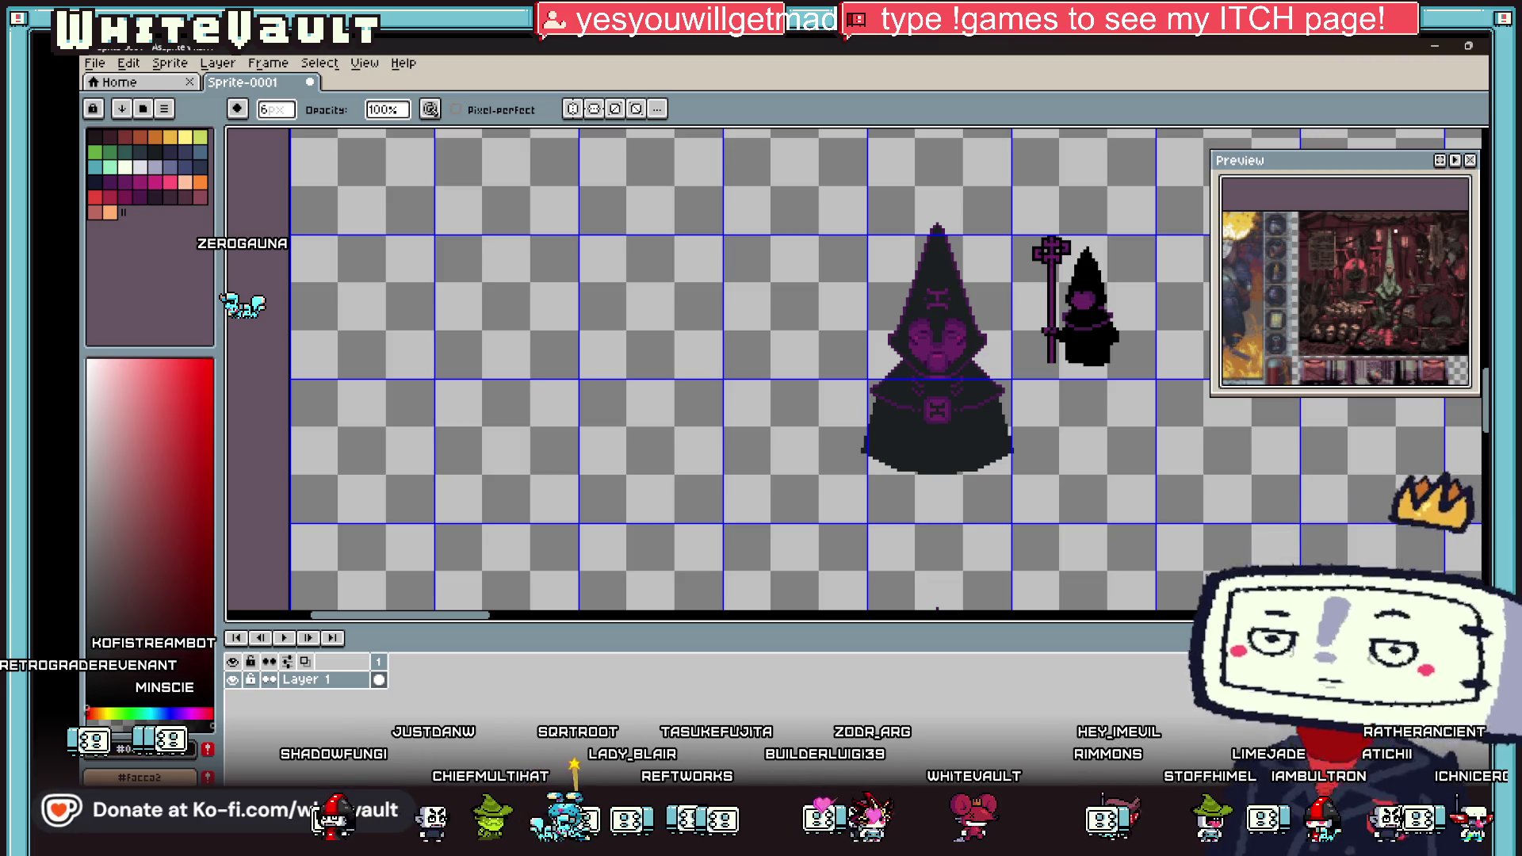
scroll(1391, 263, up, 2)
scroll(1391, 263, down, 2)
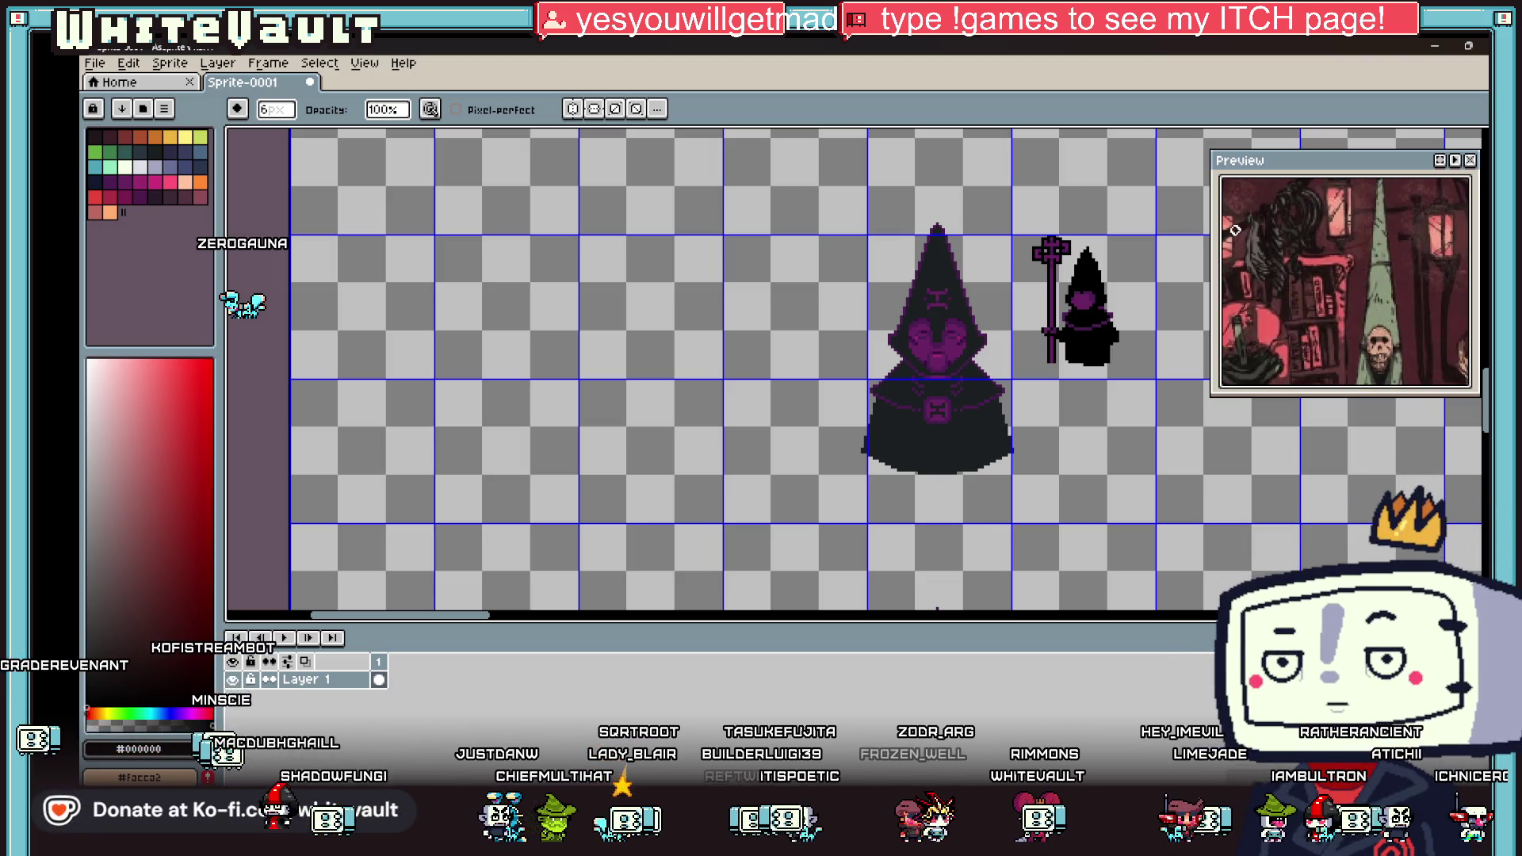
drag(1427, 174, 1400, 175)
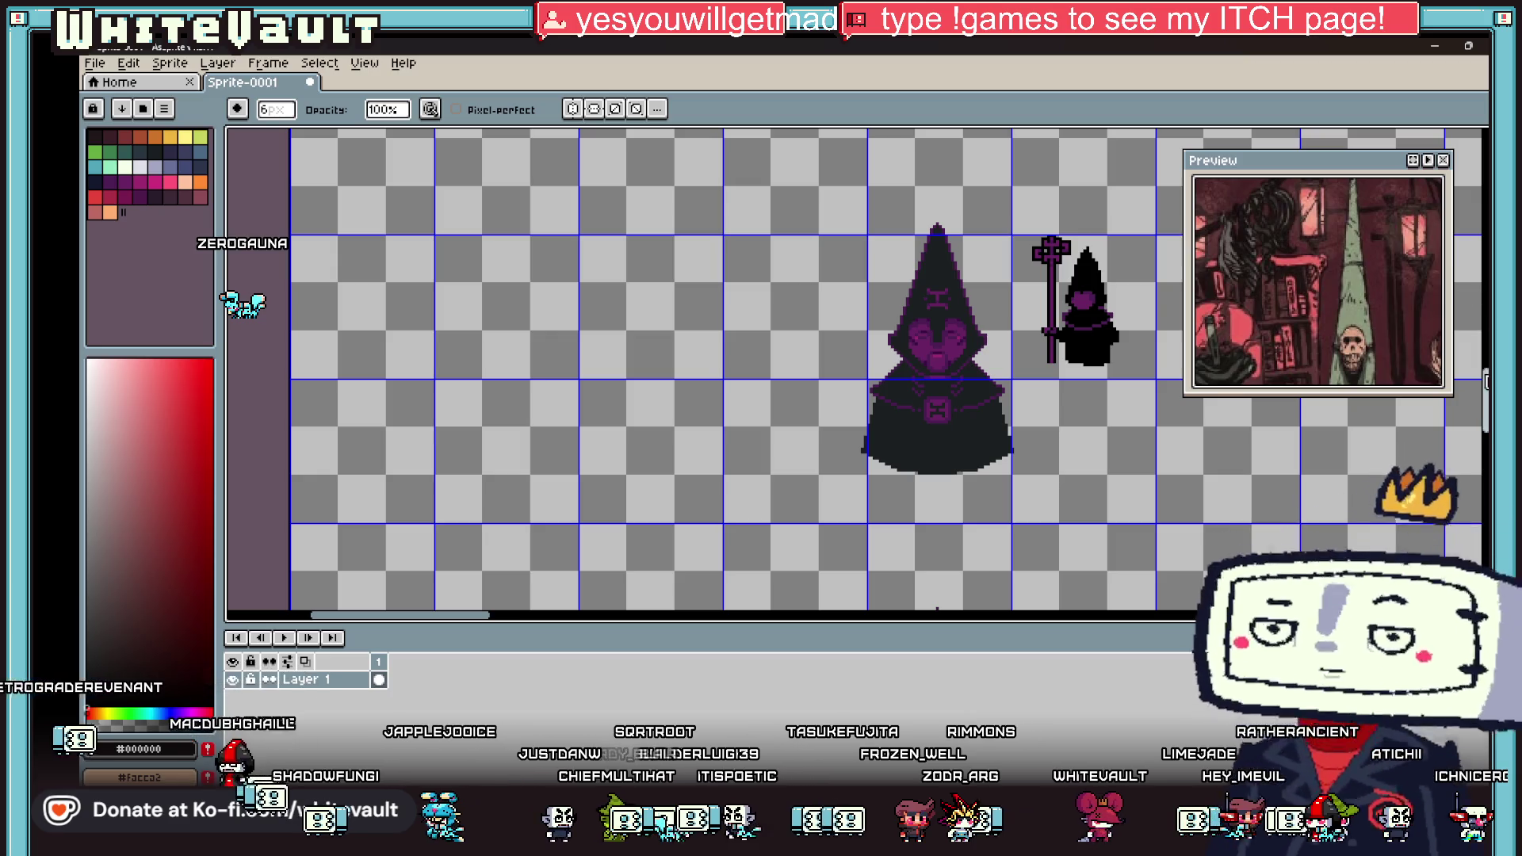
scroll(889, 370, up, 3)
scroll(1101, 384, up, 1)
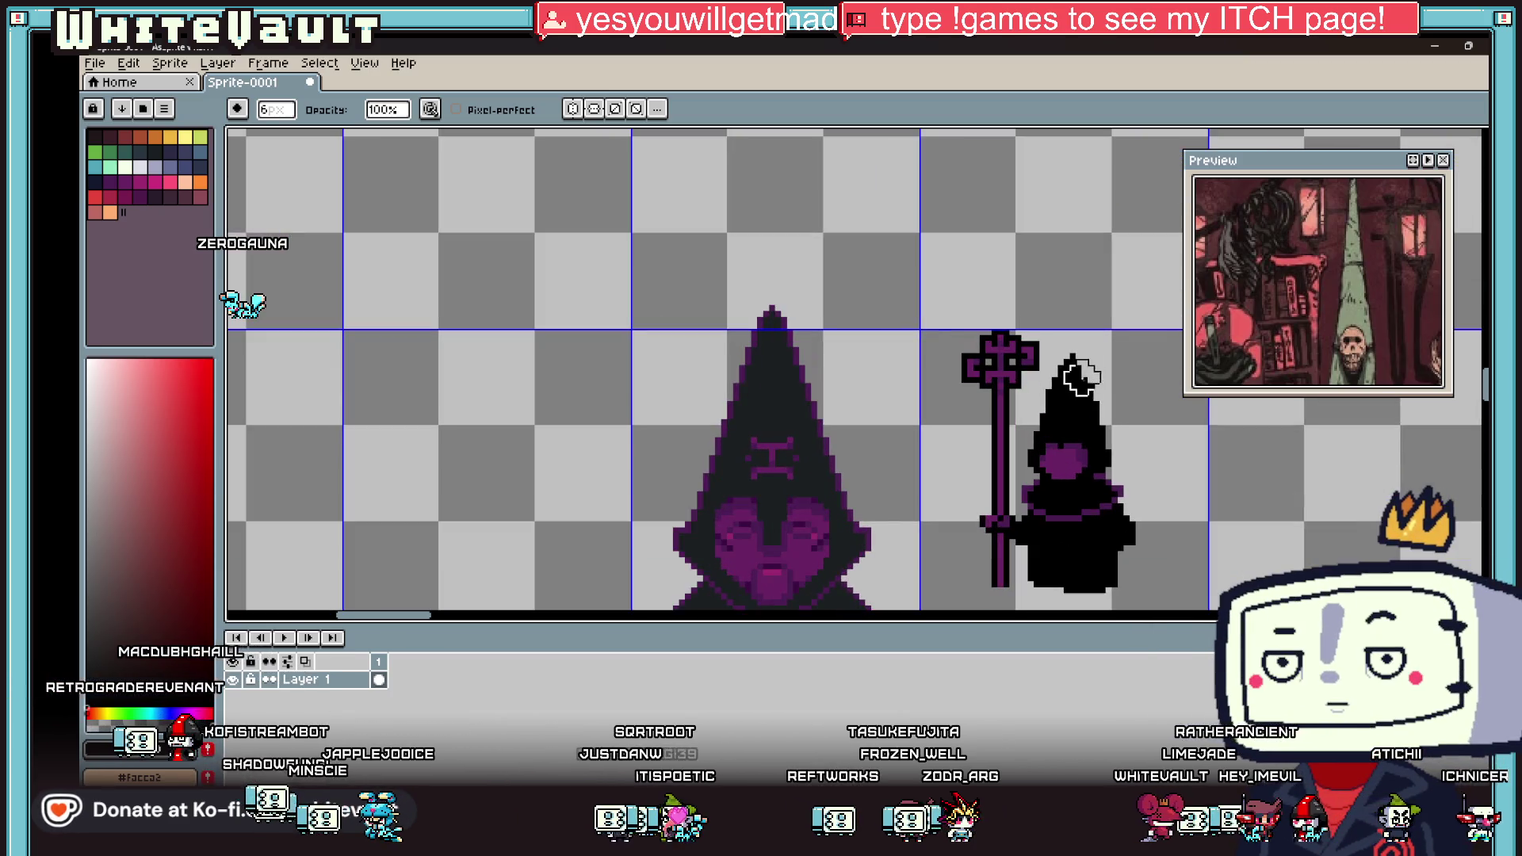
drag(1070, 377, 1064, 412)
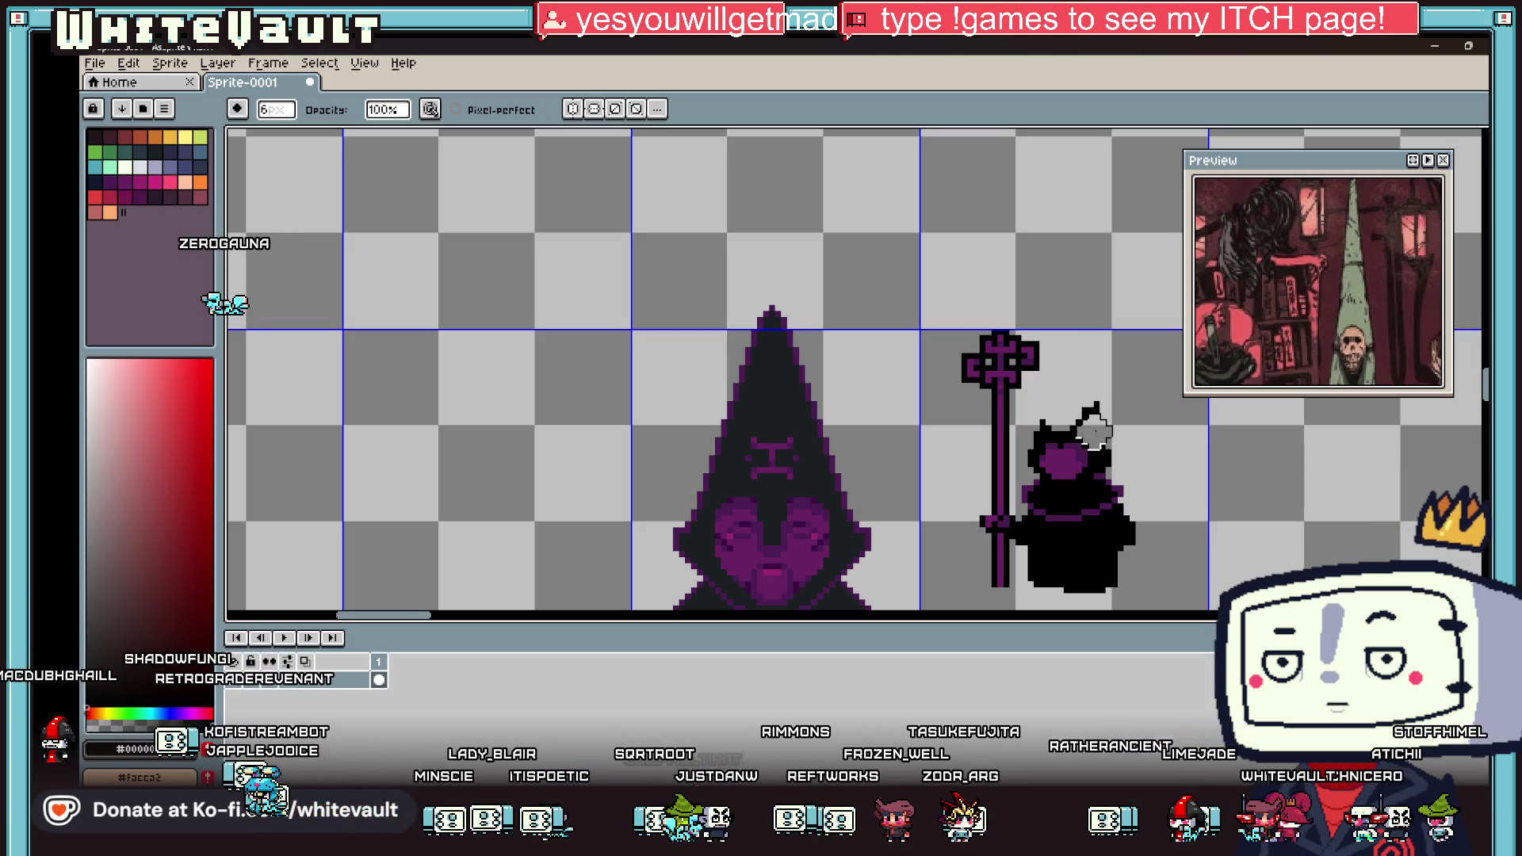
Step: Outline a tall spike above the small figure's head and bucket-fill it solid black
key(i)
key(b)
mouse_move(1098, 442)
mouse_down()
mouse_move(1066, 231)
mouse_move(1049, 383)
mouse_up()
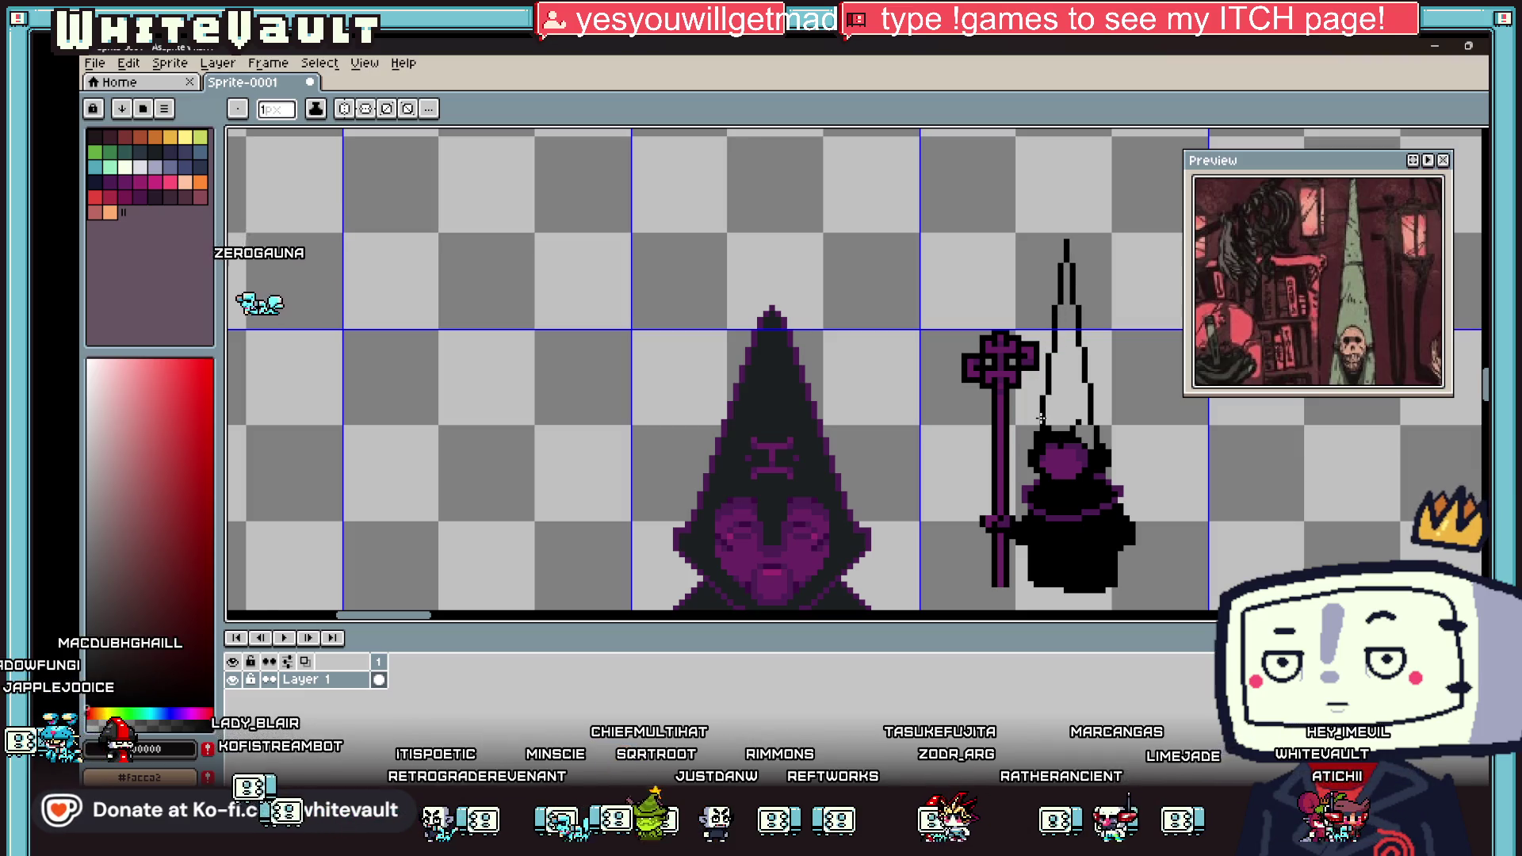
key(g)
click(1062, 401)
scroll(1114, 409, down, 2)
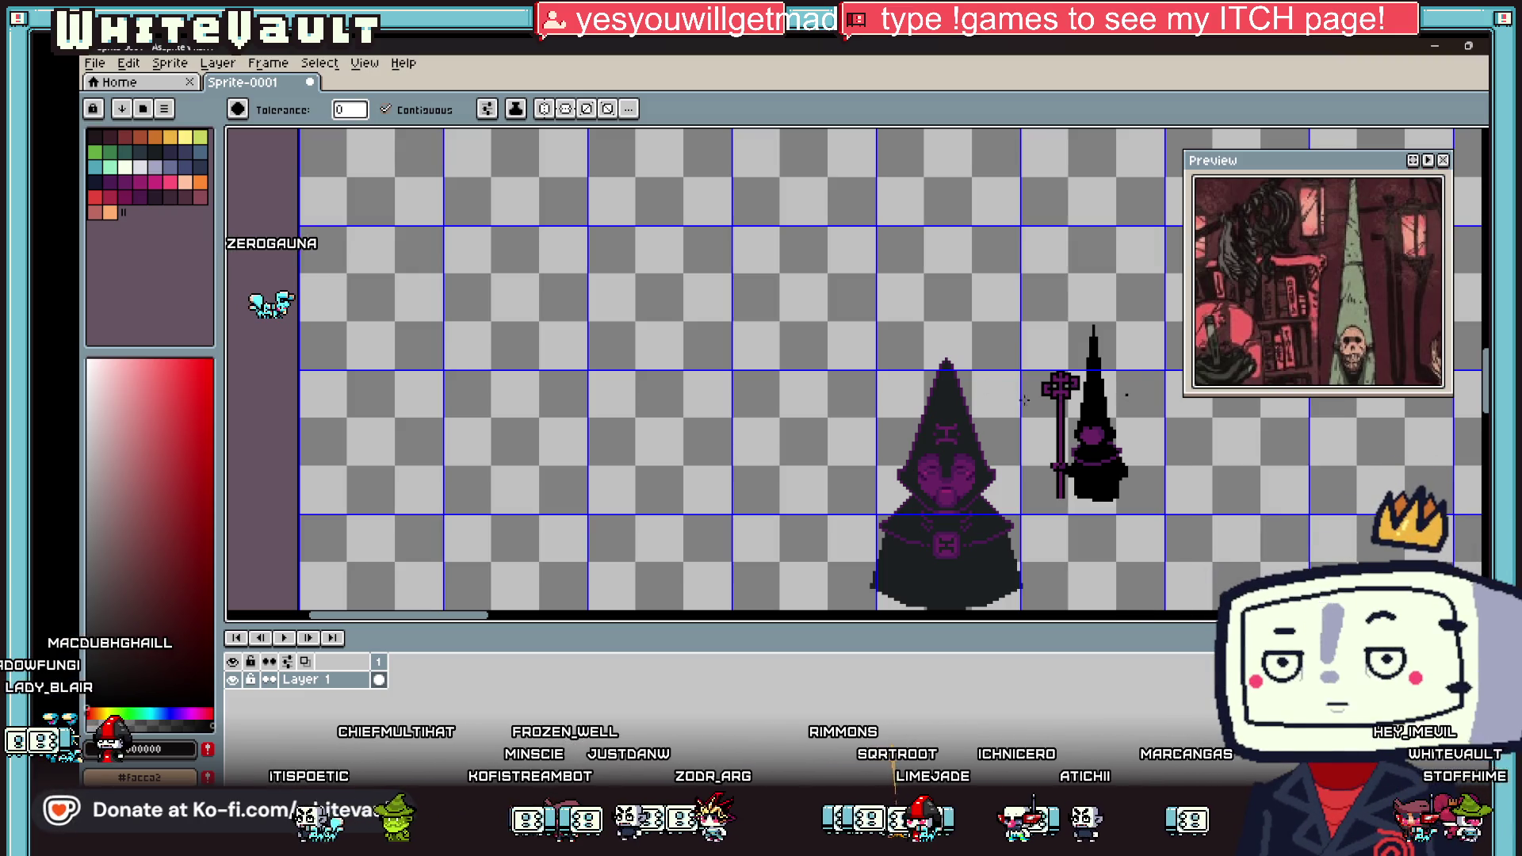
scroll(1012, 397, up, 3)
Step: Add black pixels on both sides of the hood to round out the shoulders
key(i)
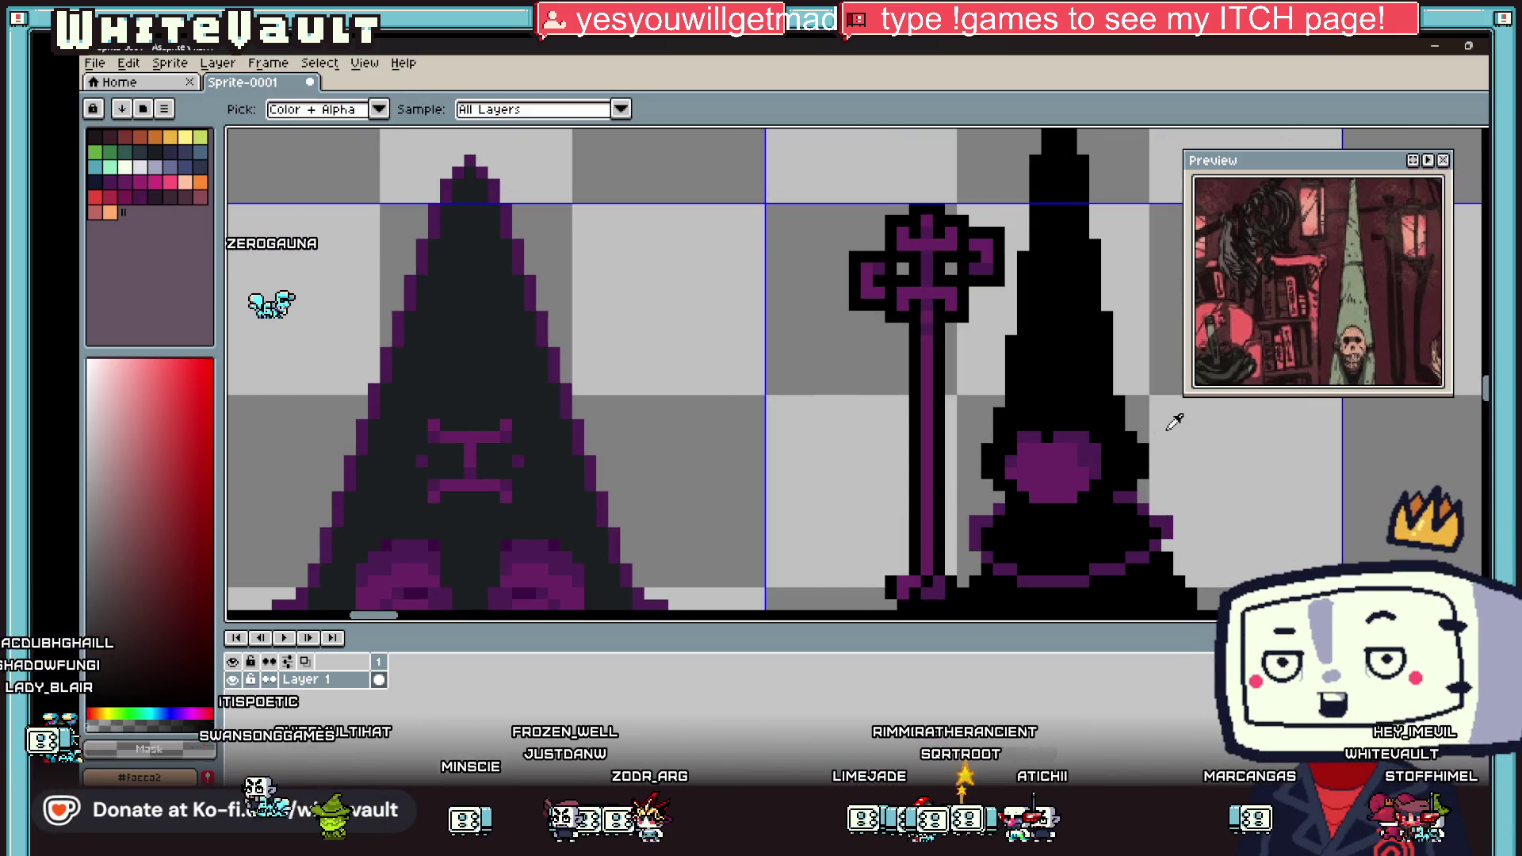
key(b)
scroll(1128, 435, up, 1)
click(819, 469)
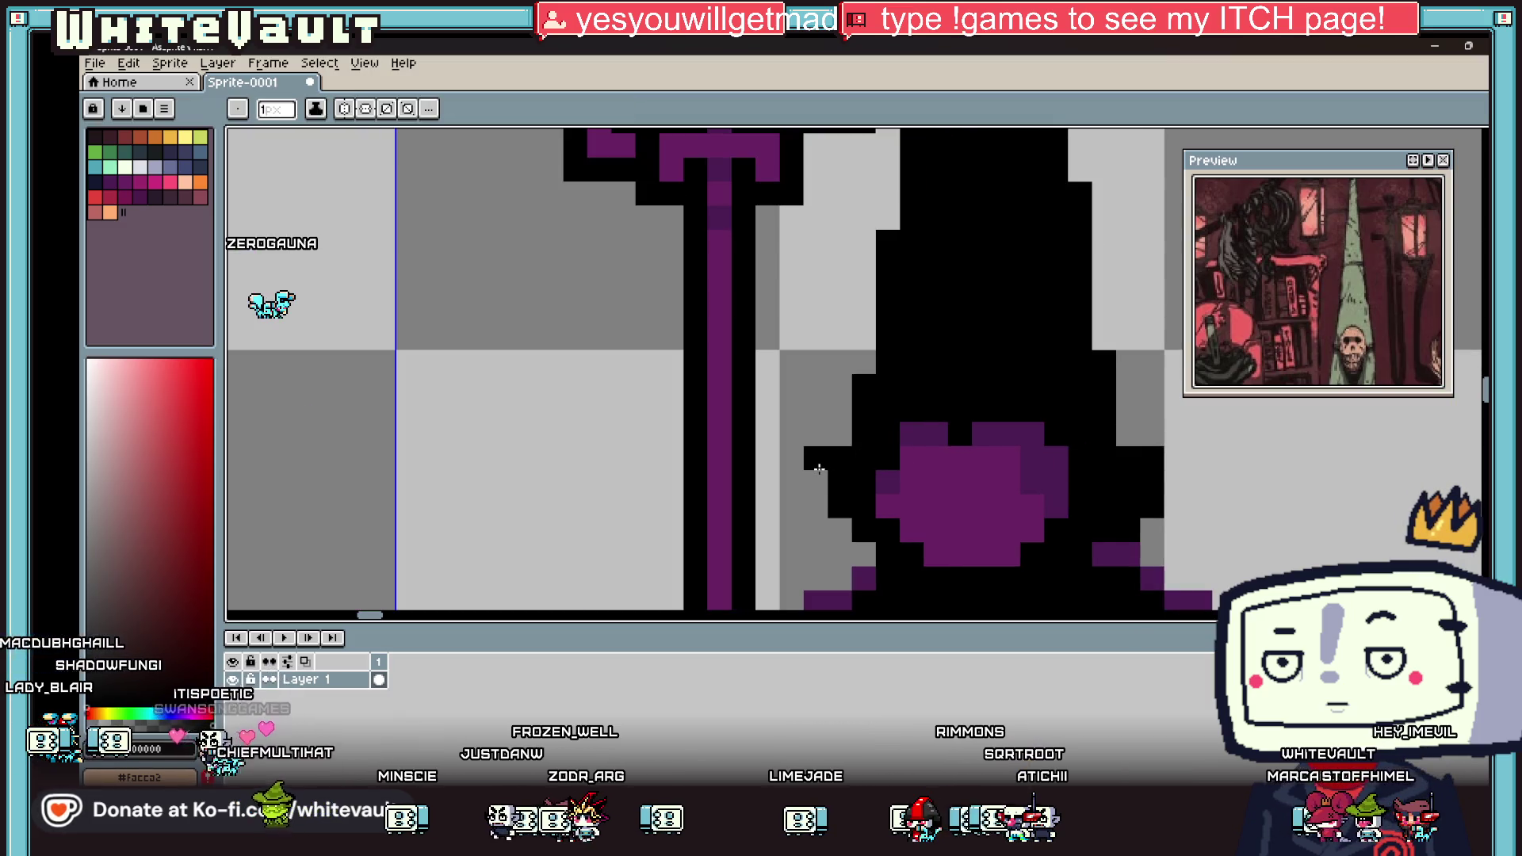
drag(818, 491, 838, 526)
scroll(1070, 432, down, 3)
key(i)
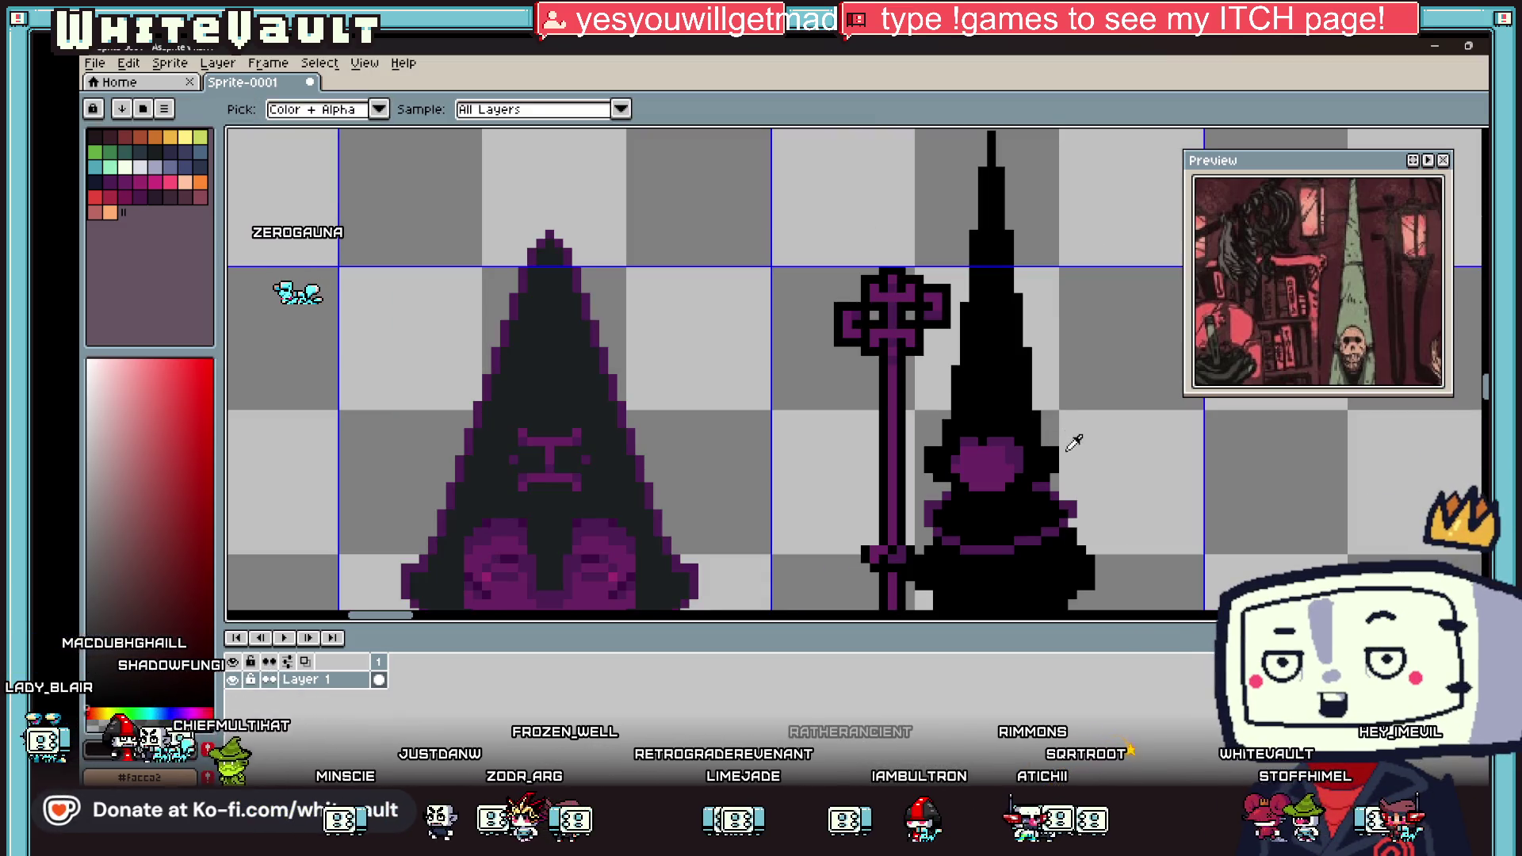
scroll(1057, 455, up, 2)
key(b)
click(1073, 473)
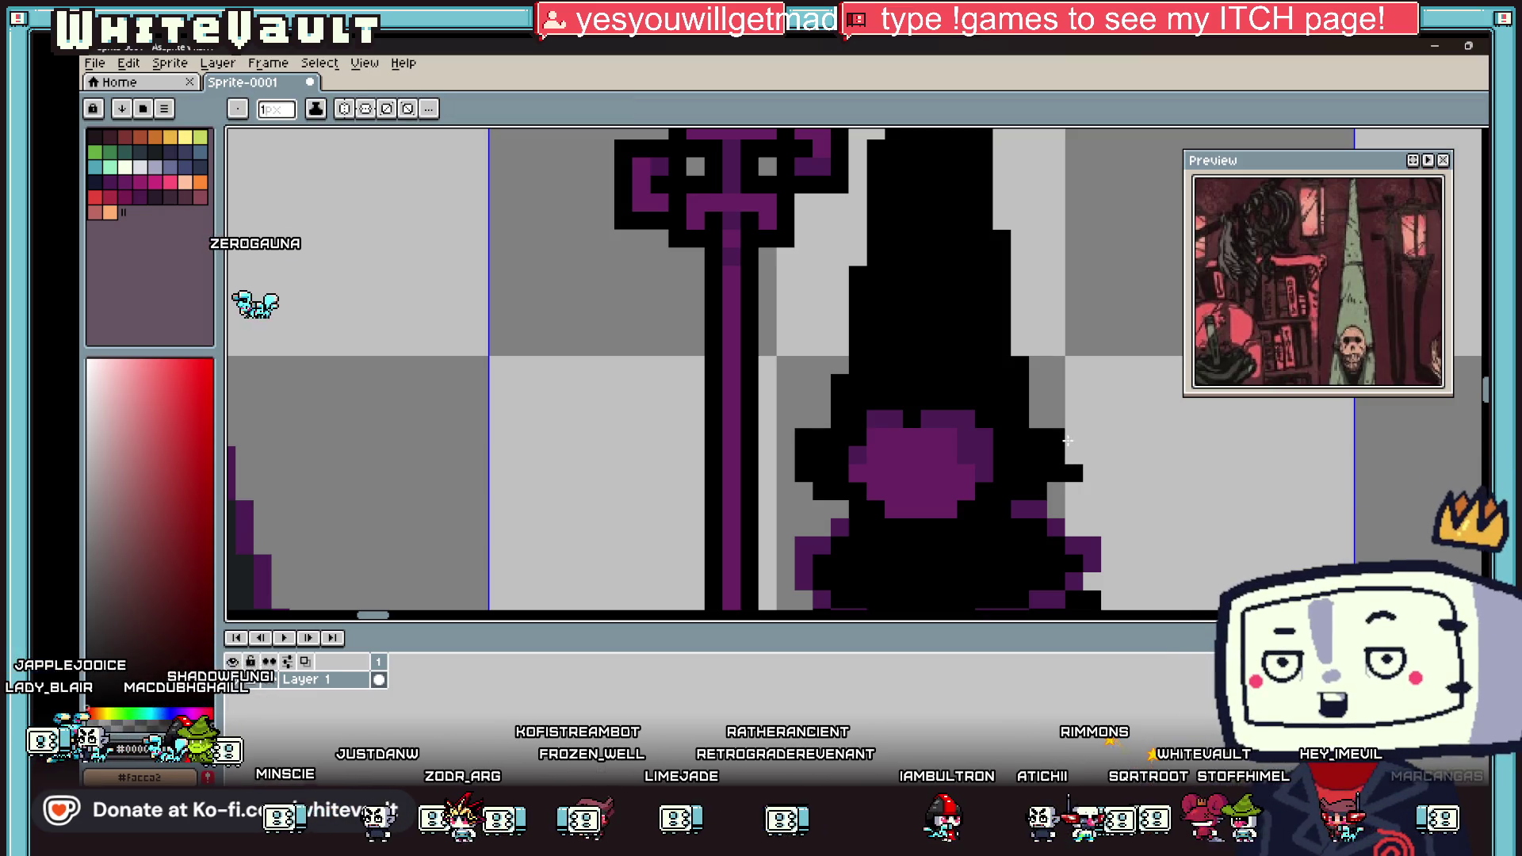
click(1067, 454)
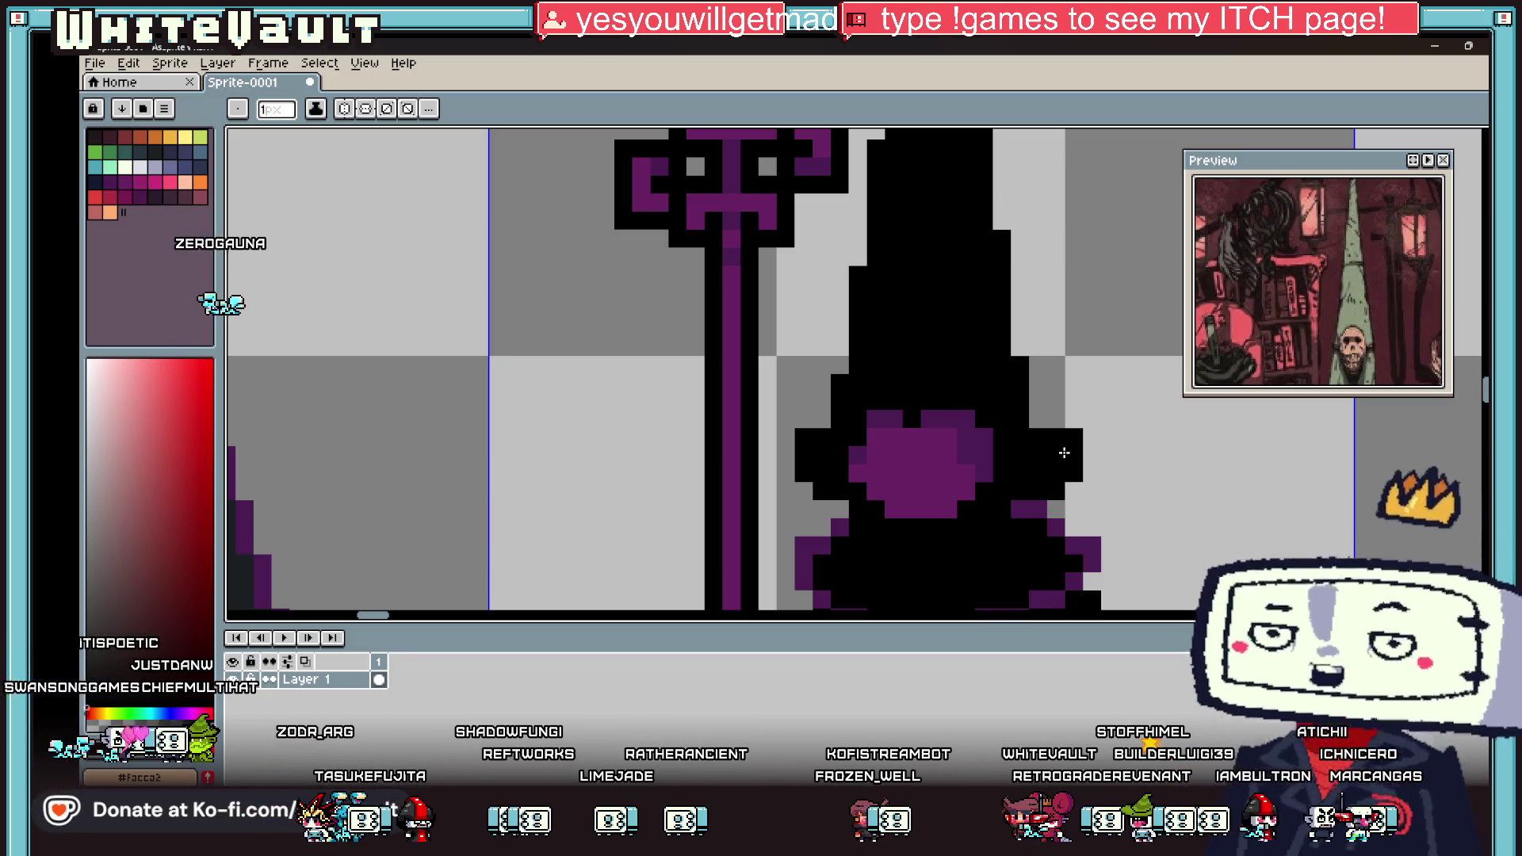
scroll(1121, 372, down, 4)
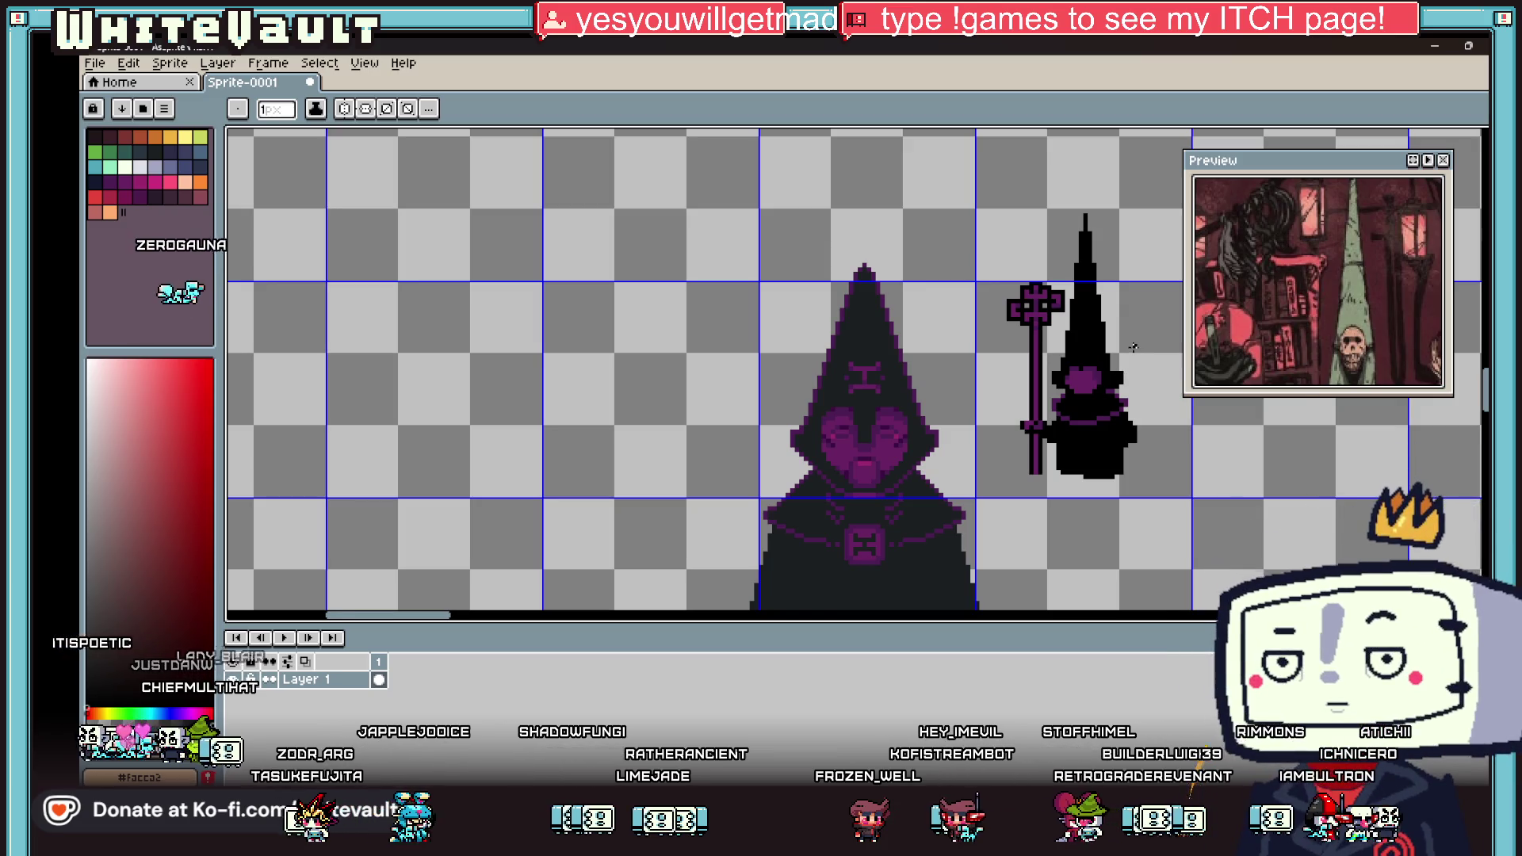
Step: Add a purple trim pixel on the small figure's shoulder beside its arm
scroll(1132, 348, up, 1)
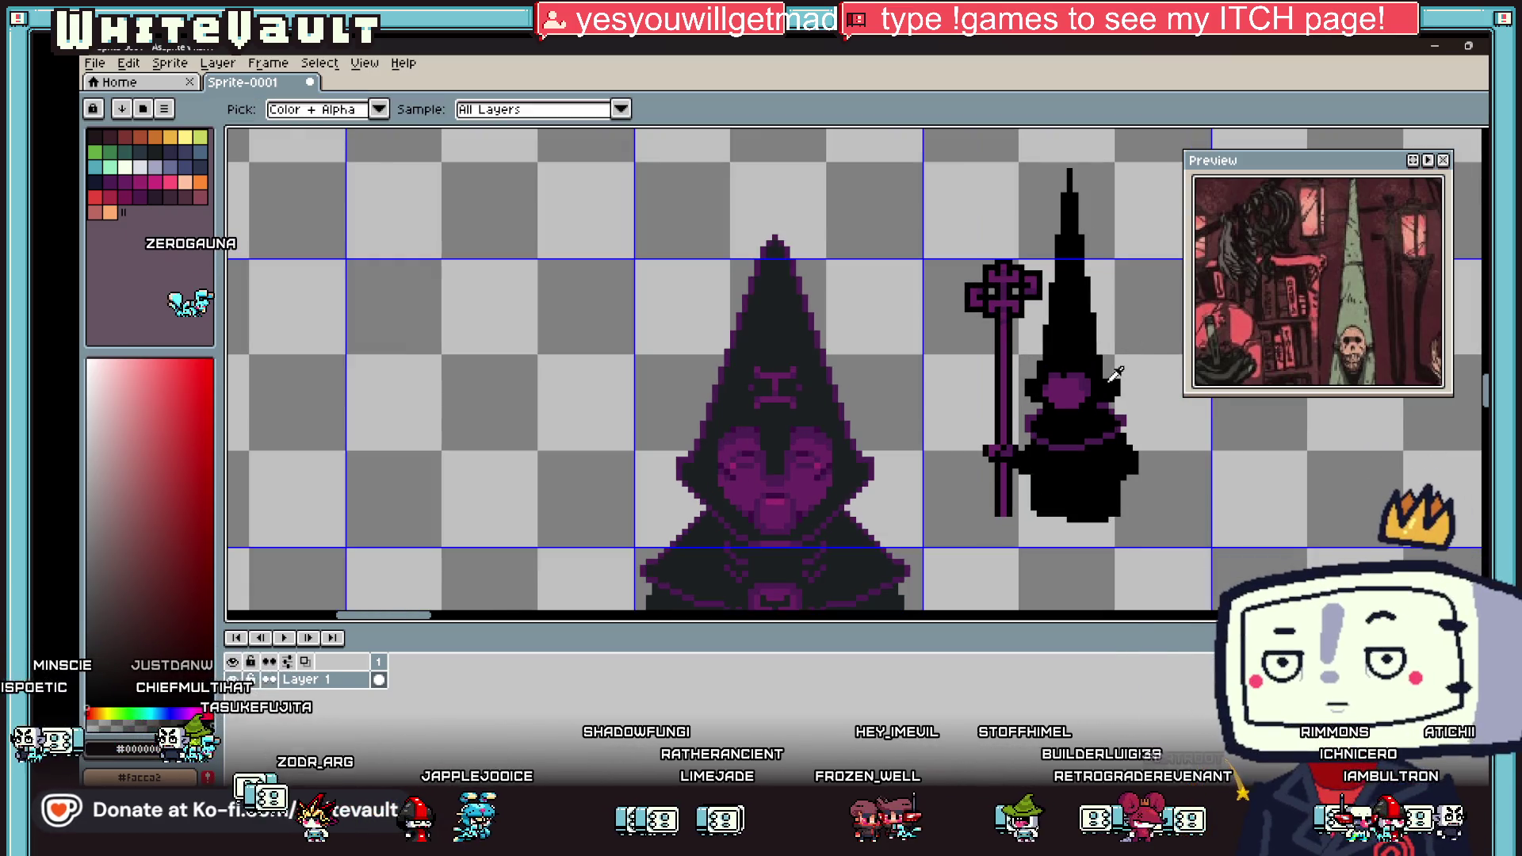
scroll(1132, 348, up, 1)
scroll(1100, 361, up, 1)
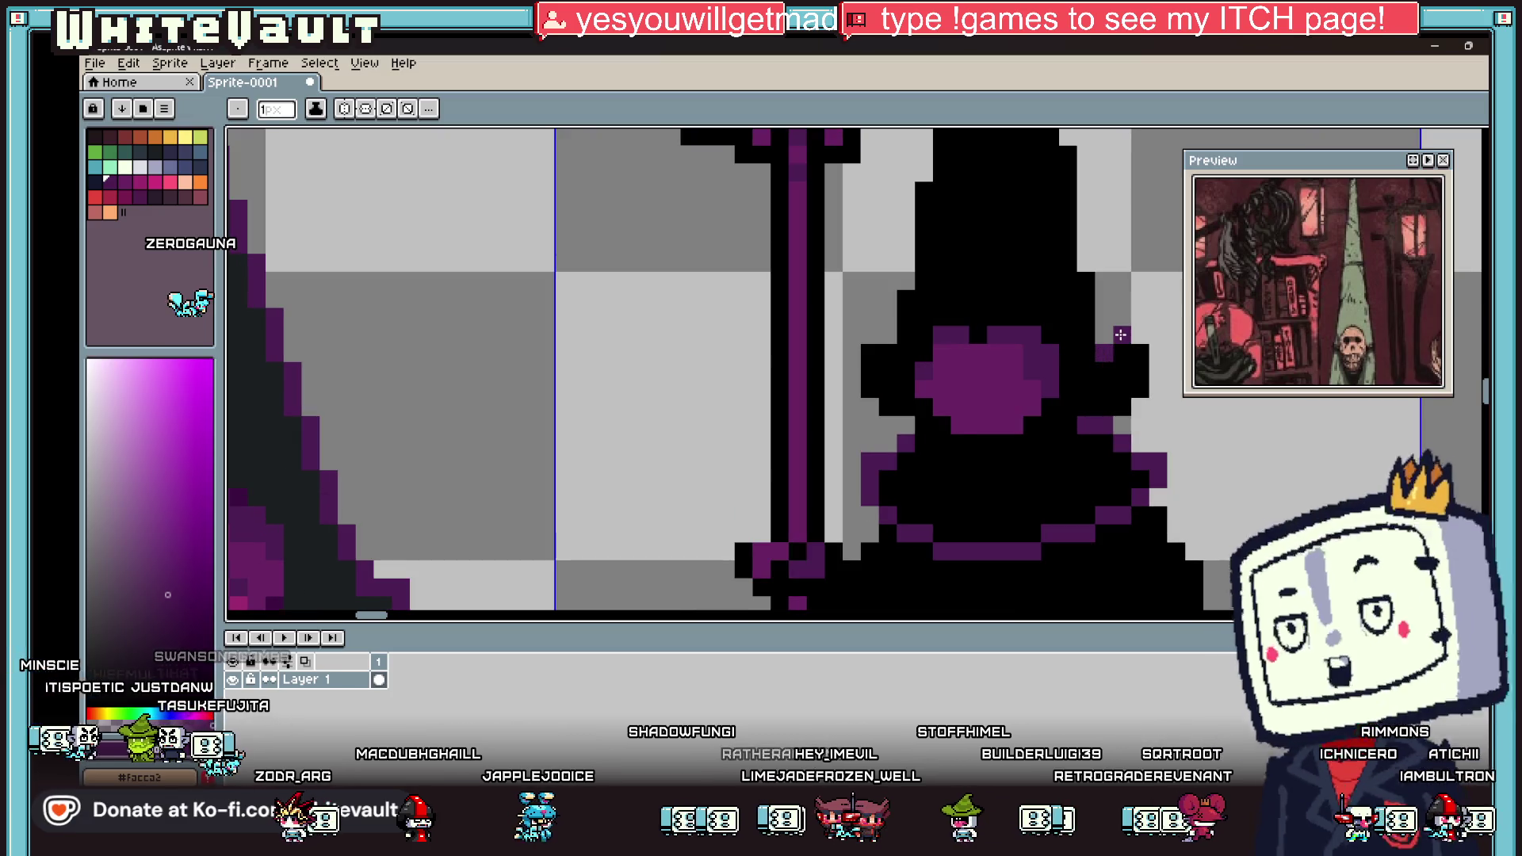
click(1159, 371)
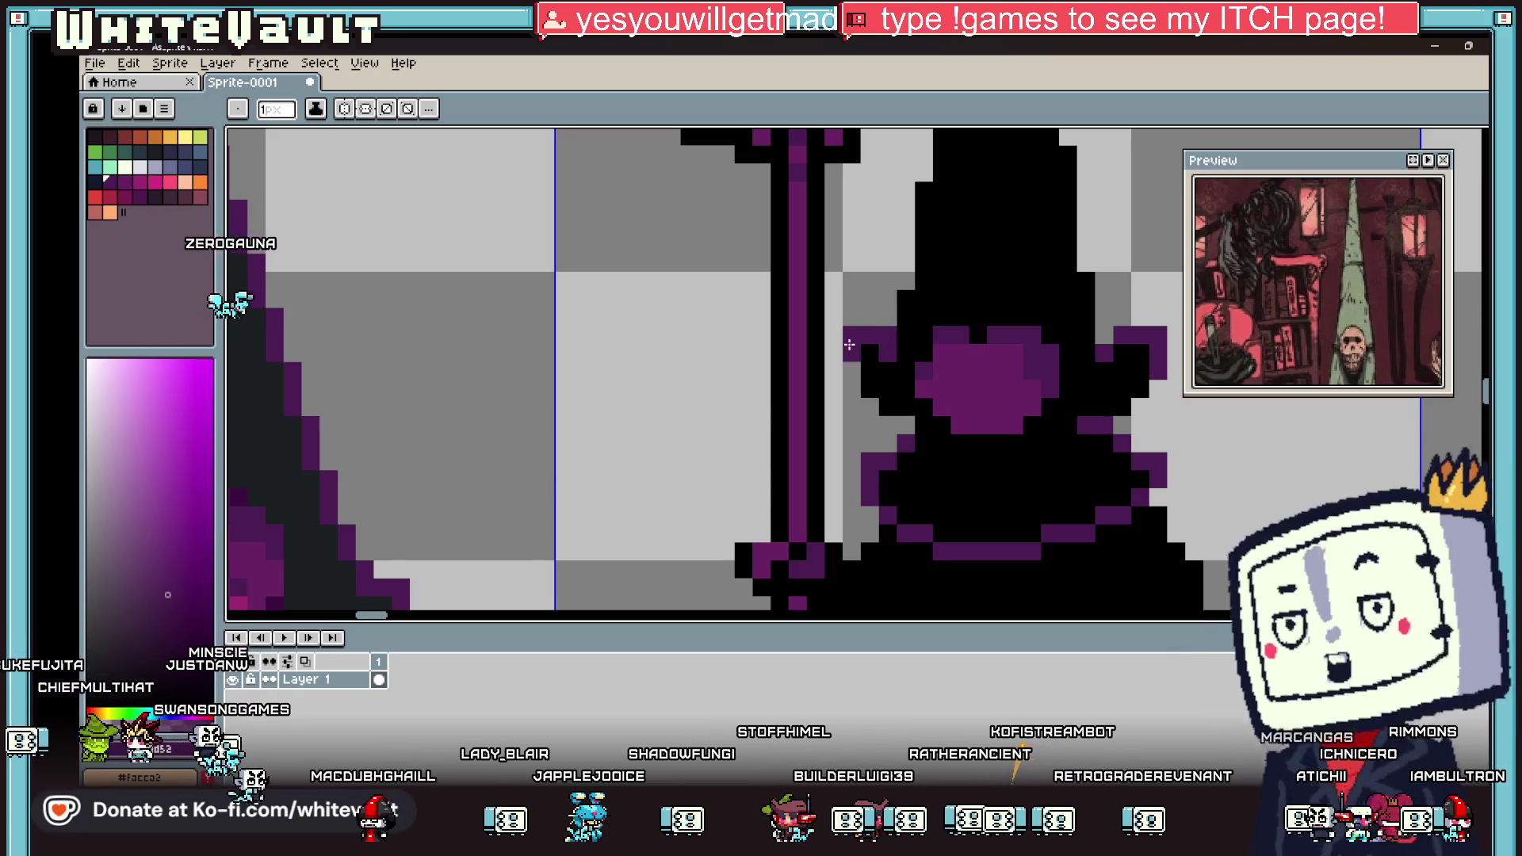
scroll(975, 387, down, 4)
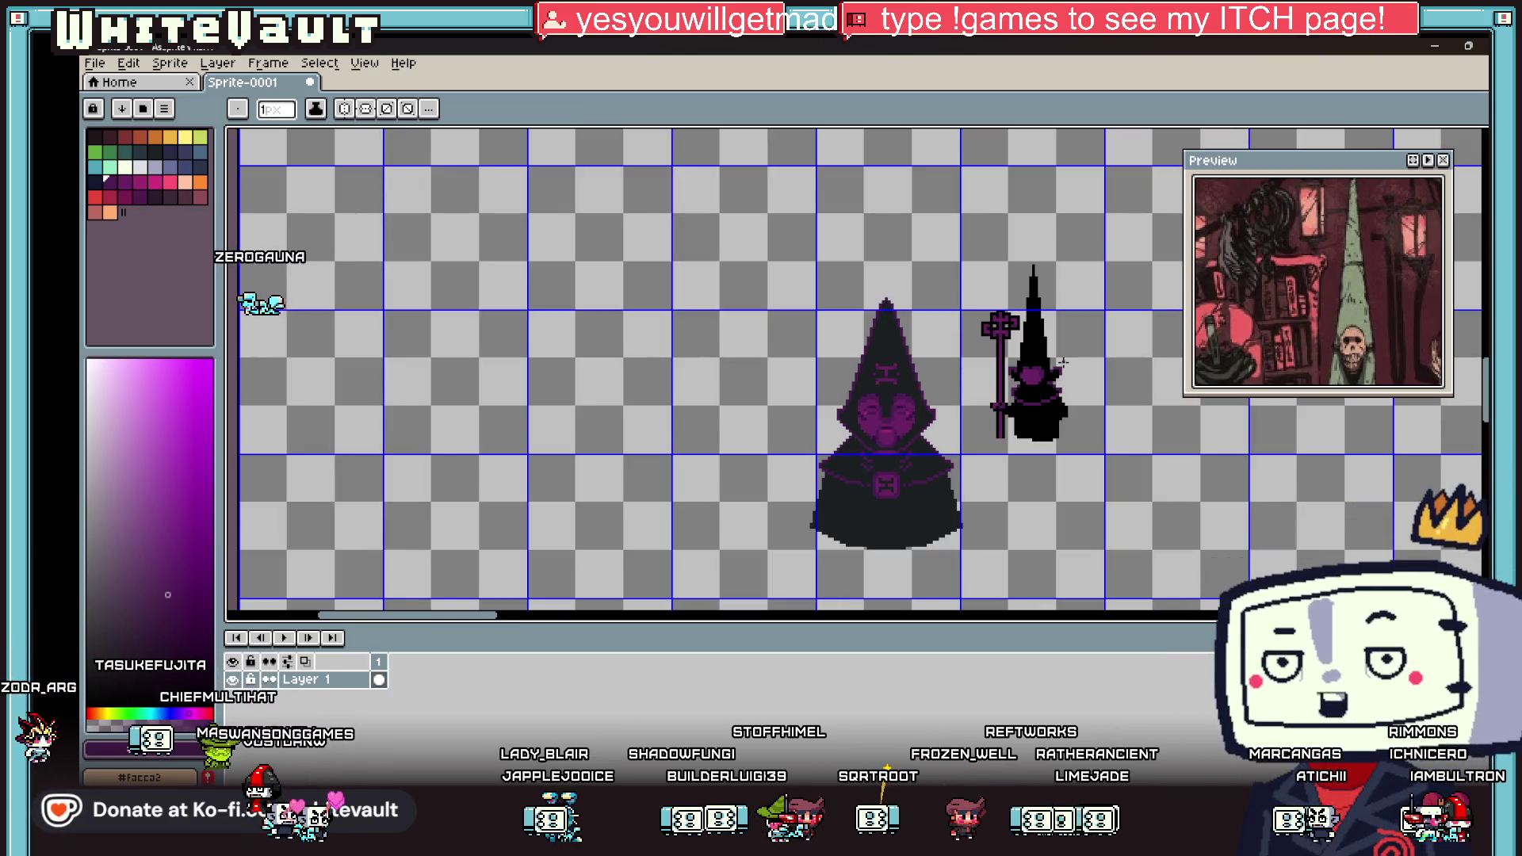
Step: Draw purple along the spire's left edge near the tip, erasing one stray pixel
key(i)
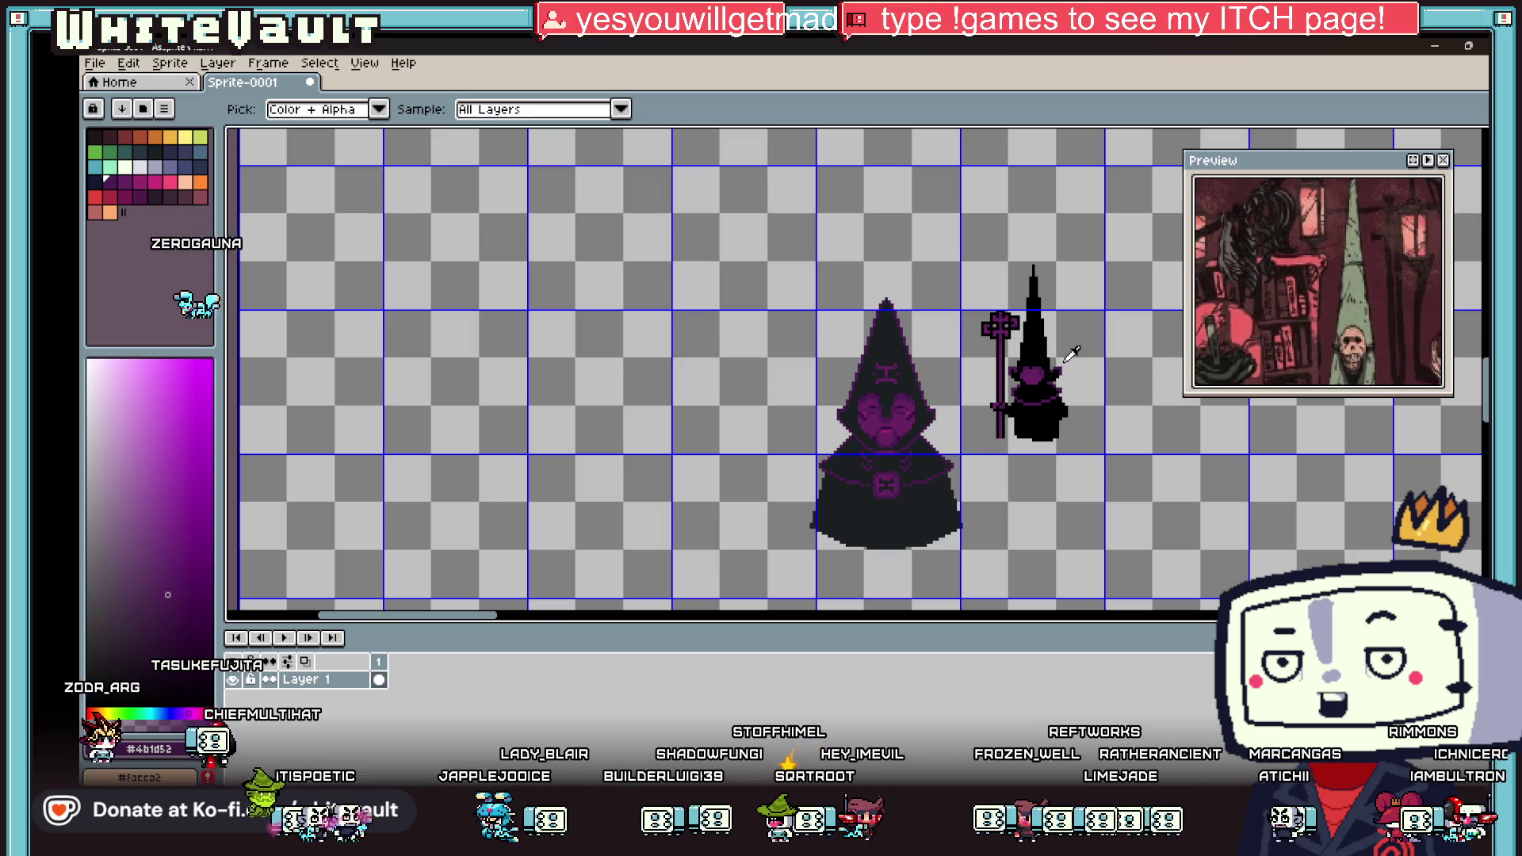
scroll(1053, 265, up, 1)
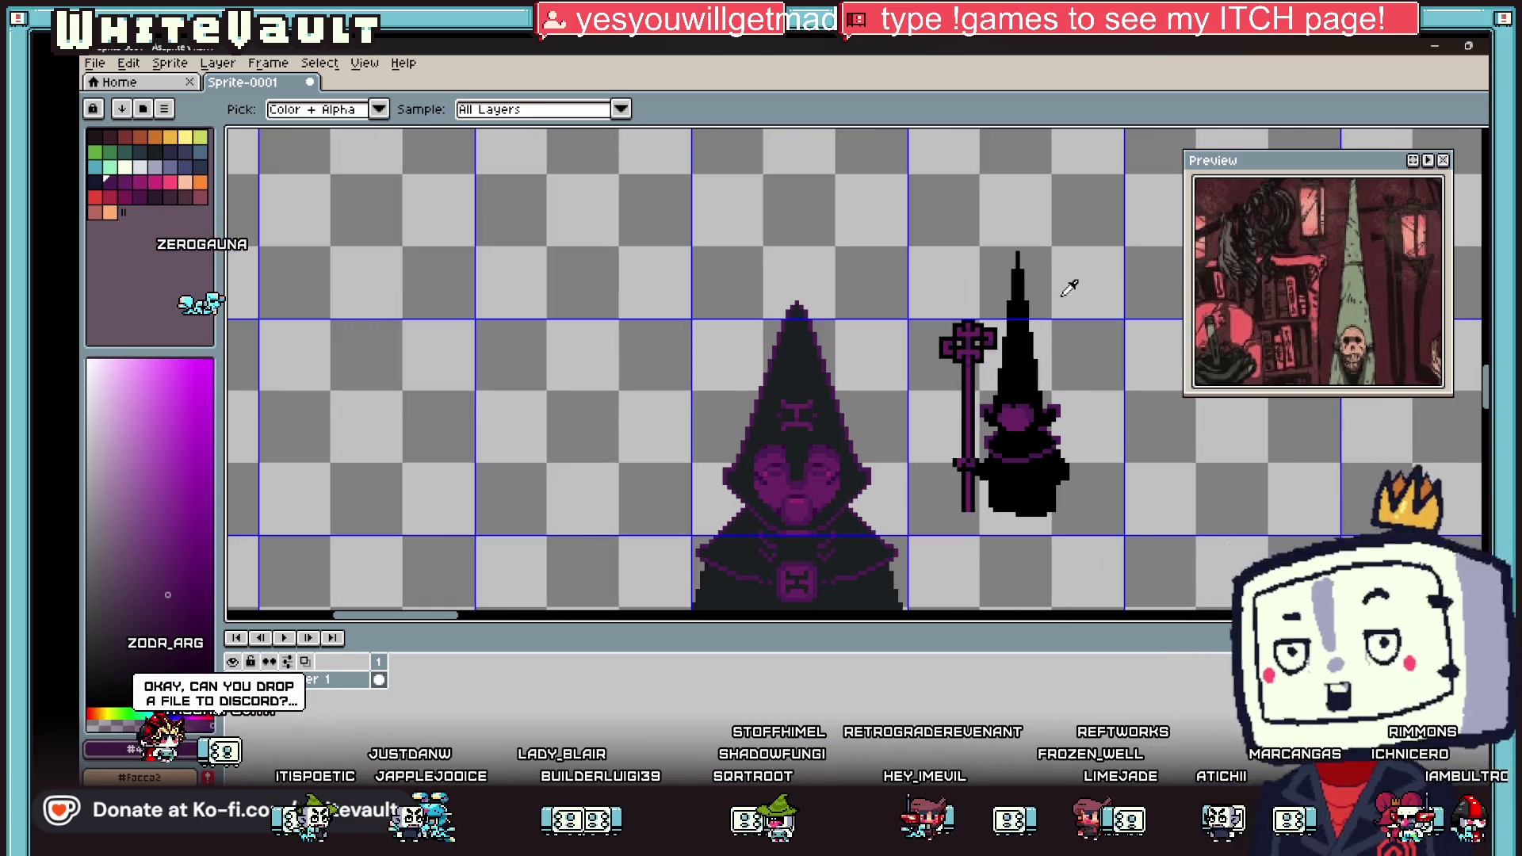
key(b)
scroll(1015, 247, up, 3)
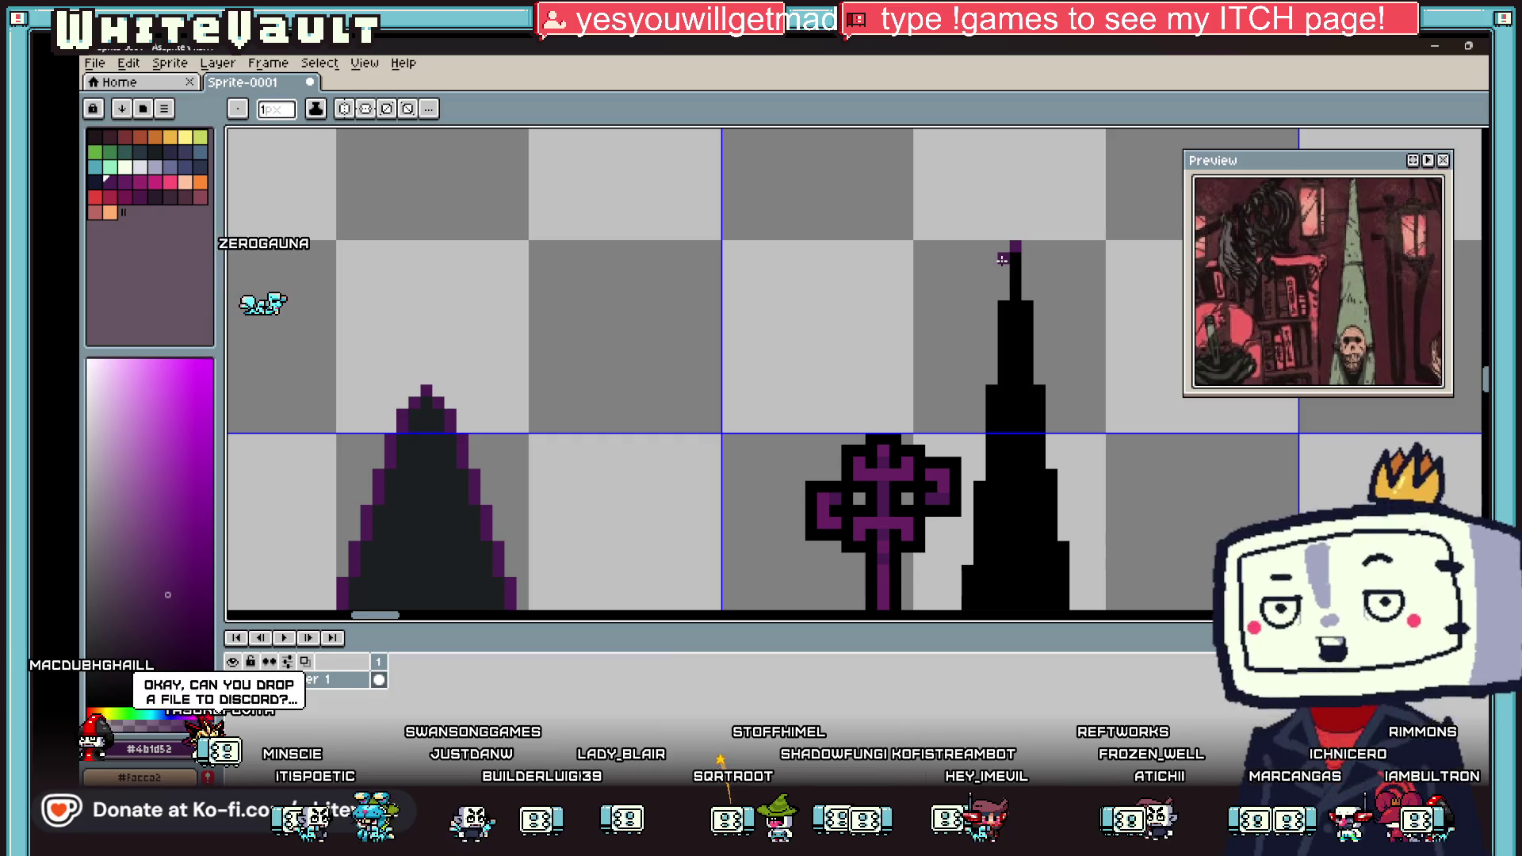
drag(992, 318, 980, 306)
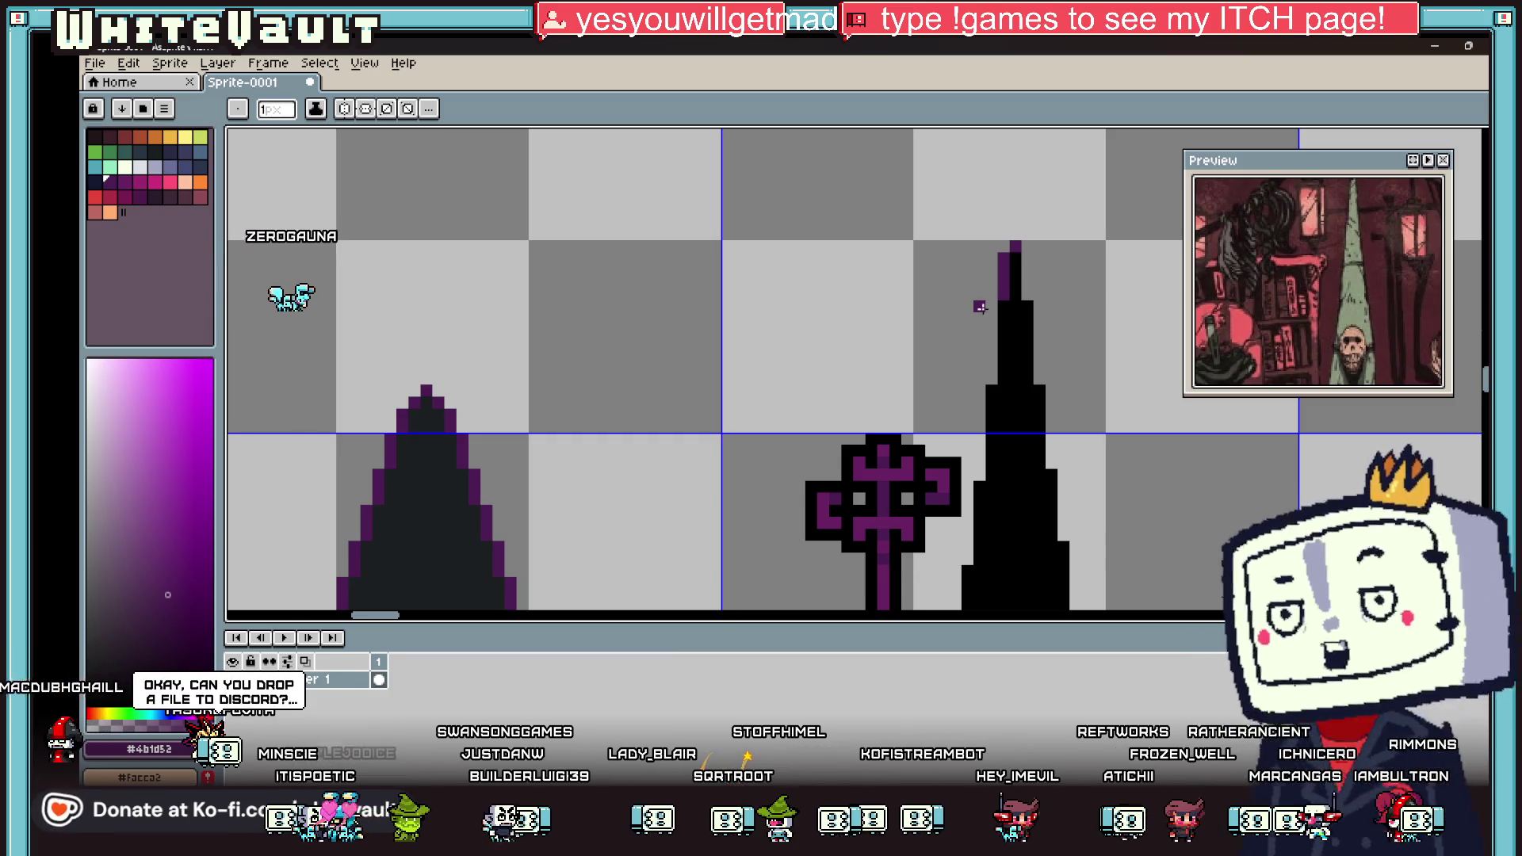
alt+click(980, 361)
click(980, 307)
alt+click(991, 349)
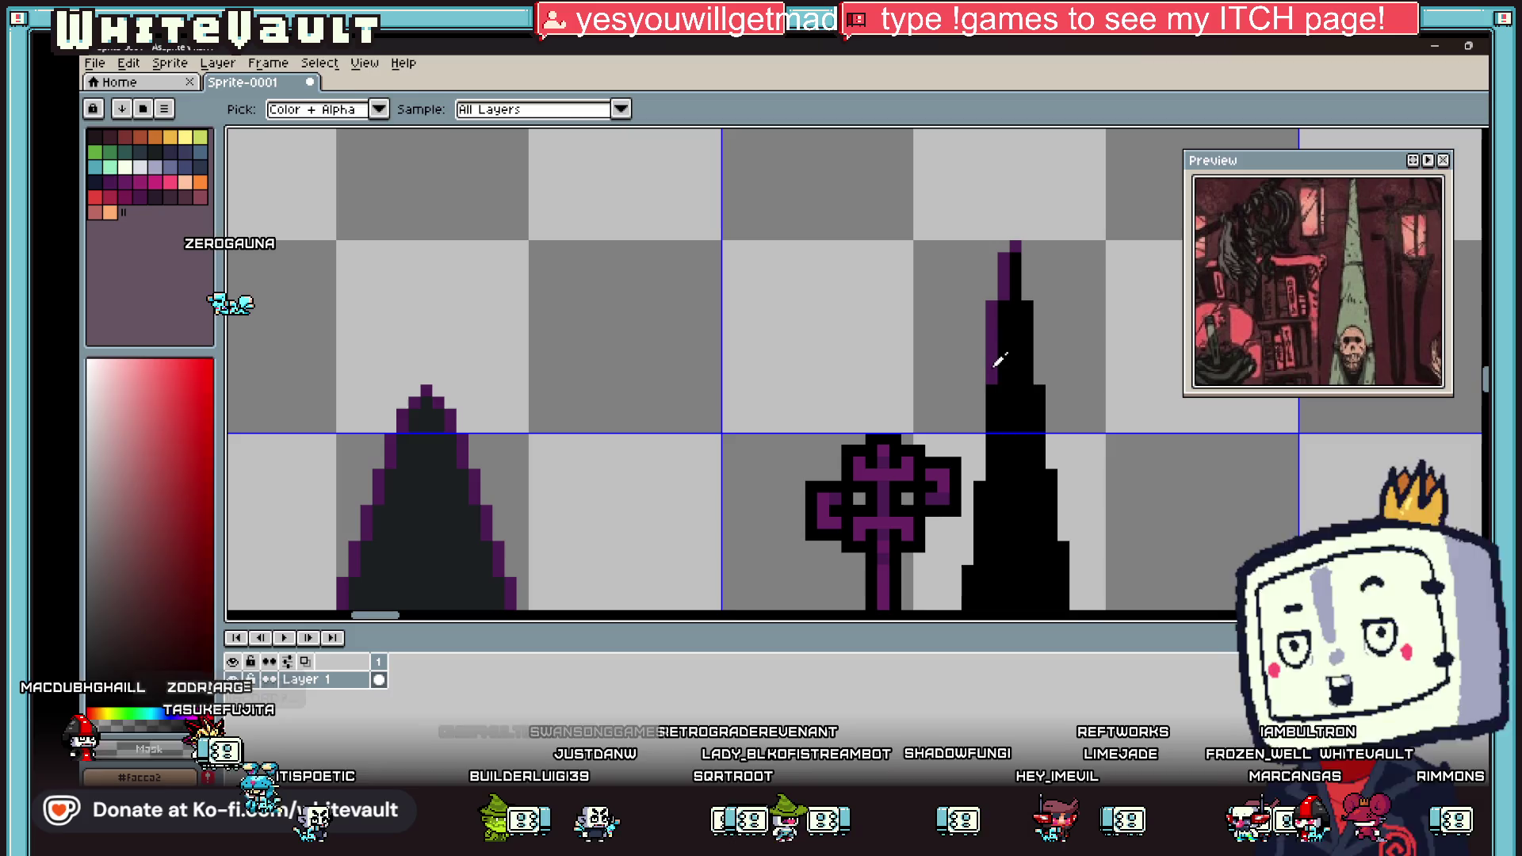
scroll(978, 478, down, 5)
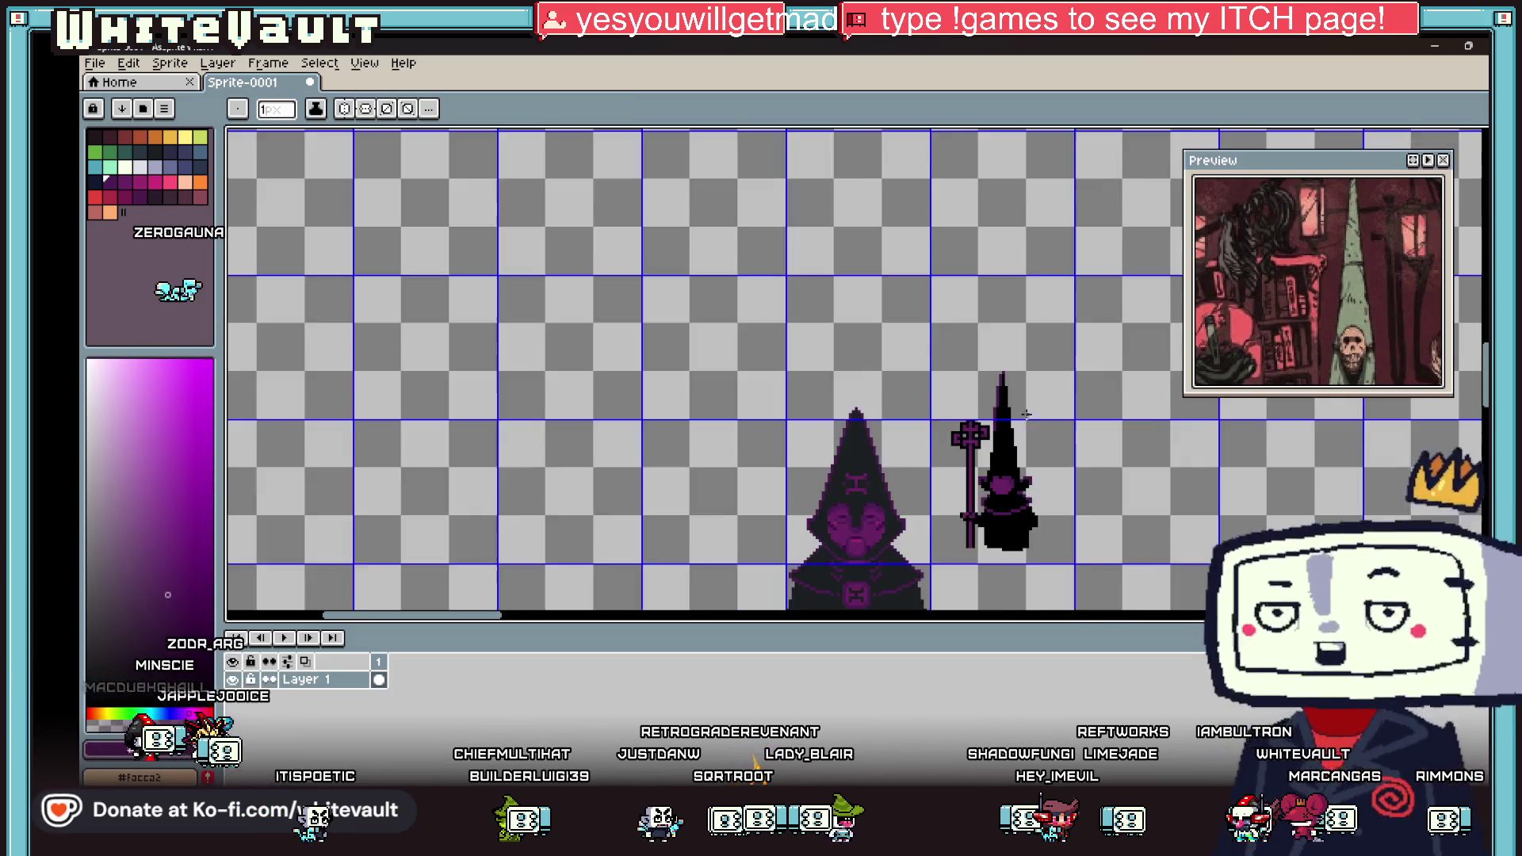
scroll(1048, 415, up, 3)
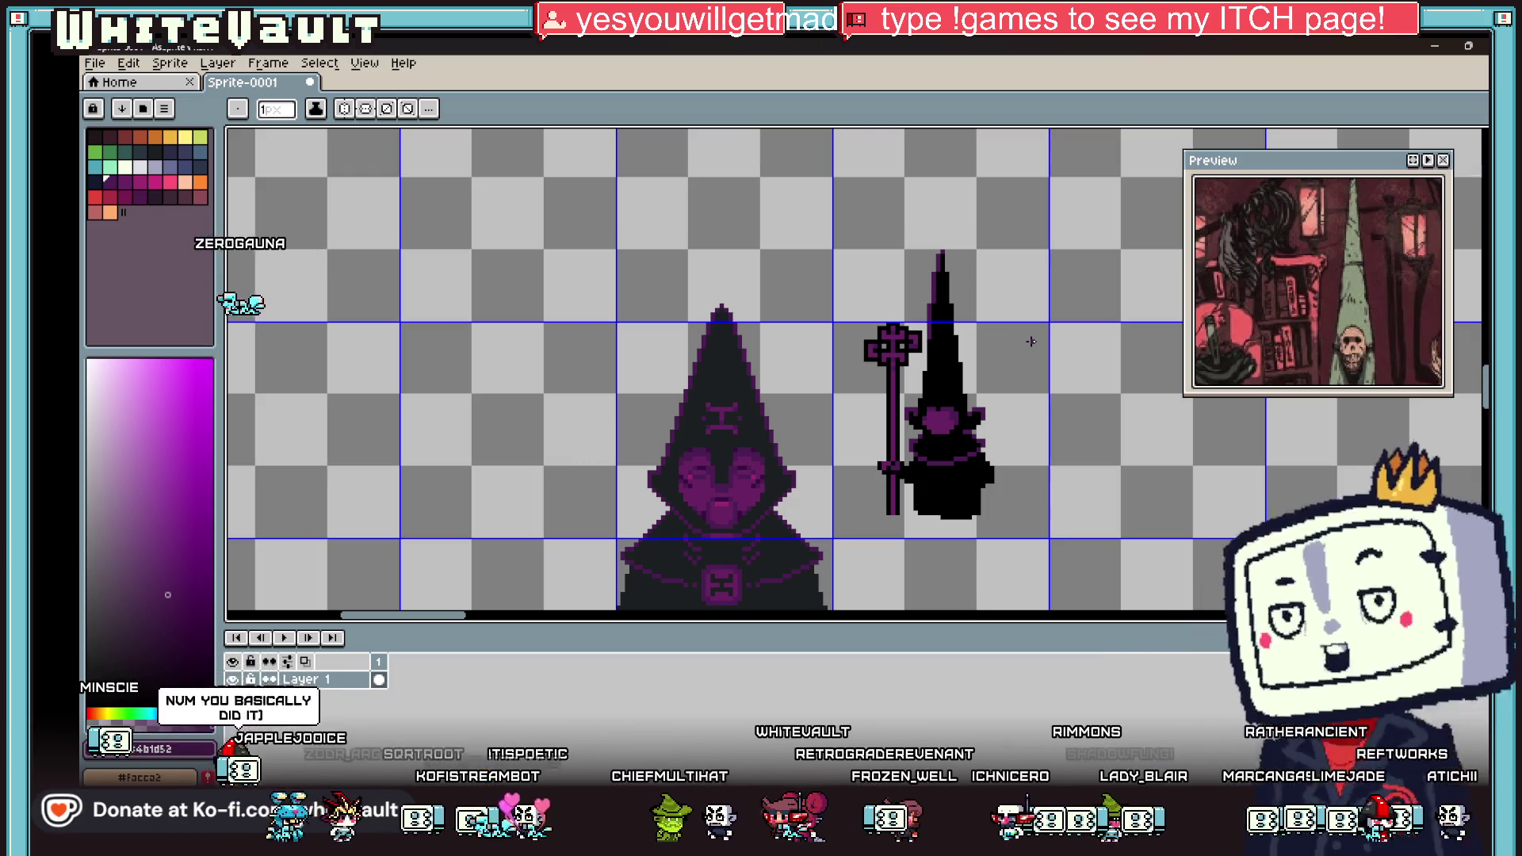
scroll(1031, 341, up, 1)
scroll(1031, 388, down, 2)
key(v)
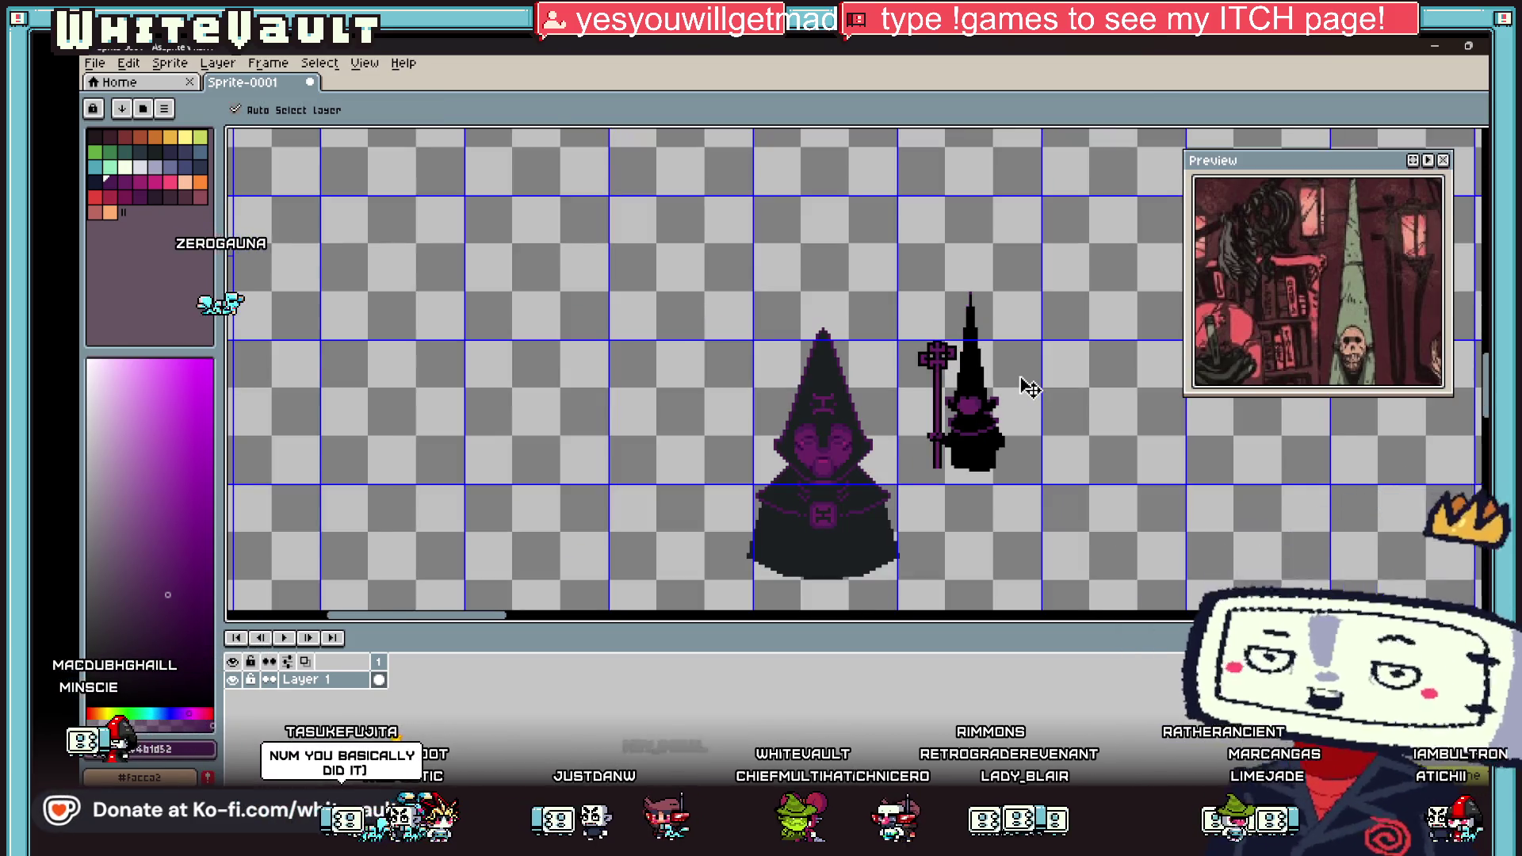
key(b)
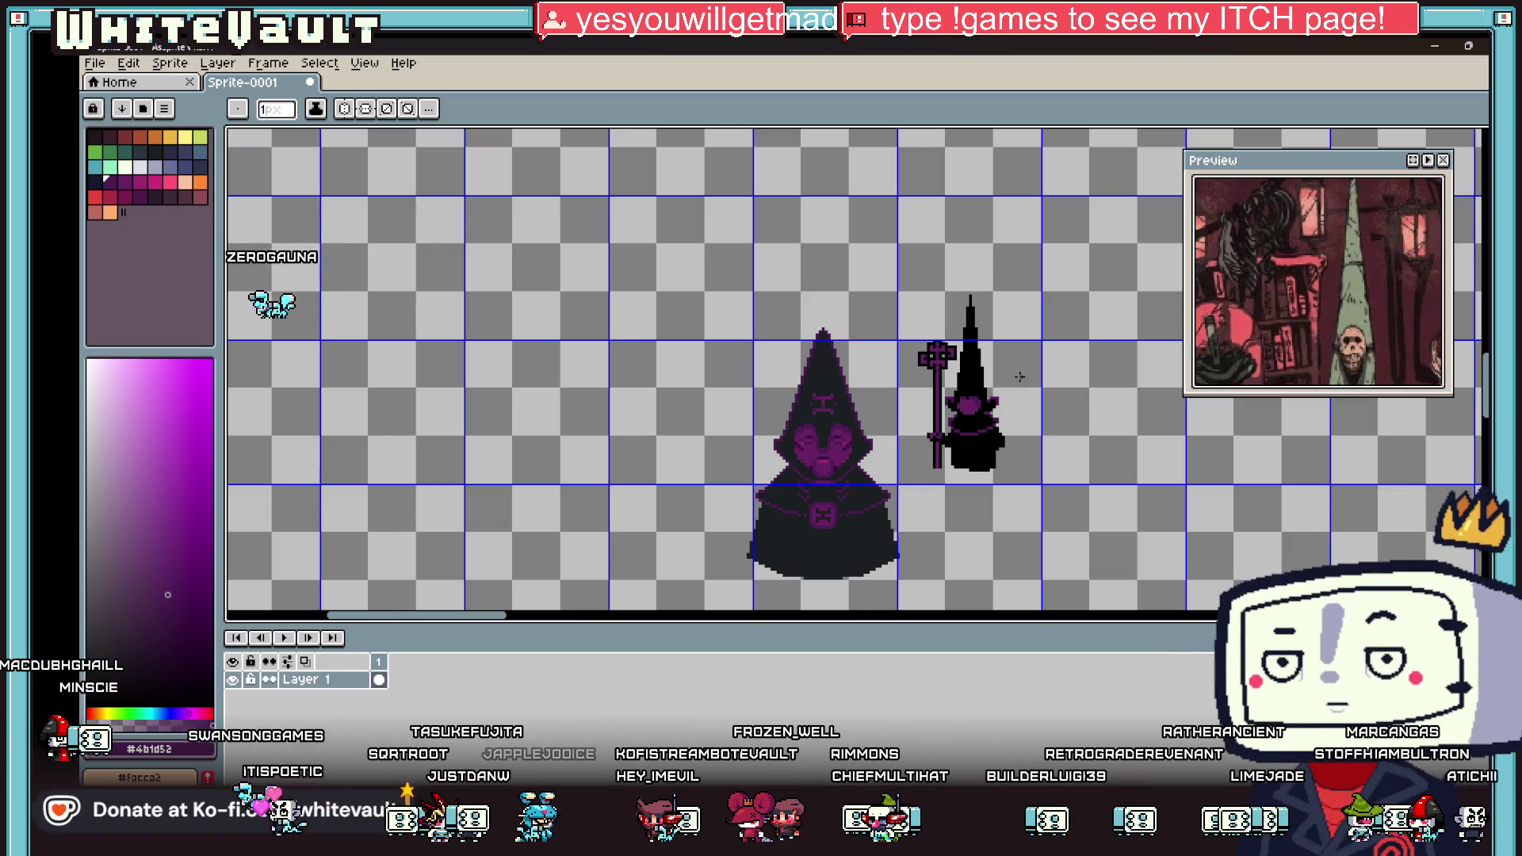
scroll(986, 275, up, 1)
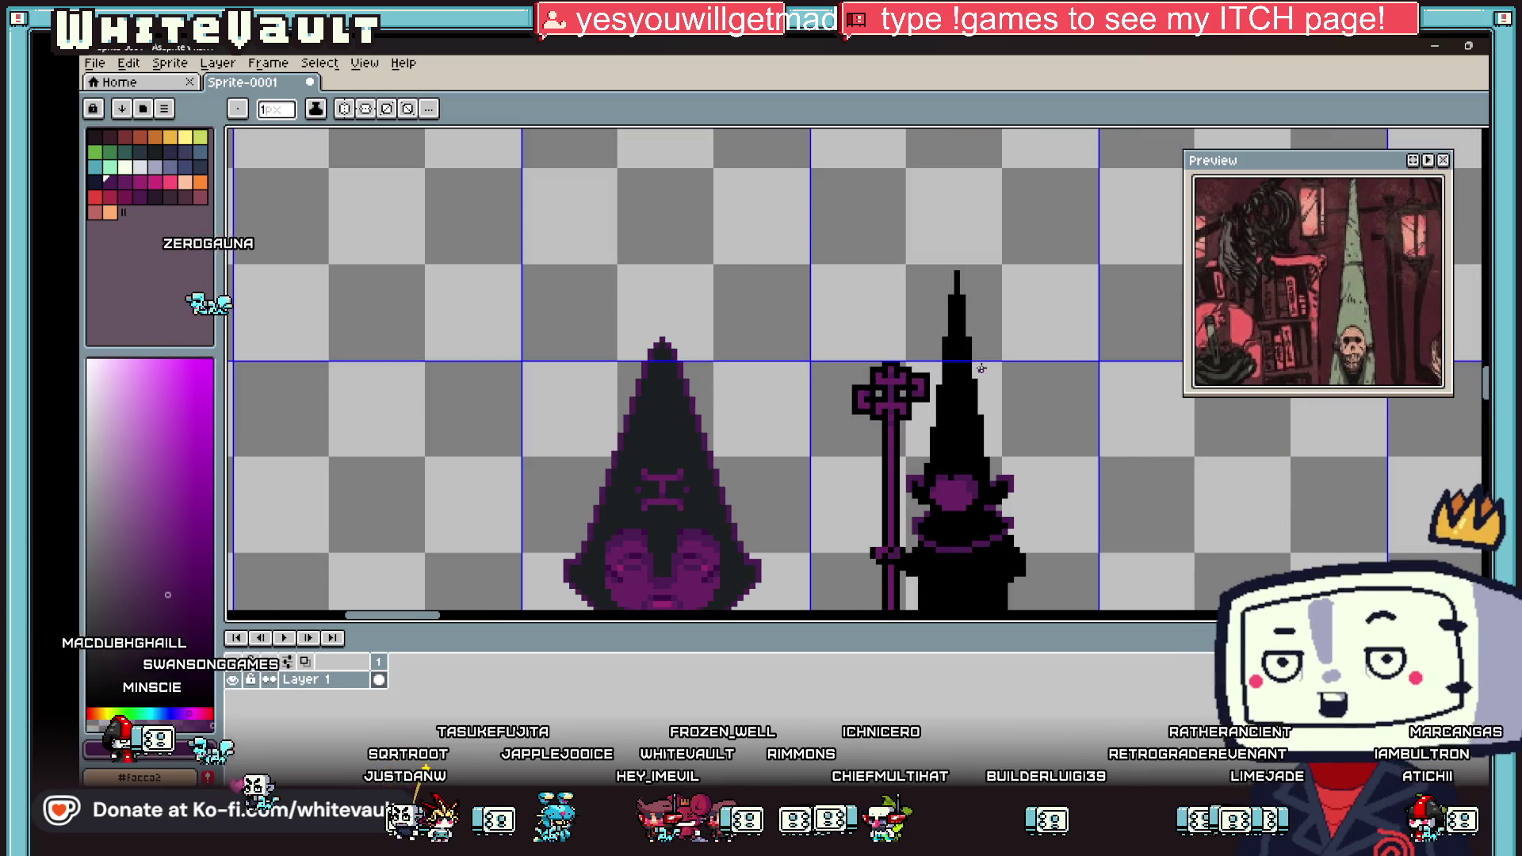
scroll(999, 396, down, 2)
scroll(1002, 434, up, 1)
scroll(1002, 434, up, 1)
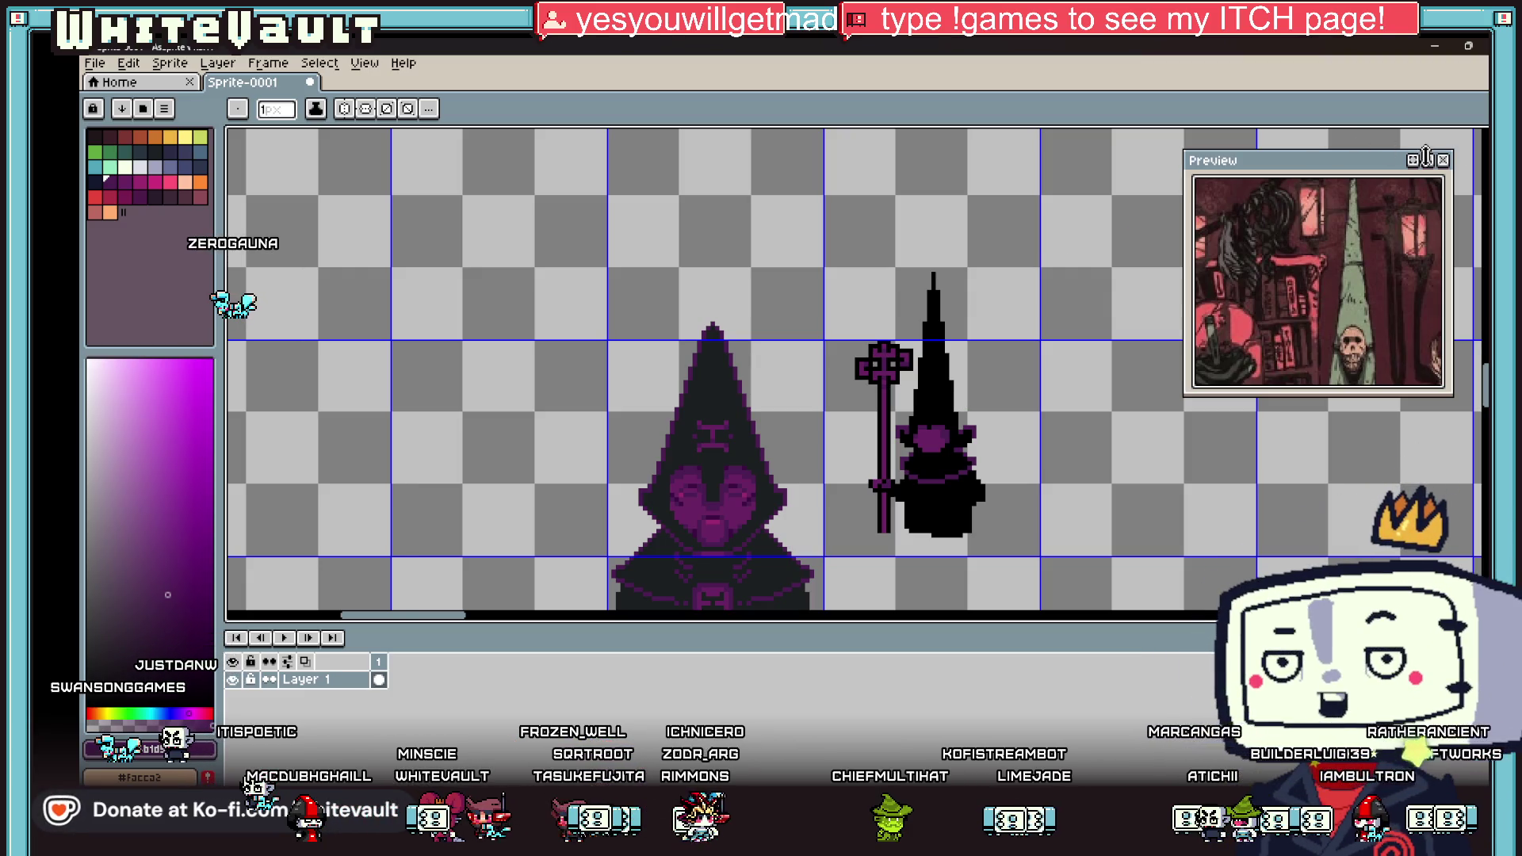
key(m)
Step: Duplicate the small staff-bearer to the right of the original
mouse_move(834, 248)
mouse_down()
mouse_move(1025, 569)
mouse_move(1112, 503)
mouse_move(1197, 513)
mouse_up()
click(994, 523)
scroll(1281, 488, down, 4)
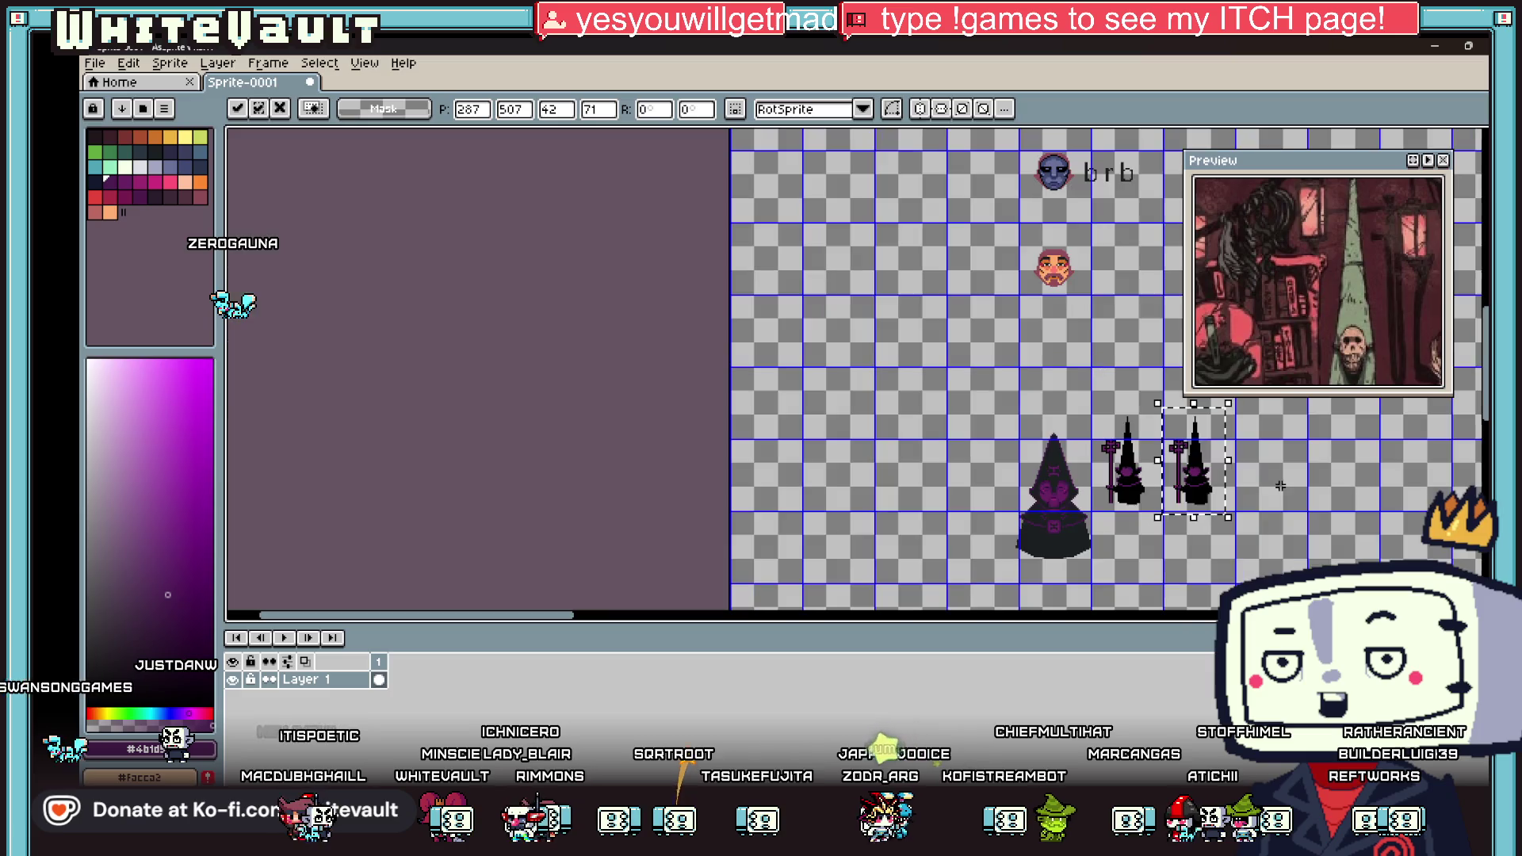
scroll(1322, 477, up, 2)
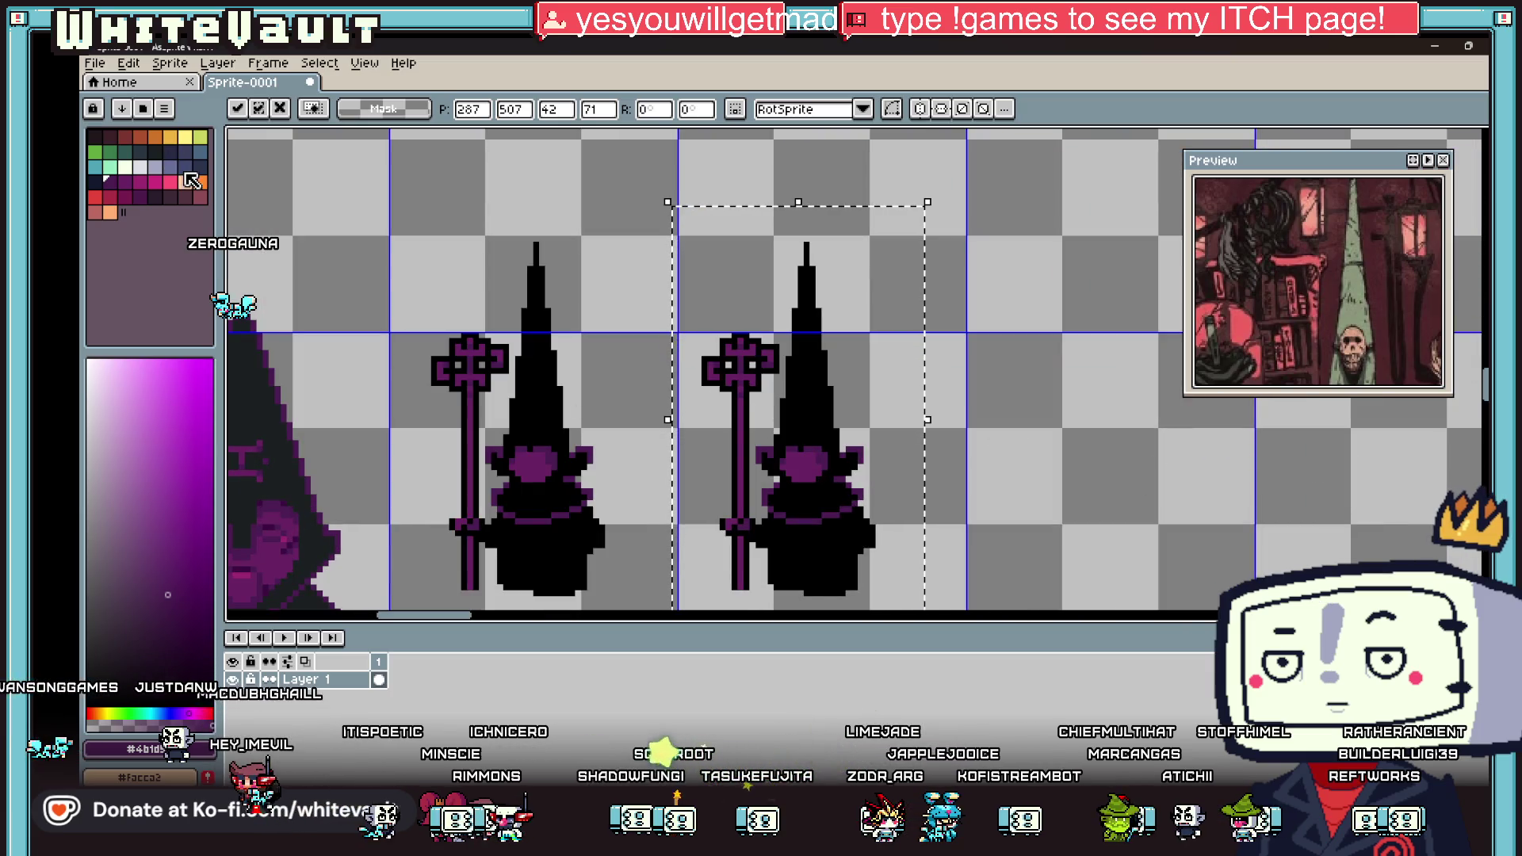
Step: Recolour the copy's purple cross and trim orange with a non-contiguous bucket fill
click(200, 182)
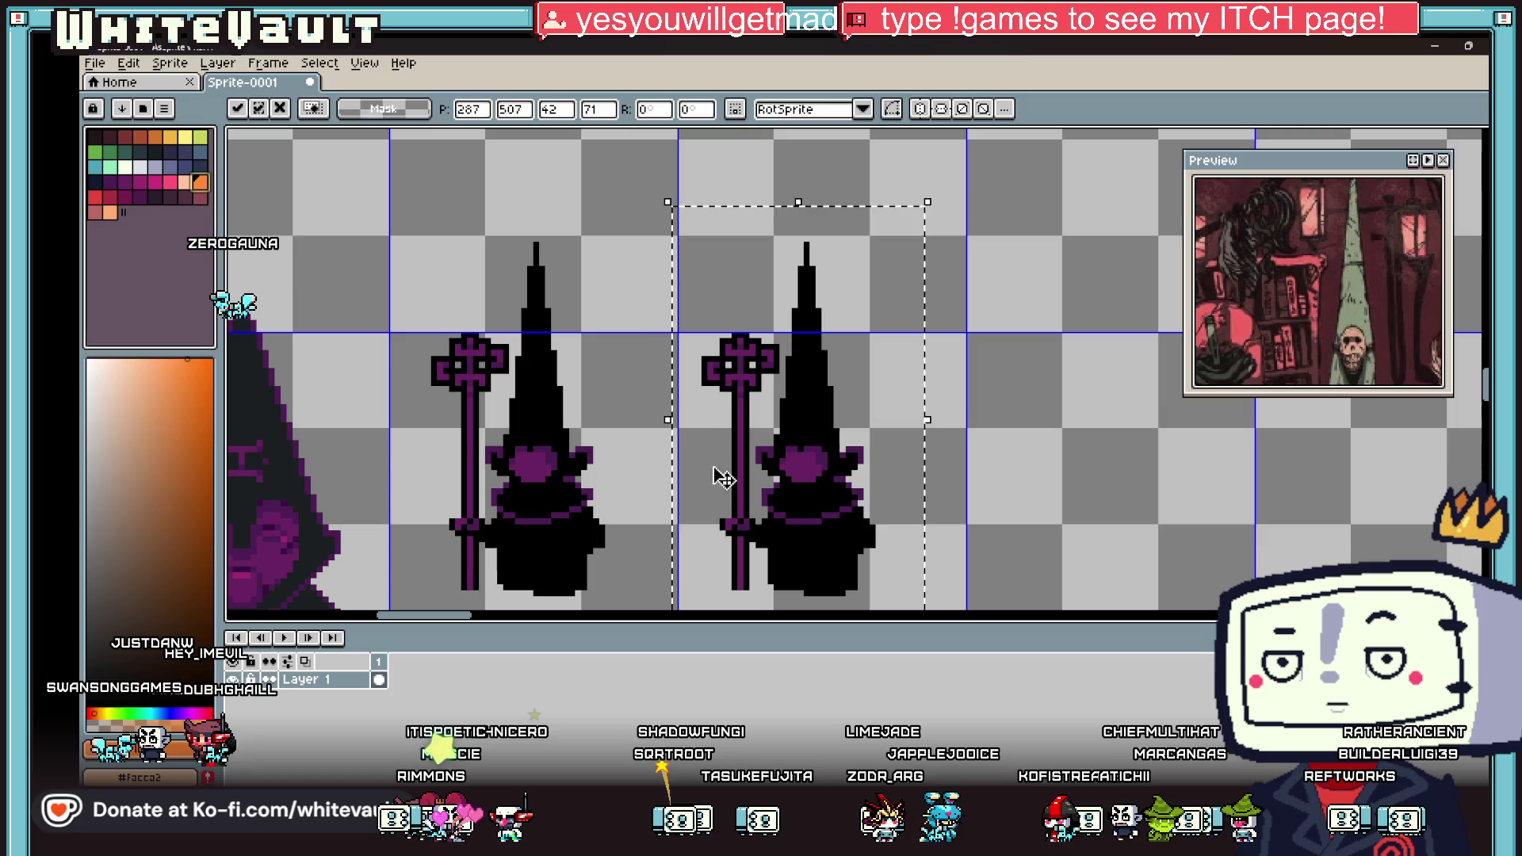
key(g)
click(744, 377)
click(386, 110)
scroll(728, 348, up, 1)
click(747, 359)
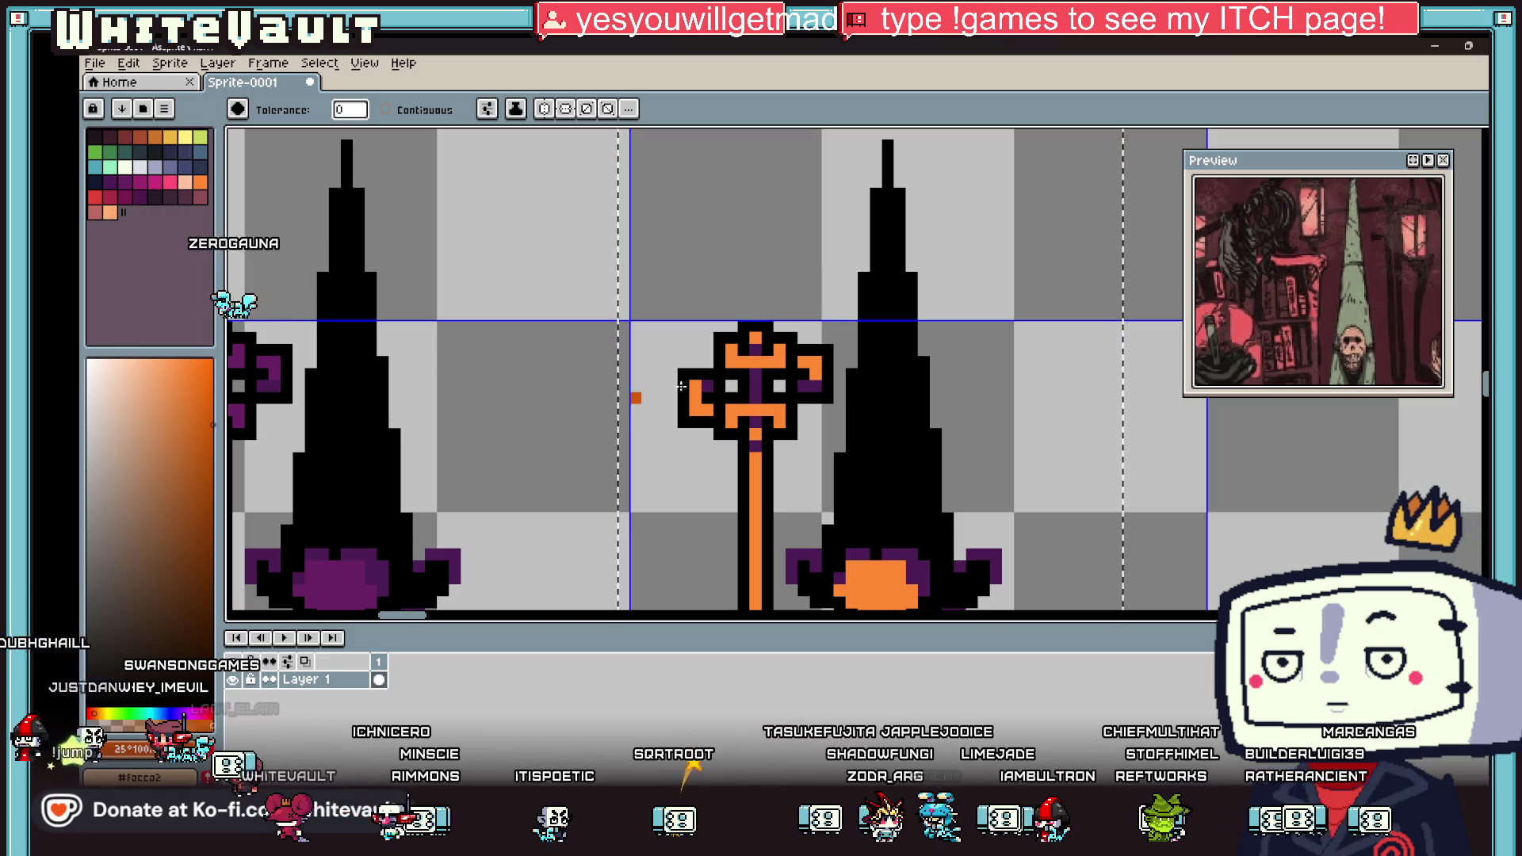
click(750, 383)
scroll(749, 383, down, 2)
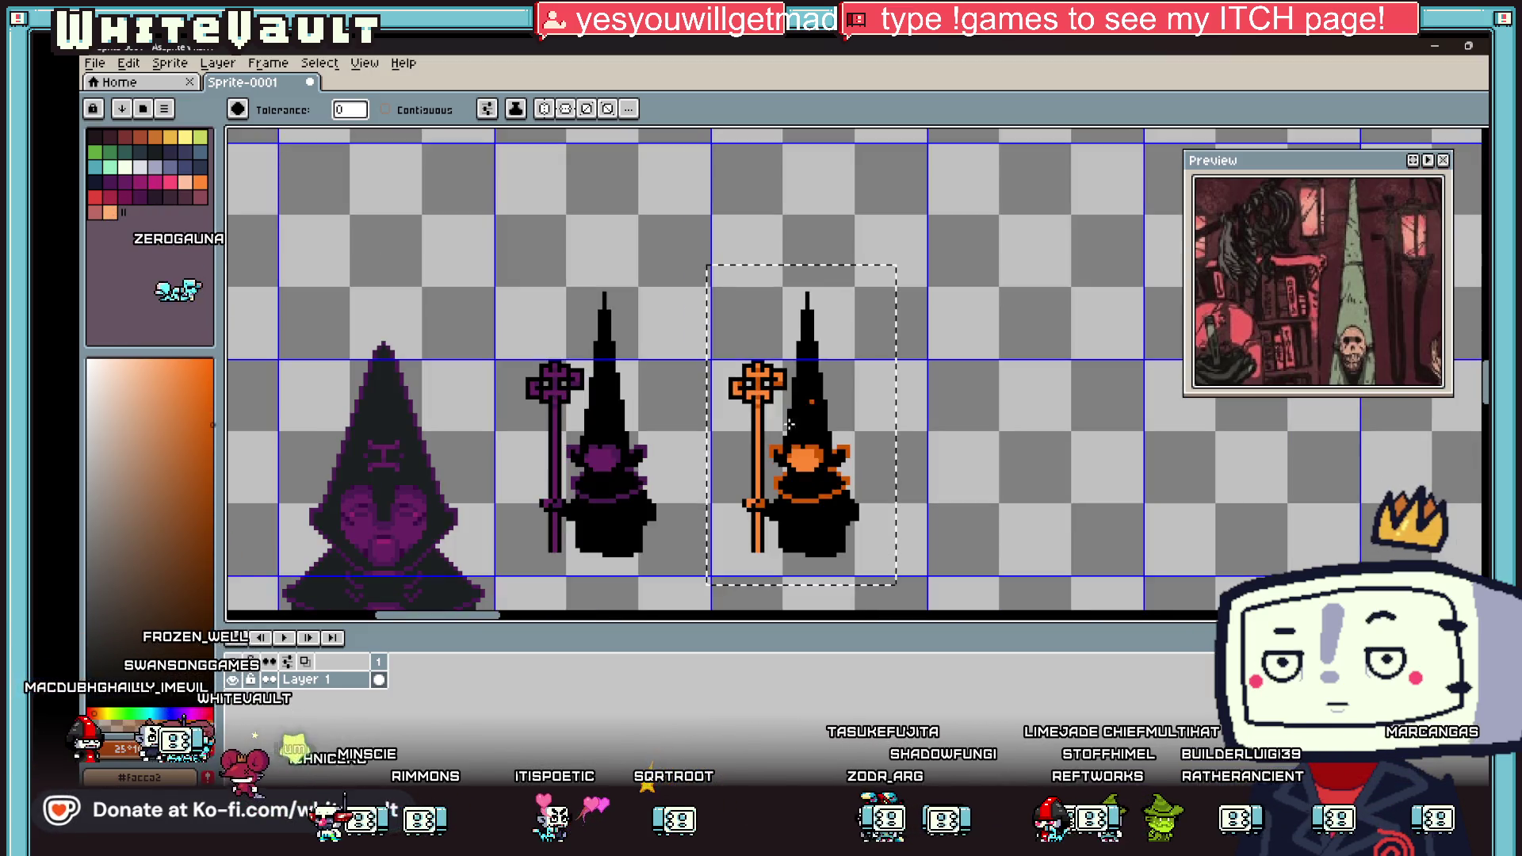
scroll(787, 458, up, 1)
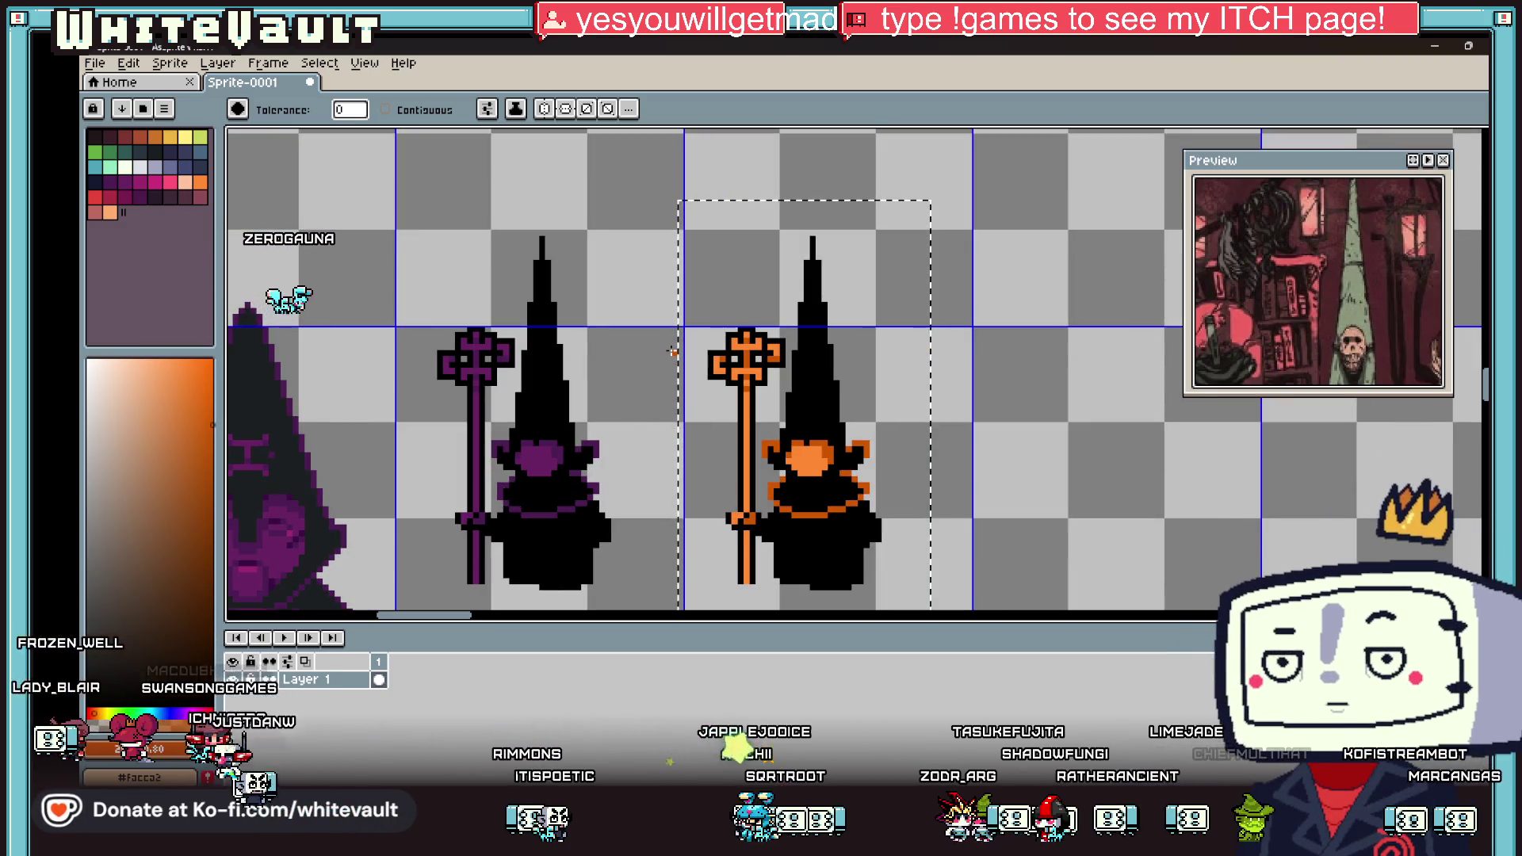
Step: With Contiguous on, fill the staff outline dark purple and its shaft and cross-bar dark
alt+click(507, 337)
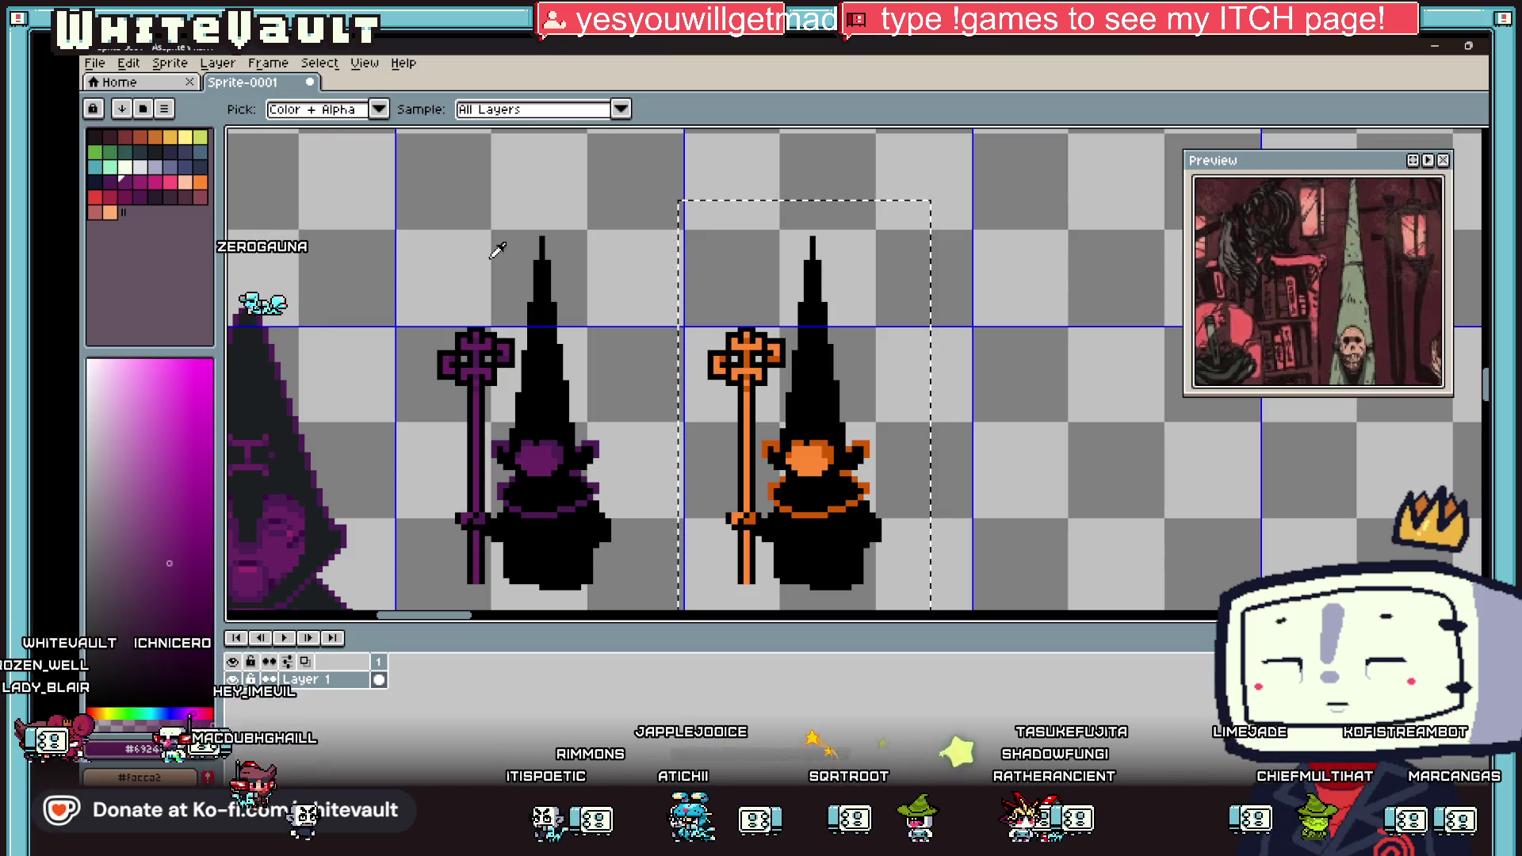
click(386, 109)
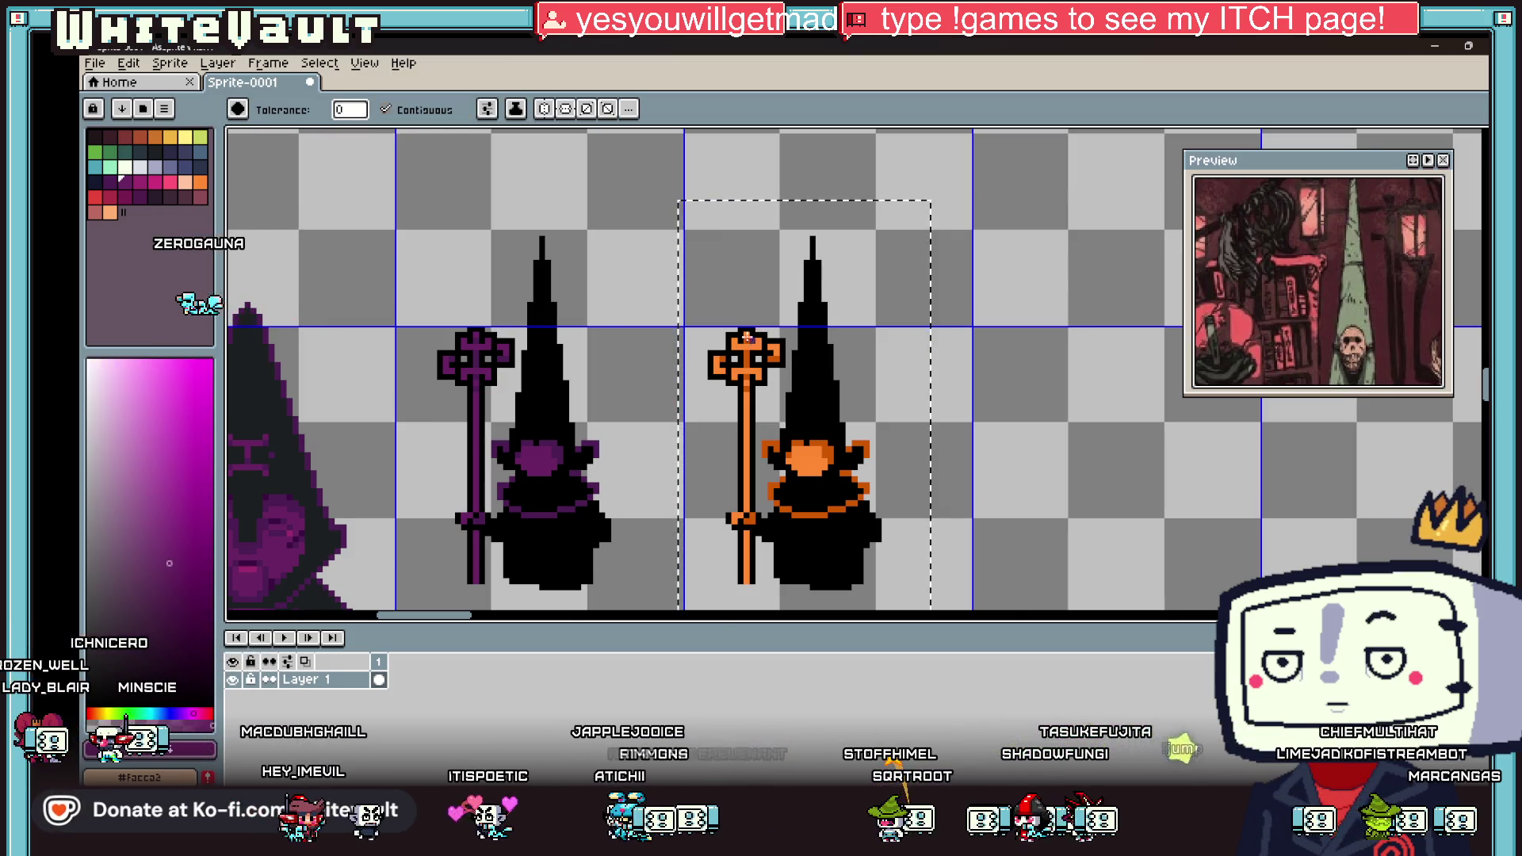
scroll(746, 320, up, 1)
click(747, 320)
scroll(739, 410, down, 2)
key(i)
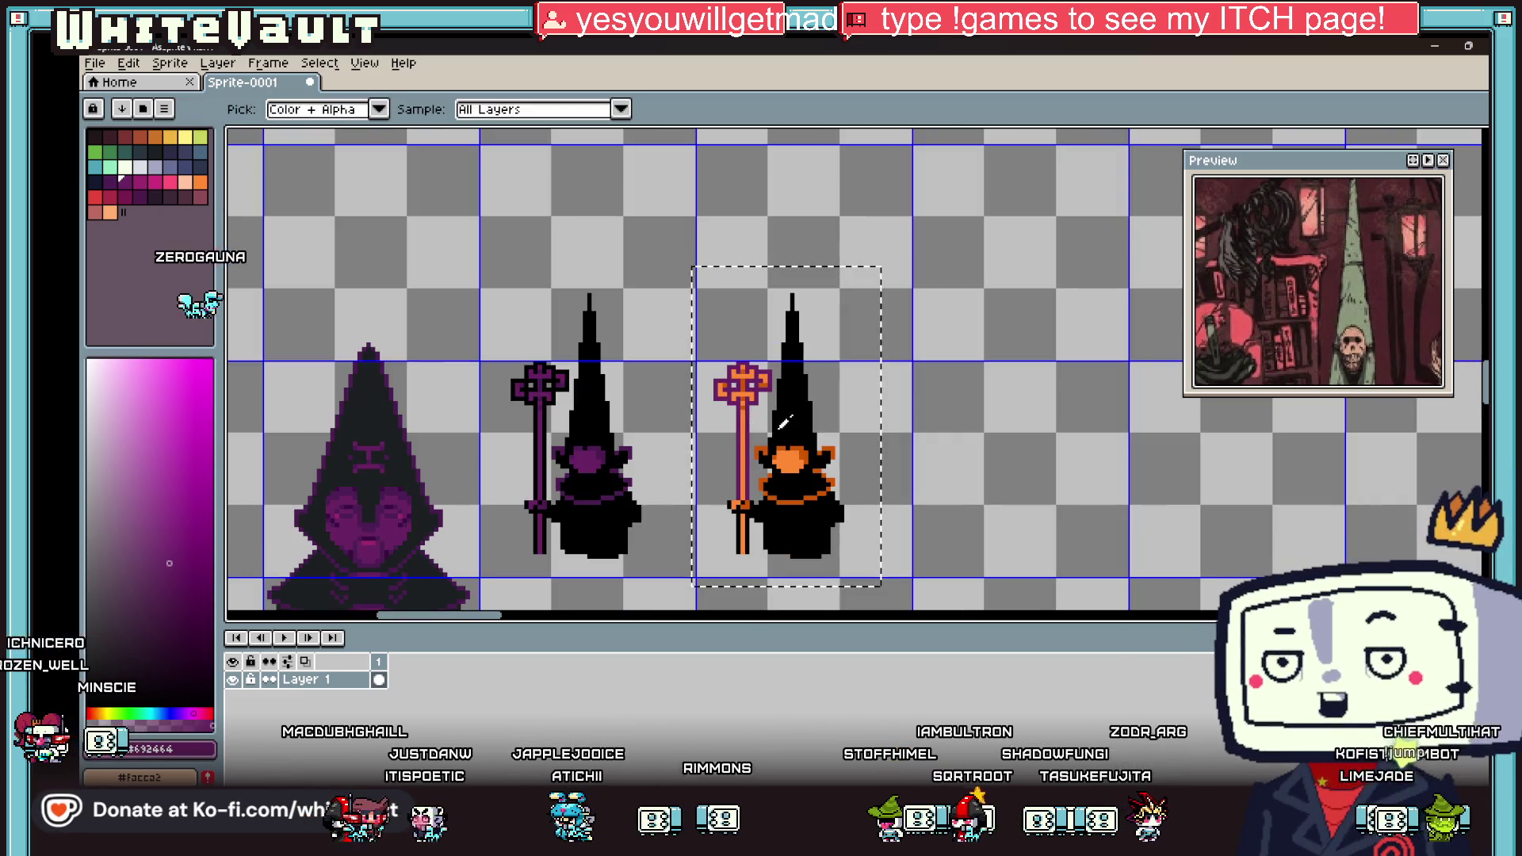
scroll(743, 476, up, 1)
key(g)
click(740, 404)
click(741, 318)
Step: Fill the staff head's remaining orange pixels black on both arms and top
scroll(741, 275, up, 1)
click(616, 324)
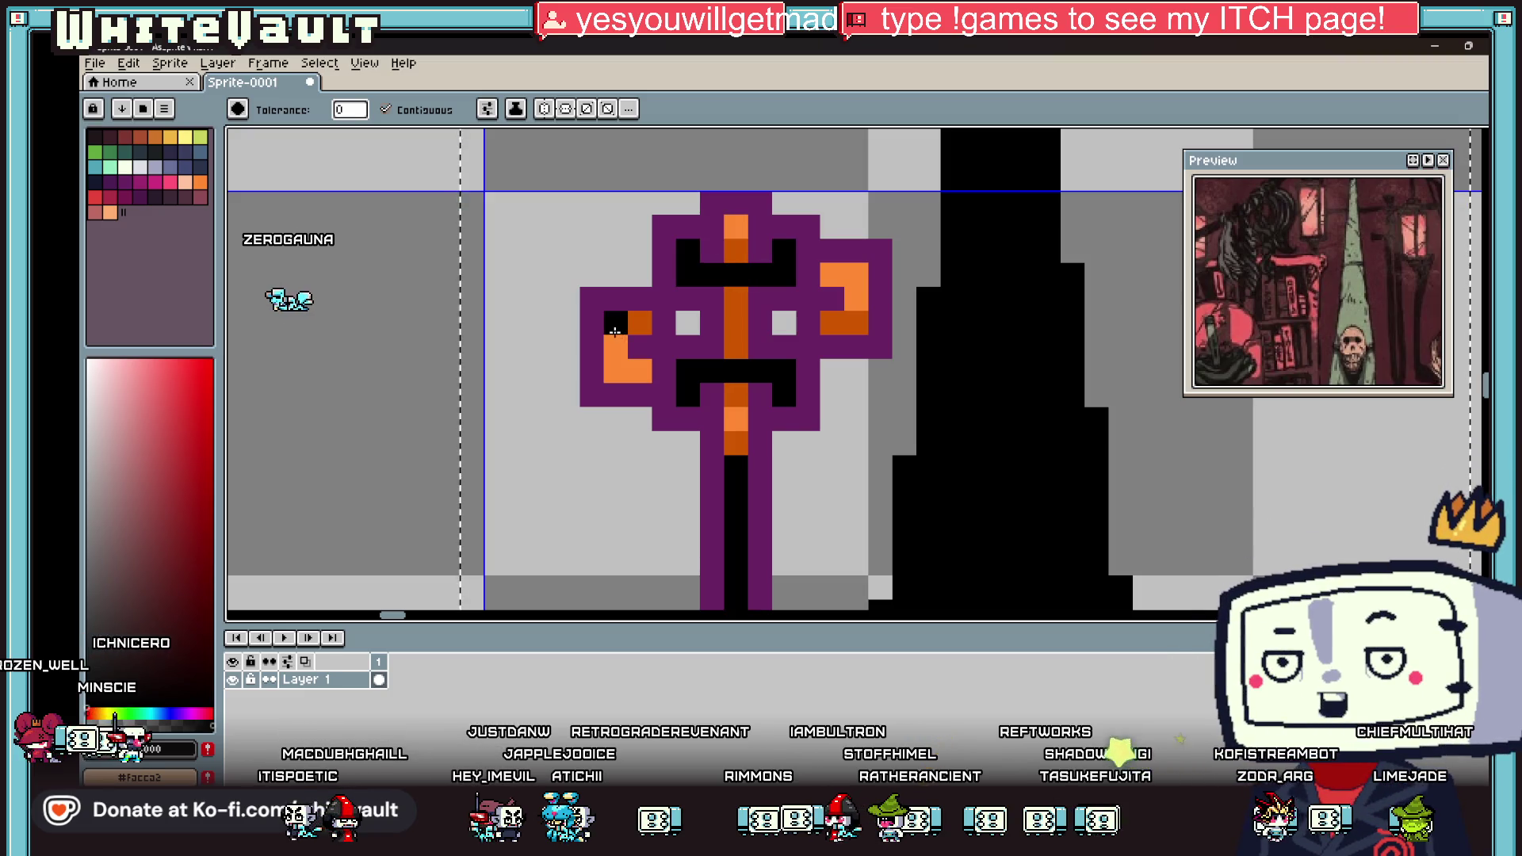
click(629, 341)
click(853, 289)
click(741, 230)
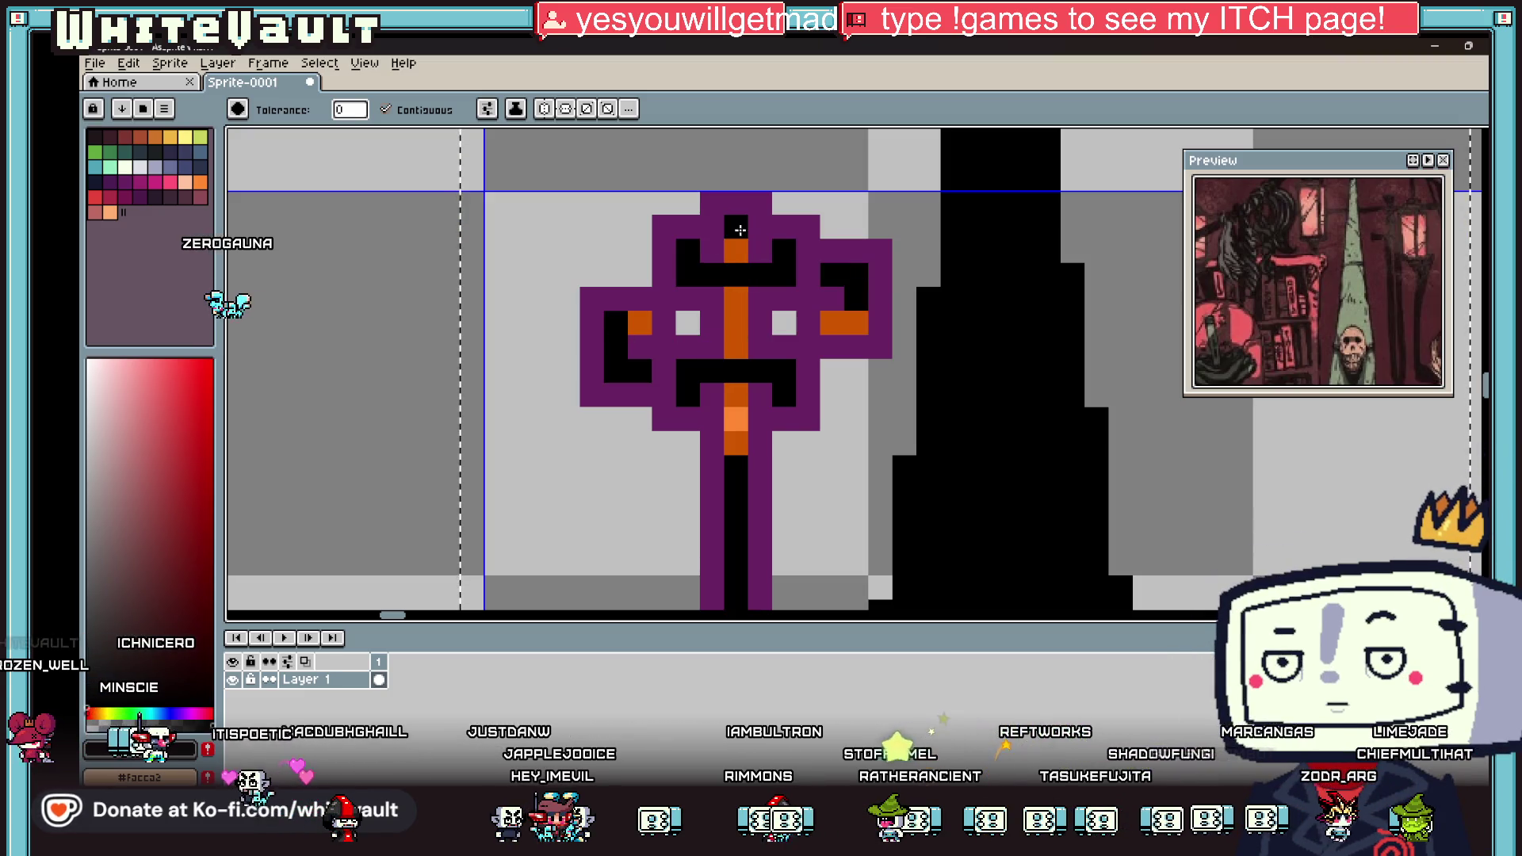
click(737, 419)
scroll(738, 418, down, 3)
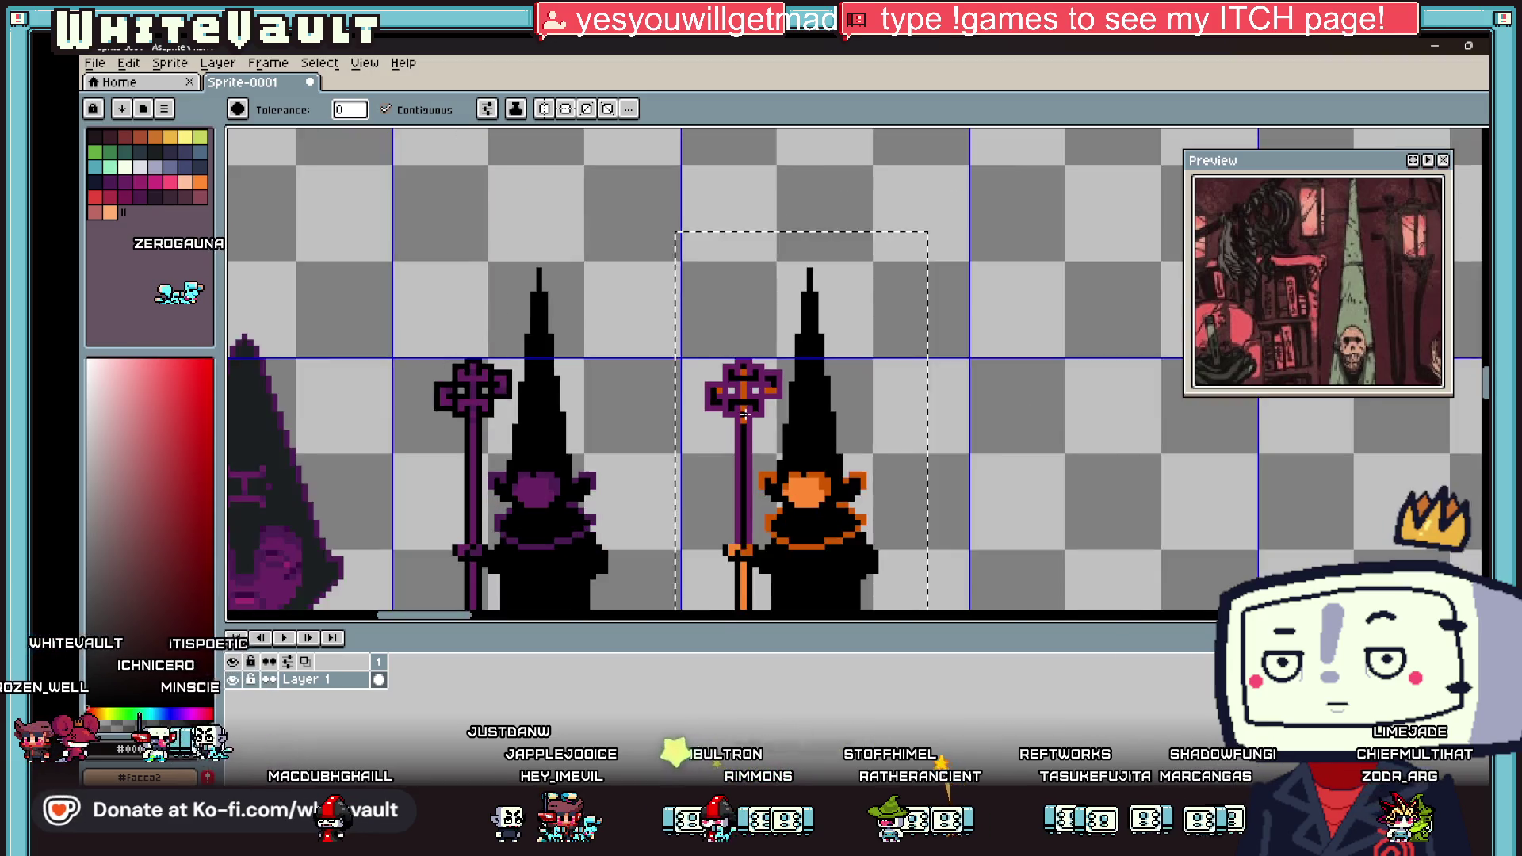
scroll(746, 420, down, 1)
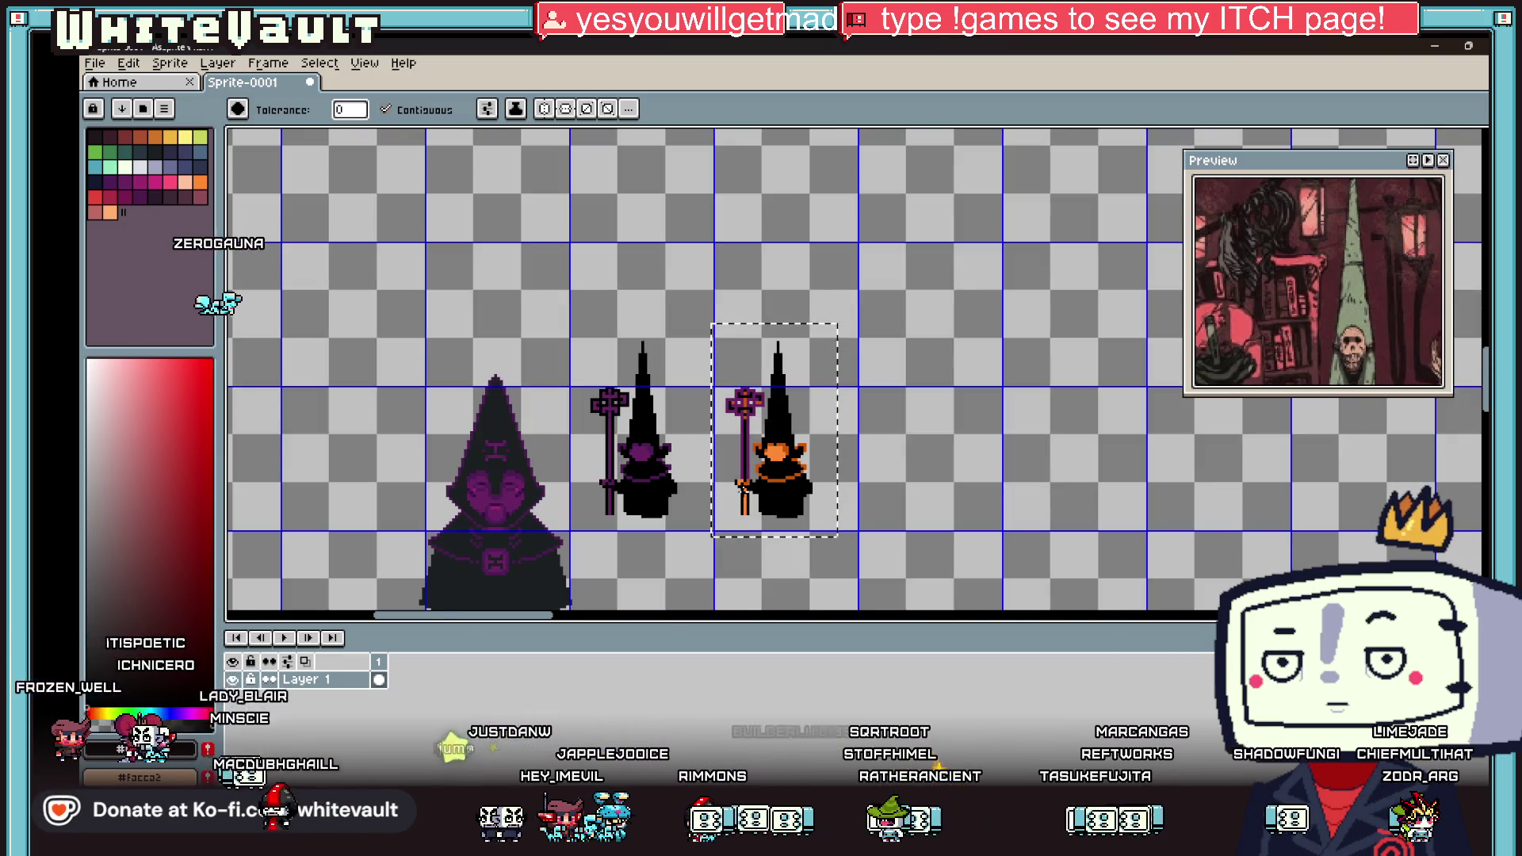
scroll(744, 489, up, 1)
scroll(743, 489, up, 1)
Step: Fill the last two orange staff pixels dark blue
key(b)
alt+click(740, 305)
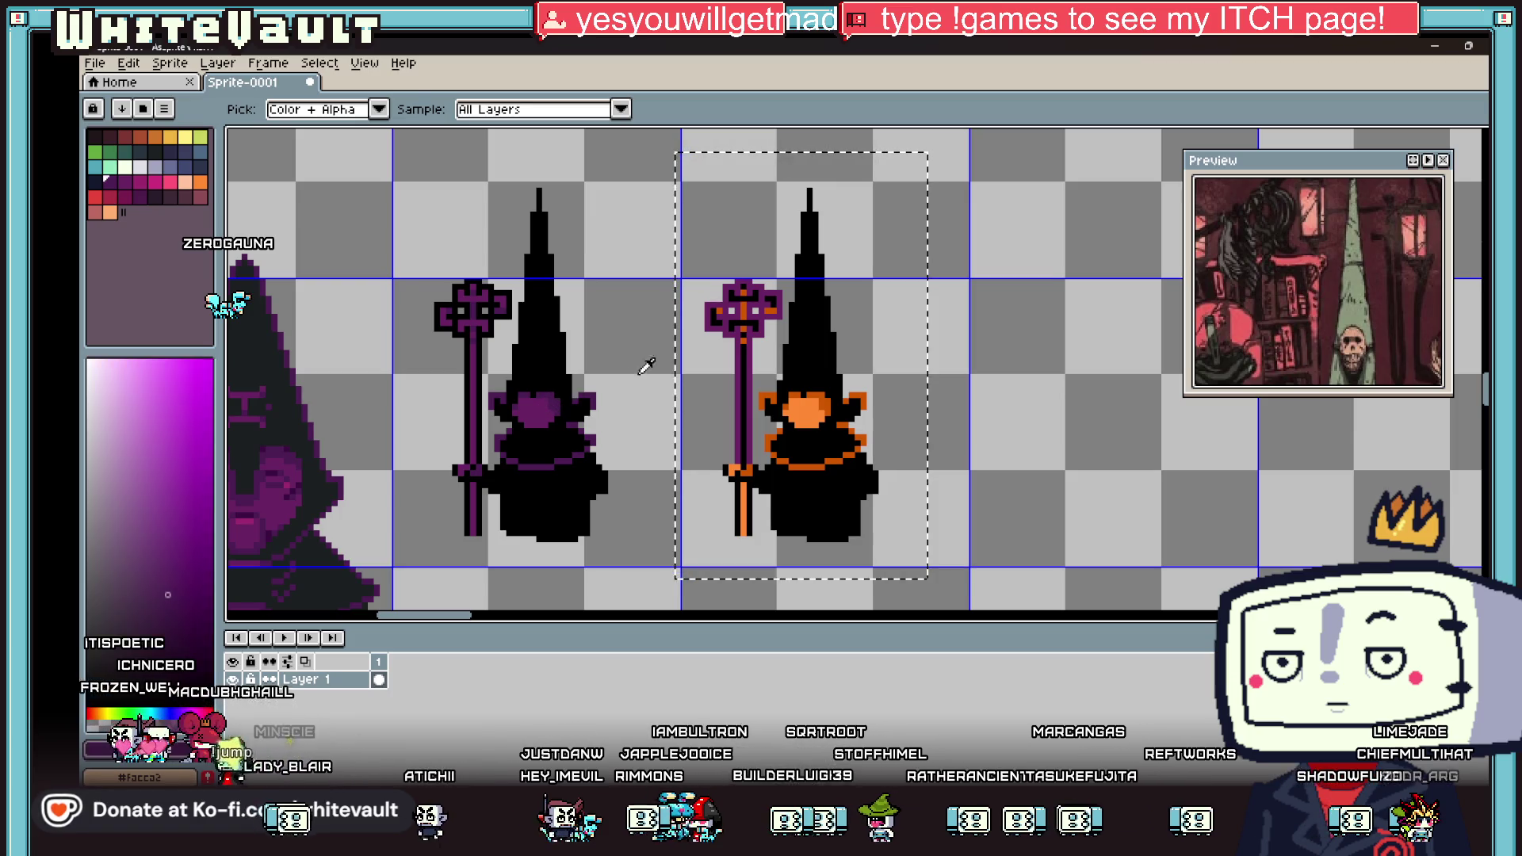
scroll(740, 305, up, 2)
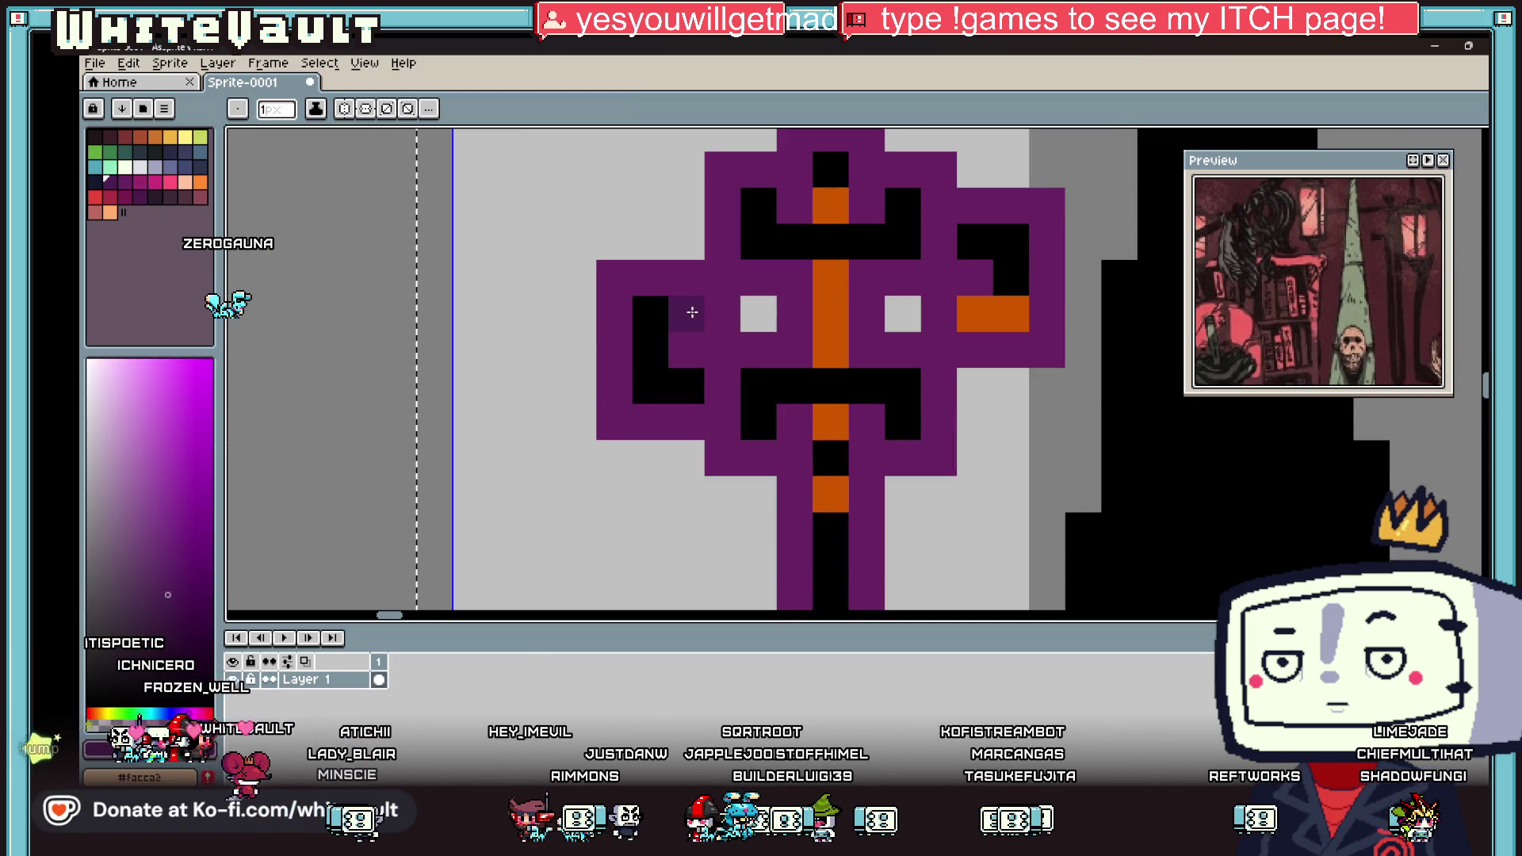
scroll(796, 366, down, 4)
key(i)
scroll(801, 365, down, 1)
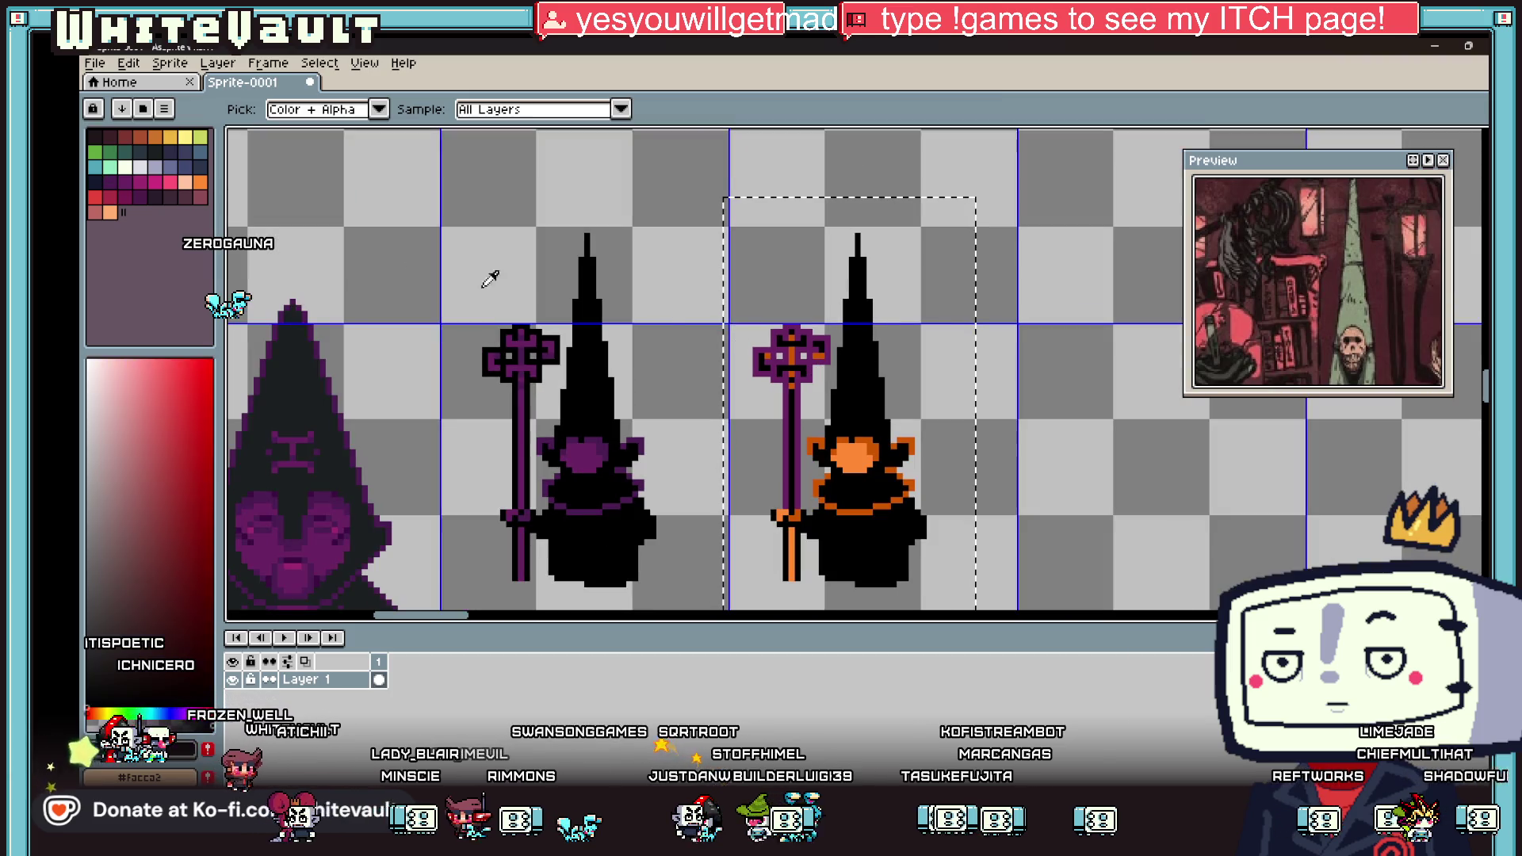
click(200, 168)
key(g)
scroll(827, 387, up, 4)
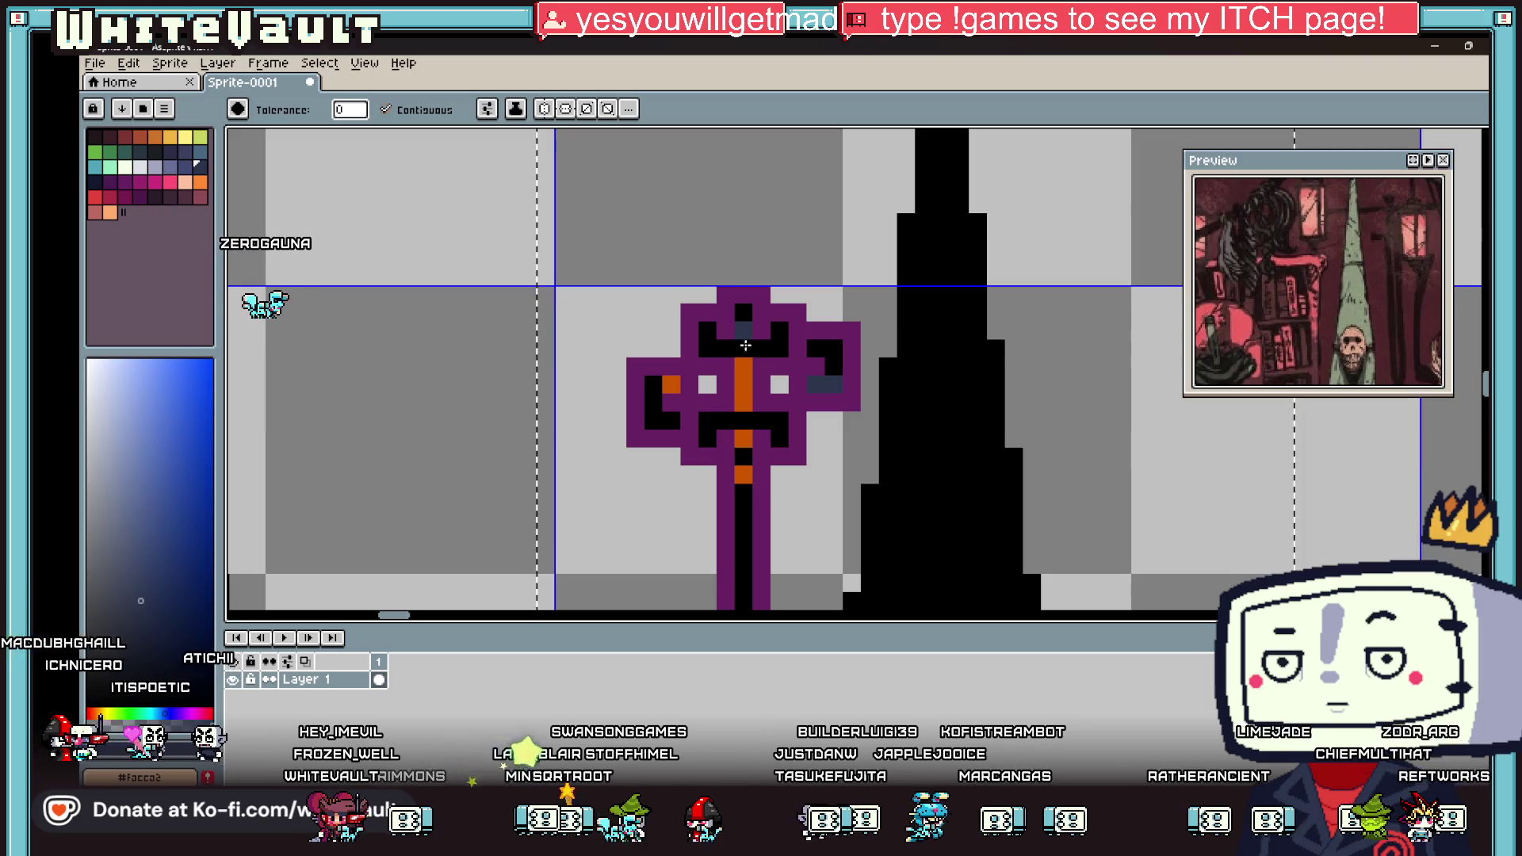
click(743, 474)
click(743, 439)
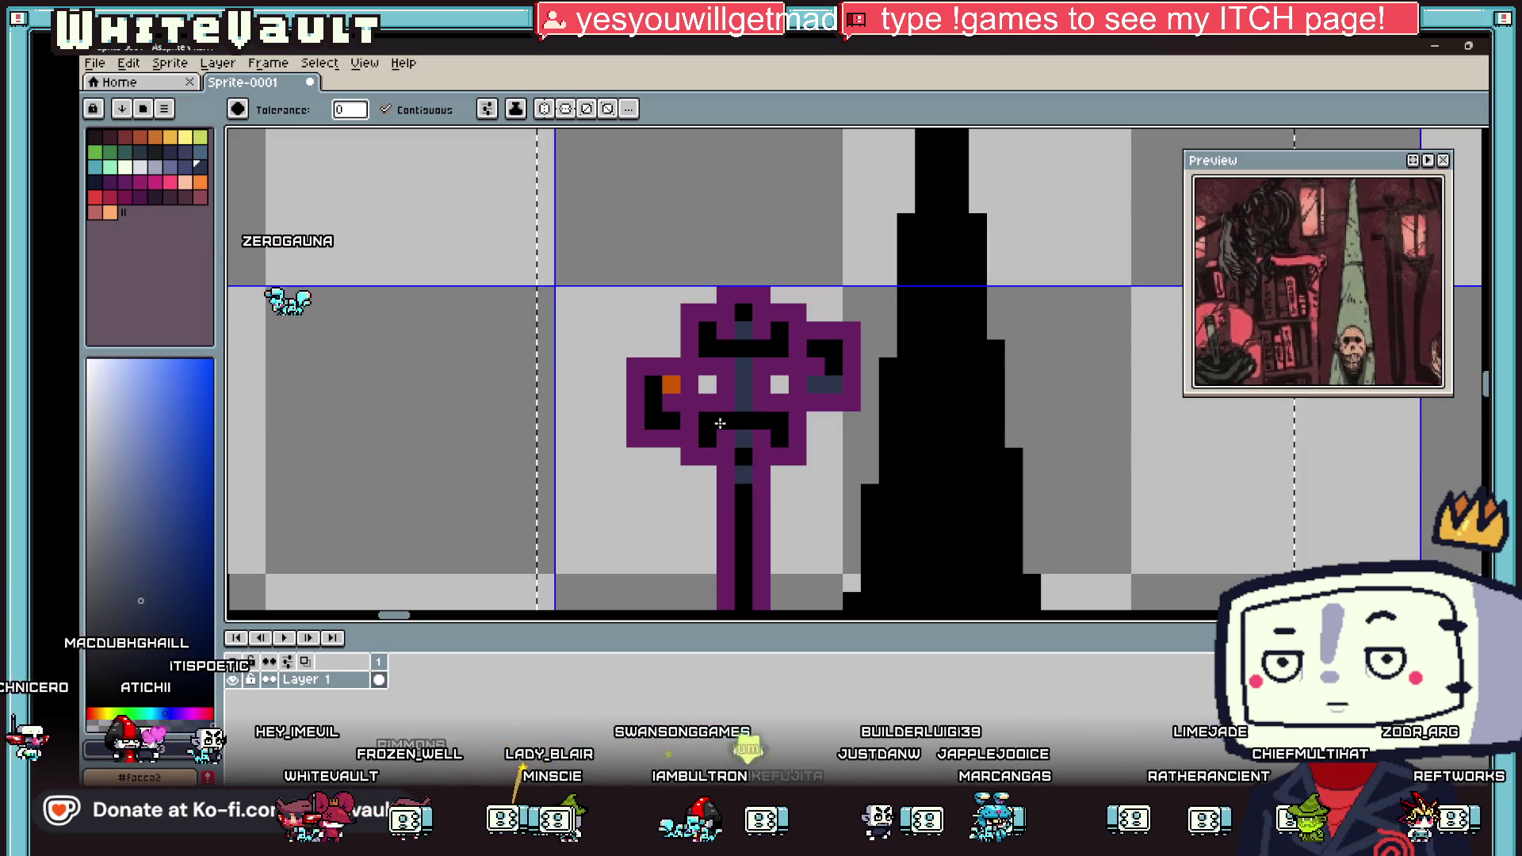
scroll(670, 381, down, 5)
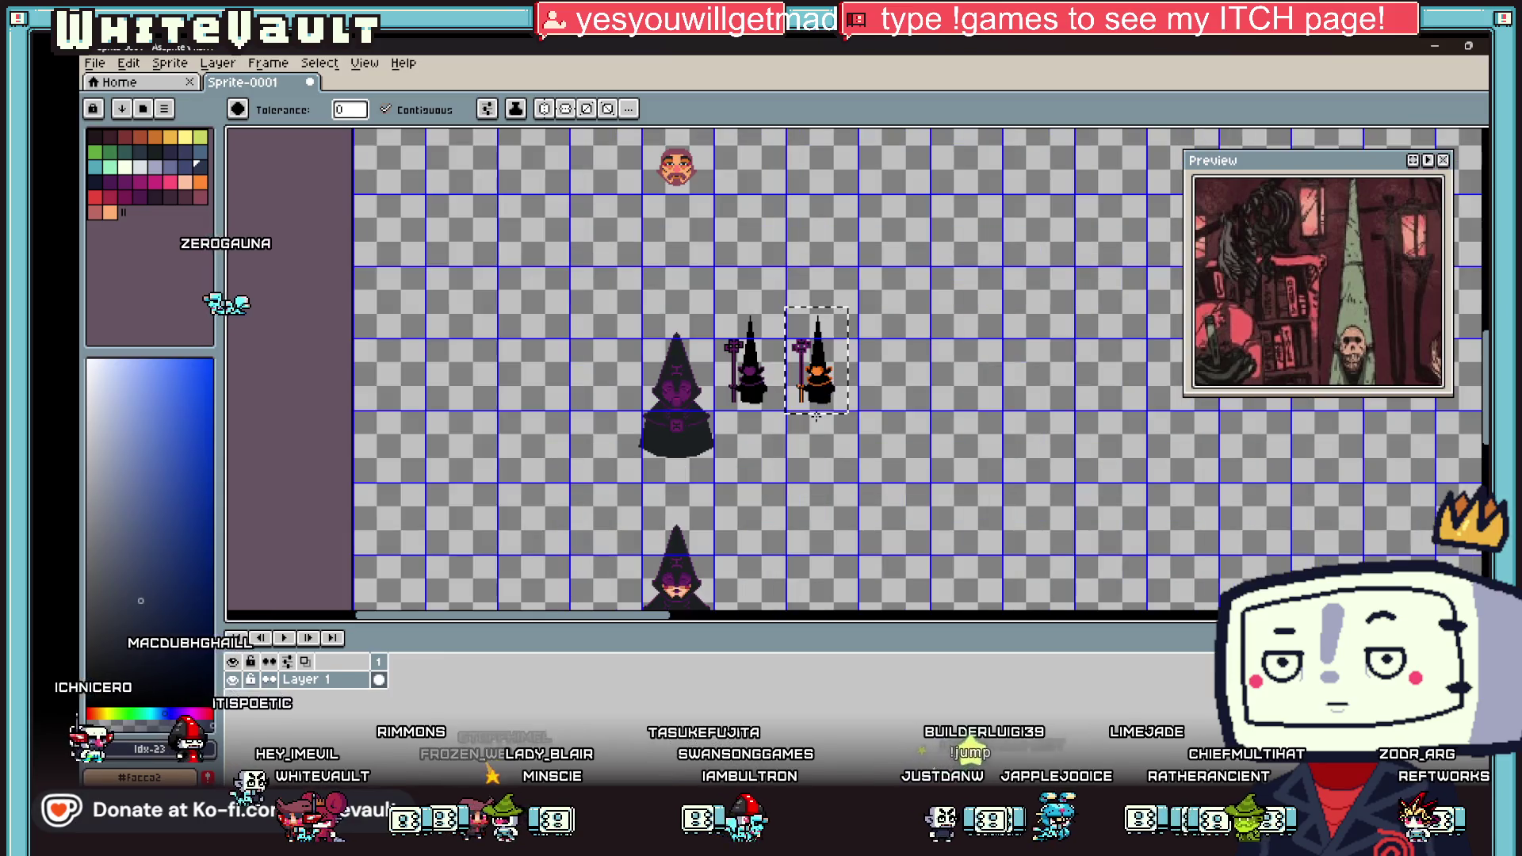
scroll(815, 360, up, 2)
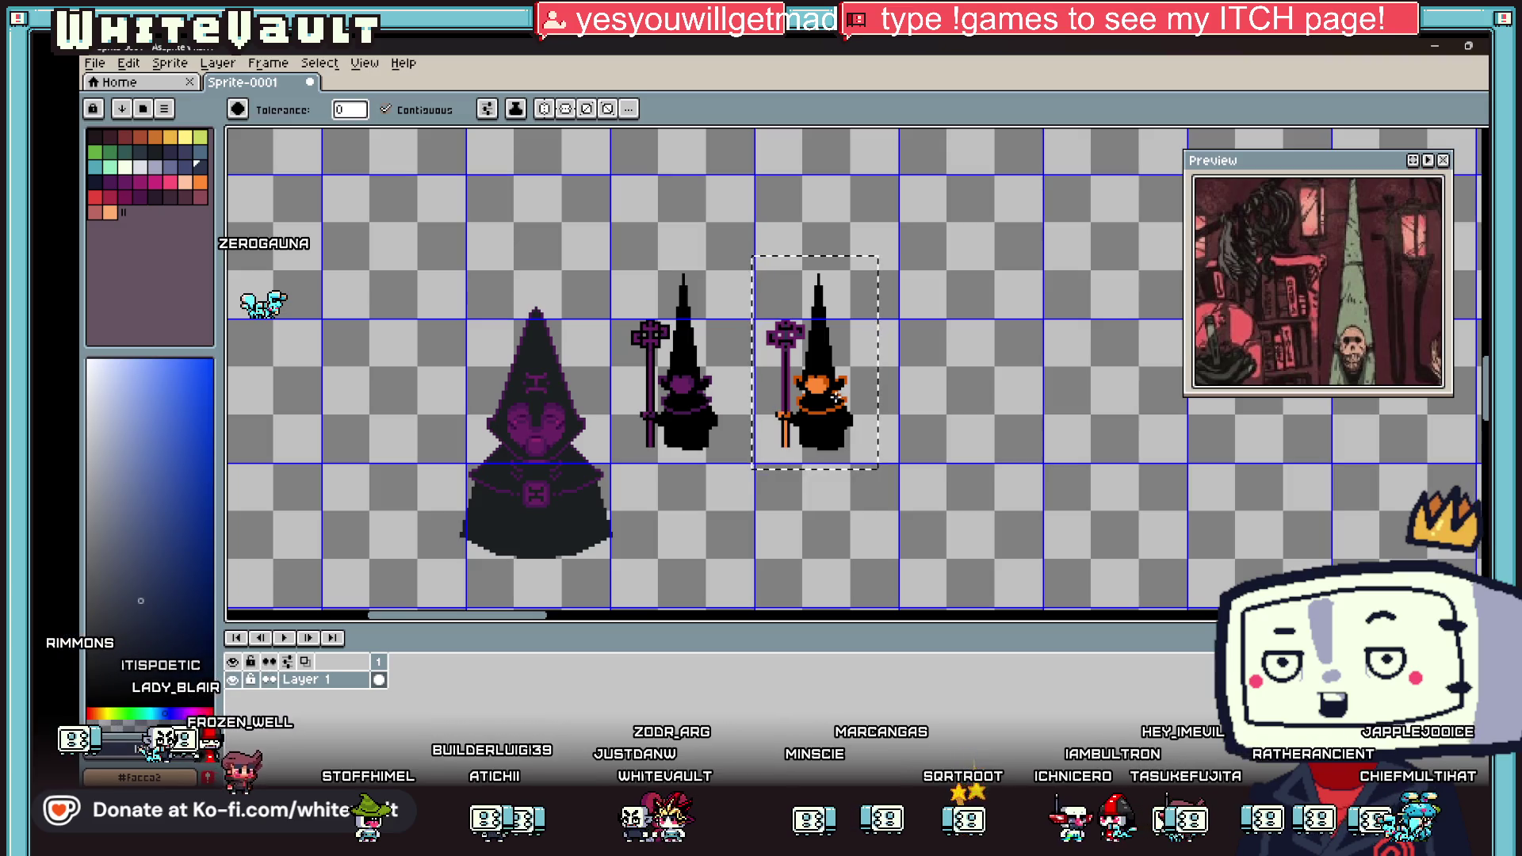
Step: Clear the selection around the right staff-bearer
scroll(762, 370, up, 1)
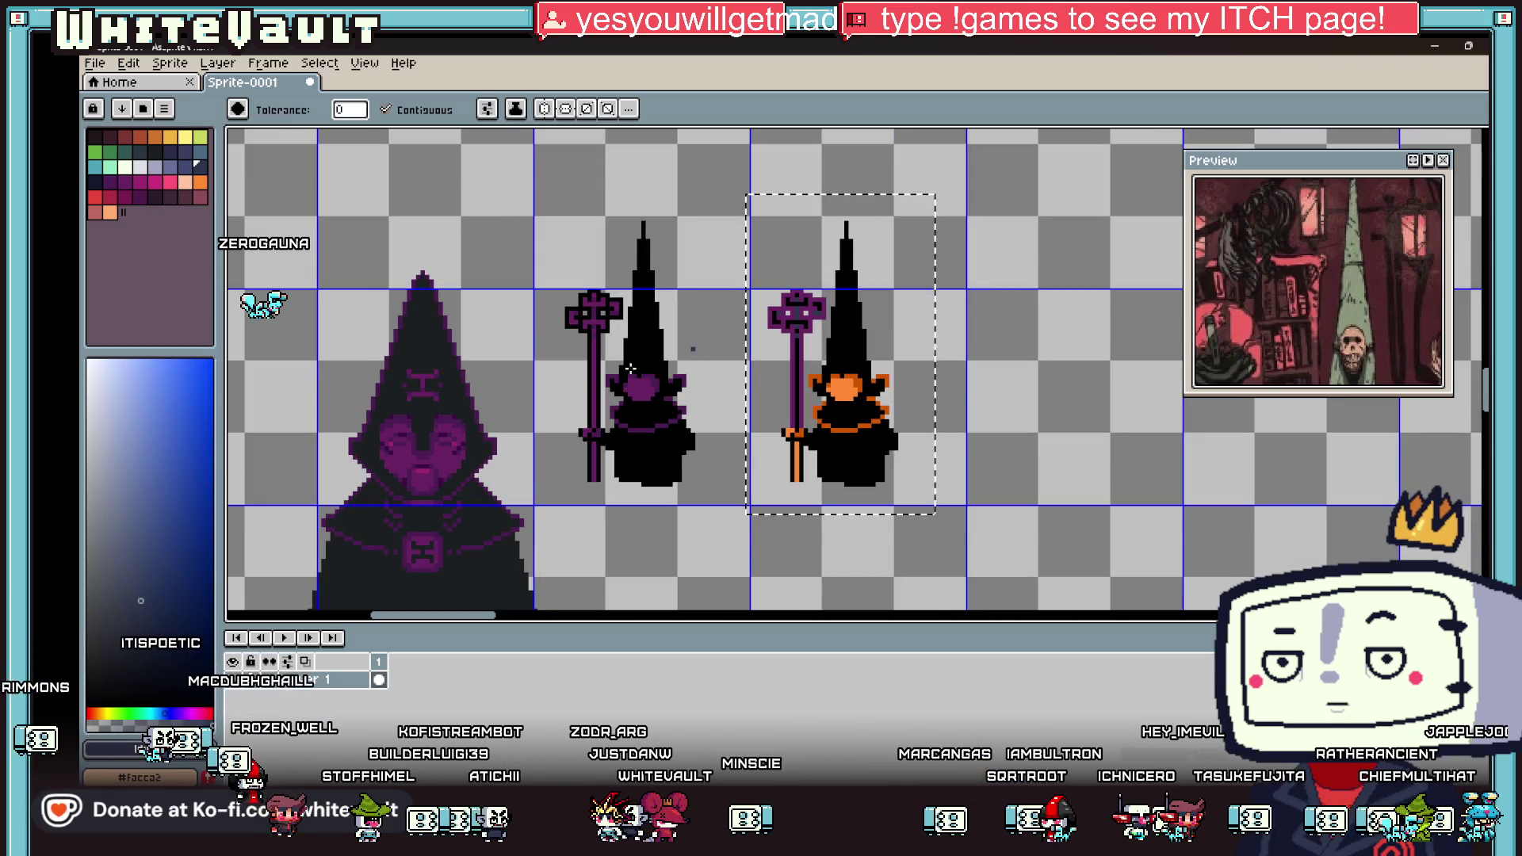
scroll(601, 383, up, 1)
key(ctrl+d)
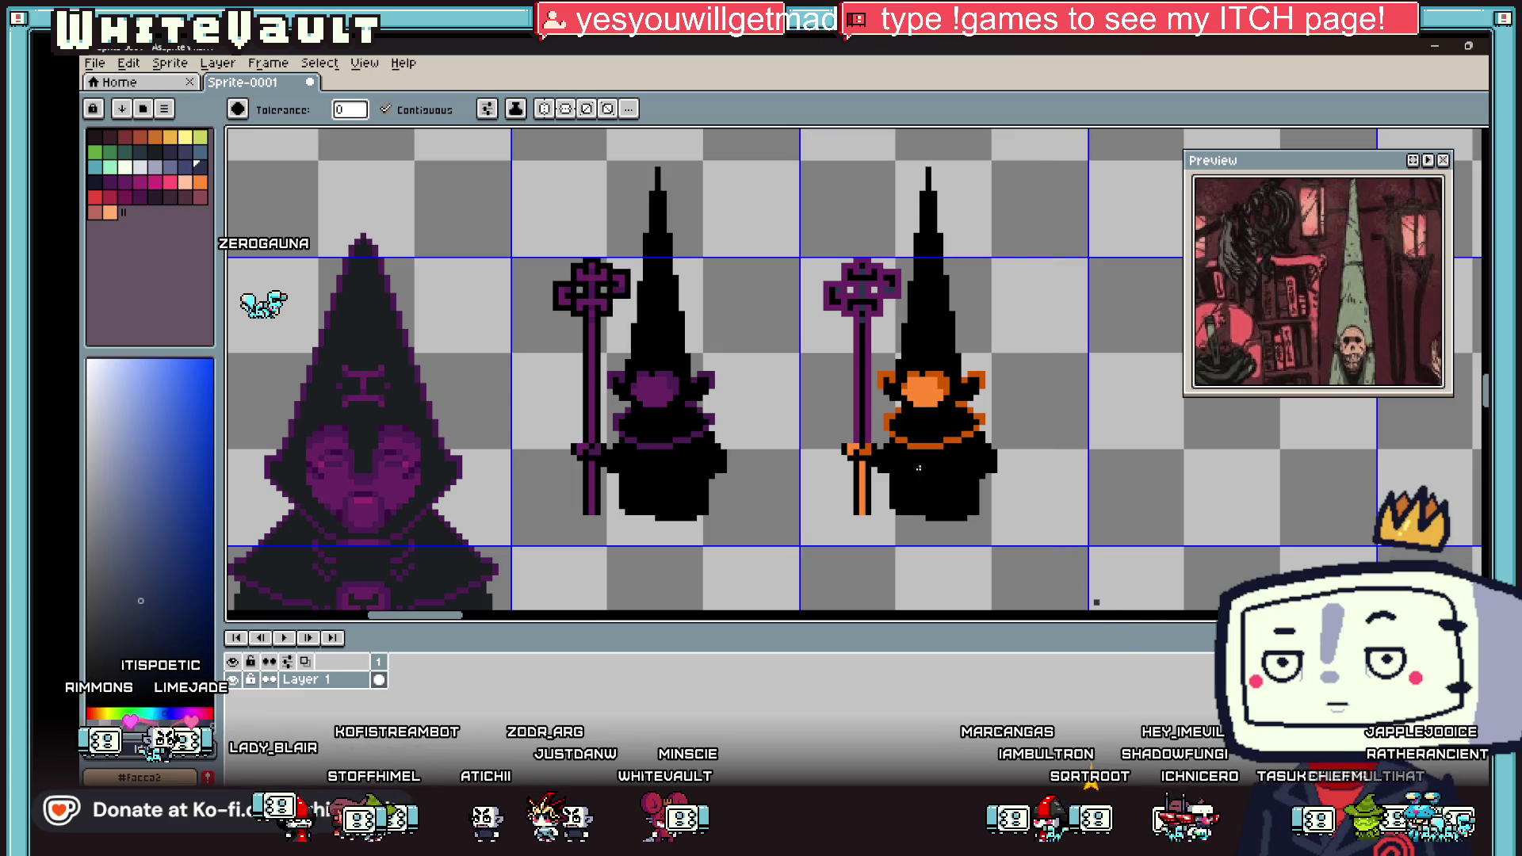
drag(441, 620, 420, 620)
scroll(1015, 262, down, 1)
scroll(1007, 246, up, 1)
scroll(999, 230, down, 2)
scroll(984, 214, up, 2)
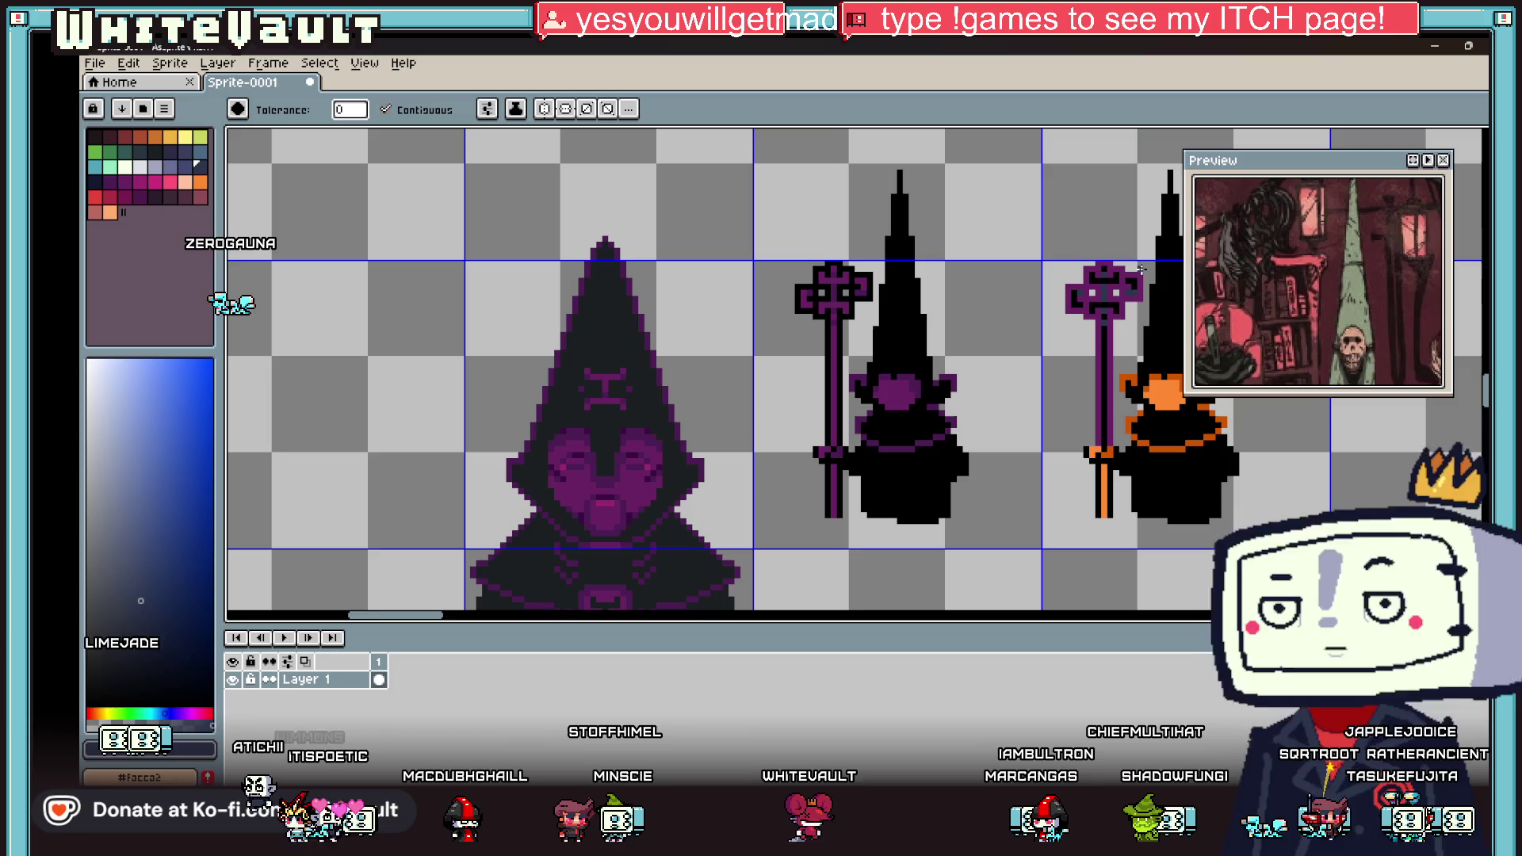
scroll(844, 400, down, 1)
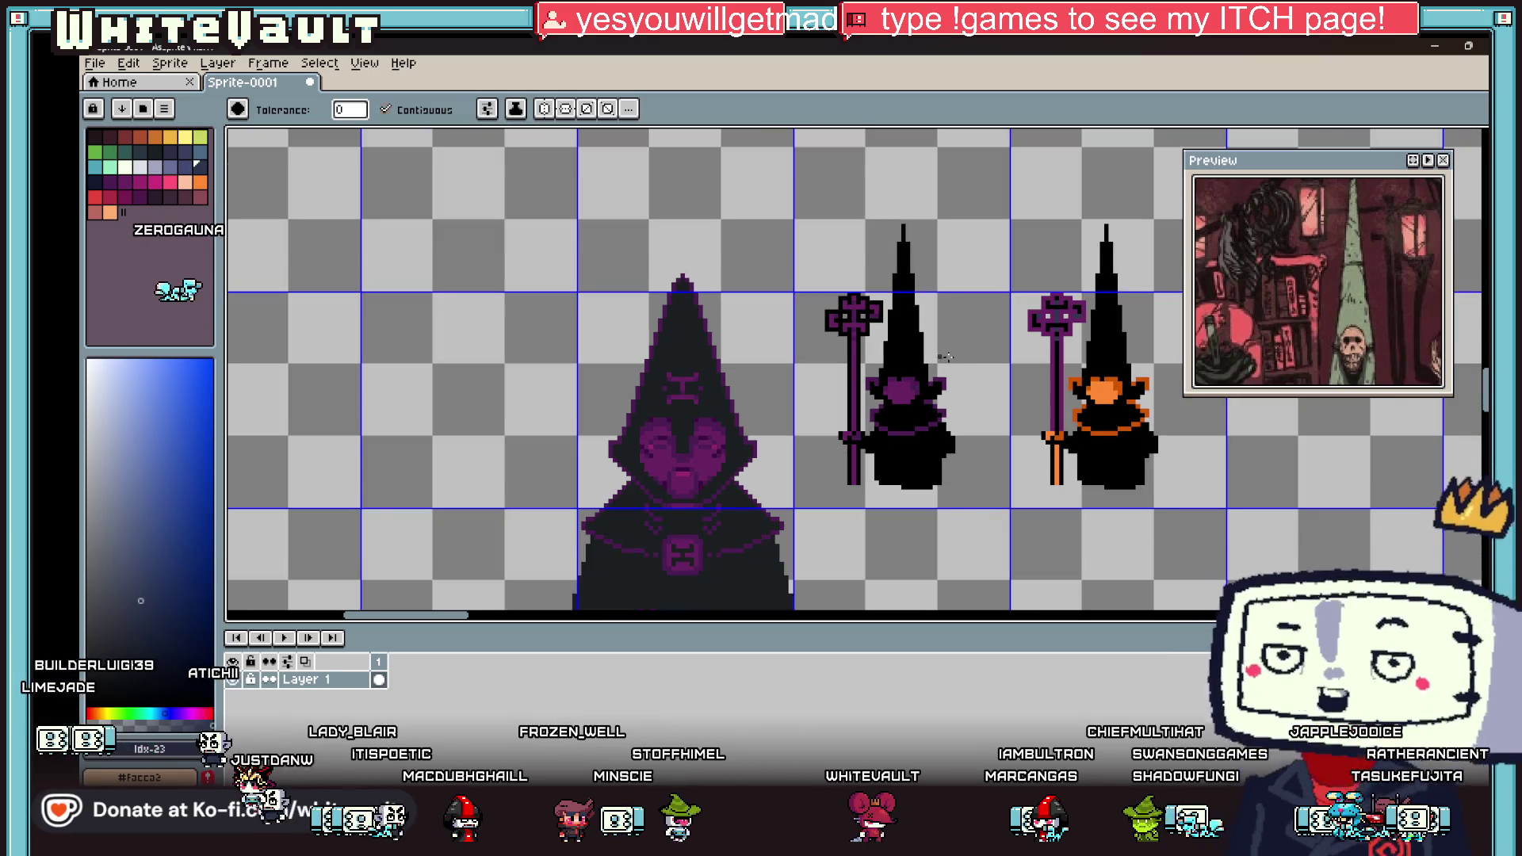
scroll(927, 325, up, 1)
Step: Add a black pixel extending the crossbar on the middle staff's grip
key(b)
scroll(831, 468, up, 4)
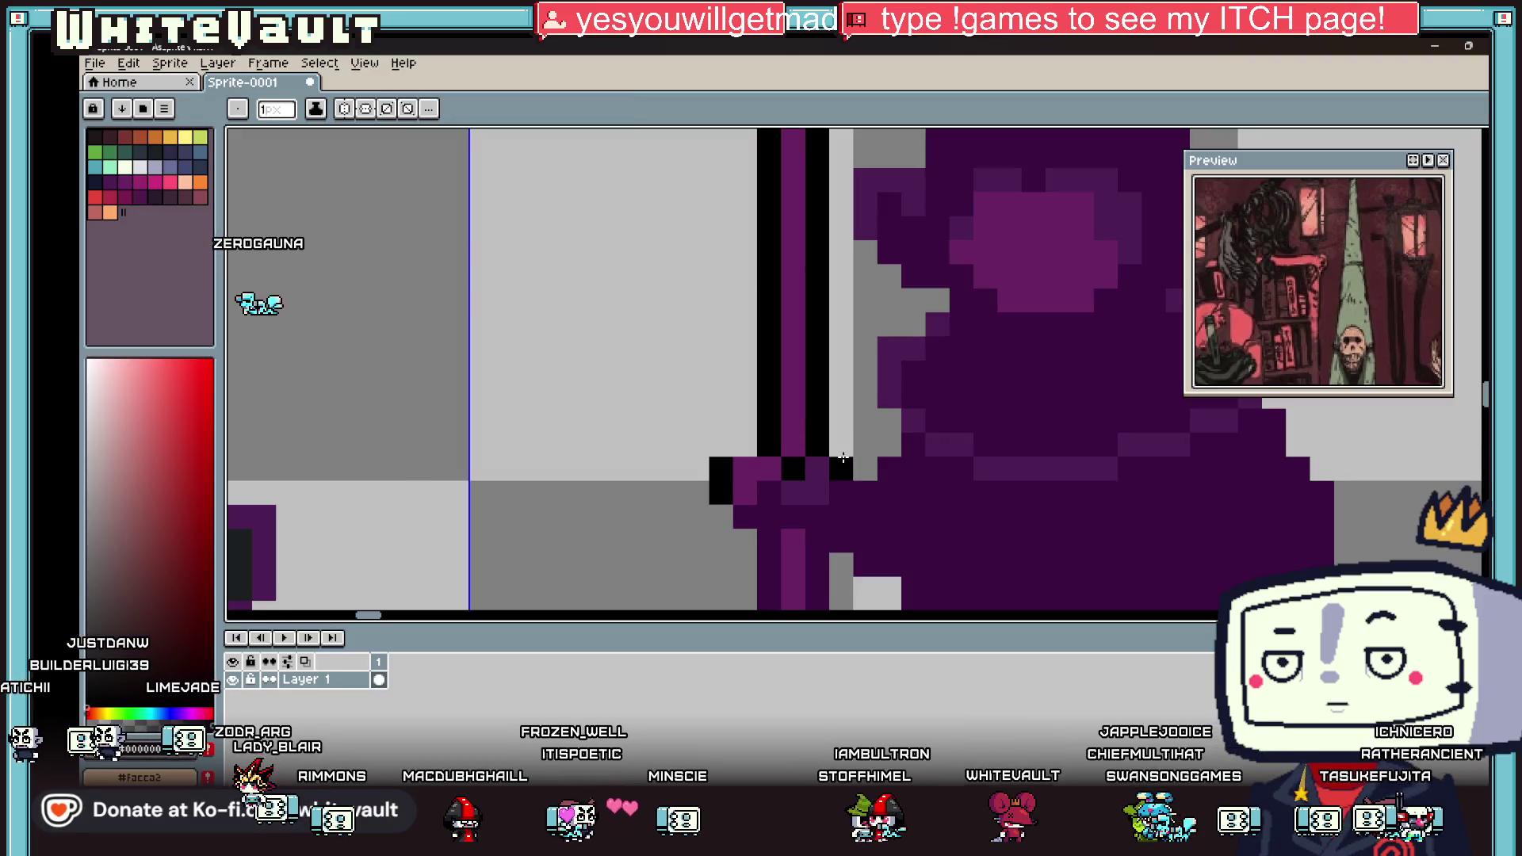
scroll(846, 467, down, 2)
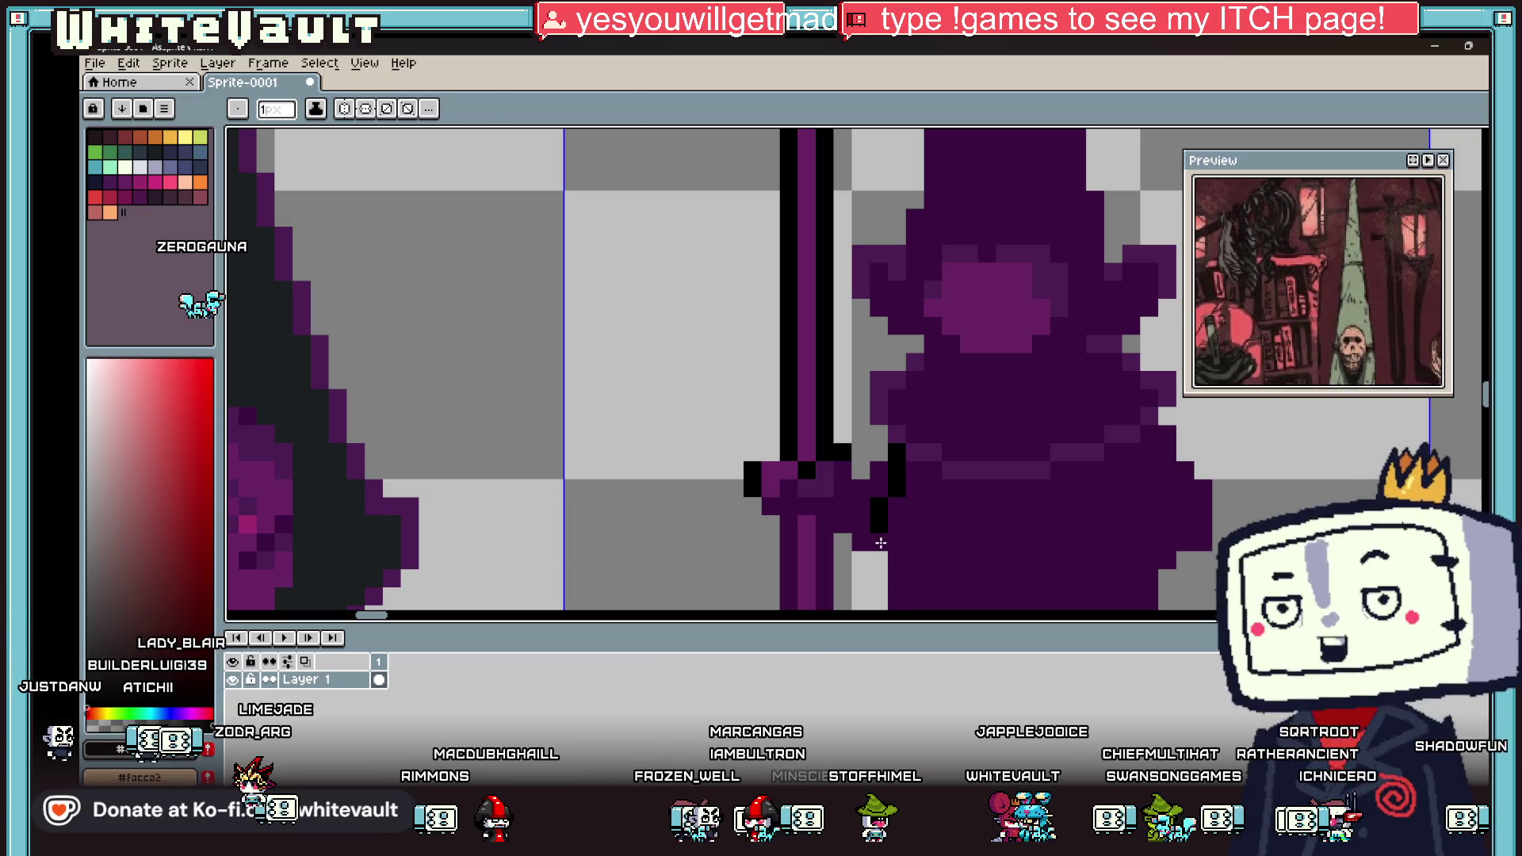
click(857, 508)
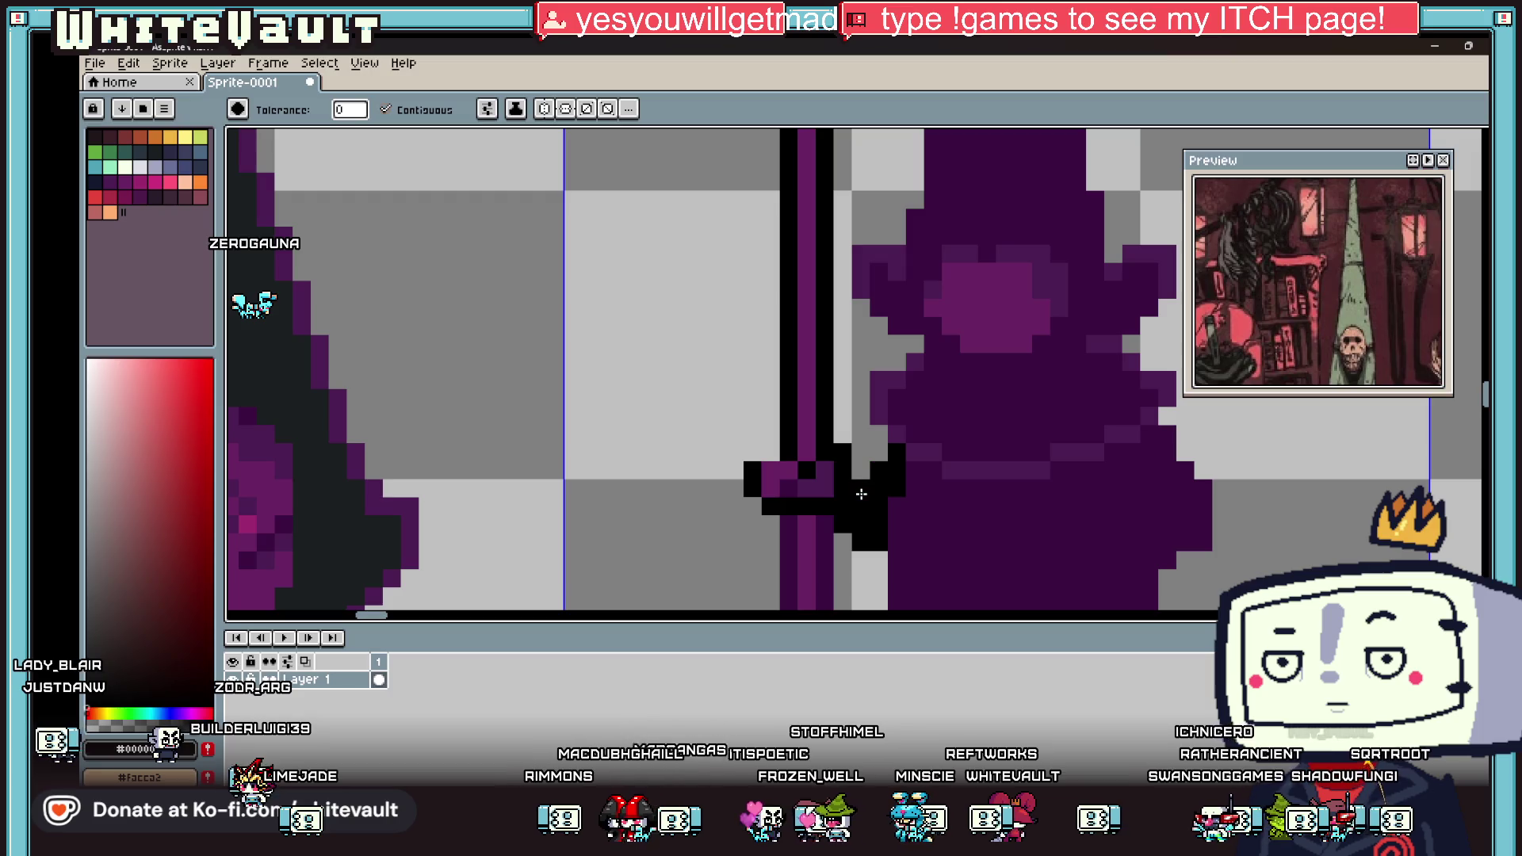
Step: Pick purple and a dark staff colour from the middle figure's artwork
key(i)
scroll(859, 493, down, 5)
scroll(866, 489, up, 4)
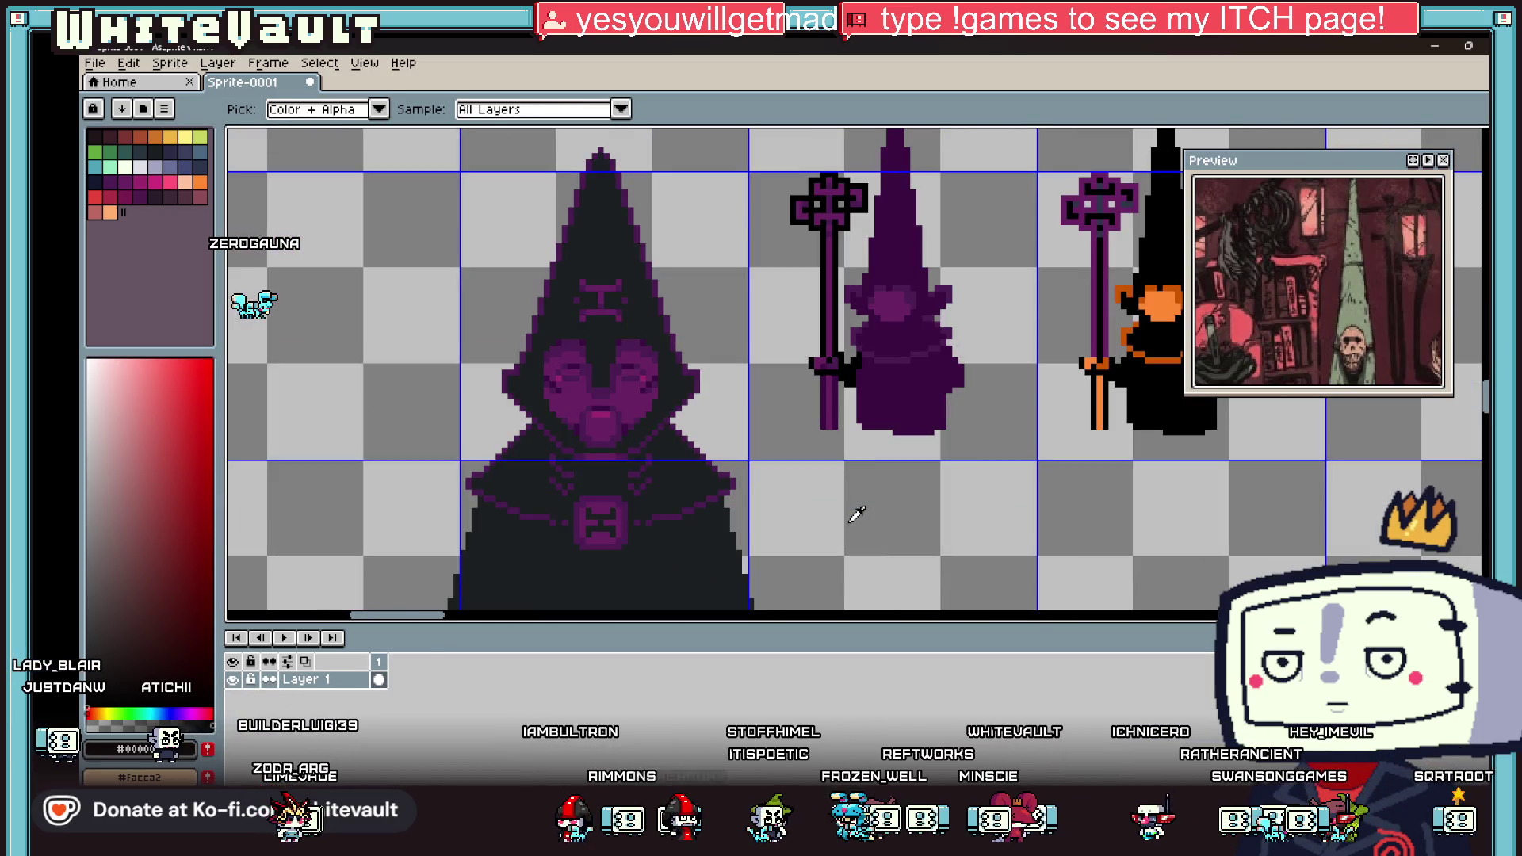
click(842, 370)
key(b)
scroll(841, 376, up, 2)
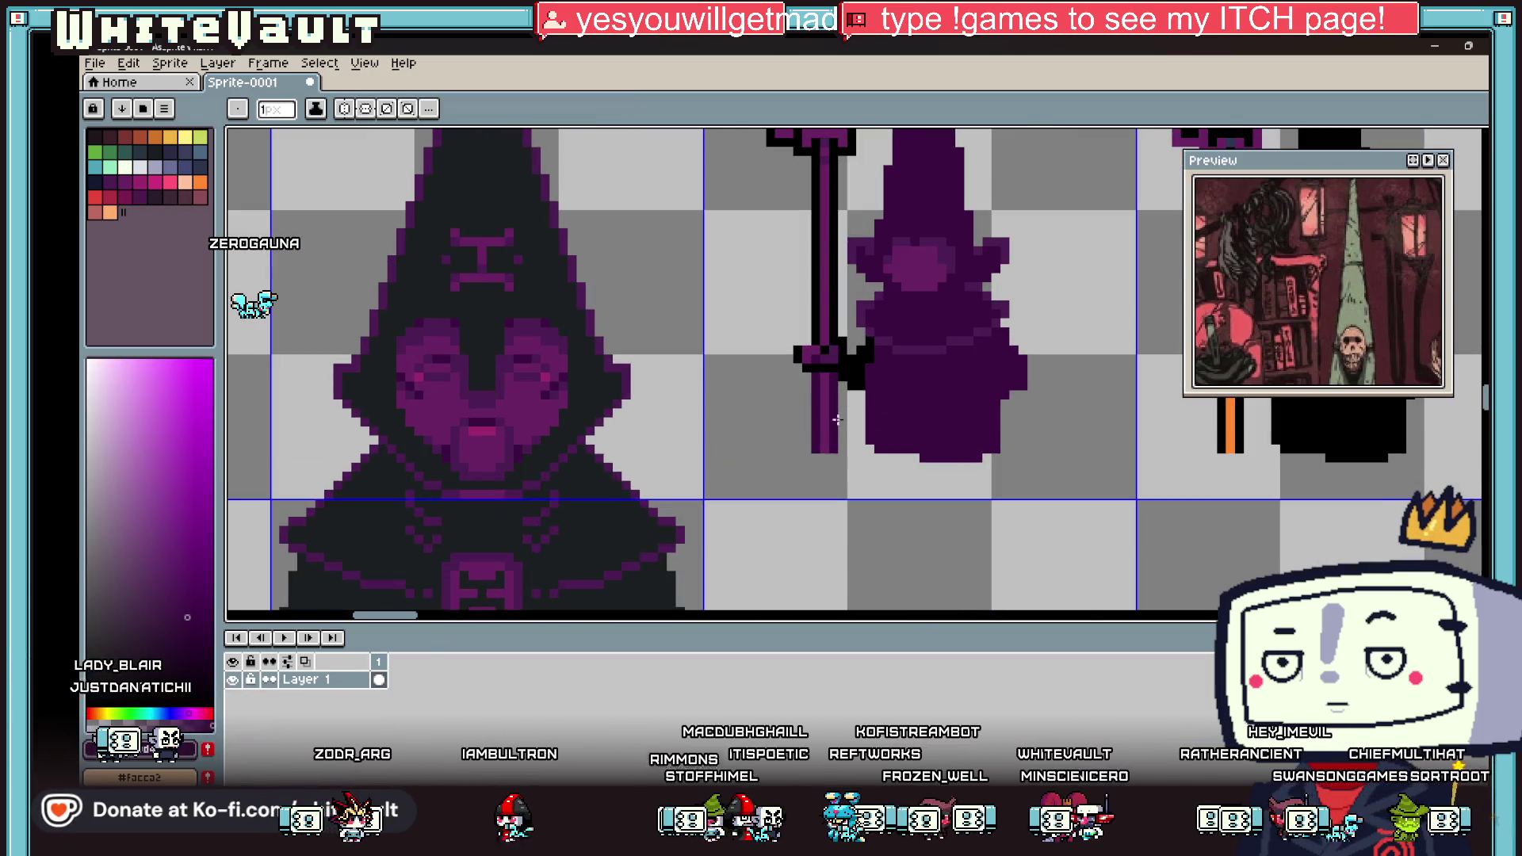
alt+click(832, 376)
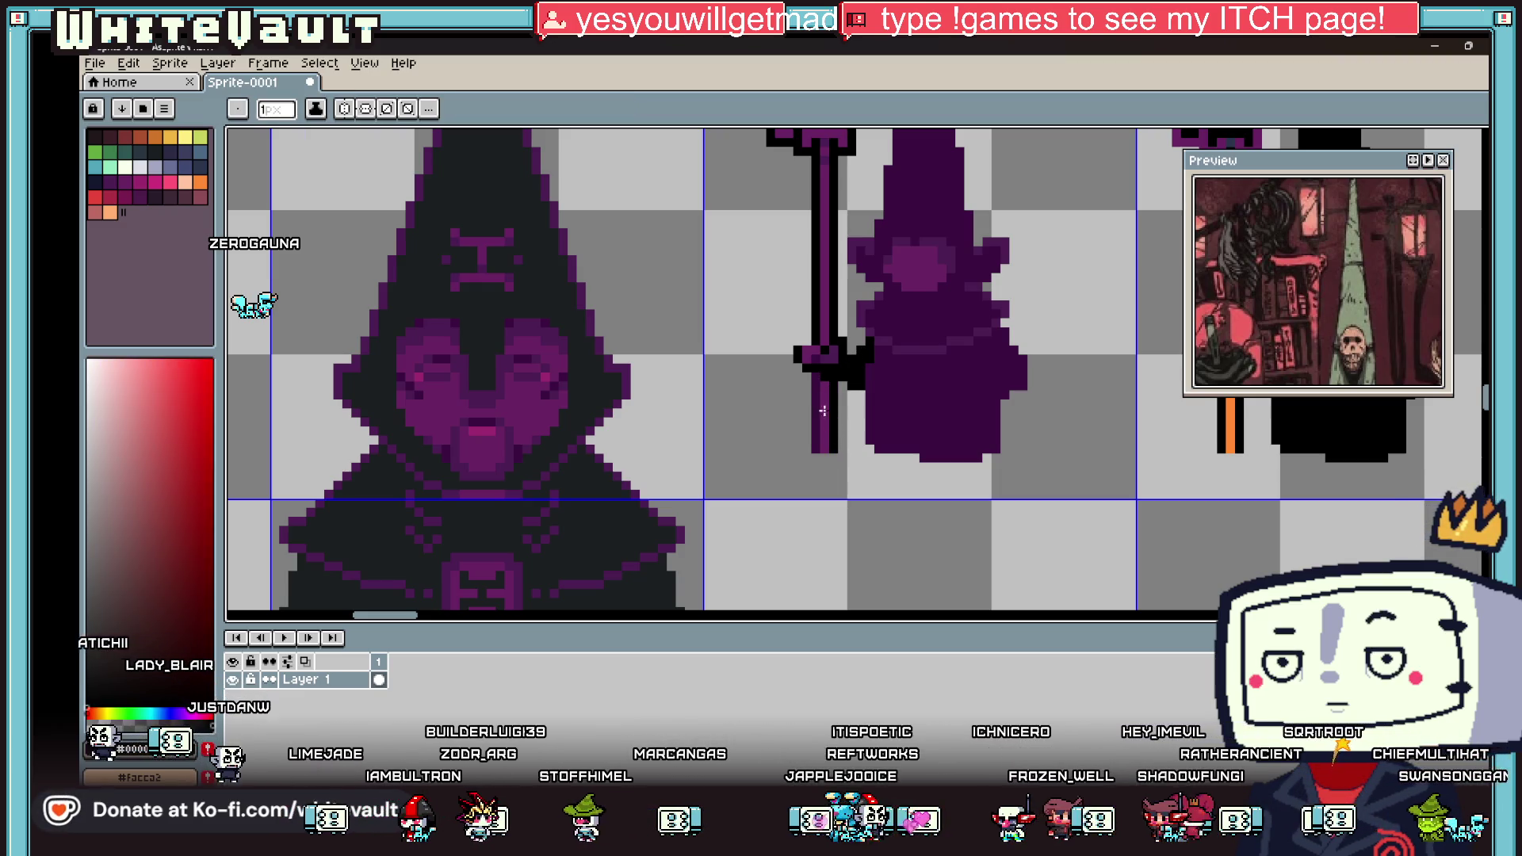
scroll(823, 410, up, 1)
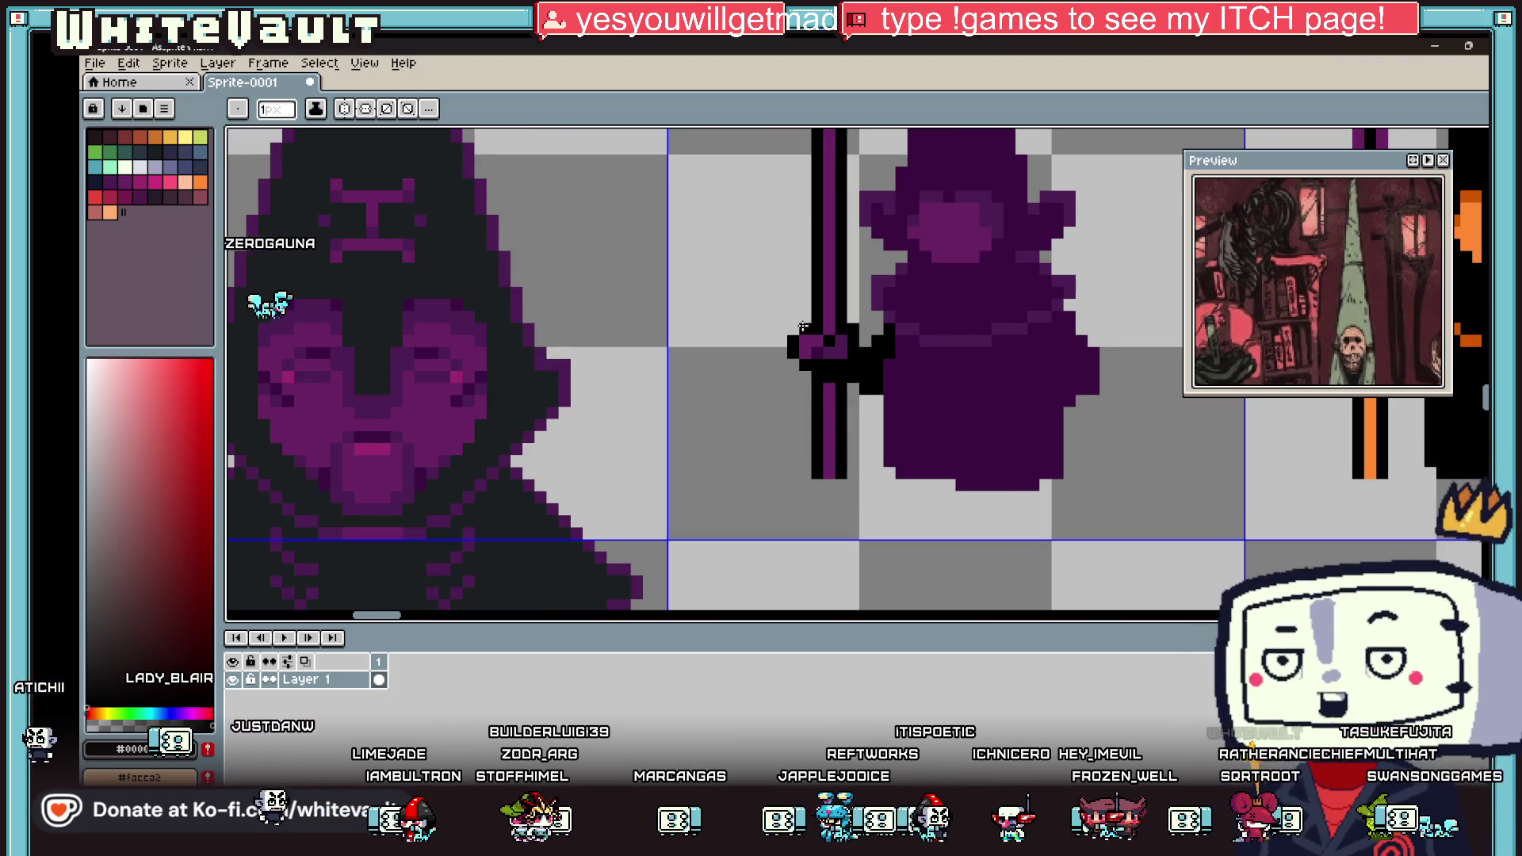
scroll(803, 326, down, 4)
scroll(856, 357, up, 1)
scroll(873, 365, up, 1)
scroll(908, 386, down, 2)
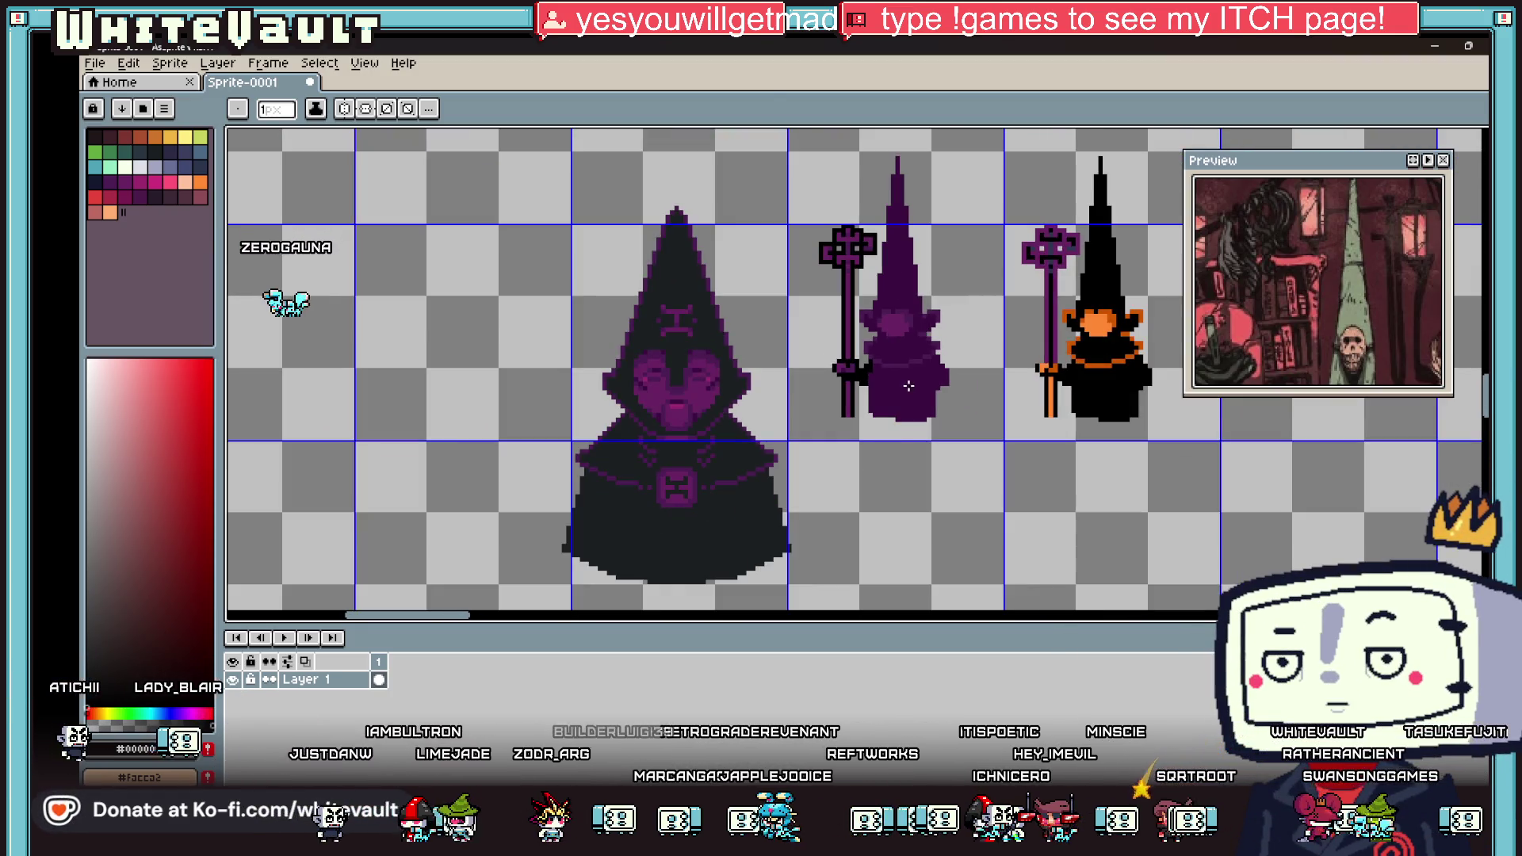
Step: Outline the middle figure's hat tip and left edge with black pixels
scroll(908, 386, down, 1)
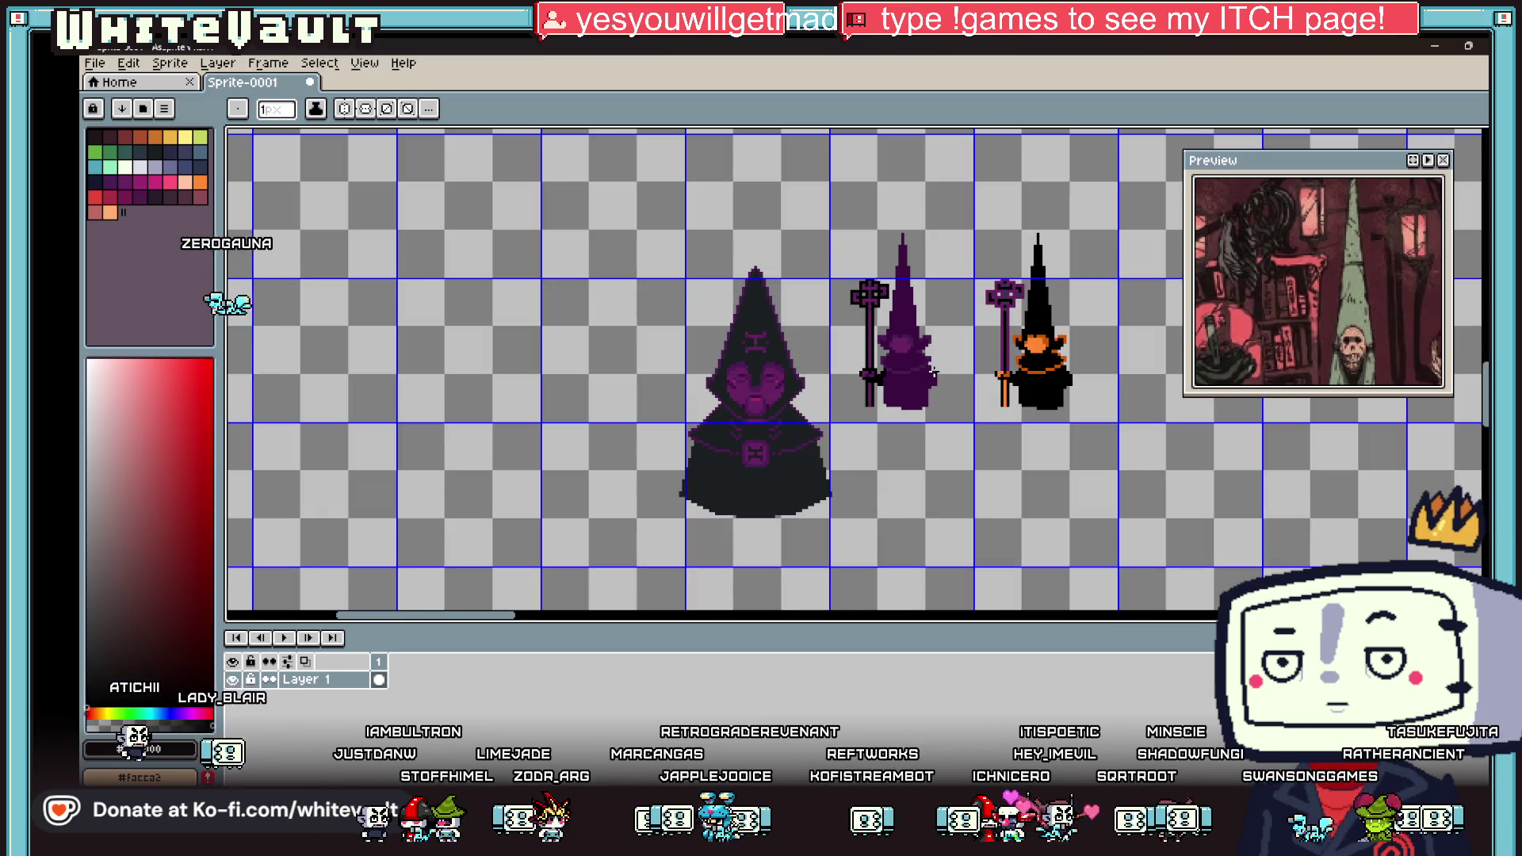
scroll(905, 241, up, 2)
scroll(905, 243, up, 1)
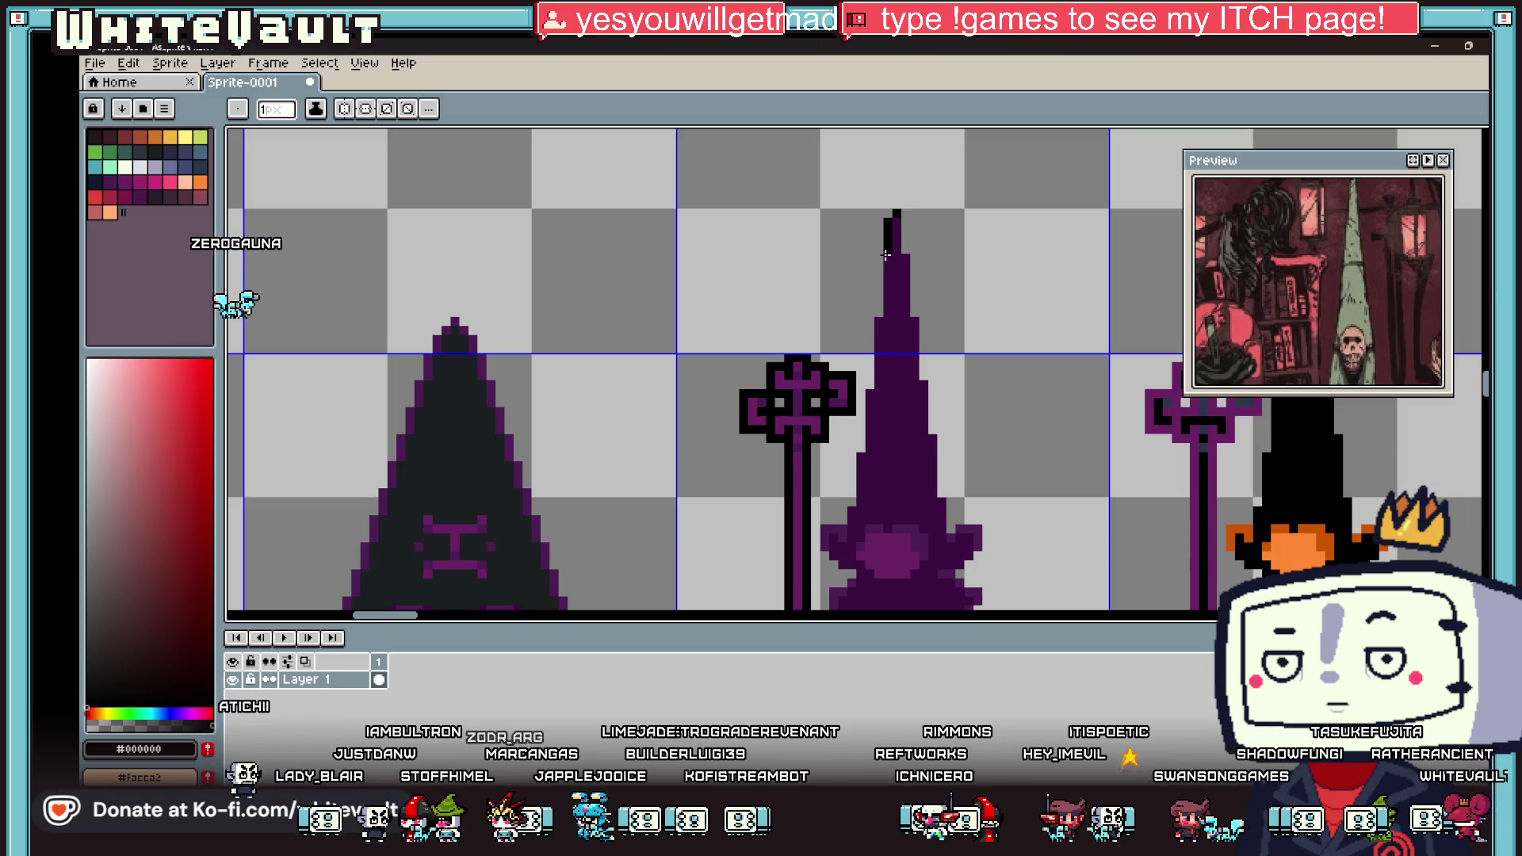
click(886, 254)
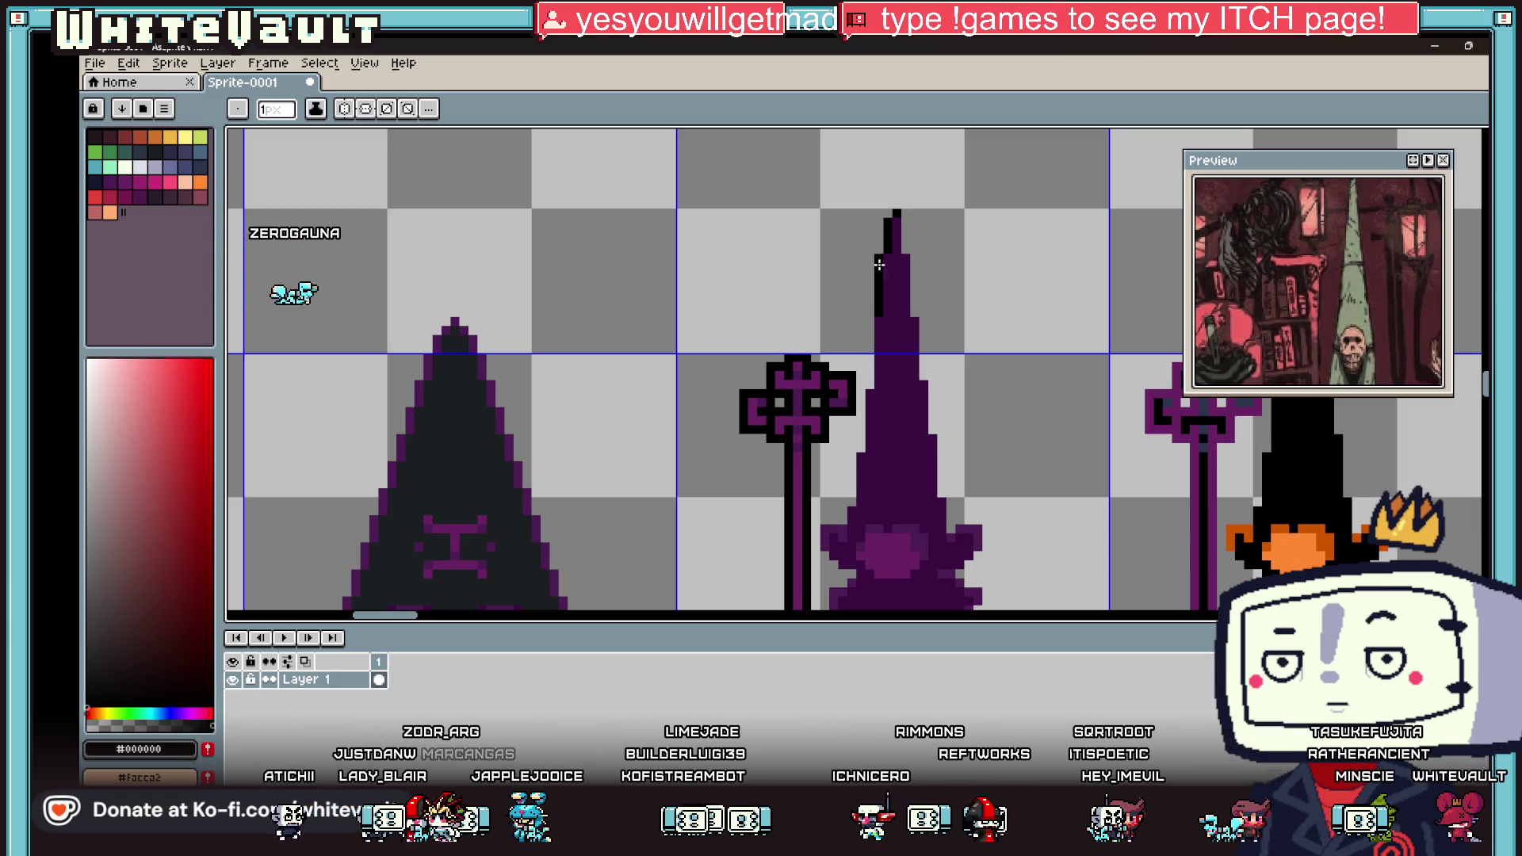
drag(870, 319, 871, 383)
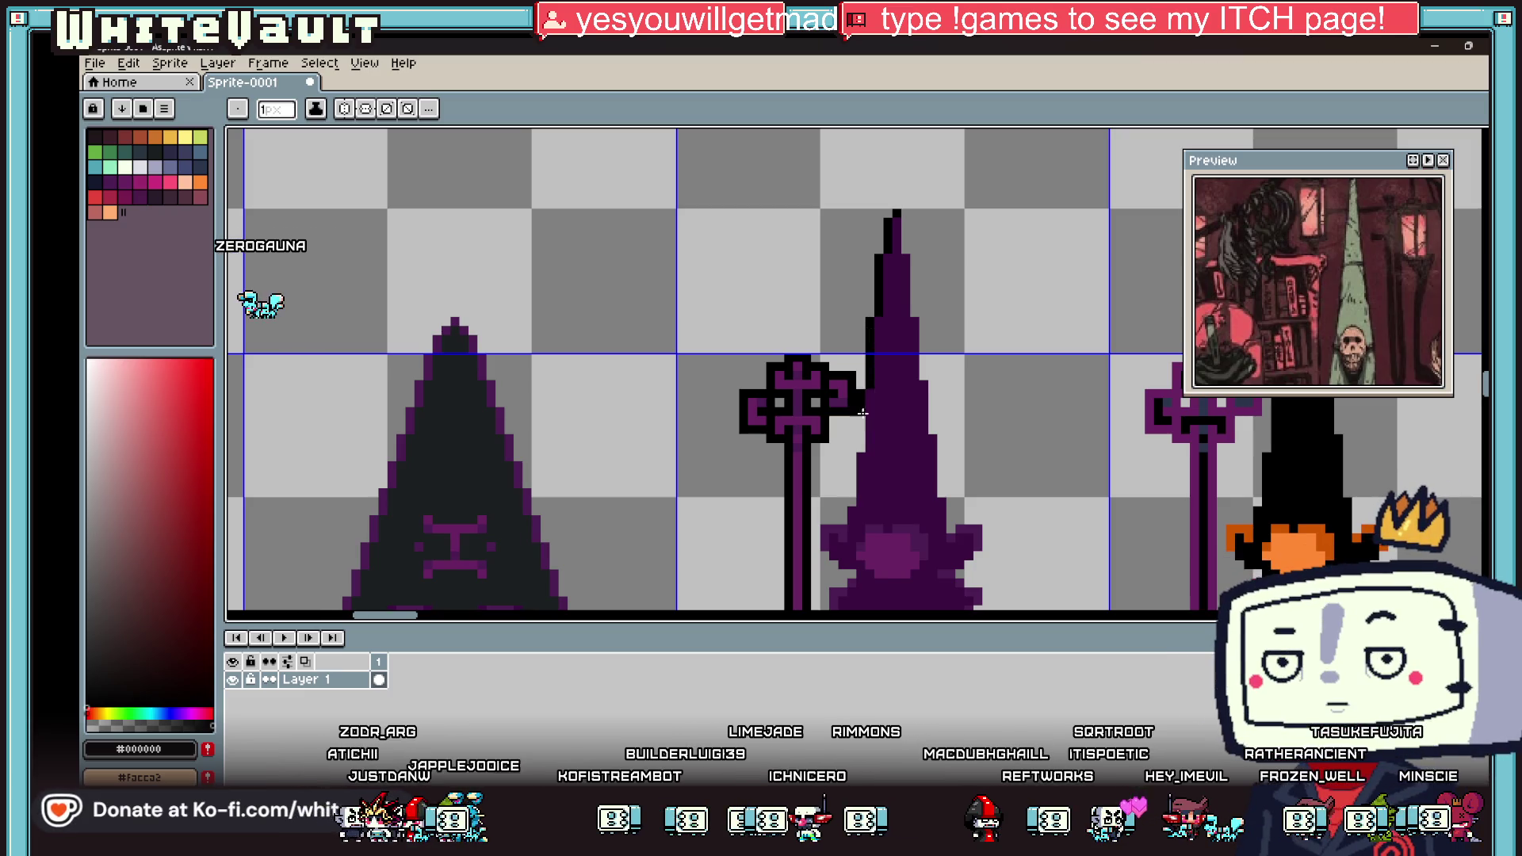
scroll(968, 395, down, 3)
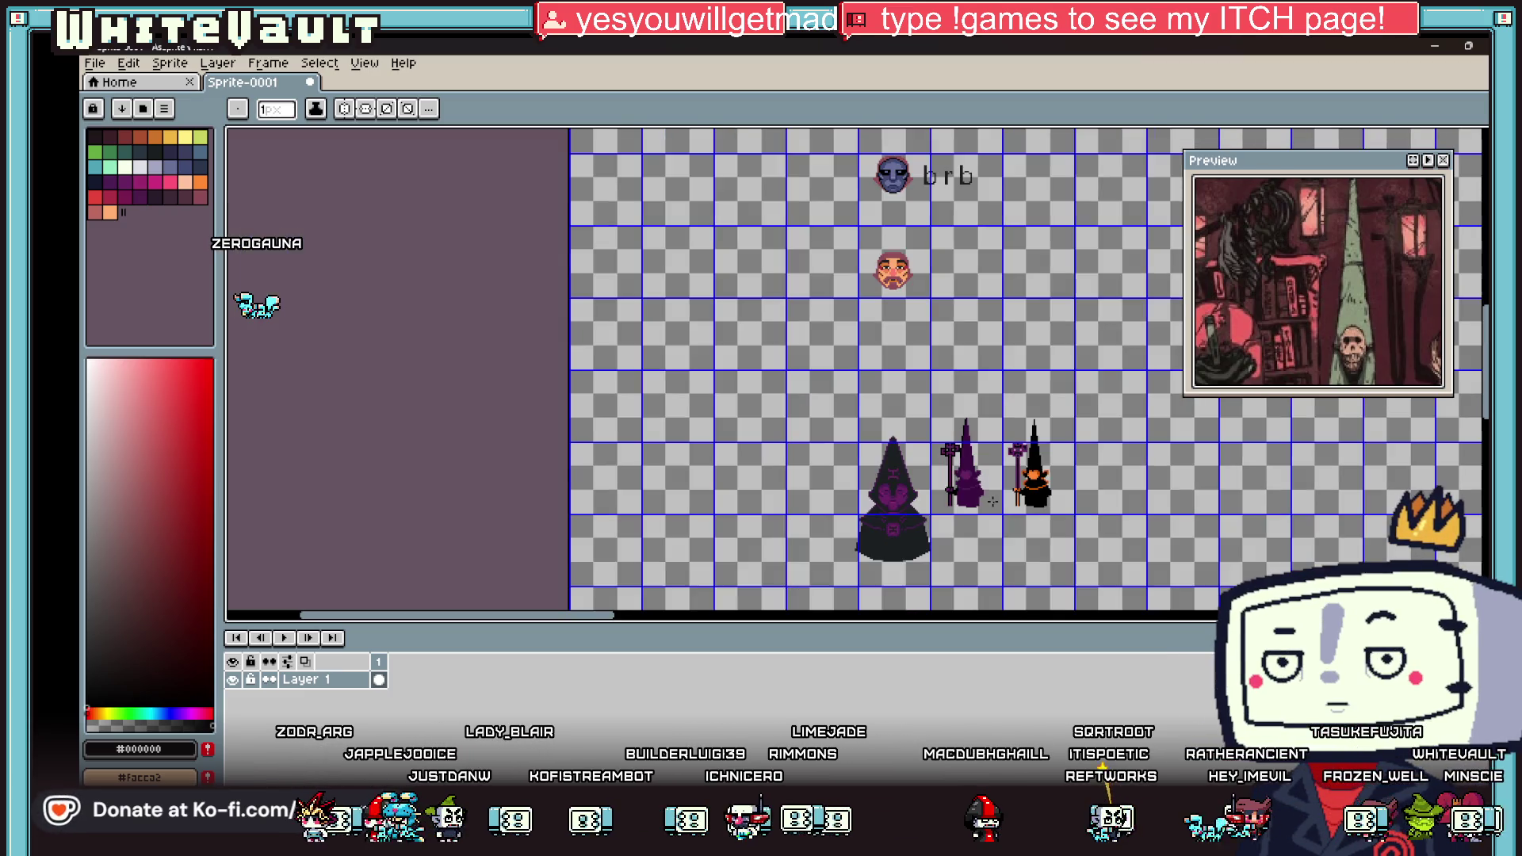
scroll(991, 501, up, 2)
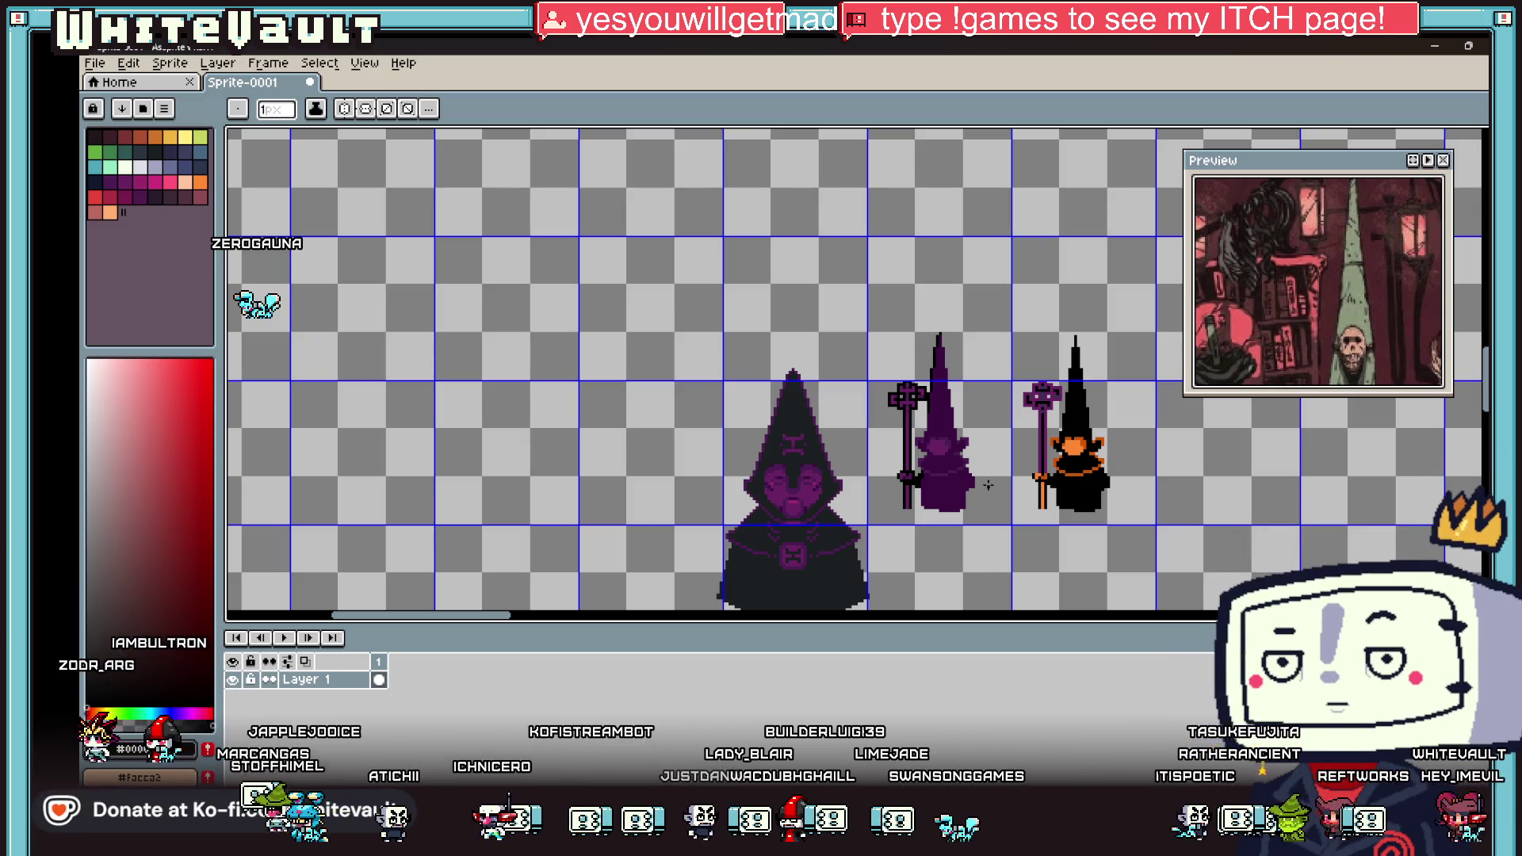
Step: Outline the hat's right edge and lower-left edge in black
scroll(937, 387, up, 3)
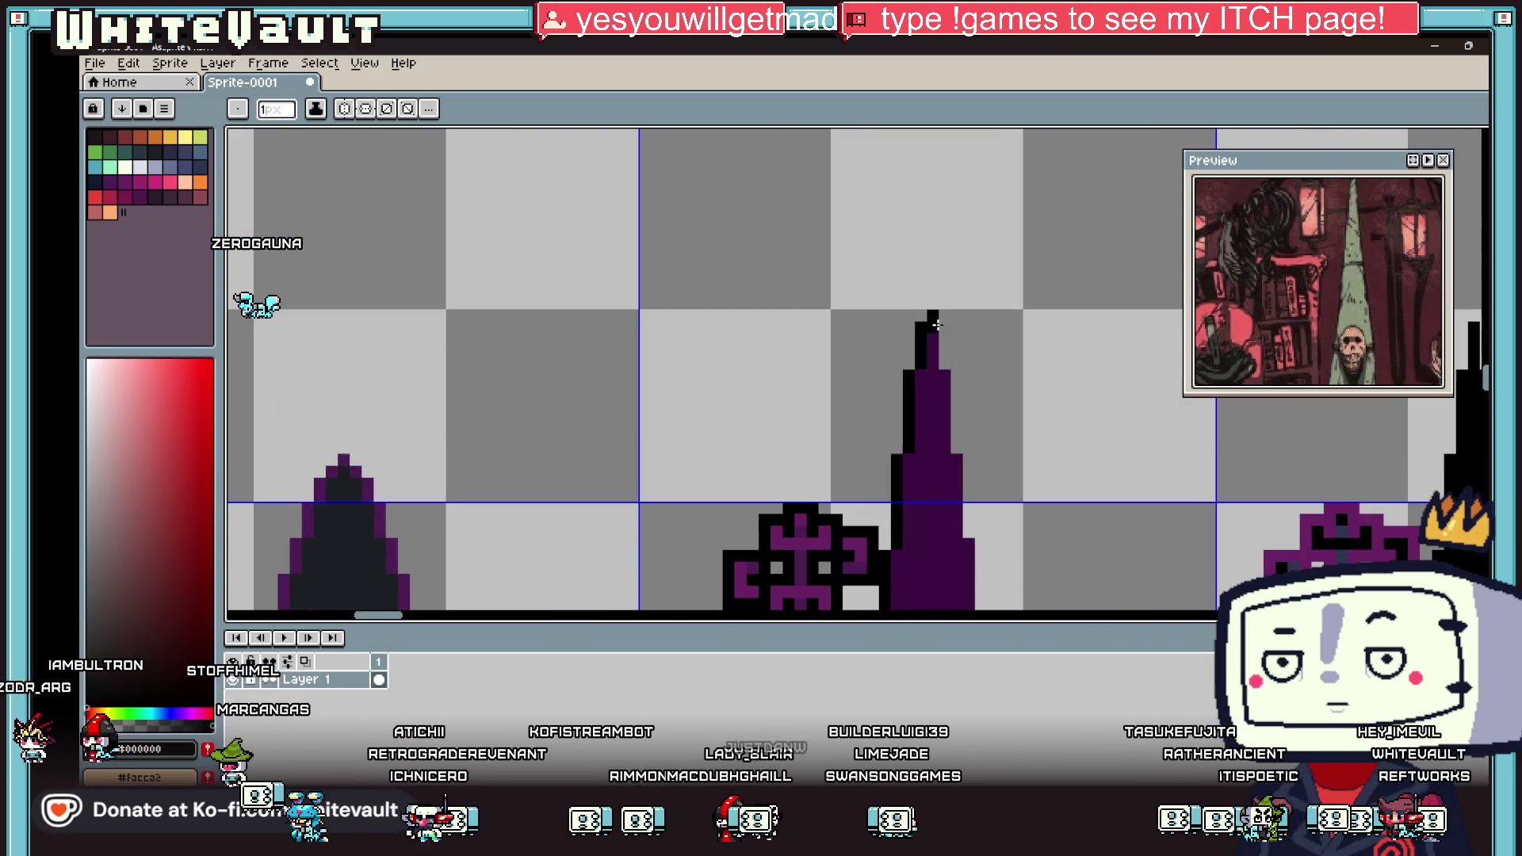
drag(957, 370, 969, 573)
scroll(981, 400, down, 3)
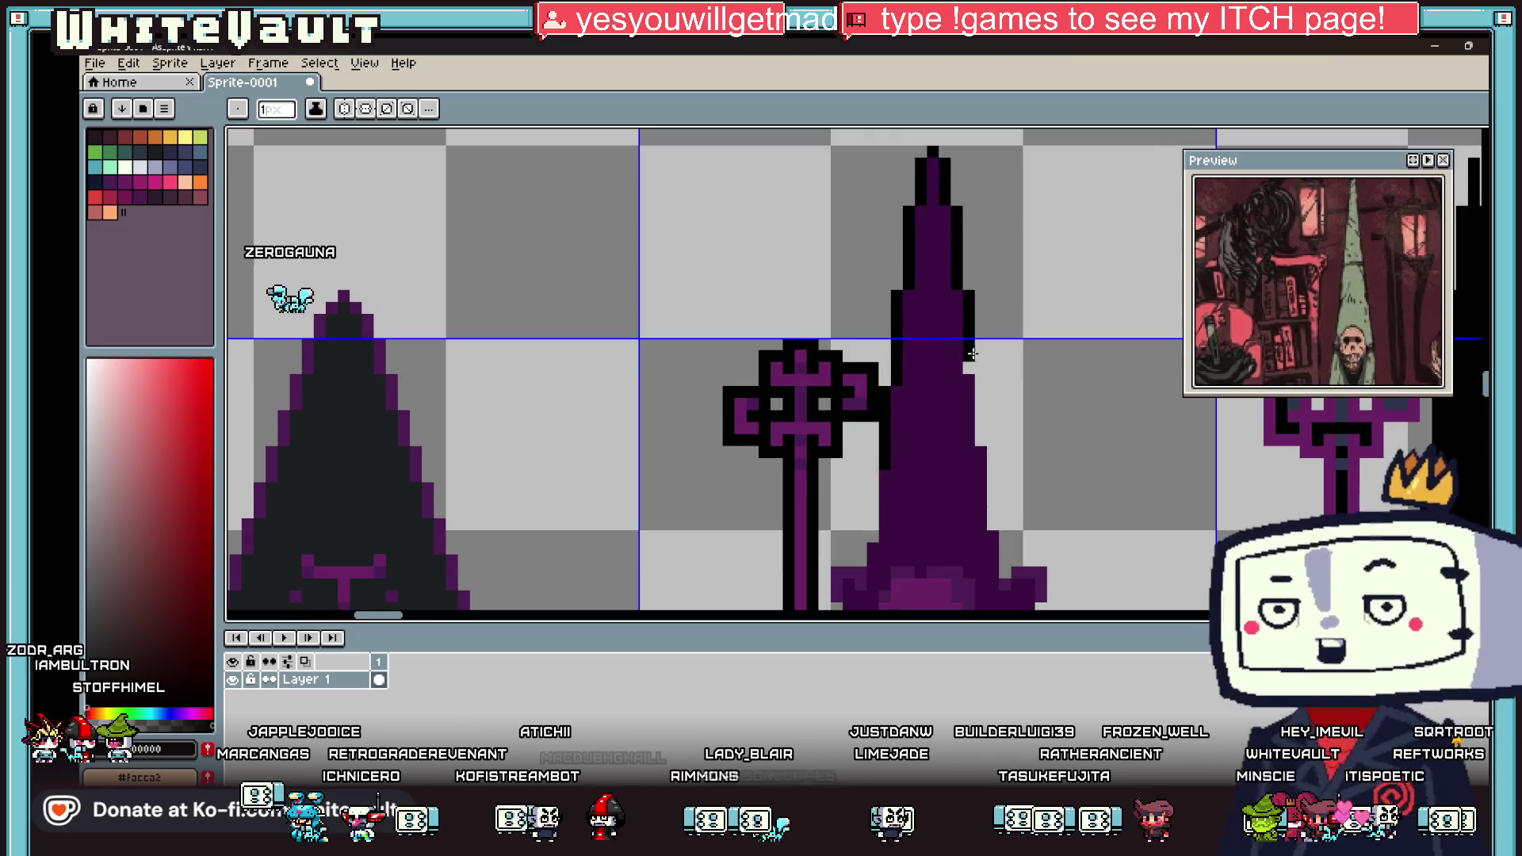
drag(981, 401, 982, 436)
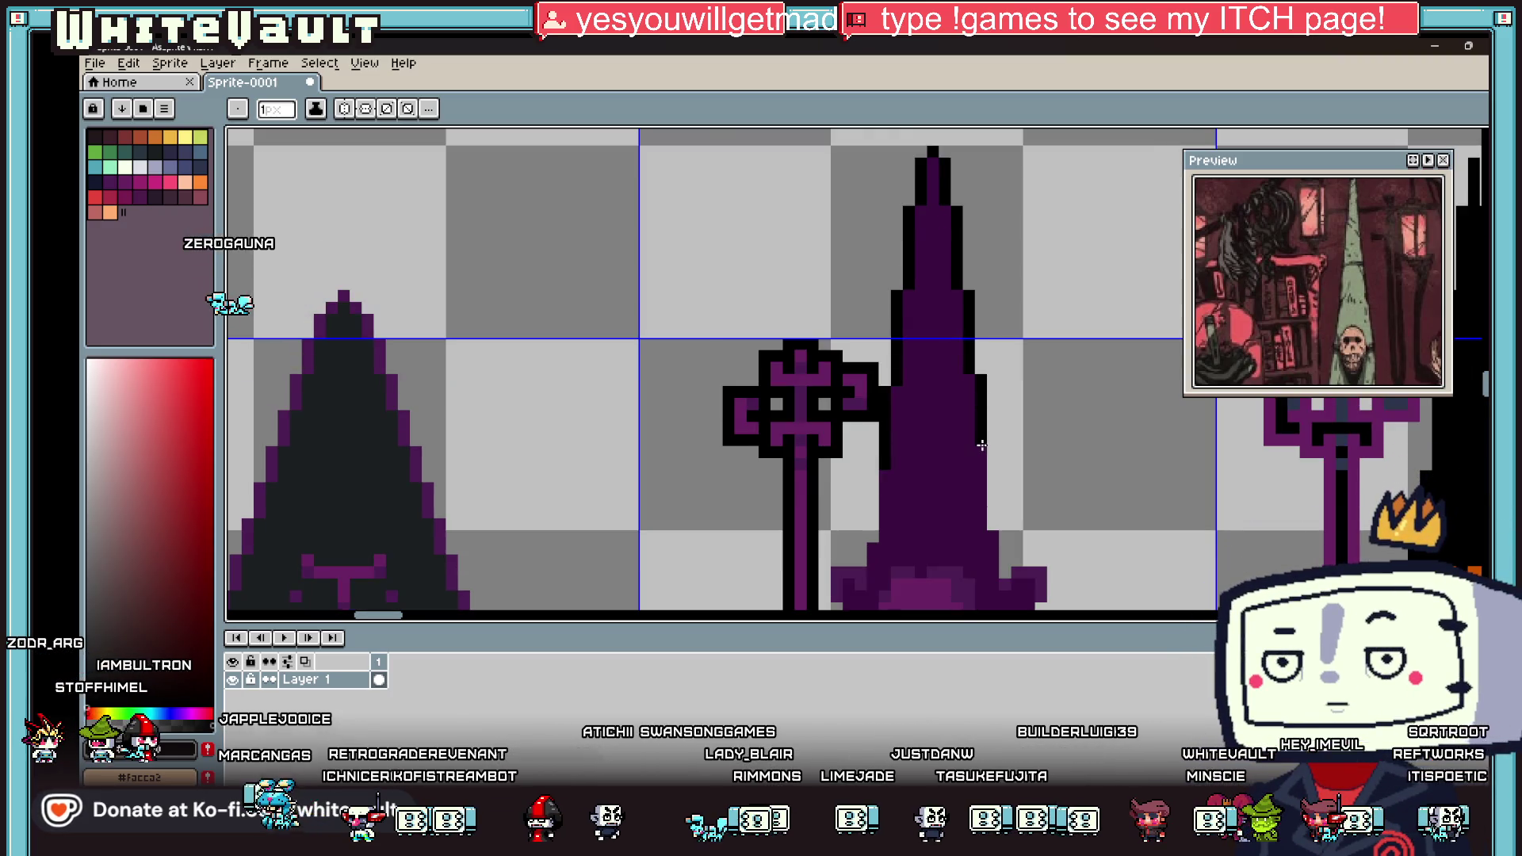
scroll(982, 447, down, 2)
scroll(952, 429, up, 3)
scroll(916, 405, up, 1)
drag(916, 405, 865, 484)
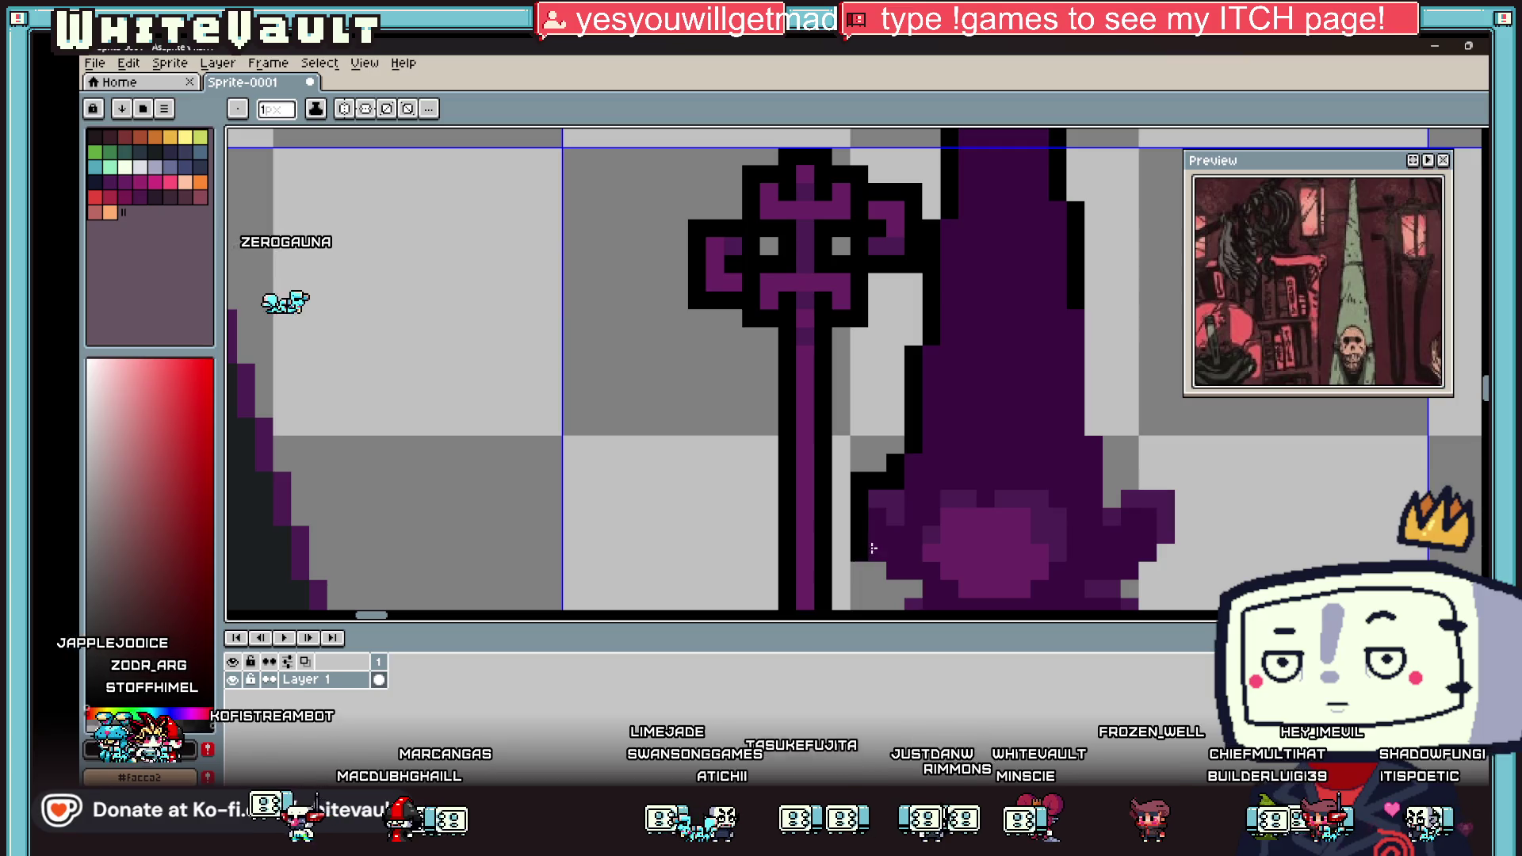
click(898, 570)
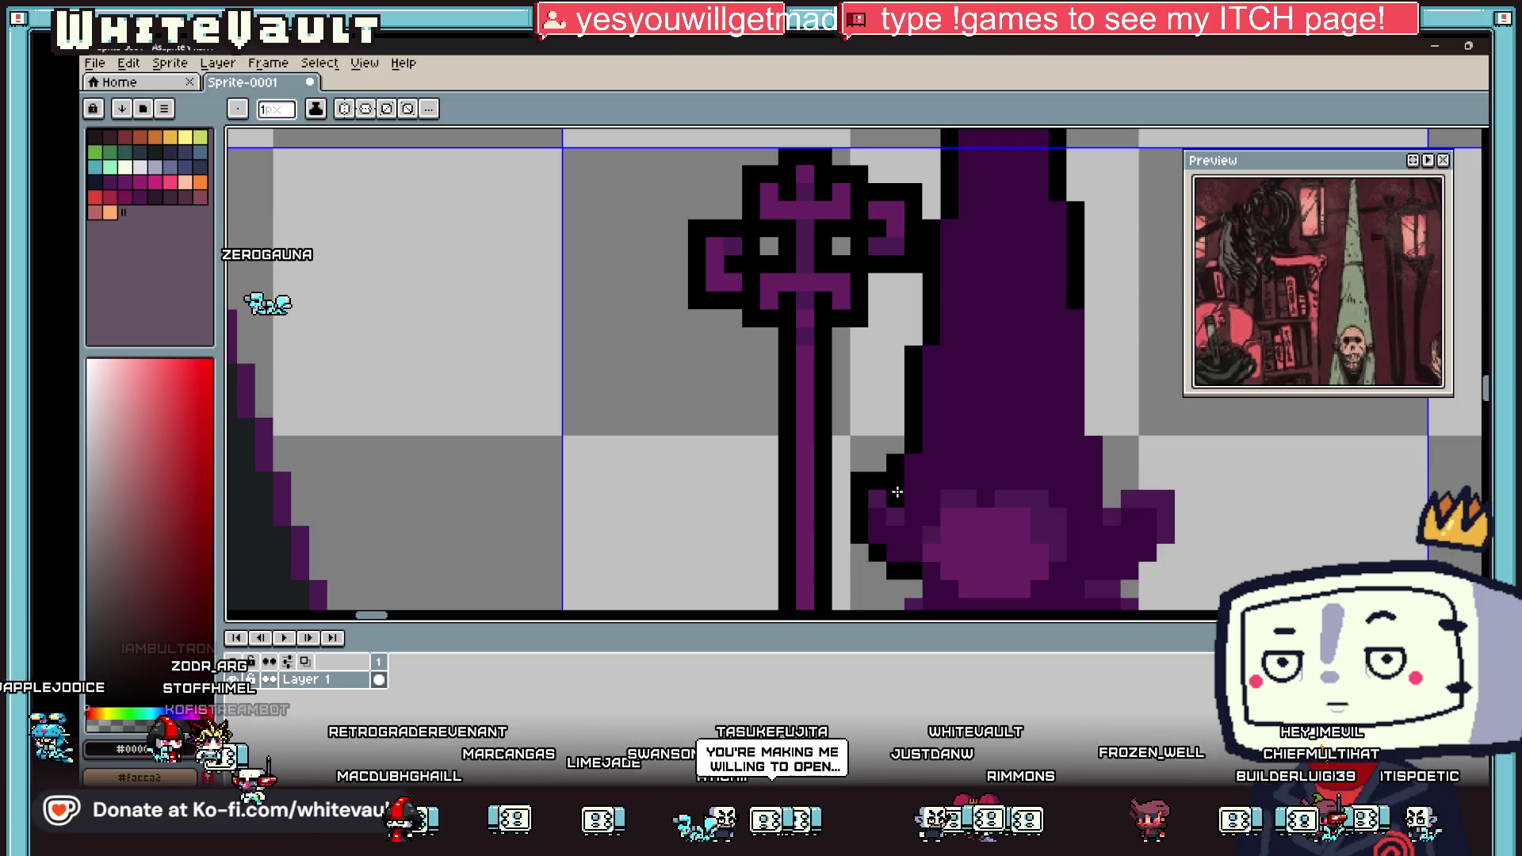
scroll(976, 483, down, 5)
scroll(1022, 456, up, 3)
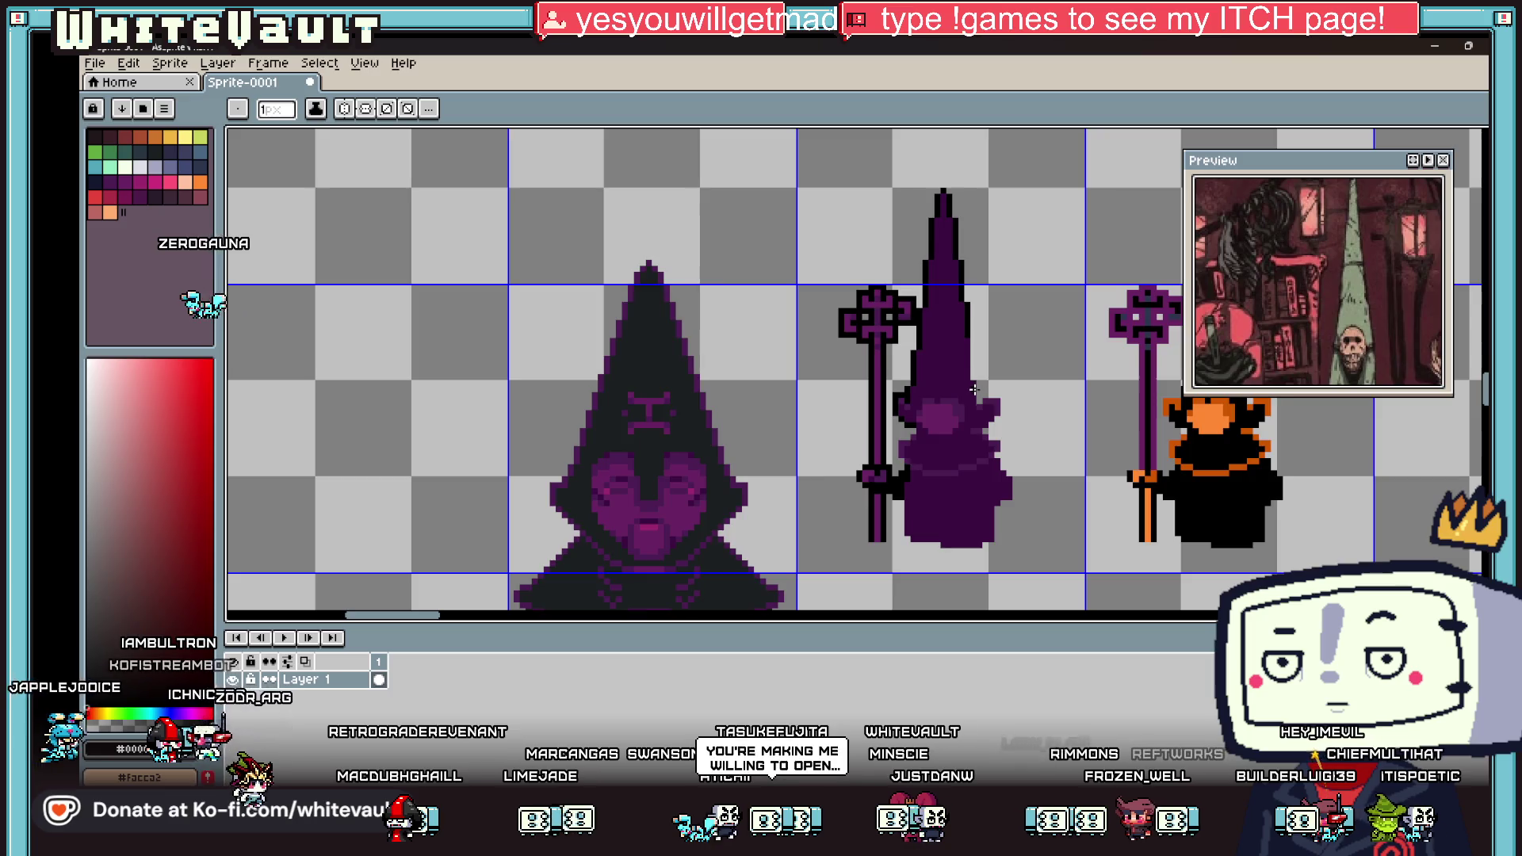
Step: Pick the middle figure's purple and draw a black outline down the hood's right edge
scroll(974, 389, up, 4)
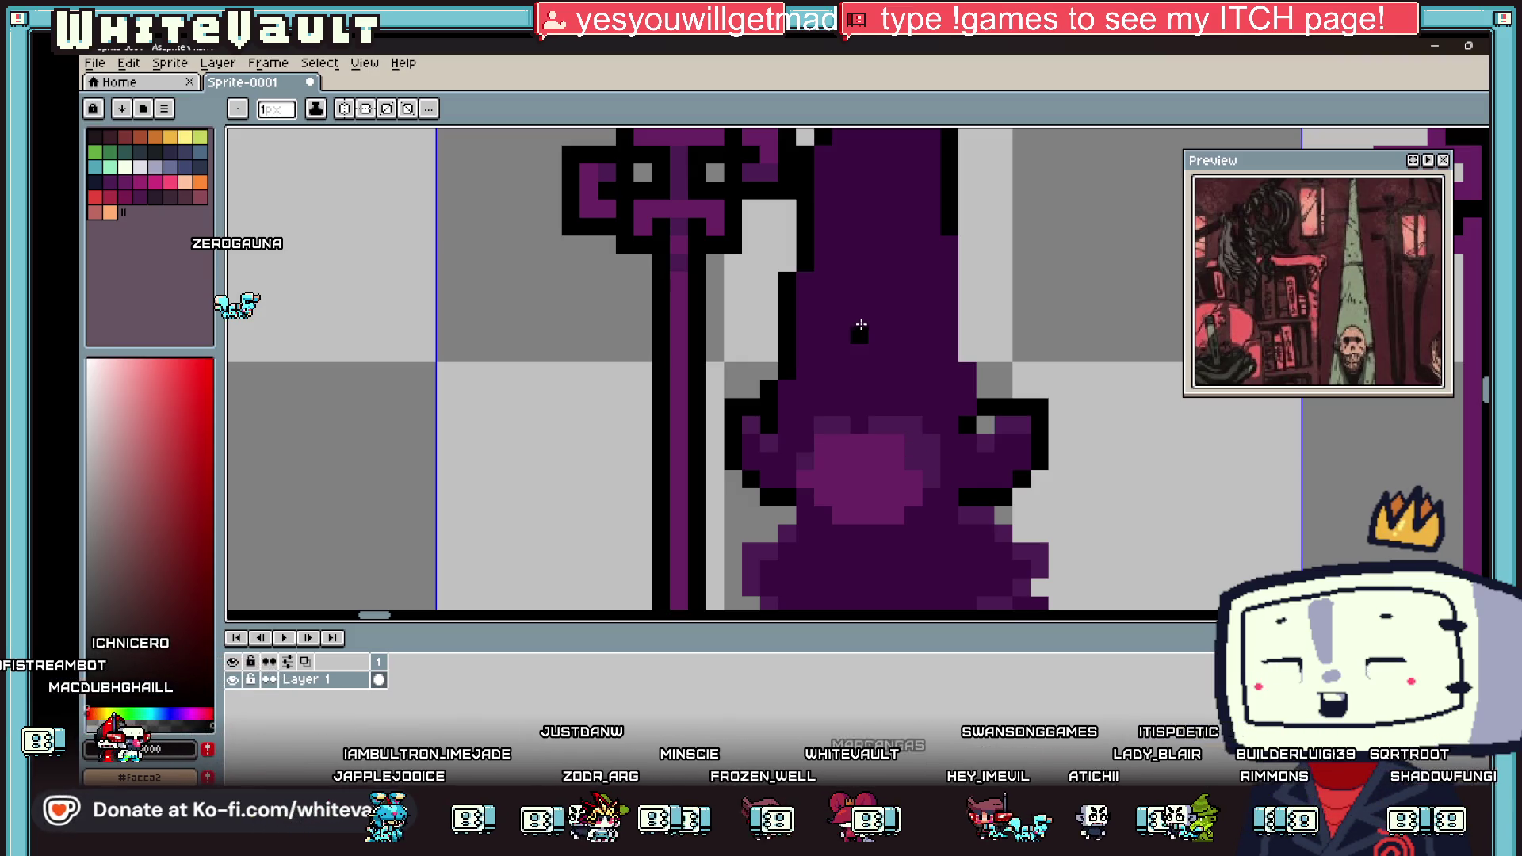
key(i)
click(1014, 446)
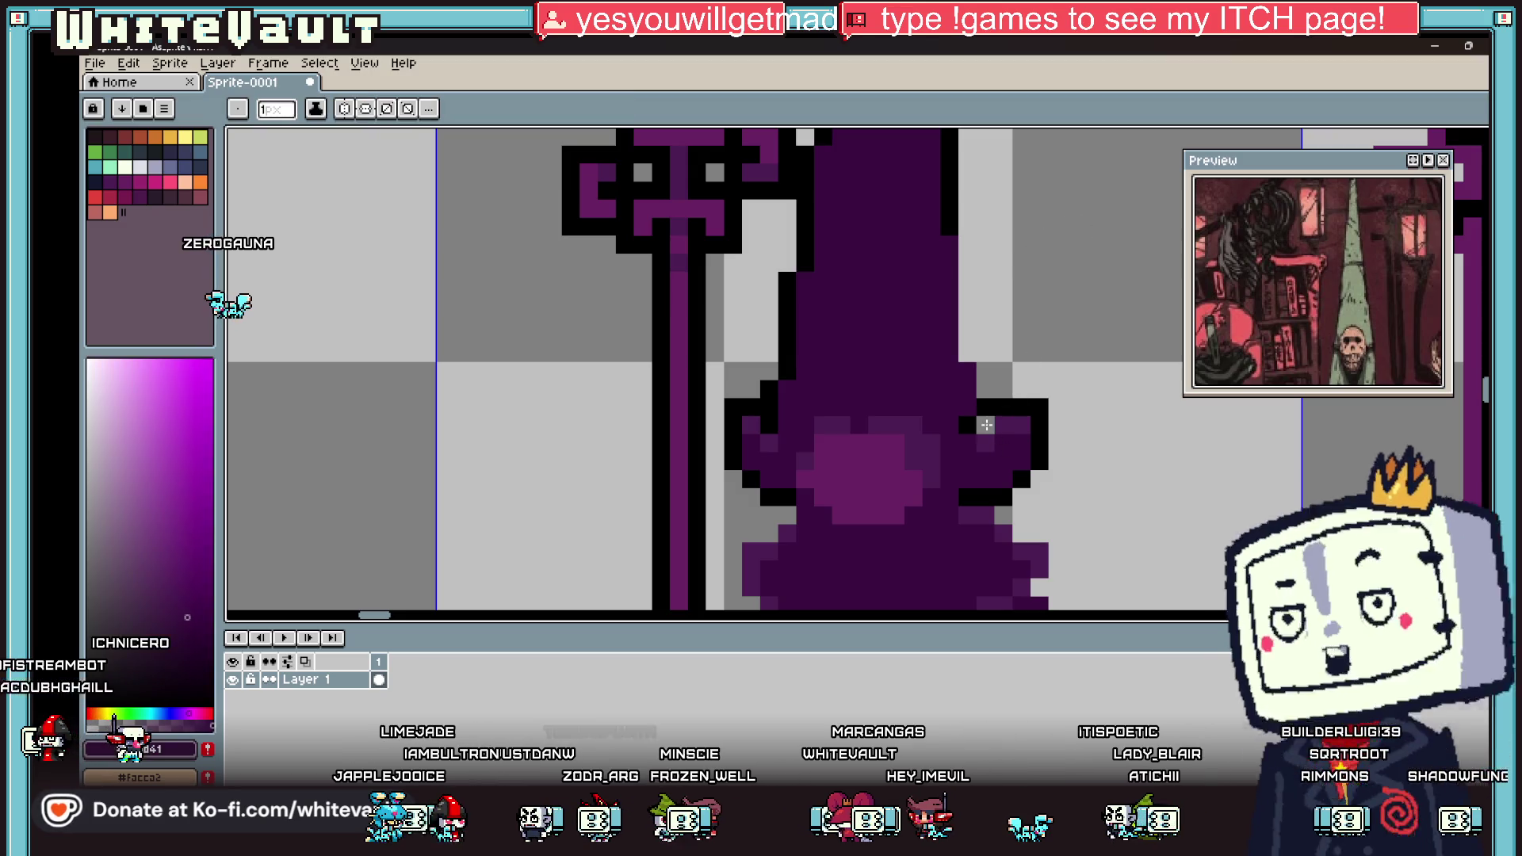
key(b)
mouse_move(965, 237)
mouse_down()
mouse_move(965, 350)
mouse_move(985, 370)
mouse_up()
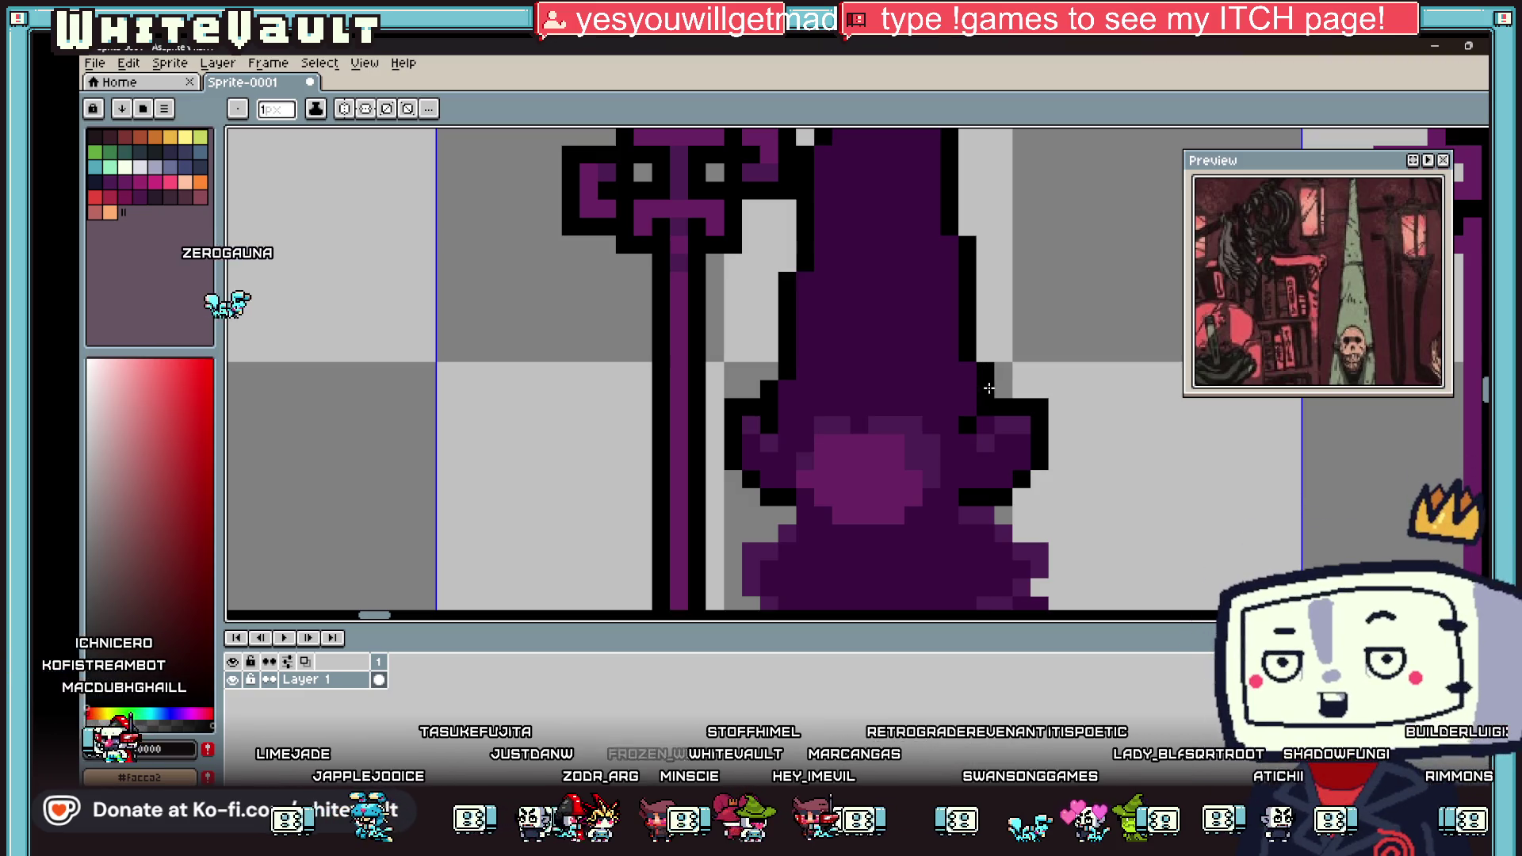
scroll(989, 388, down, 4)
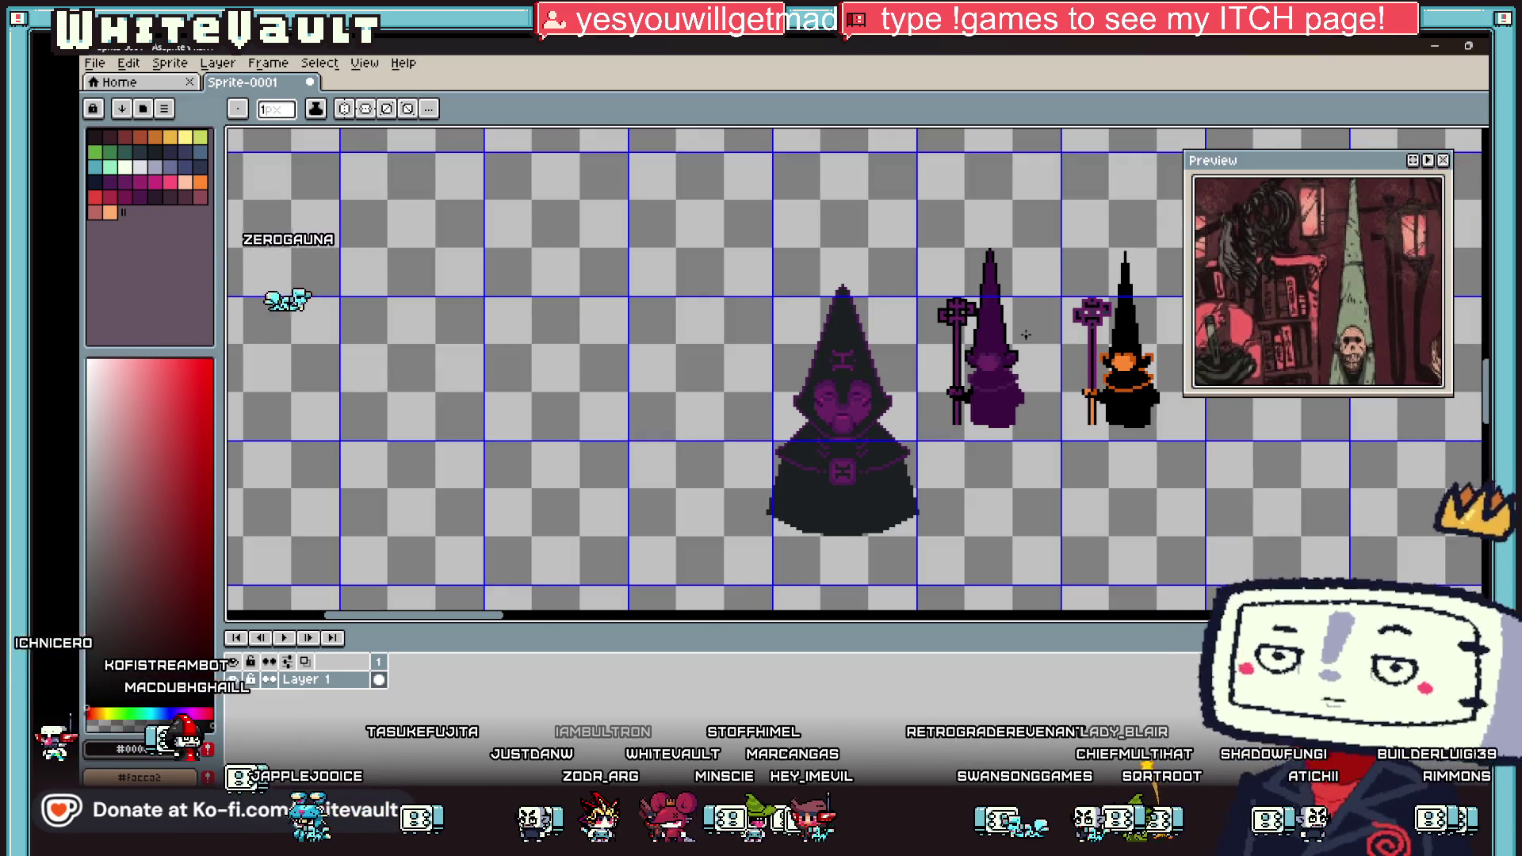
Step: Switch between Eyedropper and Pencil to pick colours from the middle figure
key(i)
scroll(1017, 325, up, 4)
key(b)
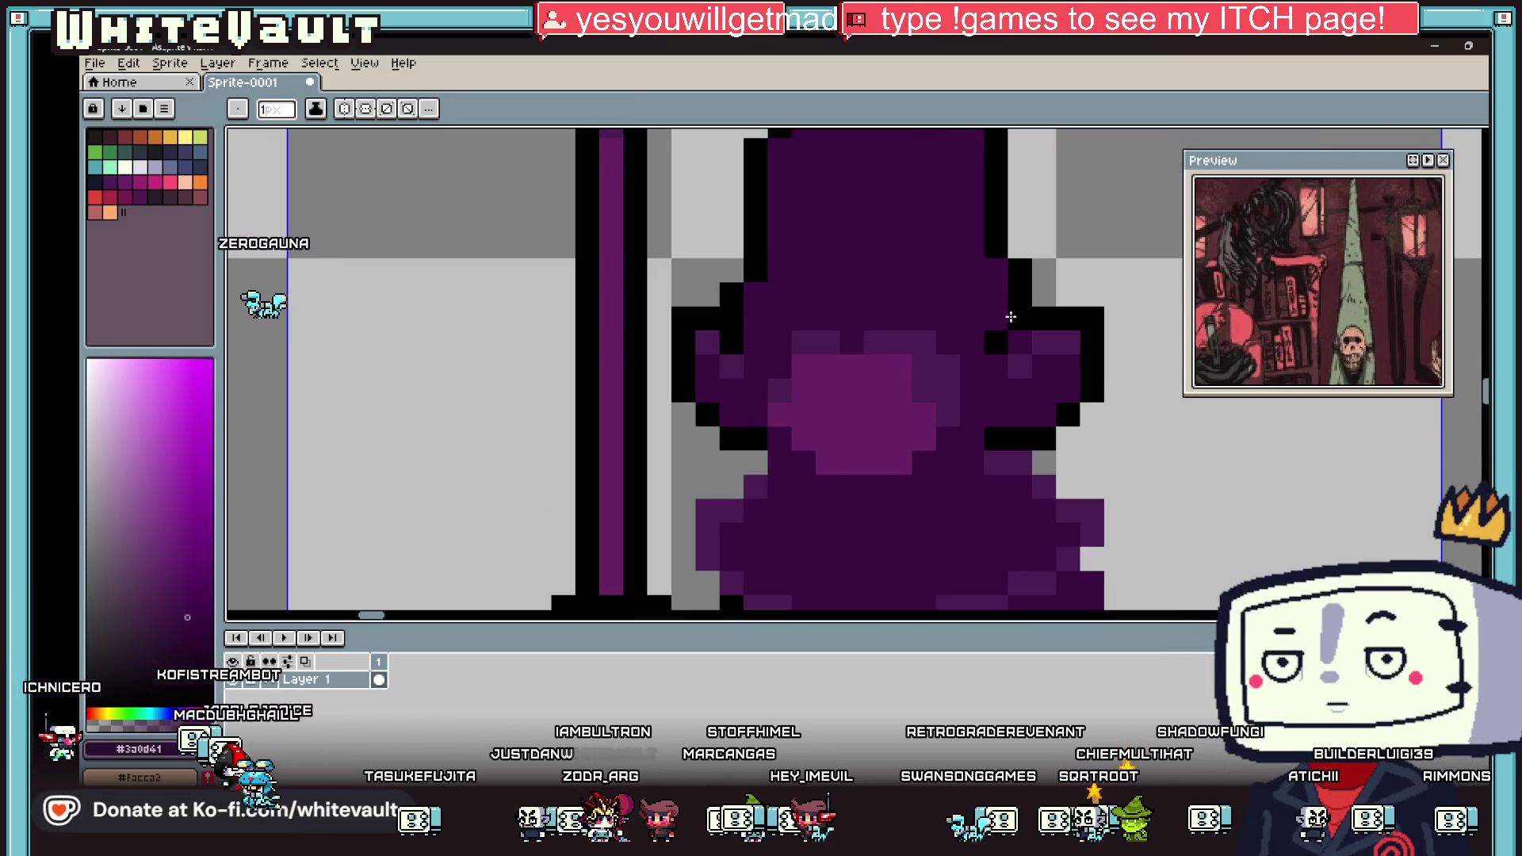
key(i)
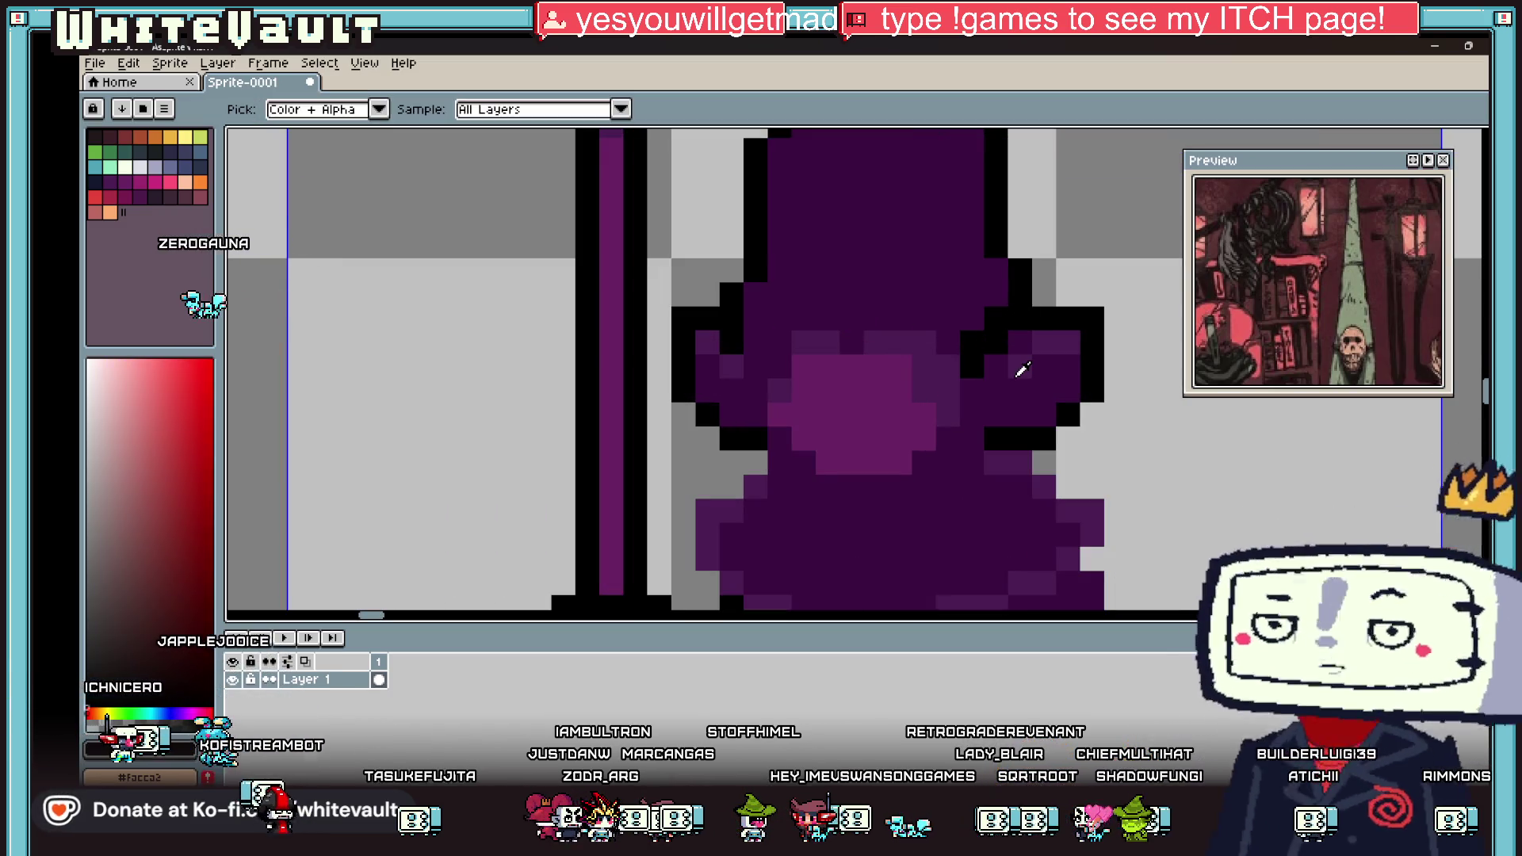
scroll(1022, 366, down, 4)
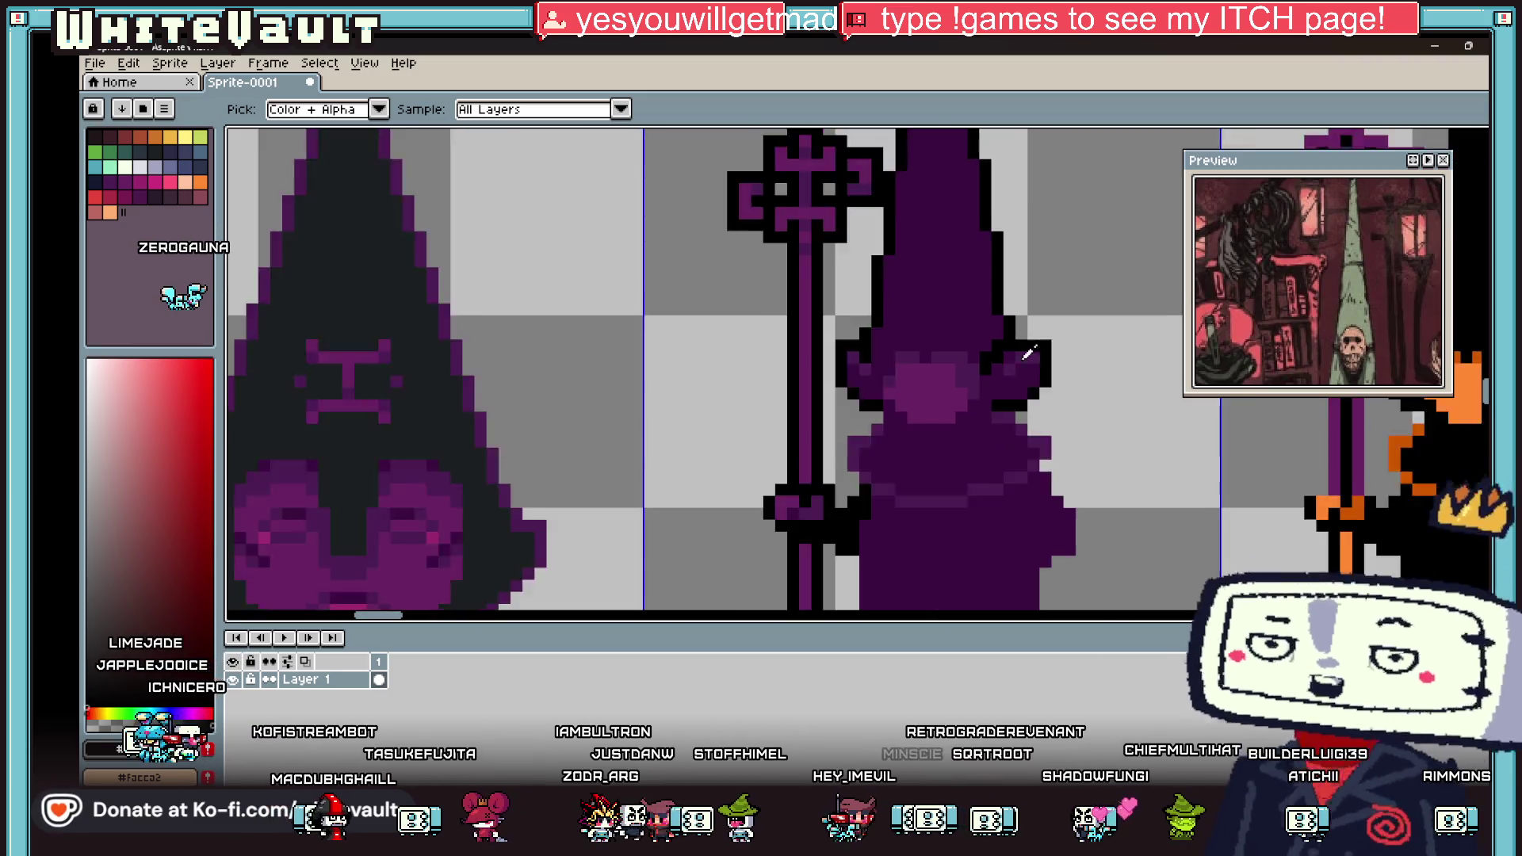
scroll(1010, 352, up, 5)
key(b)
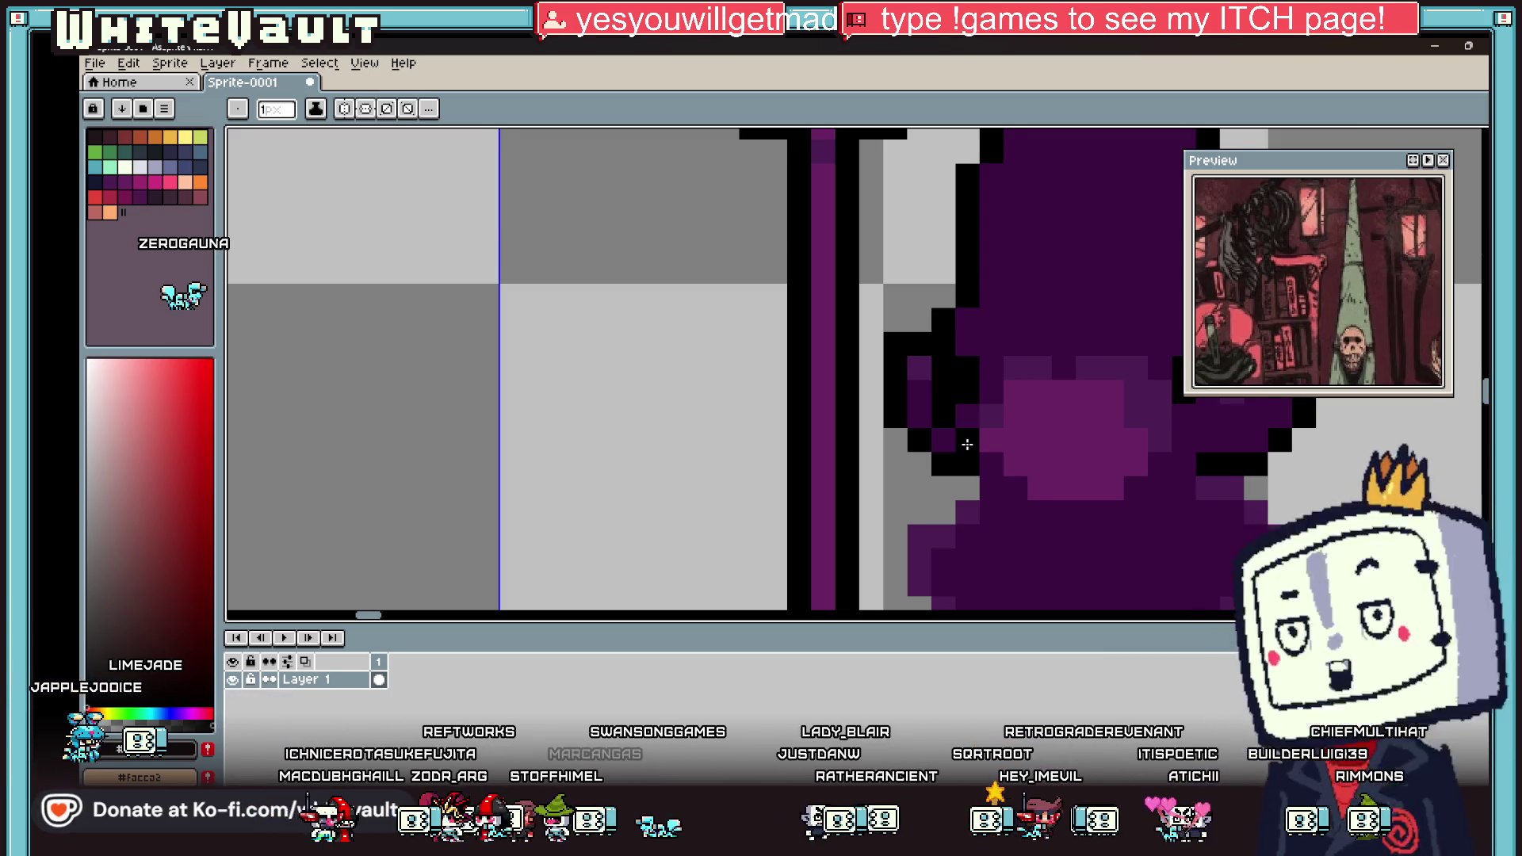
scroll(951, 428, down, 5)
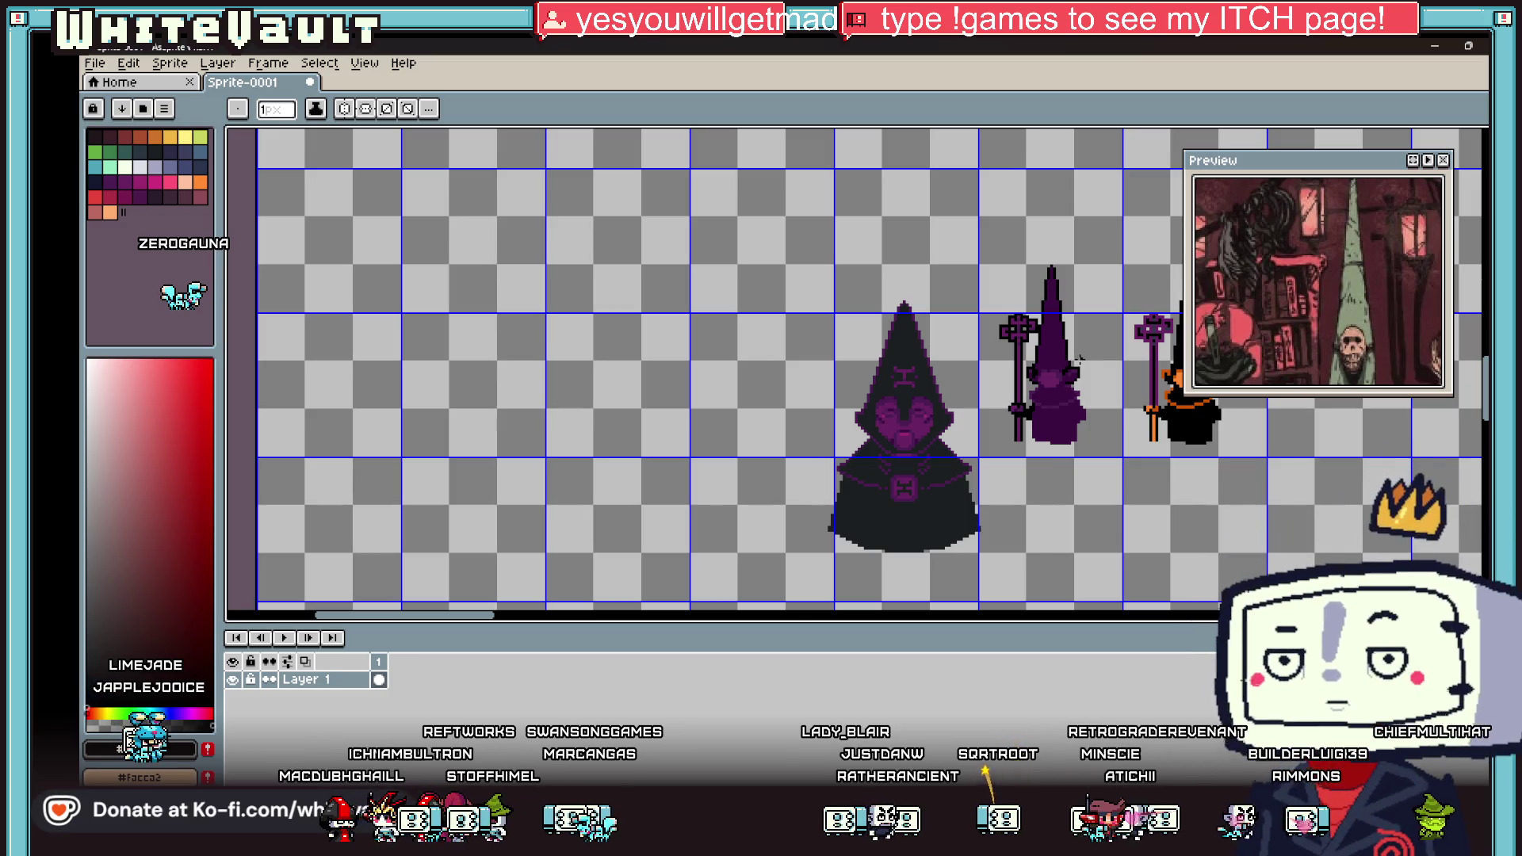
scroll(1086, 361, down, 2)
scroll(1099, 352, up, 2)
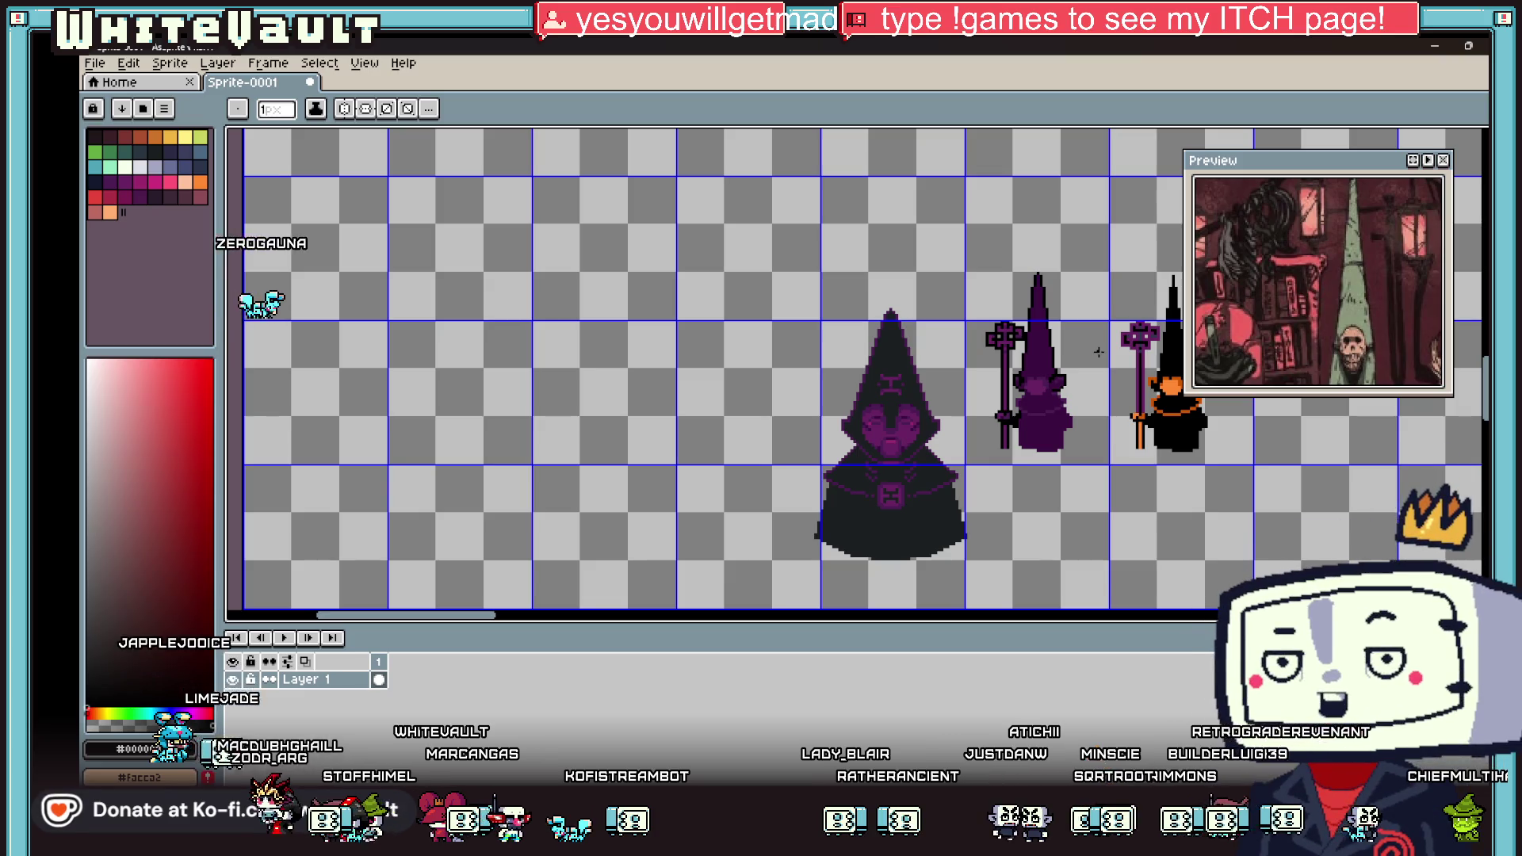
key(v)
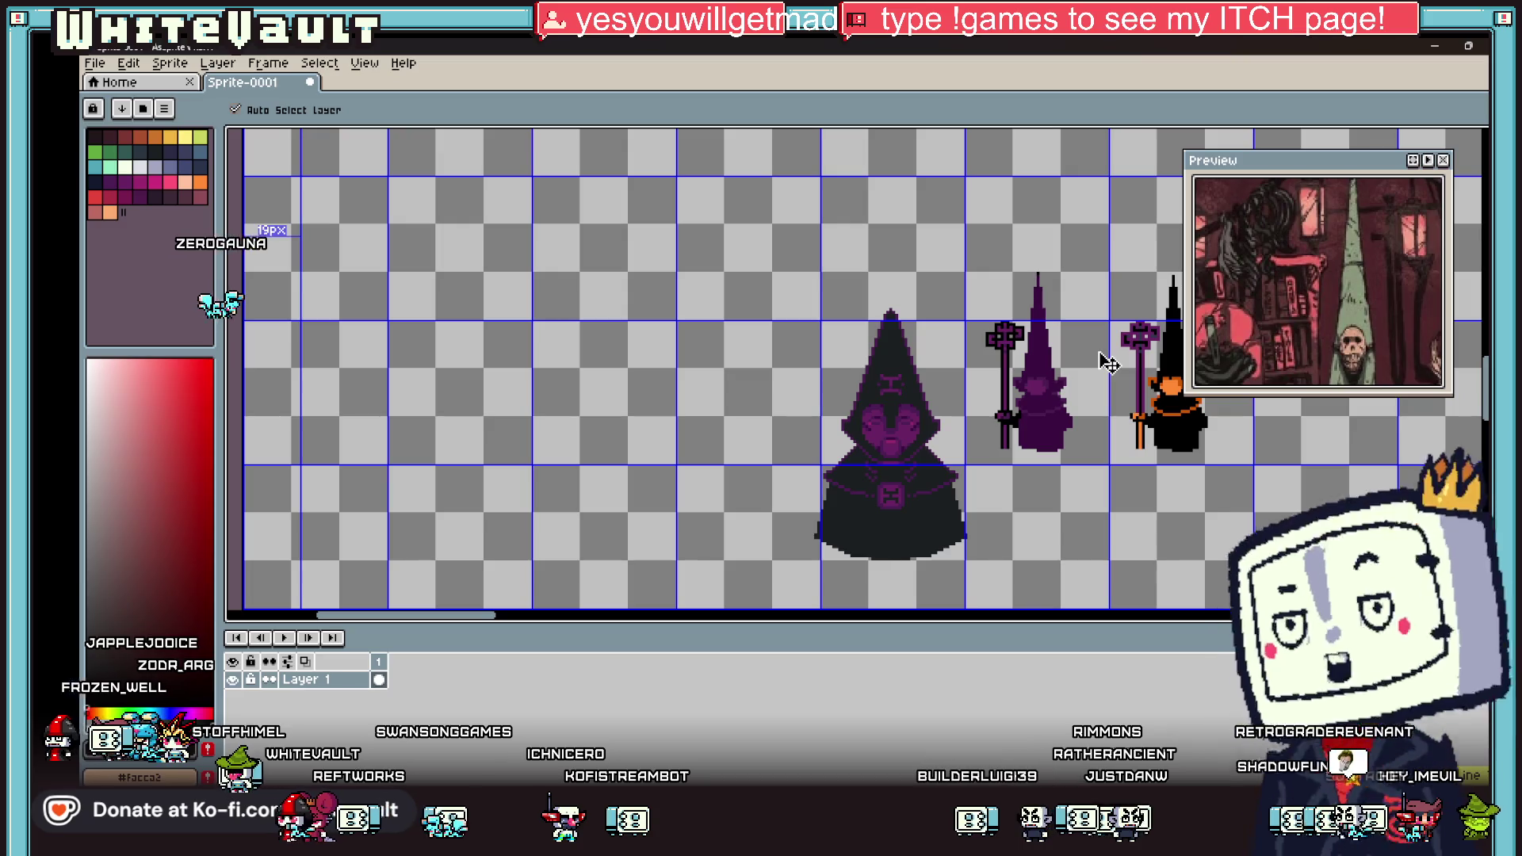
key(b)
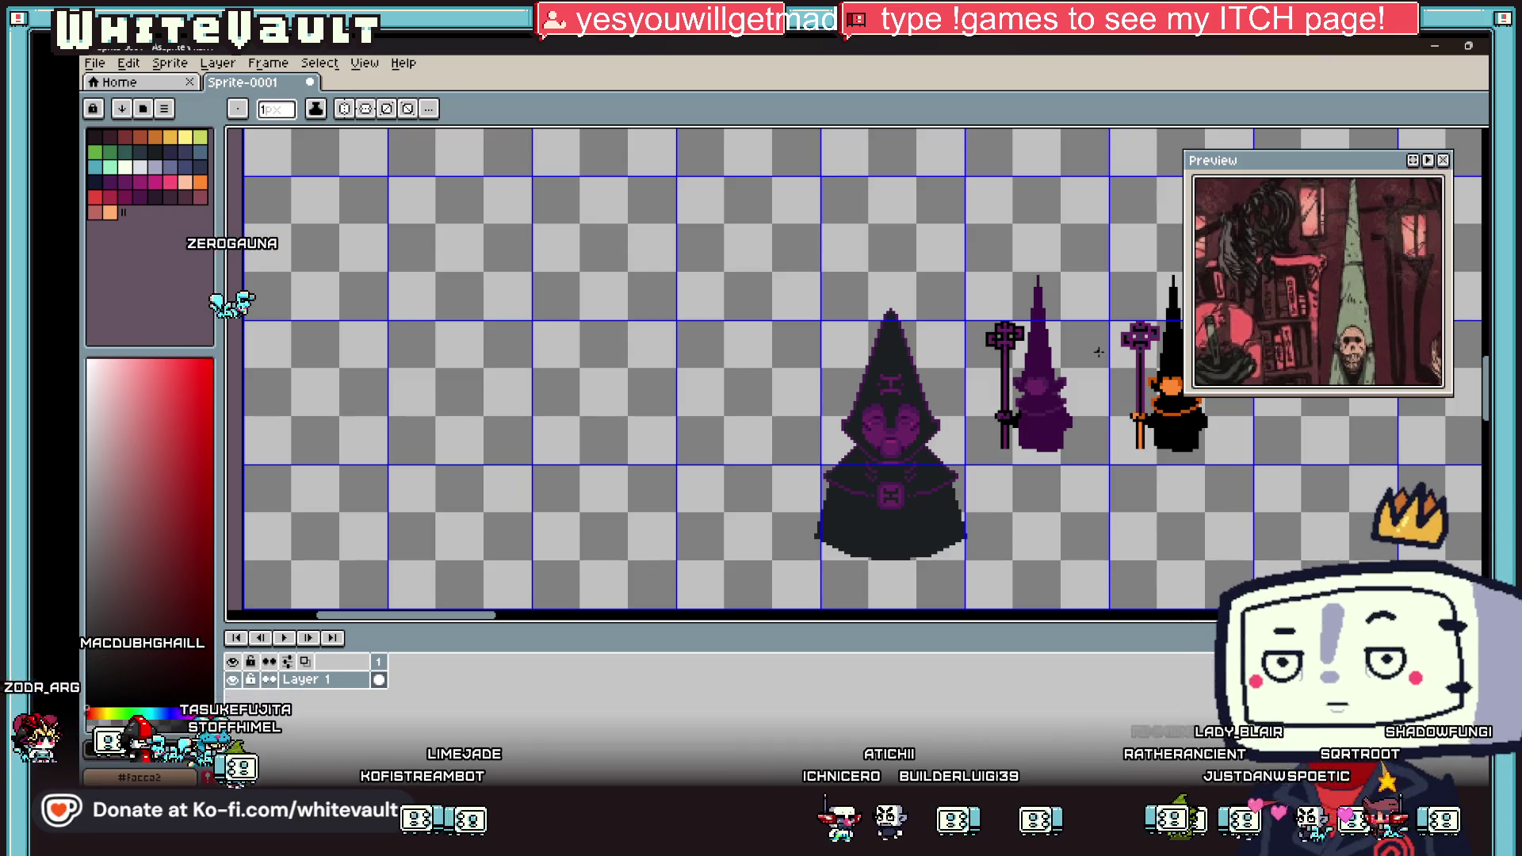
scroll(1059, 339, down, 2)
scroll(1108, 491, up, 2)
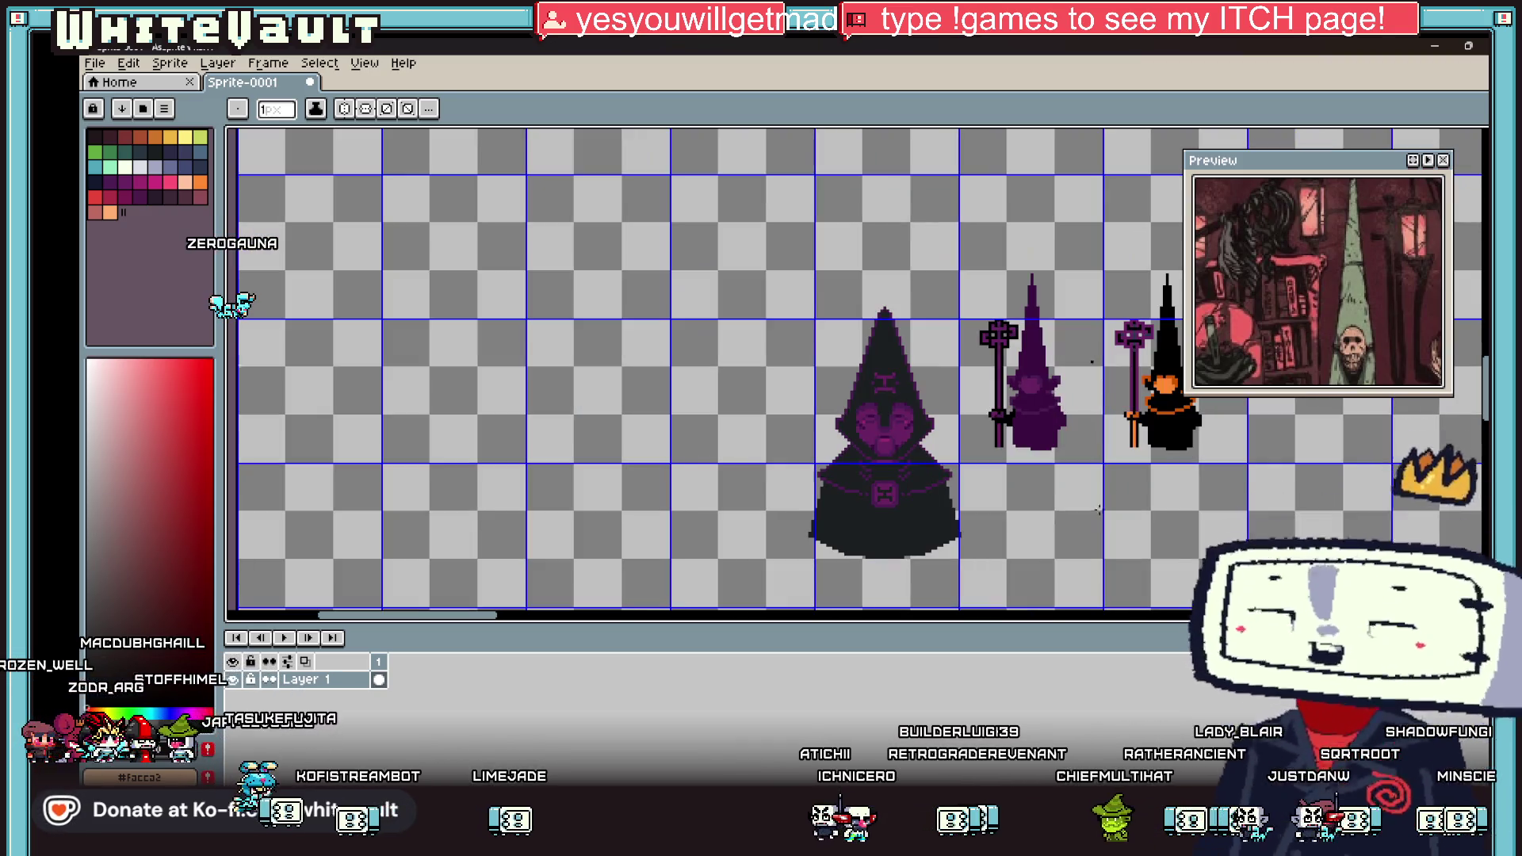
mouse_move(465, 616)
mouse_down()
mouse_move(533, 626)
mouse_move(515, 626)
mouse_up()
scroll(599, 365, up, 1)
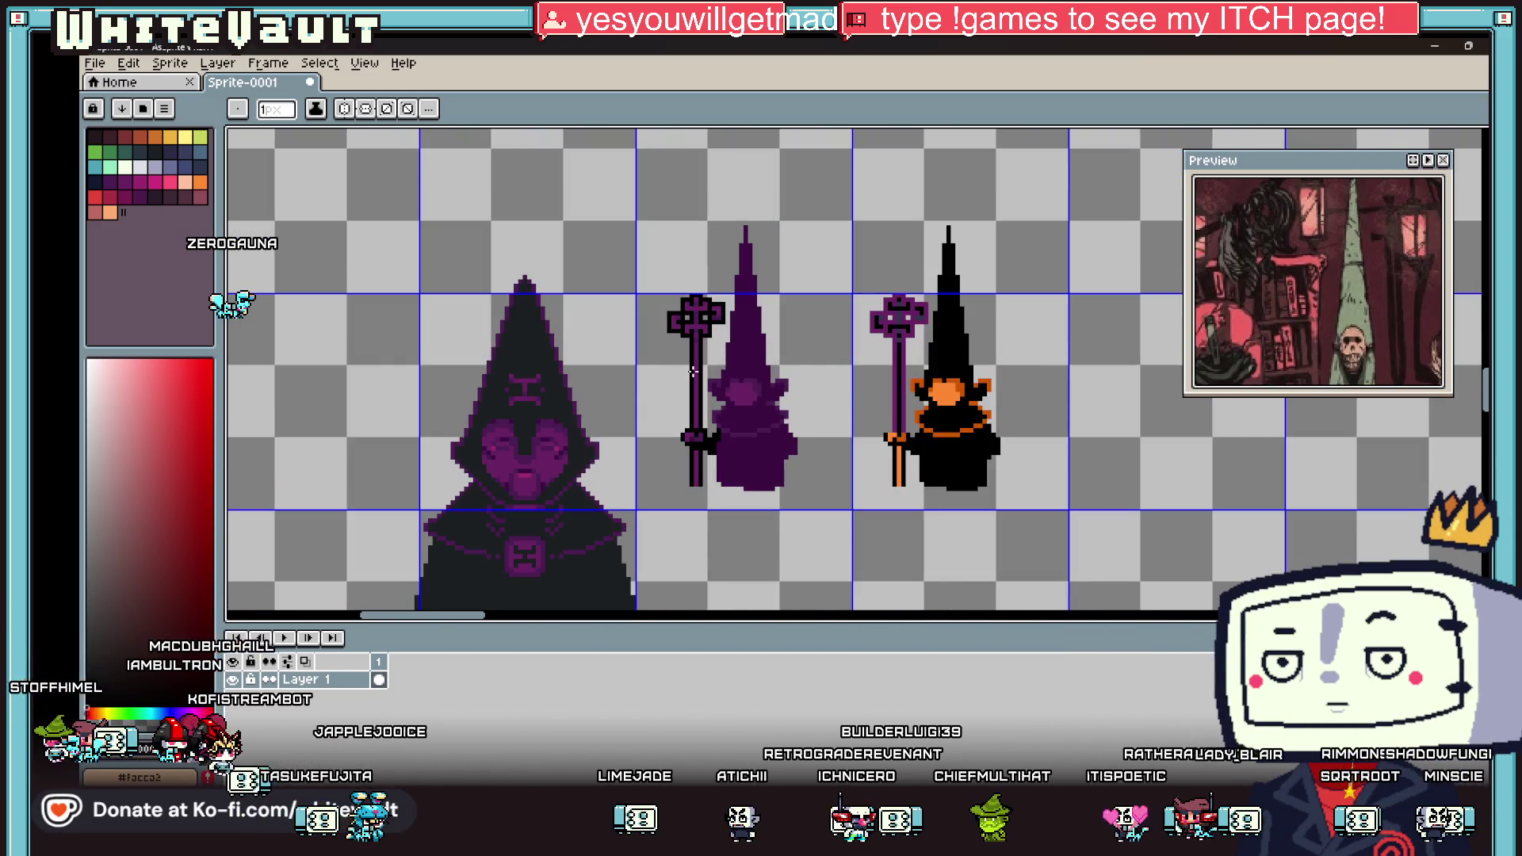
key(i)
Step: Fill the middle figure's purple hat black and draw a black line down its body
key(g)
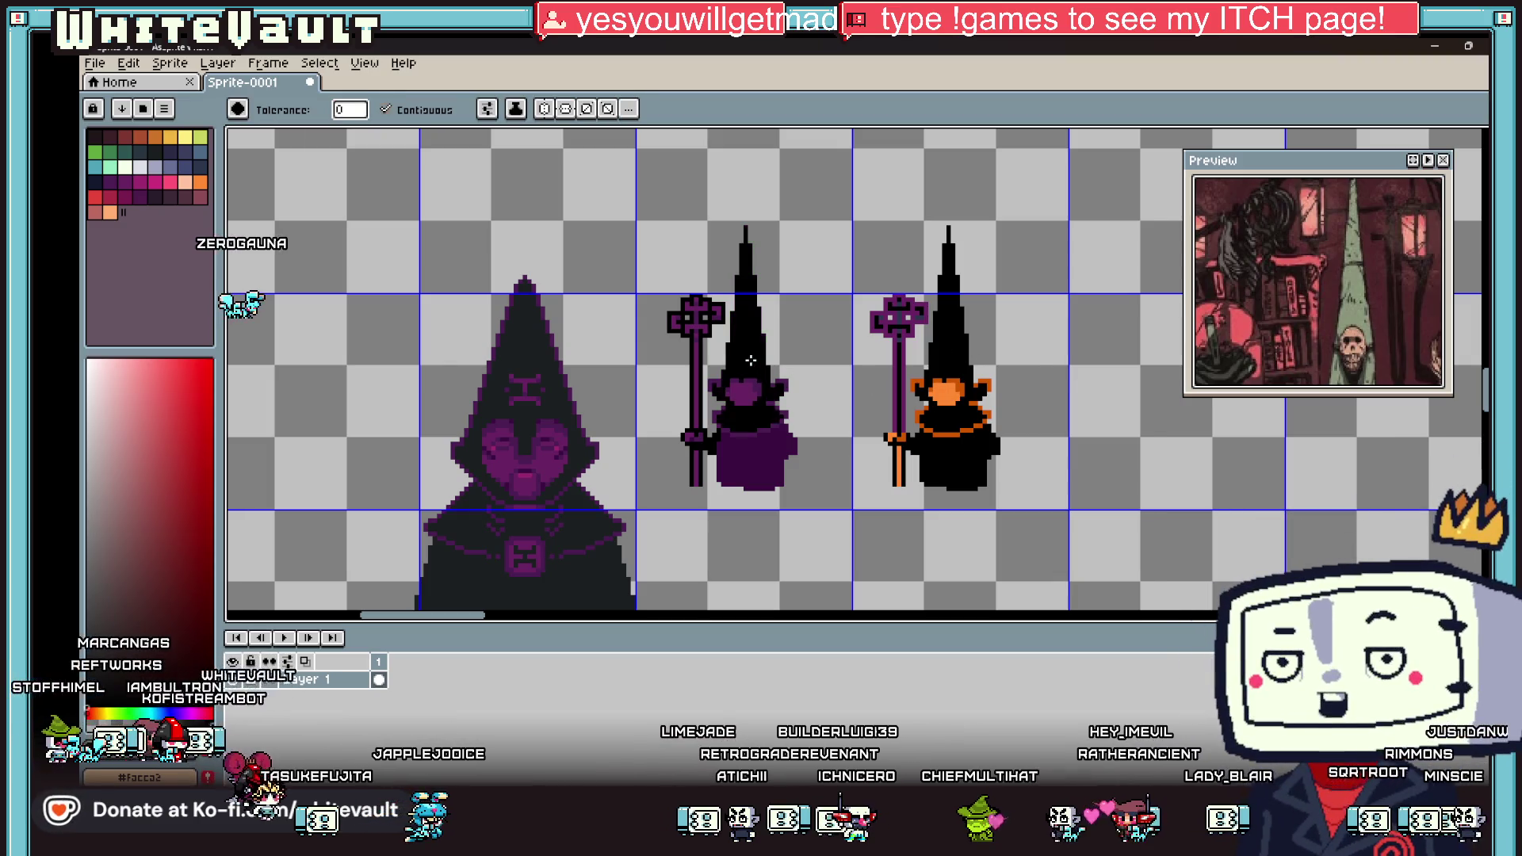
click(753, 401)
key(i)
scroll(755, 402, up, 1)
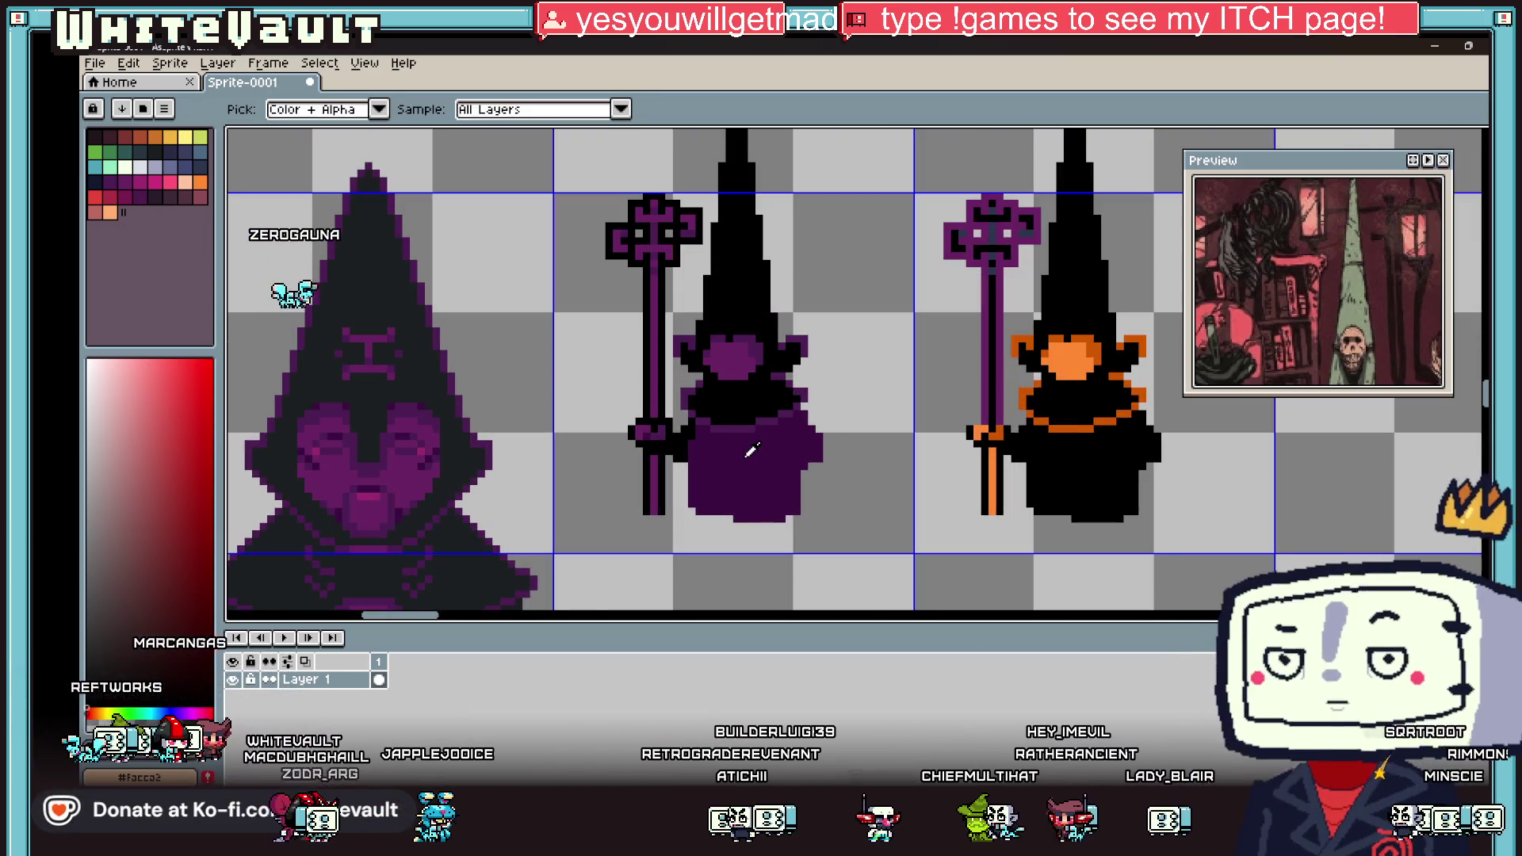
scroll(749, 402, up, 1)
scroll(704, 432, up, 1)
scroll(705, 433, up, 1)
key(b)
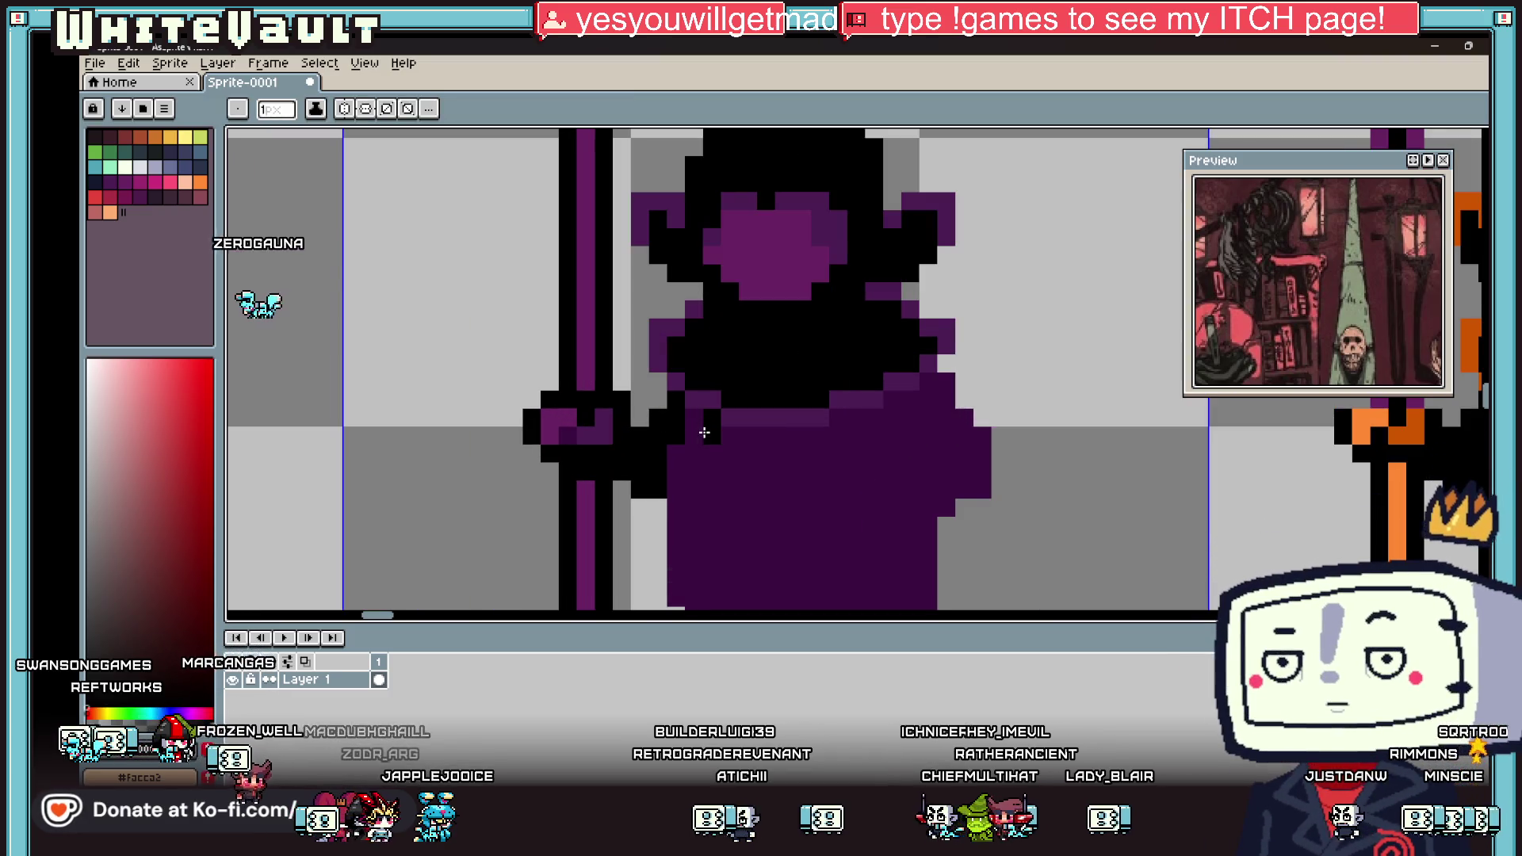
scroll(693, 462, down, 3)
drag(695, 254, 690, 396)
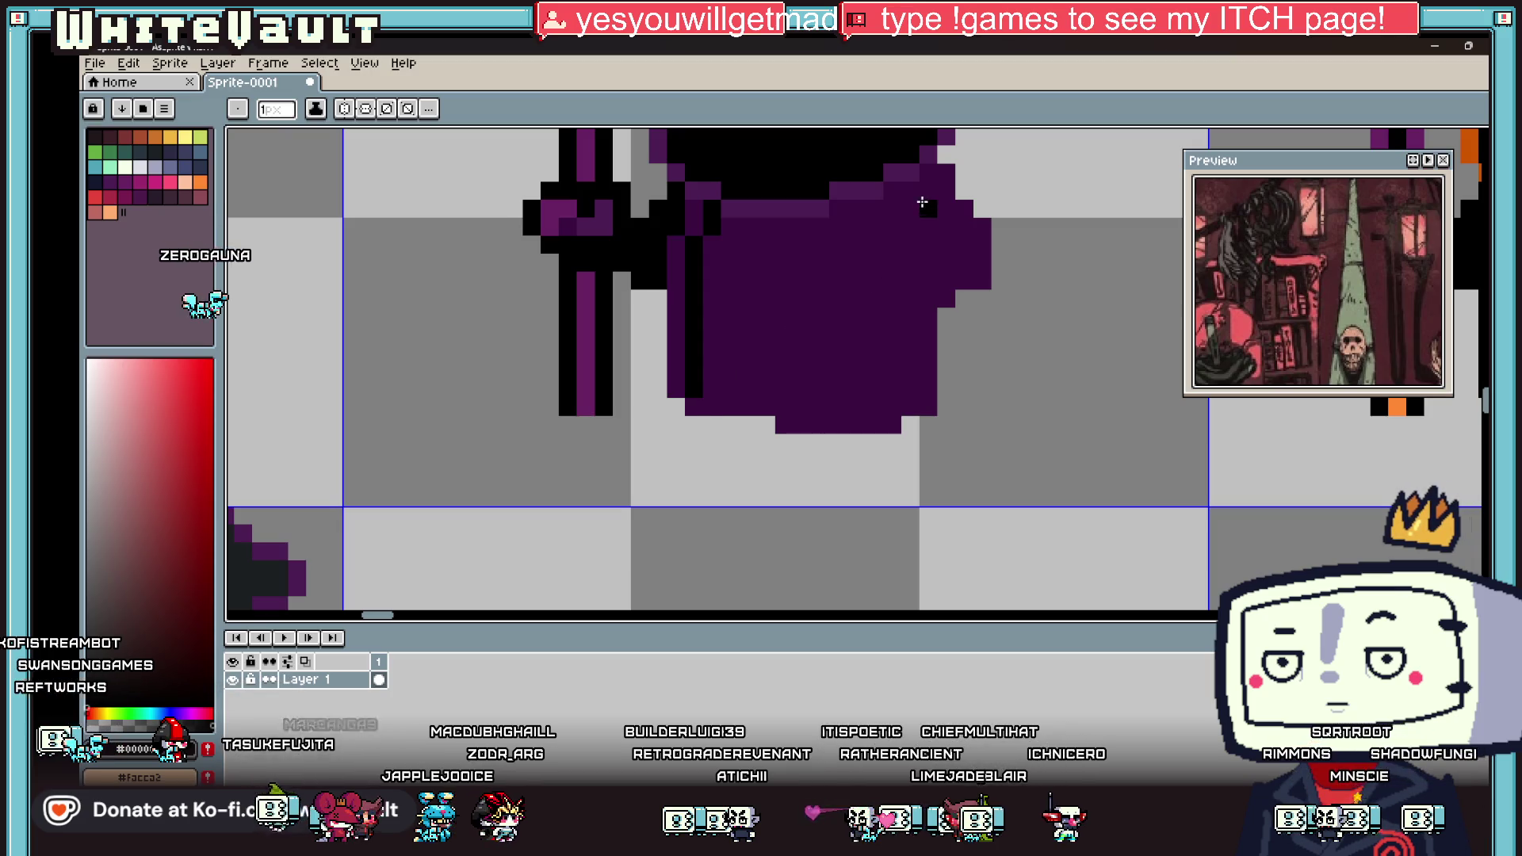
Step: Fill the middle figure's purple body black and blacken the purple pixels along its right outline
mouse_move(913, 192)
mouse_down()
mouse_move(941, 272)
mouse_move(927, 317)
mouse_up()
key(g)
click(890, 340)
scroll(889, 339, down, 2)
key(i)
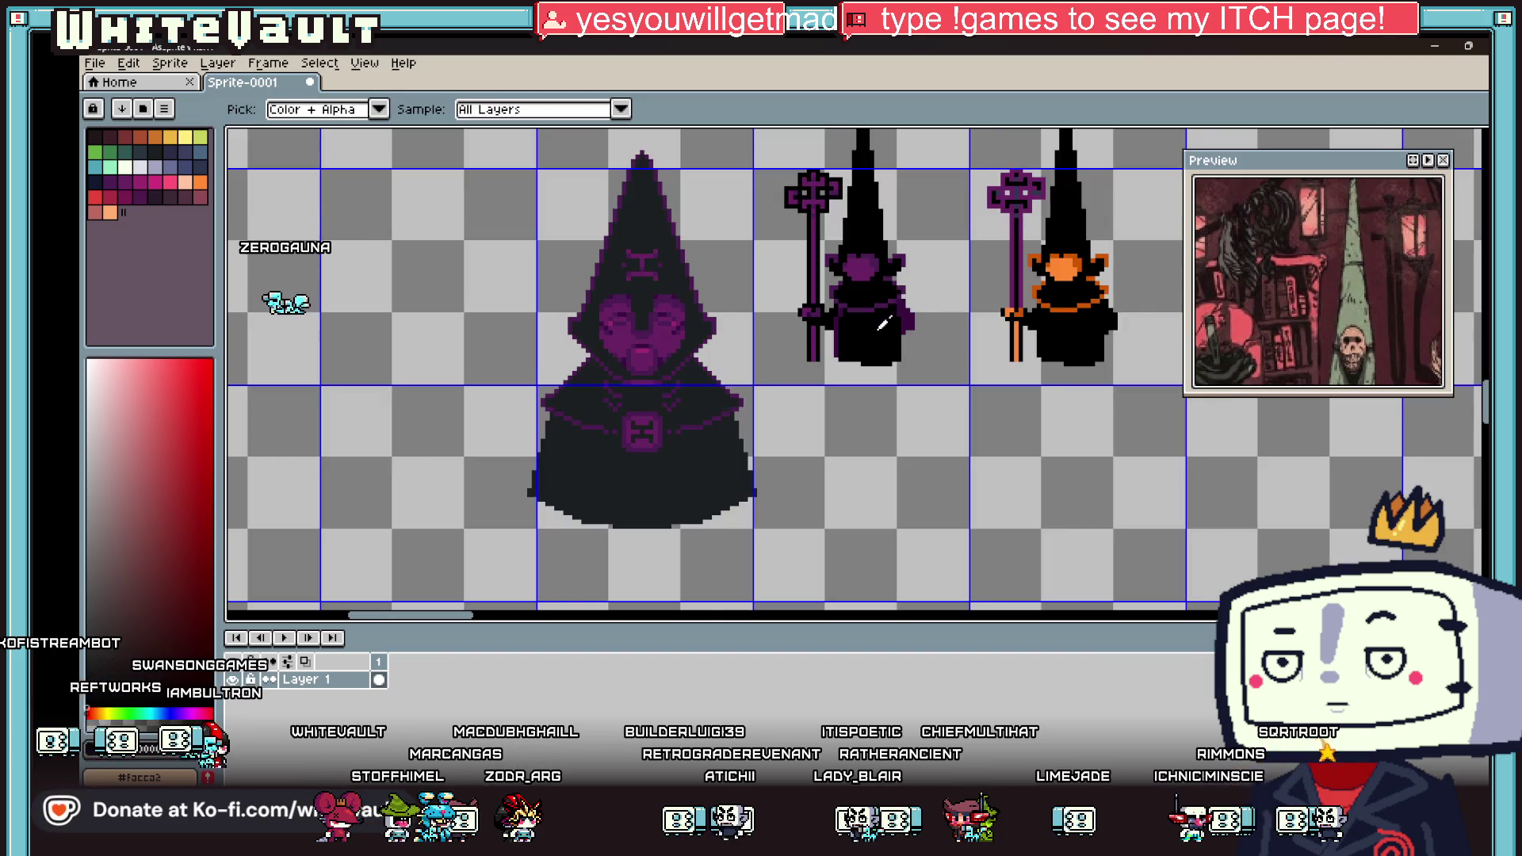
scroll(908, 301, up, 2)
key(b)
scroll(931, 248, up, 2)
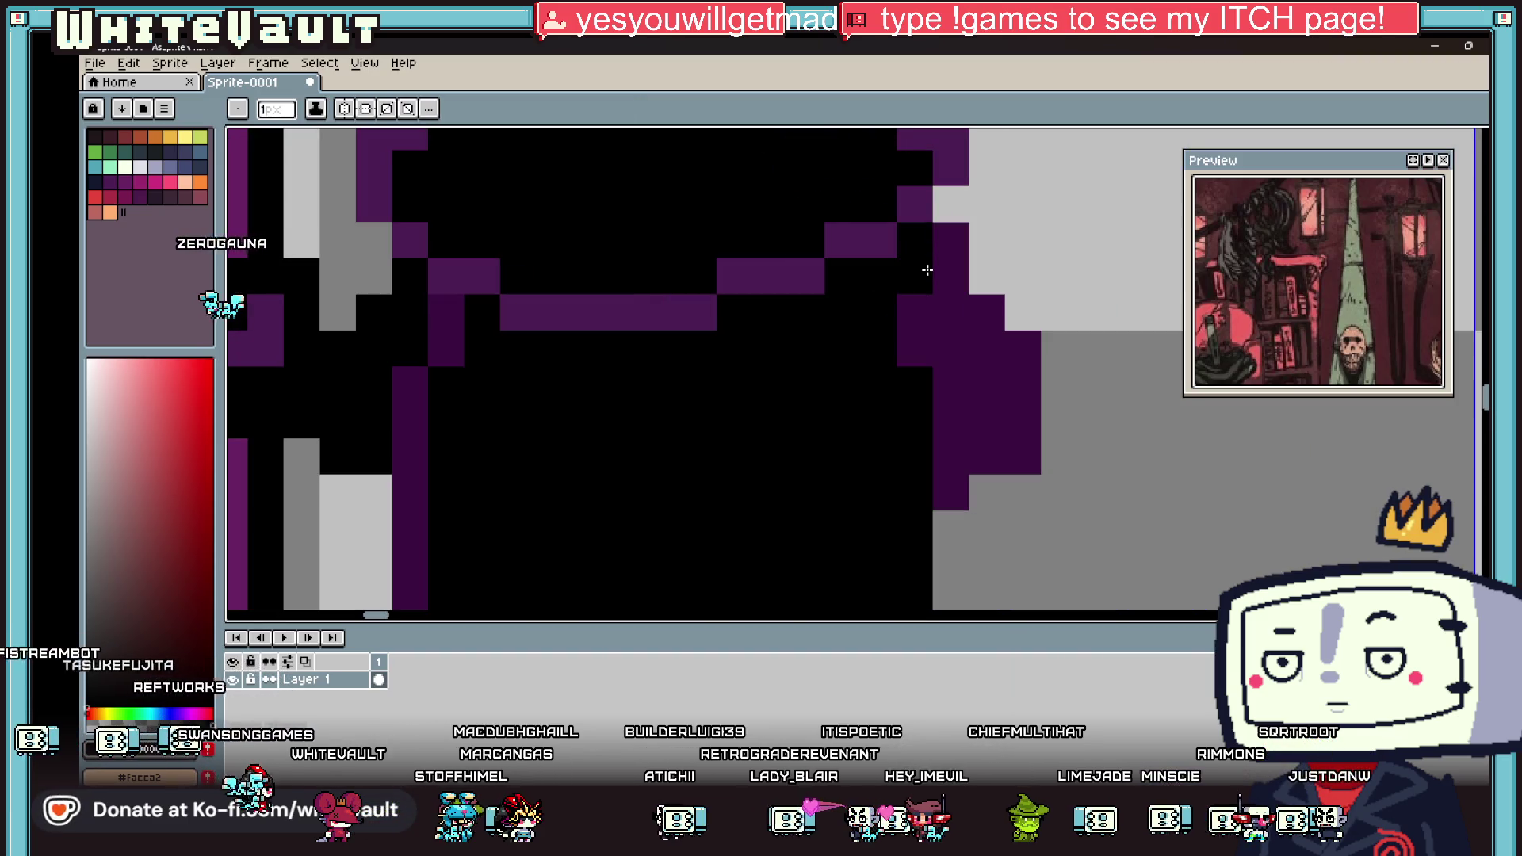
drag(983, 339, 985, 428)
click(959, 459)
Step: Pick dark purple and black from the middle figure's robe for touch-ups
scroll(950, 406, down, 3)
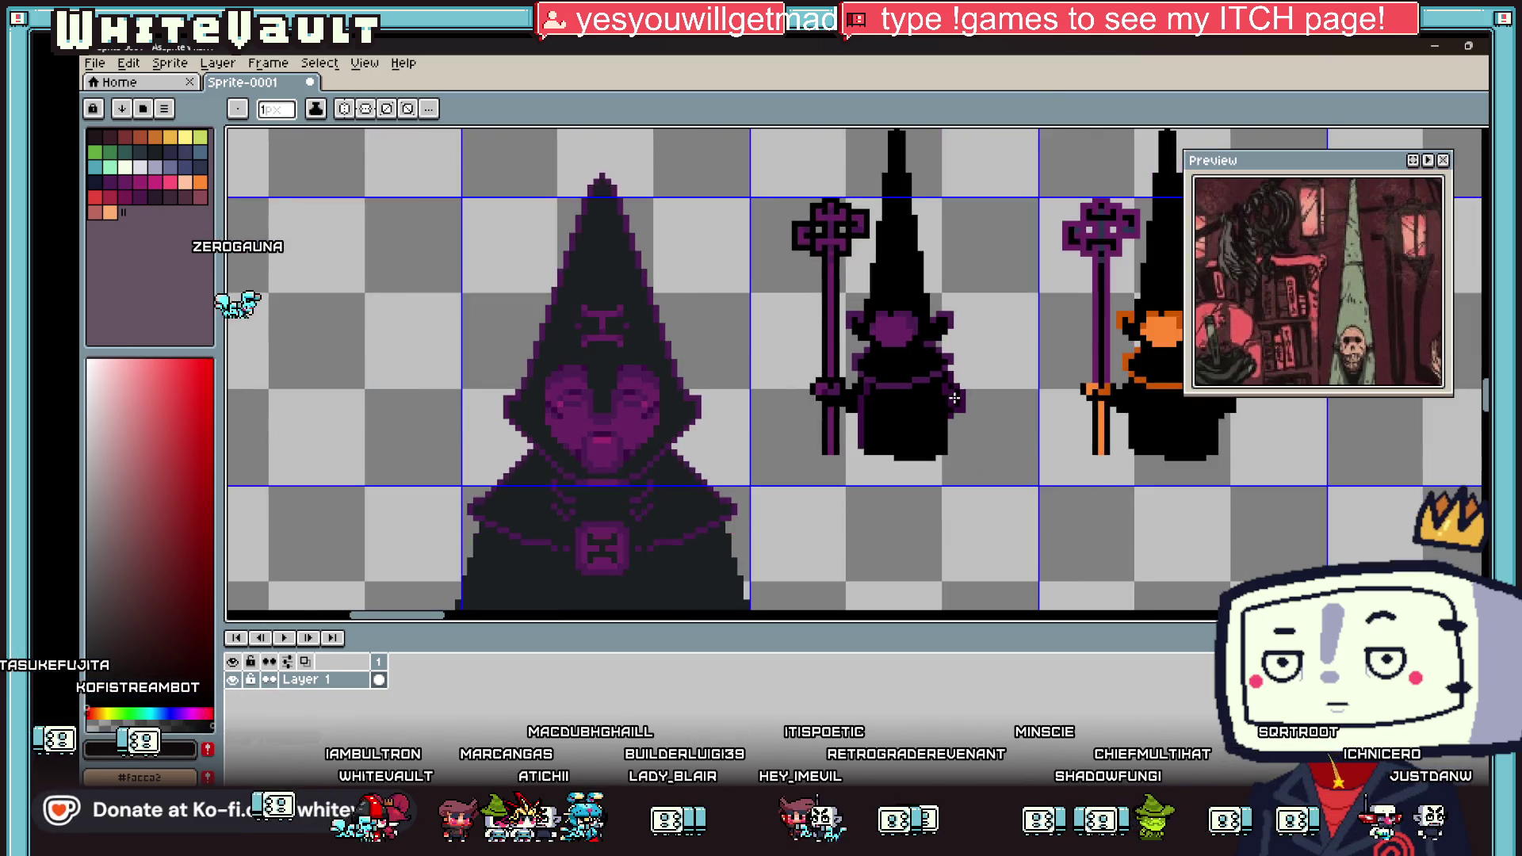
scroll(950, 406, down, 1)
key(g)
scroll(949, 397, up, 1)
key(b)
scroll(948, 397, up, 2)
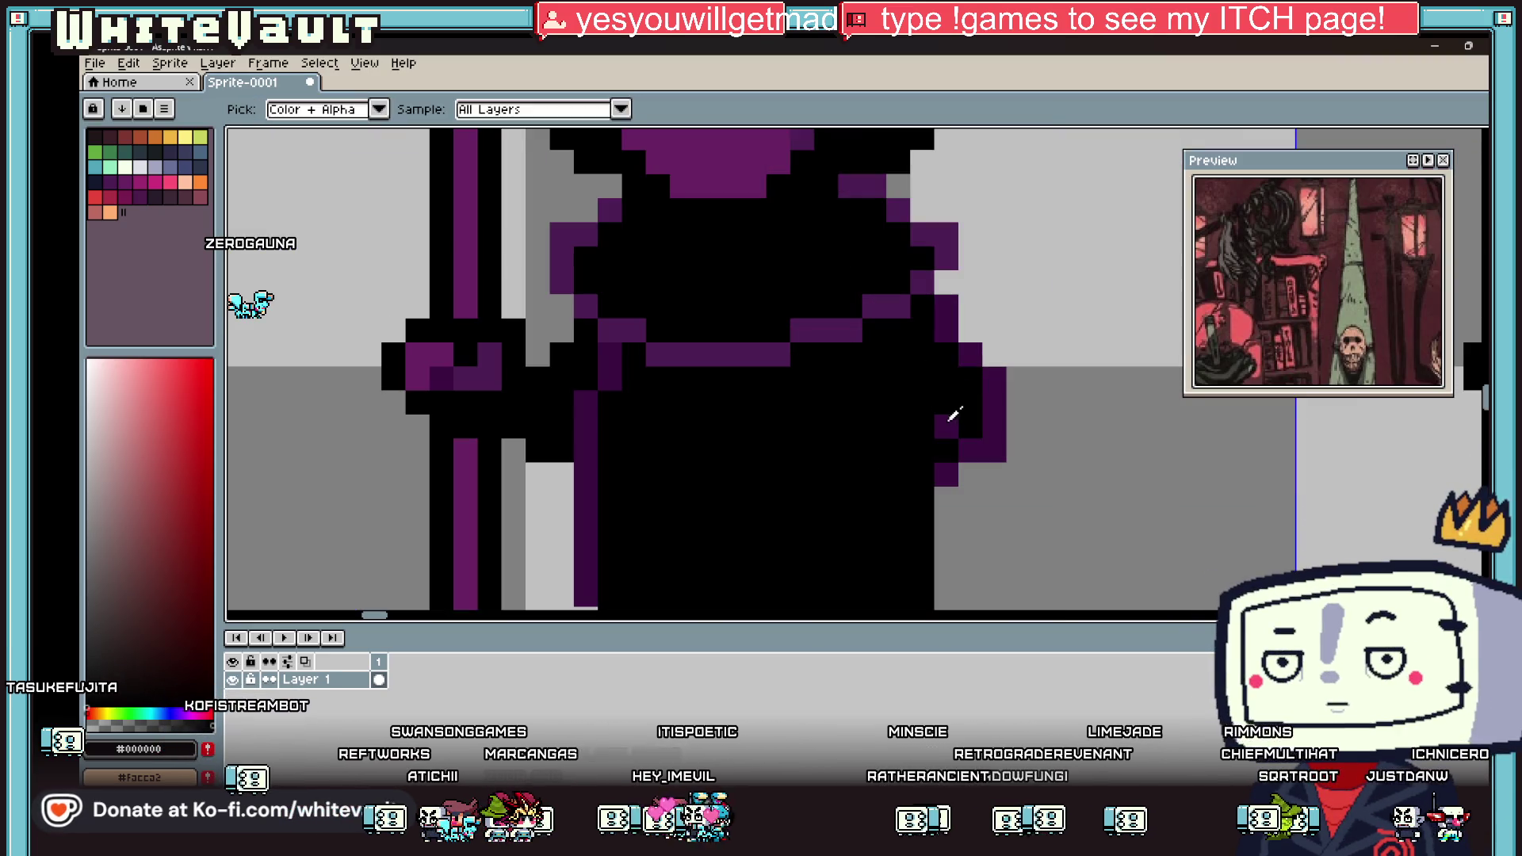
alt+click(947, 421)
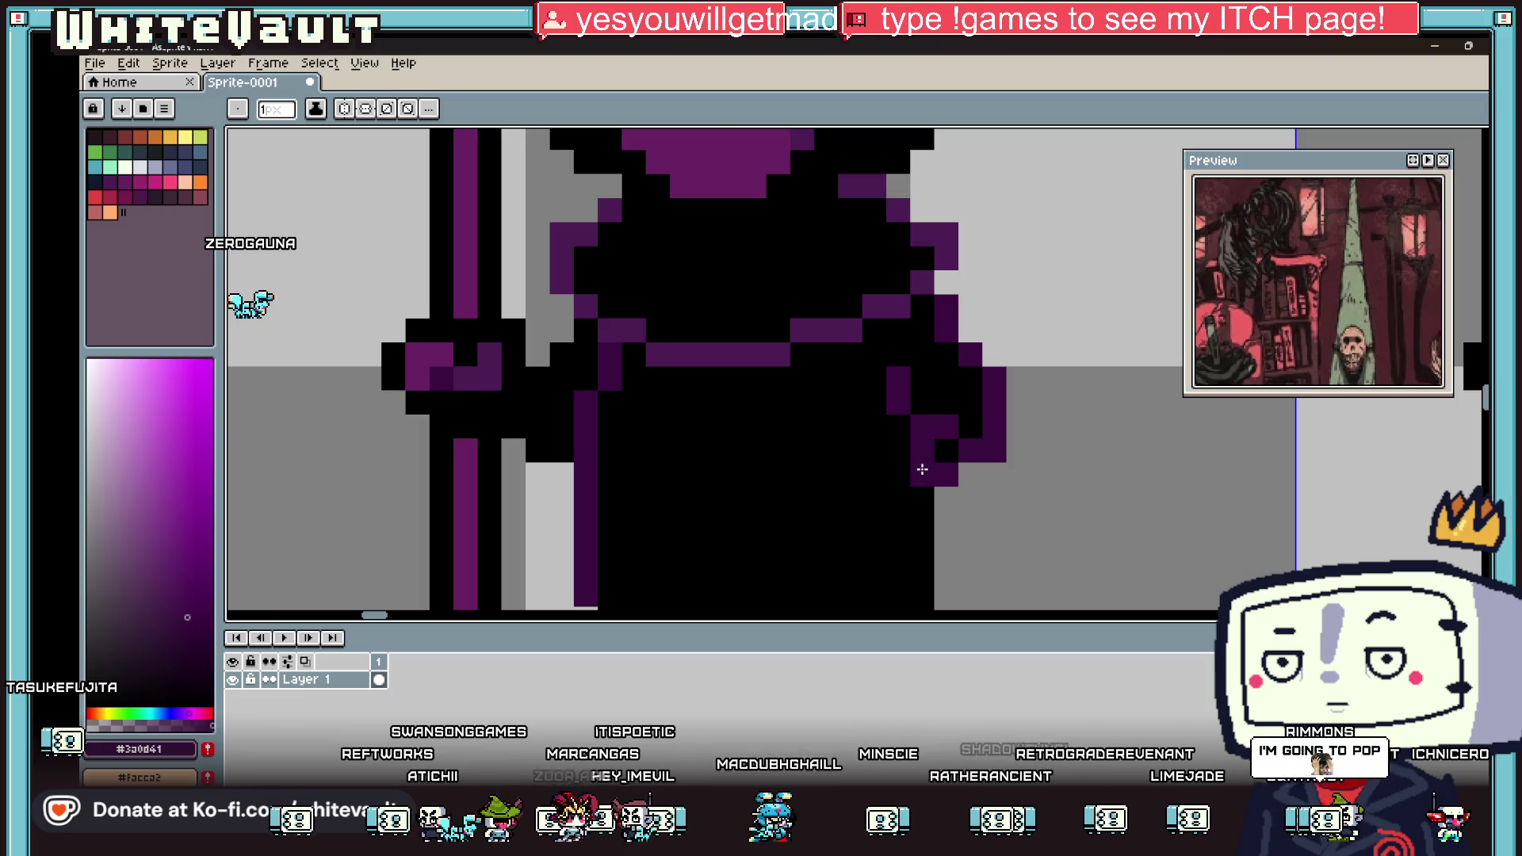
alt+click(962, 383)
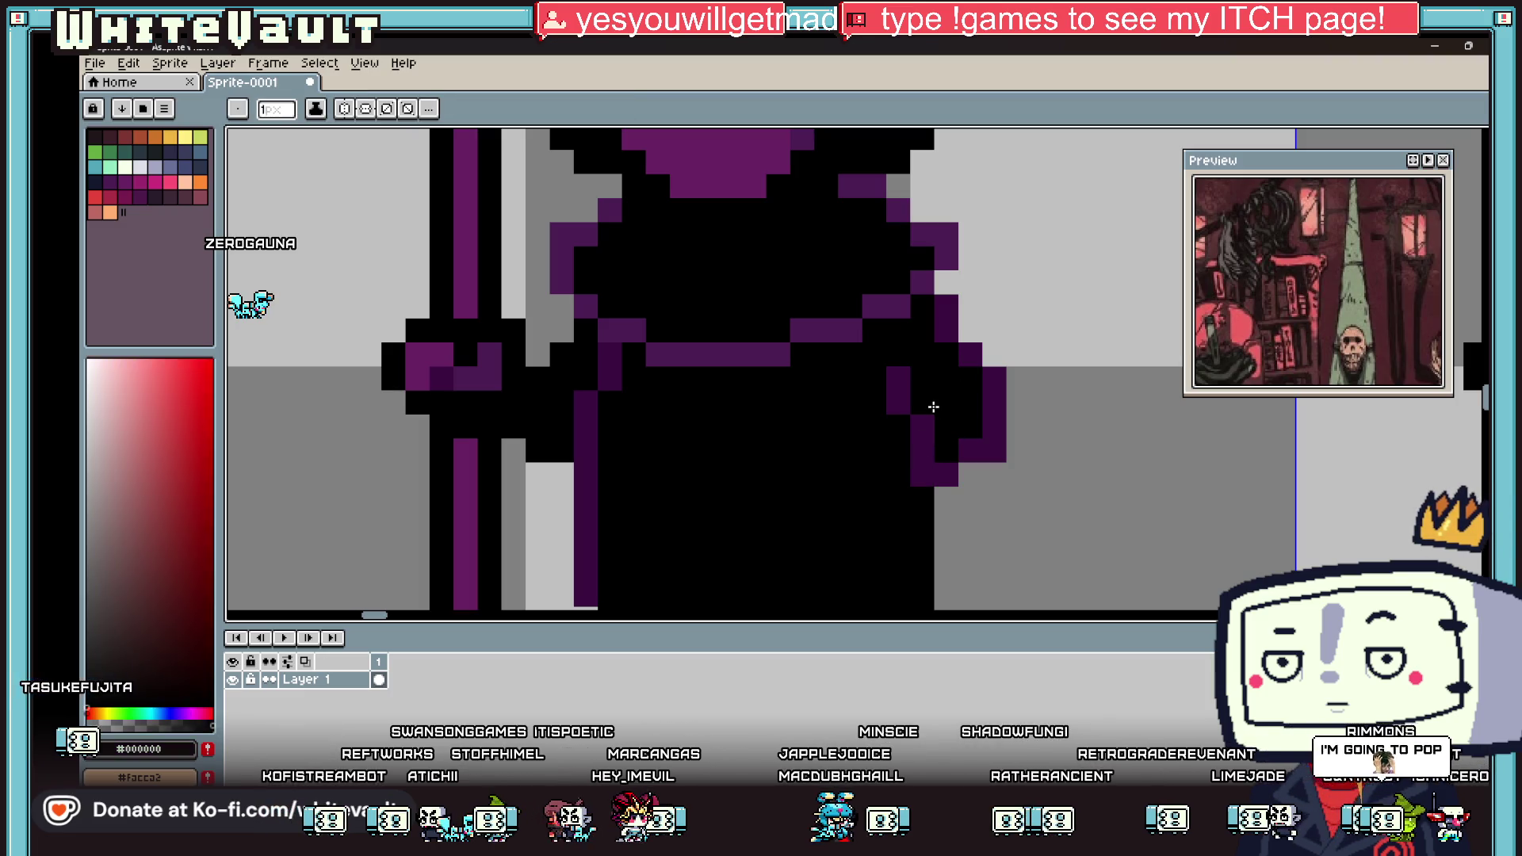
scroll(938, 397, down, 3)
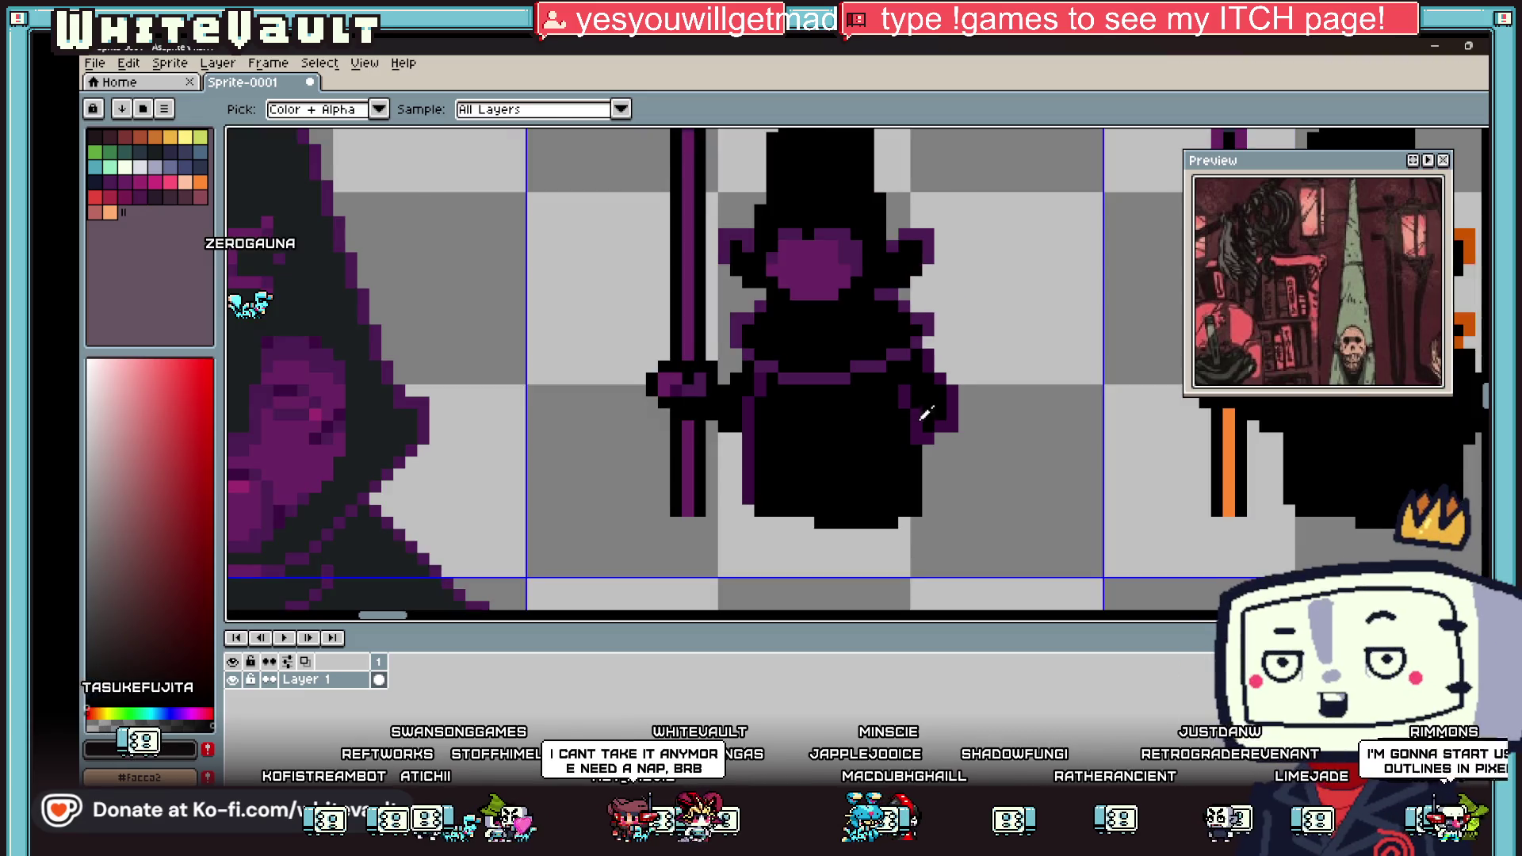
Step: Resample the dark purple and add a pixel below the middle figure's arm outline
scroll(938, 397, up, 2)
alt+click(928, 441)
click(934, 458)
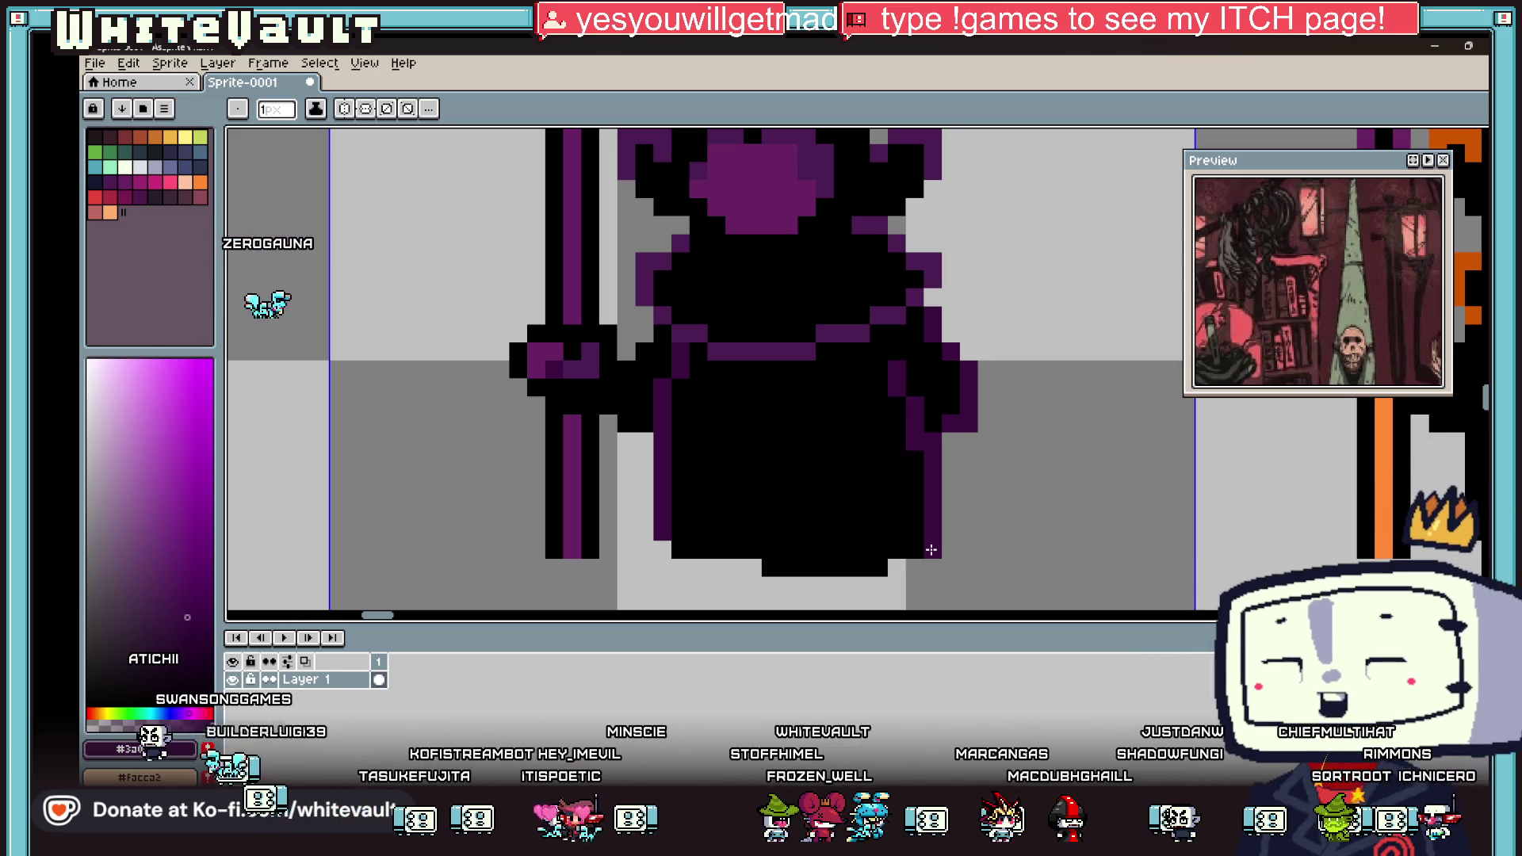
scroll(978, 550, down, 3)
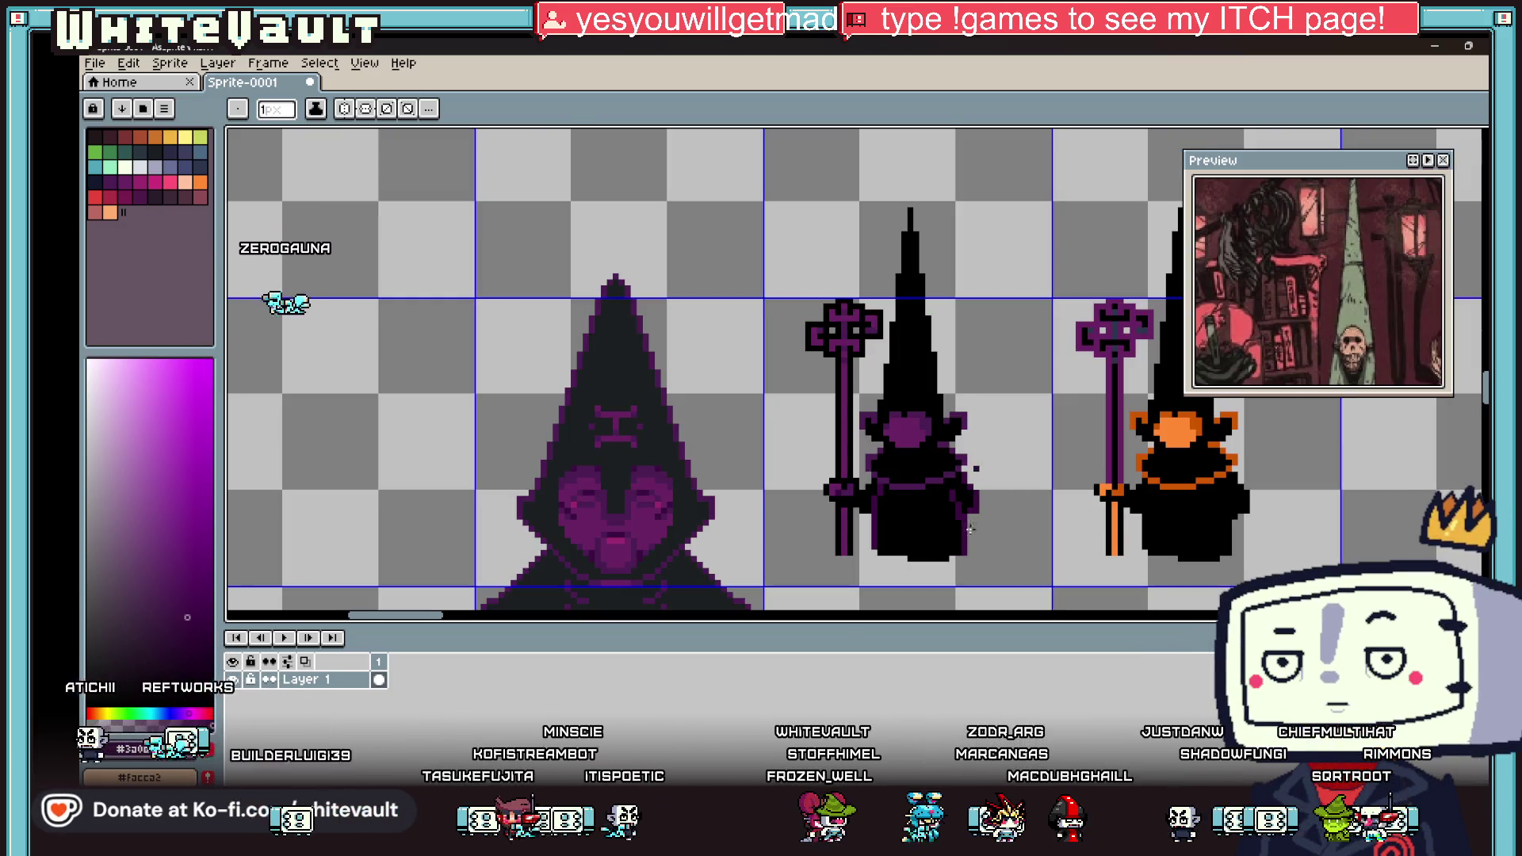
scroll(964, 582, up, 1)
Step: Pick up the purple from the middle staff-bearer and return to the pencil
key(i)
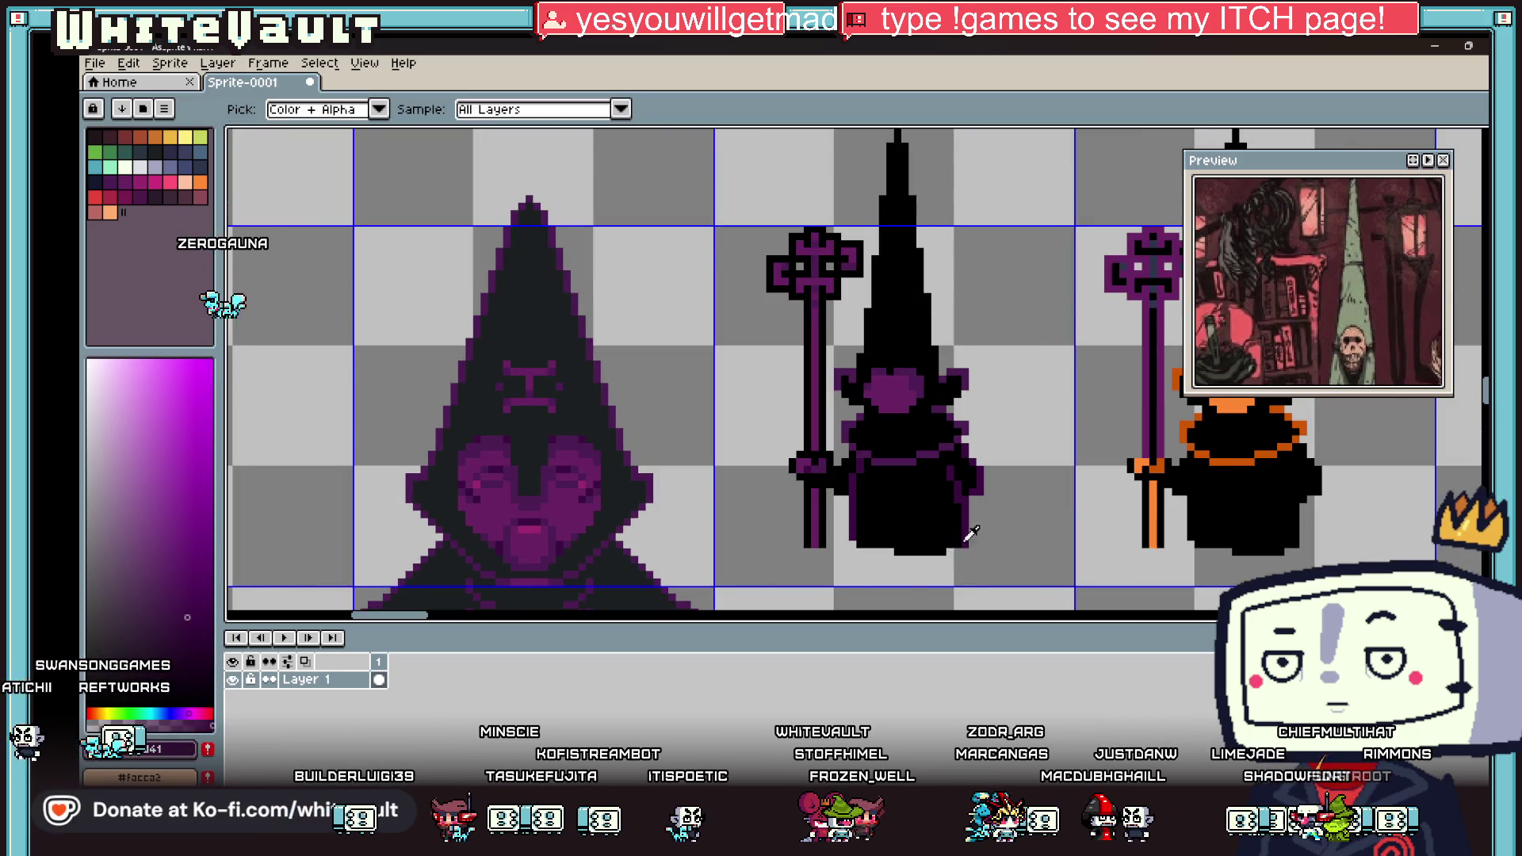
scroll(959, 548, down, 3)
scroll(951, 476, up, 2)
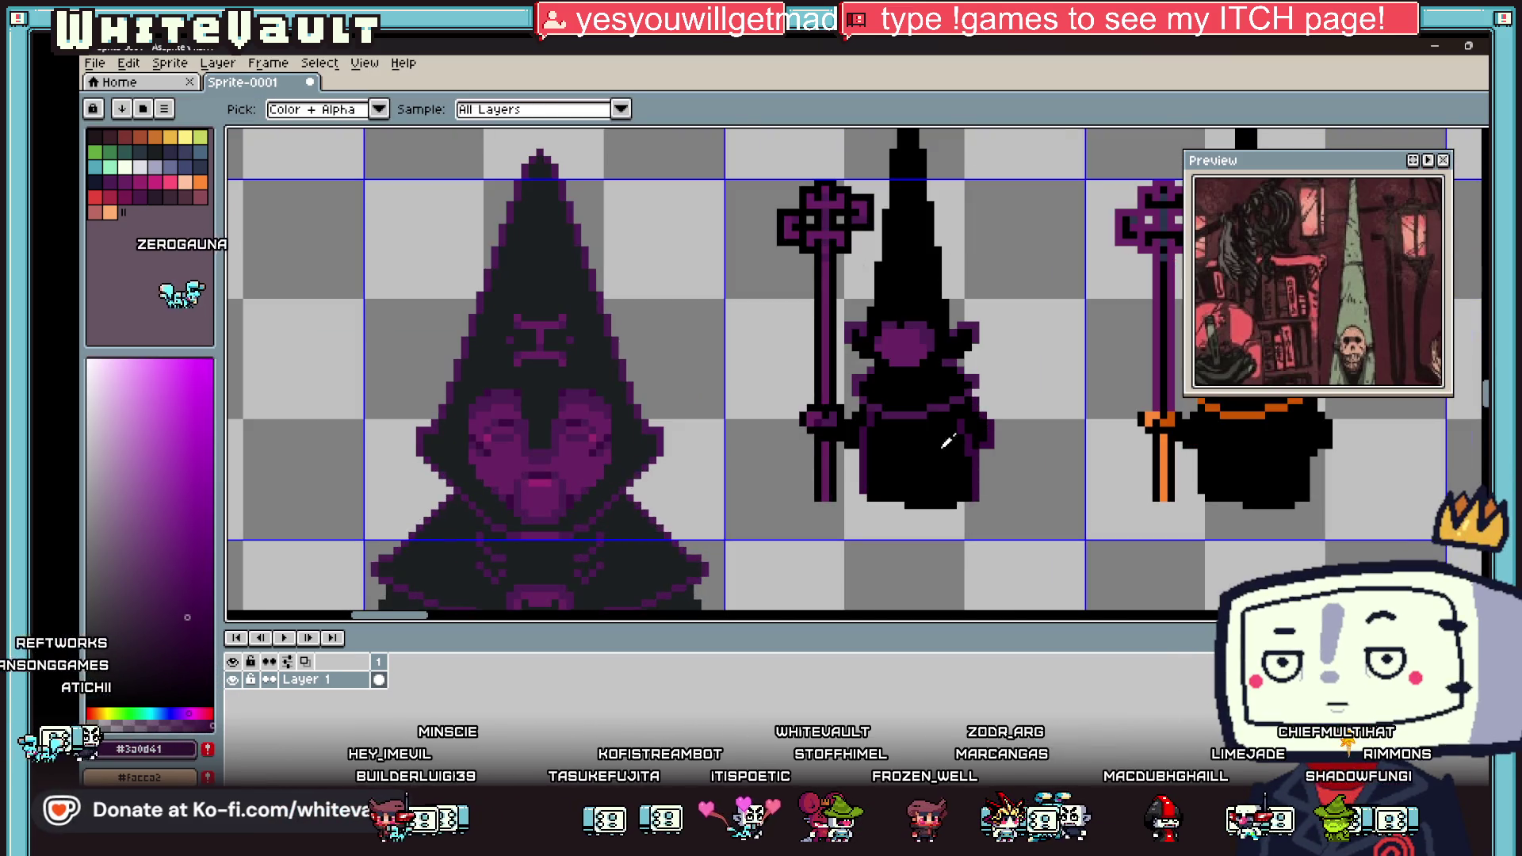
scroll(913, 301, up, 2)
click(913, 302)
key(b)
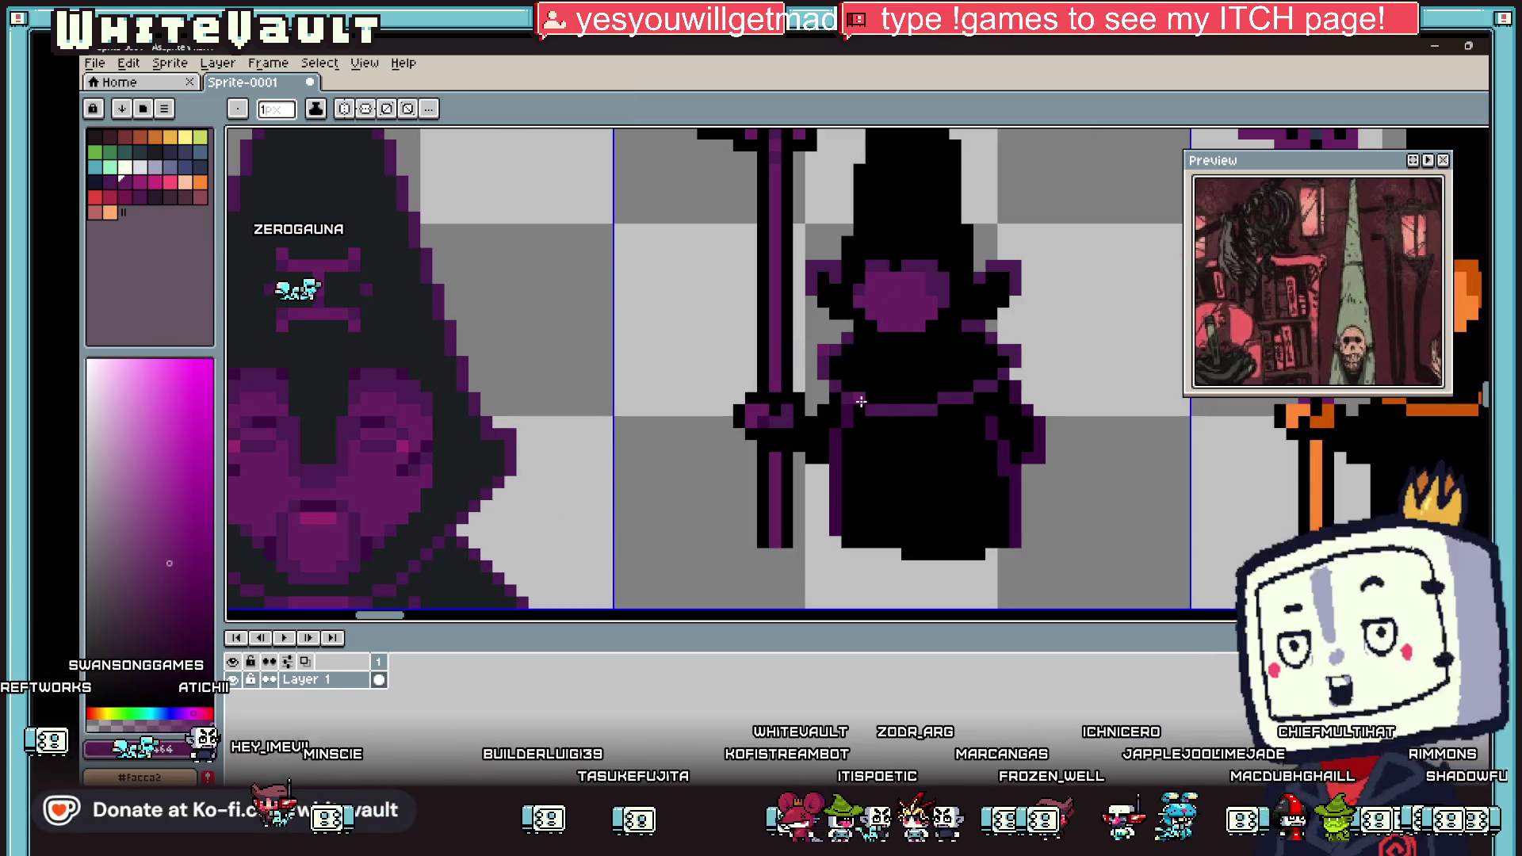
scroll(983, 273, down, 4)
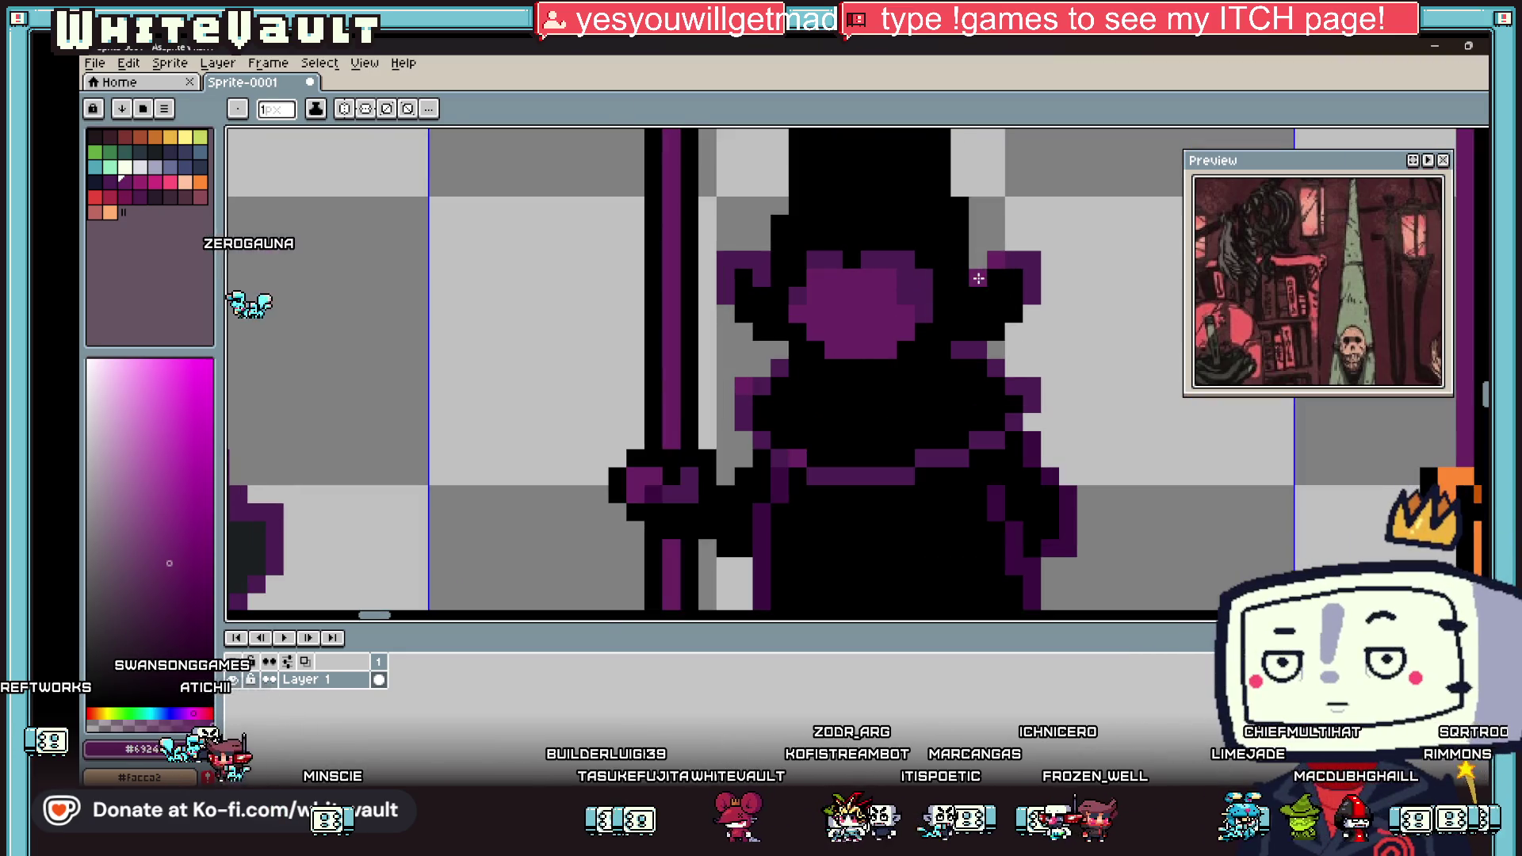
Step: Sample the darker purple from the figure and place a first dot on the tall black hat
key(i)
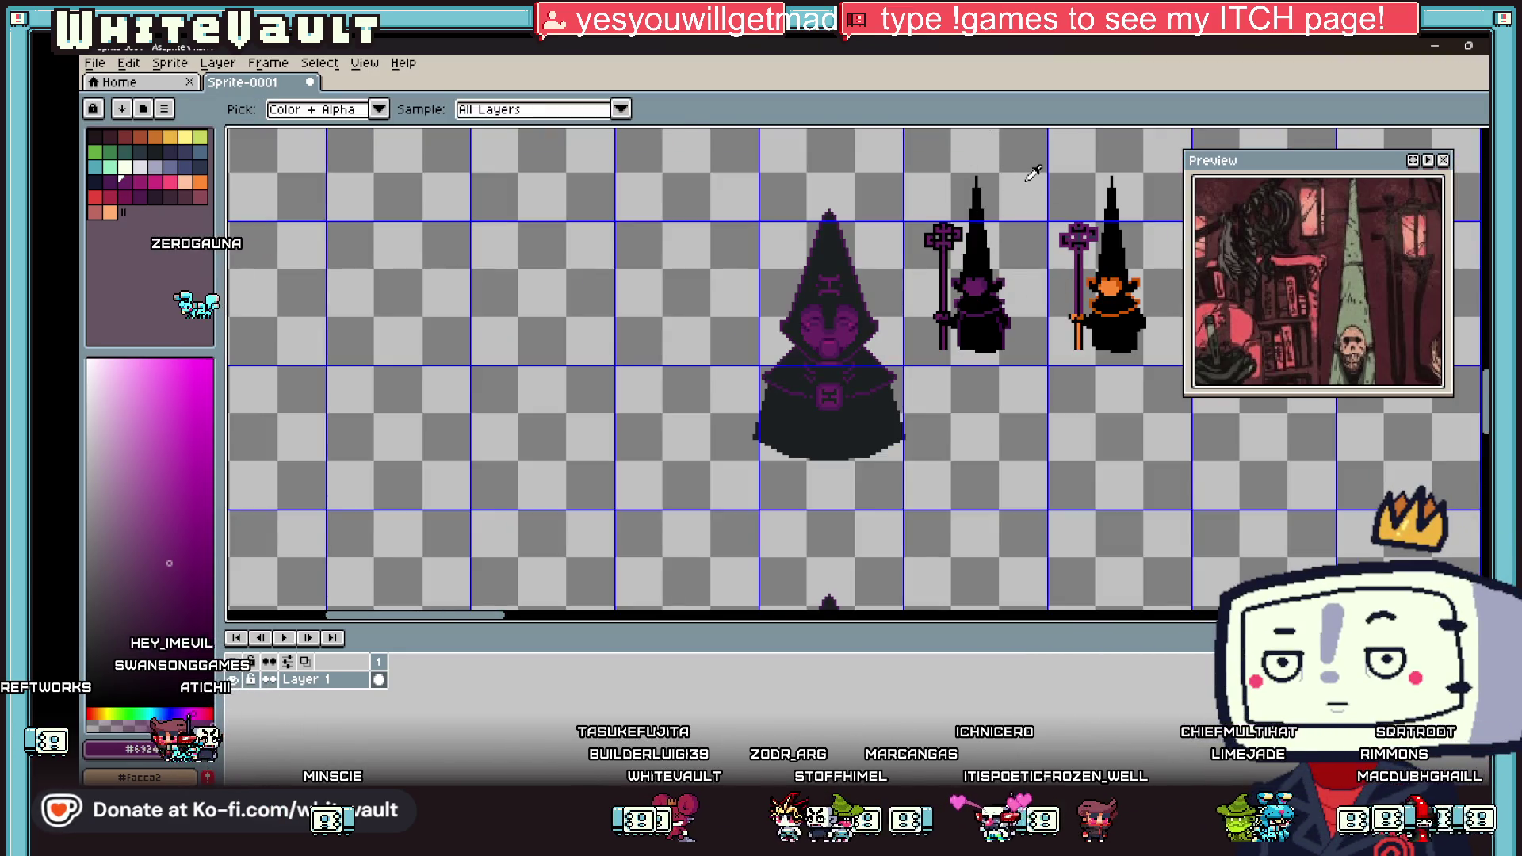
scroll(1027, 278, up, 3)
scroll(1021, 382, up, 2)
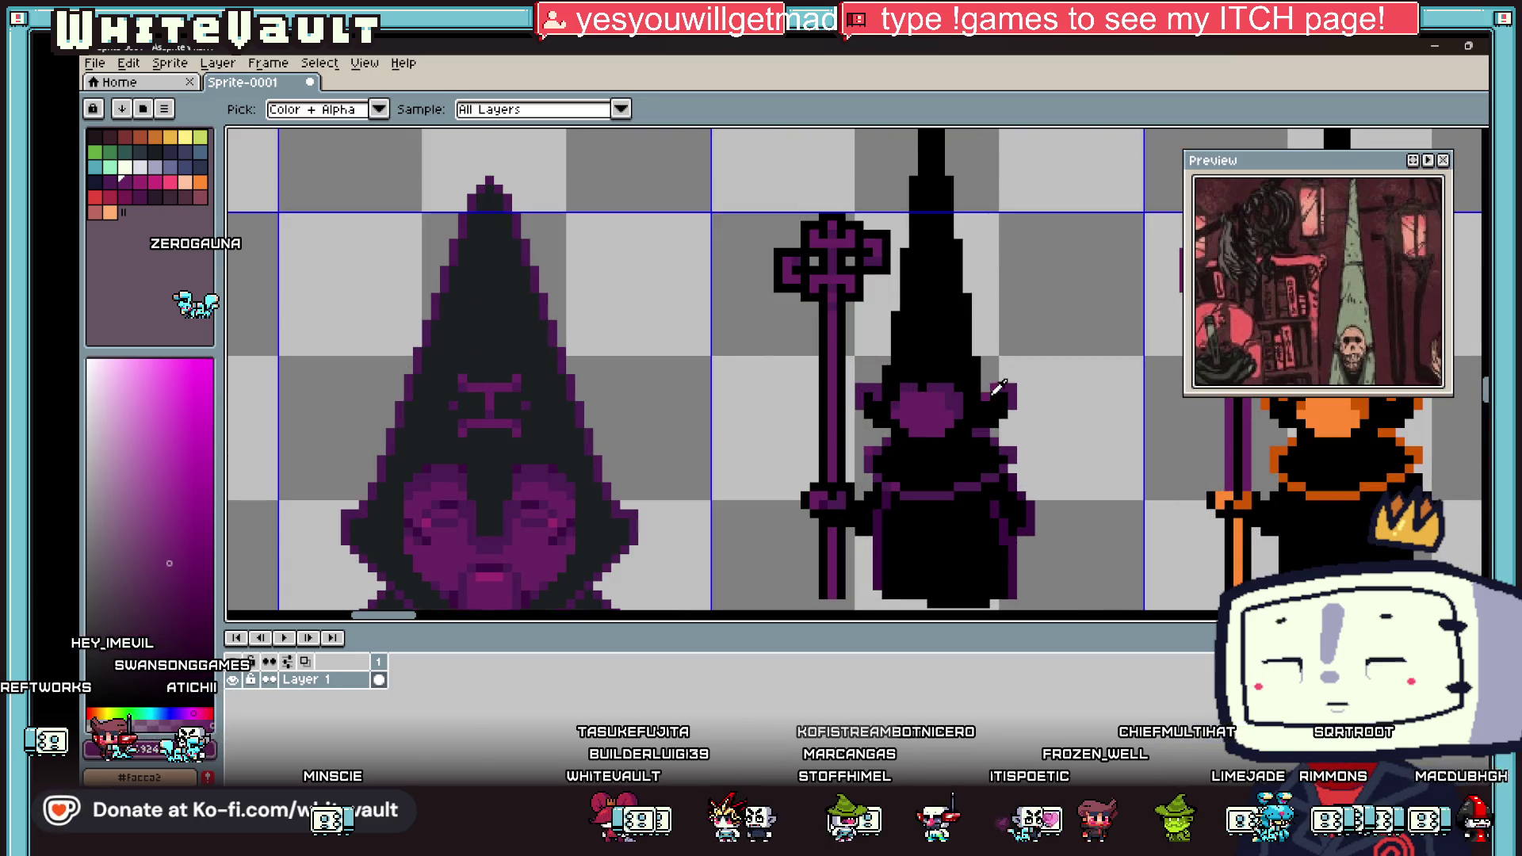
click(1021, 383)
key(b)
click(915, 341)
scroll(915, 340, up, 1)
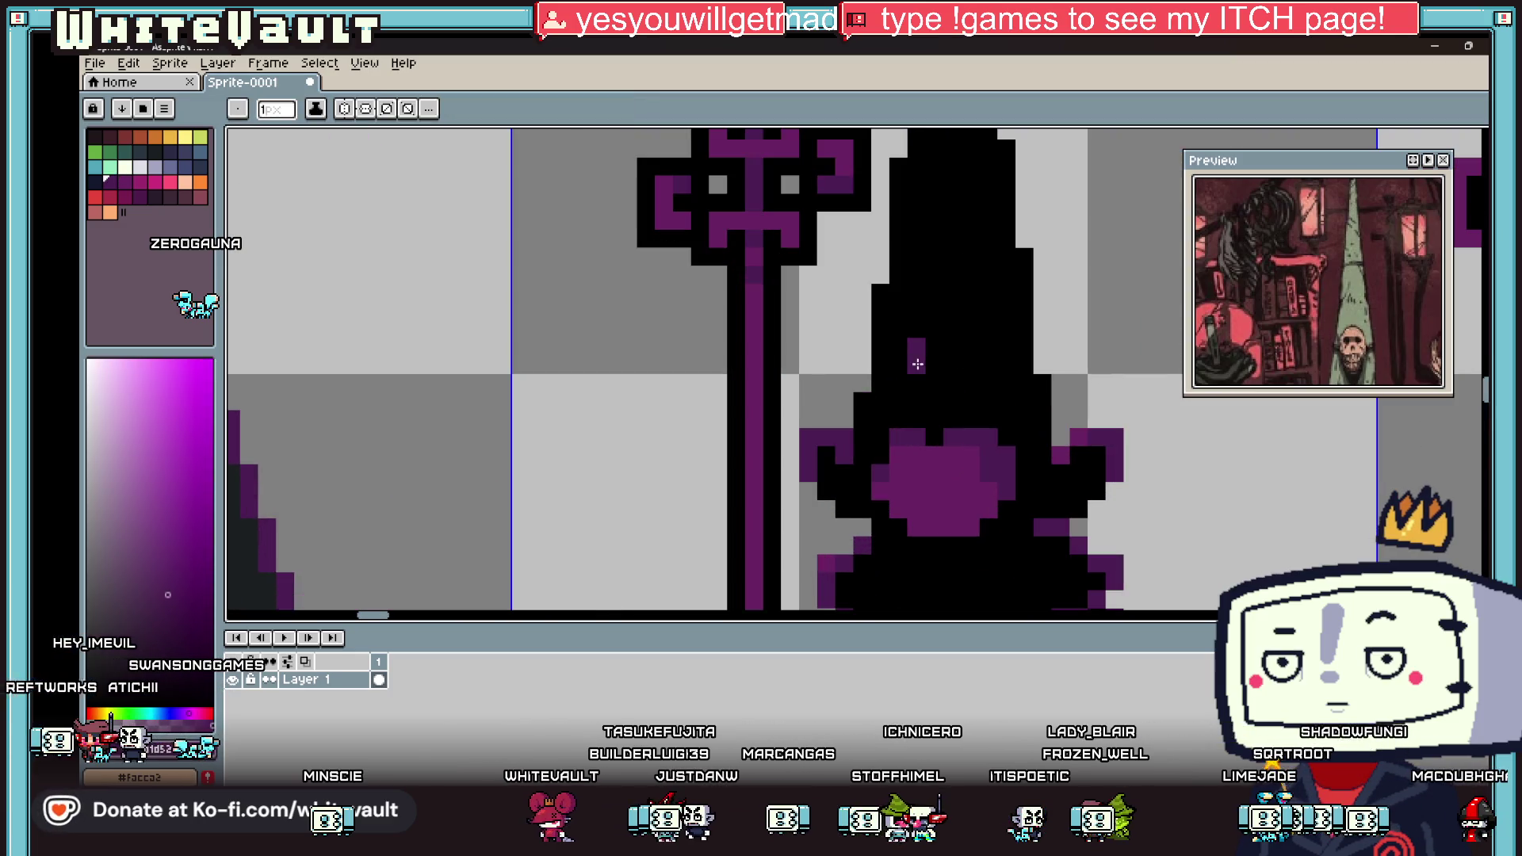
Step: Redo the stray hat pixel, draw an H-shaped purple rune, and trim its right leg with black
key(ctrl+z)
click(916, 402)
mouse_move(915, 380)
mouse_down()
mouse_move(916, 325)
mouse_move(955, 398)
mouse_up()
click(934, 378)
alt+click(932, 339)
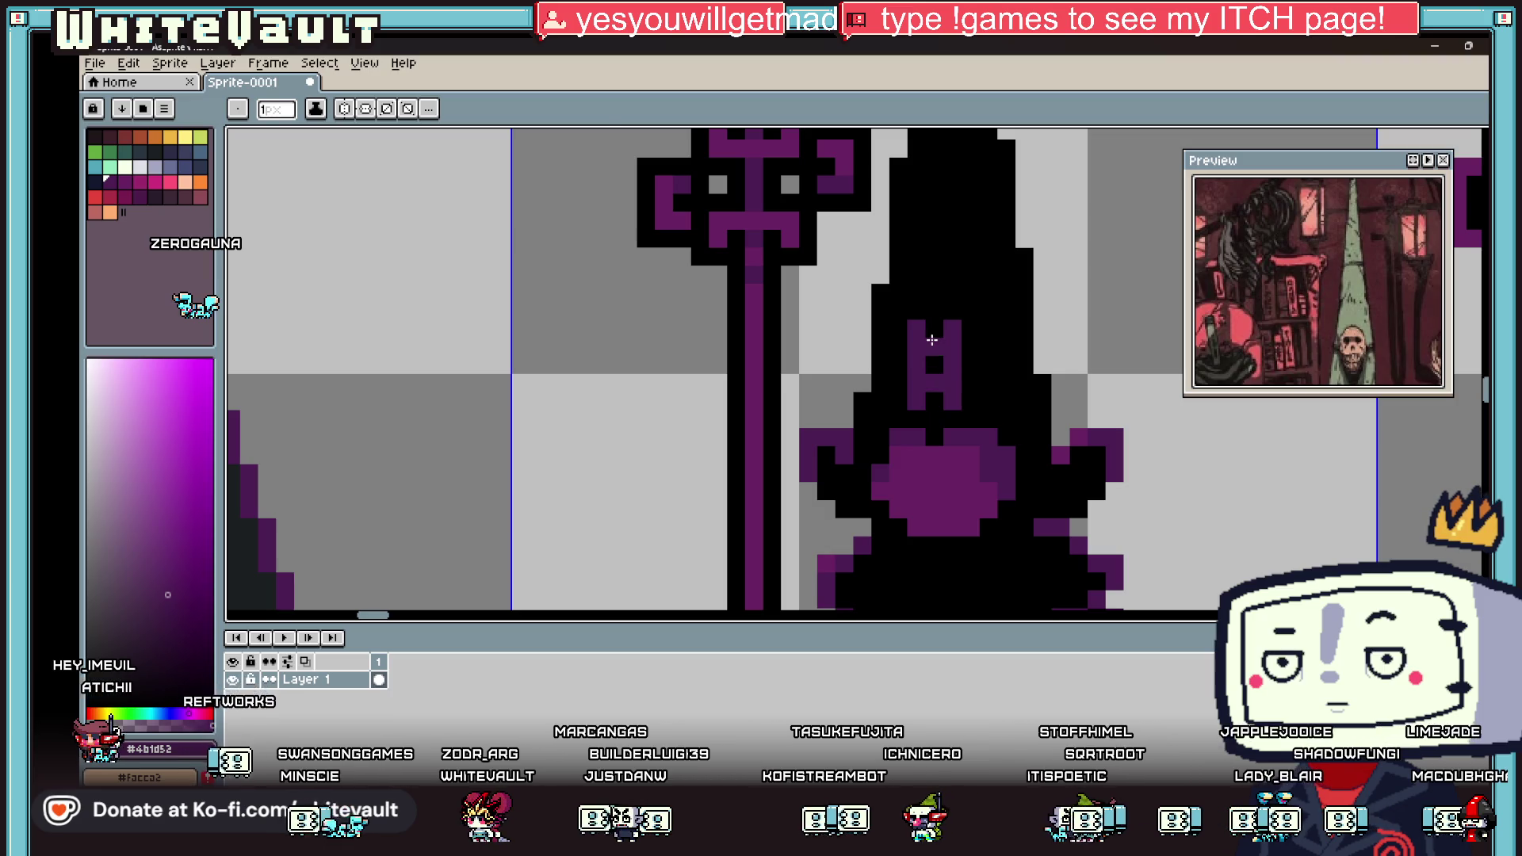
drag(952, 346, 957, 363)
Step: Resample the rune purple and add two dots higher up the hat toward its tip
key(i)
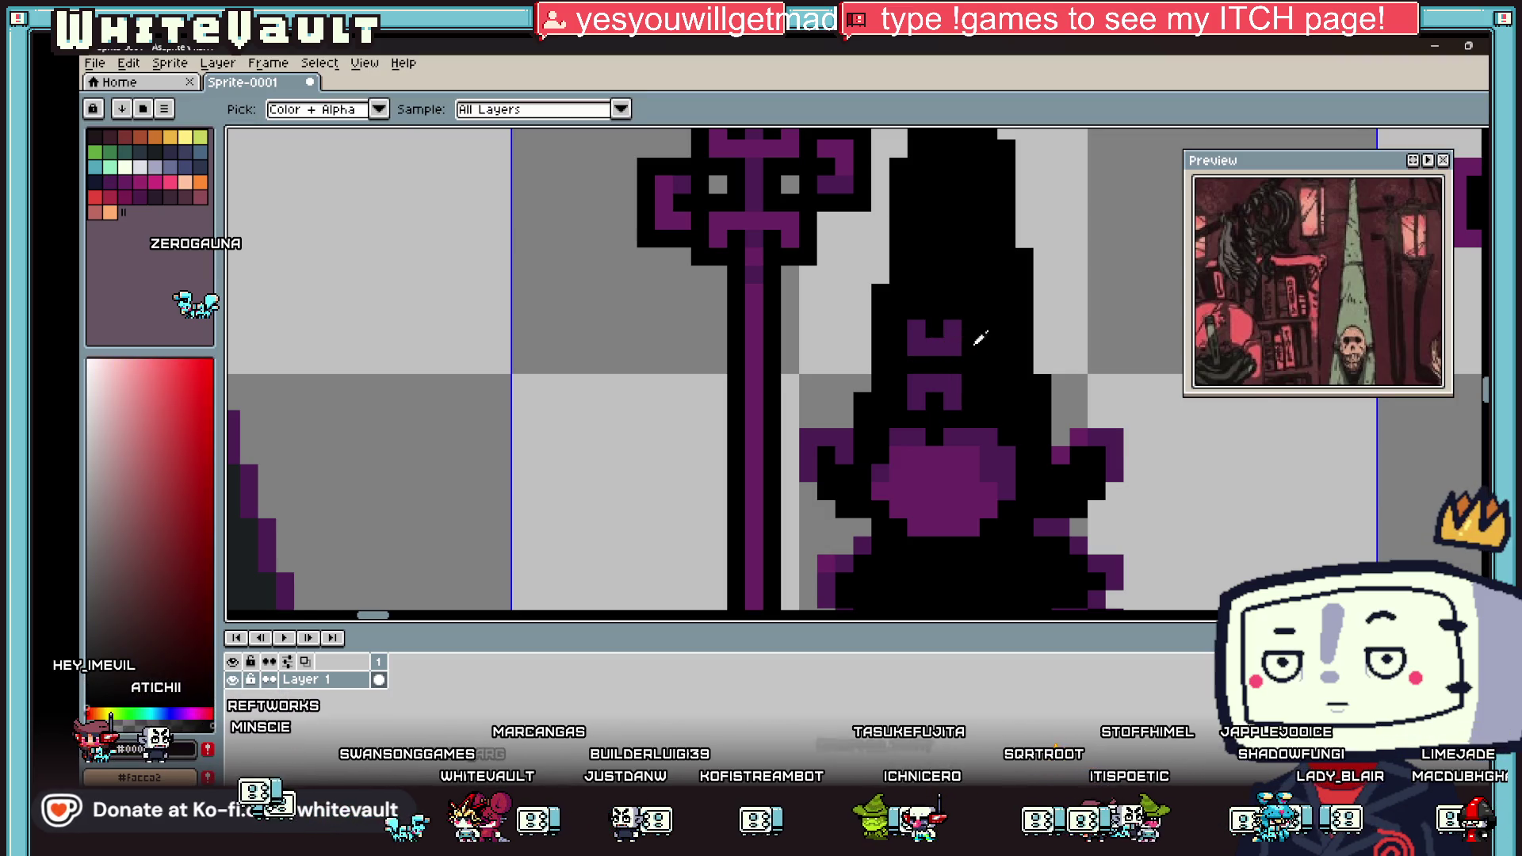
scroll(976, 337, down, 4)
click(965, 333)
scroll(965, 333, up, 3)
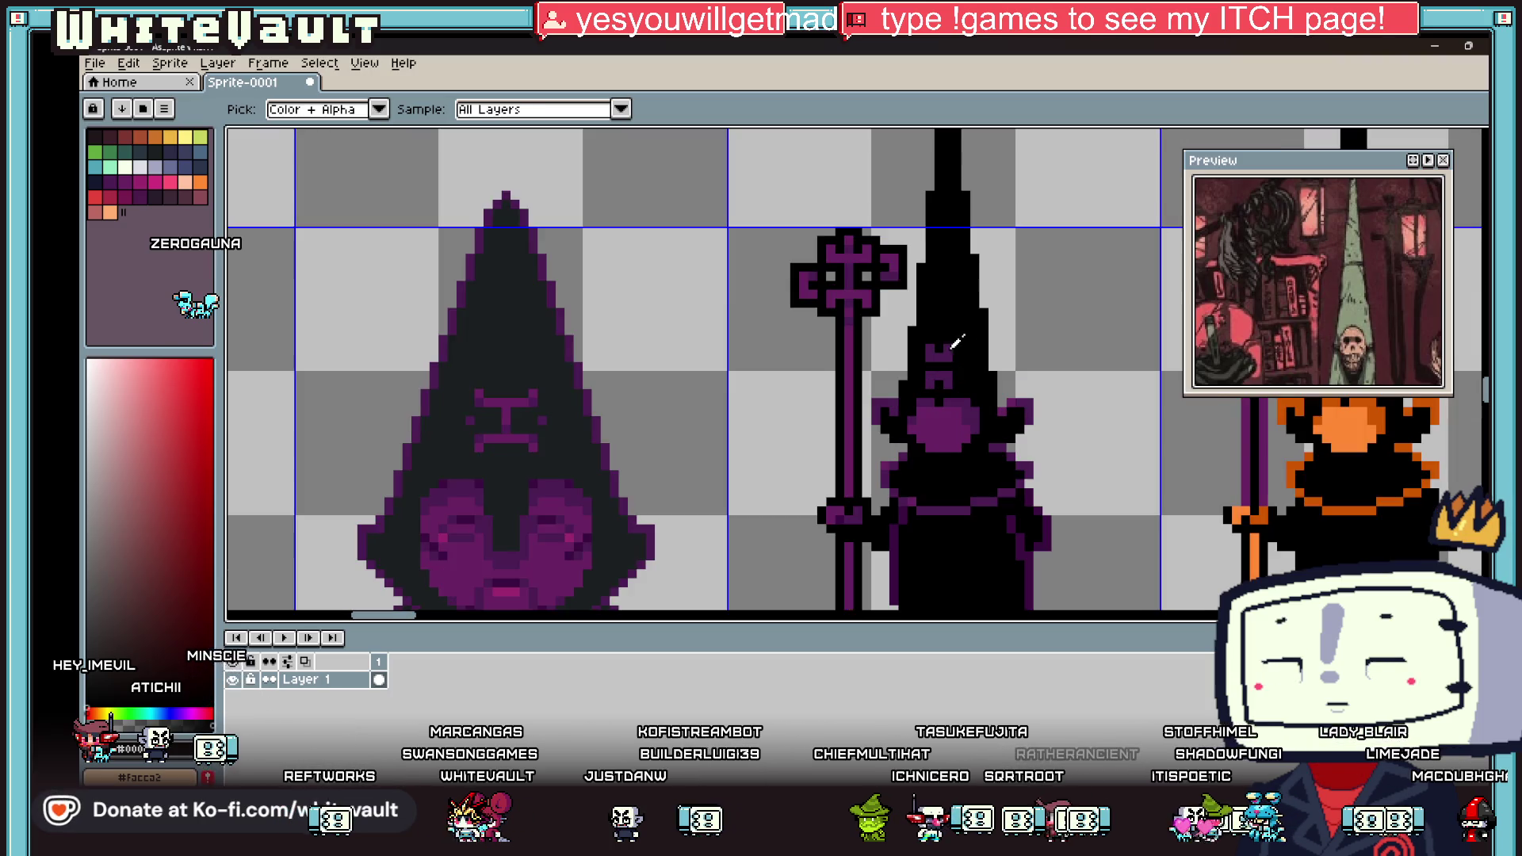
key(b)
scroll(937, 331, up, 2)
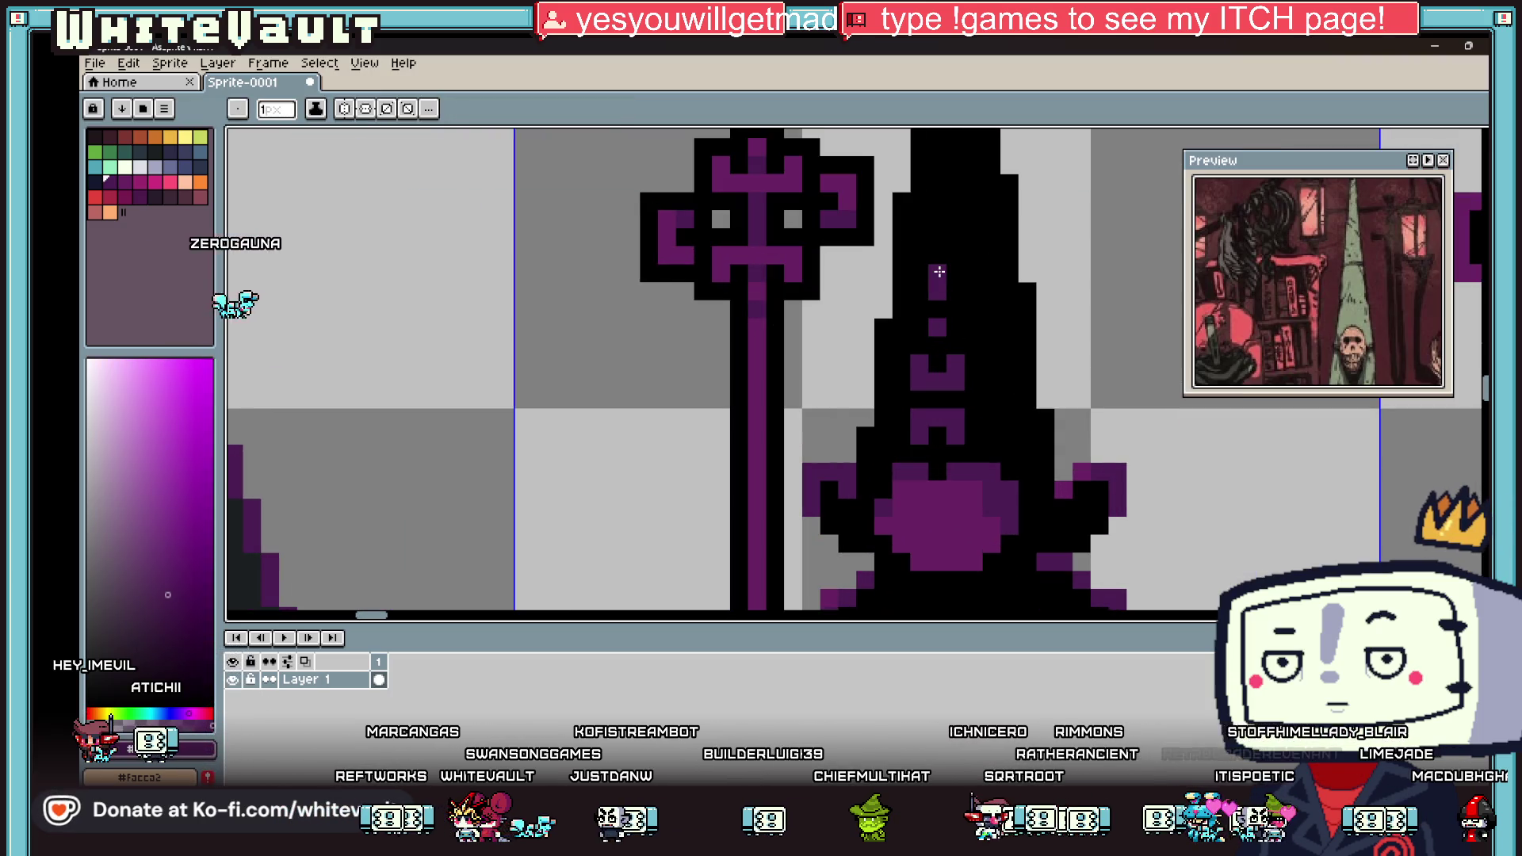
click(938, 233)
click(936, 185)
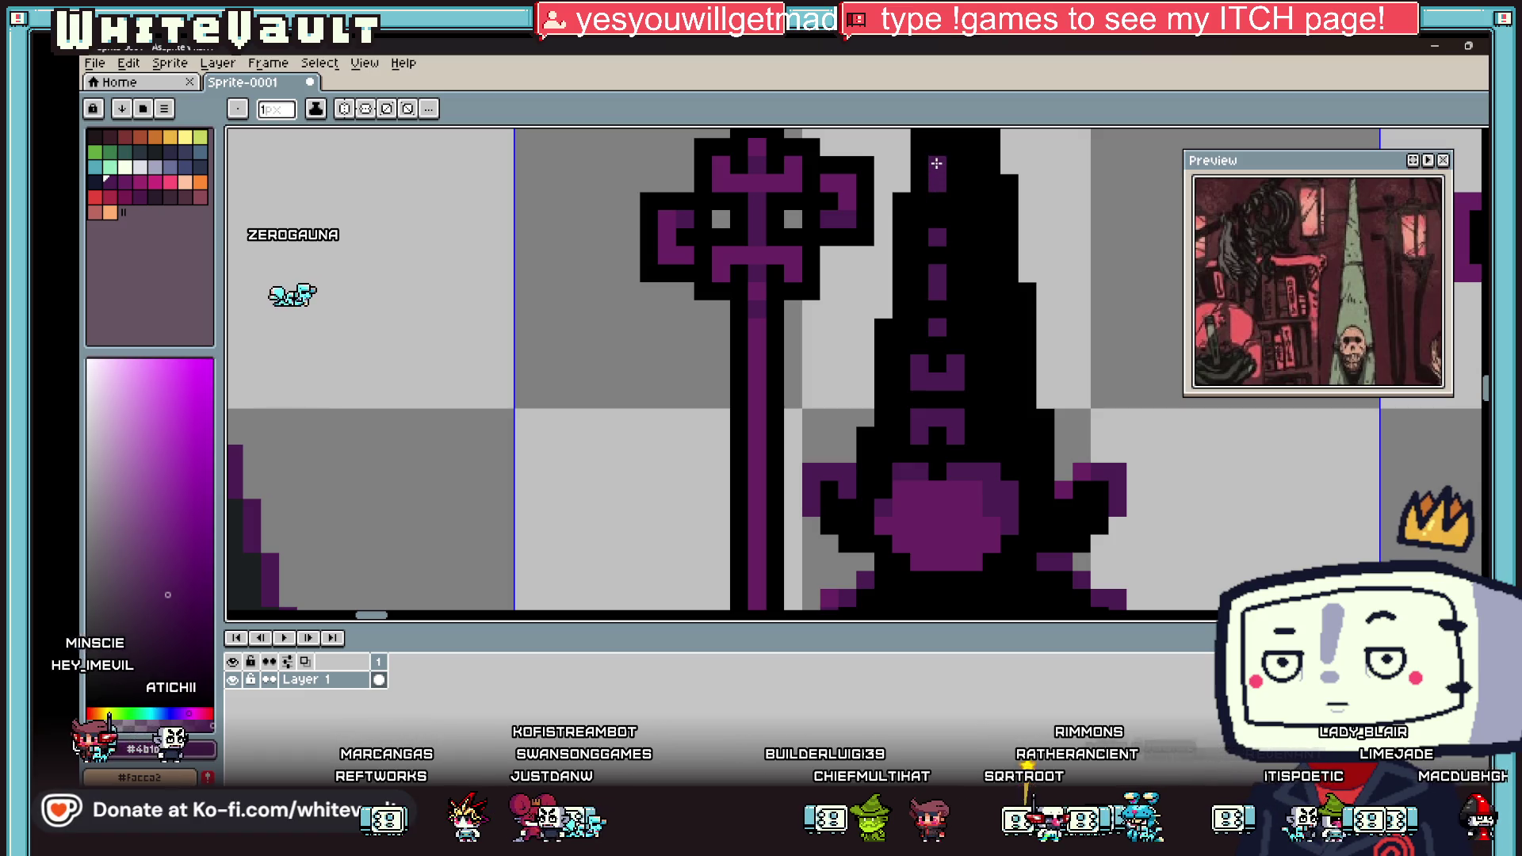
Step: Add one more purple pixel to the hat rune
scroll(980, 328, down, 4)
key(i)
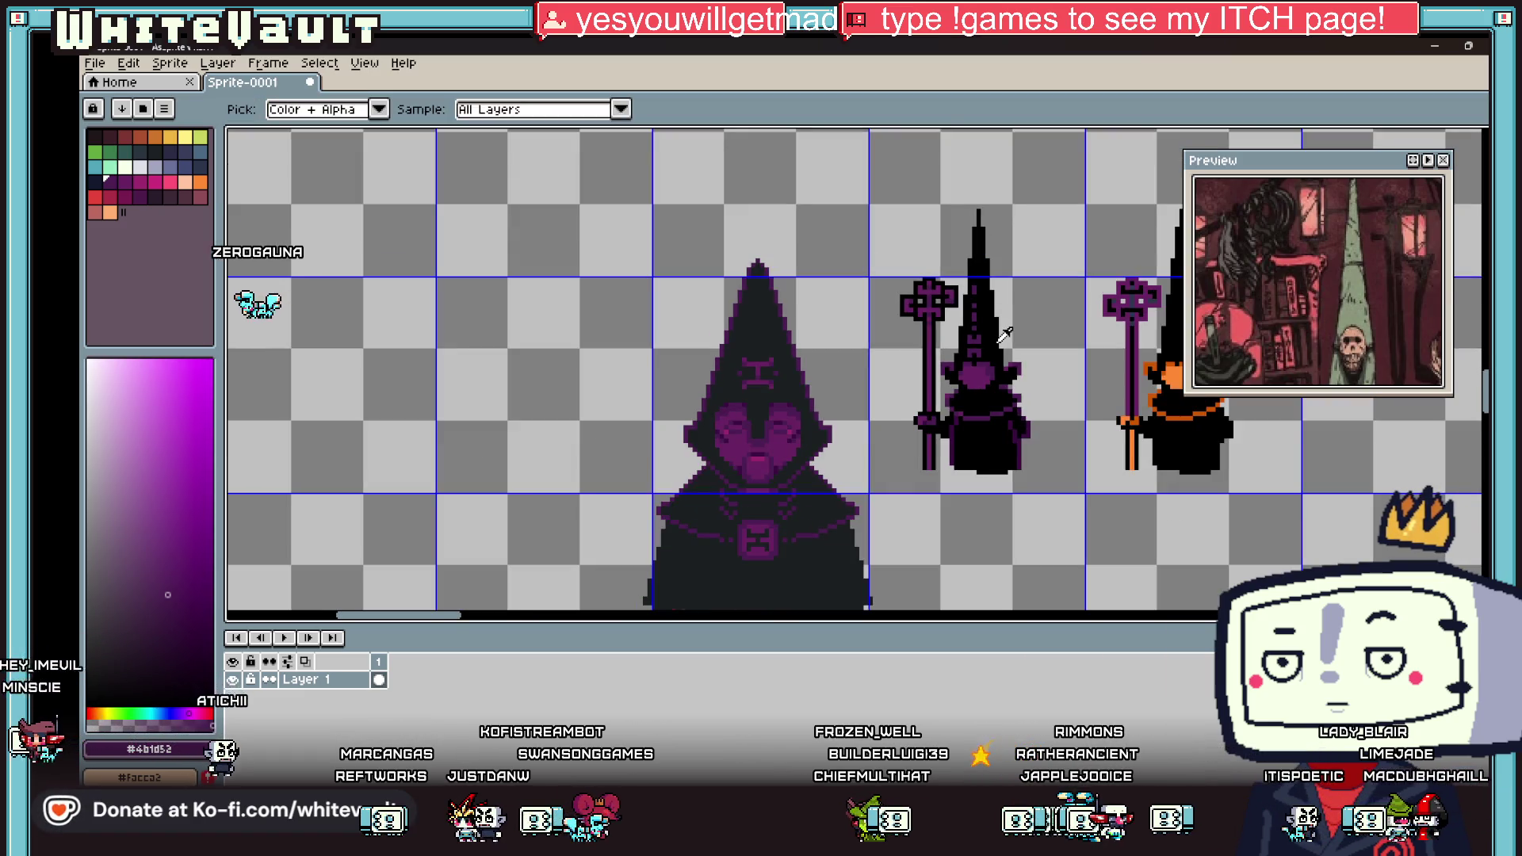
scroll(1003, 335, up, 3)
key(b)
scroll(977, 342, up, 2)
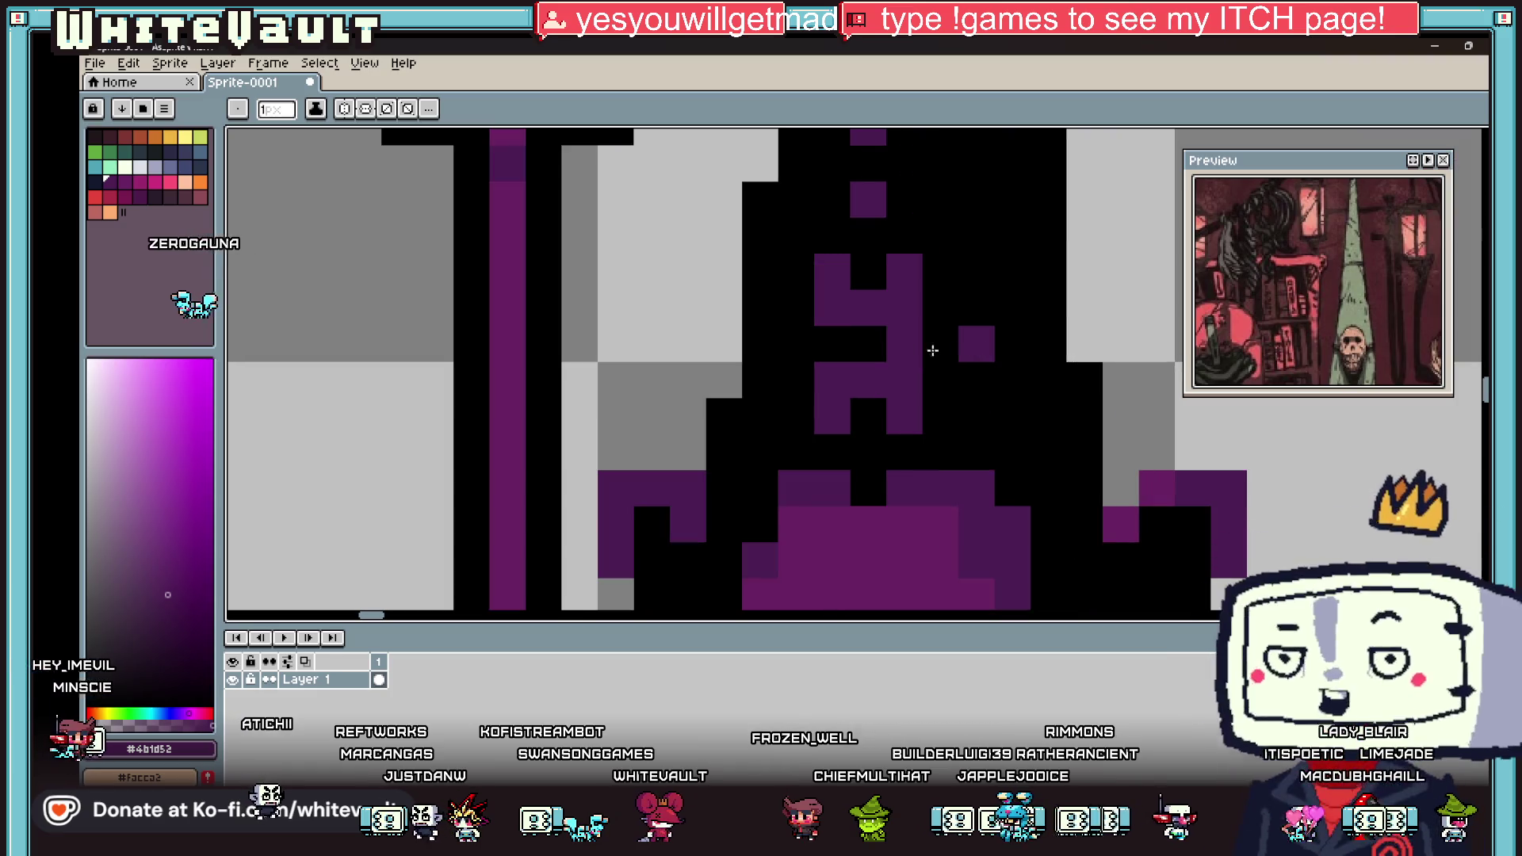
click(762, 336)
Step: Sample the darker purple from the robe for further pencil work
key(i)
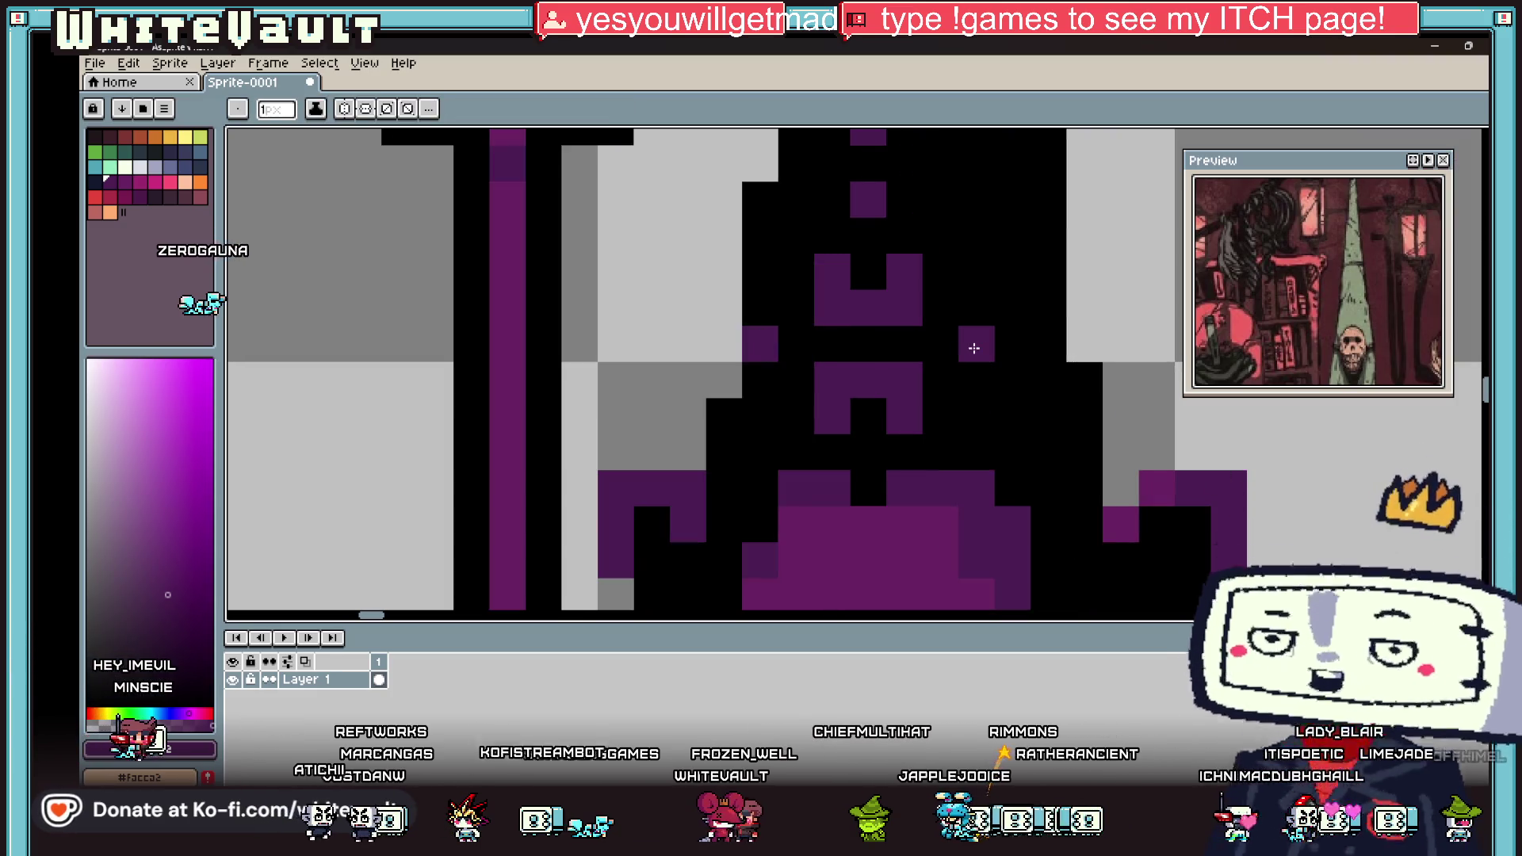
scroll(996, 461, down, 3)
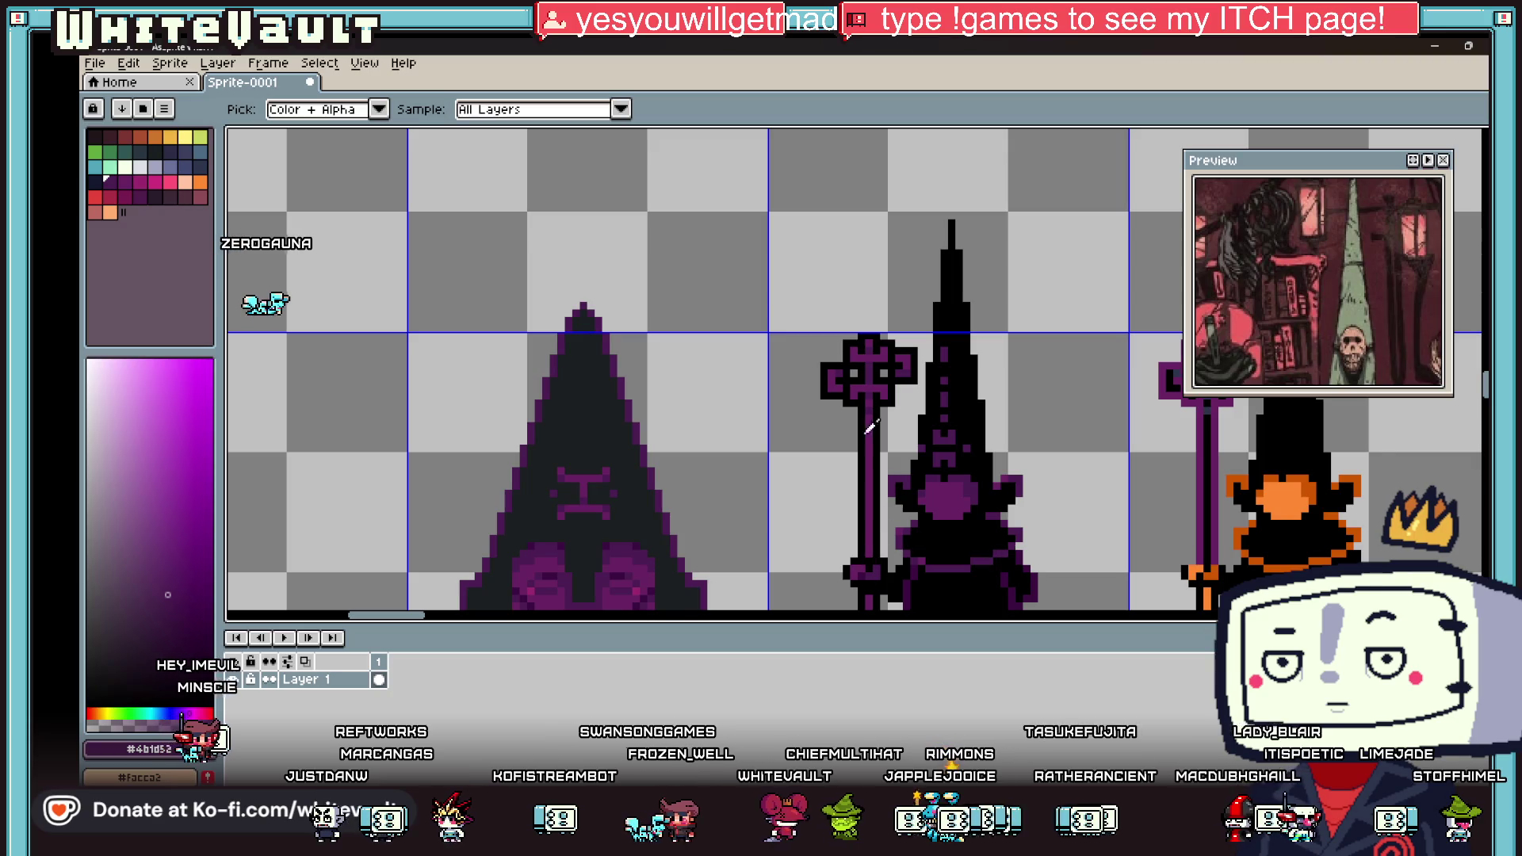
click(640, 541)
key(b)
scroll(967, 449, up, 2)
scroll(858, 445, down, 4)
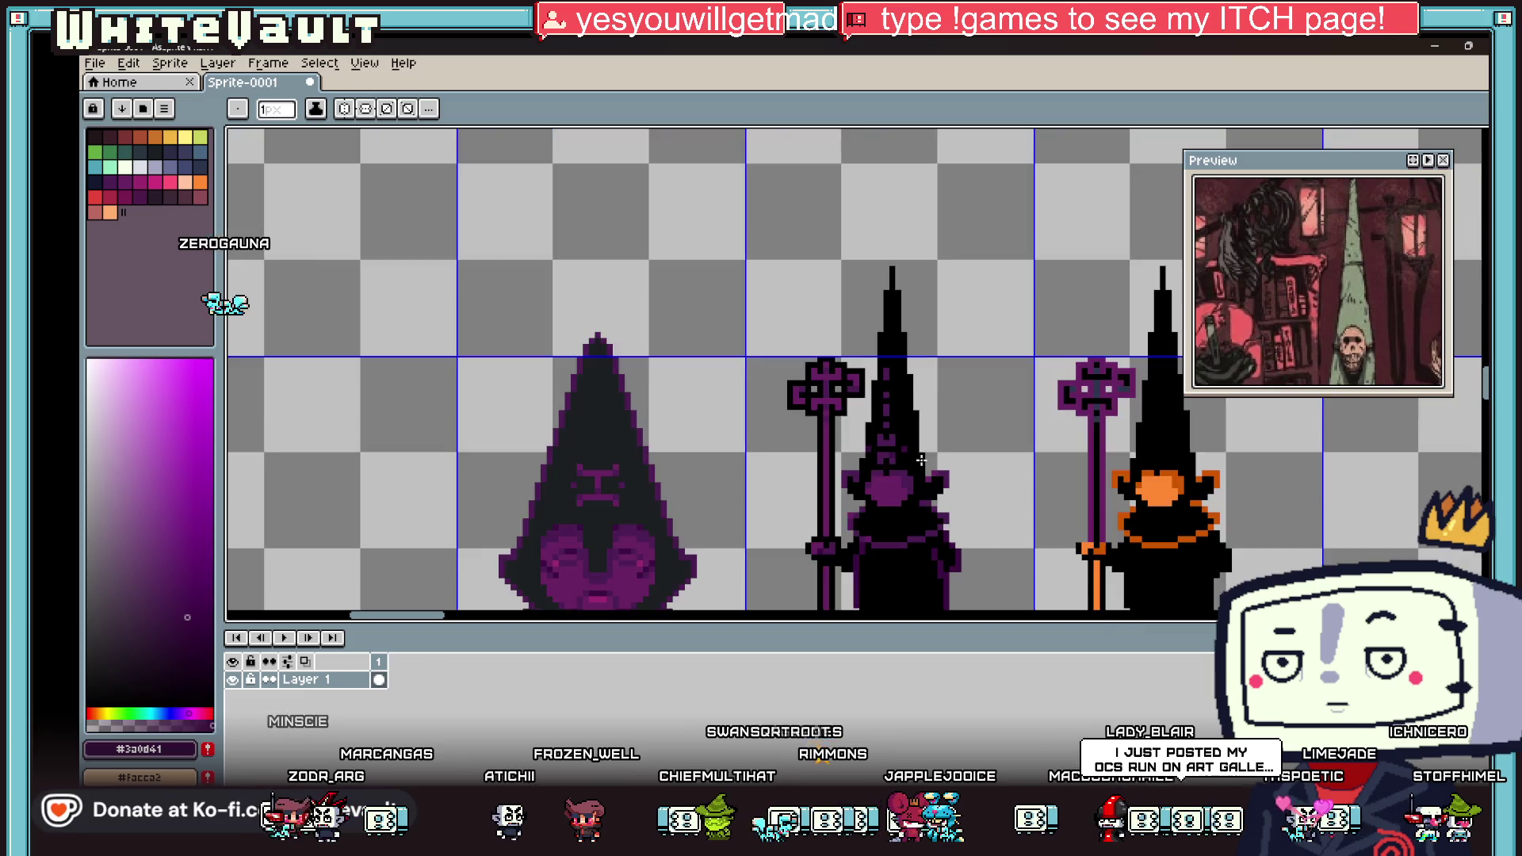
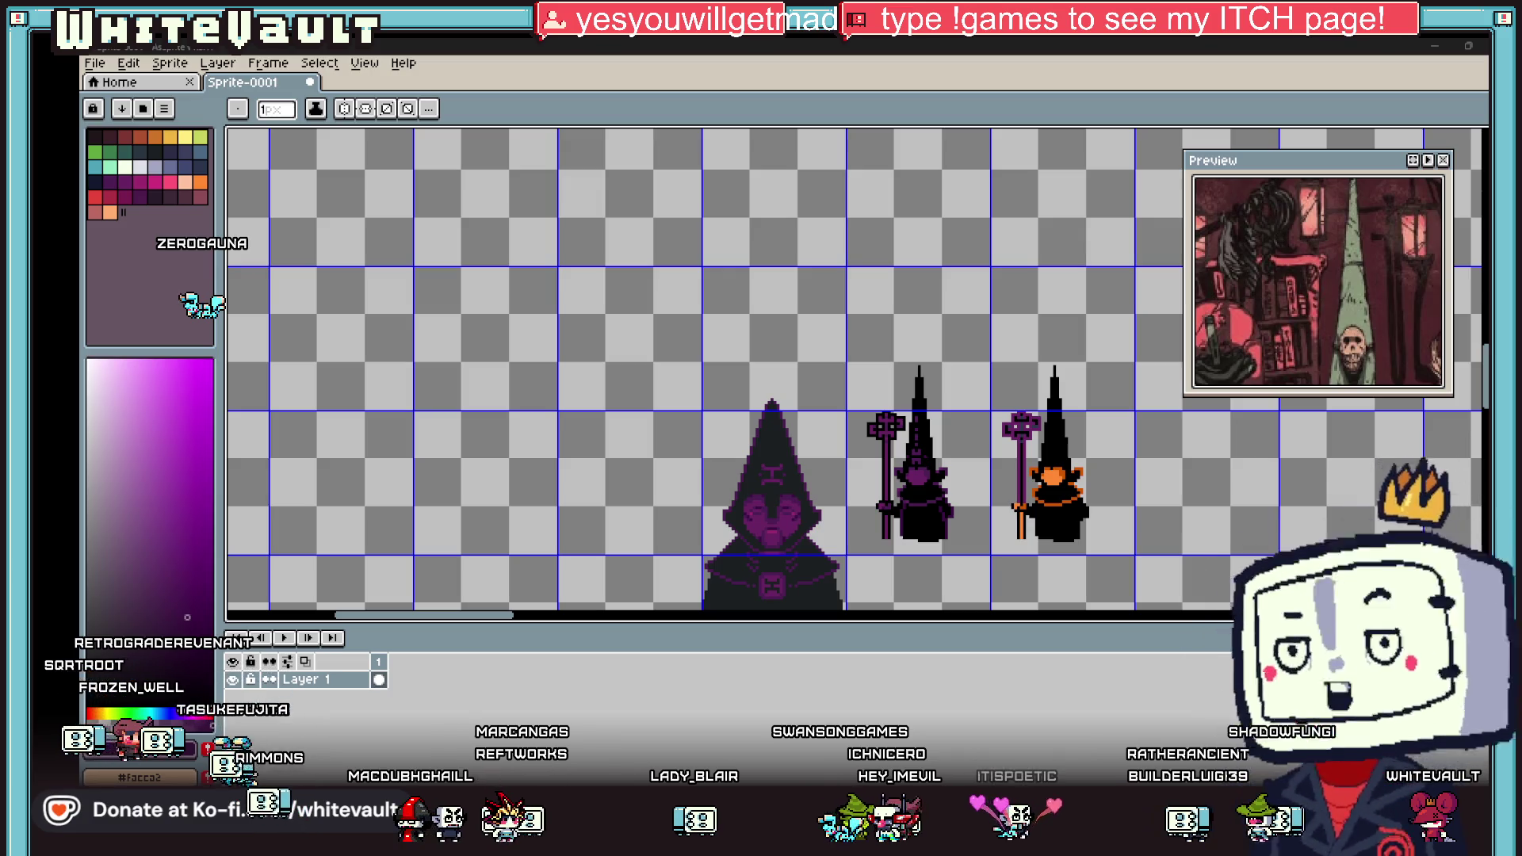
Step: Zoom in on the middle cultist's face and eyedrop a shading colour from the sprite
scroll(826, 394, down, 2)
scroll(840, 409, up, 3)
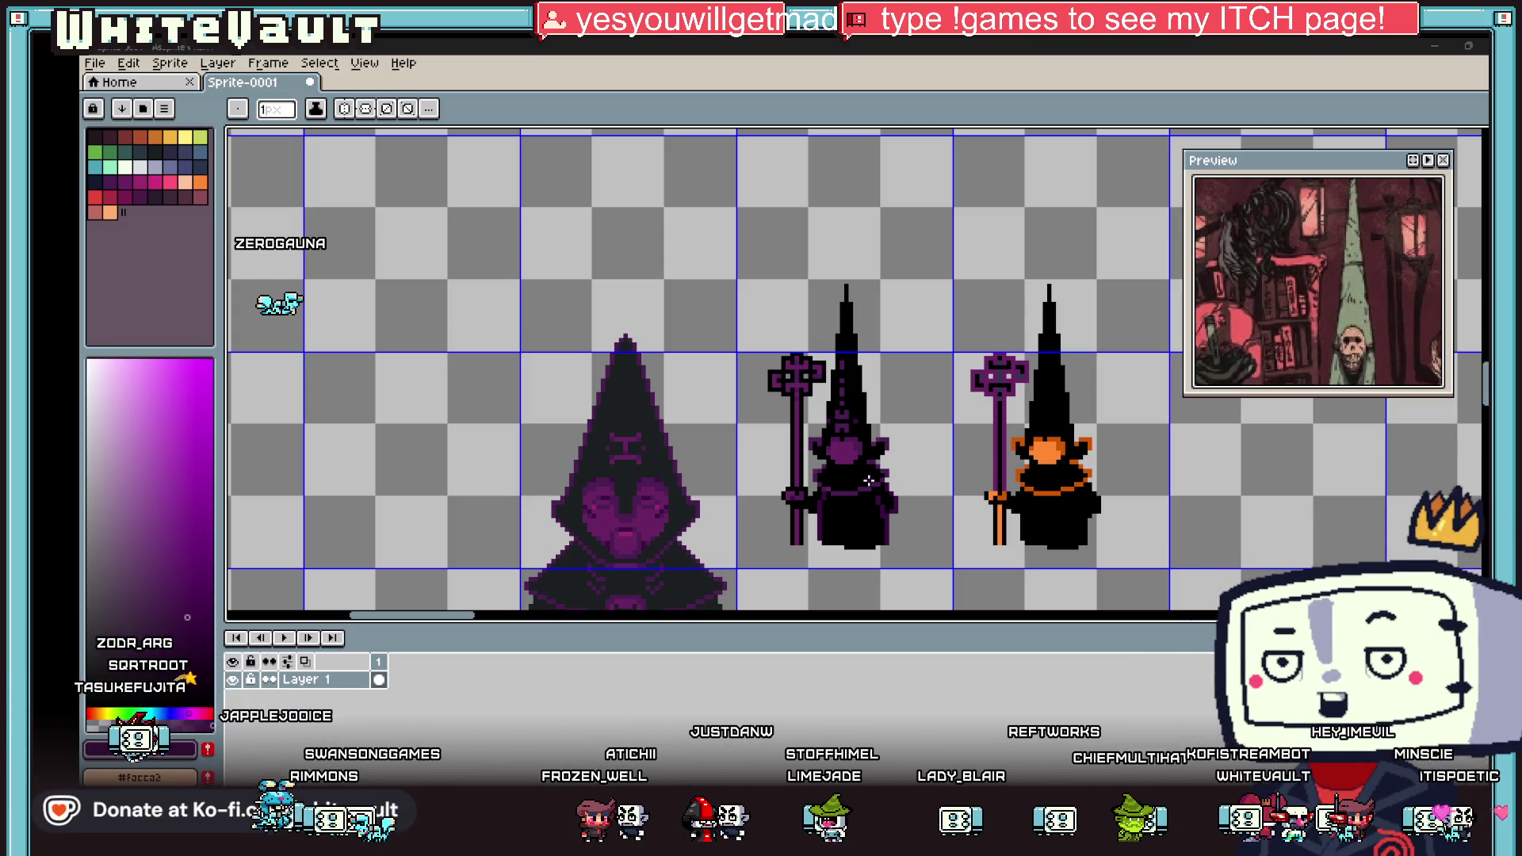
scroll(869, 482, down, 2)
scroll(869, 476, up, 2)
scroll(827, 425, up, 1)
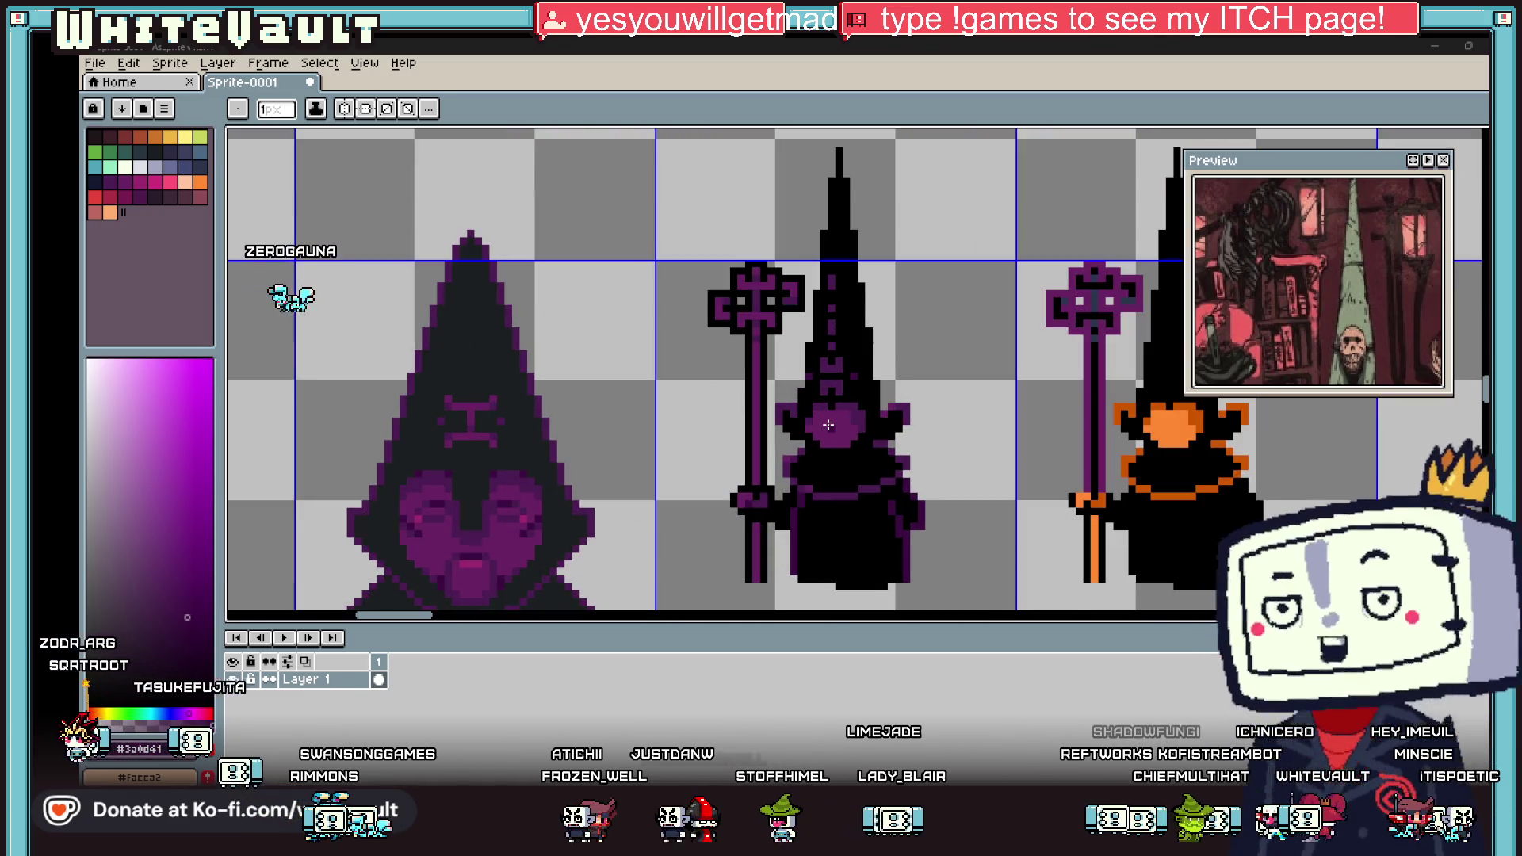
scroll(828, 425, up, 1)
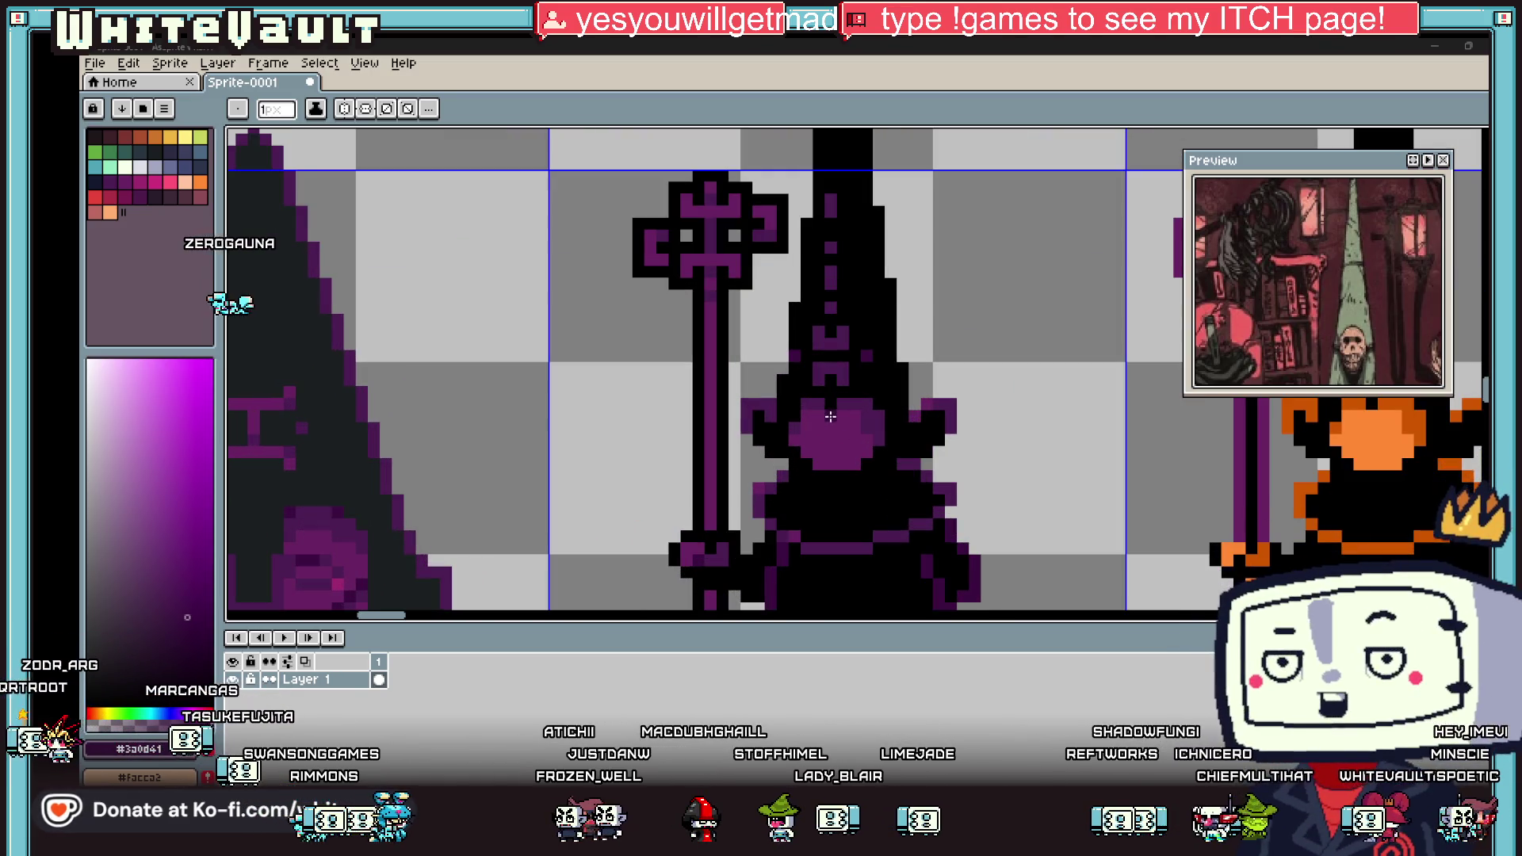
scroll(851, 418, down, 2)
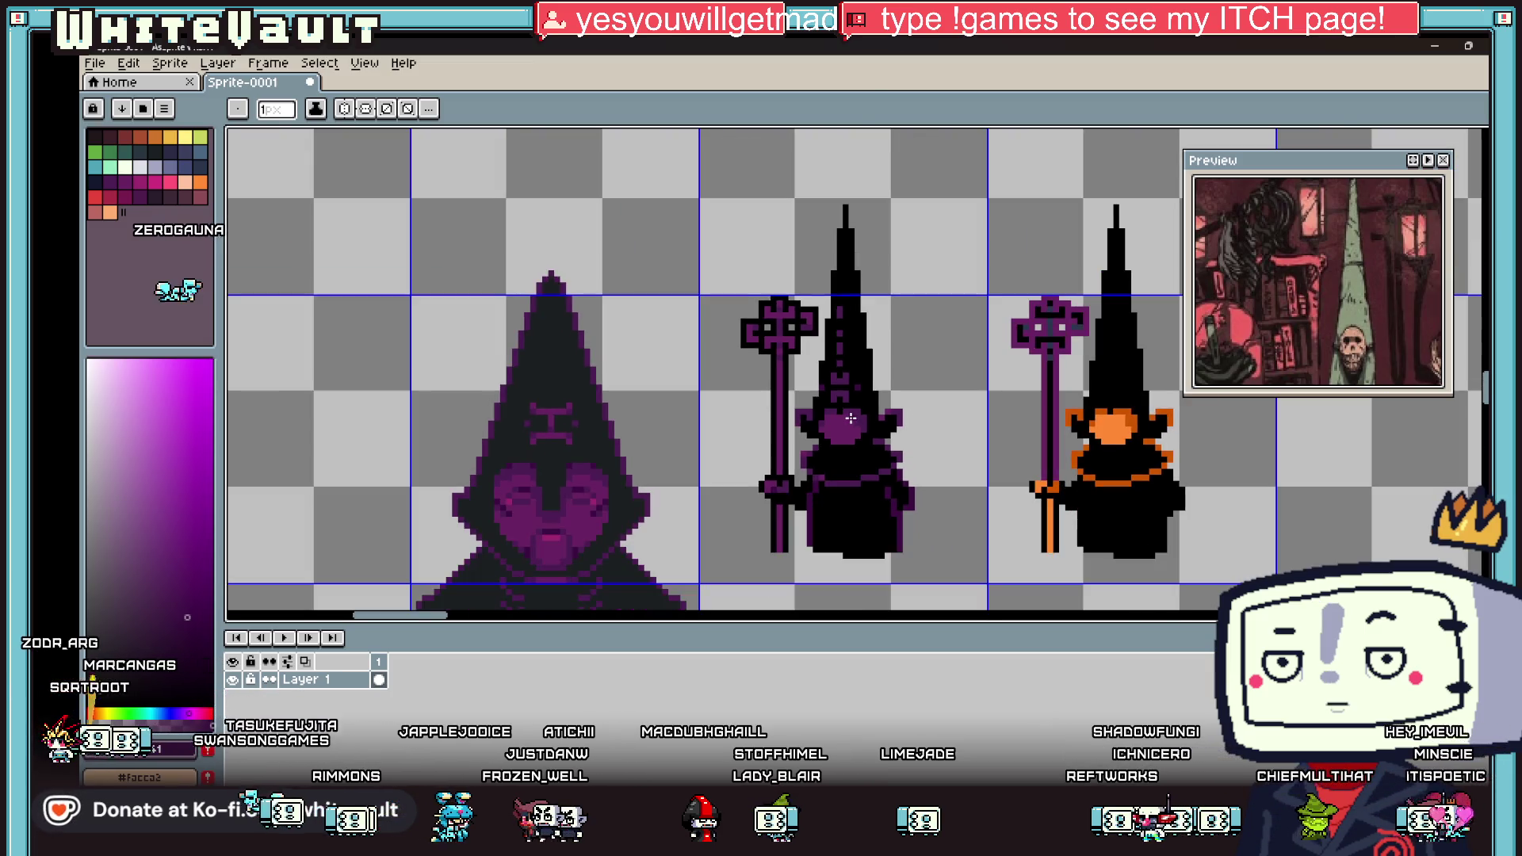
scroll(847, 421, up, 1)
key(i)
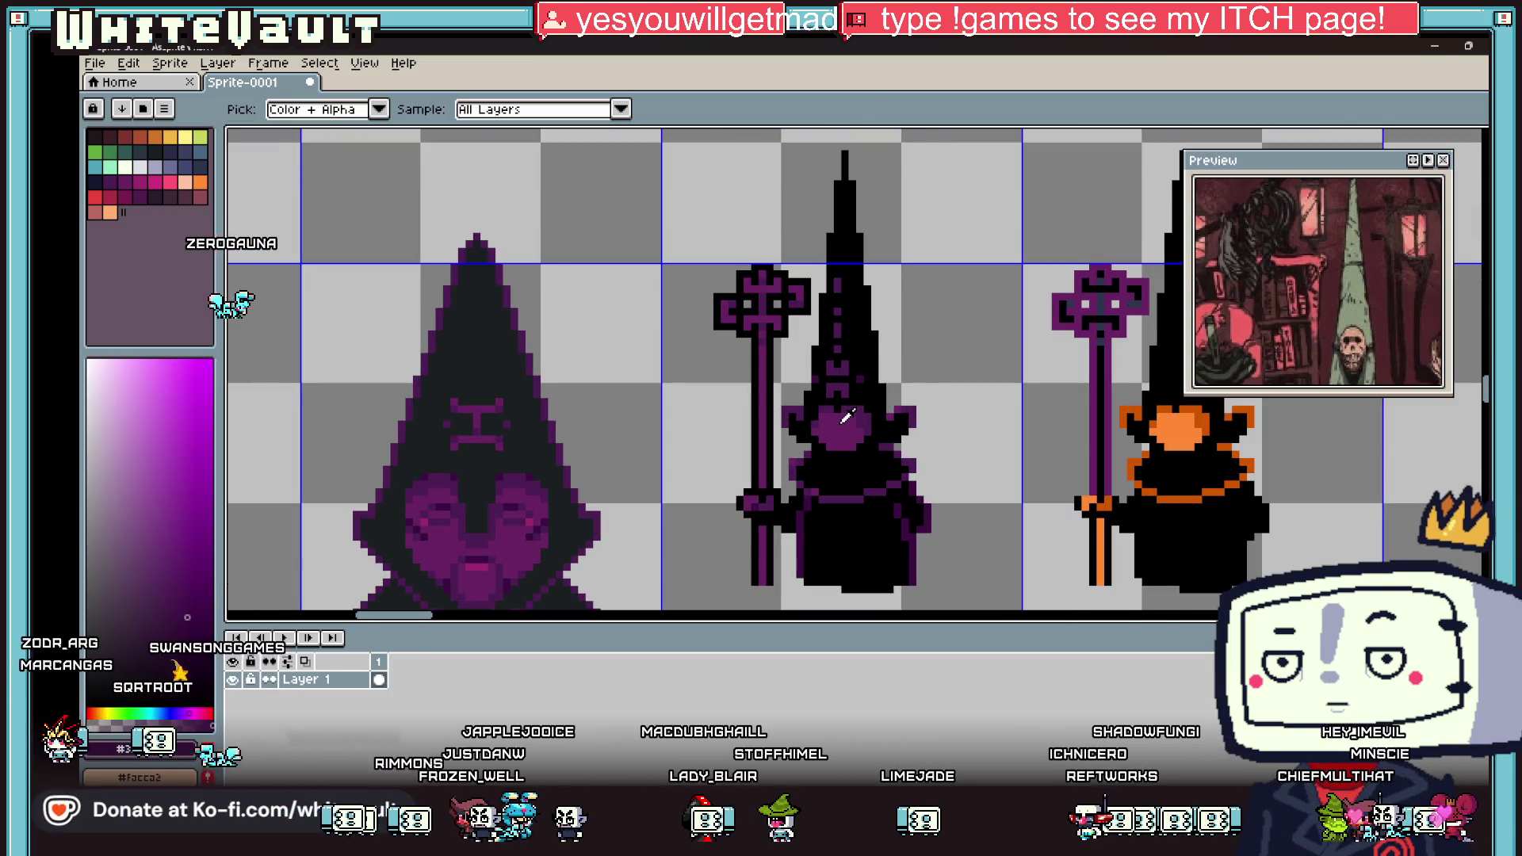
scroll(847, 418, up, 3)
Step: Darken three pixels on the middle cultist's face with the Pencil
key(b)
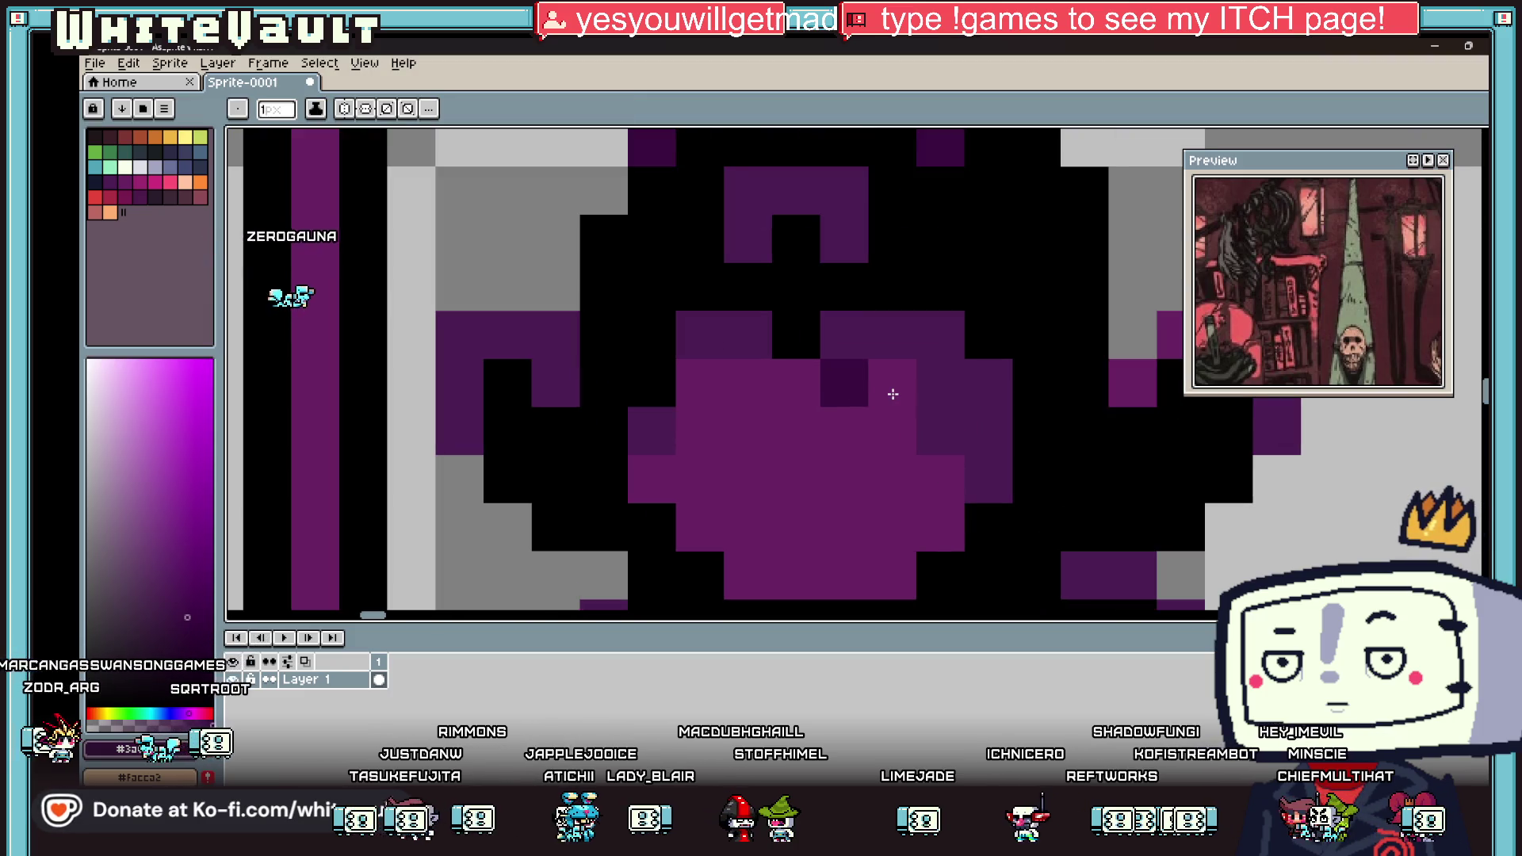
click(894, 394)
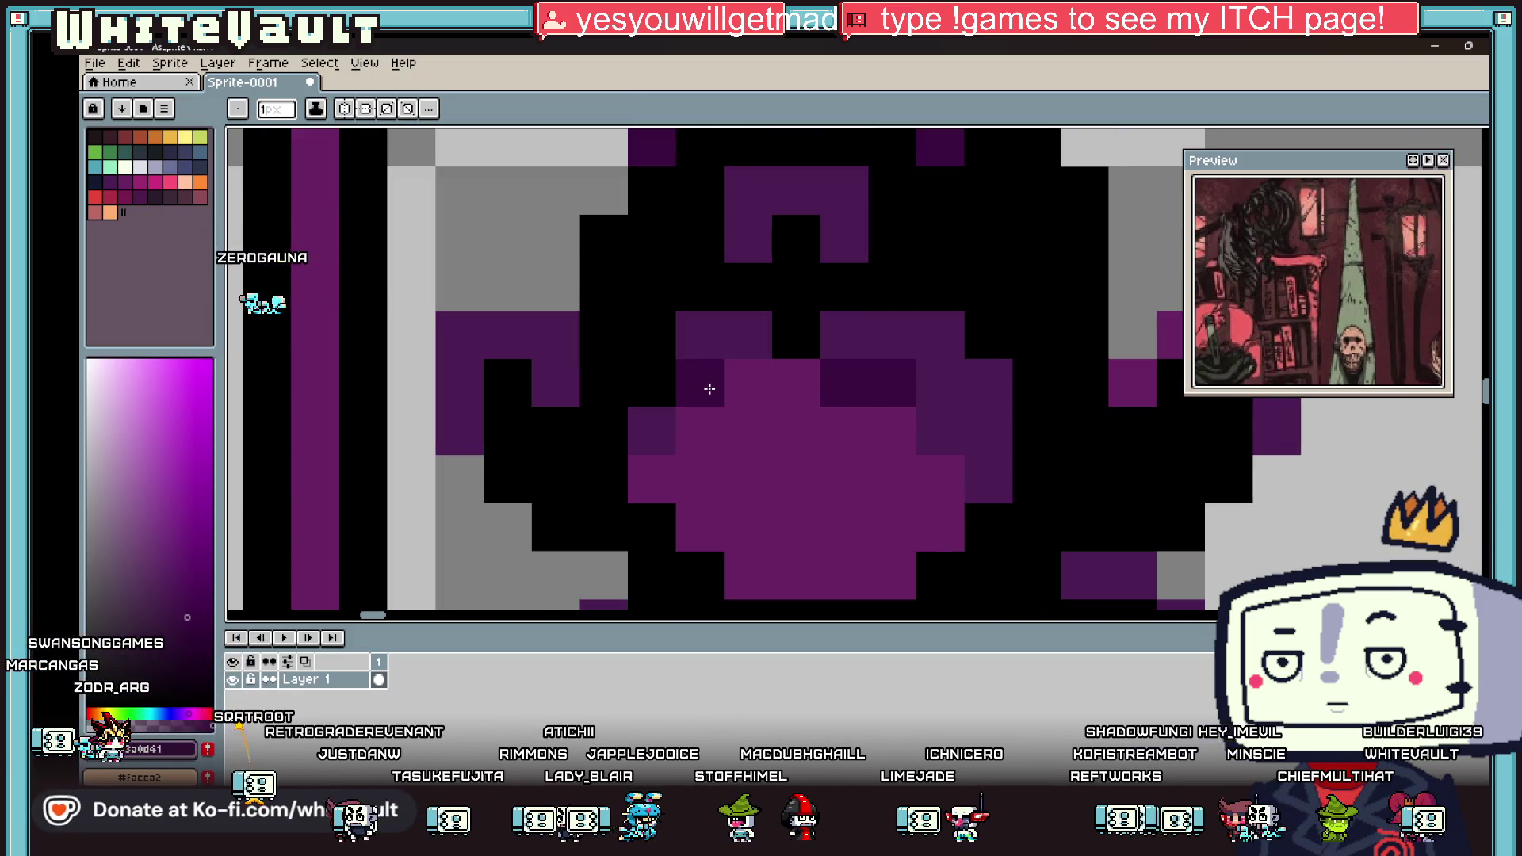
click(741, 385)
click(753, 428)
scroll(793, 433, down, 5)
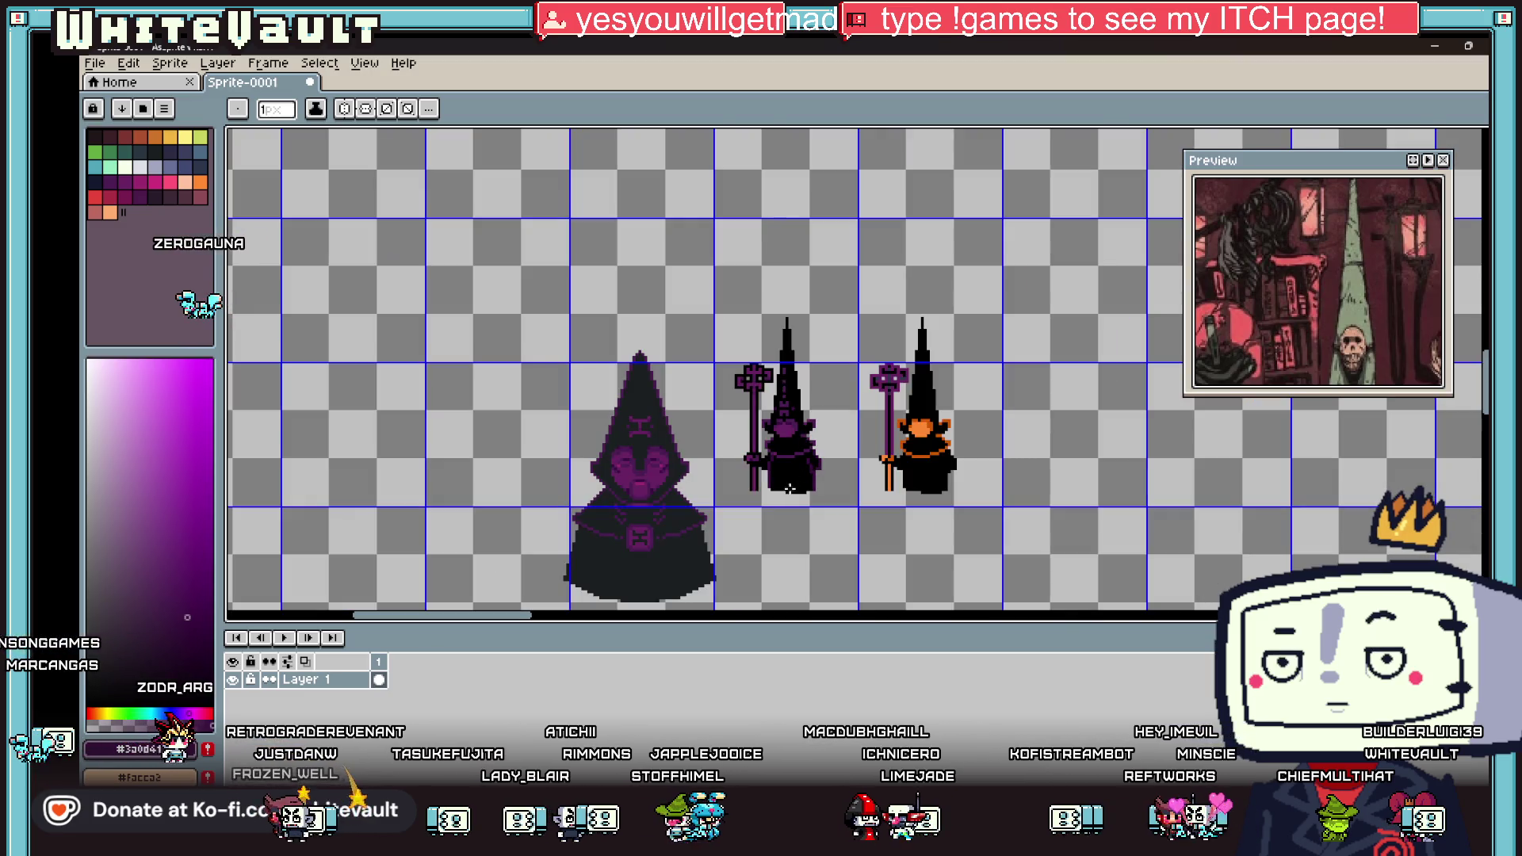
scroll(769, 457, up, 6)
Step: Darken a run of face pixels plus four single pixels on the cultist's face
mouse_move(769, 457)
mouse_down()
mouse_move(765, 429)
mouse_move(714, 384)
mouse_move(689, 387)
mouse_up()
click(798, 389)
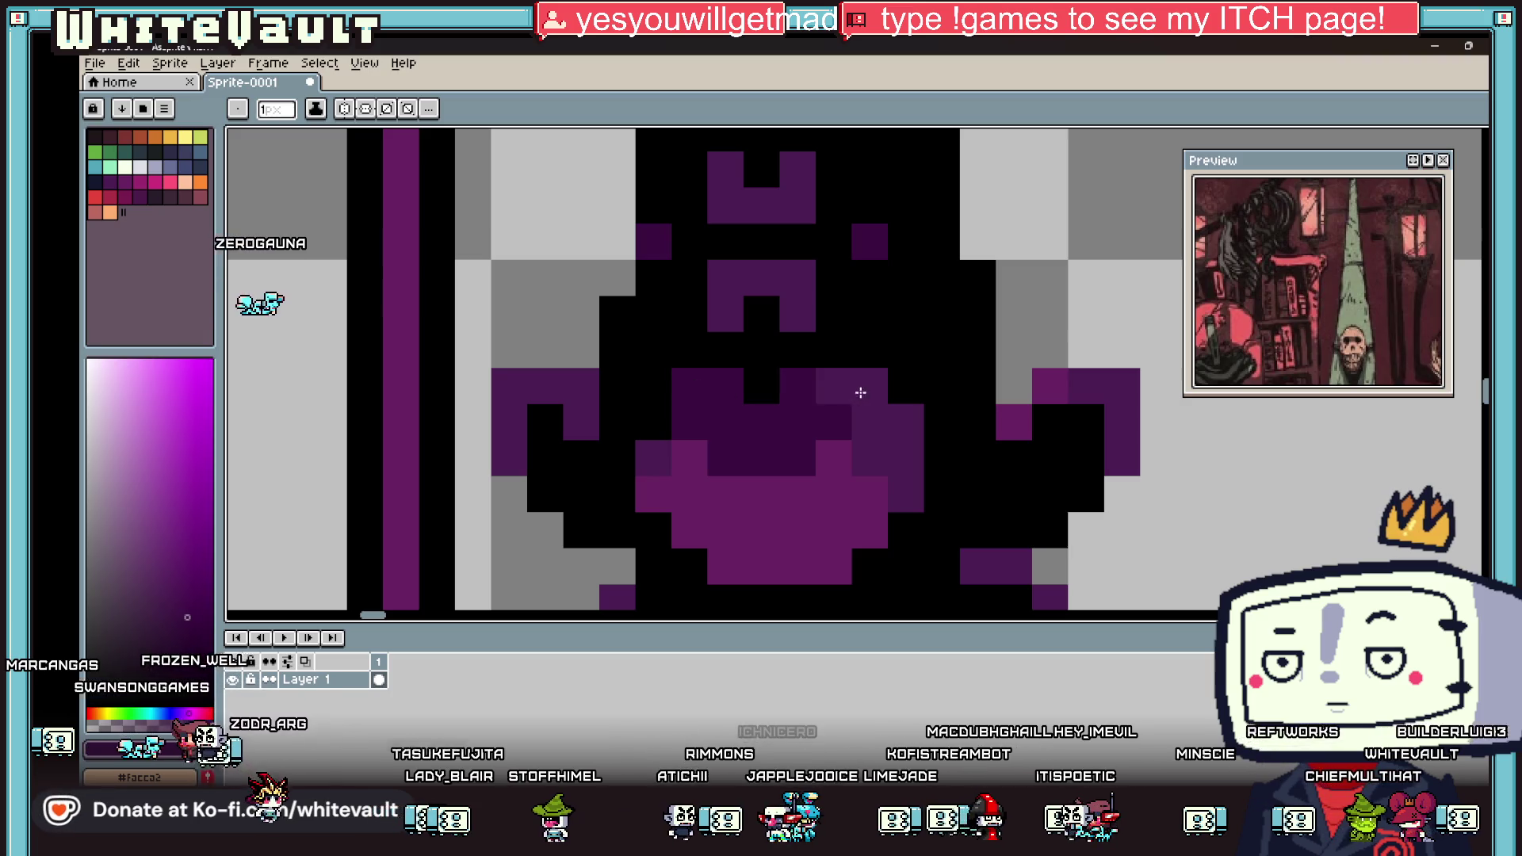
click(861, 392)
click(904, 458)
click(904, 422)
scroll(897, 441, down, 5)
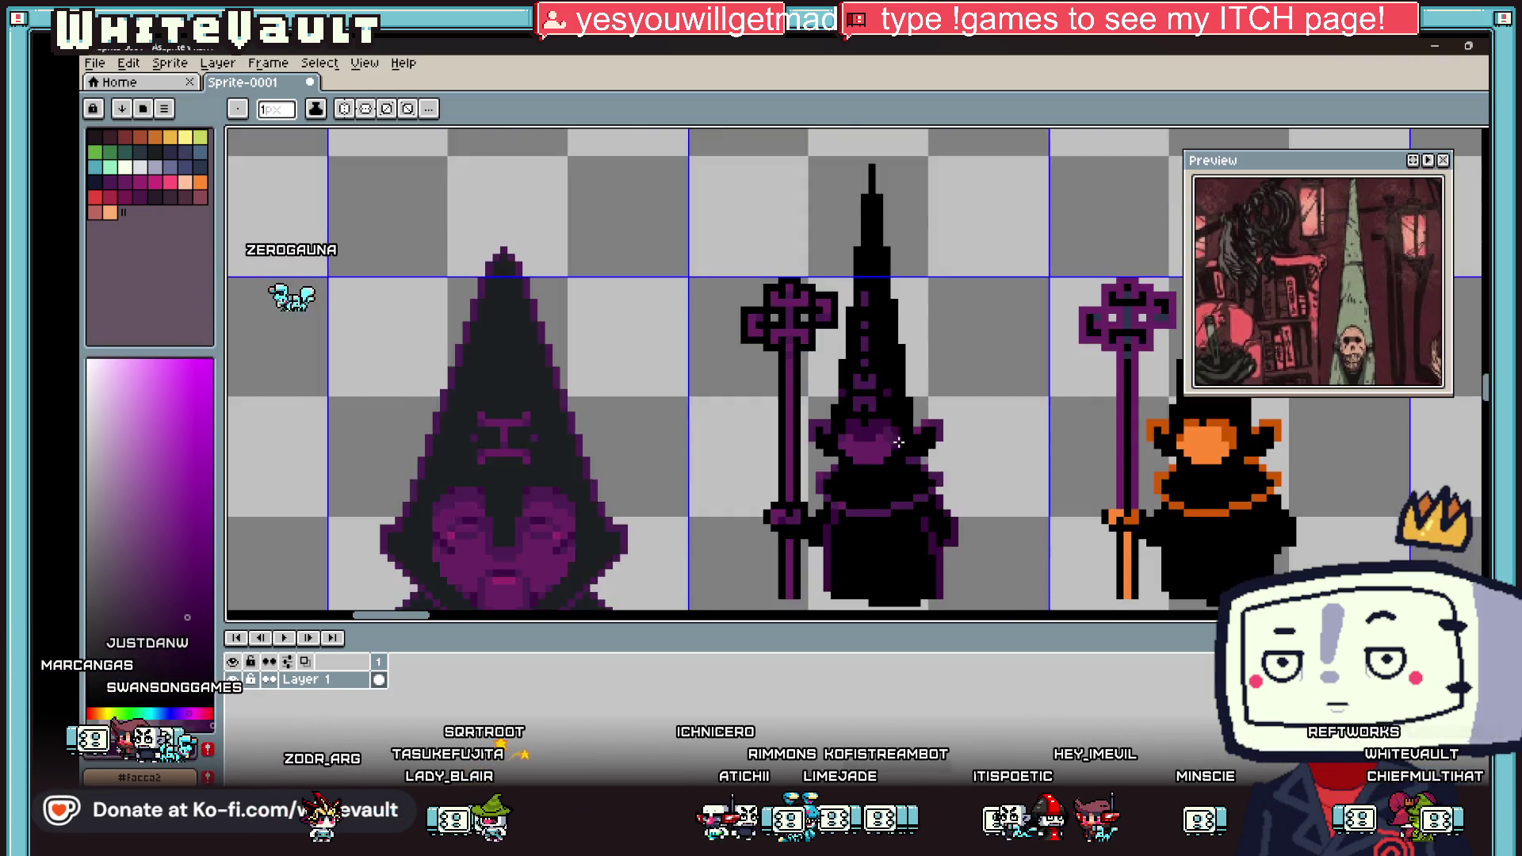
scroll(897, 441, down, 3)
Step: Eyedrop black from the sprite and return to the Pencil
key(i)
scroll(897, 441, up, 5)
click(899, 361)
scroll(896, 381, up, 2)
key(b)
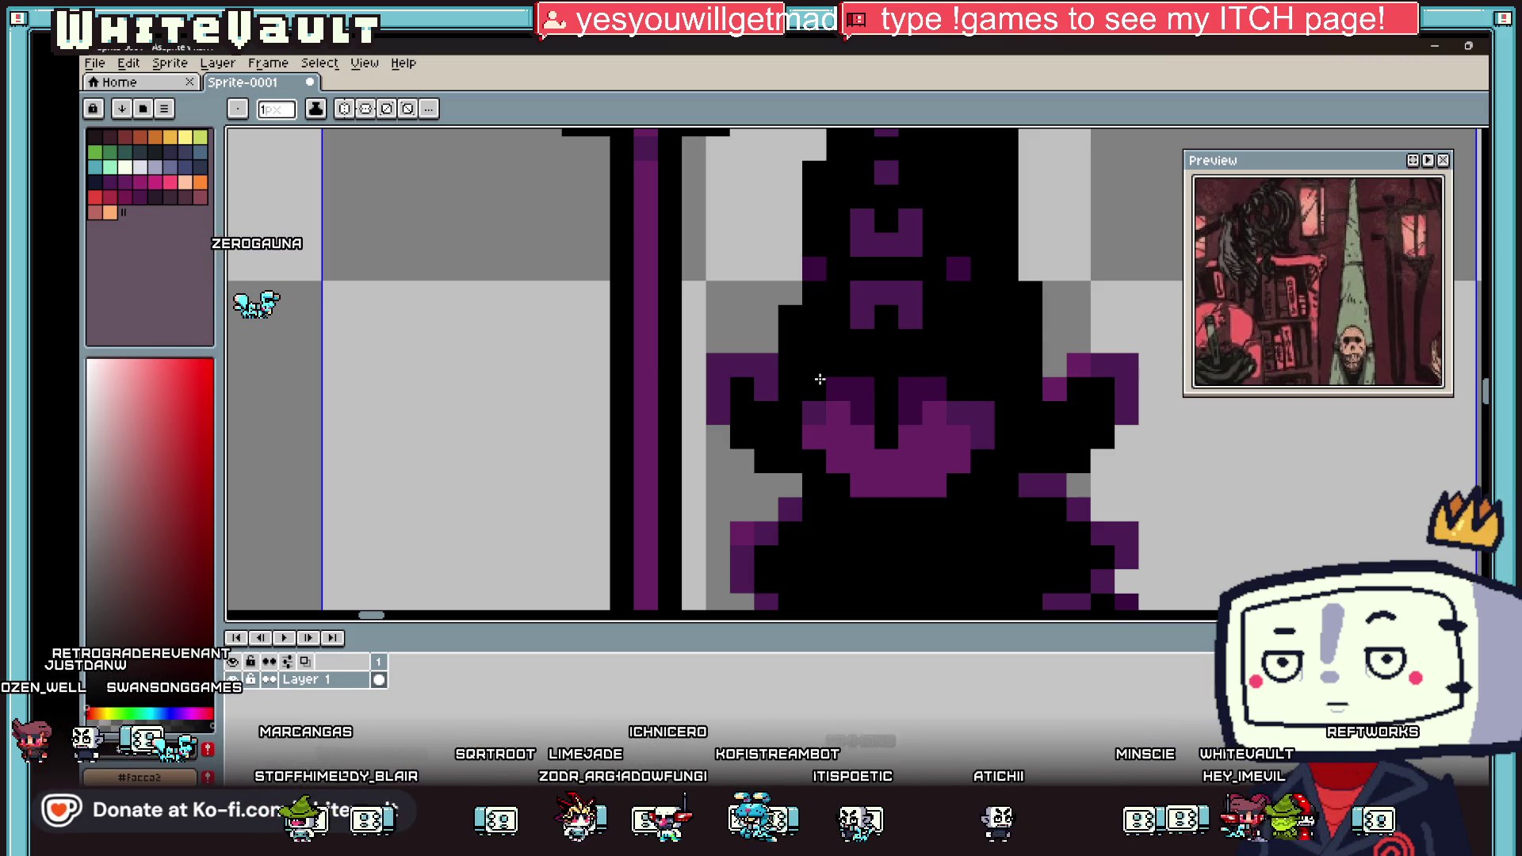
scroll(820, 380, down, 4)
scroll(900, 428, up, 4)
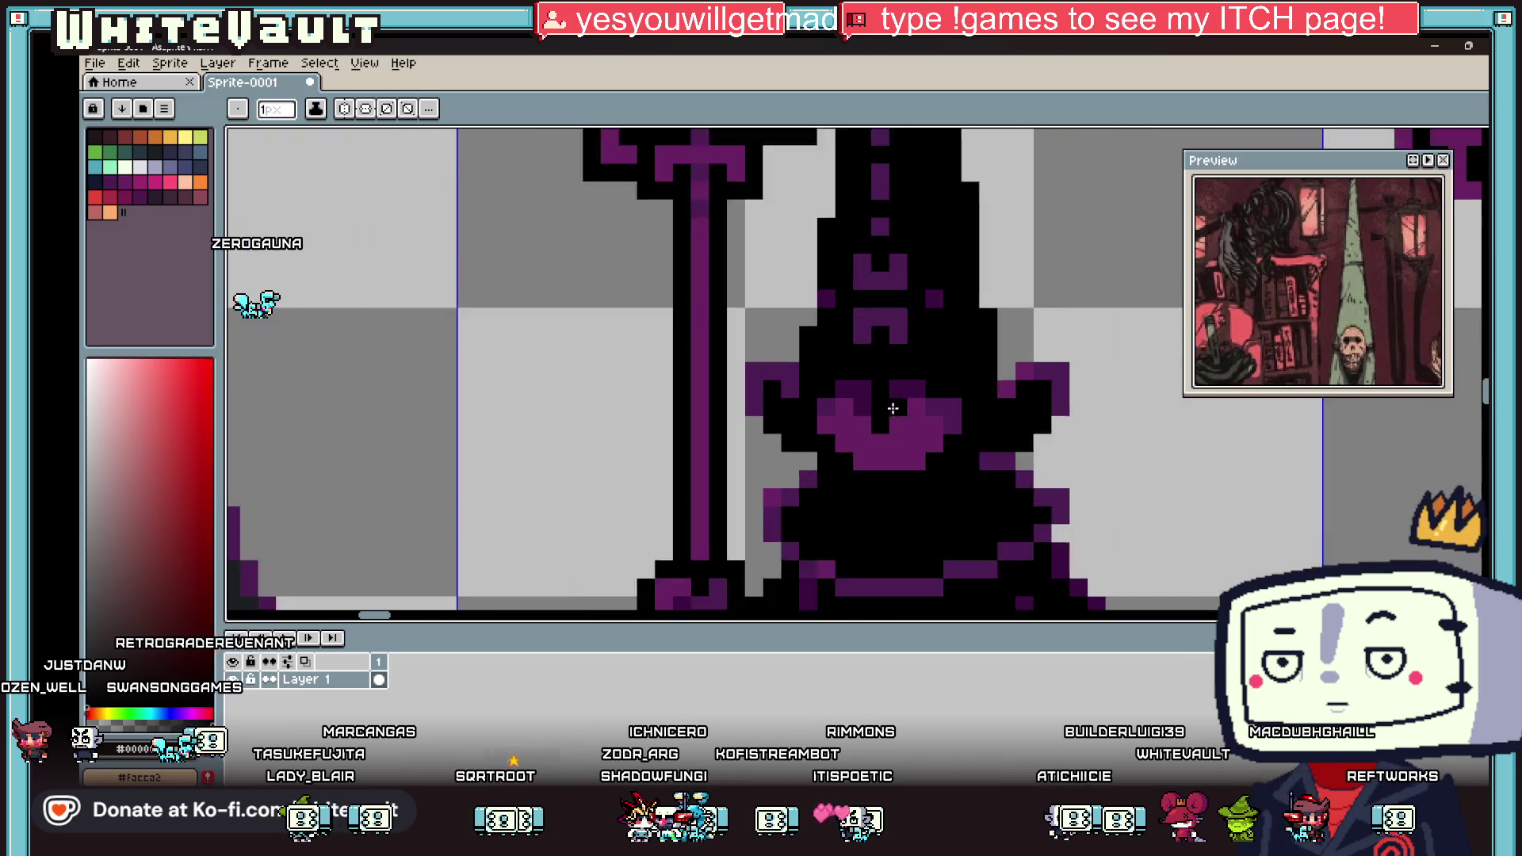
scroll(944, 382, down, 4)
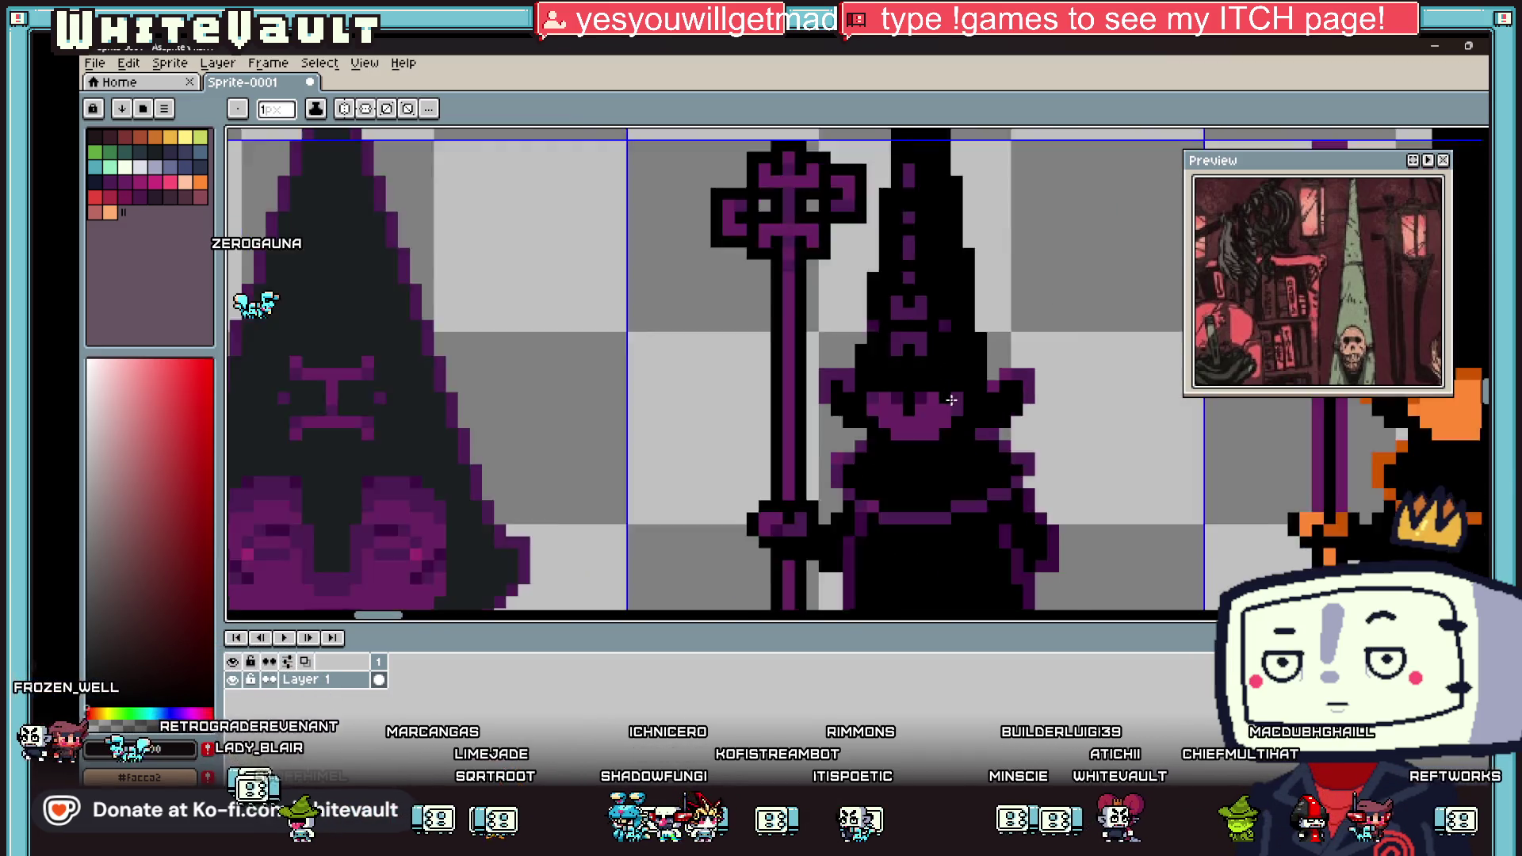
scroll(920, 381, up, 4)
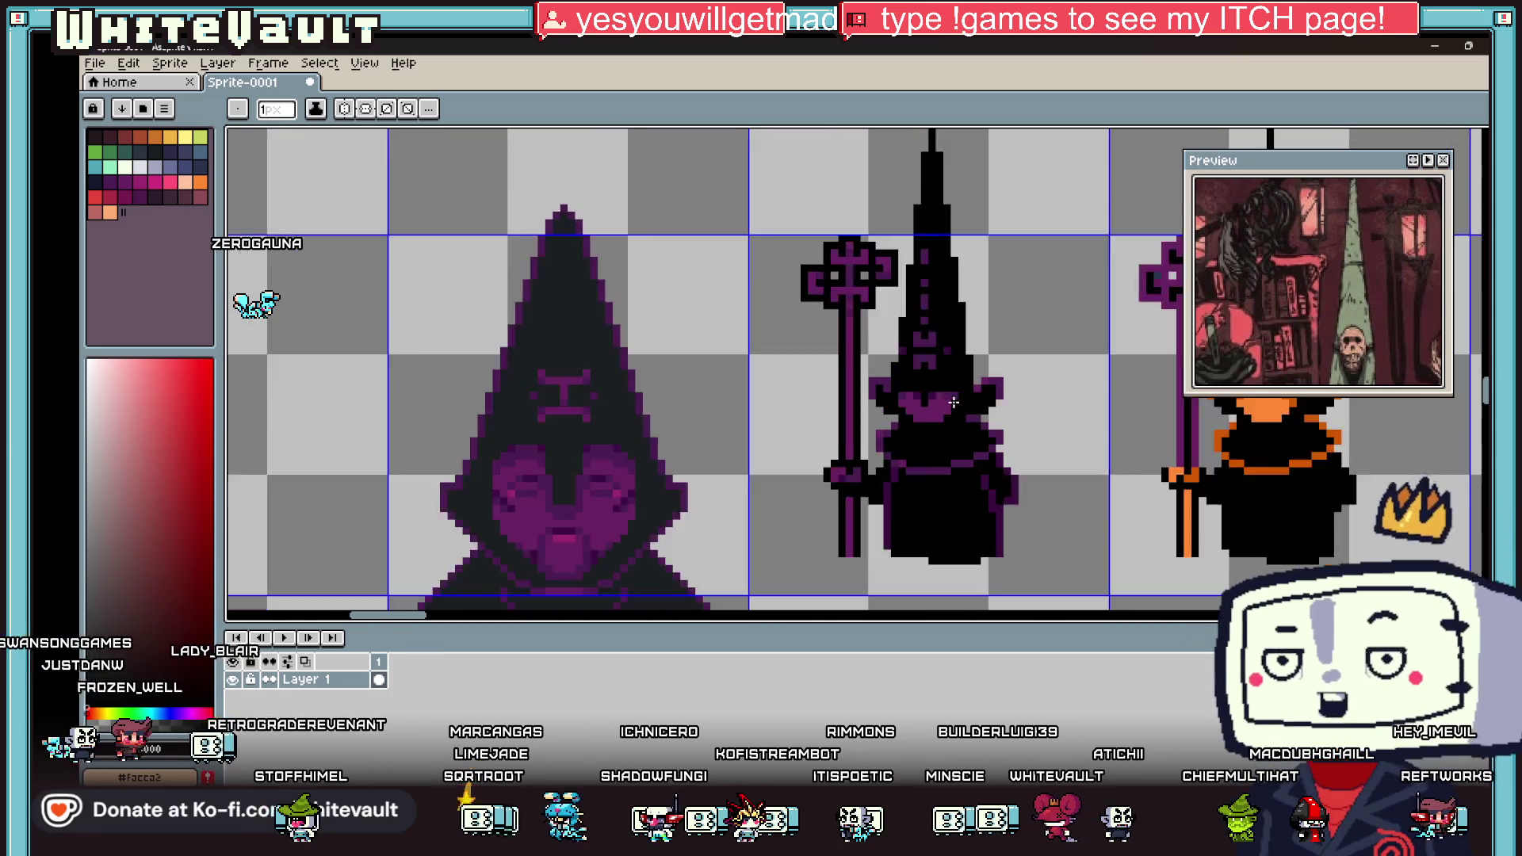
Step: Pick the face's dark purple and recolour three black face pixels and one dark pixel purple
alt+click(903, 329)
click(929, 329)
alt+click(951, 364)
click(894, 332)
click(853, 363)
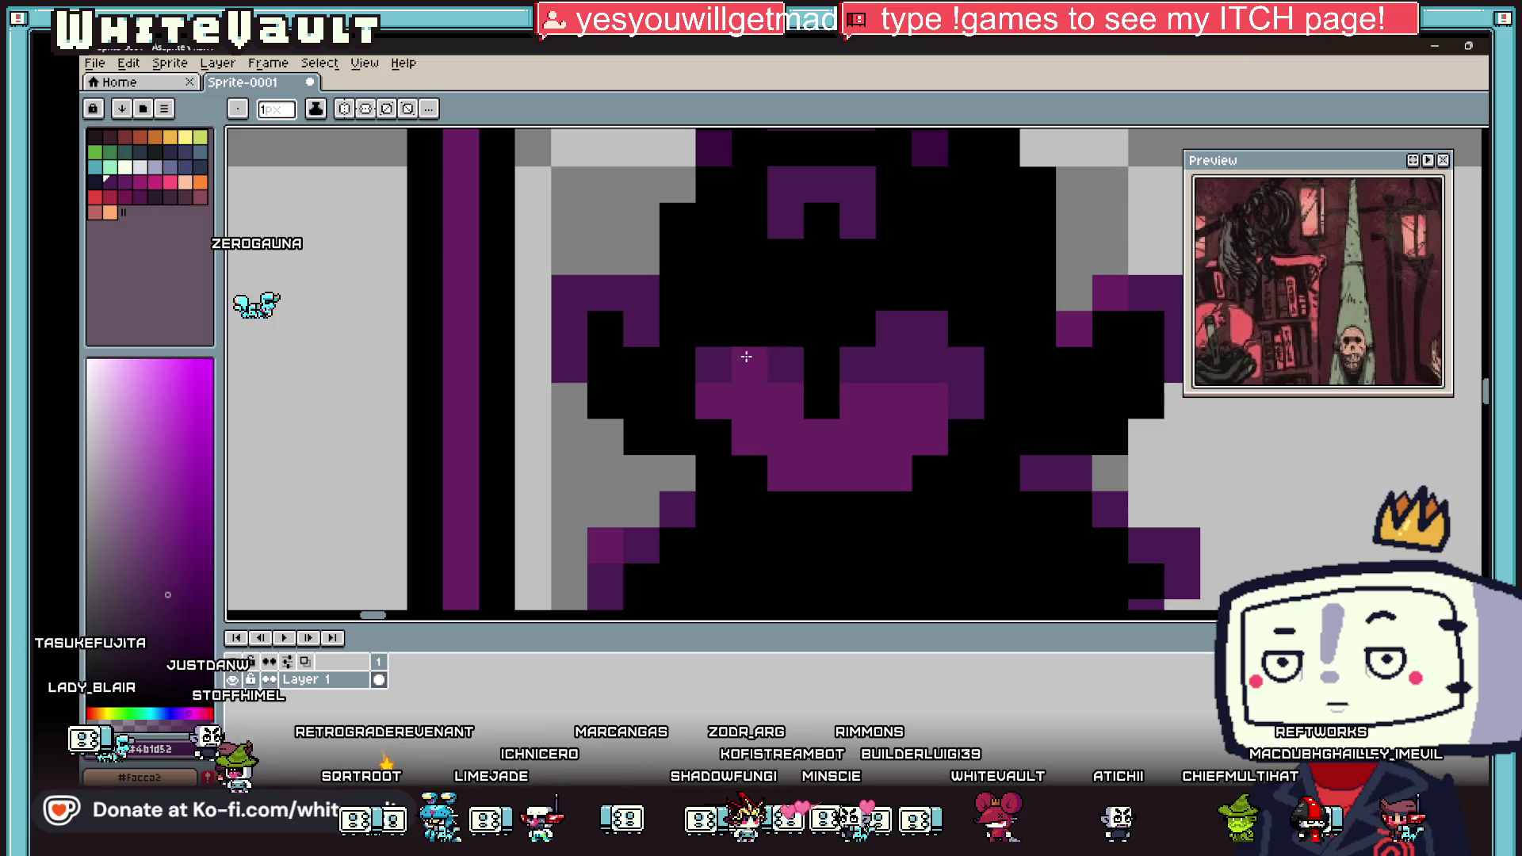
scroll(826, 372, down, 3)
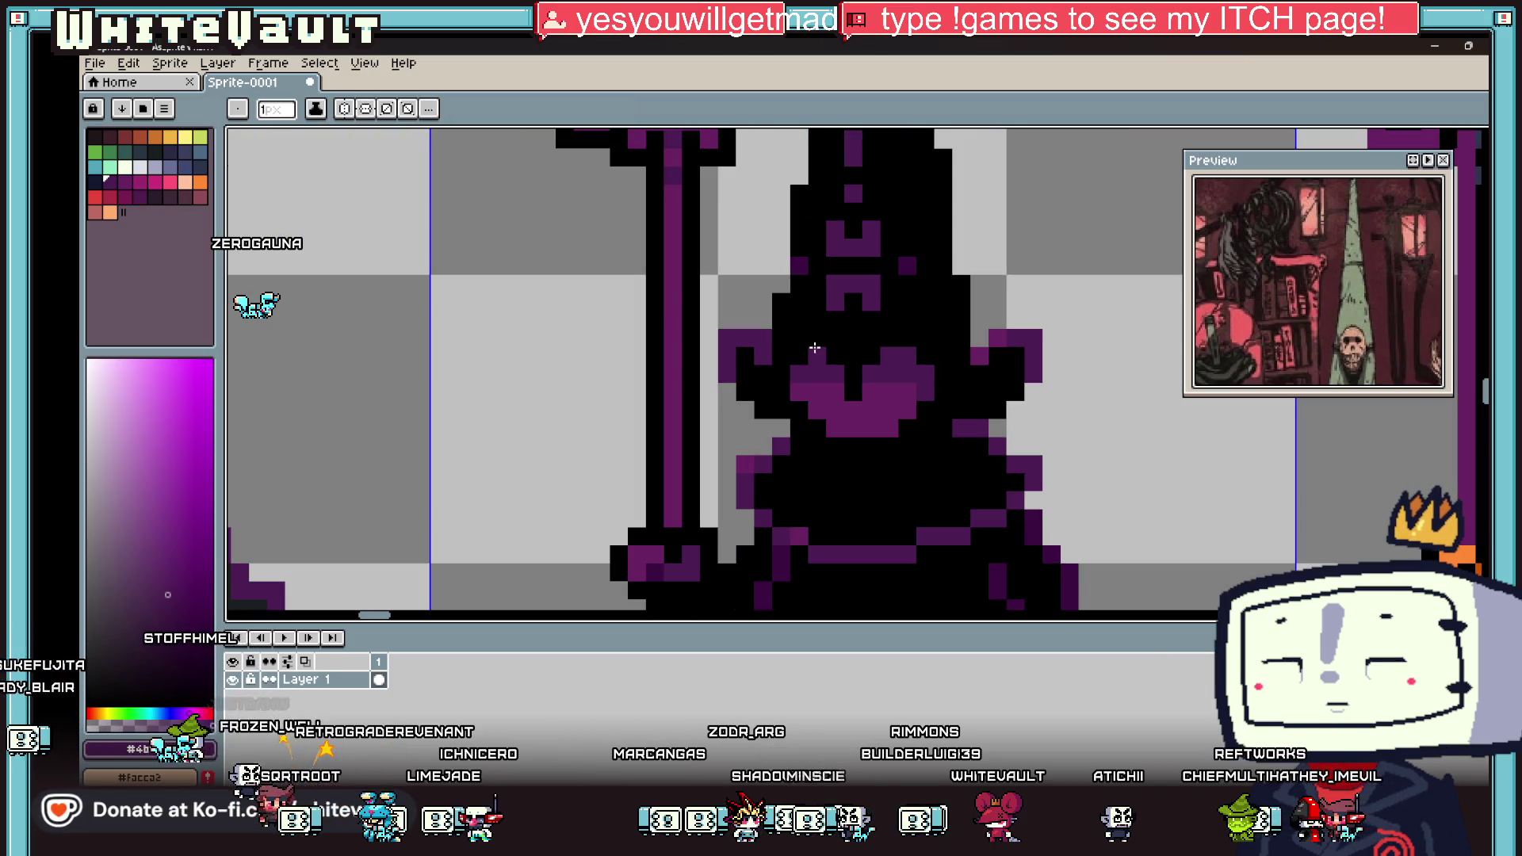
scroll(914, 405, down, 2)
scroll(914, 405, down, 2)
key(i)
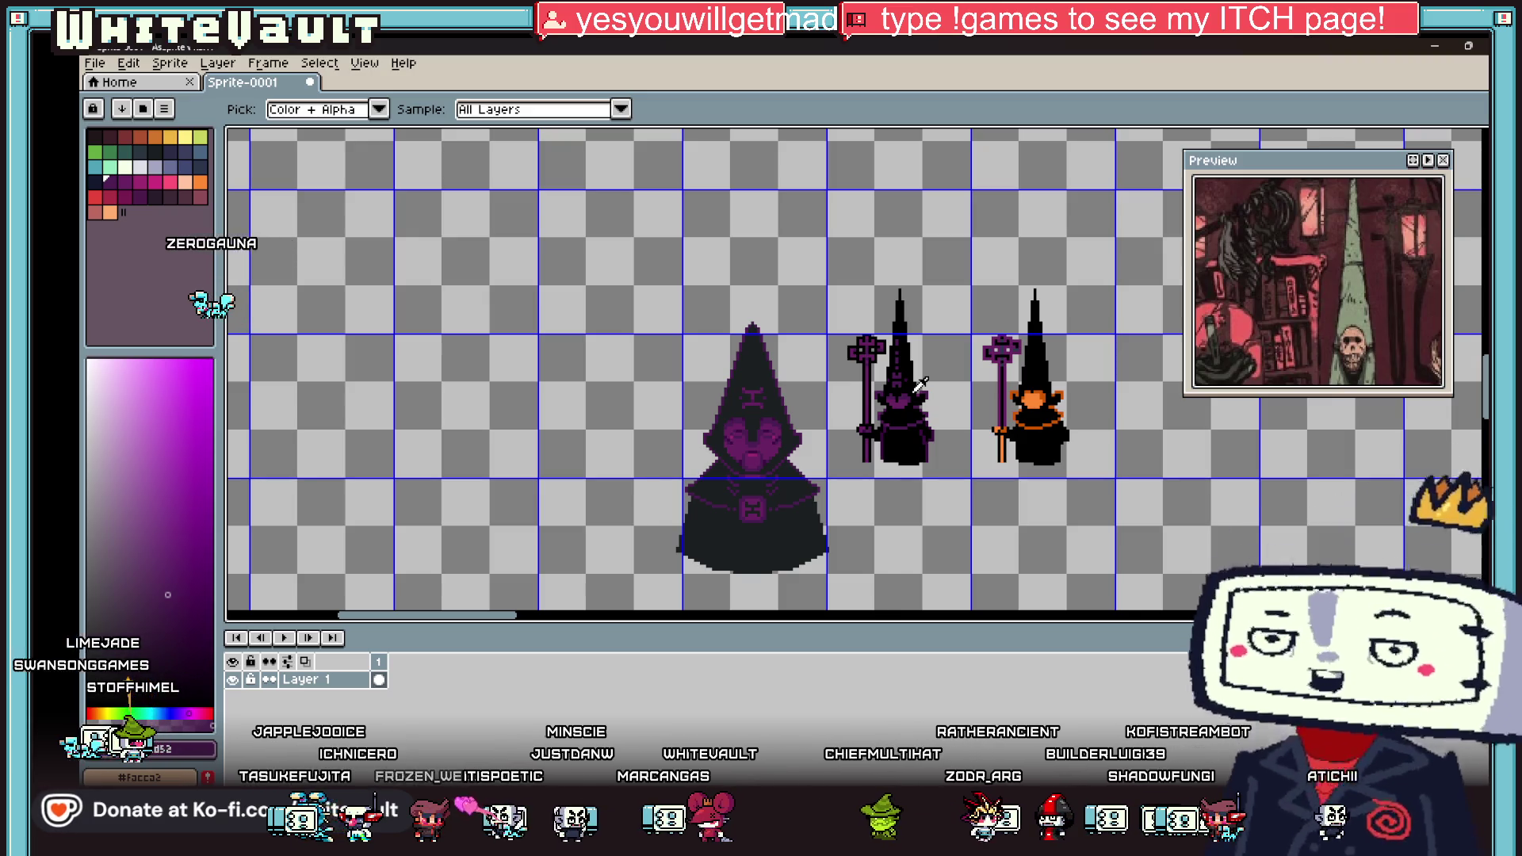
Step: Marquee-select the middle staff-holding cultist and pick a drawing colour from it
key(m)
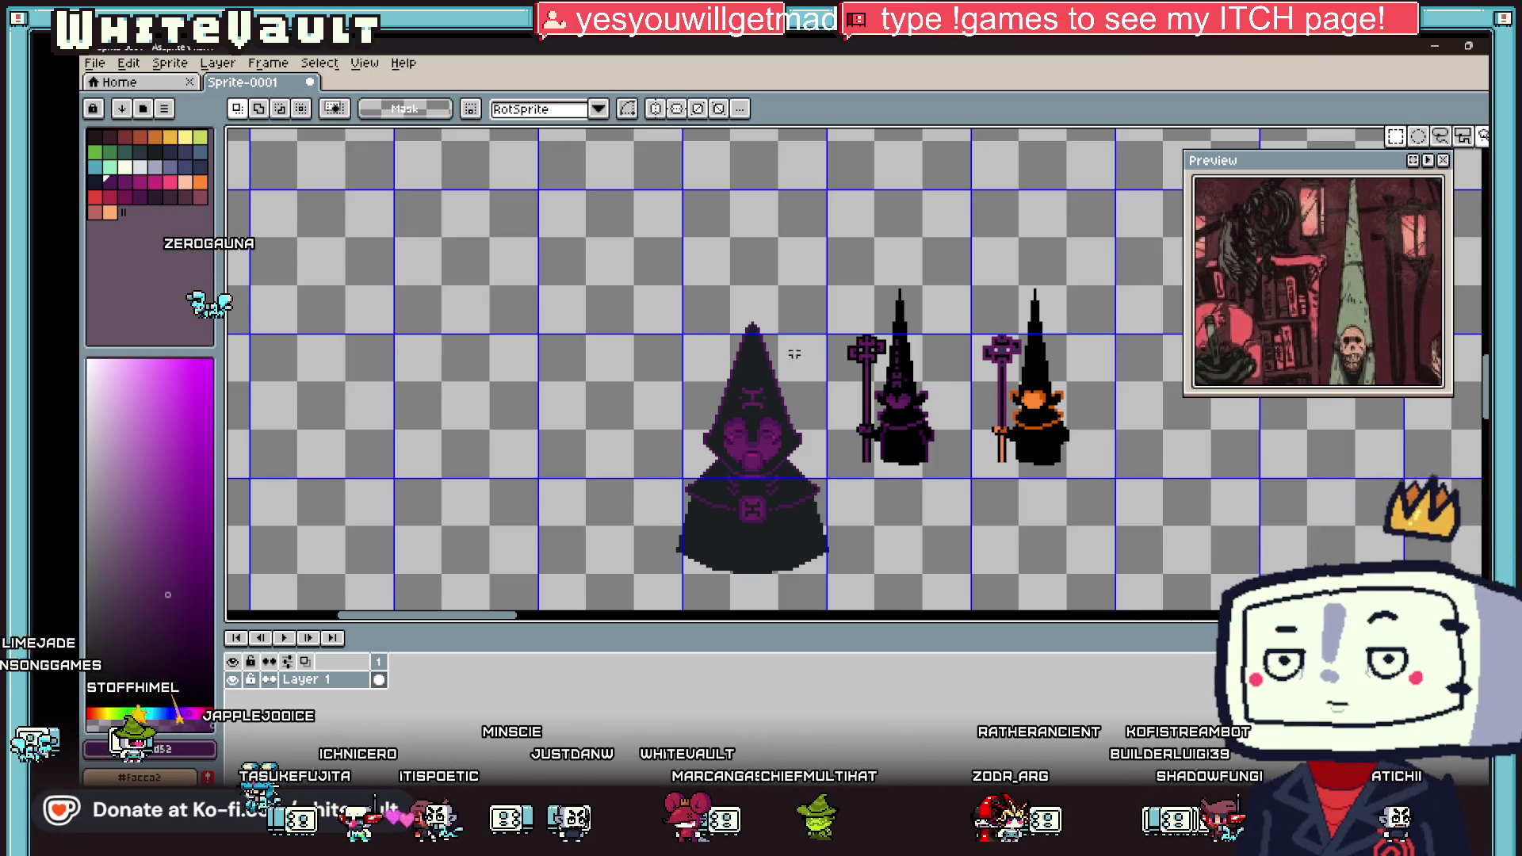
drag(838, 277, 943, 489)
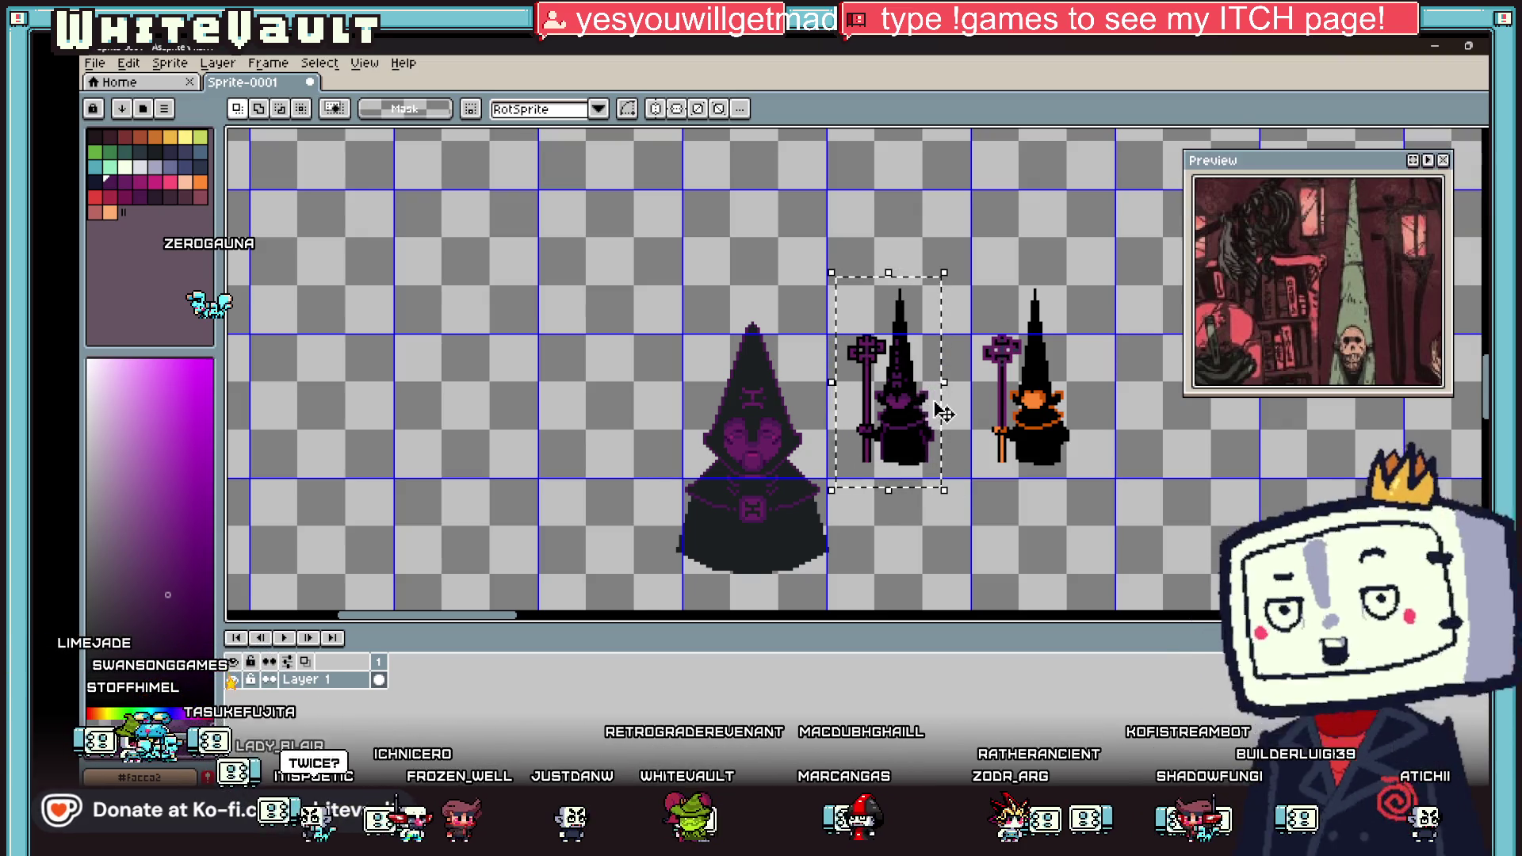
scroll(935, 401, up, 2)
key(i)
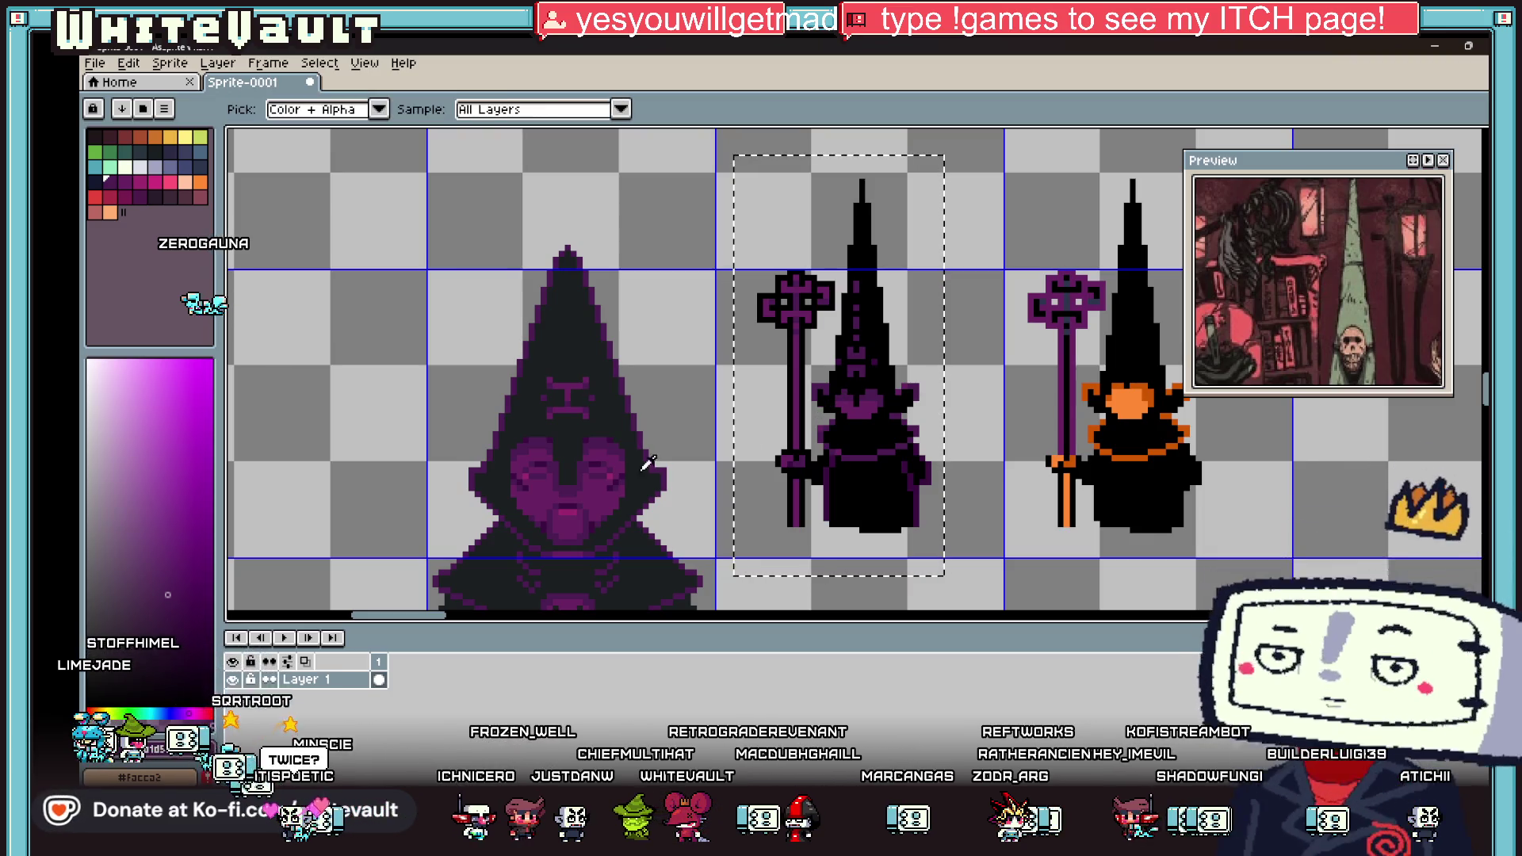
key(b)
scroll(820, 404, up, 4)
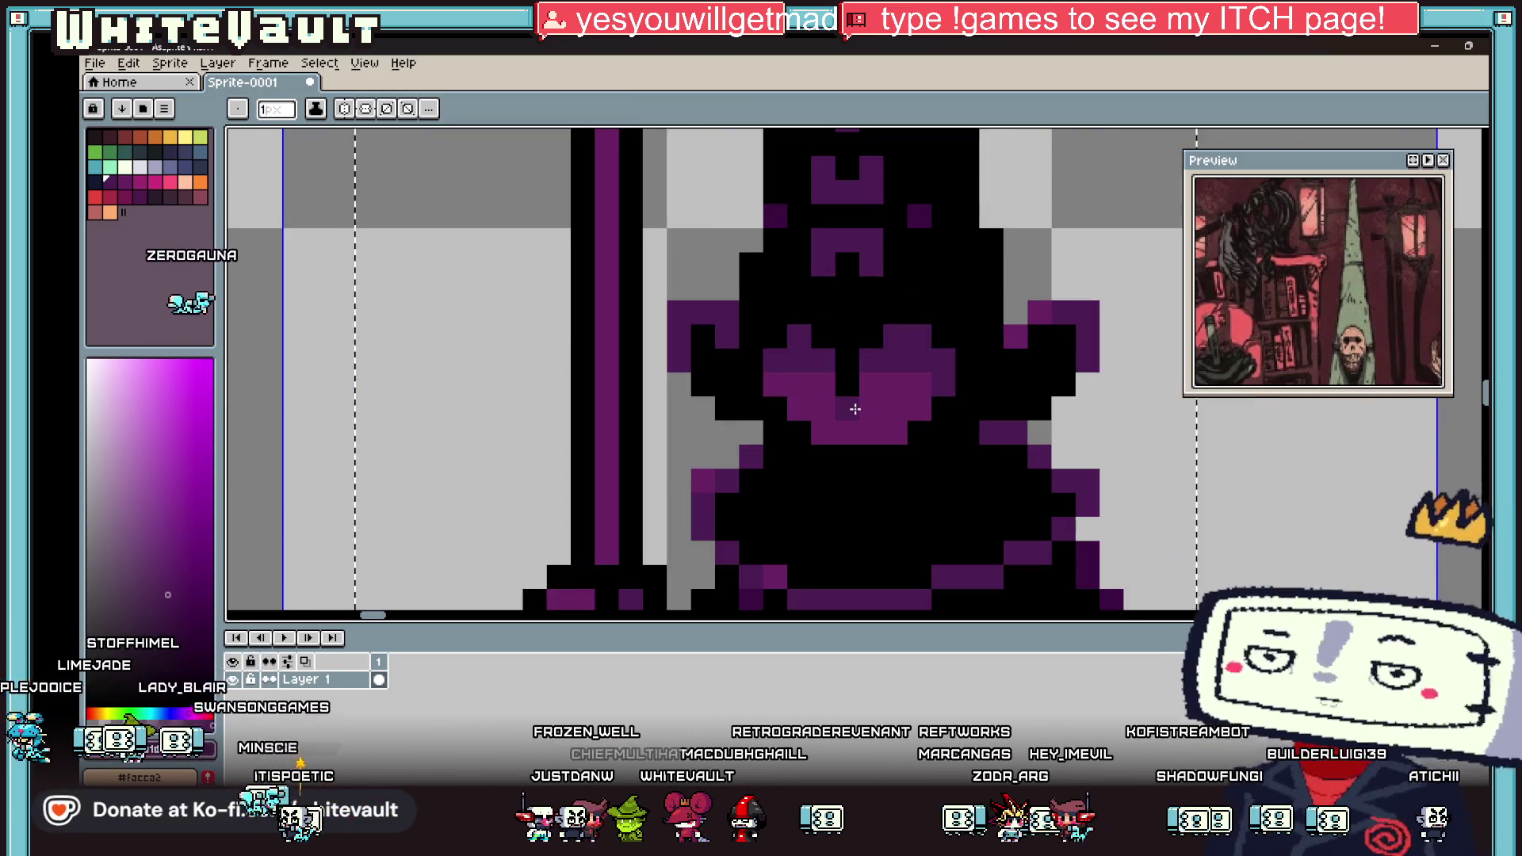
Step: Extend a dark purple stroke across the face and paint one more pixel beside it
drag(819, 404, 866, 406)
click(880, 409)
scroll(878, 409, down, 4)
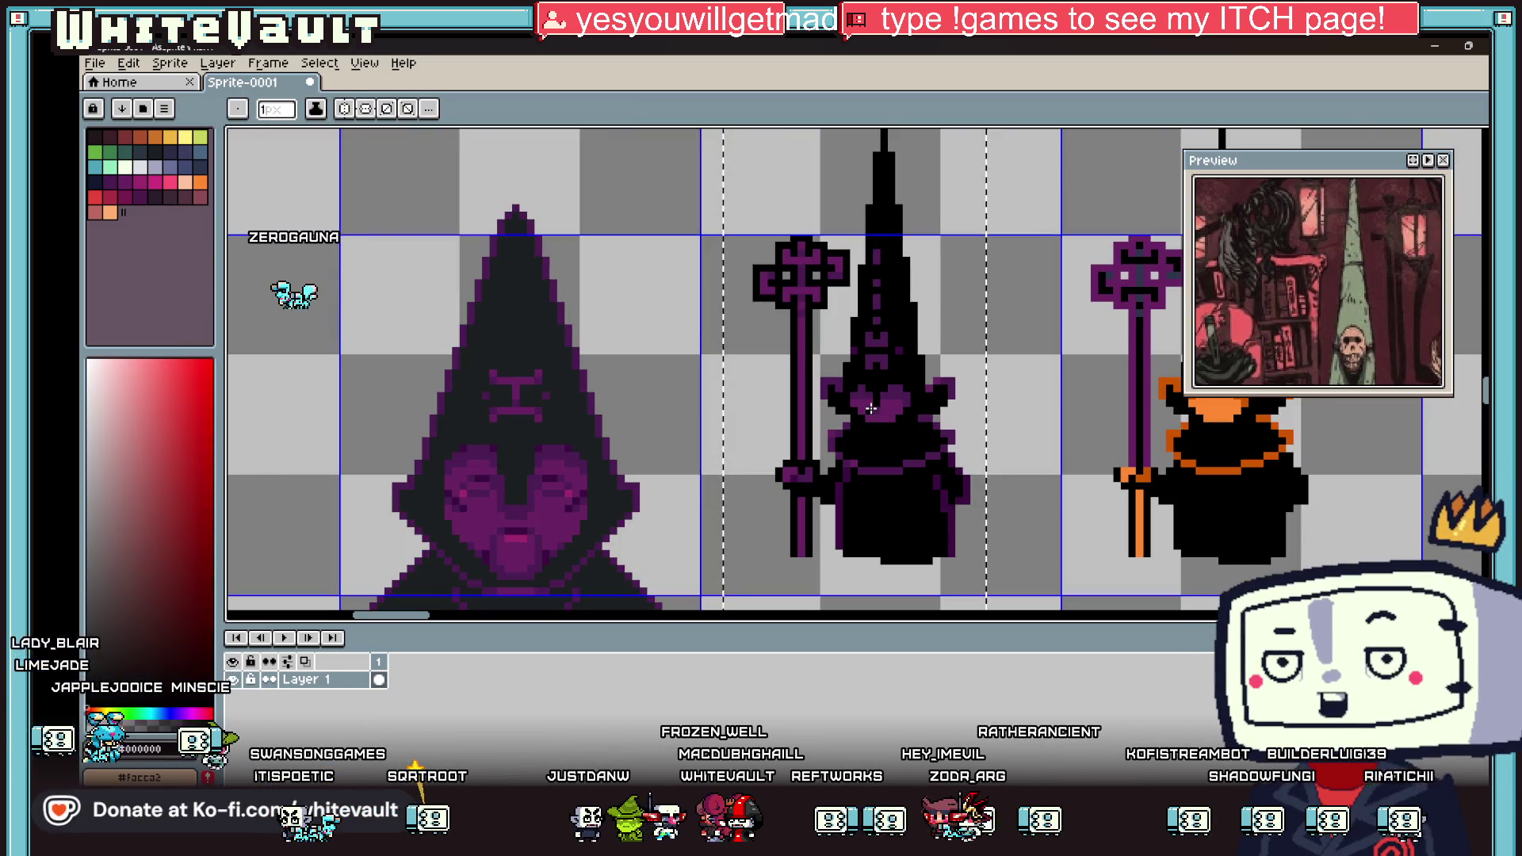
scroll(872, 410, up, 4)
Step: Pick the face's purple and darken two more pixels on the lower face
alt+click(895, 413)
click(898, 419)
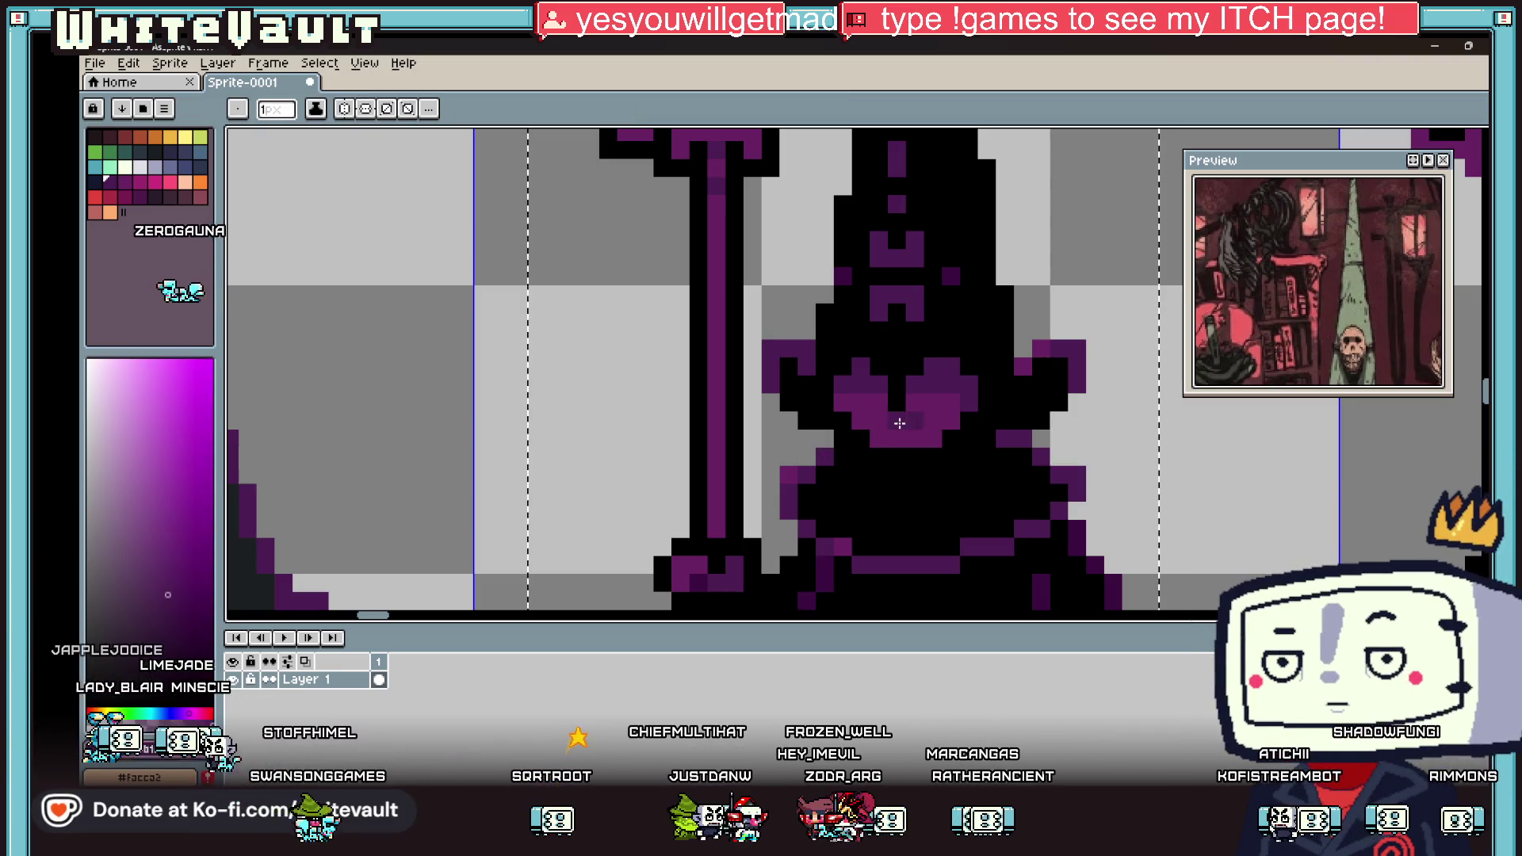
scroll(911, 419, down, 4)
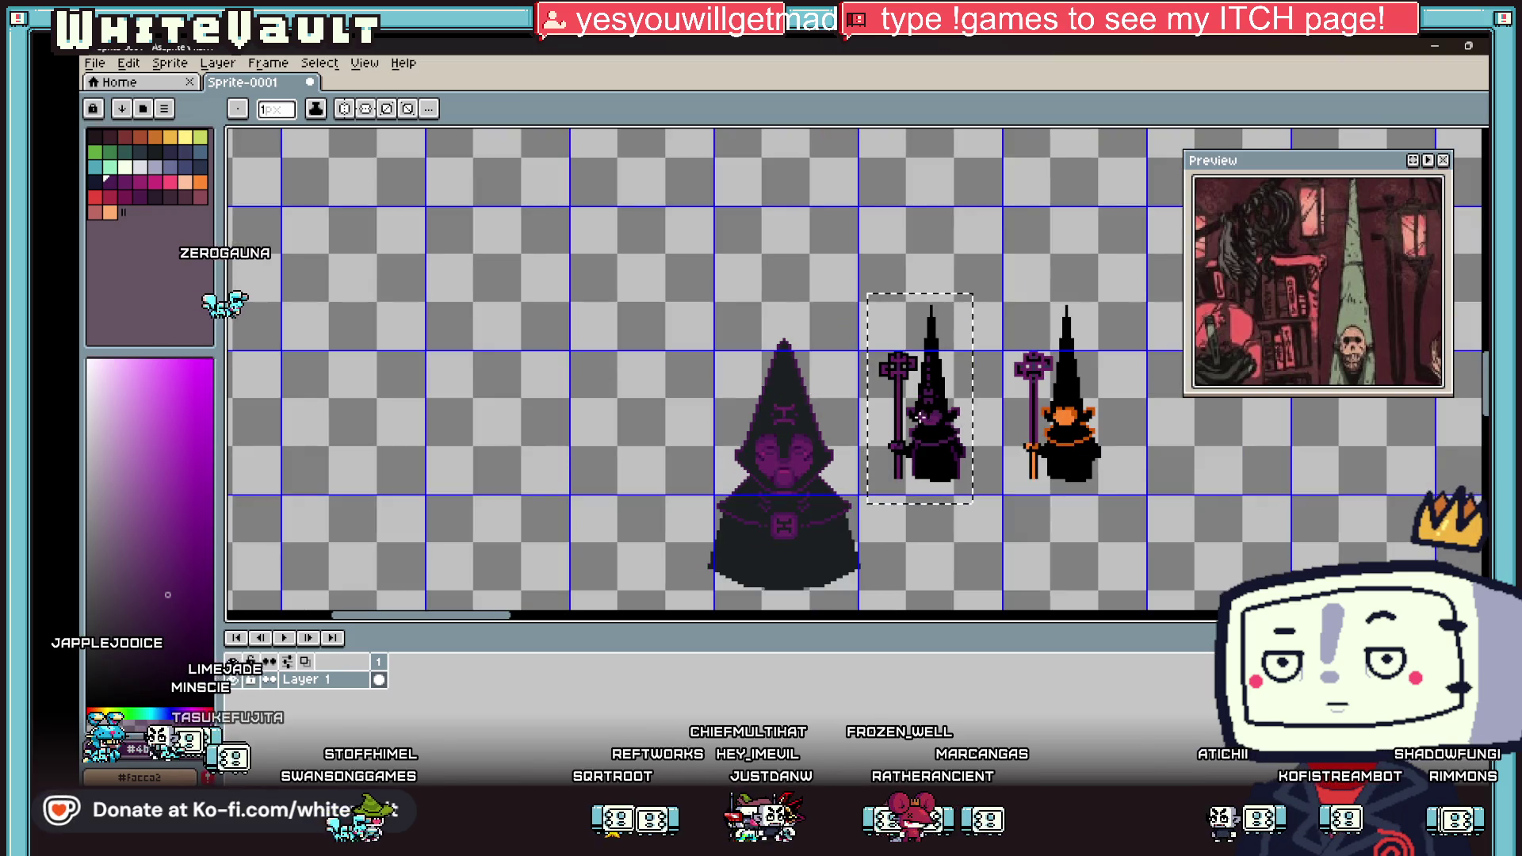
scroll(884, 416, up, 5)
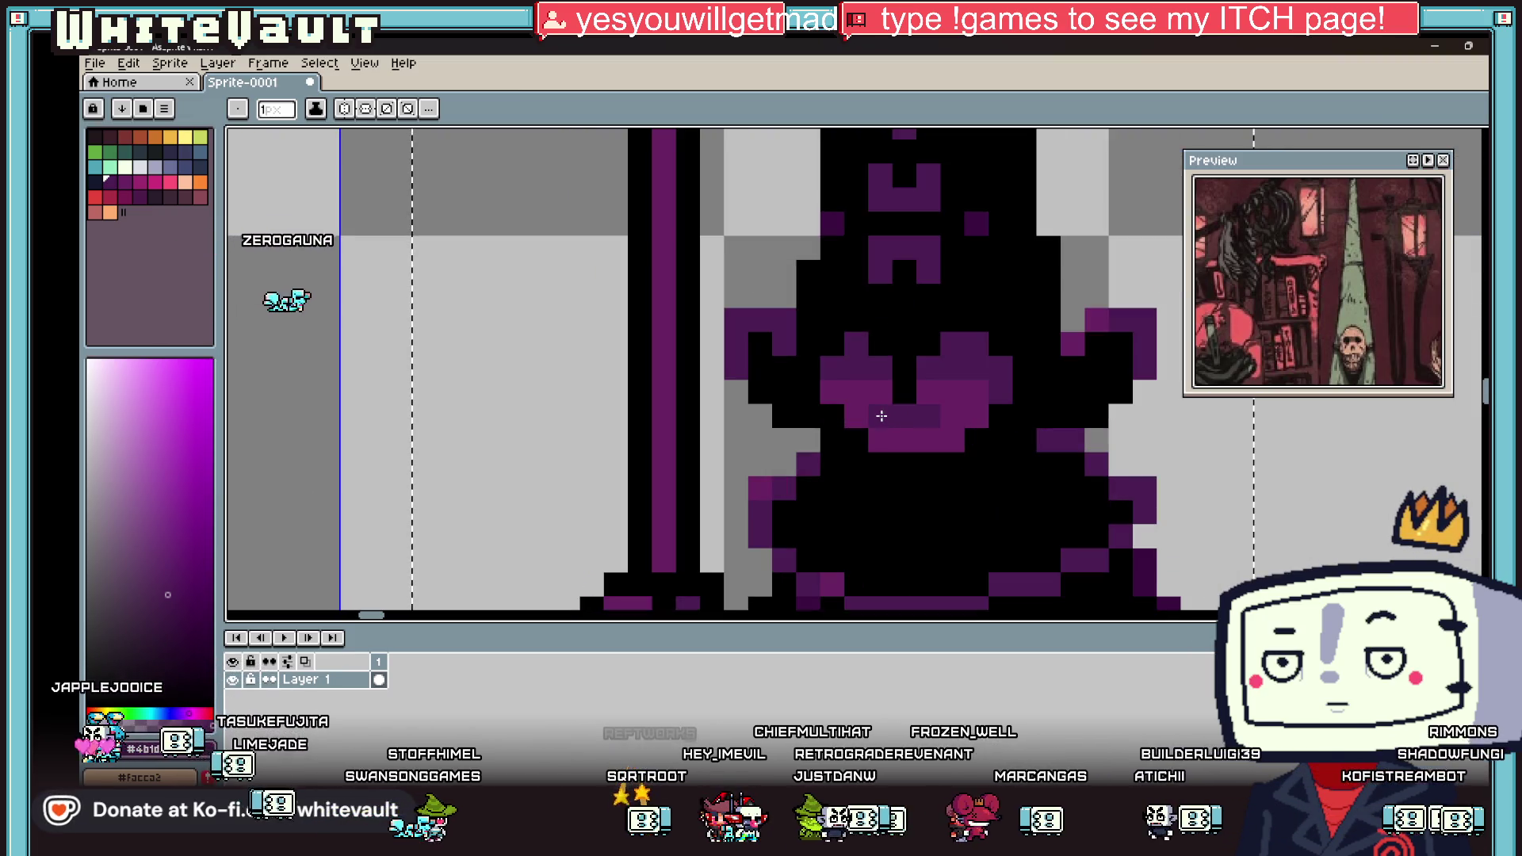
click(882, 439)
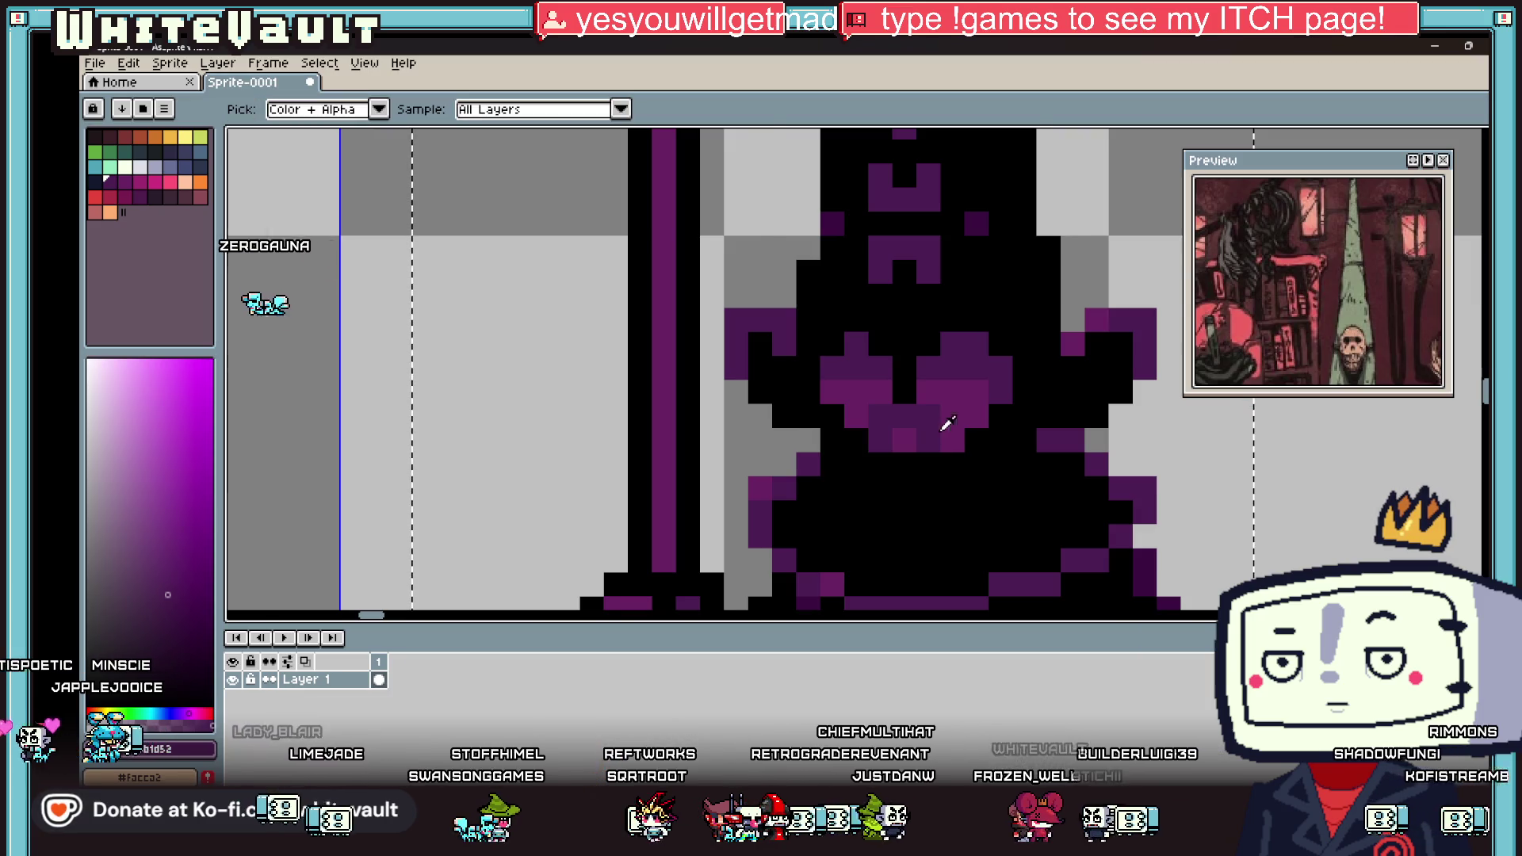
scroll(934, 435, down, 4)
scroll(939, 426, up, 2)
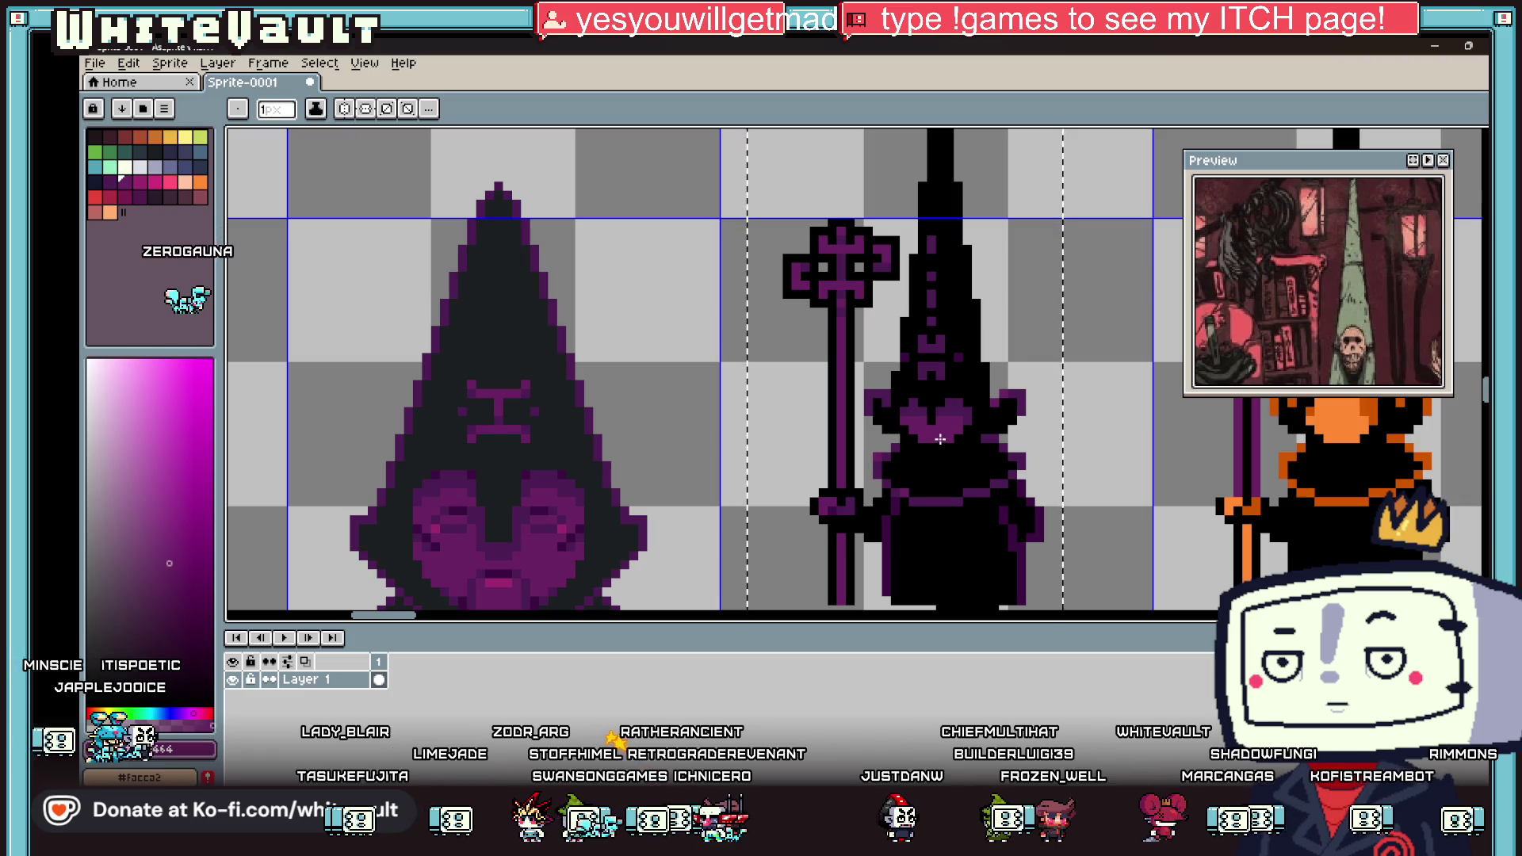
scroll(924, 439, down, 2)
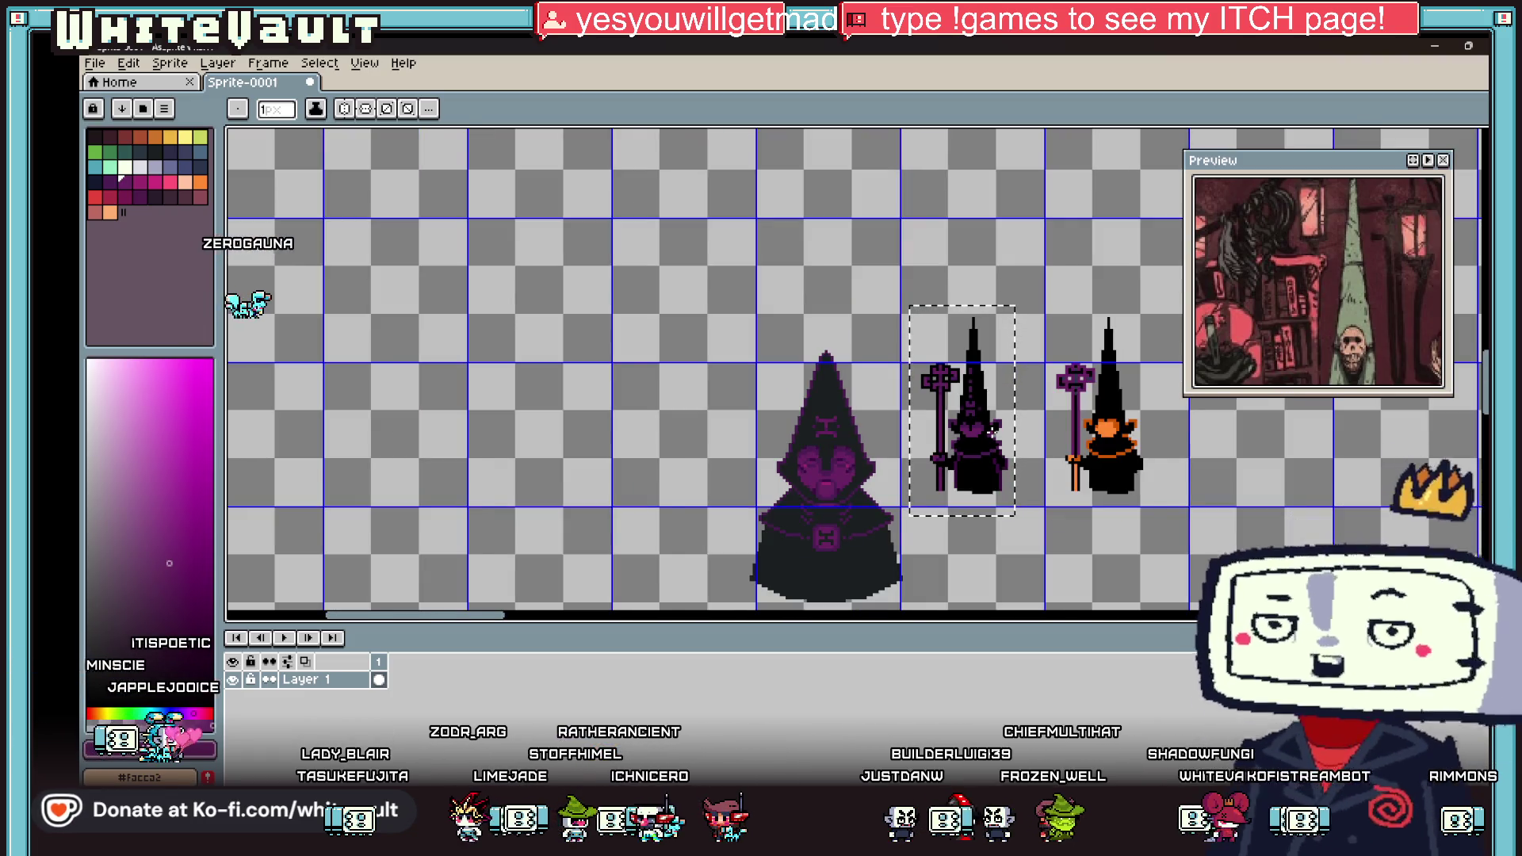
scroll(995, 432, down, 3)
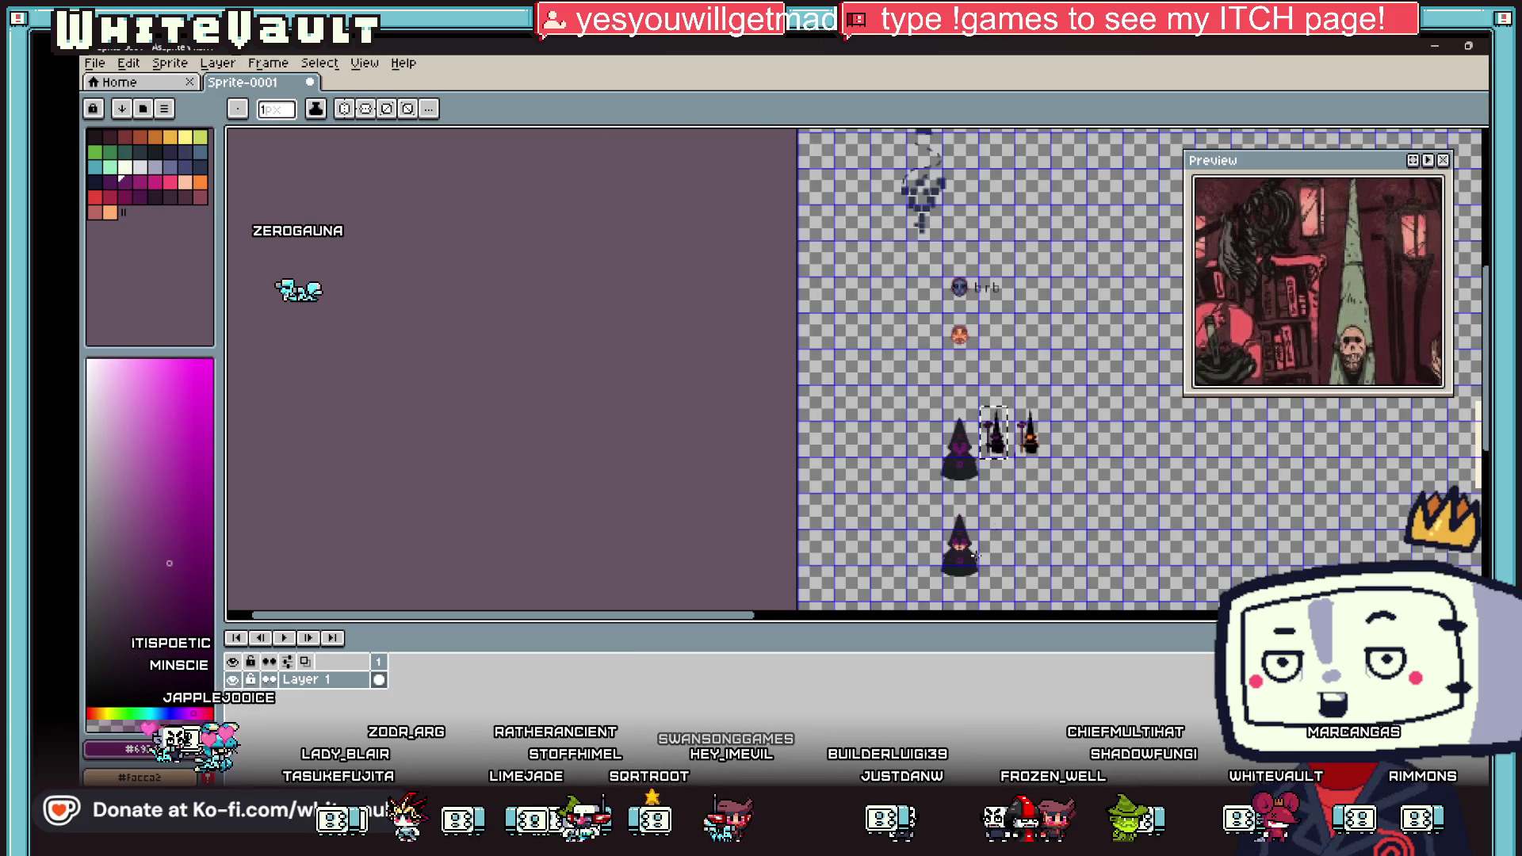
Step: Paint a wider orange stroke across the staff cultist's face to fill the missing skin pixels
scroll(977, 555, up, 2)
scroll(1083, 319, up, 4)
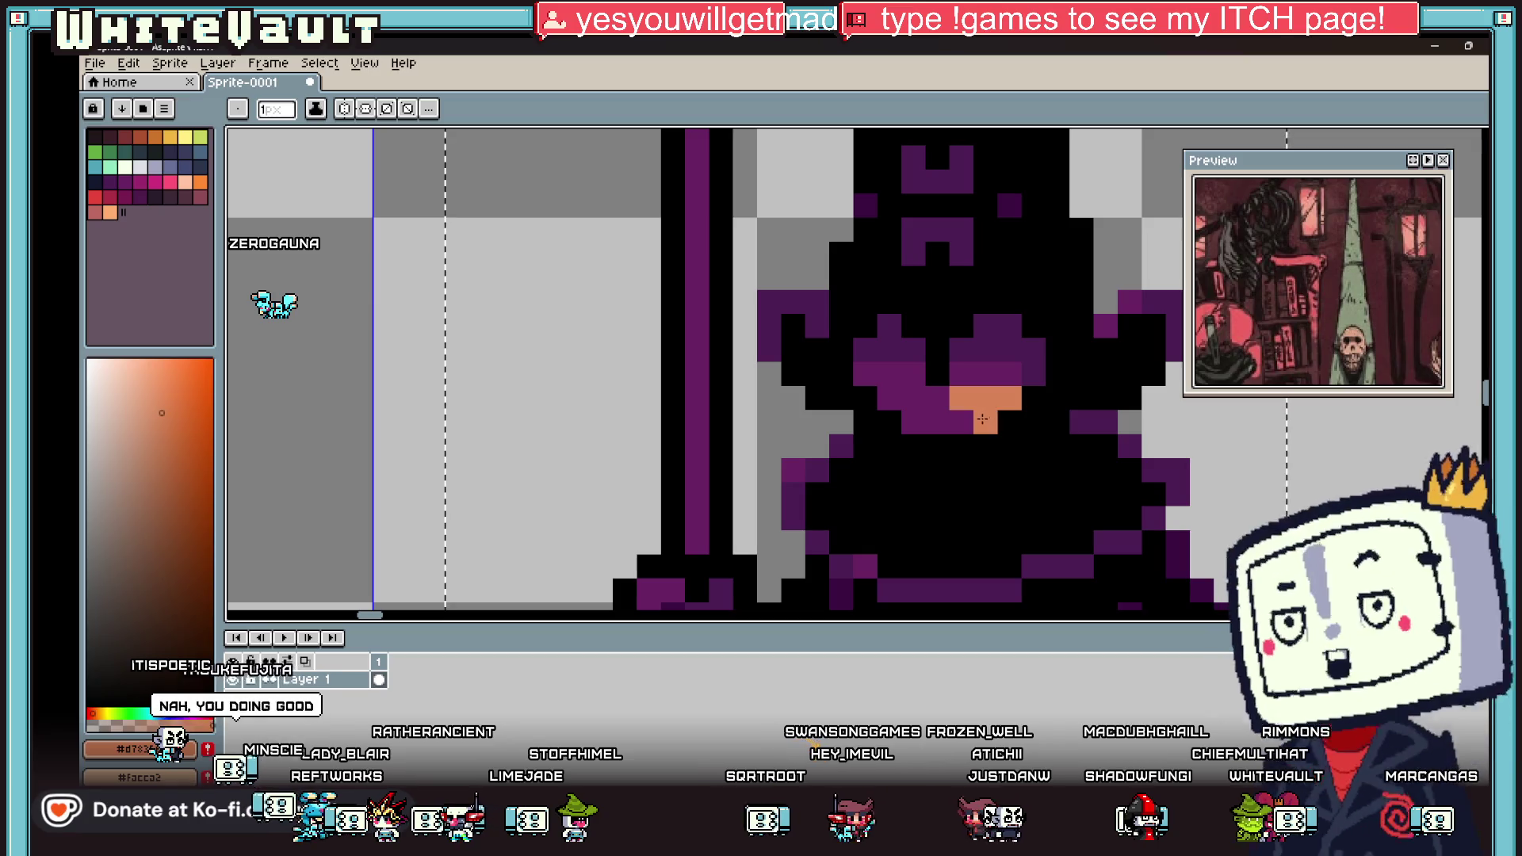
drag(991, 421, 877, 396)
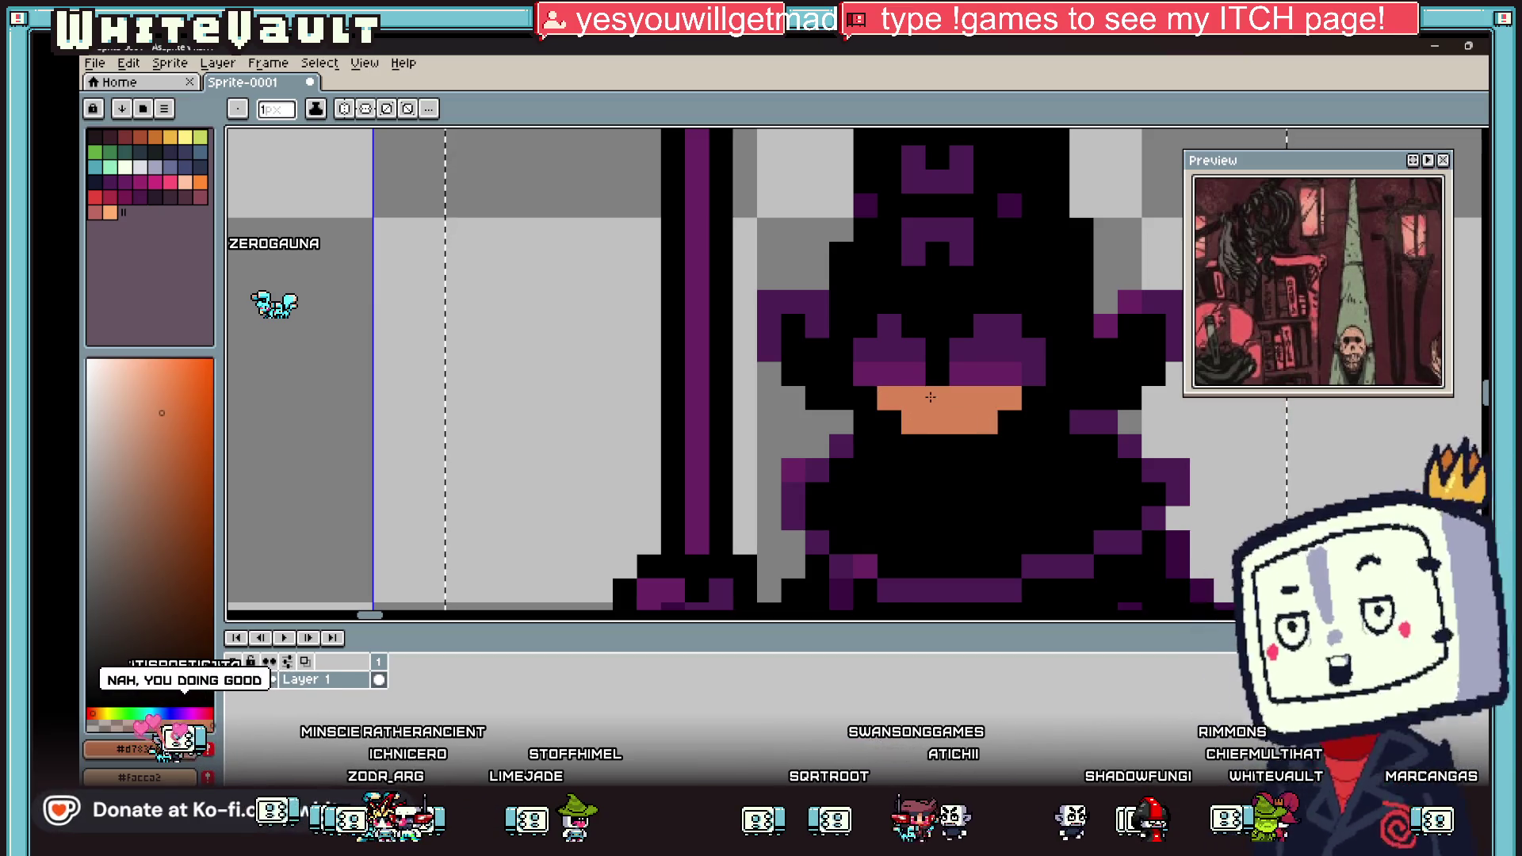
scroll(878, 396, down, 5)
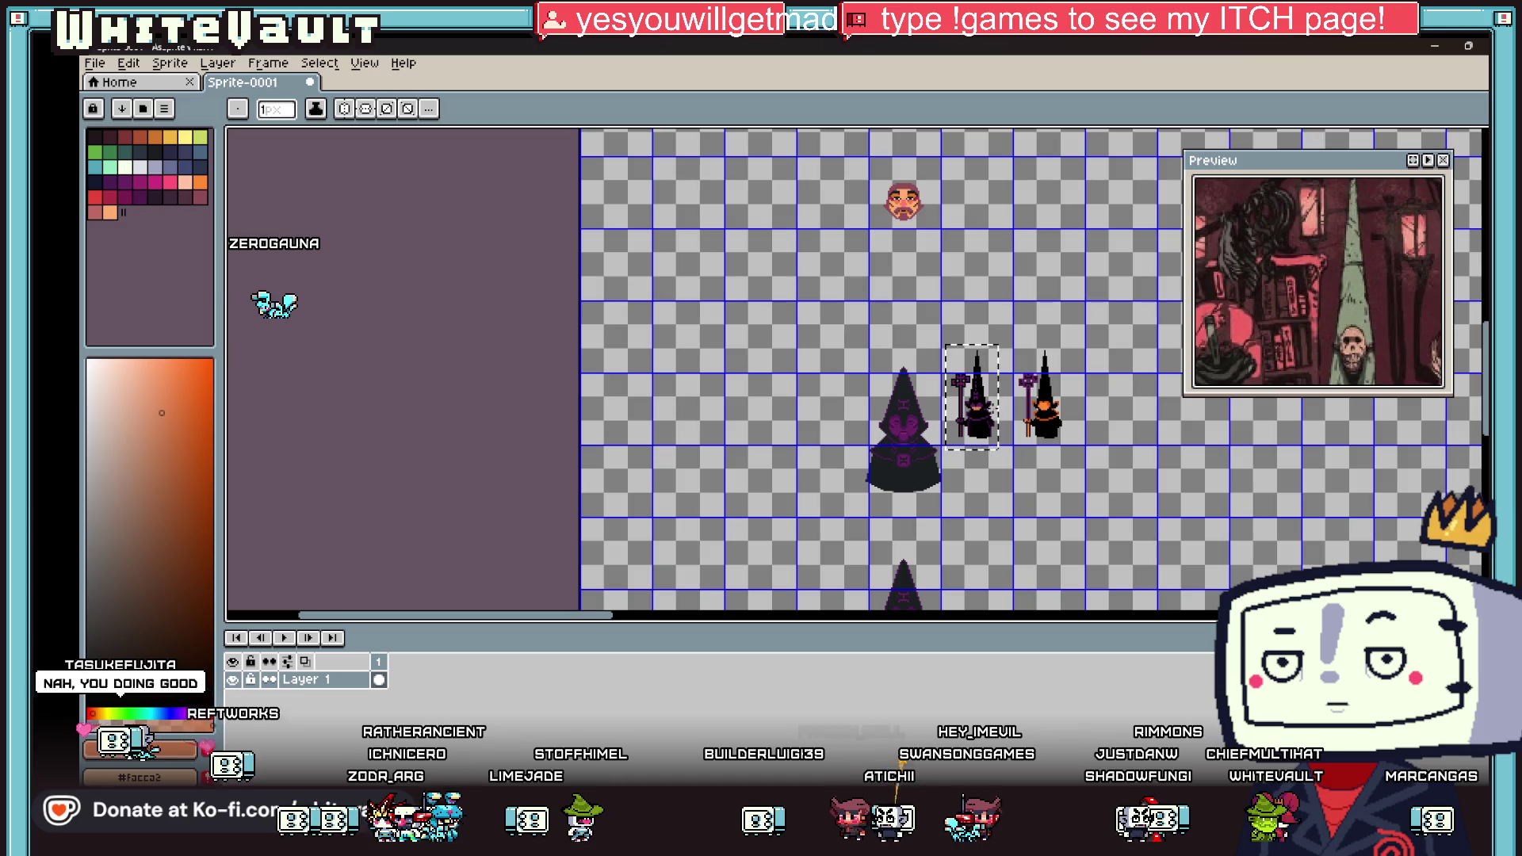
scroll(1032, 404, up, 4)
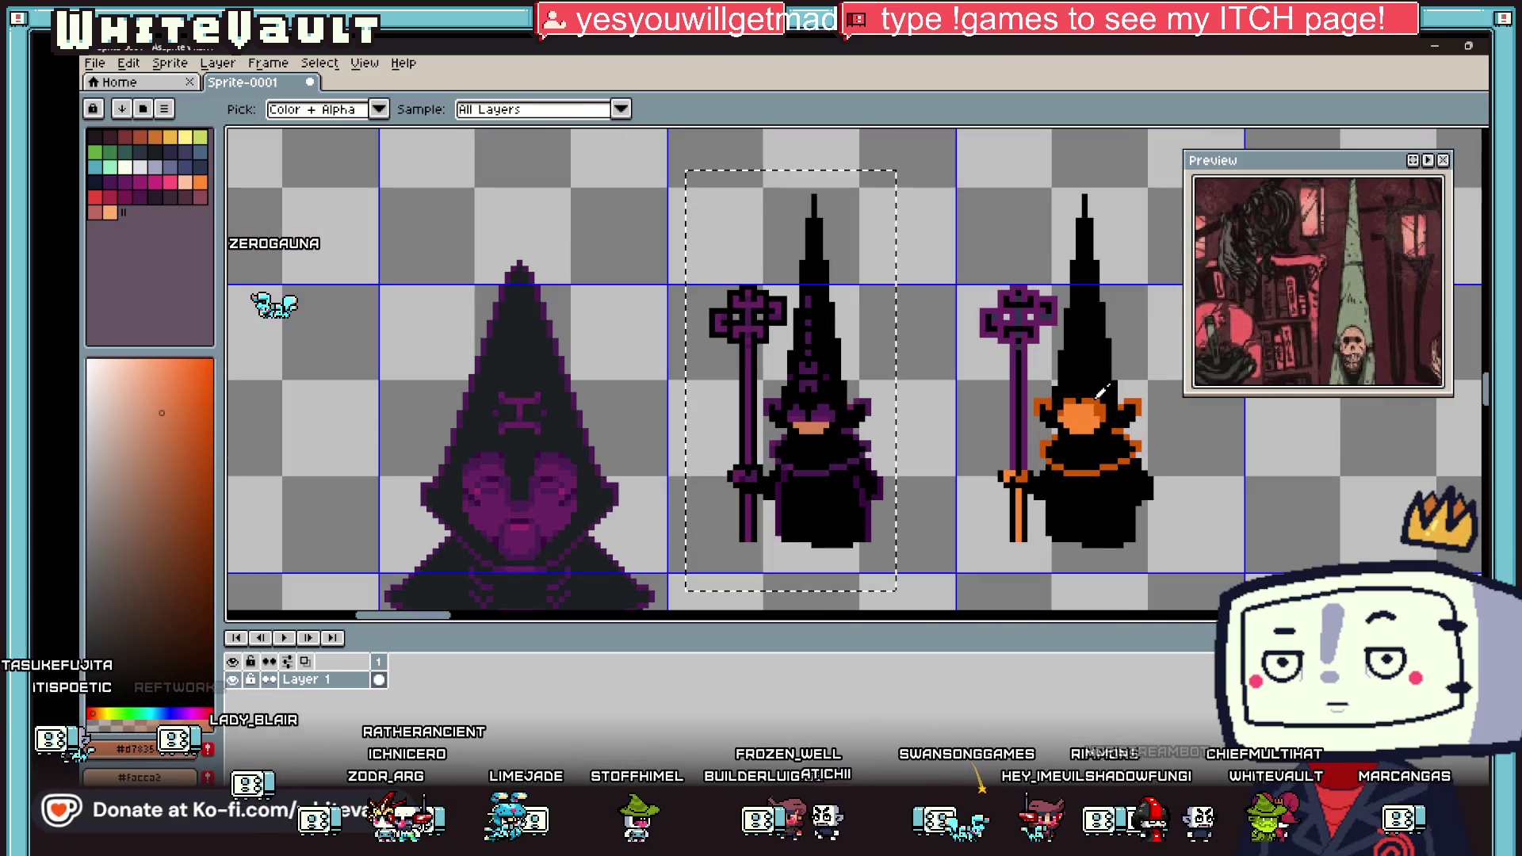
scroll(816, 406, up, 3)
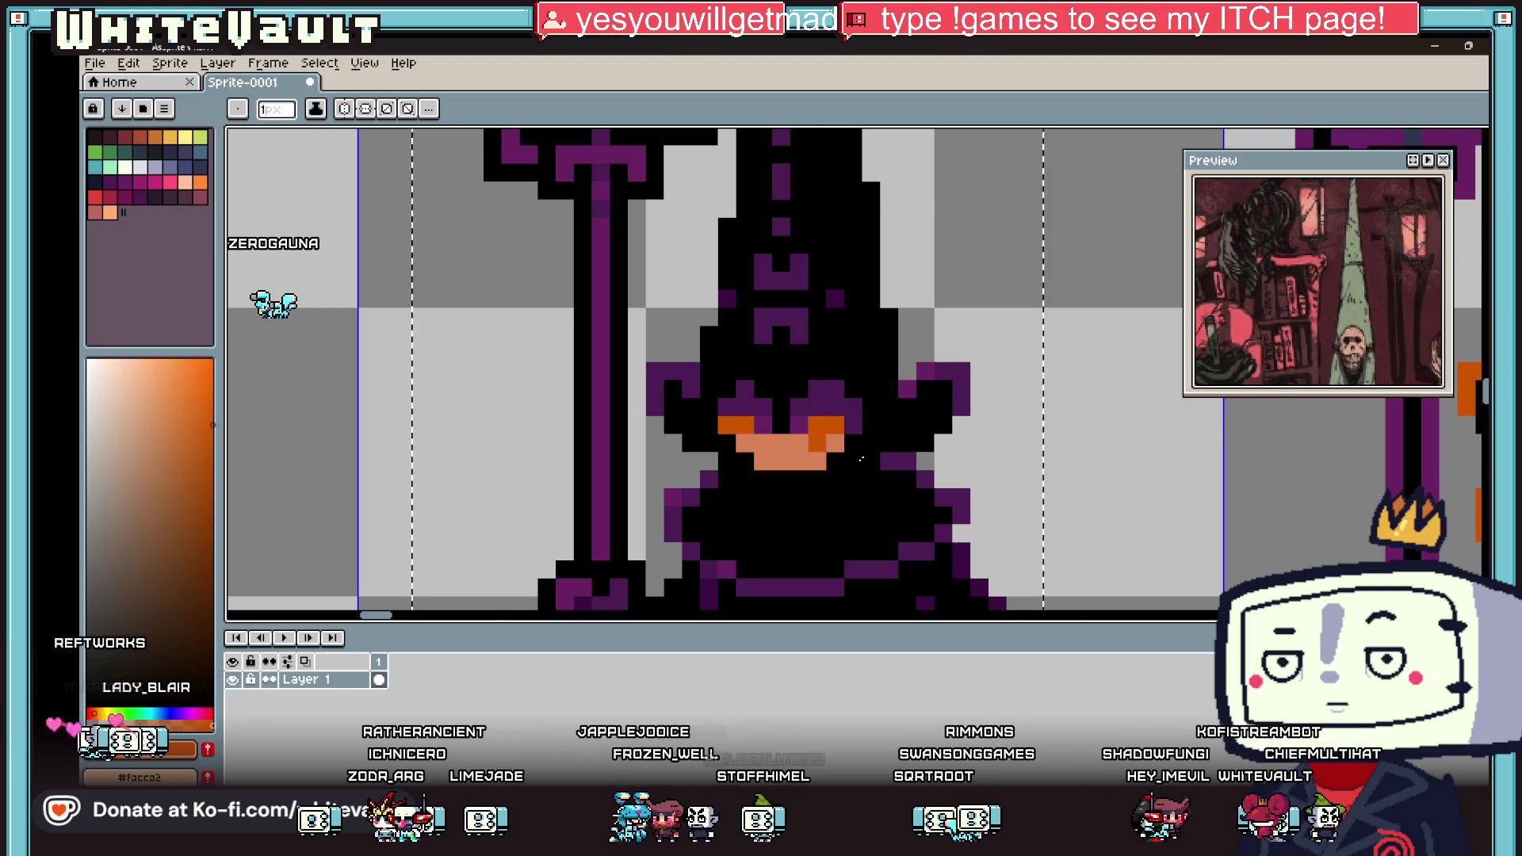
scroll(894, 460, down, 6)
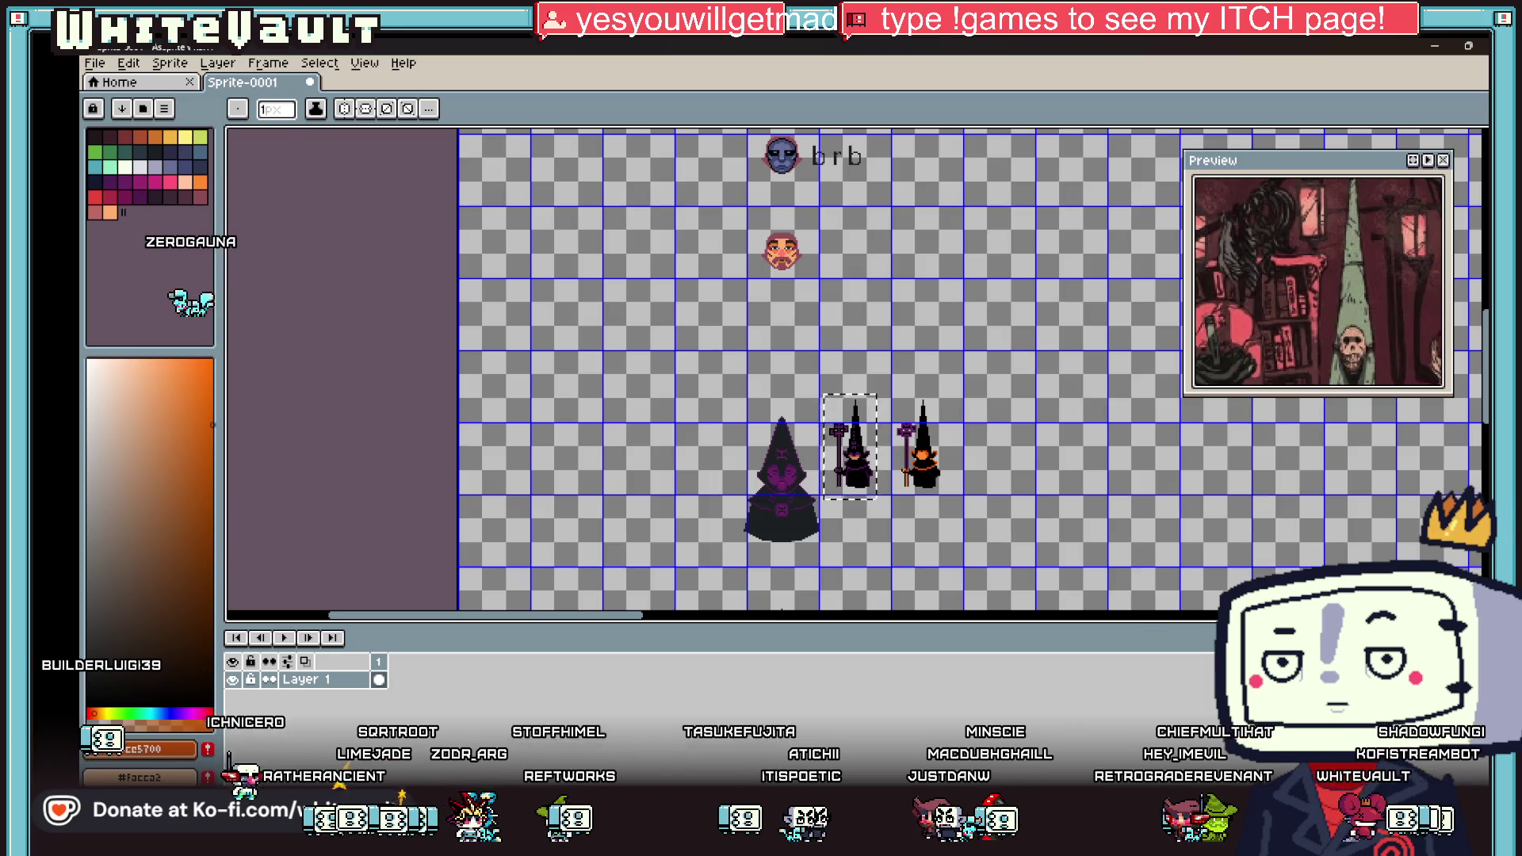
key(super+d)
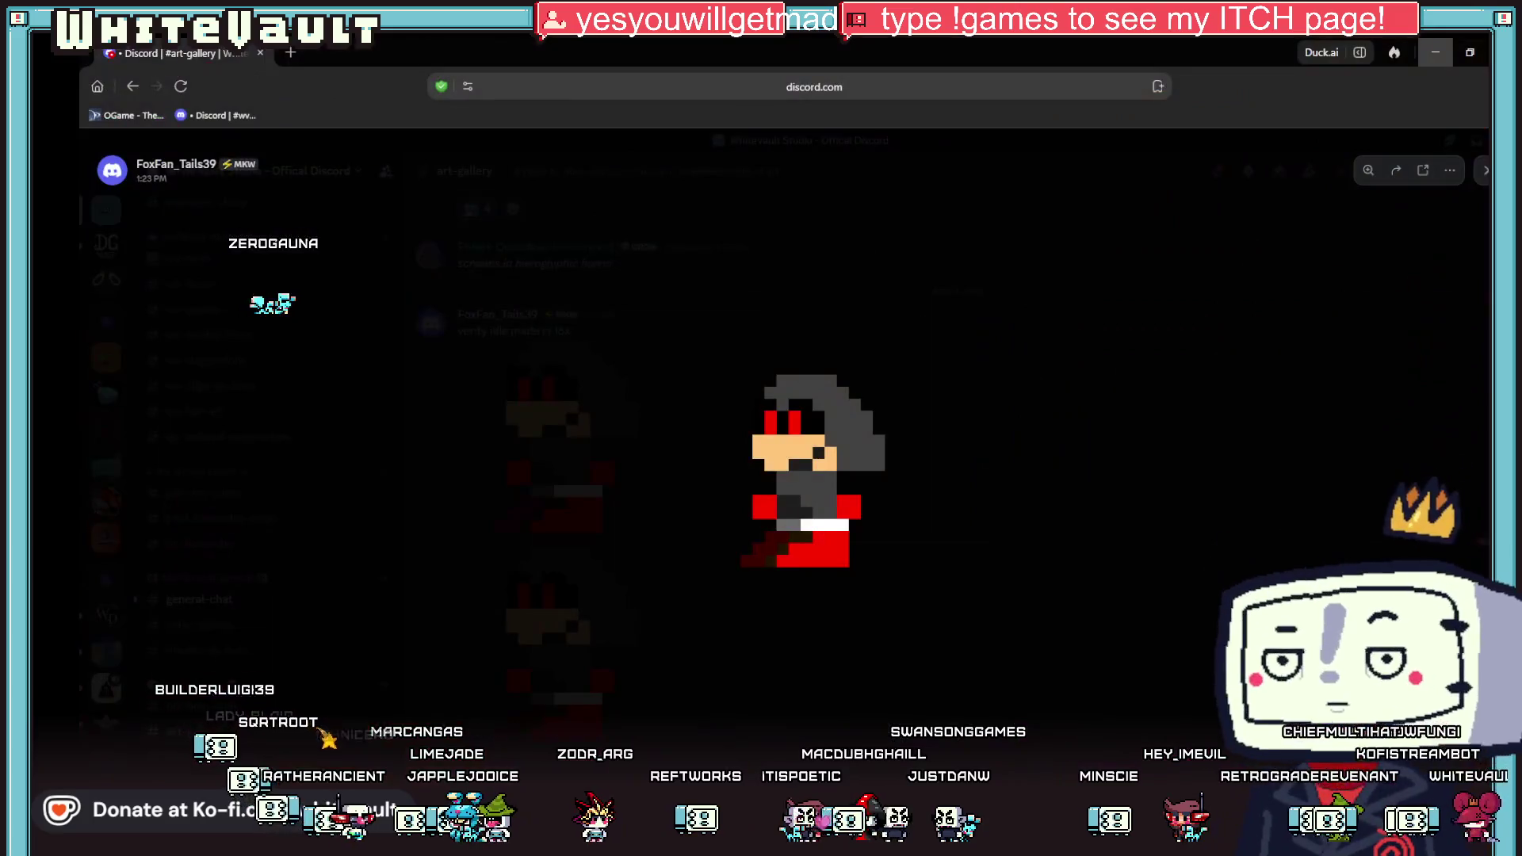
key(alt+Tab)
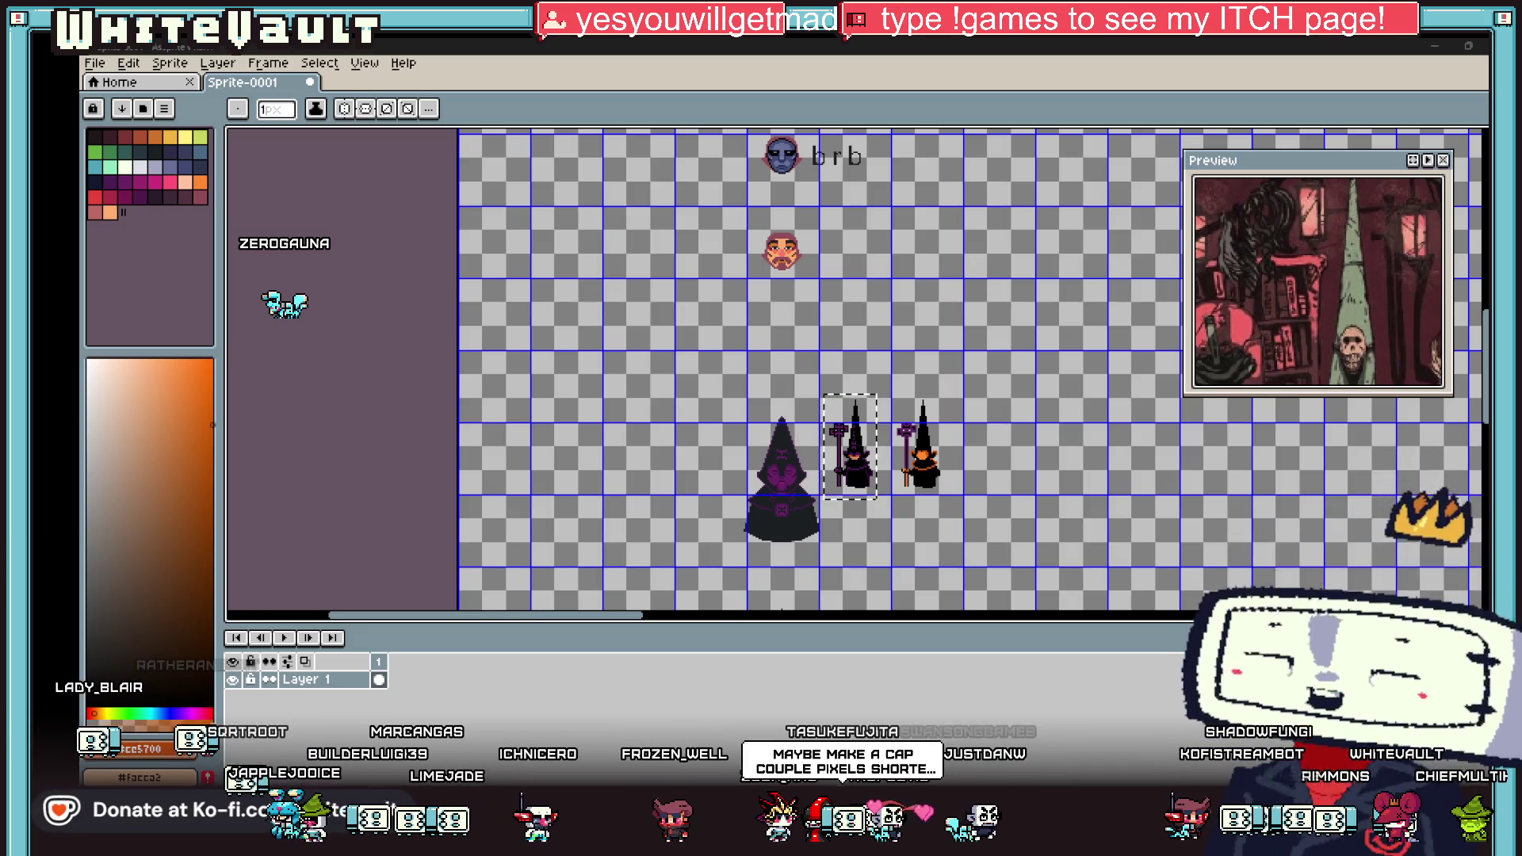
key(alt+Tab)
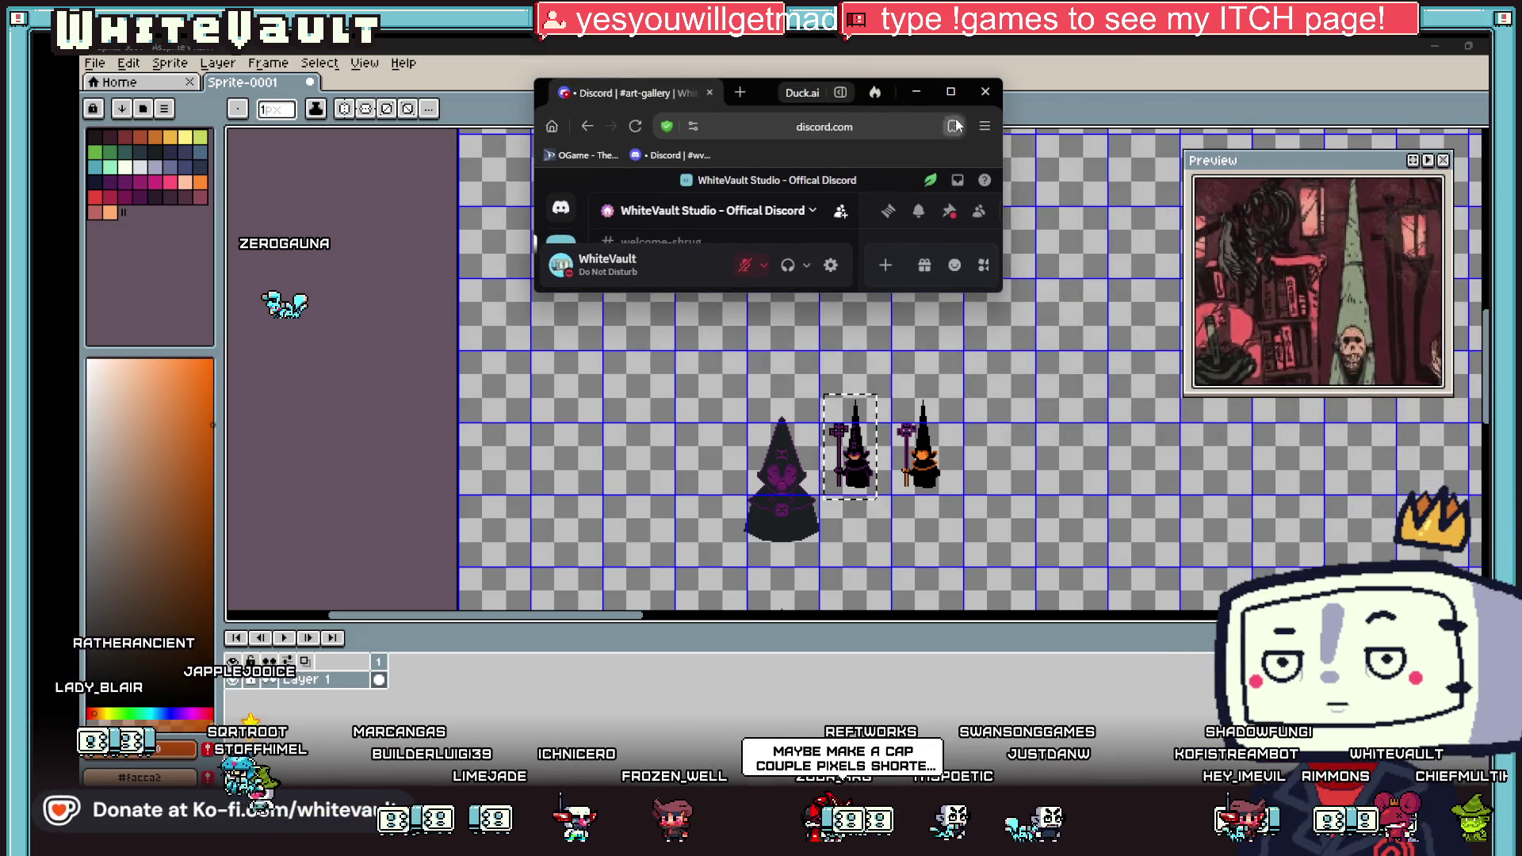
click(956, 97)
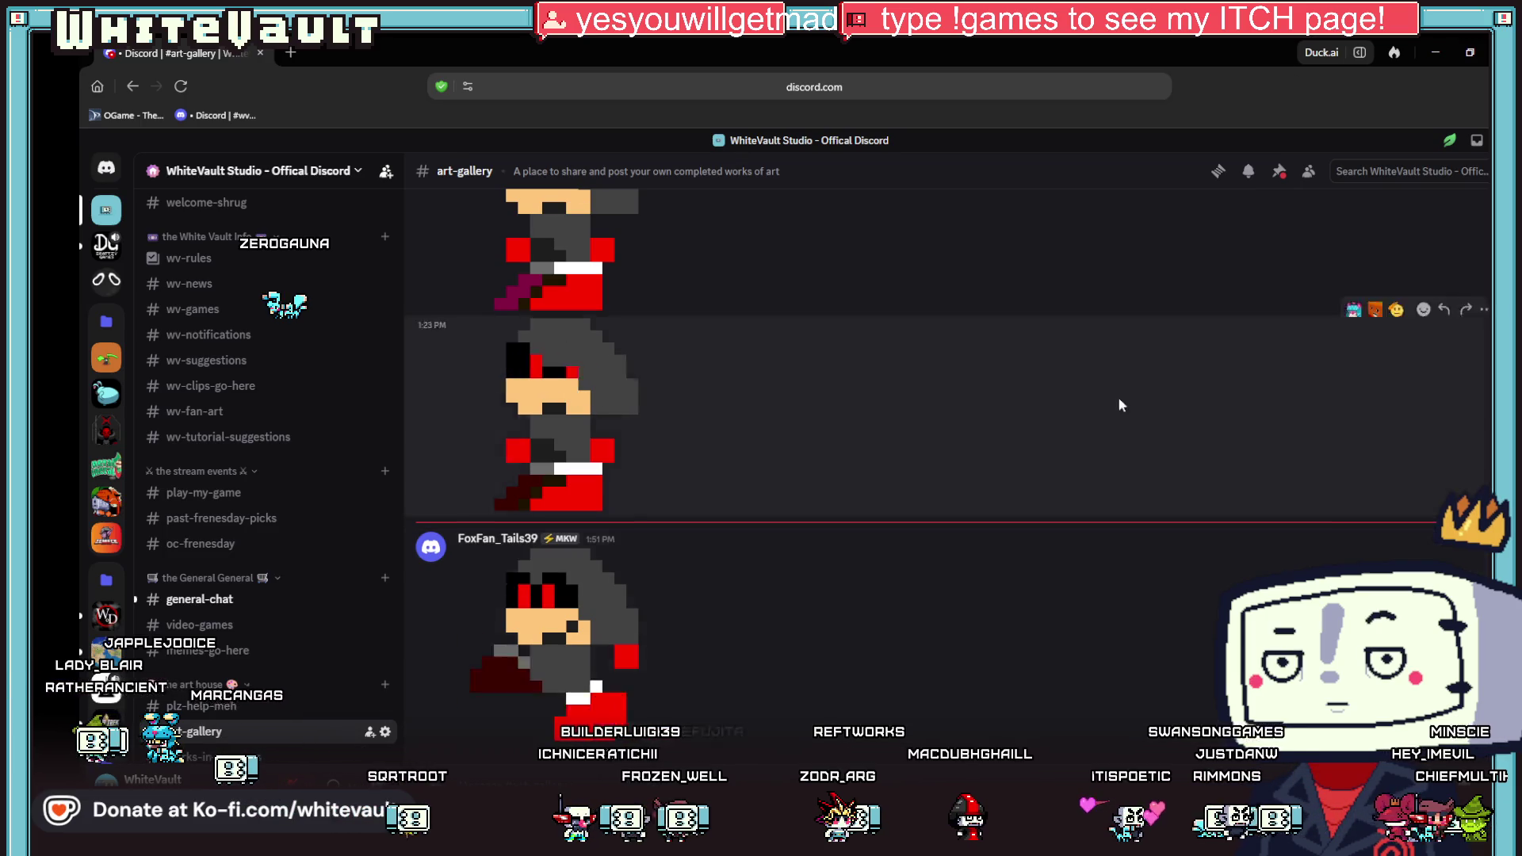
click(1469, 55)
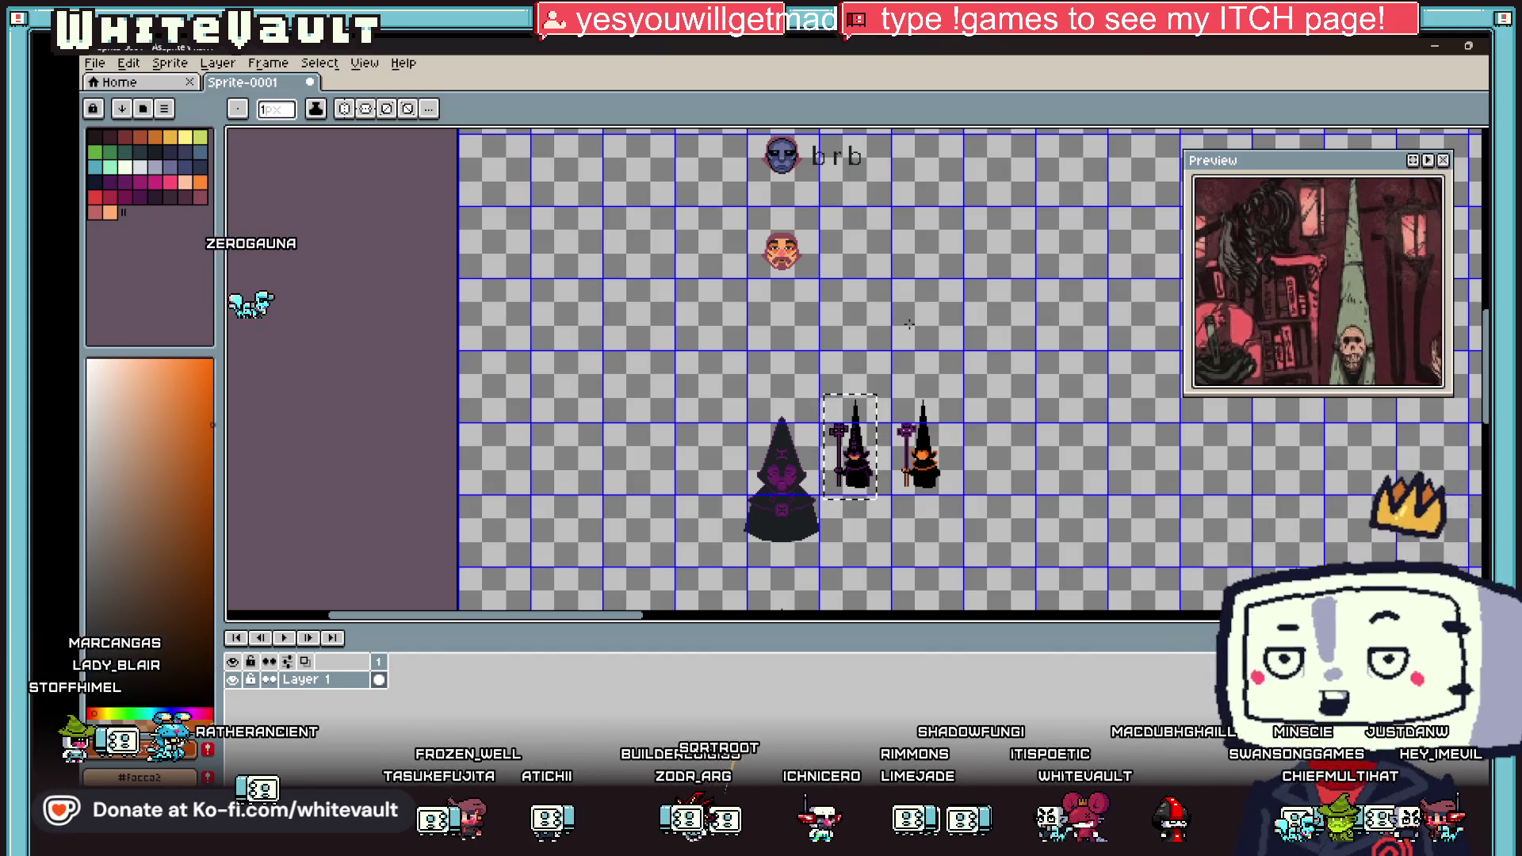
scroll(840, 460, up, 6)
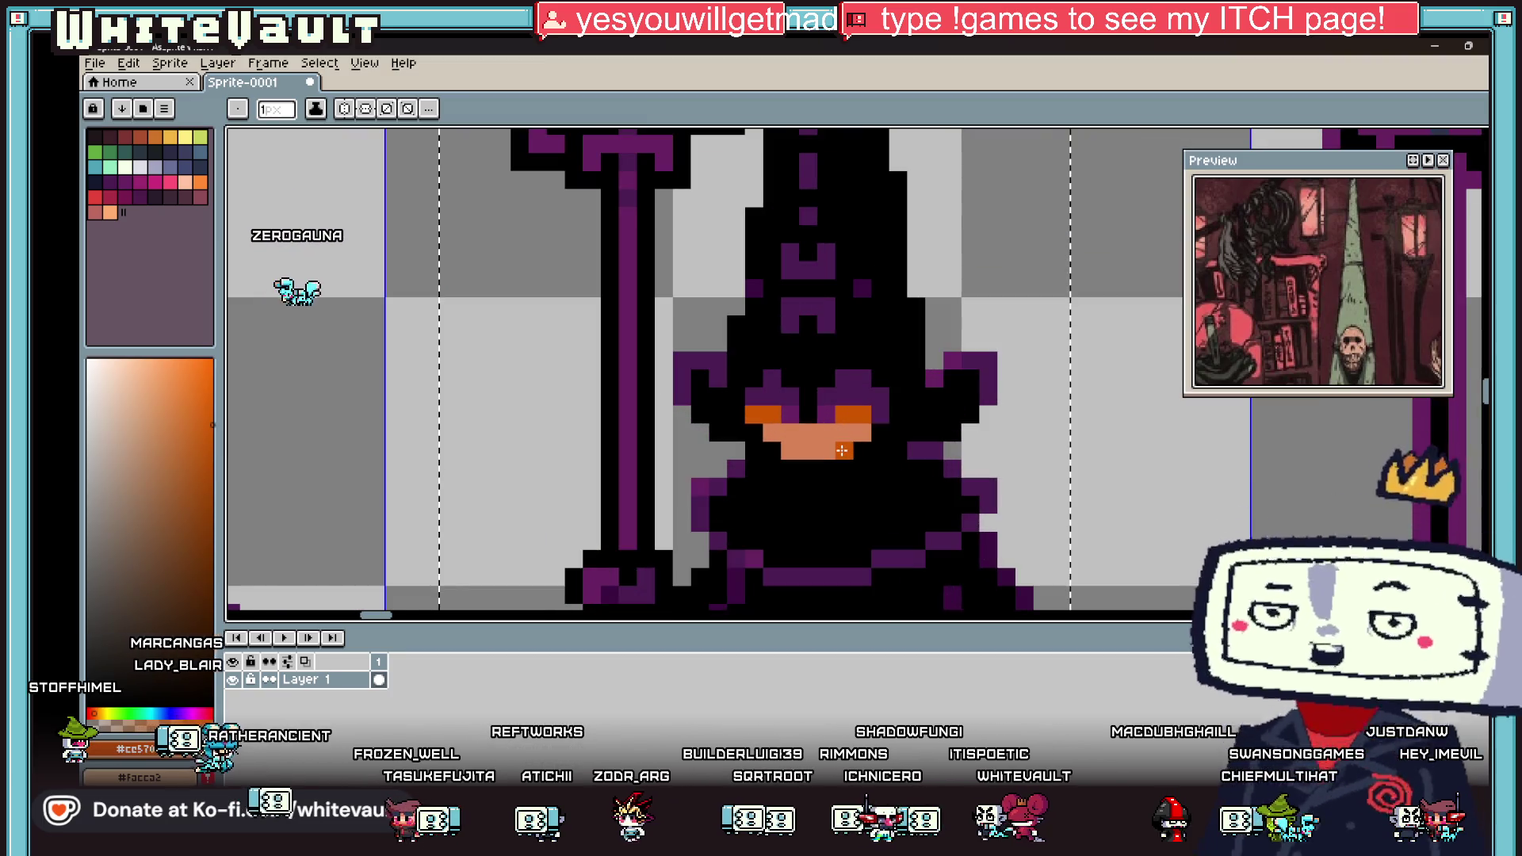
Step: Repaint the orange eye, right side and bottom row of the face with the hood's purple
alt+click(792, 413)
click(757, 414)
scroll(761, 415, up, 2)
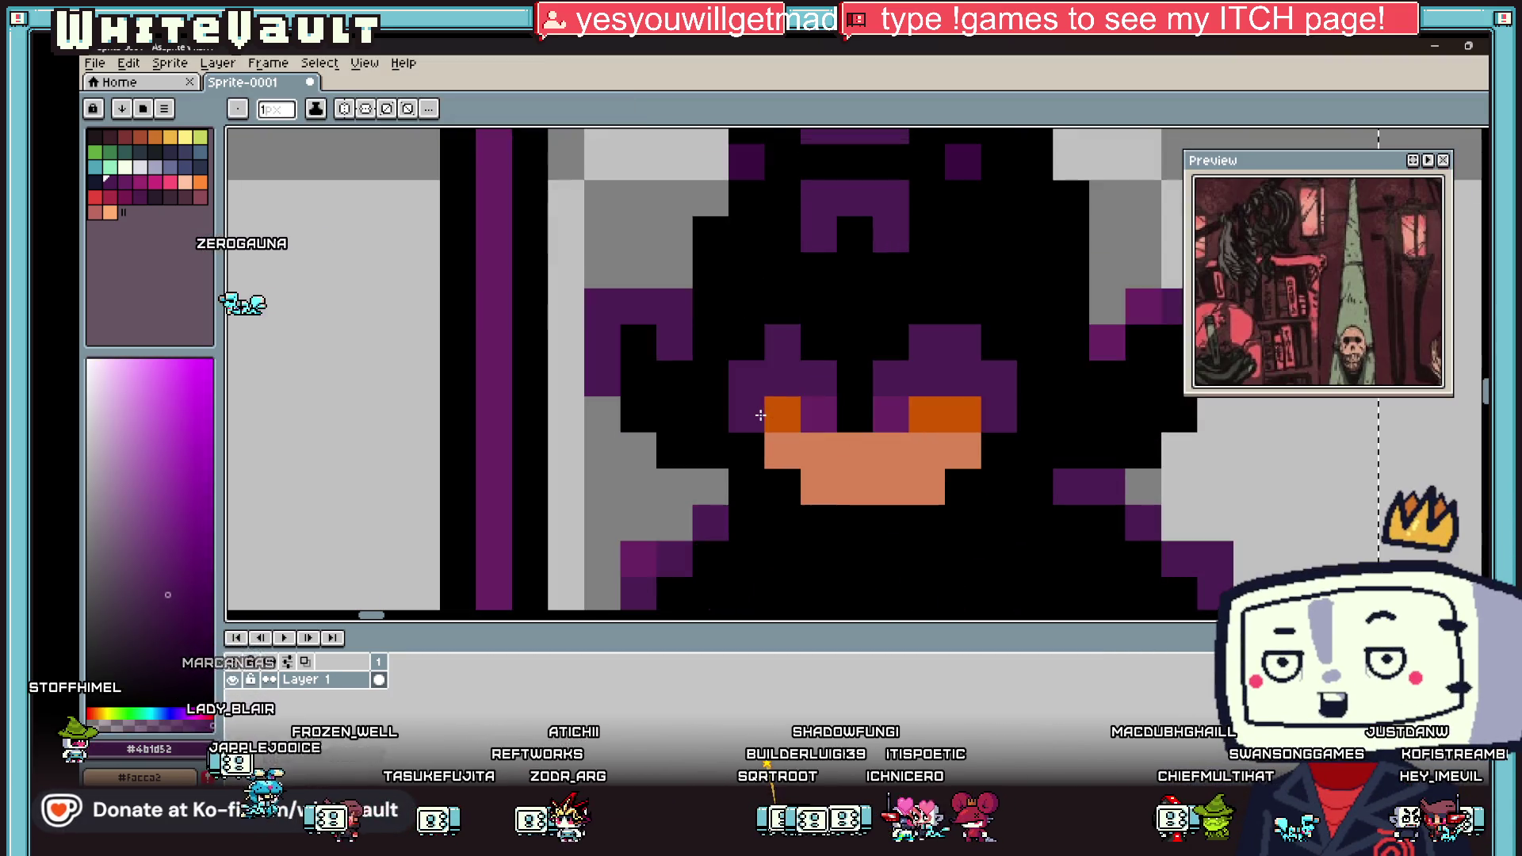
mouse_move(940, 449)
mouse_down()
mouse_move(963, 449)
mouse_move(924, 414)
mouse_up()
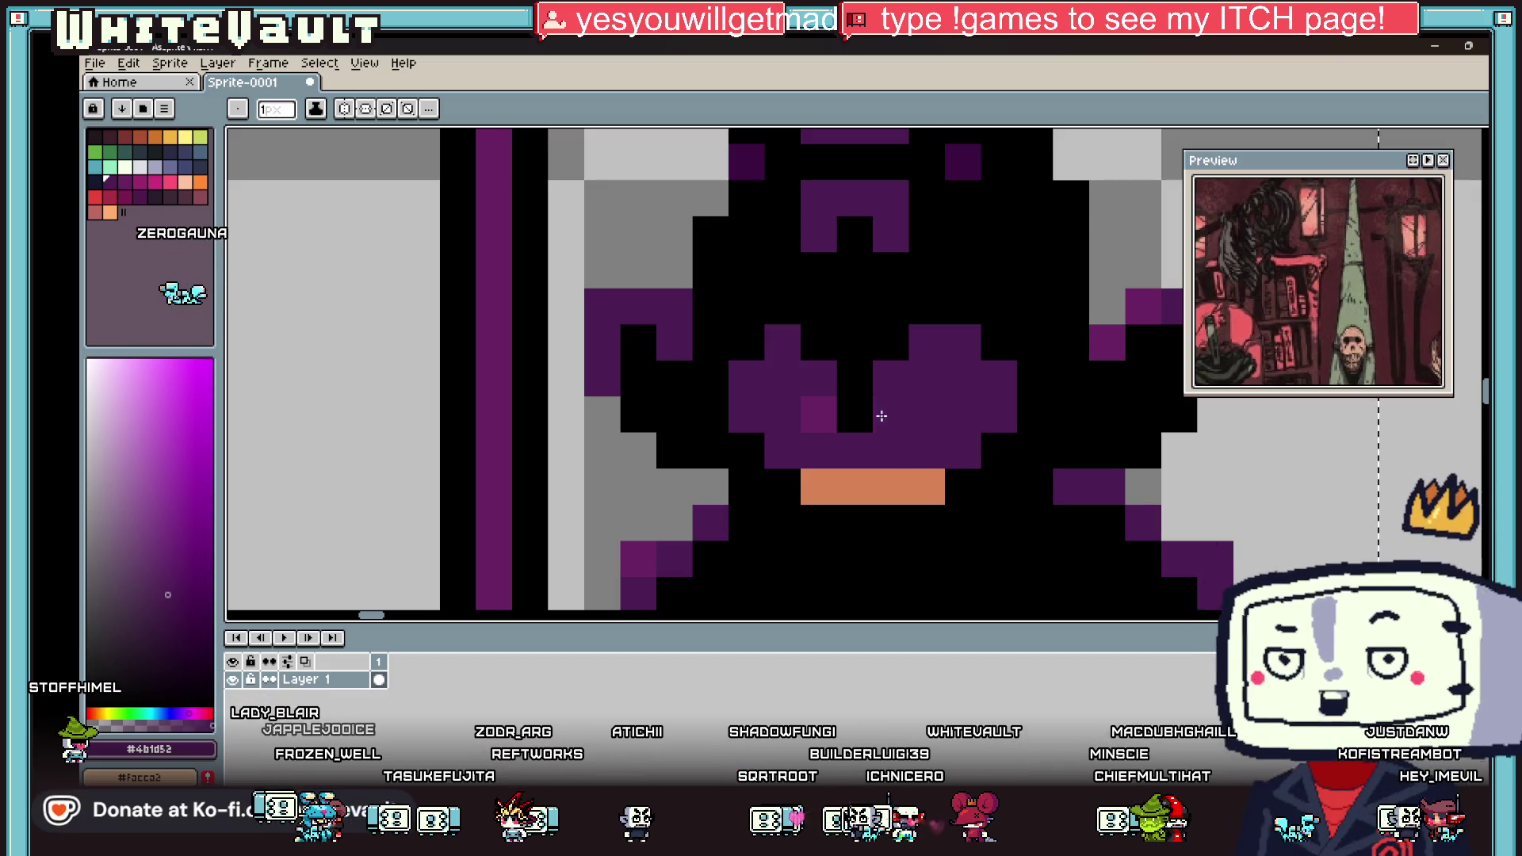
drag(817, 486, 909, 483)
key(i)
scroll(911, 475, down, 5)
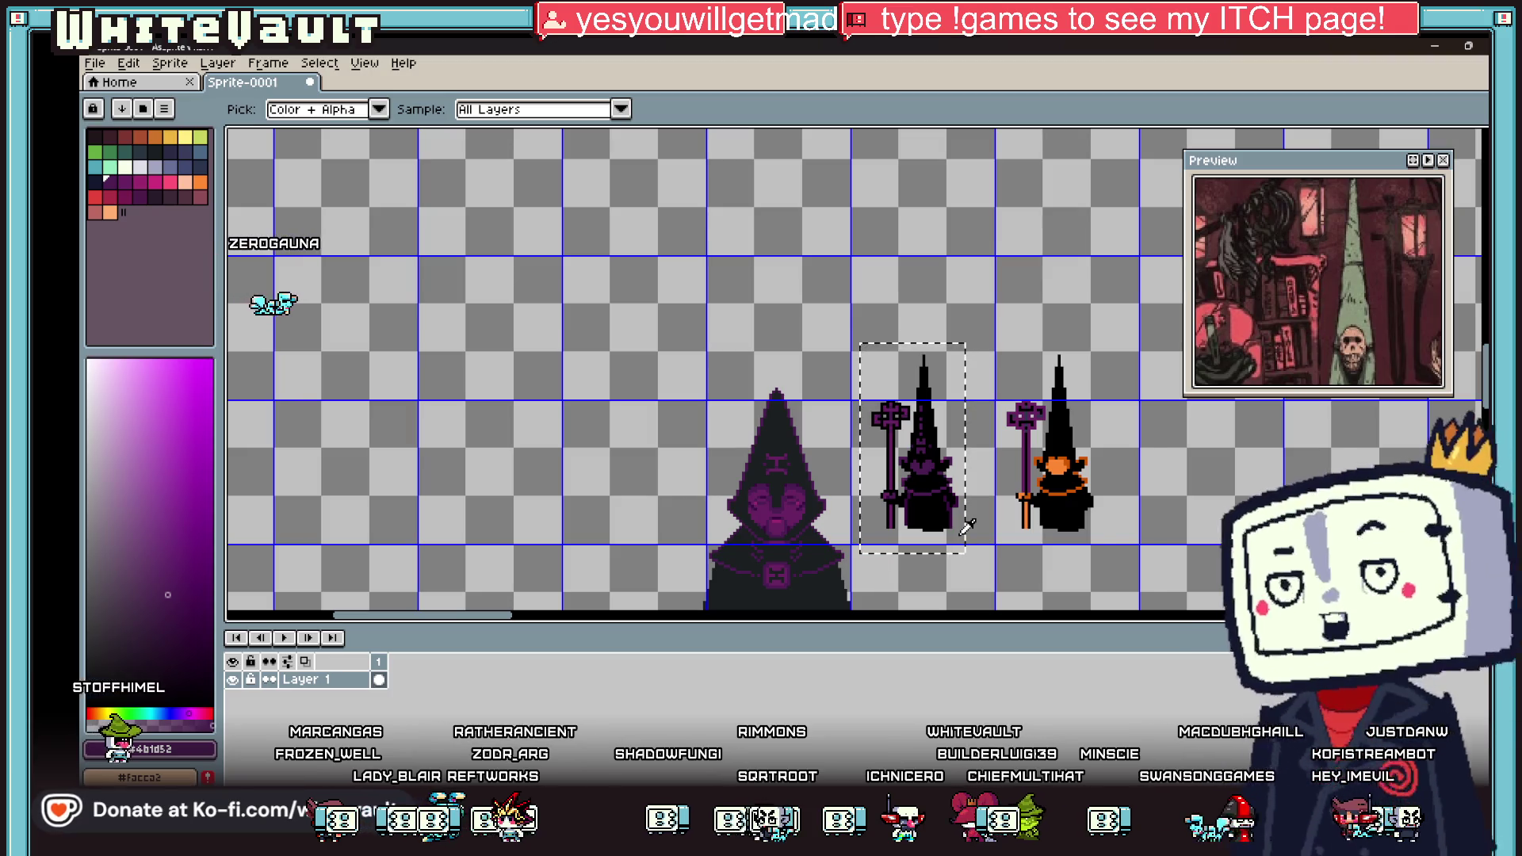
scroll(966, 527, up, 1)
Step: Draw a purple arc and a vertical line on the robe's chest as an emblem
key(b)
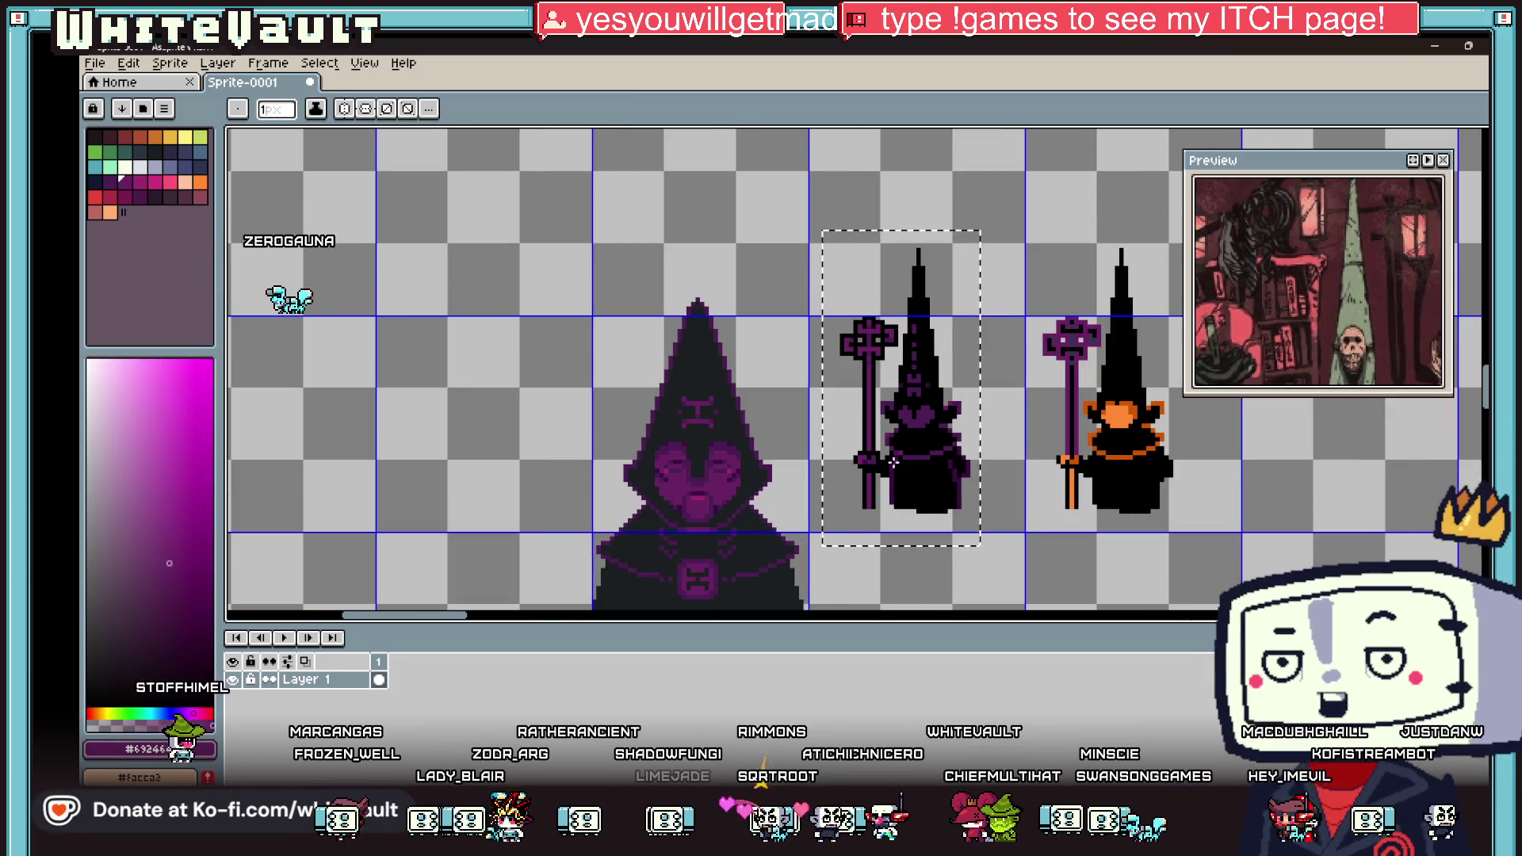
scroll(902, 444, up, 4)
mouse_move(902, 444)
mouse_down()
mouse_move(882, 408)
mouse_move(917, 385)
mouse_move(963, 405)
mouse_move(953, 484)
mouse_up()
mouse_move(904, 457)
mouse_down()
mouse_move(881, 480)
mouse_move(930, 505)
mouse_up()
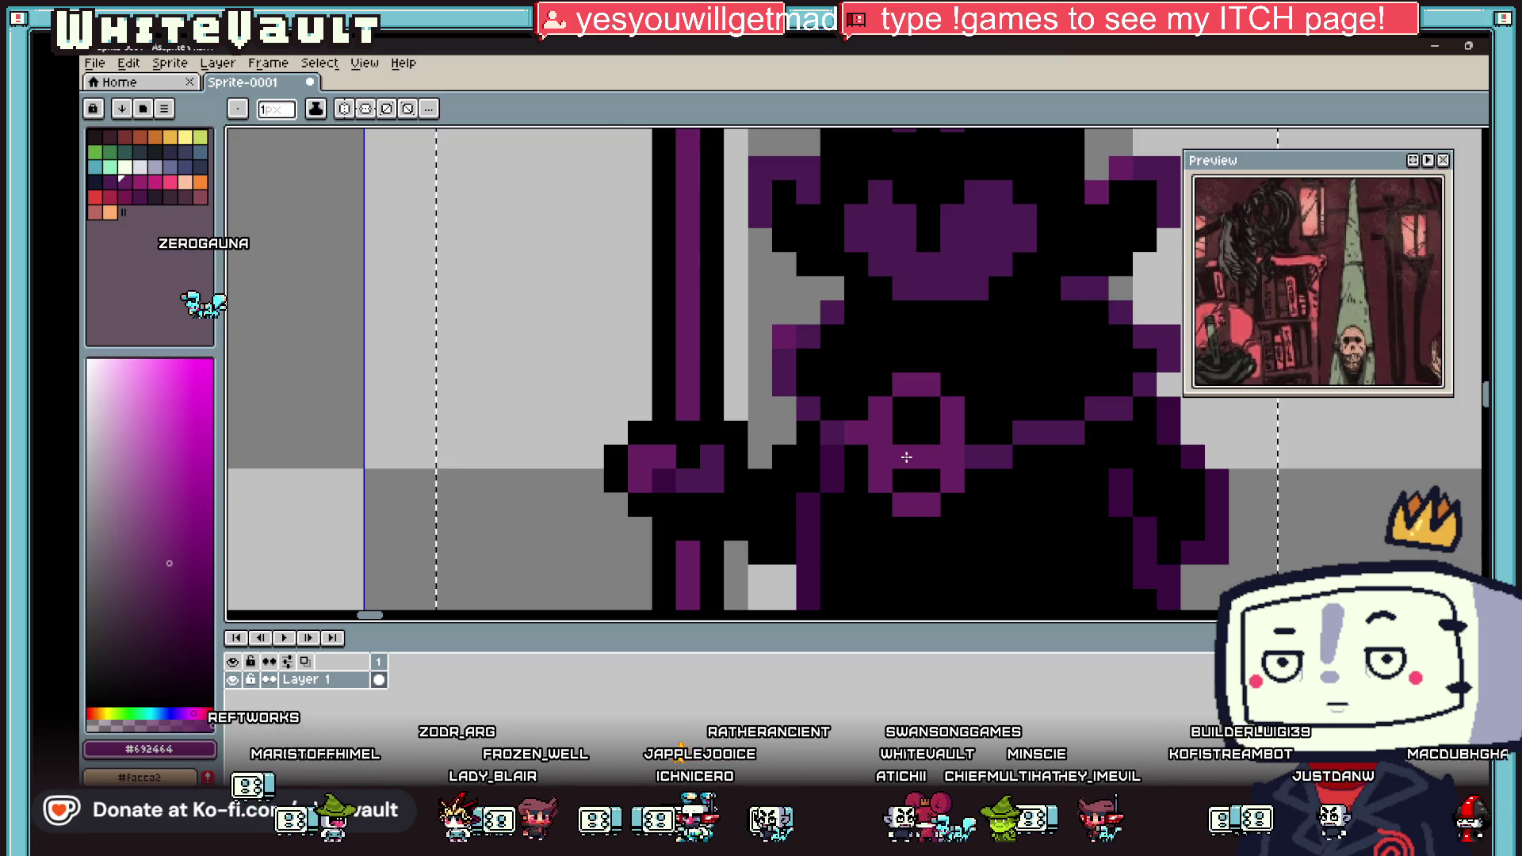
Step: Sample the emblem's purple and fill the ring's black centre with it
alt+click(869, 414)
scroll(888, 428, down, 2)
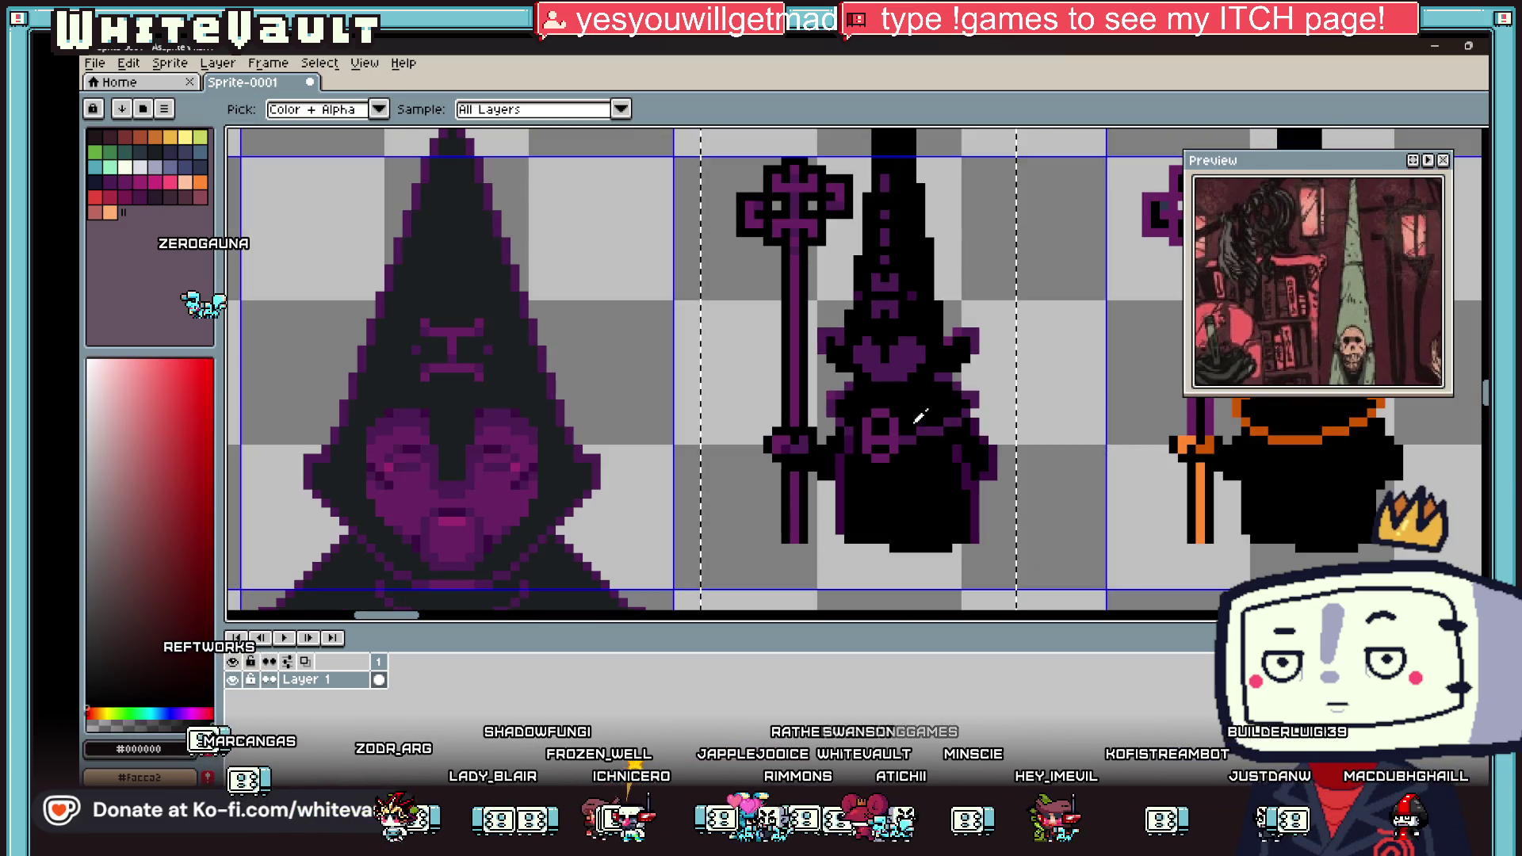
scroll(919, 420, up, 1)
scroll(912, 428, down, 2)
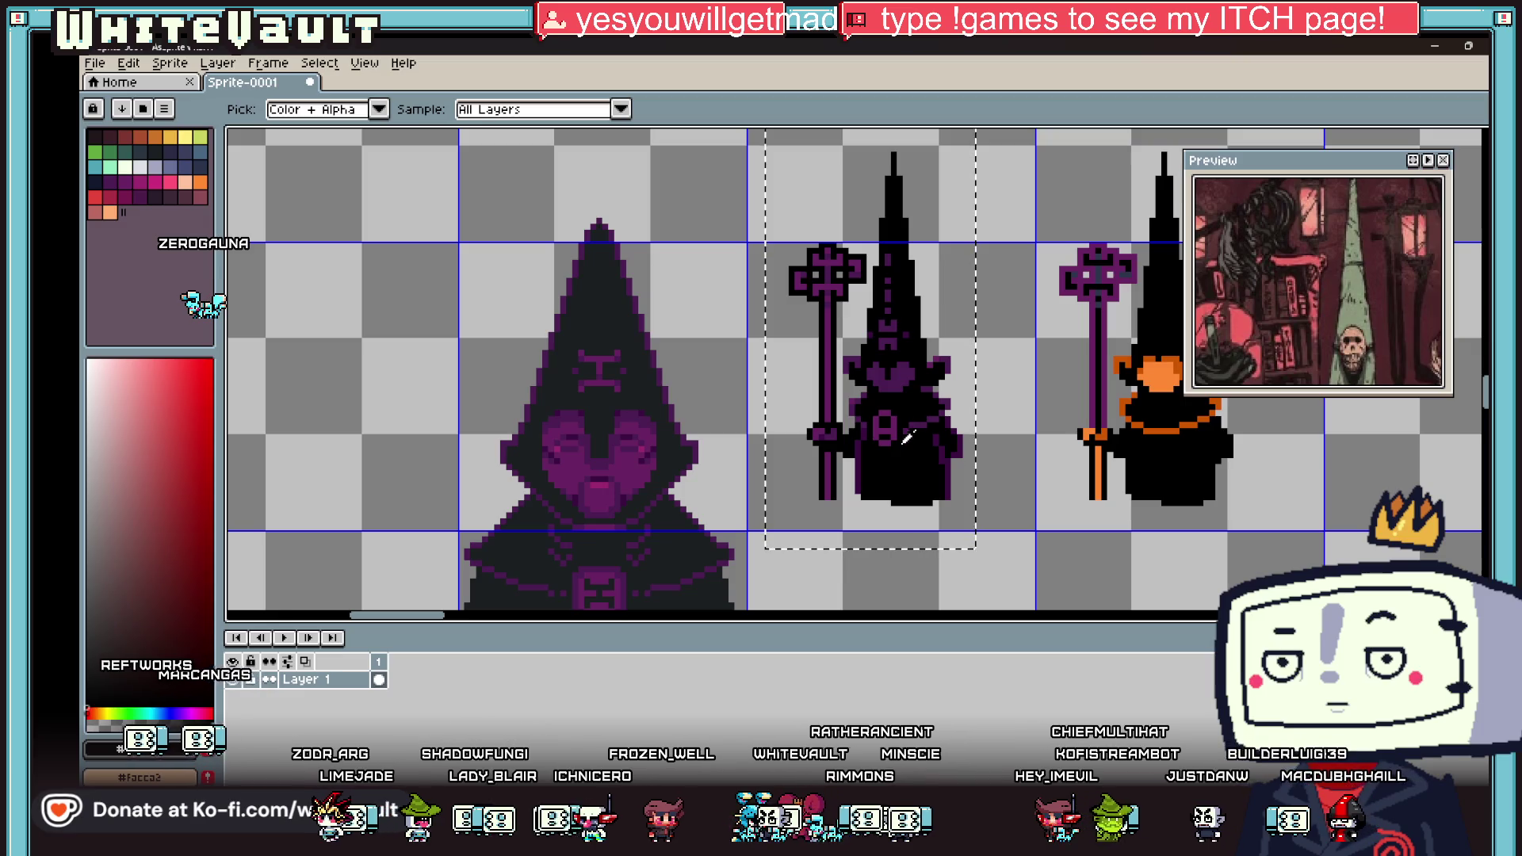
scroll(872, 428, up, 5)
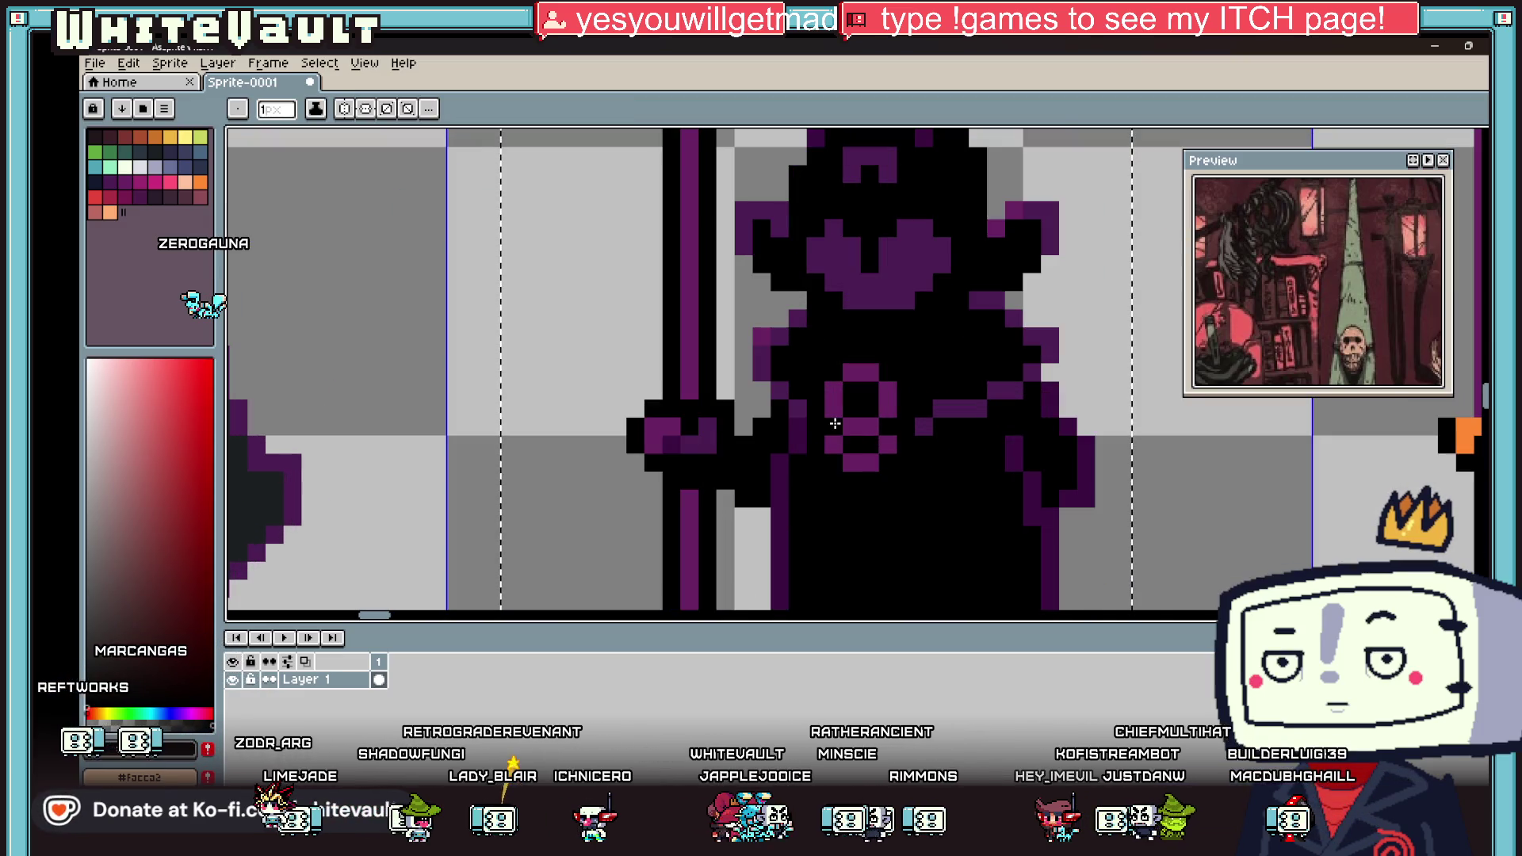
alt+click(835, 424)
drag(870, 409, 850, 391)
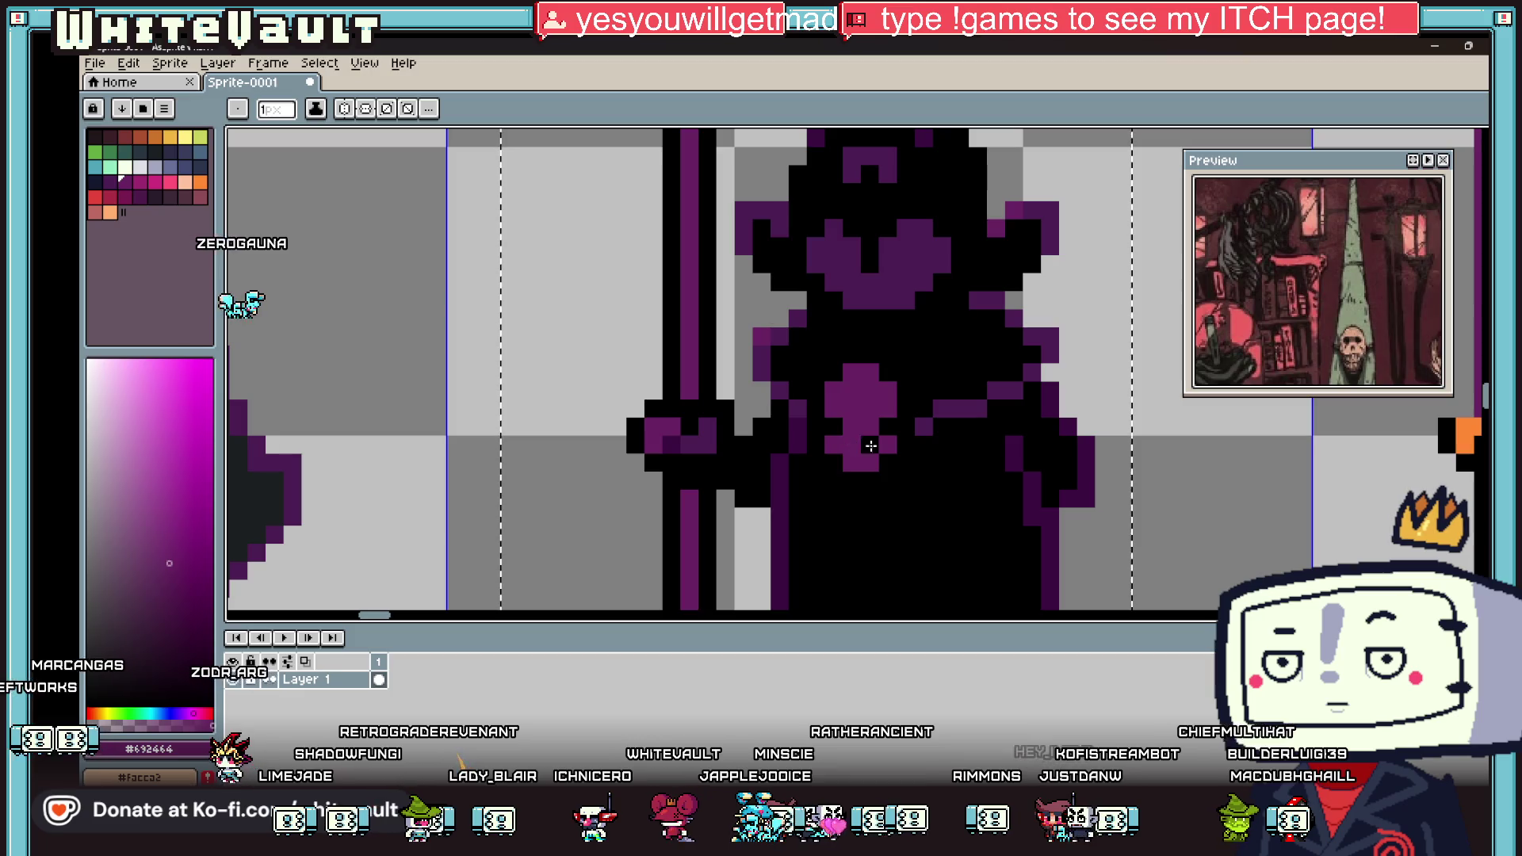
Step: Shade five pixels of the purple cross, including its top and bottom, with a darker purple
alt+click(1018, 449)
click(888, 426)
click(870, 407)
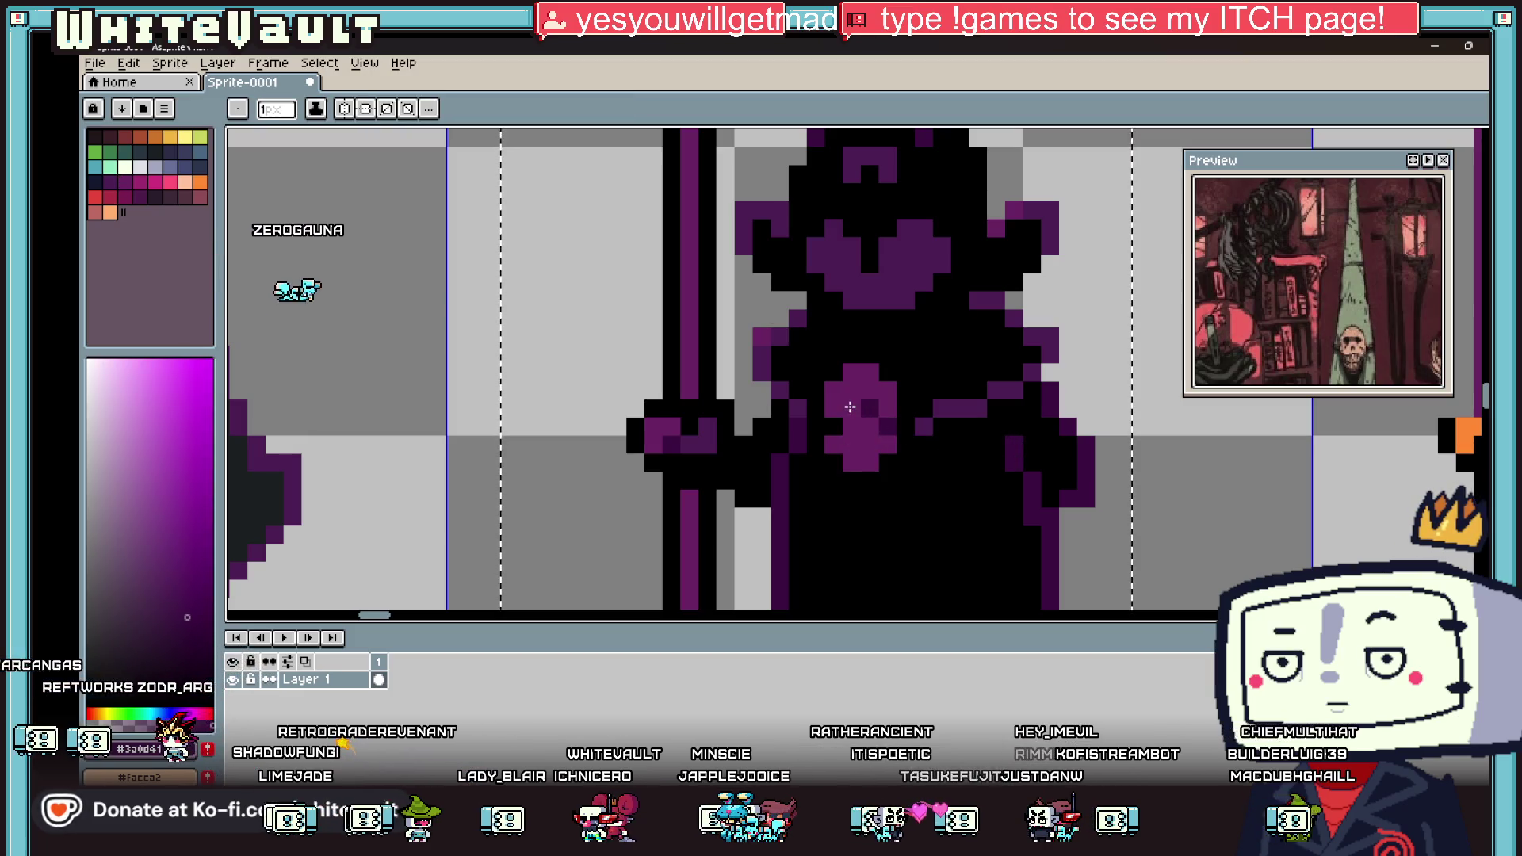
scroll(840, 424, down, 5)
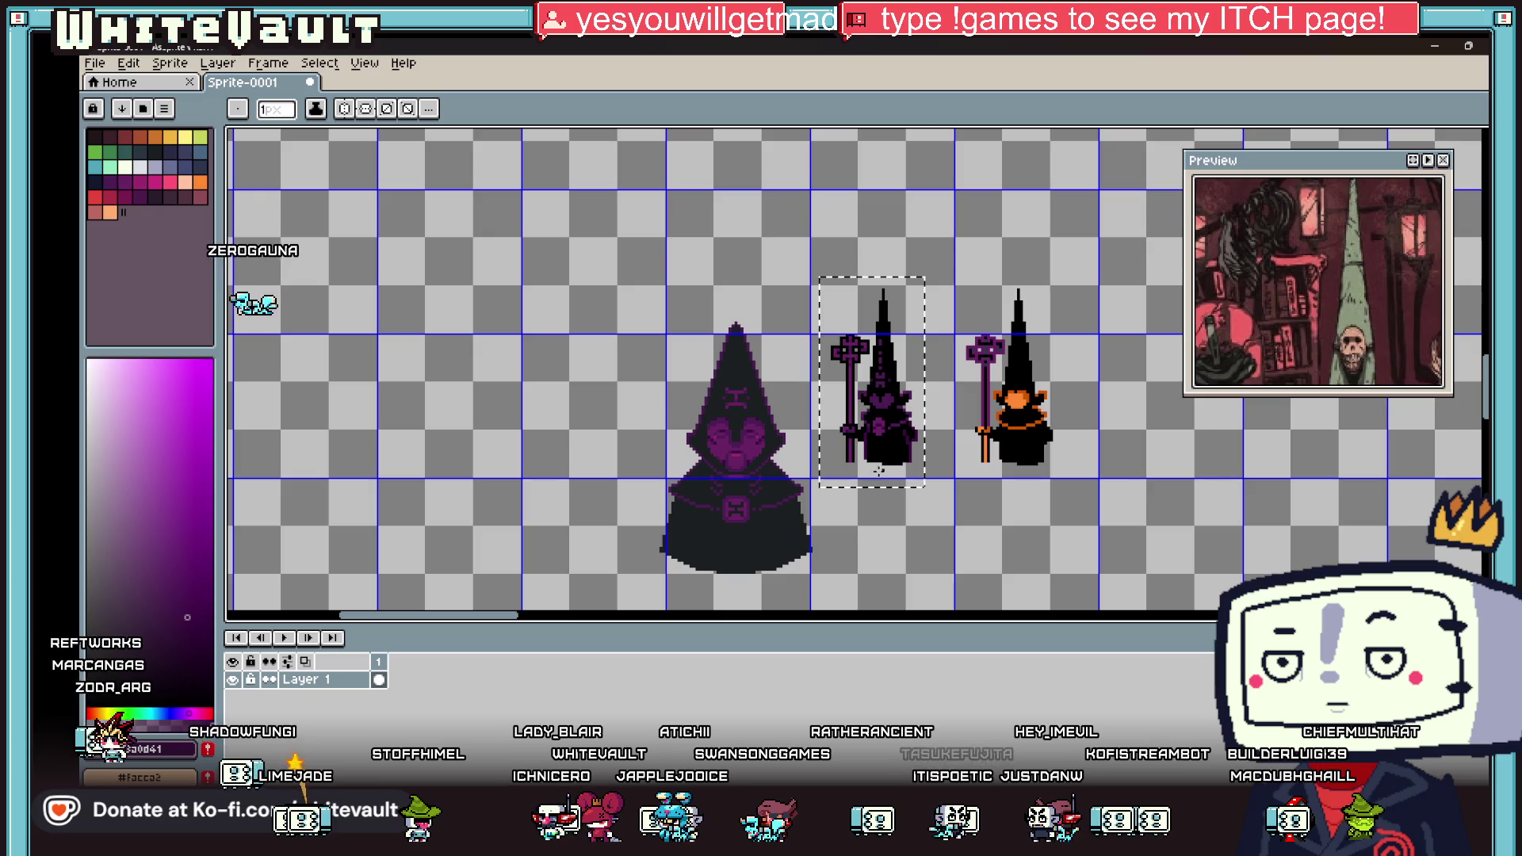
scroll(871, 425, up, 5)
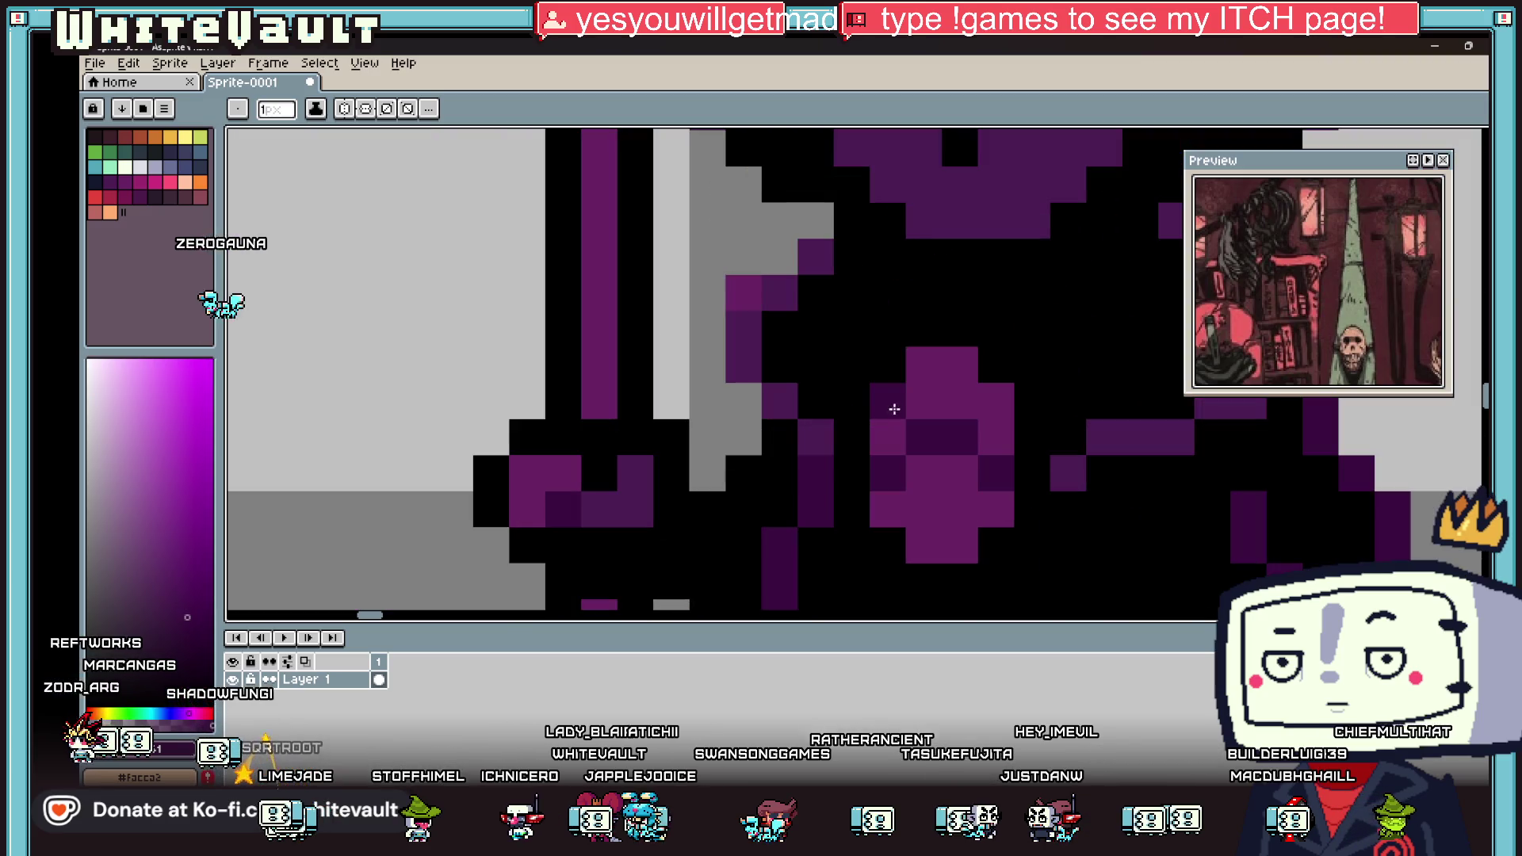
click(980, 414)
click(986, 503)
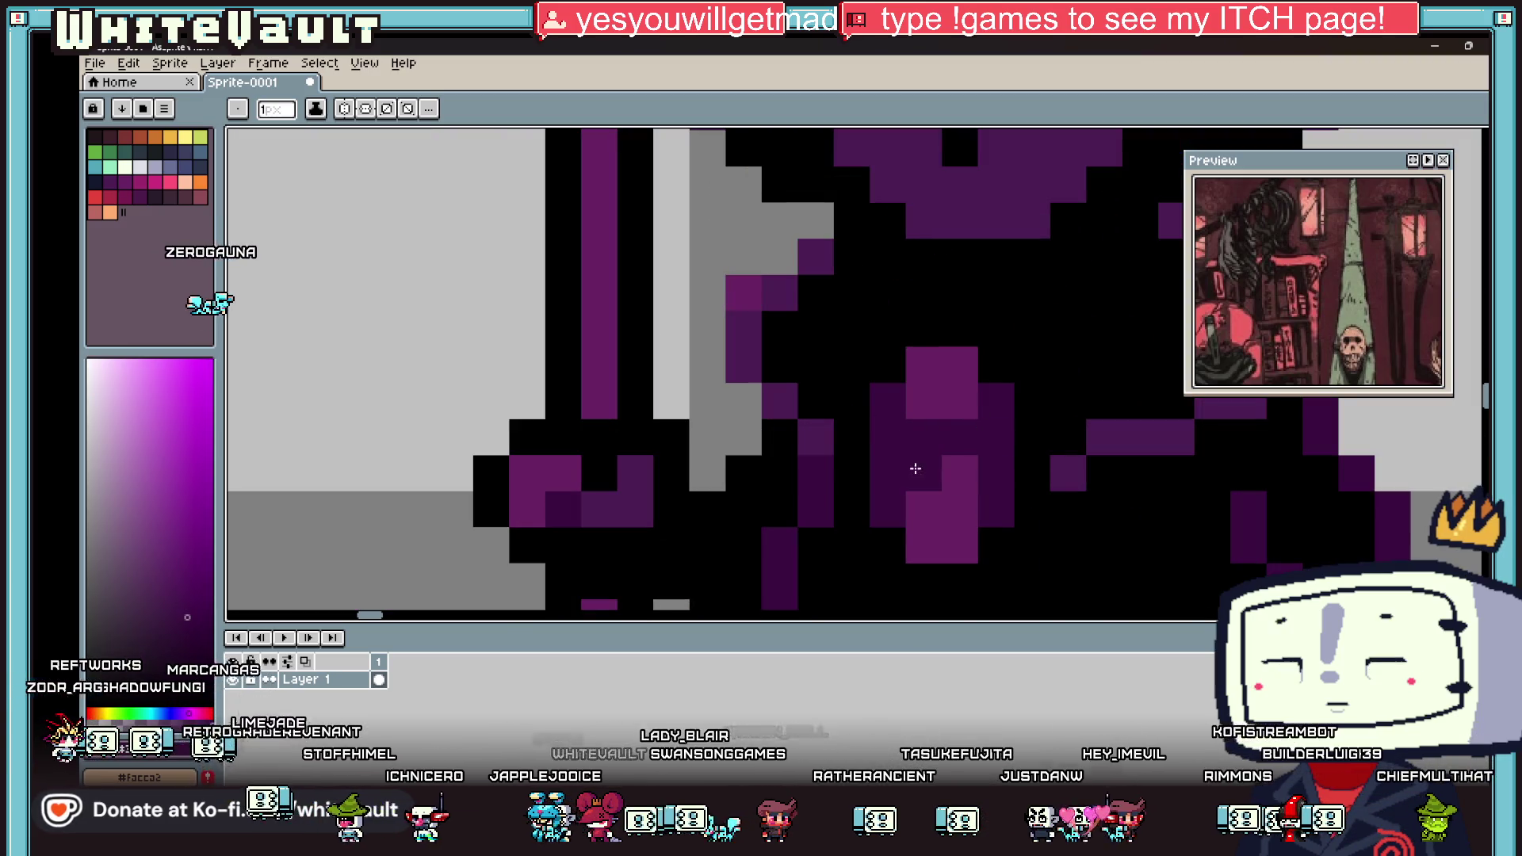
click(959, 473)
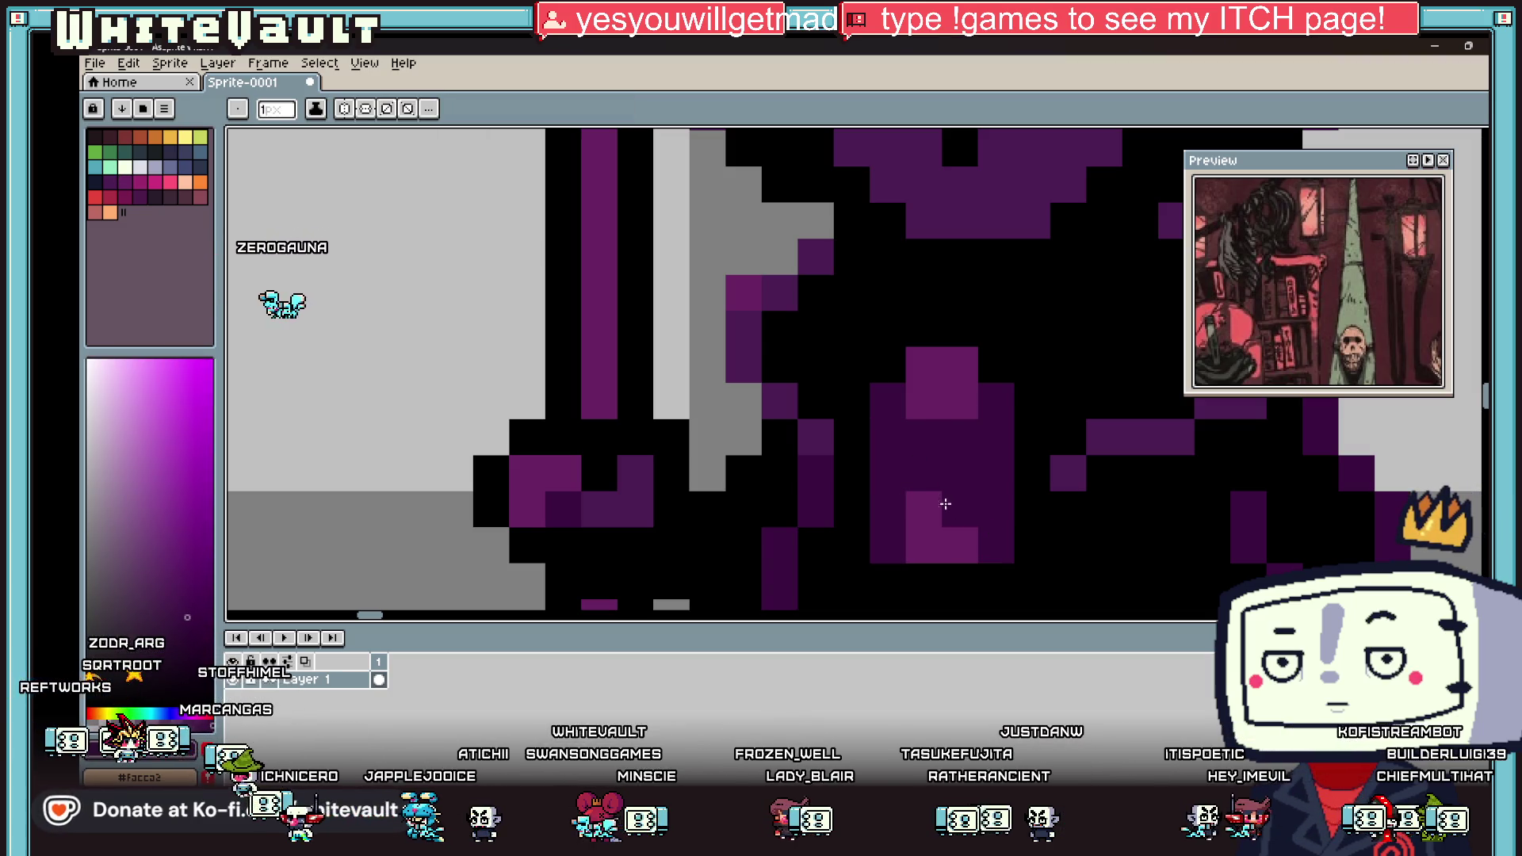
alt+click(941, 397)
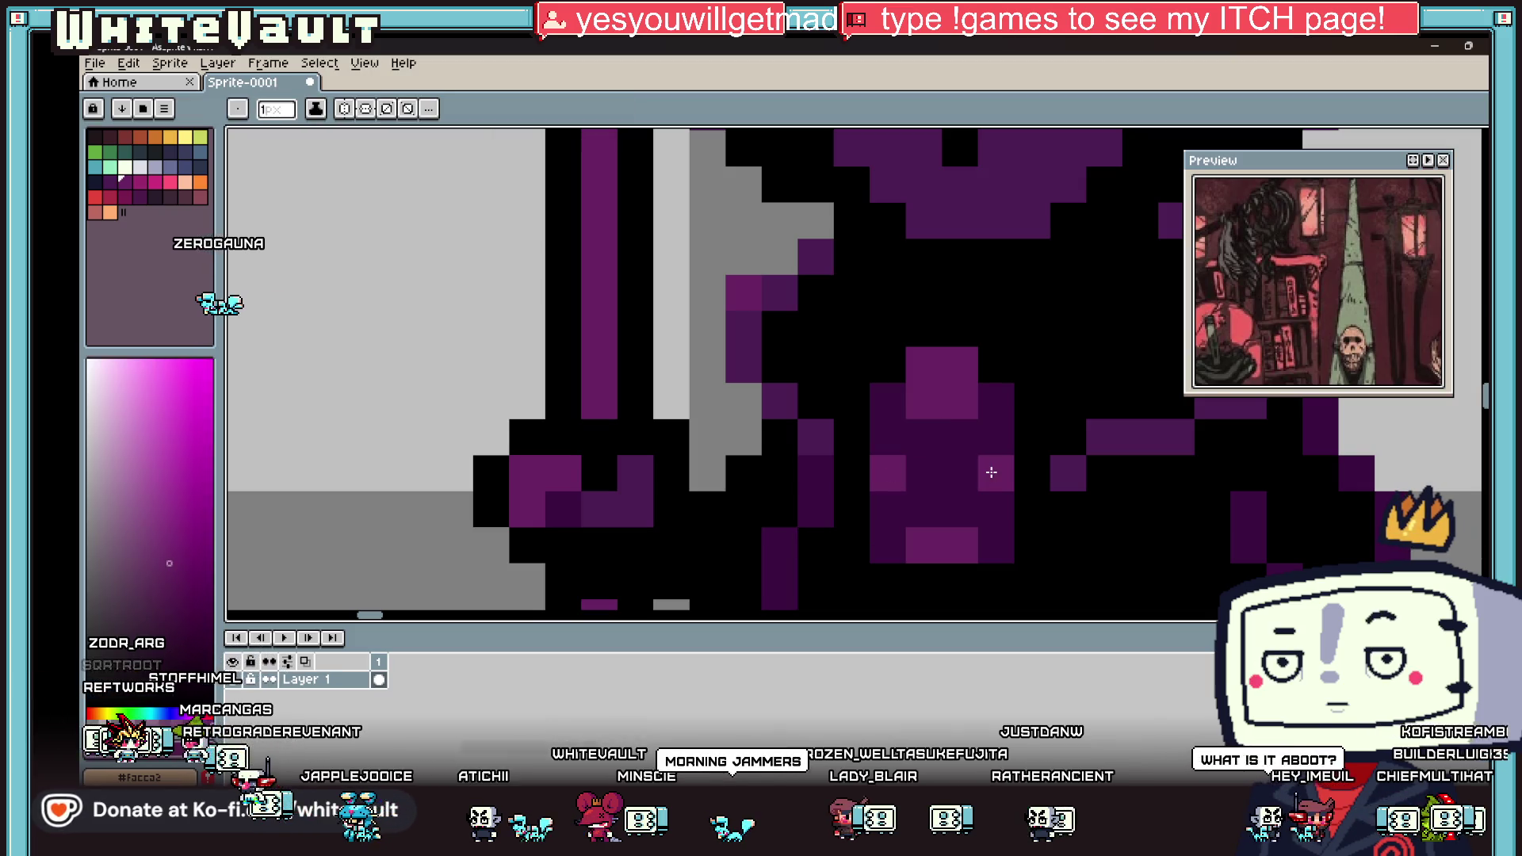
scroll(991, 472, down, 5)
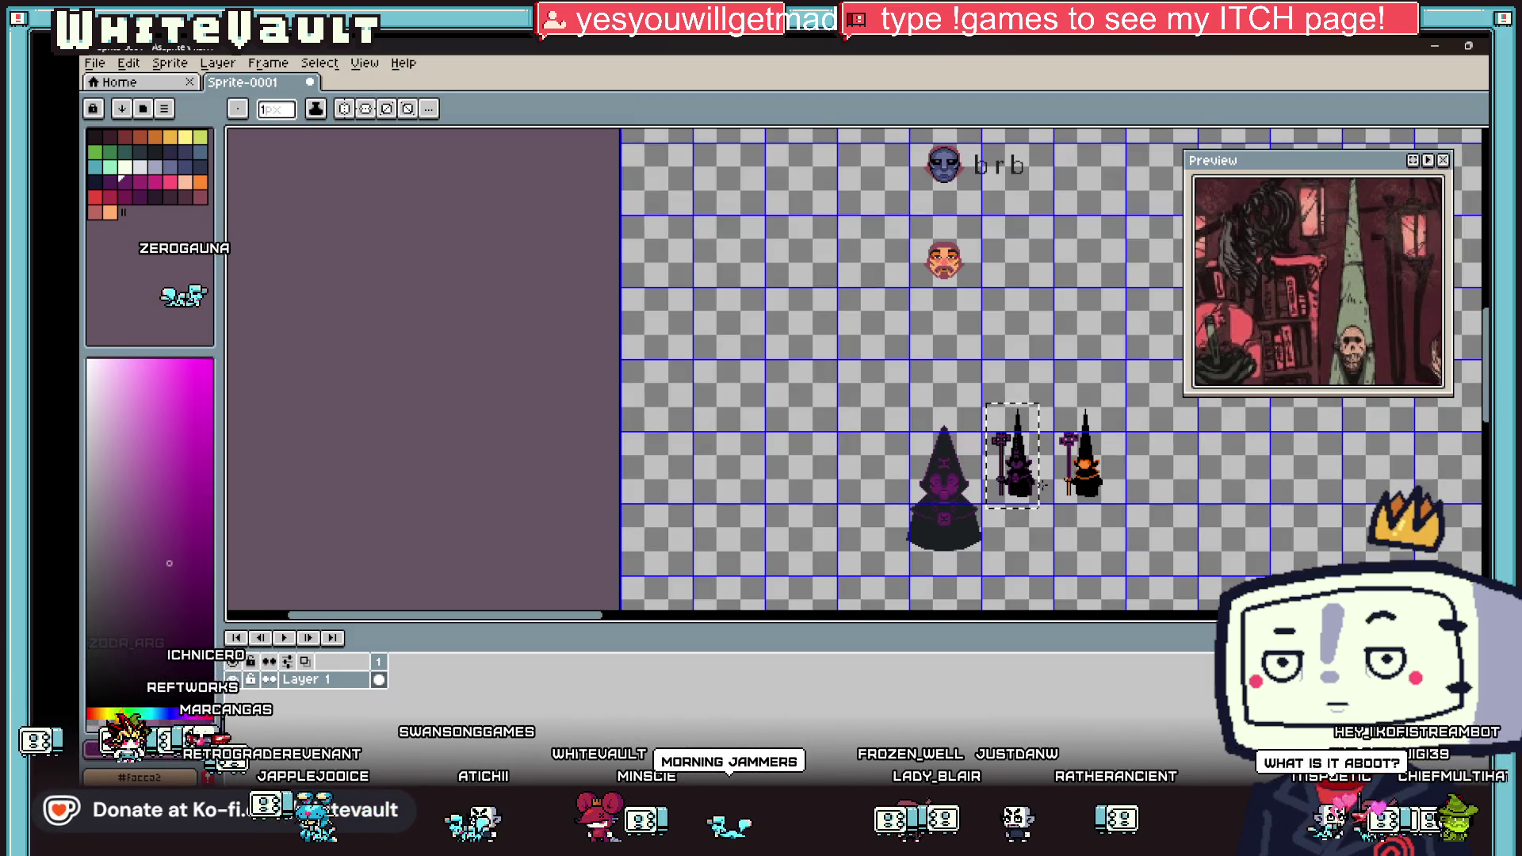
key(v)
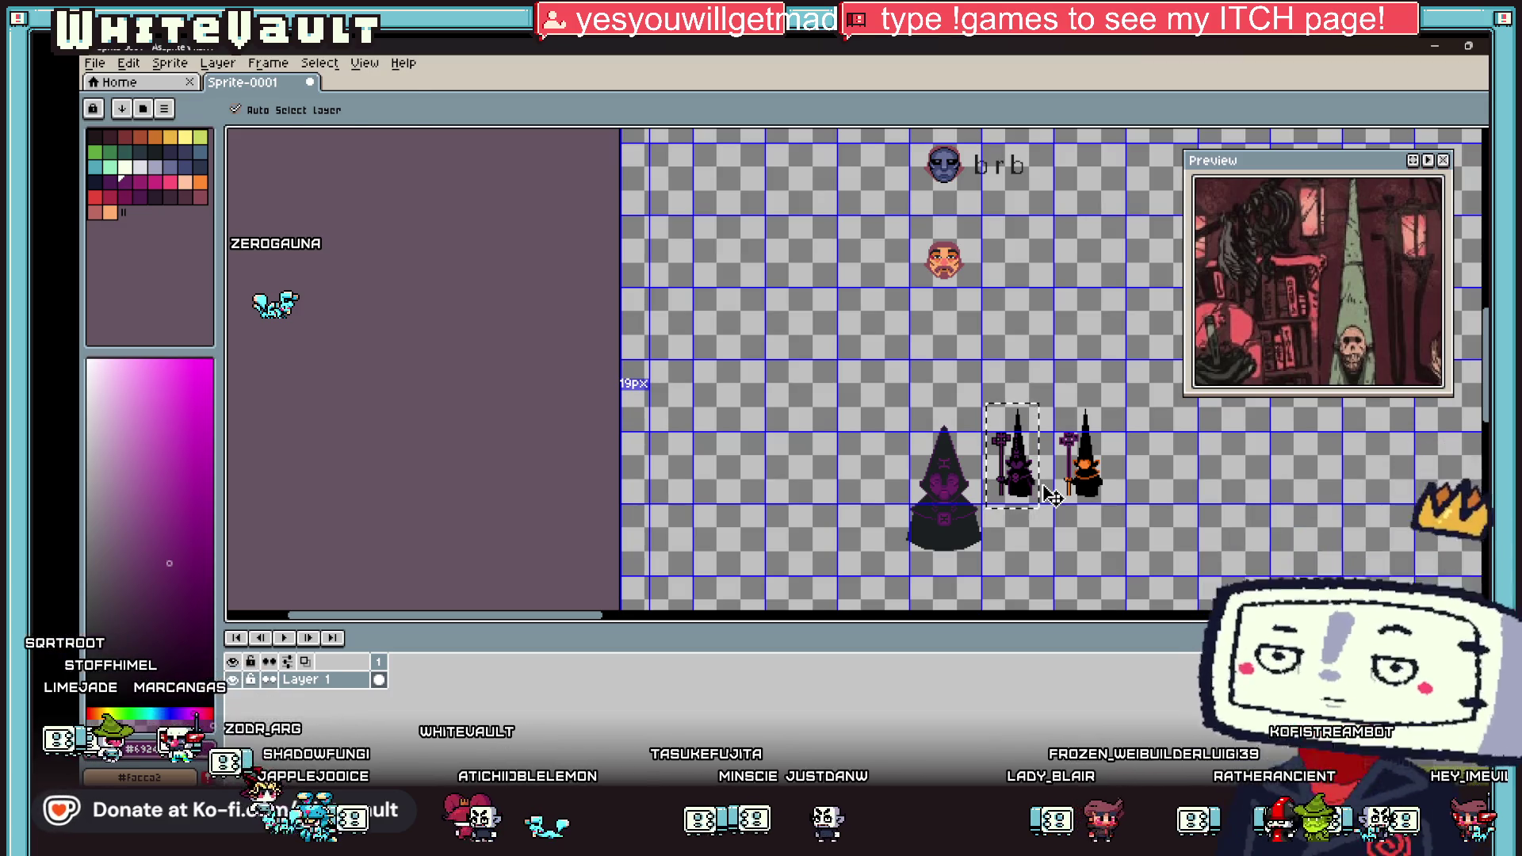
key(b)
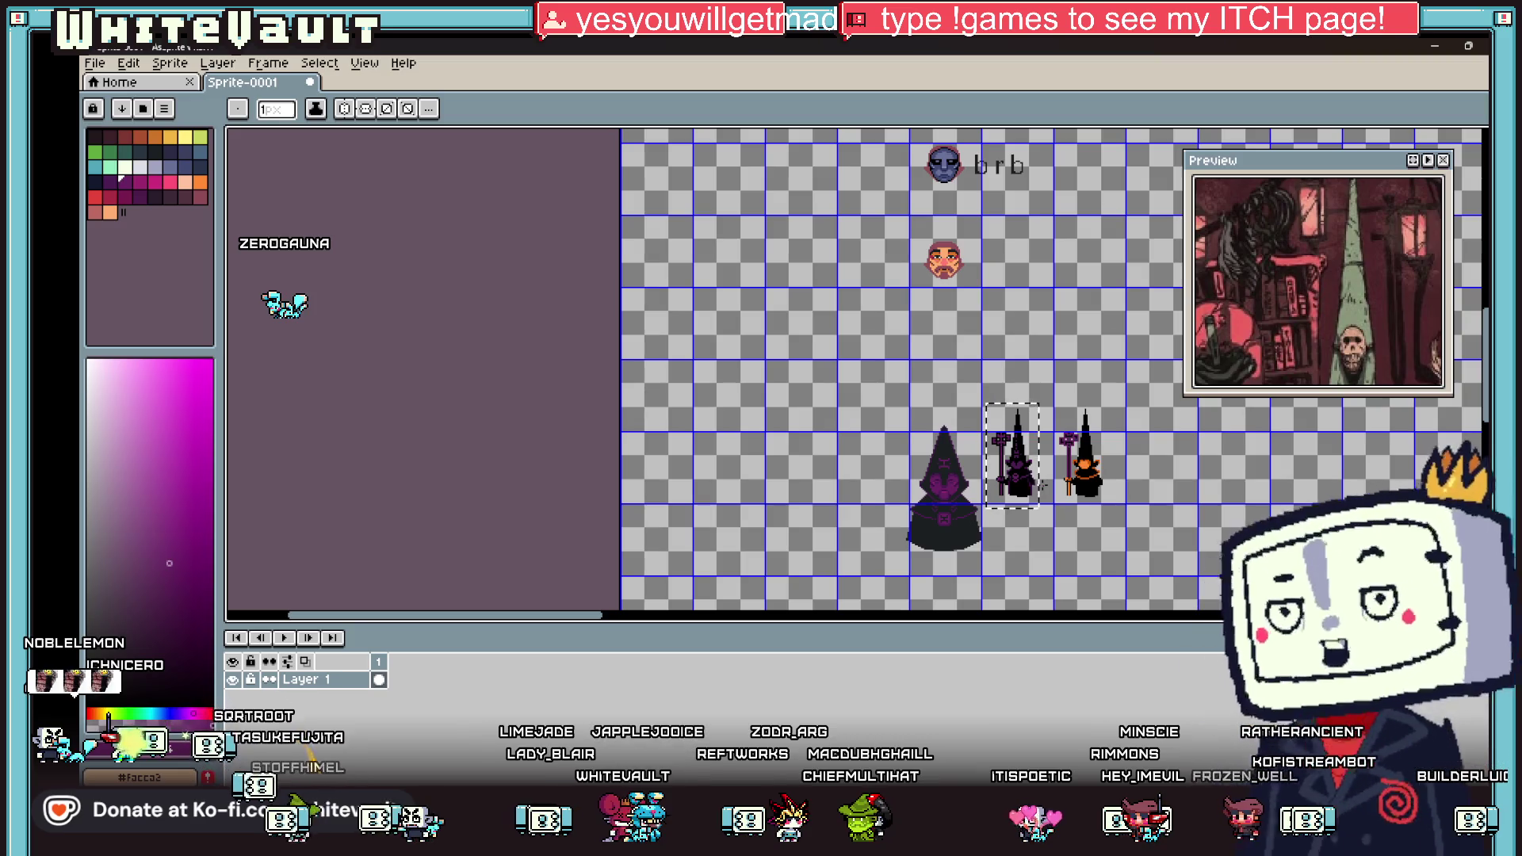
Step: Sample purples from the sprite, ending on the dark purple #3a0d41
scroll(1026, 502, up, 3)
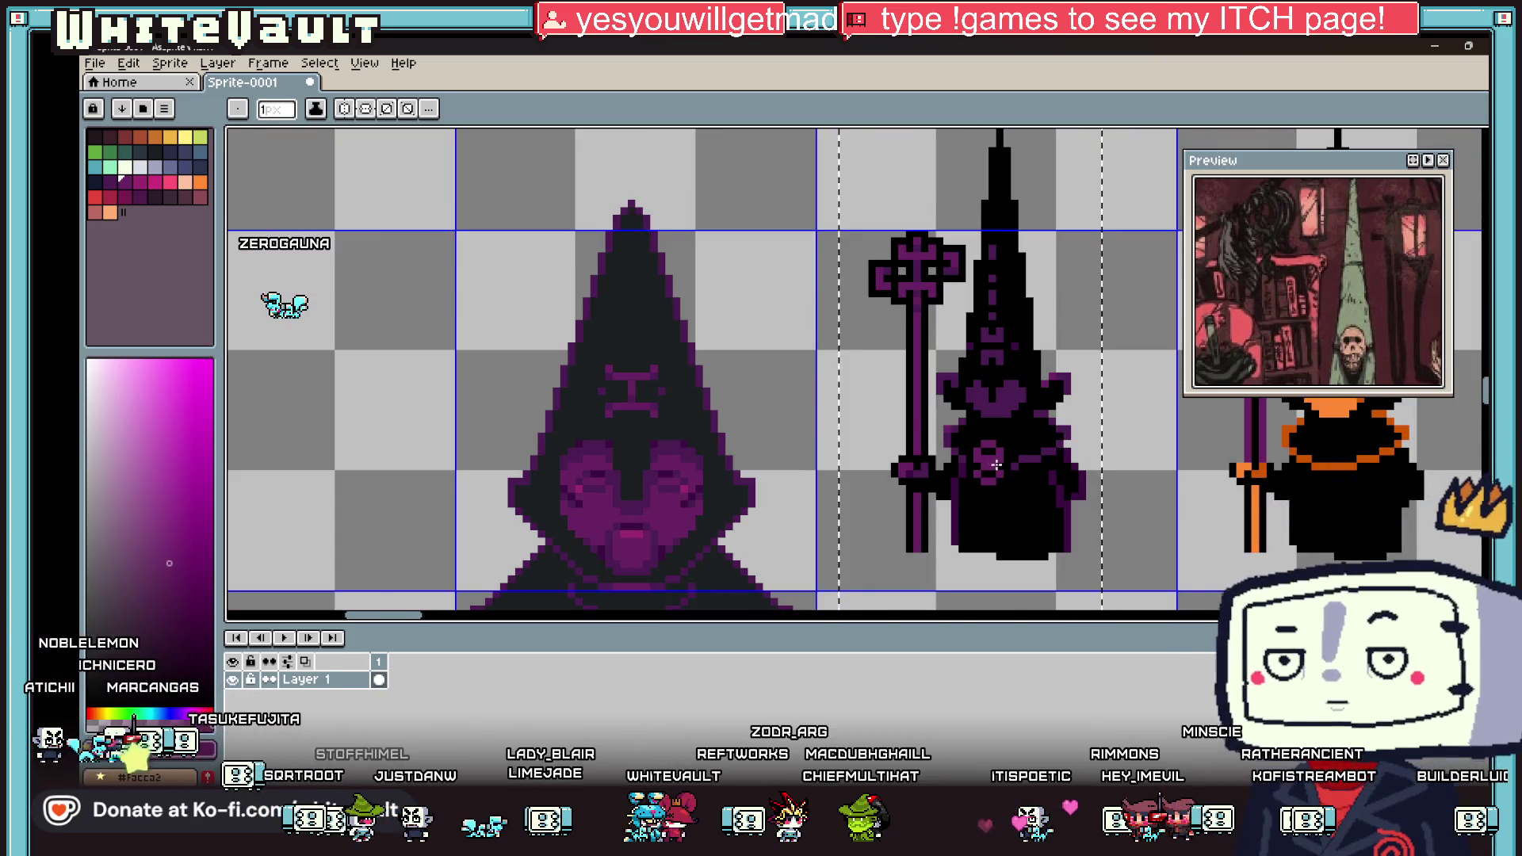
scroll(1019, 483, up, 3)
key(i)
click(1012, 466)
scroll(1022, 465, up, 2)
key(b)
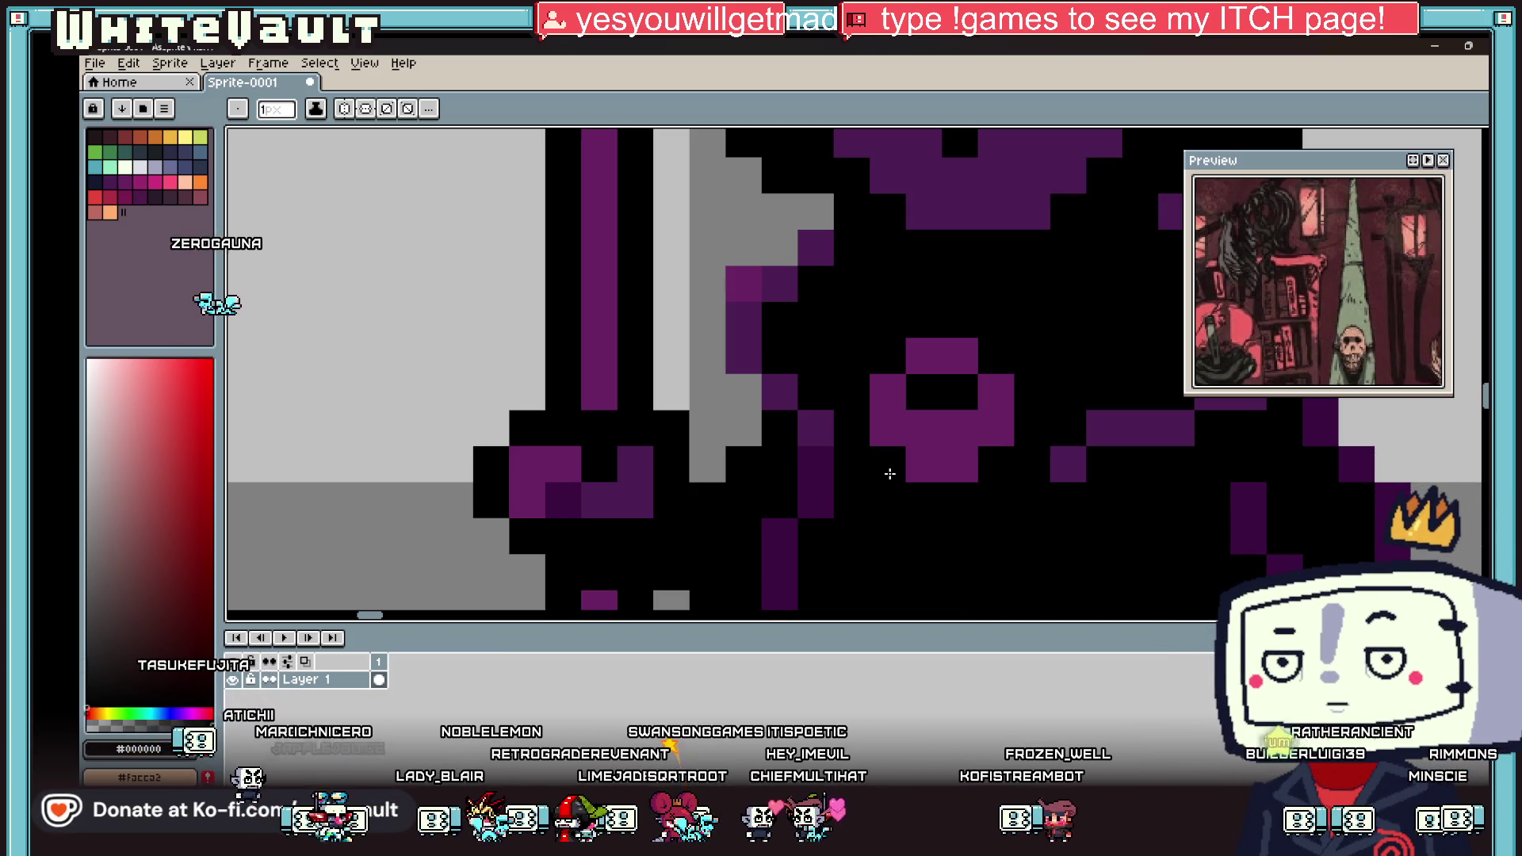
scroll(912, 456, down, 8)
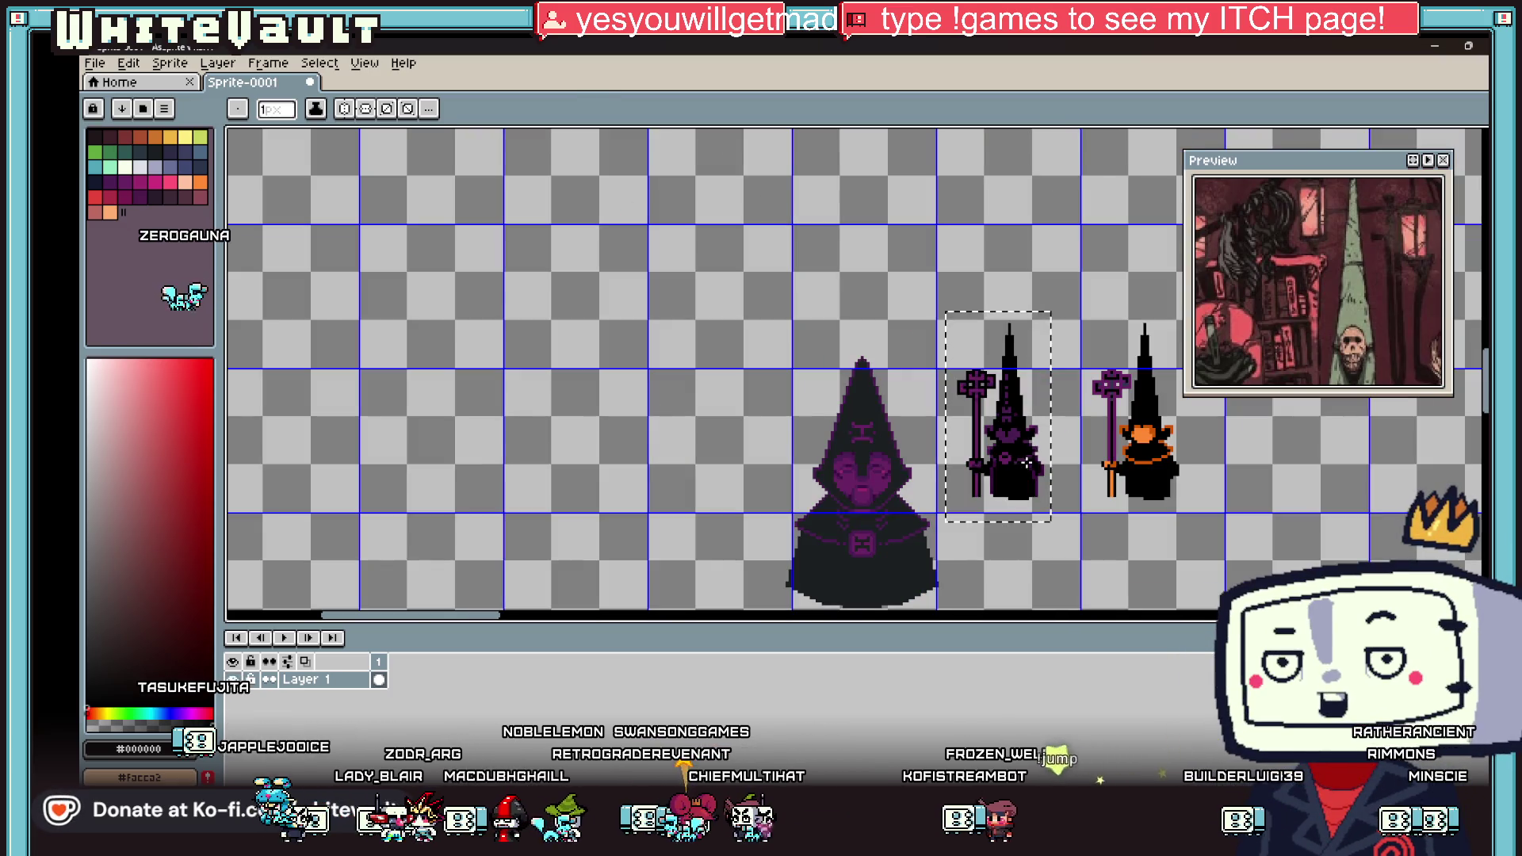
key(i)
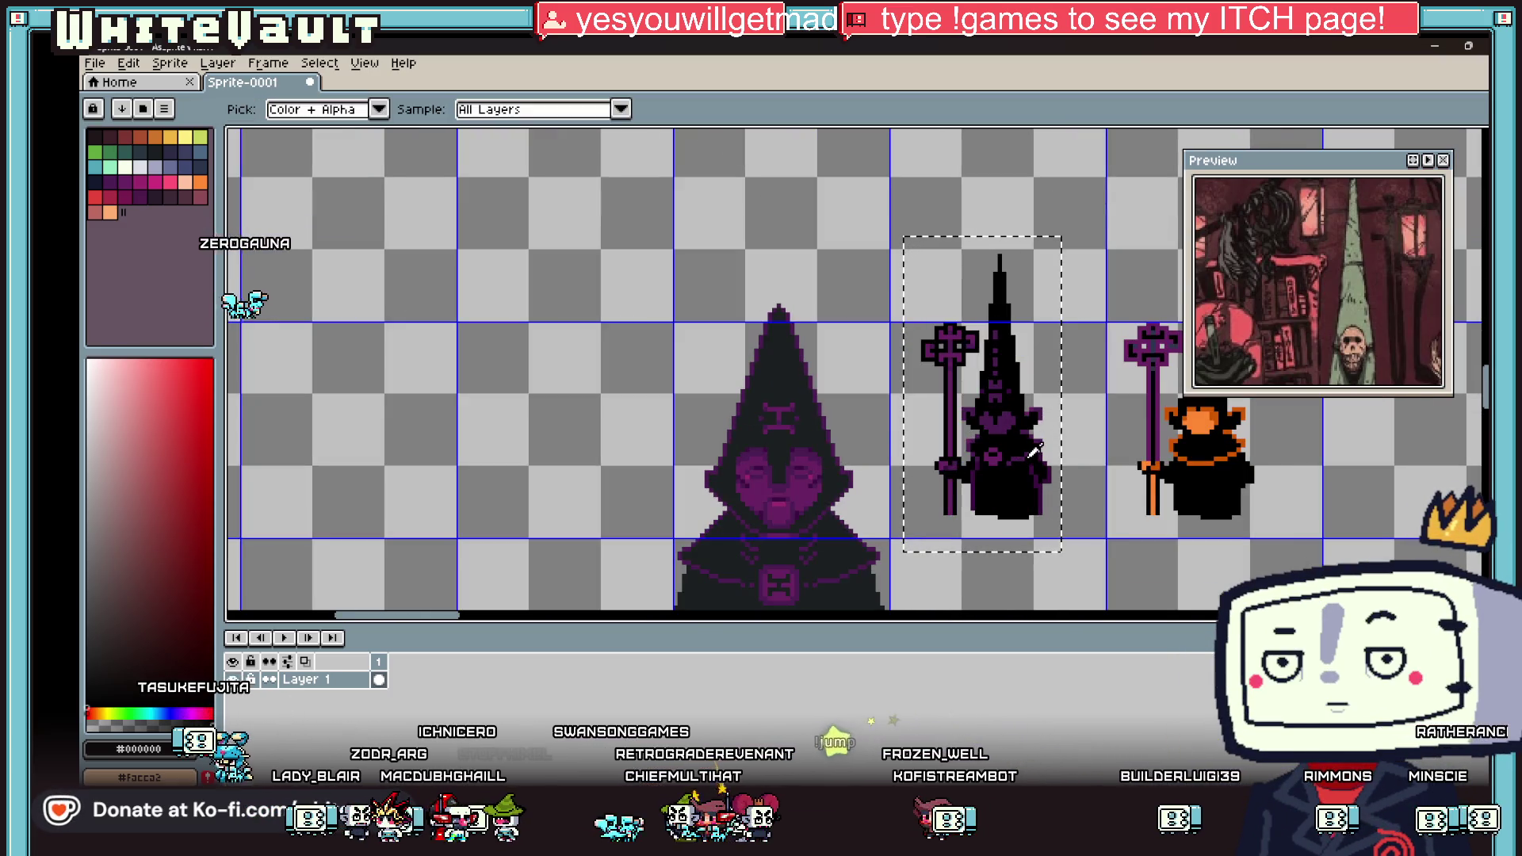
scroll(1019, 438, up, 2)
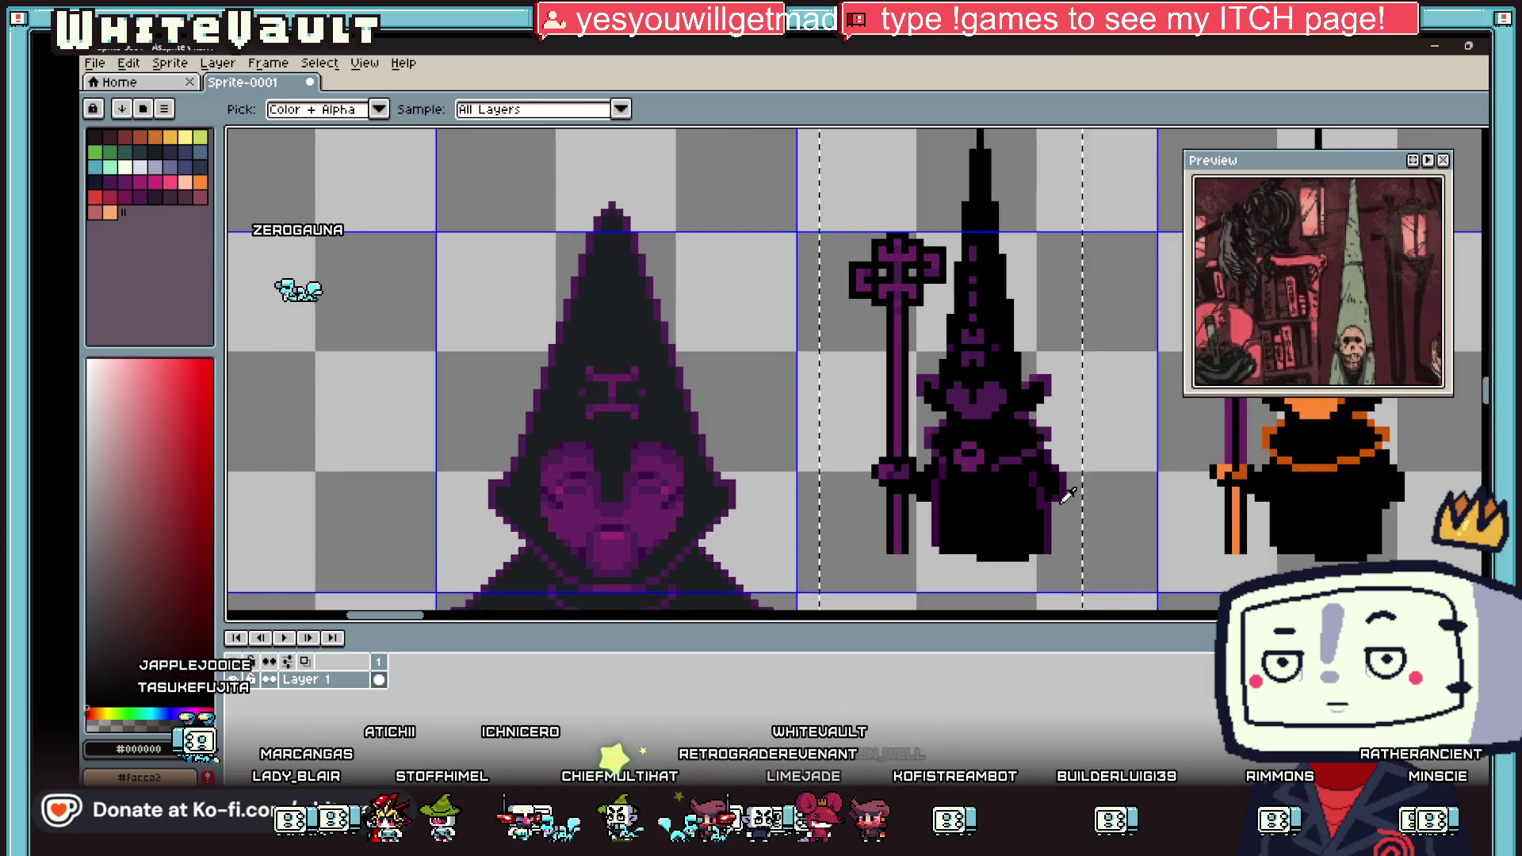
key(b)
scroll(1047, 488, down, 1)
alt+click(1023, 468)
scroll(1019, 460, up, 2)
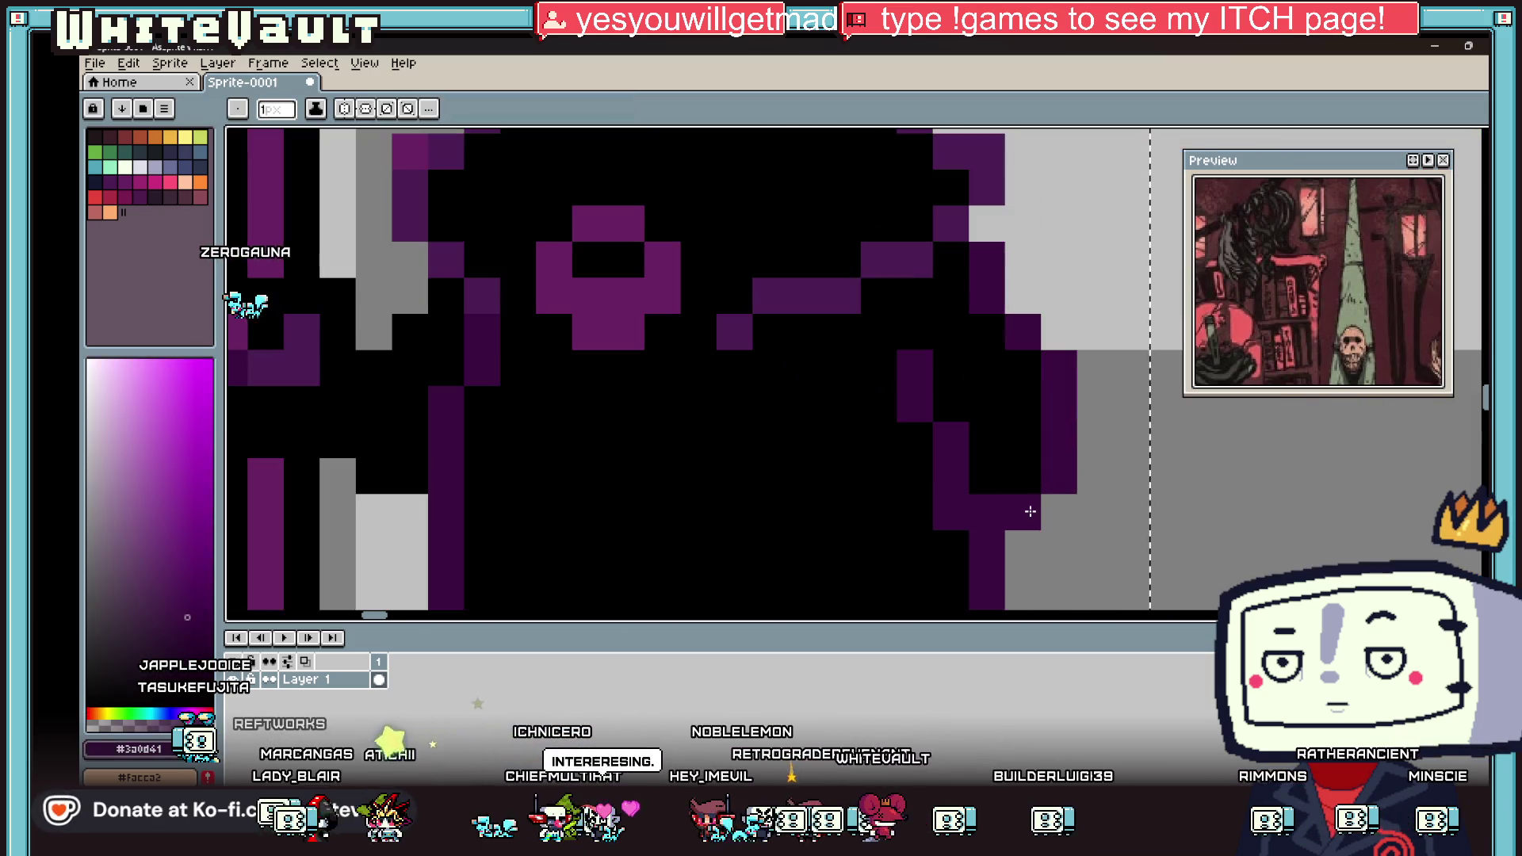
scroll(999, 428, down, 2)
Step: Repaint a pixel and a short stroke on the chest emblem in darker purple
key(i)
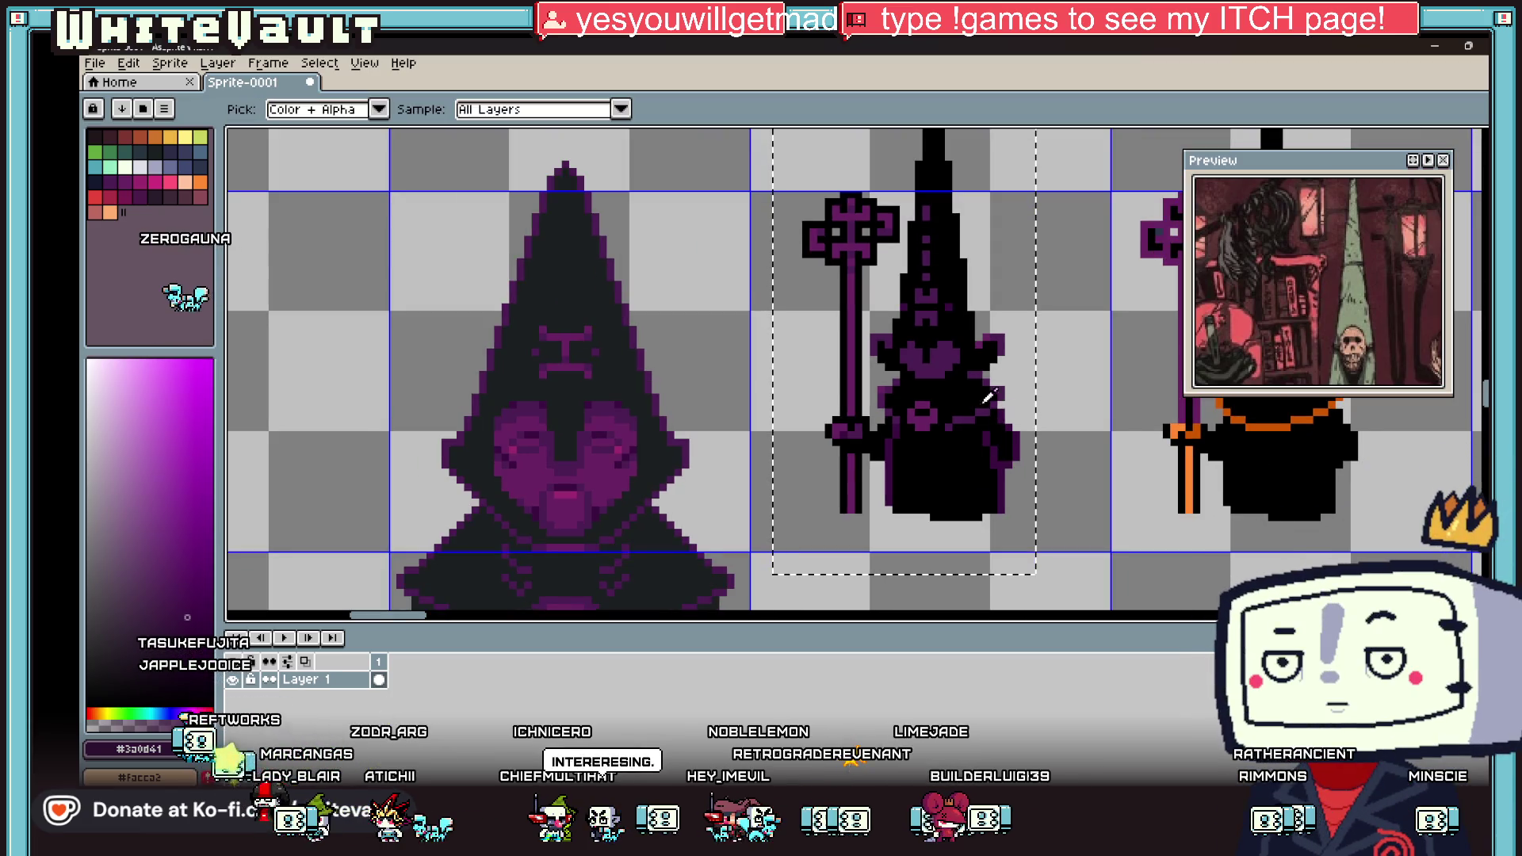
click(954, 352)
key(b)
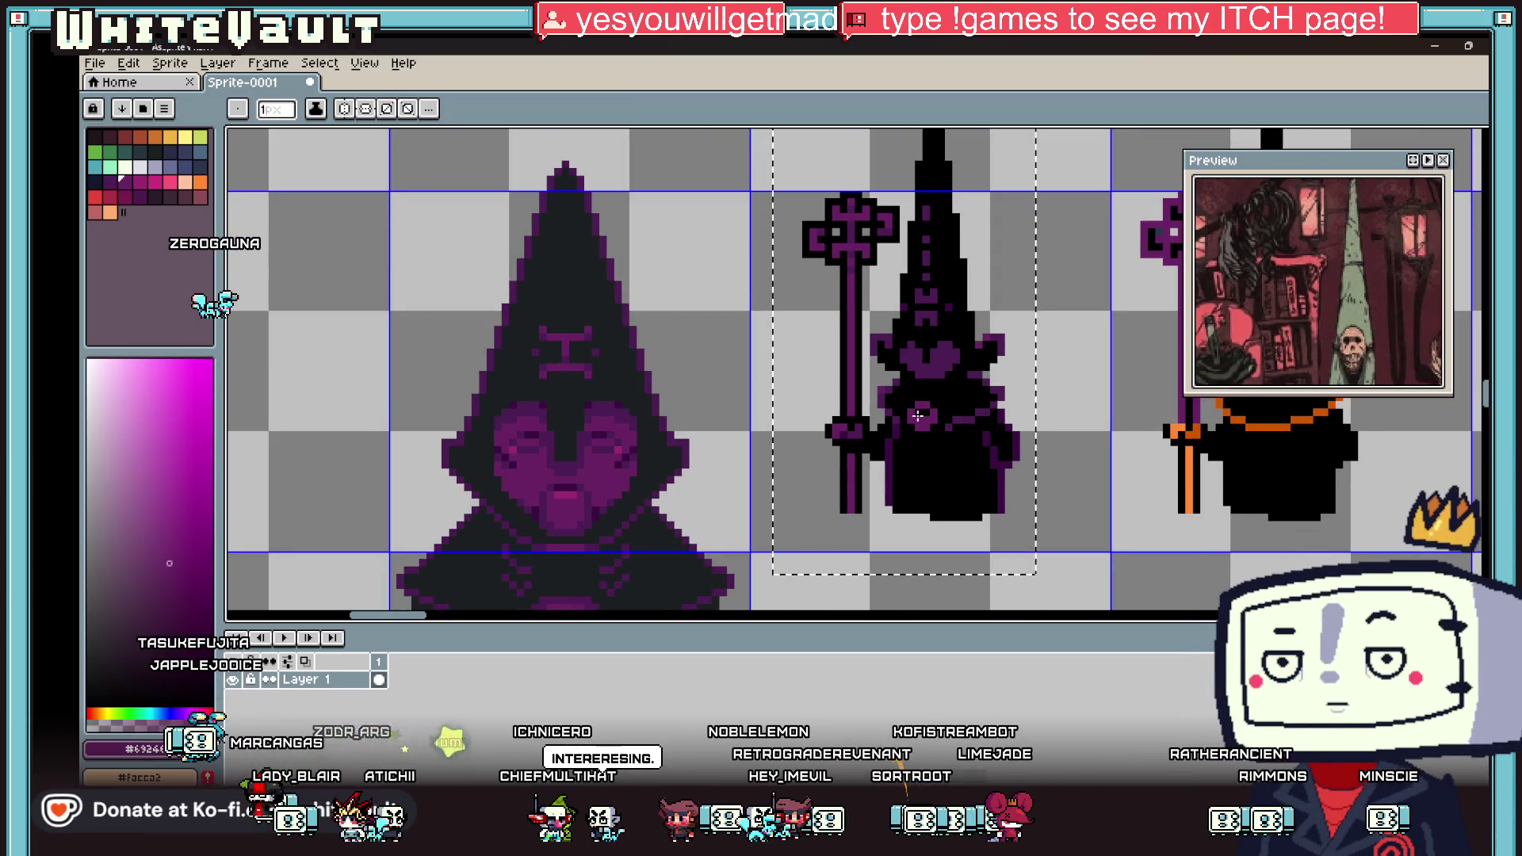
scroll(955, 353, up, 2)
alt+click(1010, 454)
mouse_move(970, 429)
mouse_down()
mouse_move(964, 454)
mouse_move(909, 475)
mouse_move(892, 428)
mouse_move(916, 475)
mouse_up()
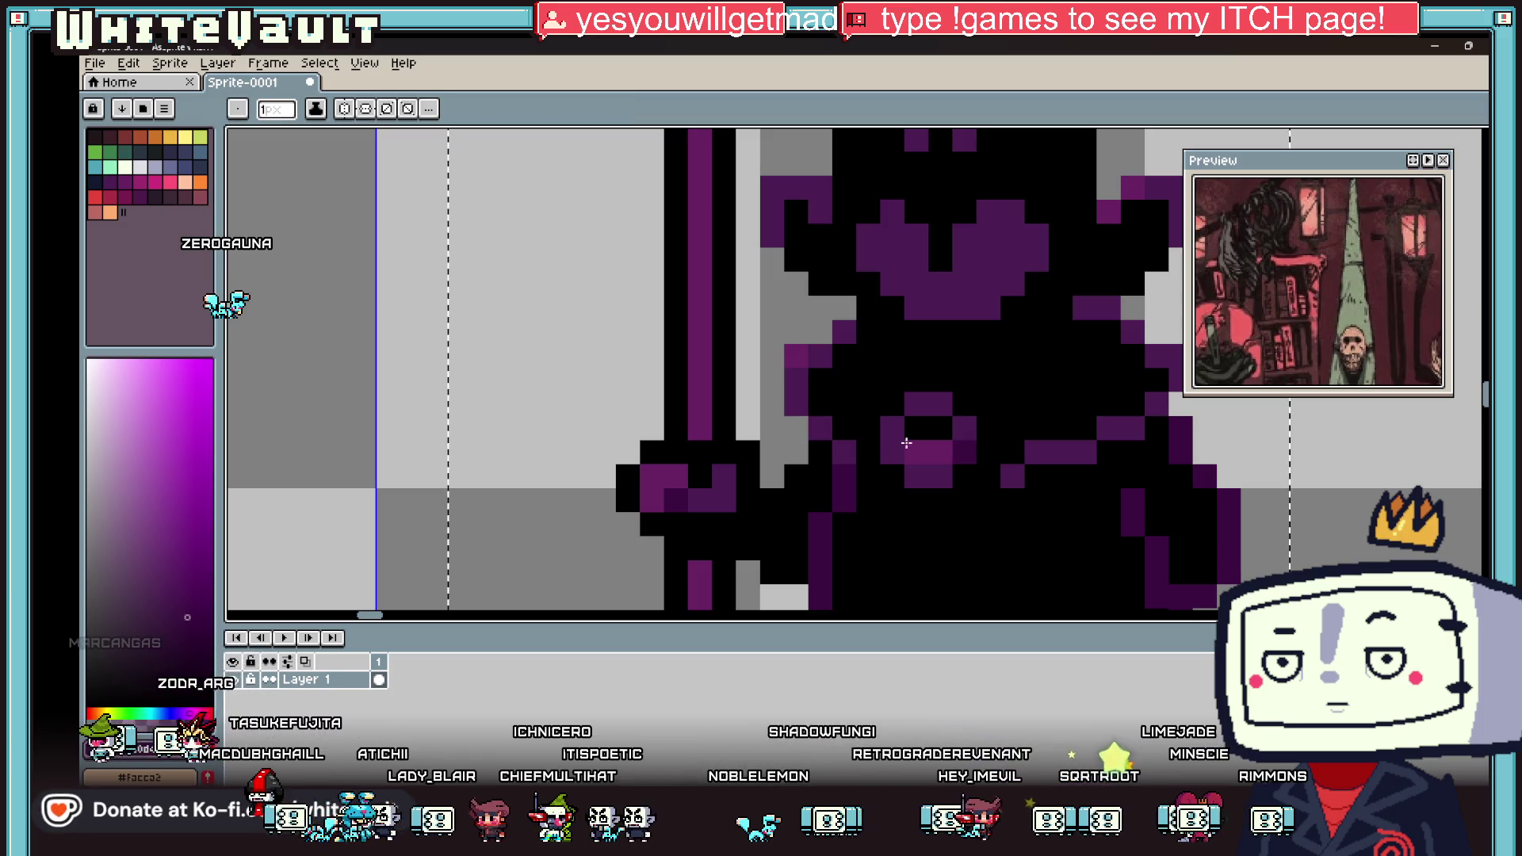
scroll(969, 452, down, 5)
scroll(967, 435, down, 3)
scroll(967, 436, up, 1)
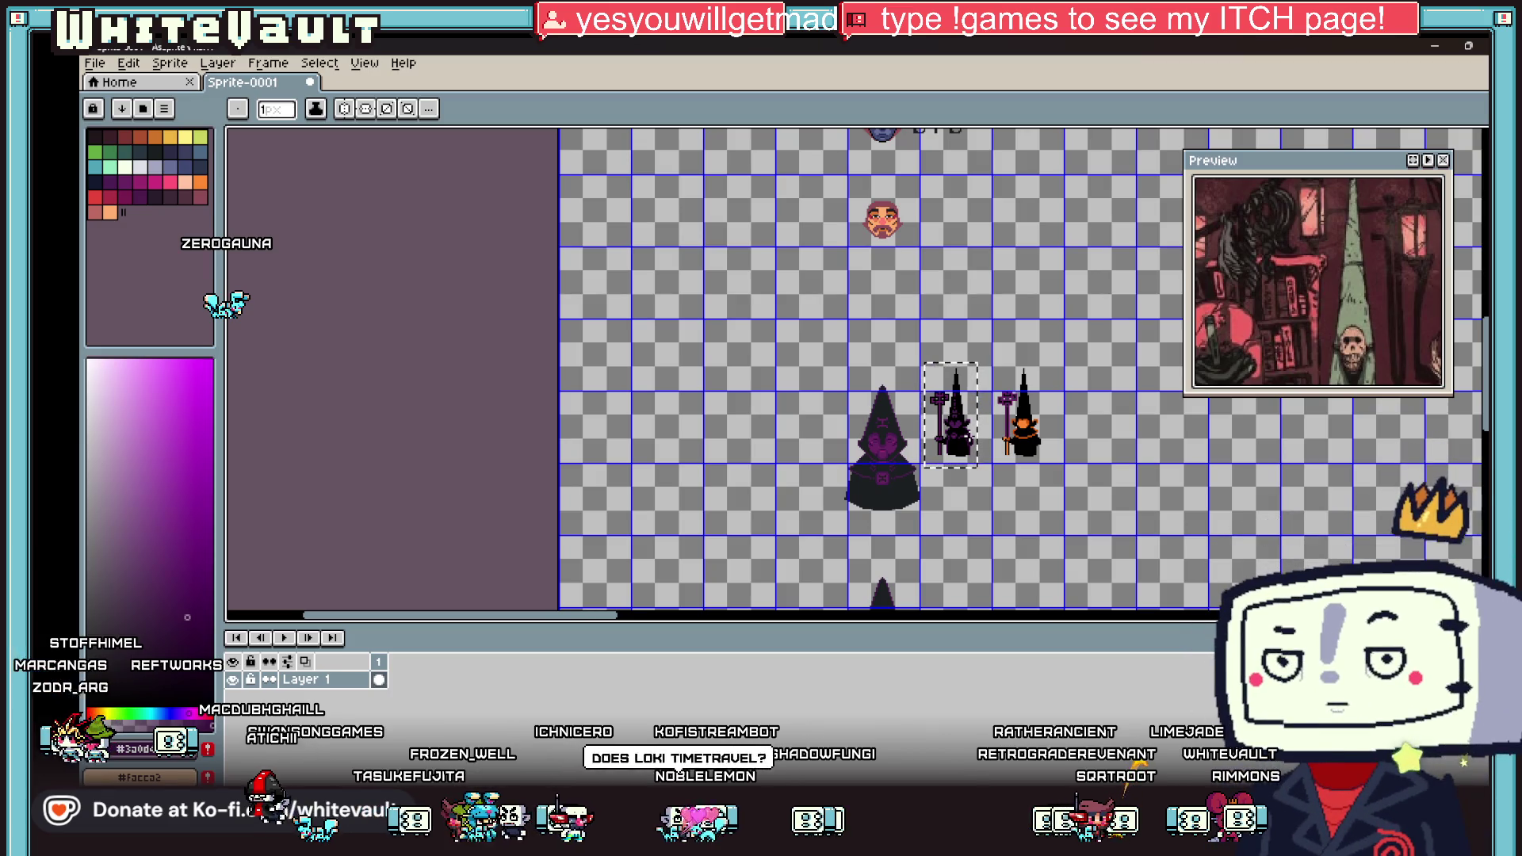
Step: Paint dark purple #692464 pixels around the middle cultist's eyes
key(i)
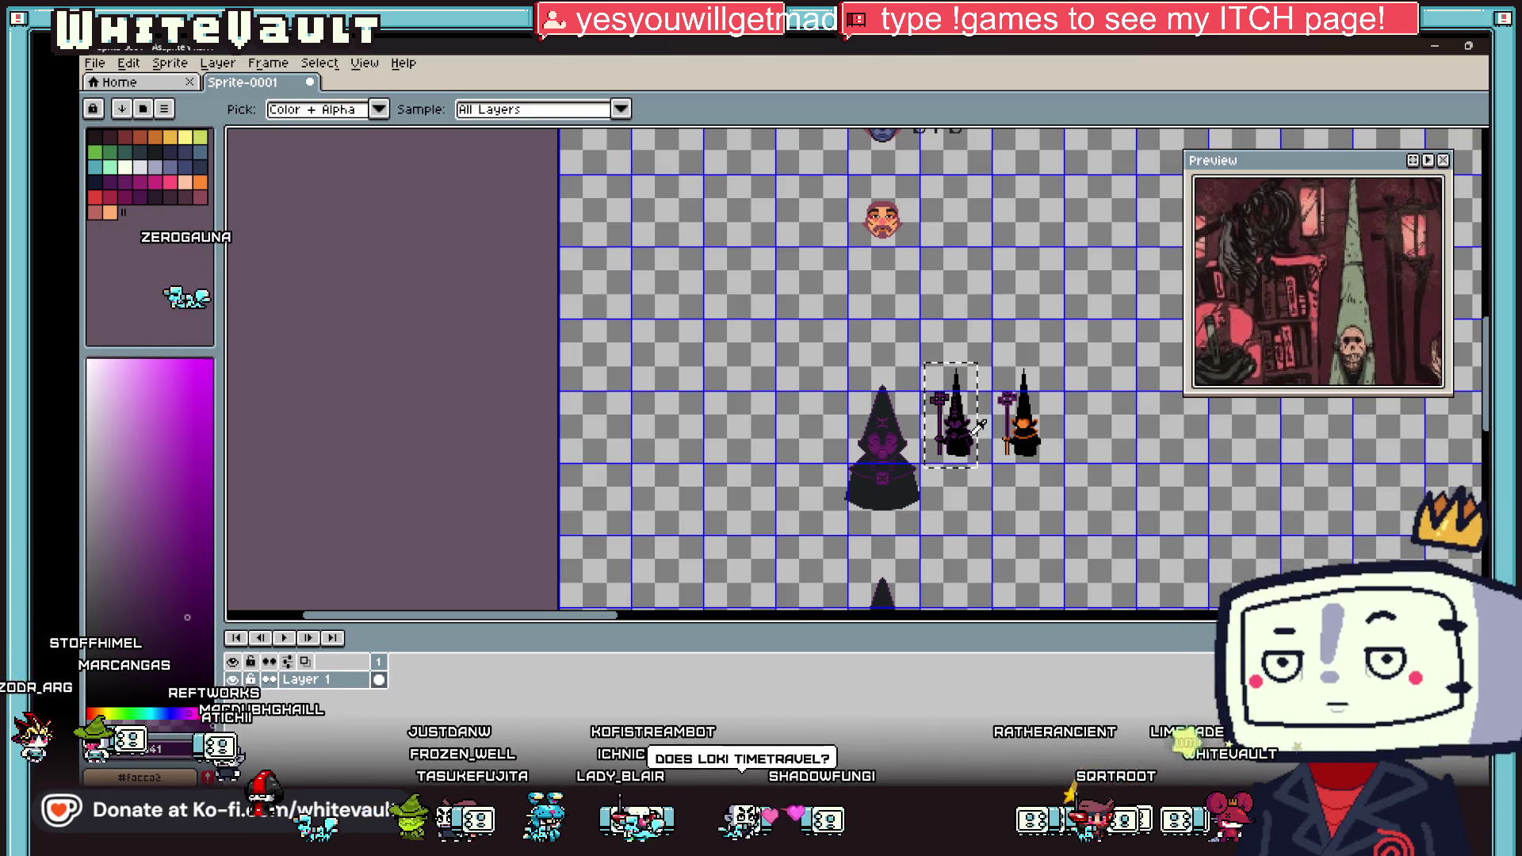
scroll(980, 430, up, 2)
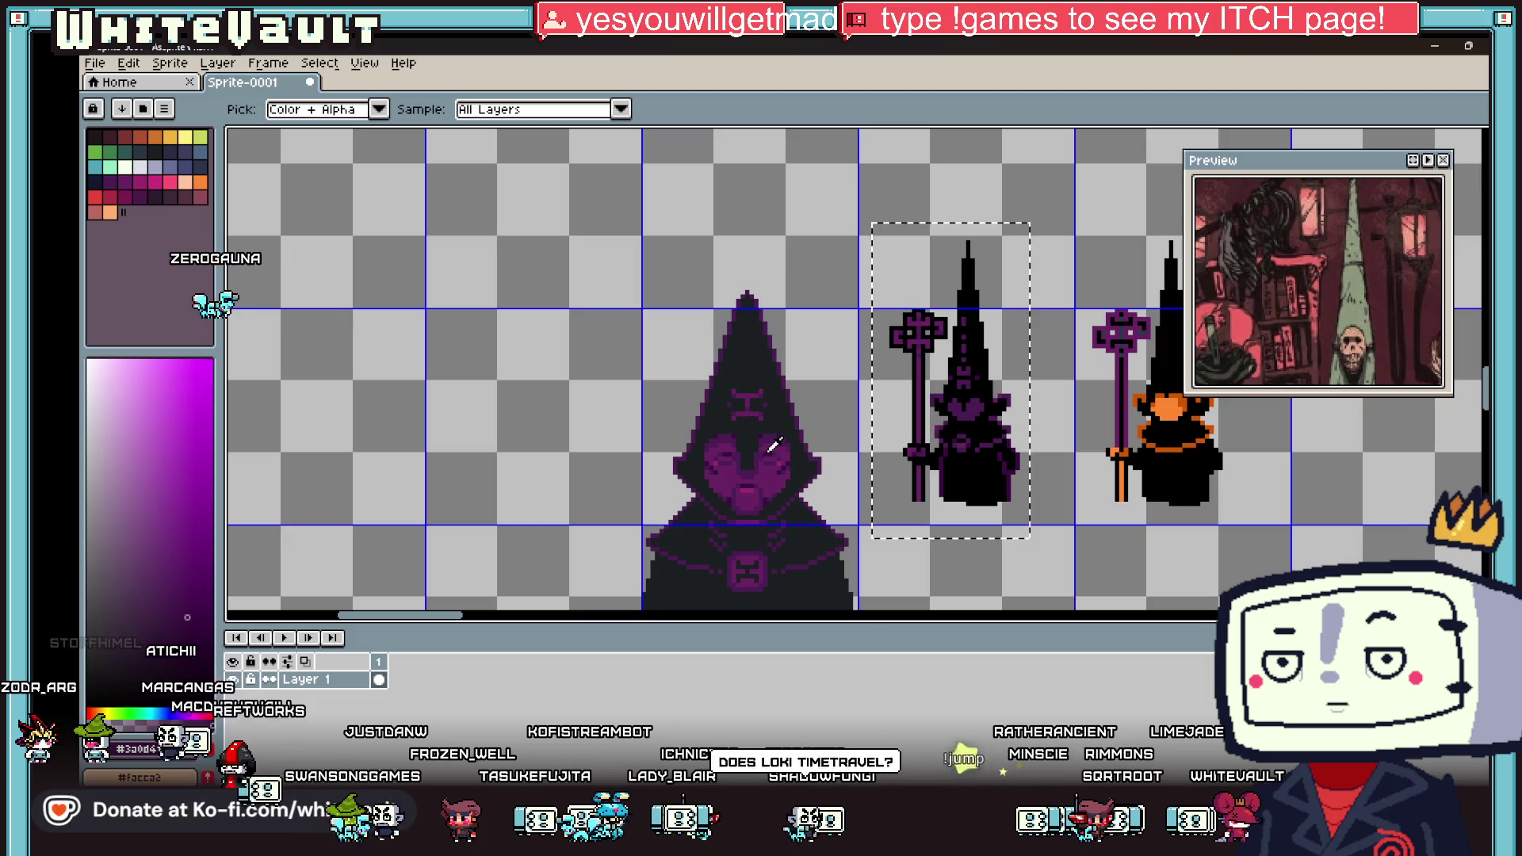
key(b)
scroll(963, 409, up, 2)
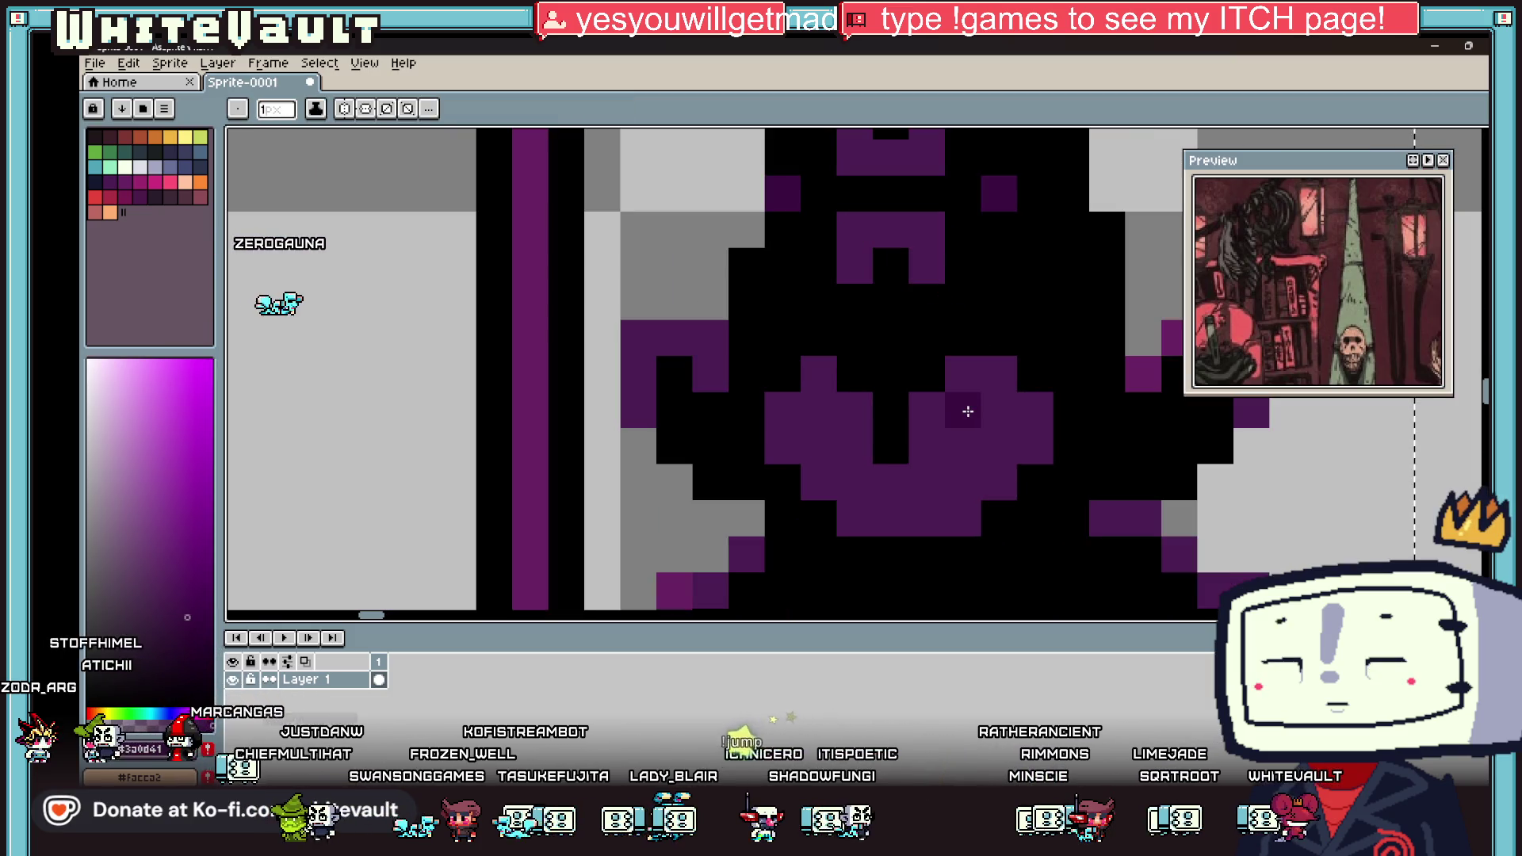
click(925, 411)
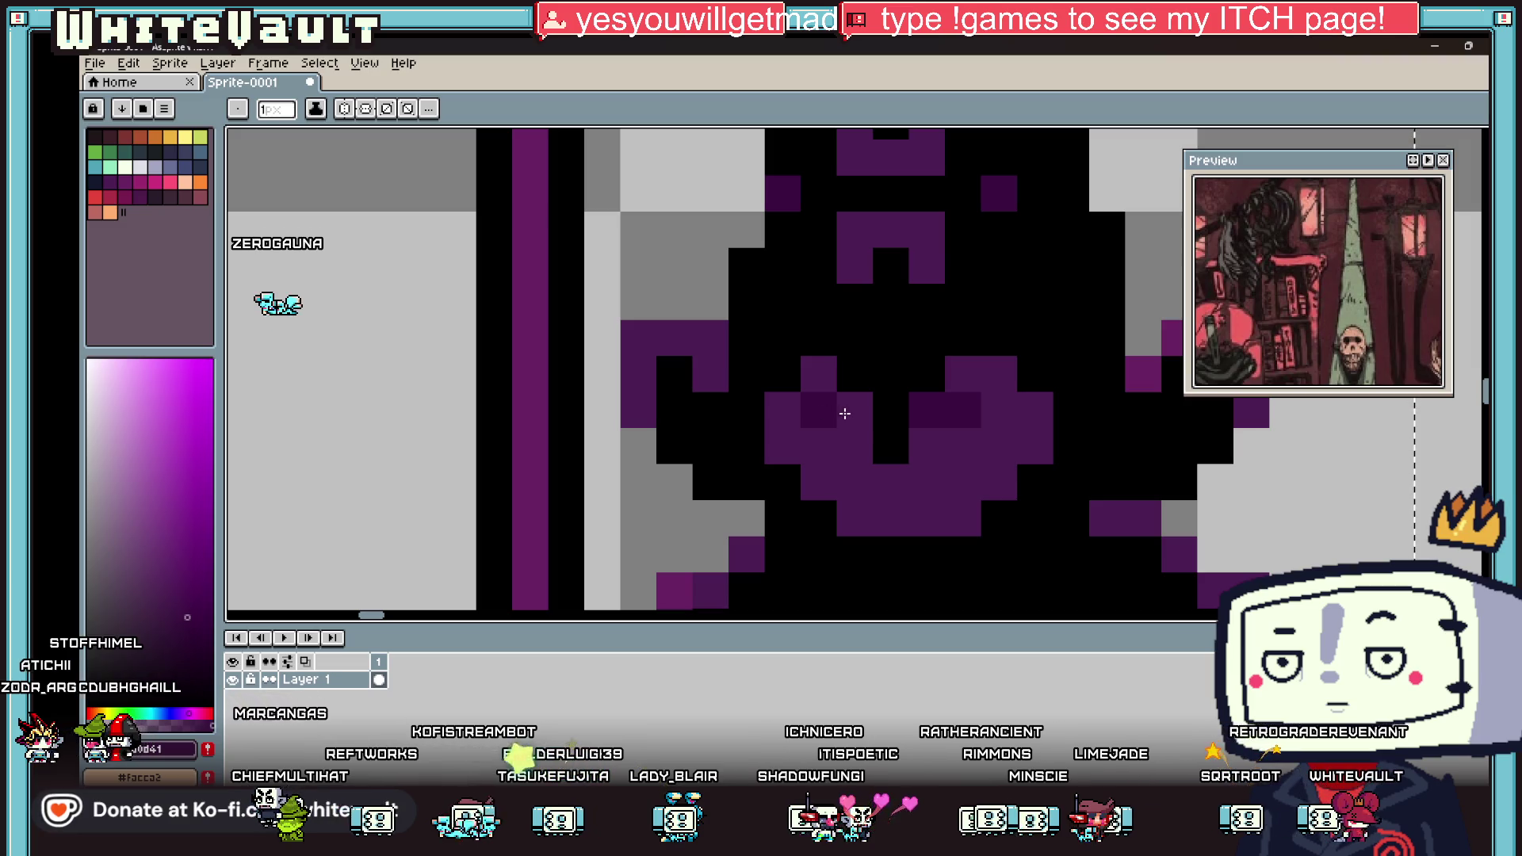
key(i)
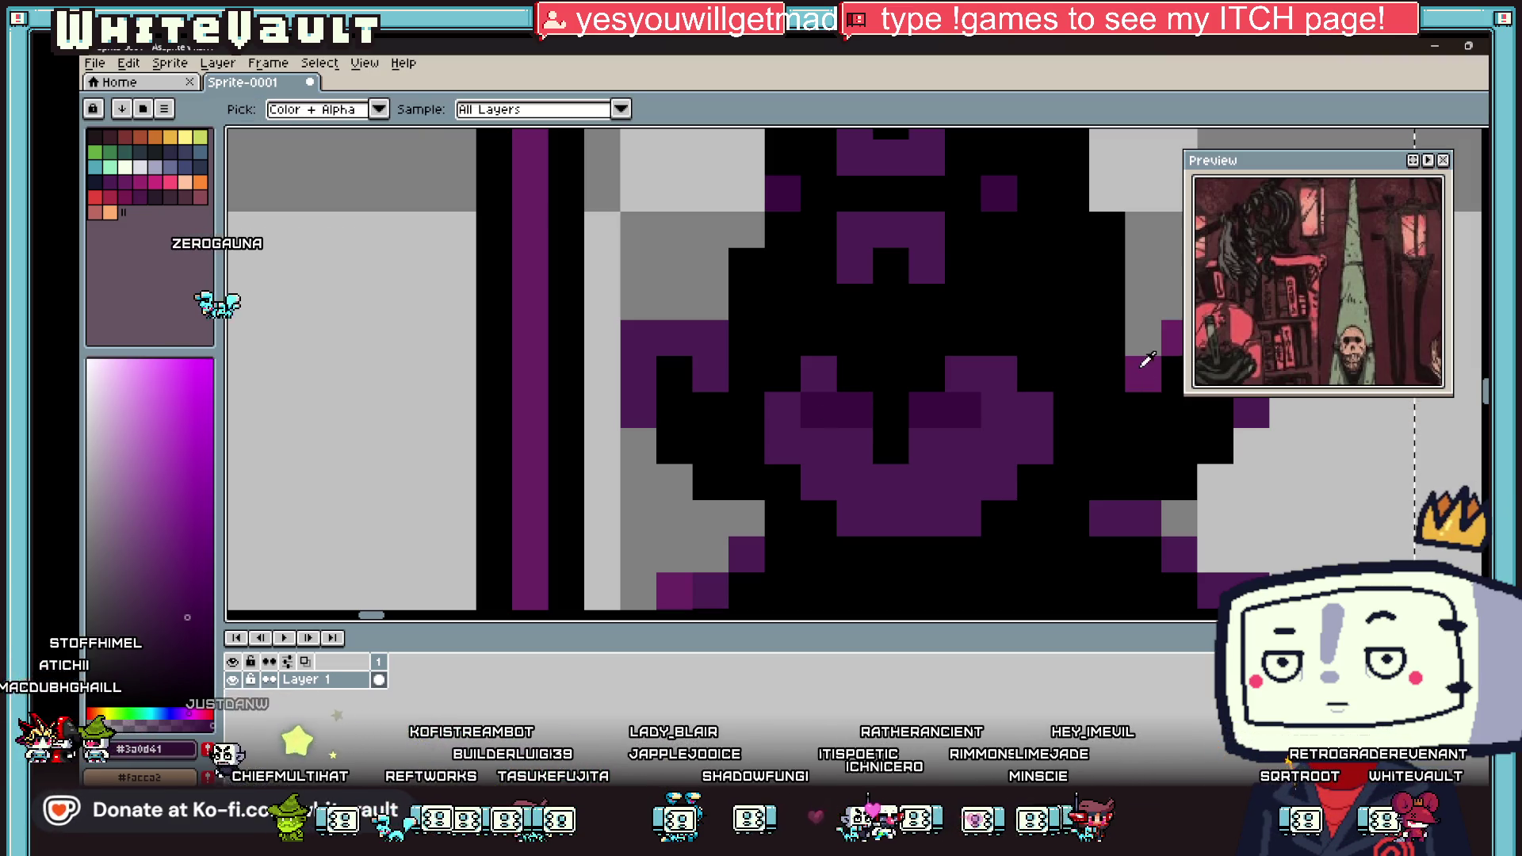
click(1147, 361)
key(b)
click(940, 436)
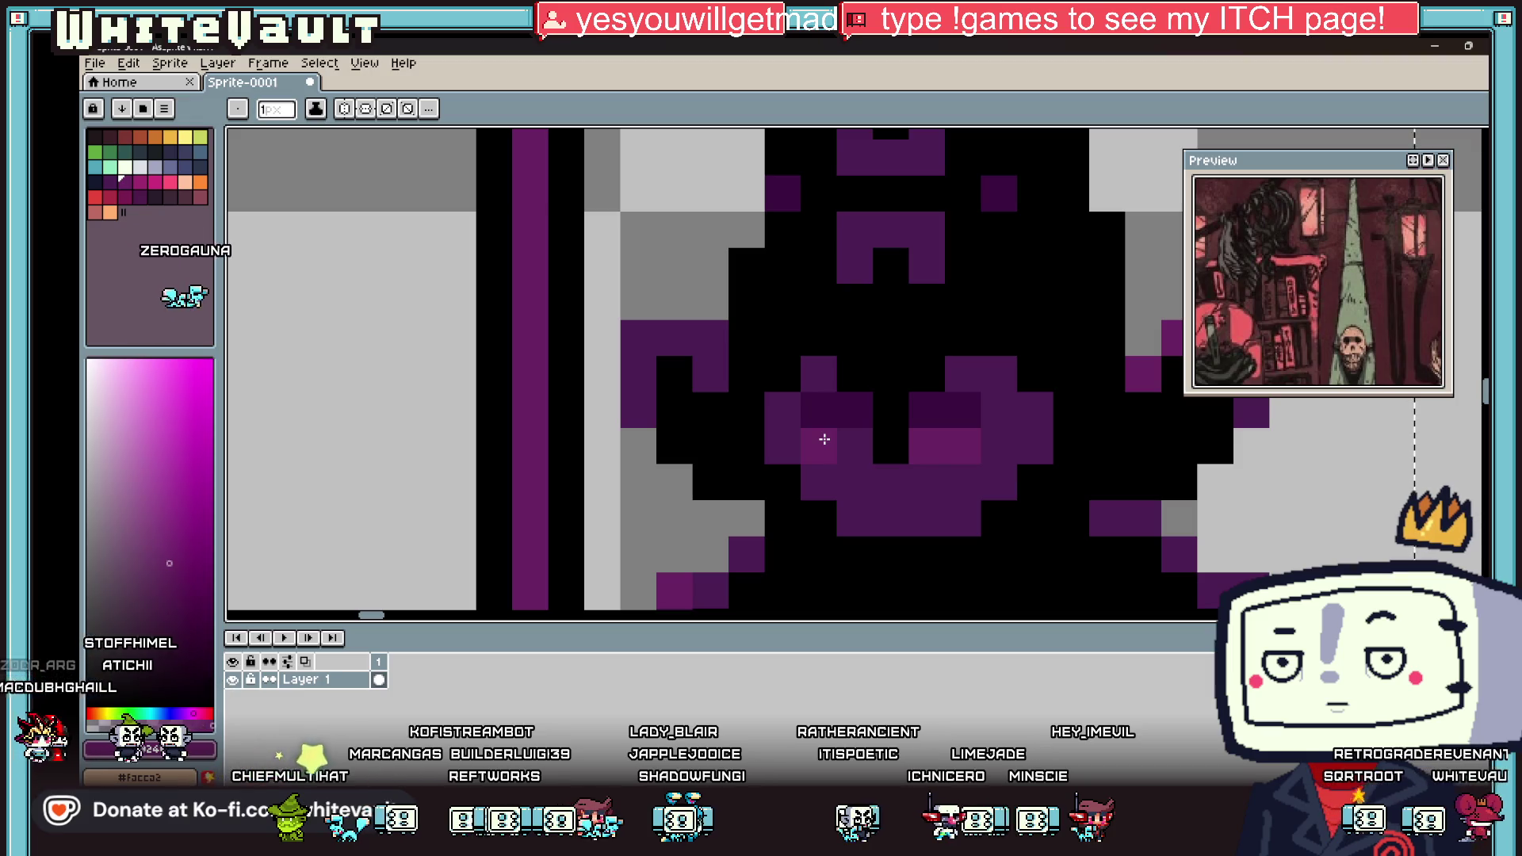
key(ctrl+z)
key(i)
Step: Add two purple pixels beside the mouth and brighten the row of pixels below it
scroll(943, 436, down, 3)
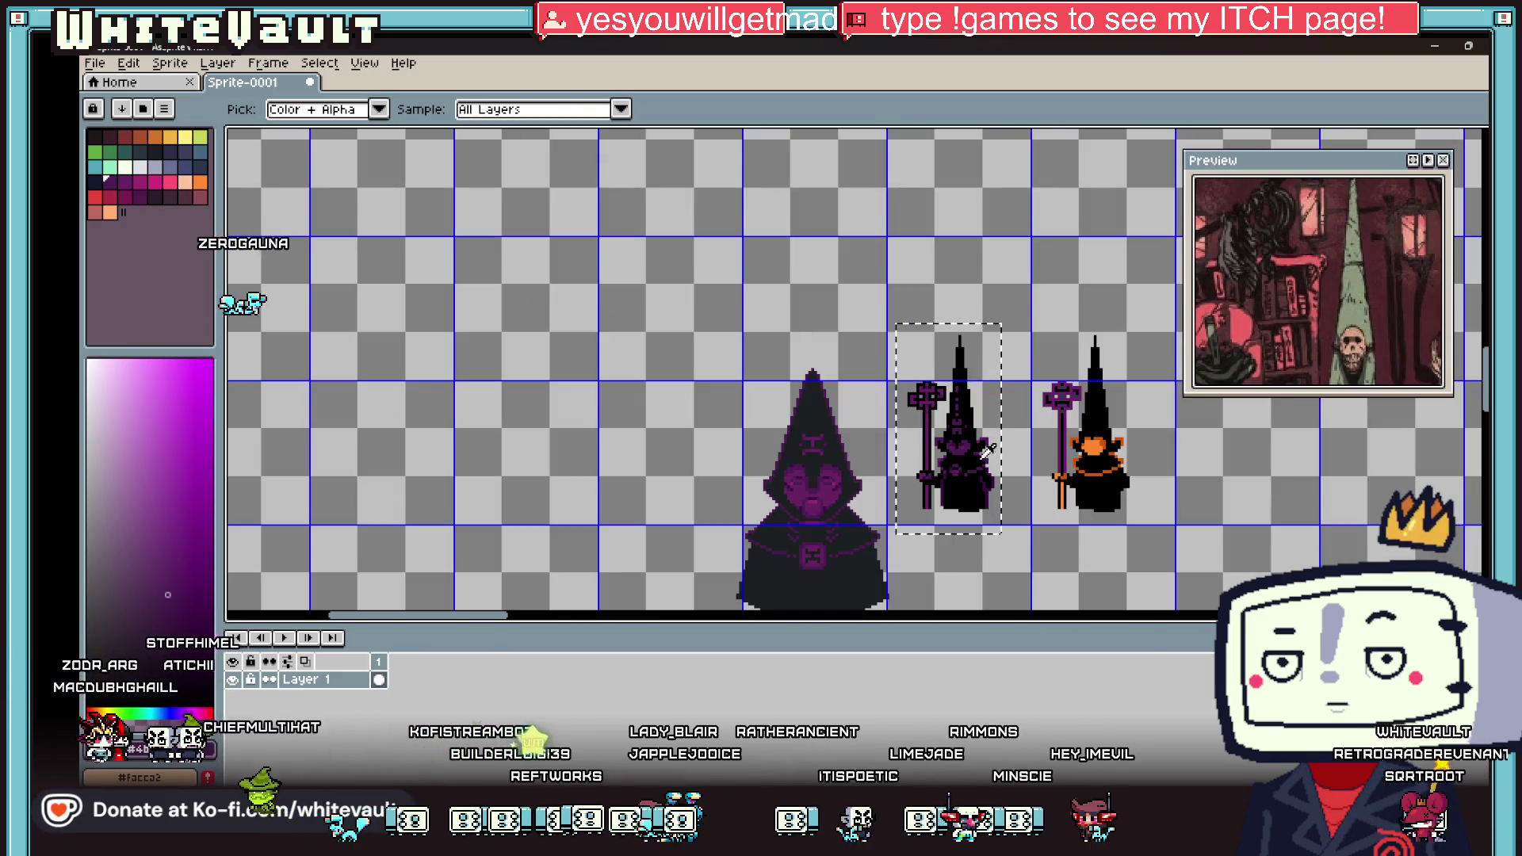
scroll(962, 468, up, 3)
scroll(966, 405, up, 4)
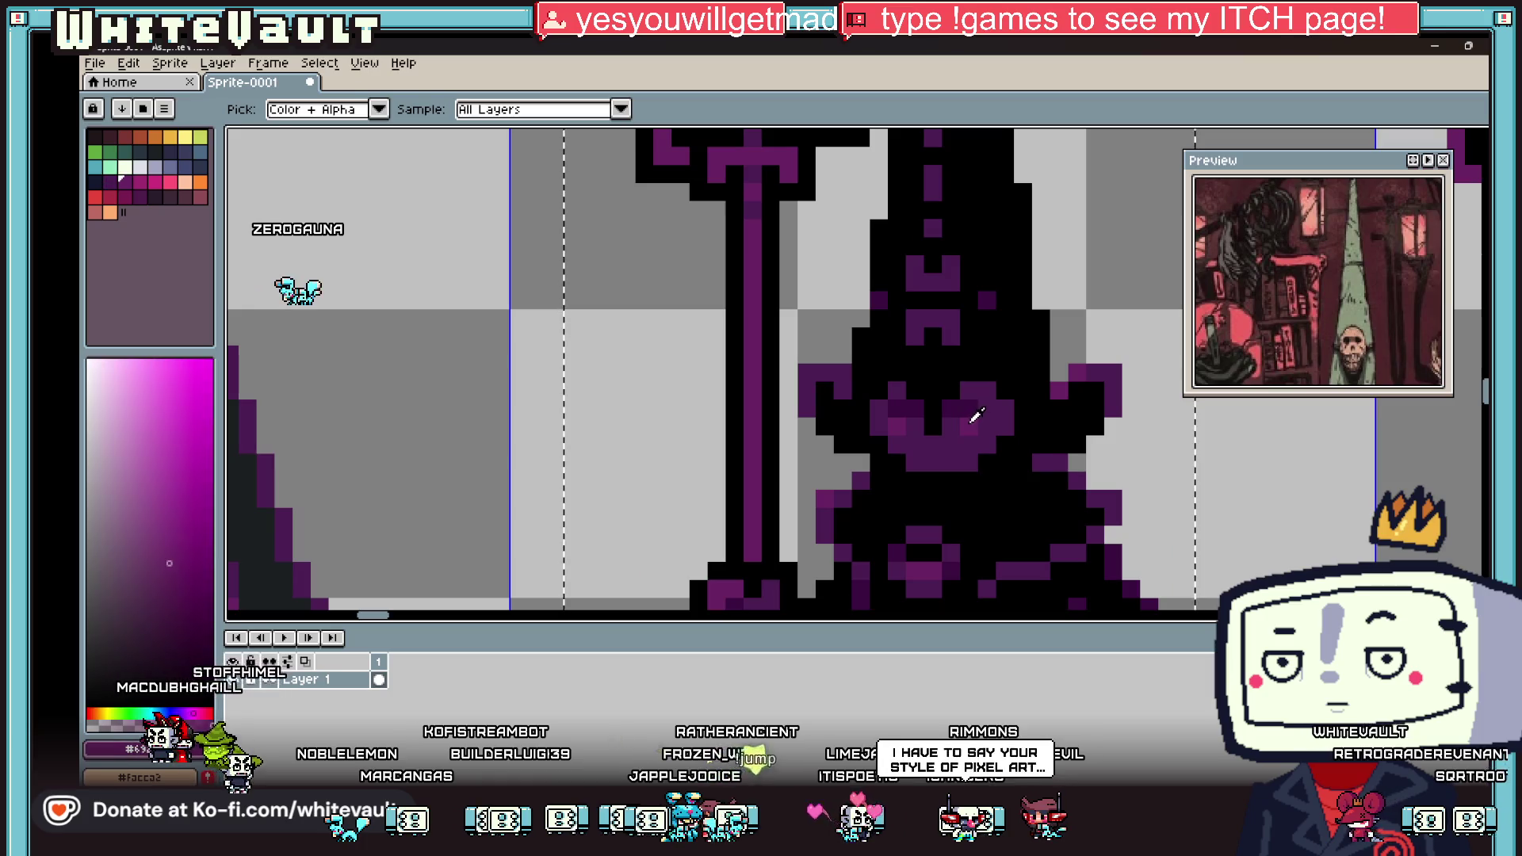
key(b)
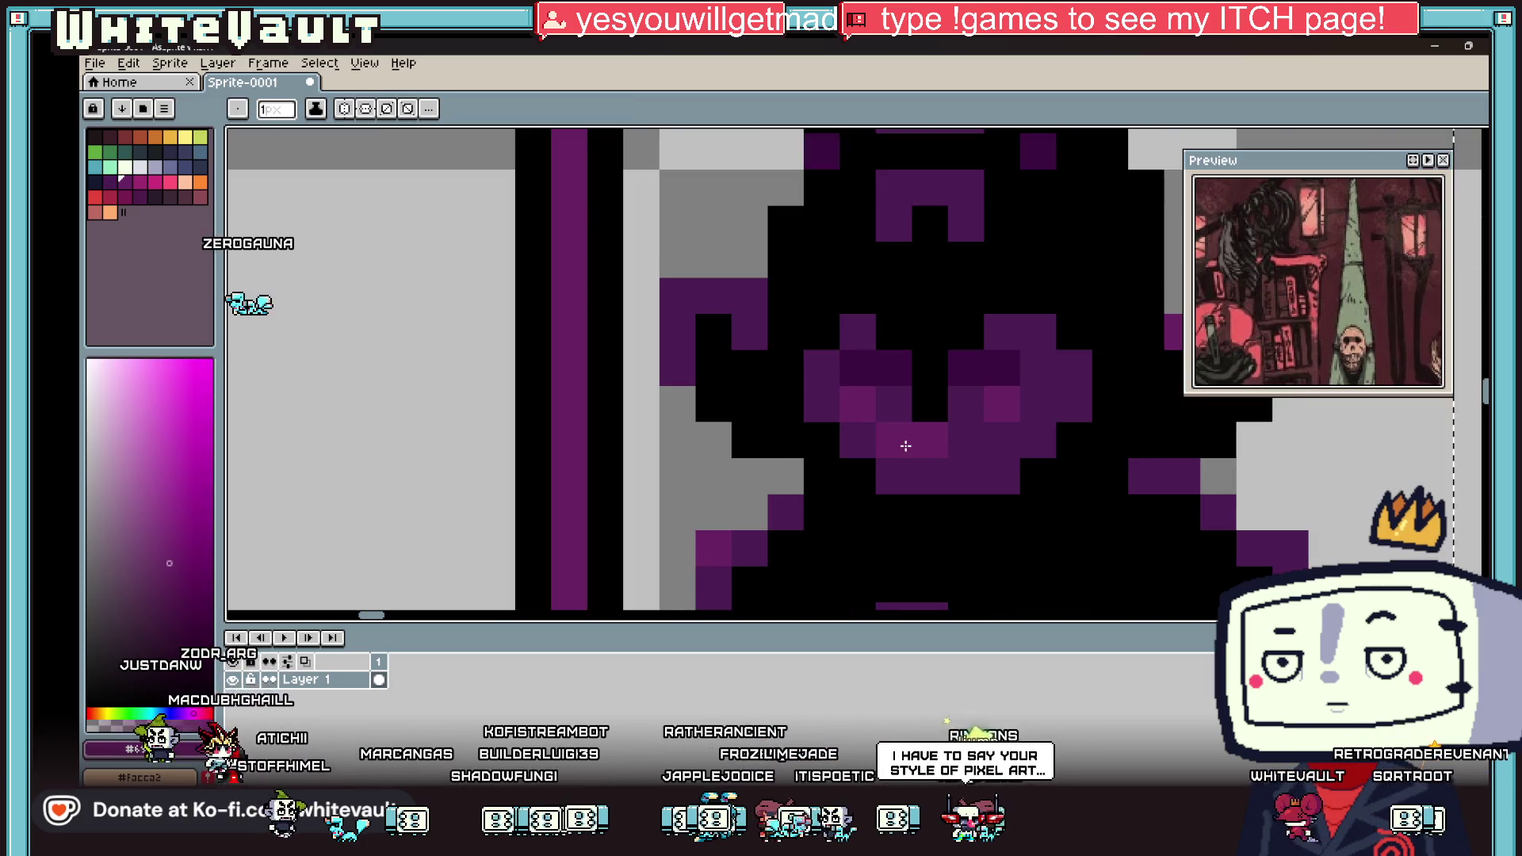
scroll(906, 447, down, 4)
scroll(942, 423, up, 4)
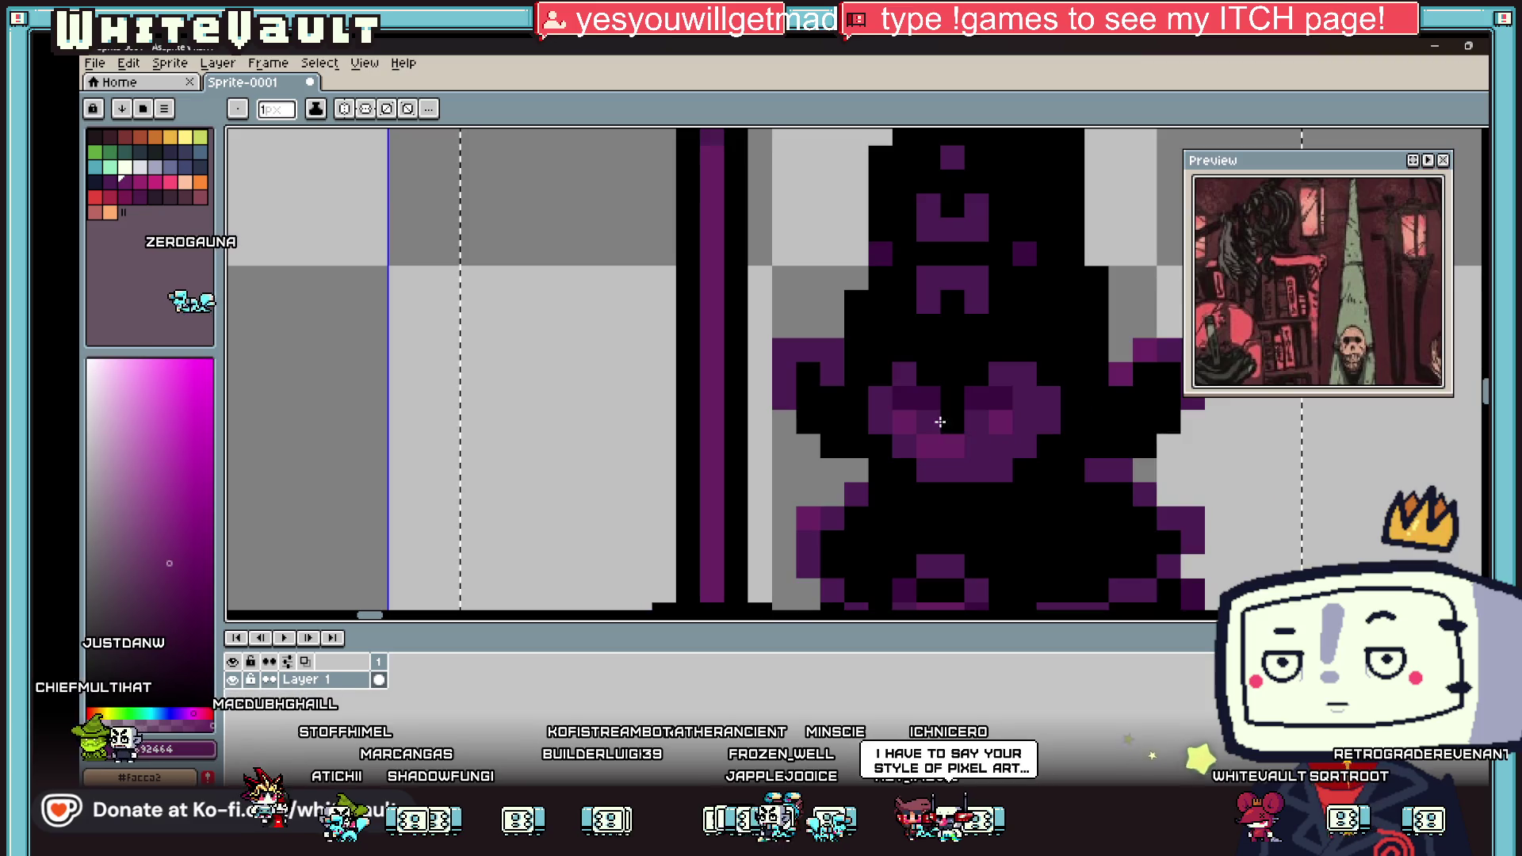
click(977, 421)
click(976, 446)
key(i)
key(b)
drag(928, 471, 978, 469)
Step: Sample a new face shade and recolour two face pixels, turning a black one purple
key(i)
click(1026, 394)
key(b)
click(1049, 398)
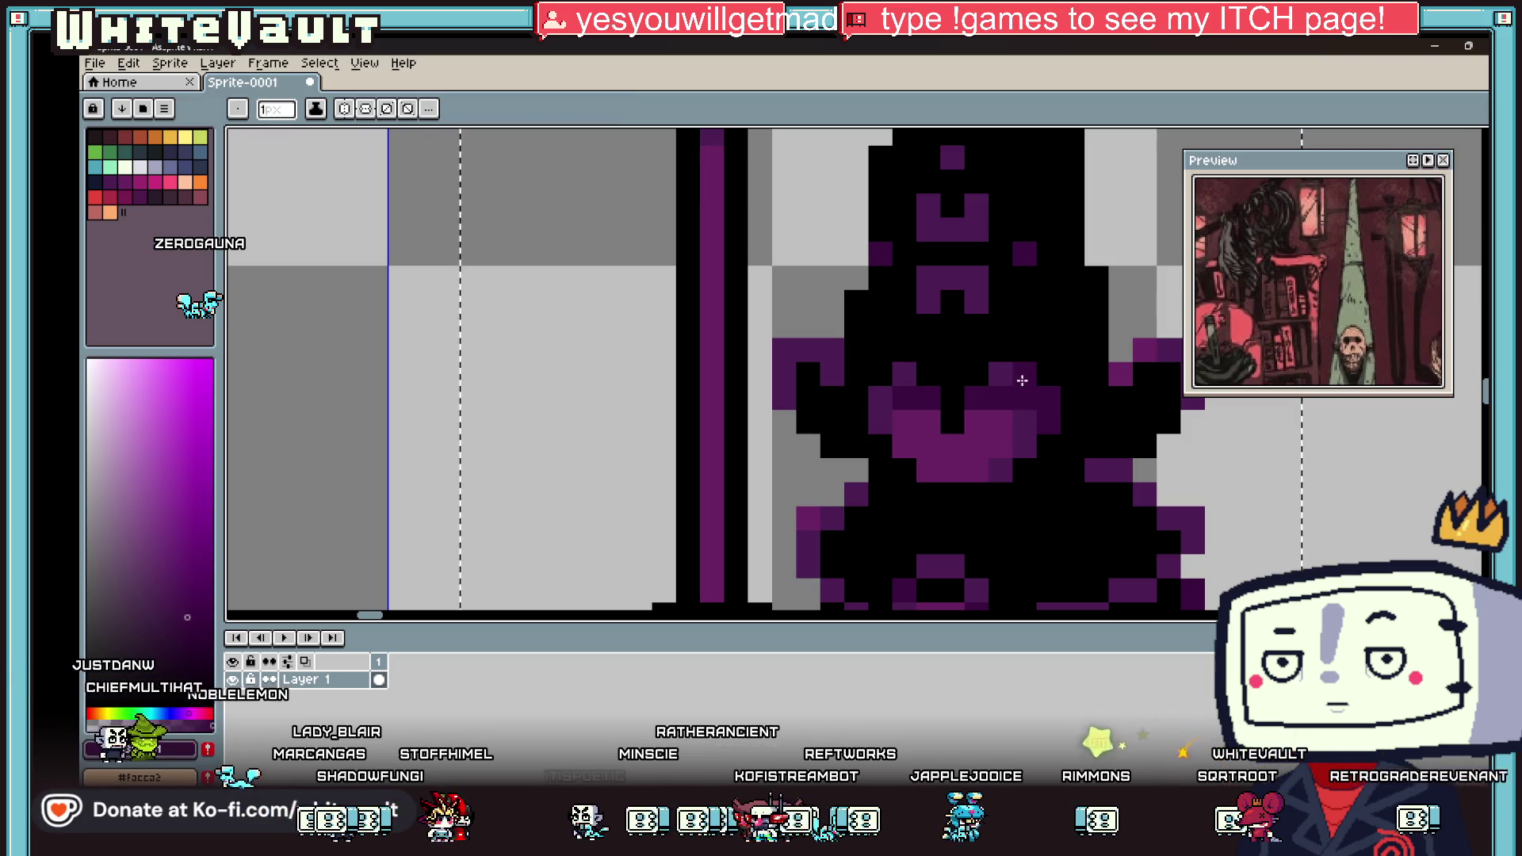
click(999, 378)
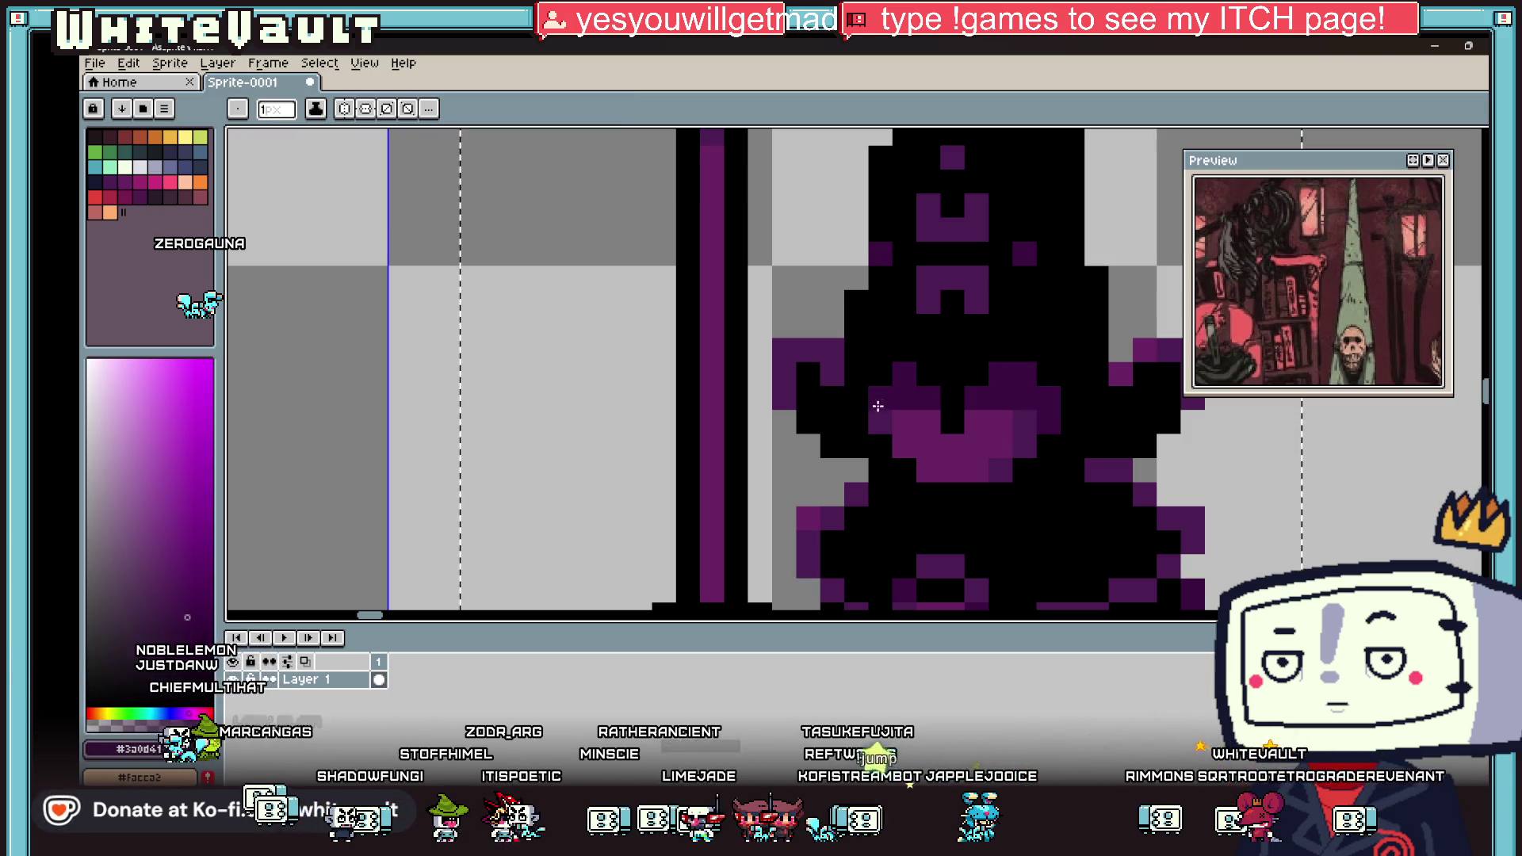
scroll(878, 406, down, 5)
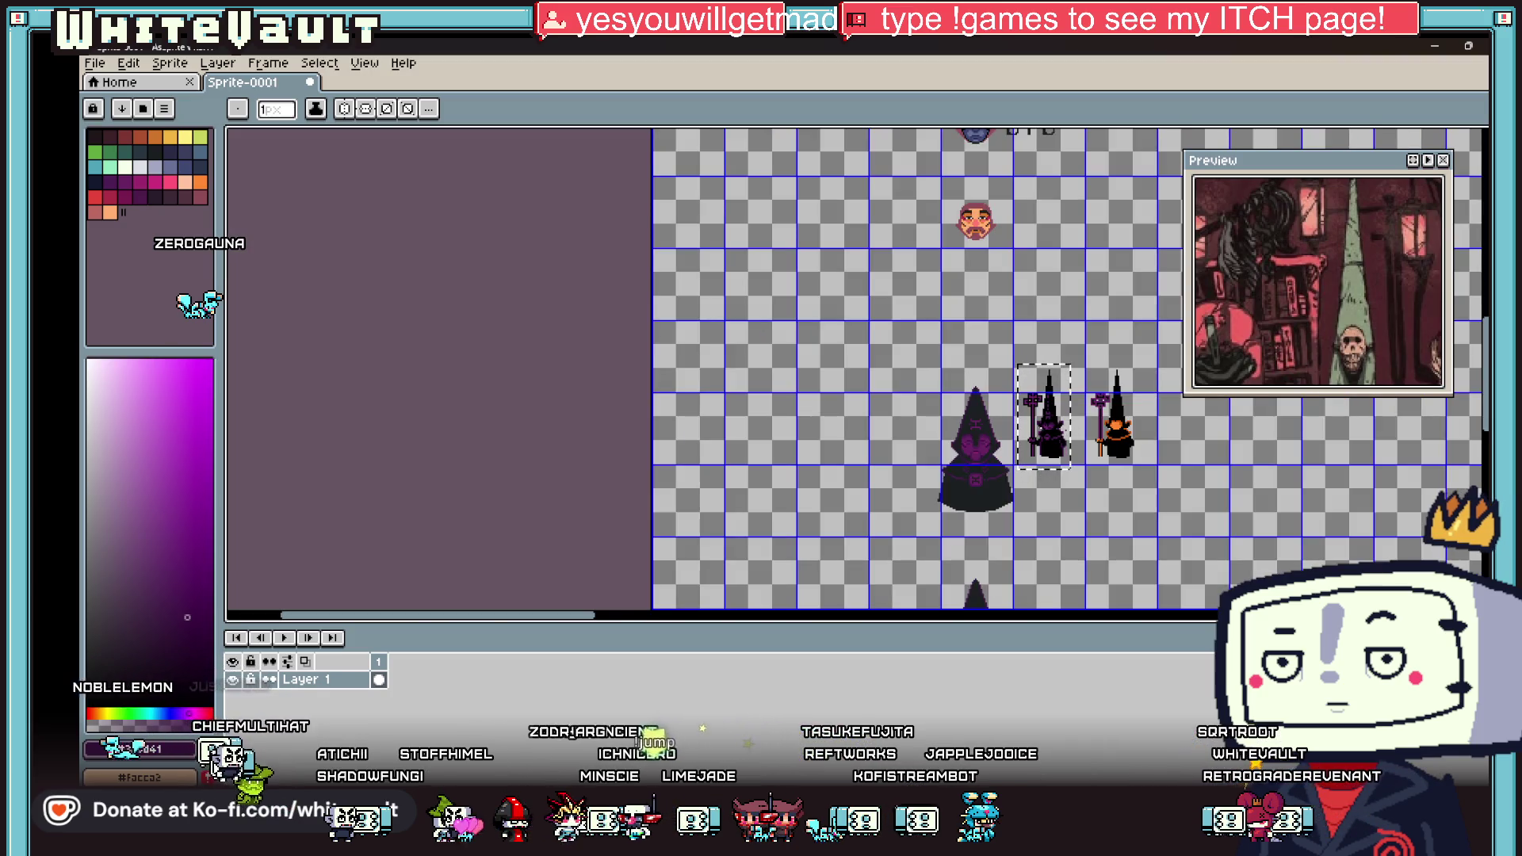
Step: Make one right-shoulder trim pixel purple and its neighbouring pixel black
scroll(1062, 452, up, 5)
key(i)
scroll(1052, 471, down, 2)
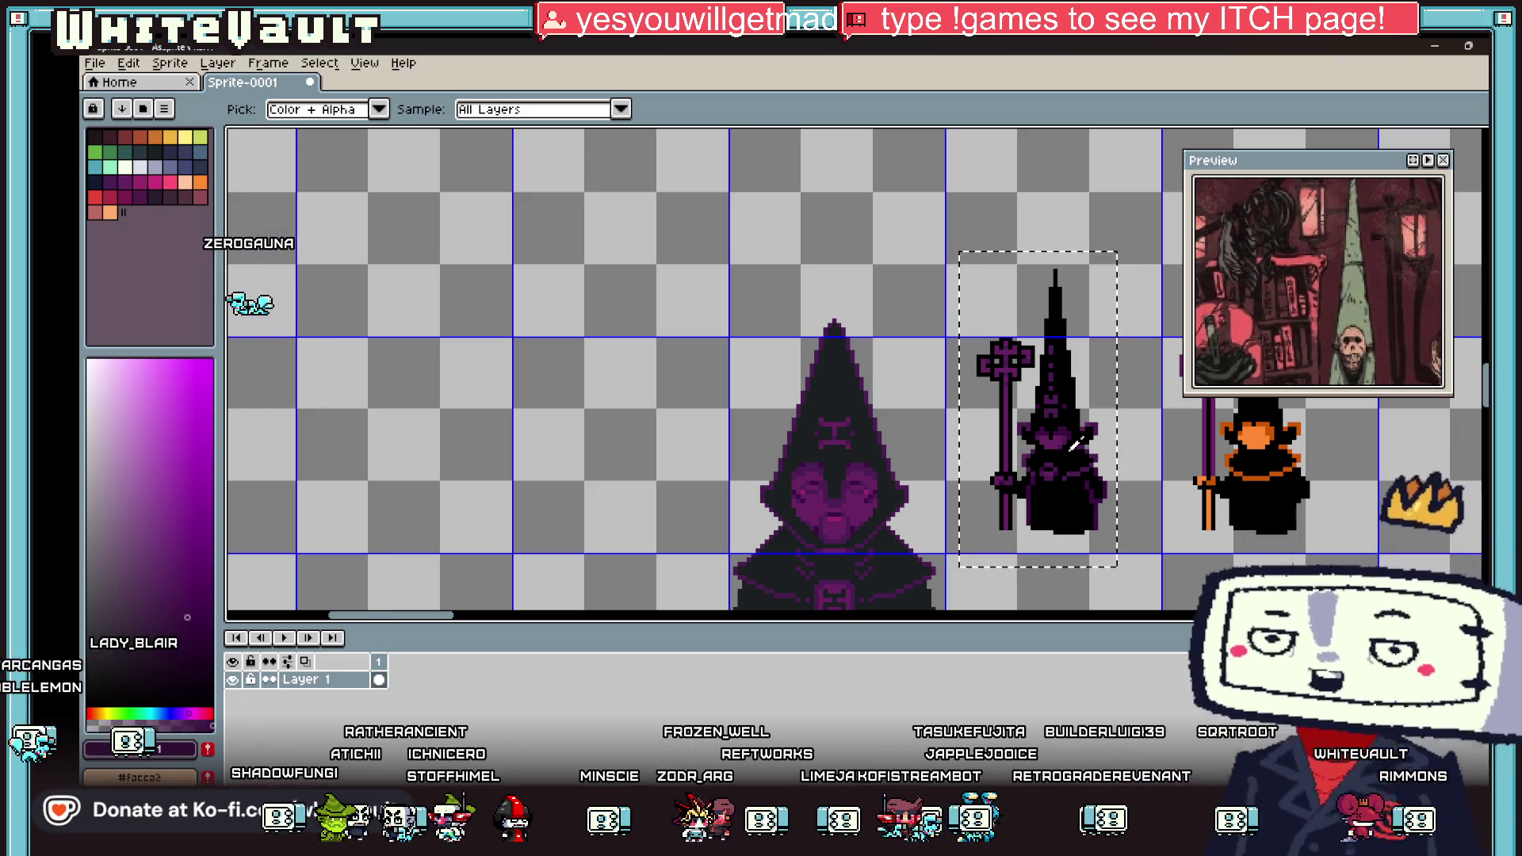
scroll(1074, 420, up, 4)
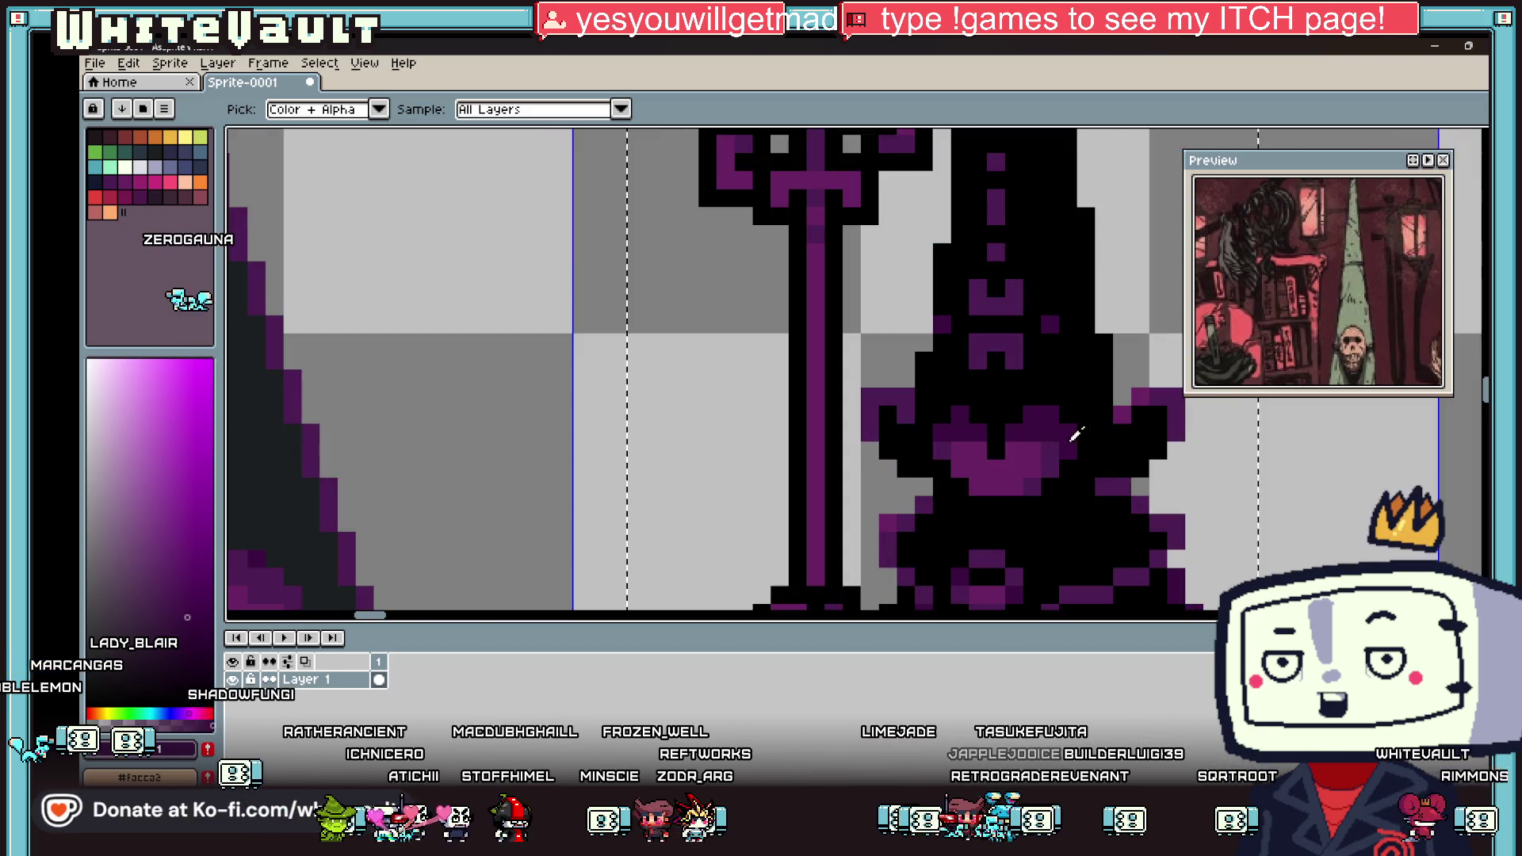
scroll(1055, 426, down, 4)
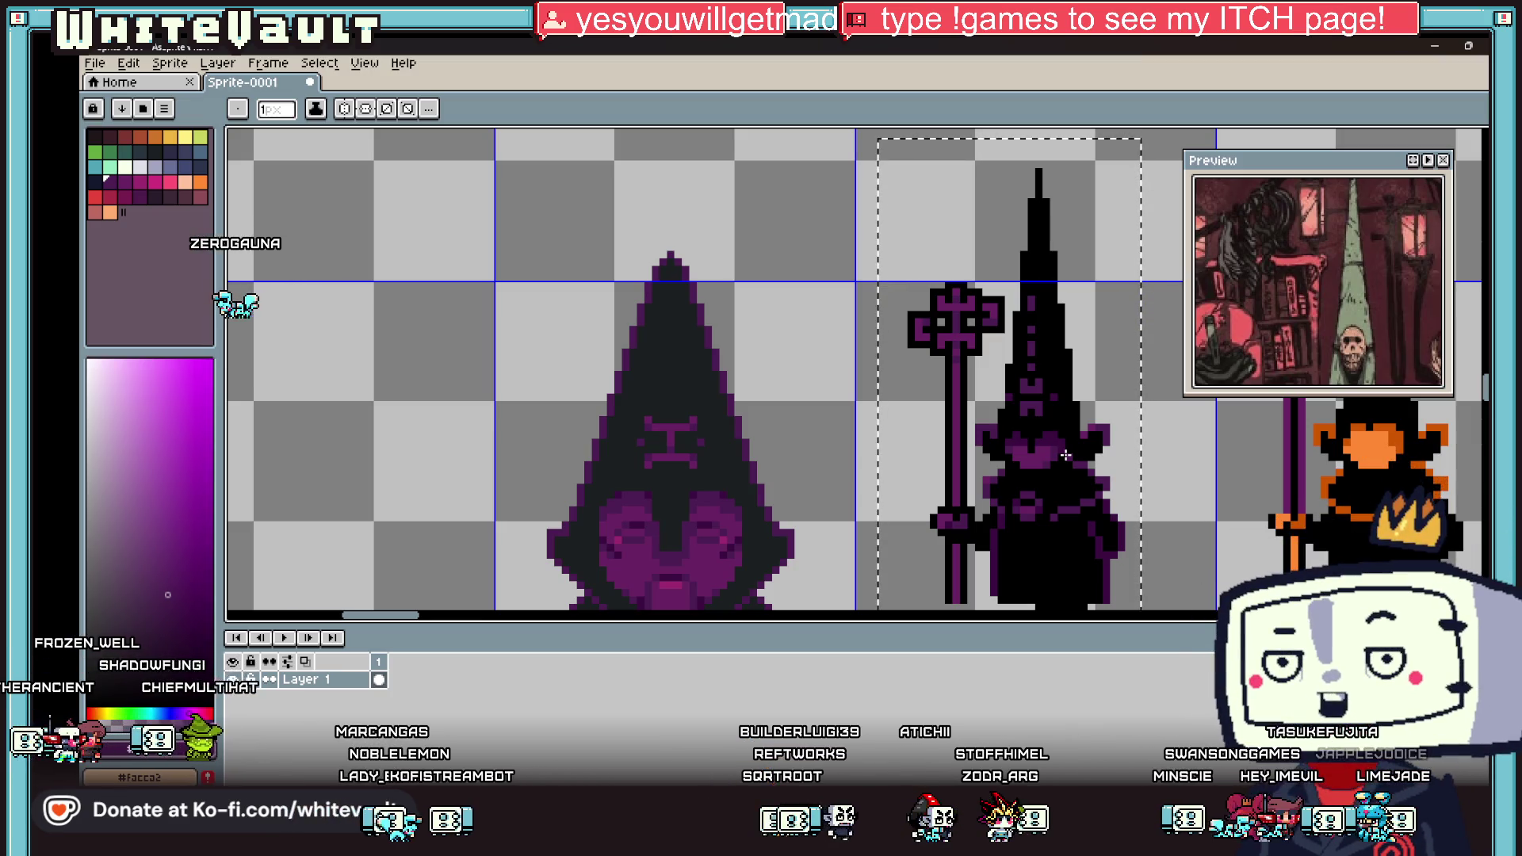
scroll(1066, 455, down, 2)
scroll(1051, 446, up, 3)
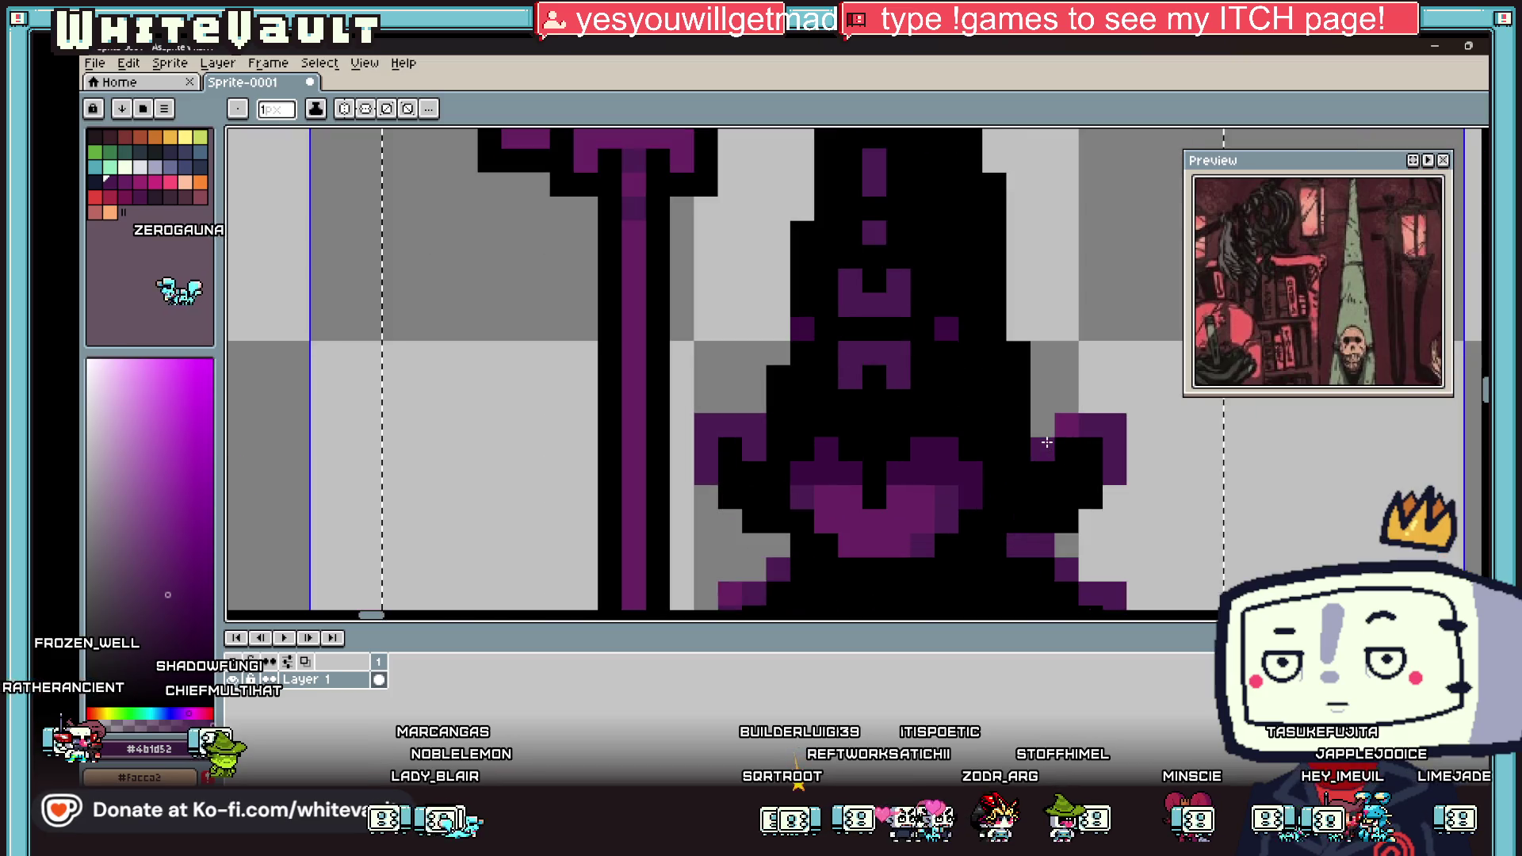
scroll(1031, 444, up, 2)
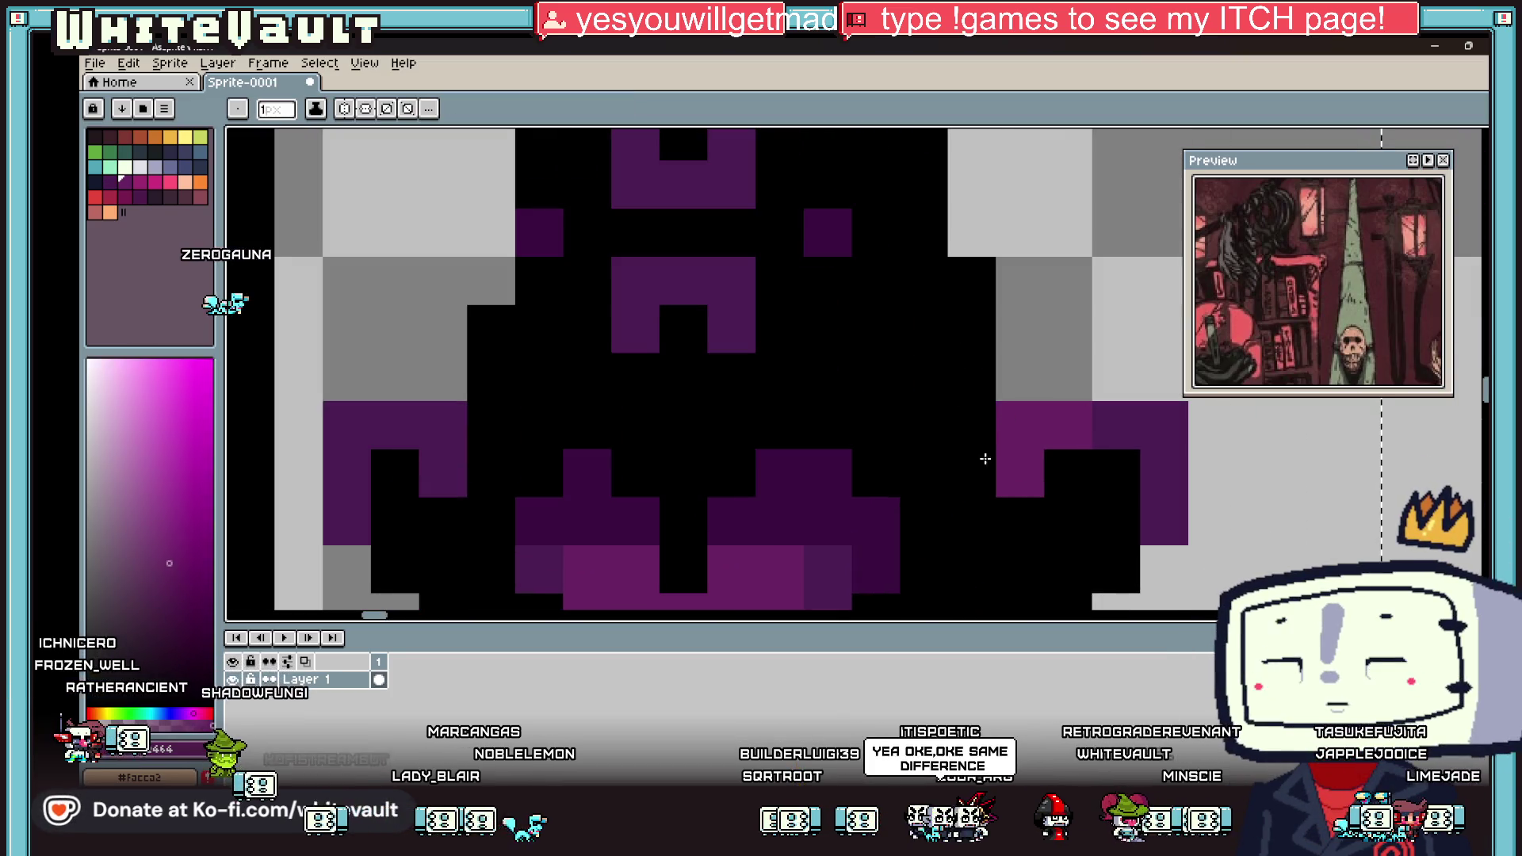
click(990, 453)
alt+click(1023, 508)
click(1020, 473)
alt+click(1055, 424)
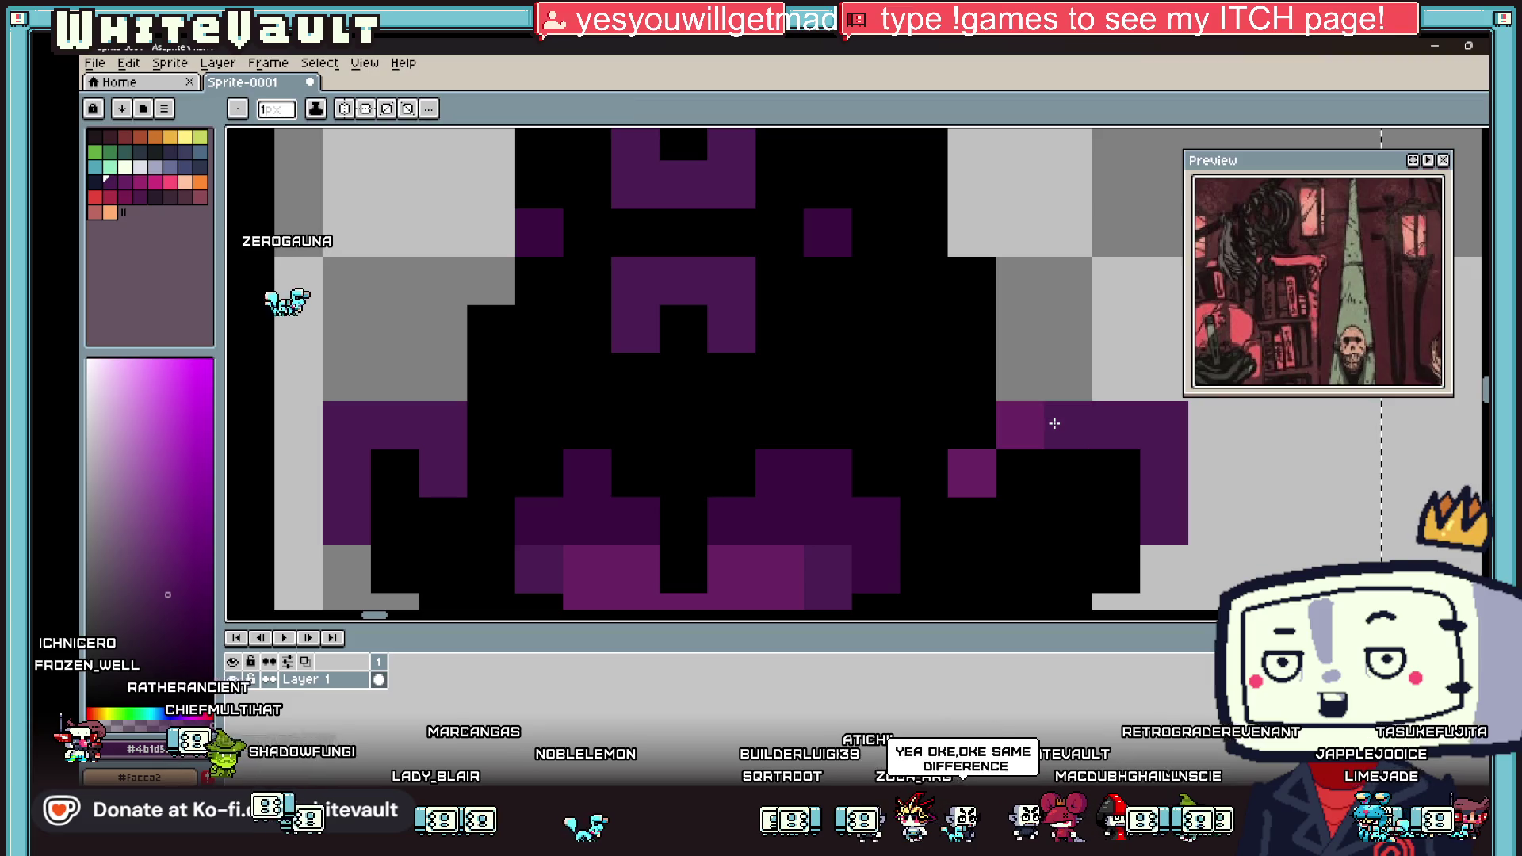
Step: Choose the transparent Mask colour as the drawing colour
scroll(1054, 423, down, 6)
scroll(1118, 441, up, 2)
alt+click(1135, 436)
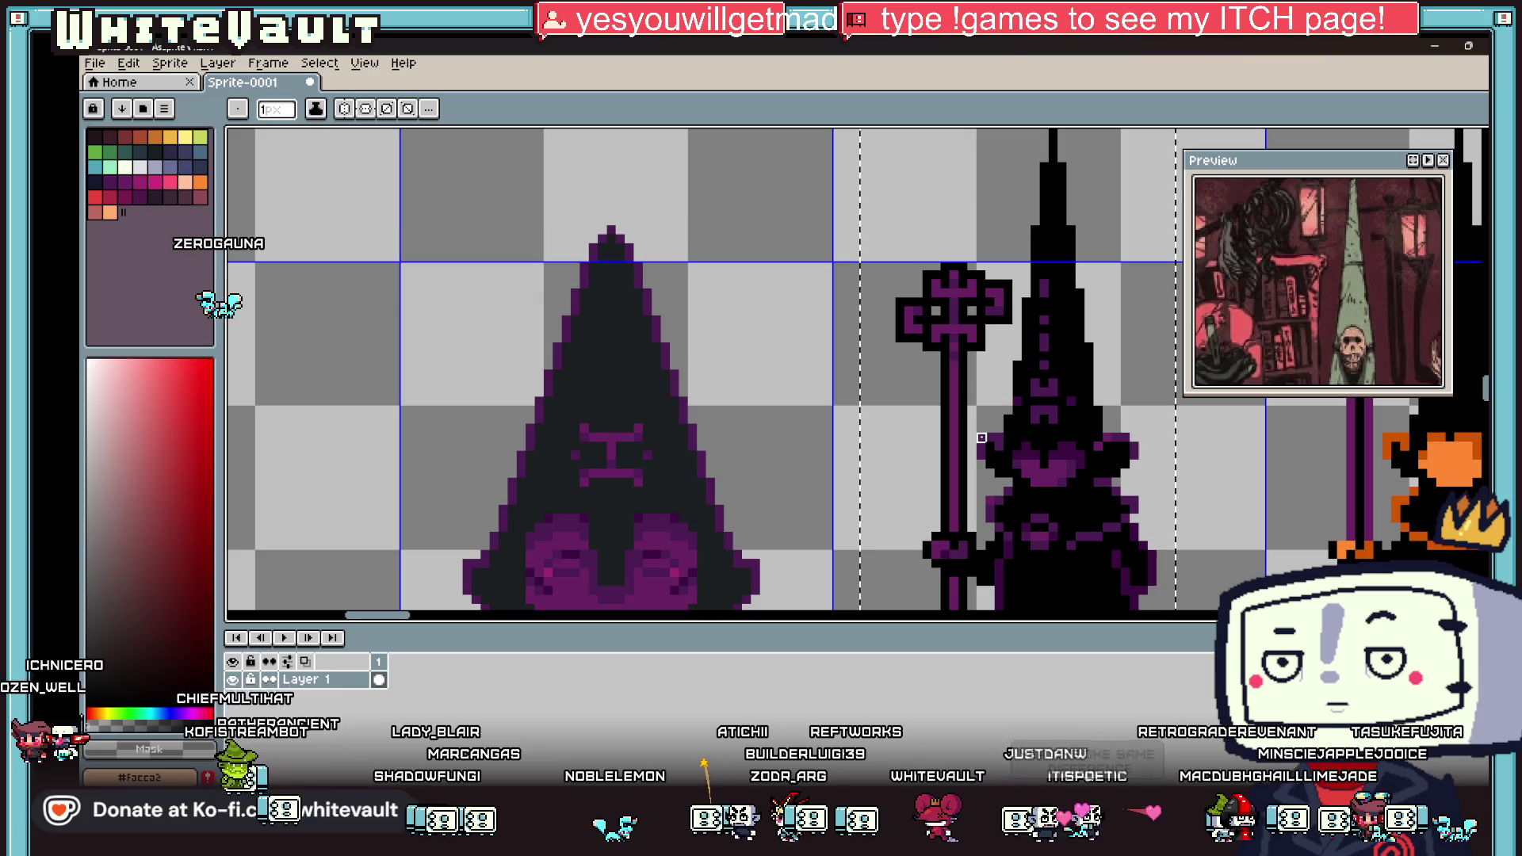
scroll(1036, 456, down, 4)
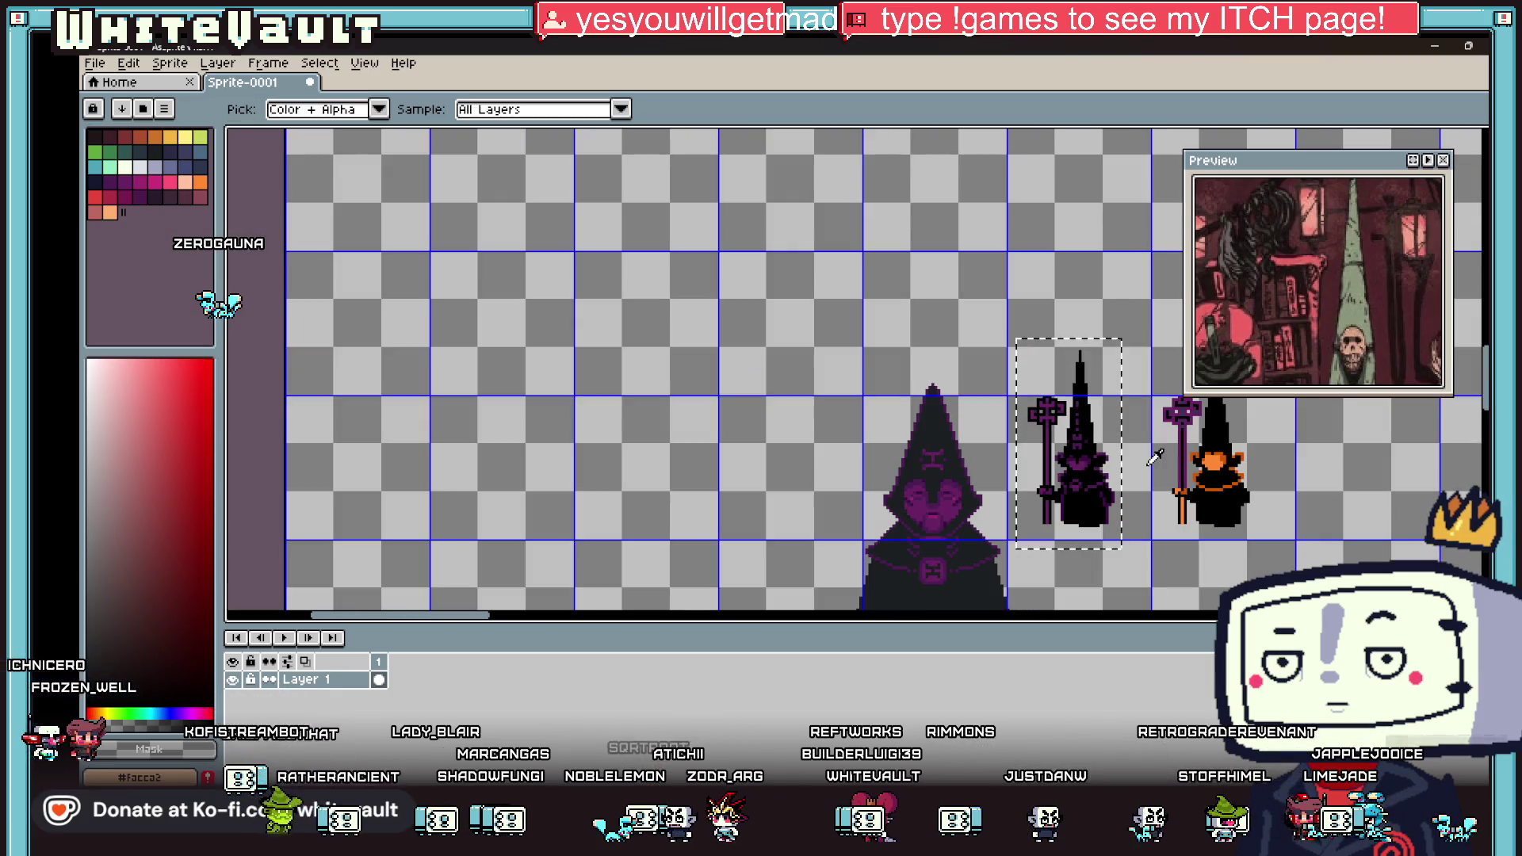
Step: Sample the cultist's purple, then take a palette swatch as the Pencil colour
scroll(1114, 456, up, 3)
alt+click(1118, 483)
scroll(1124, 511, up, 2)
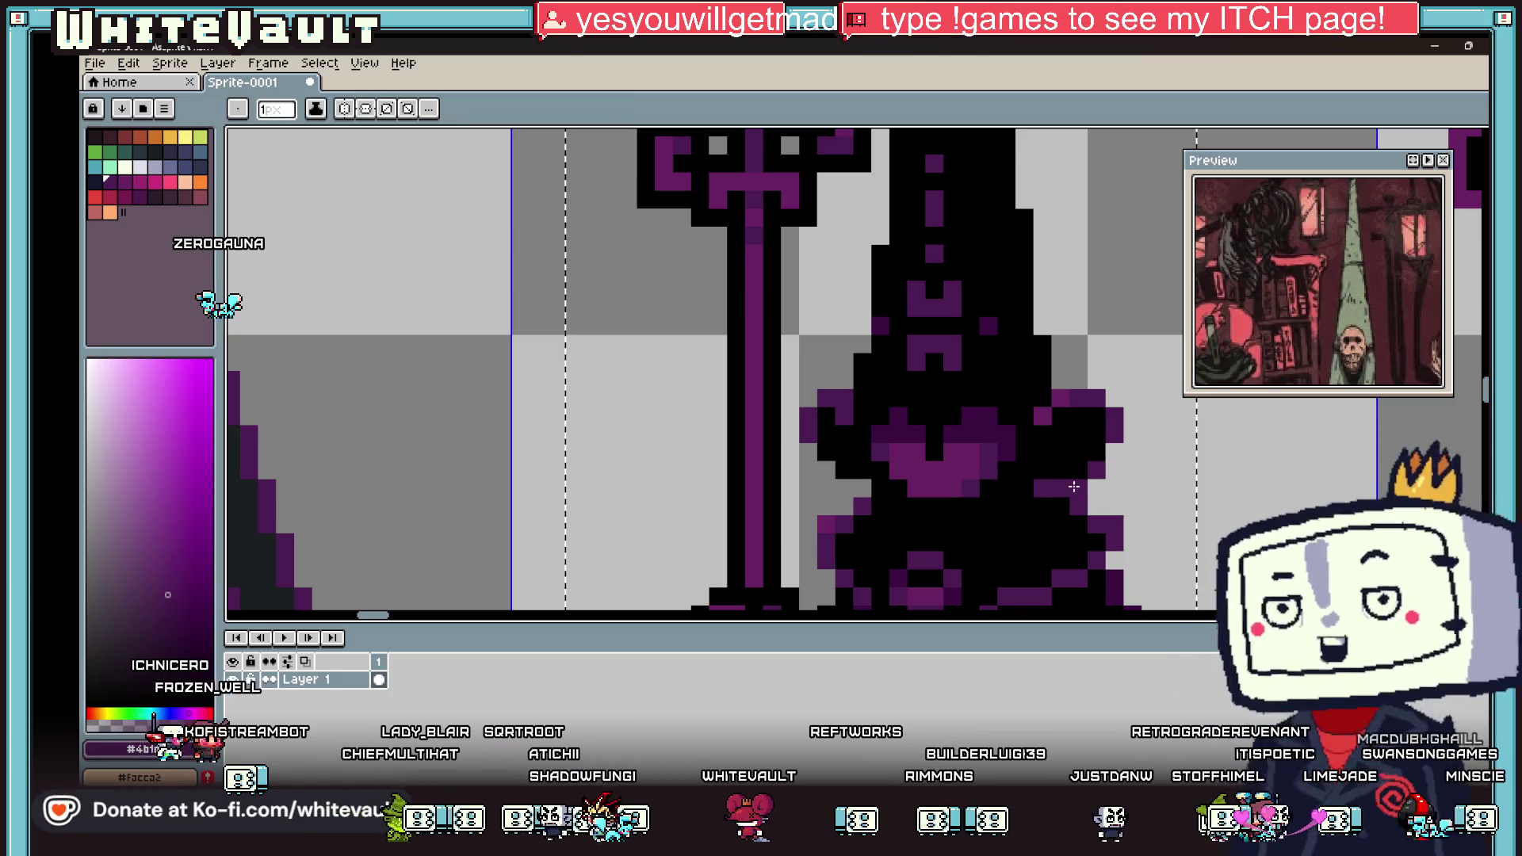
click(137, 197)
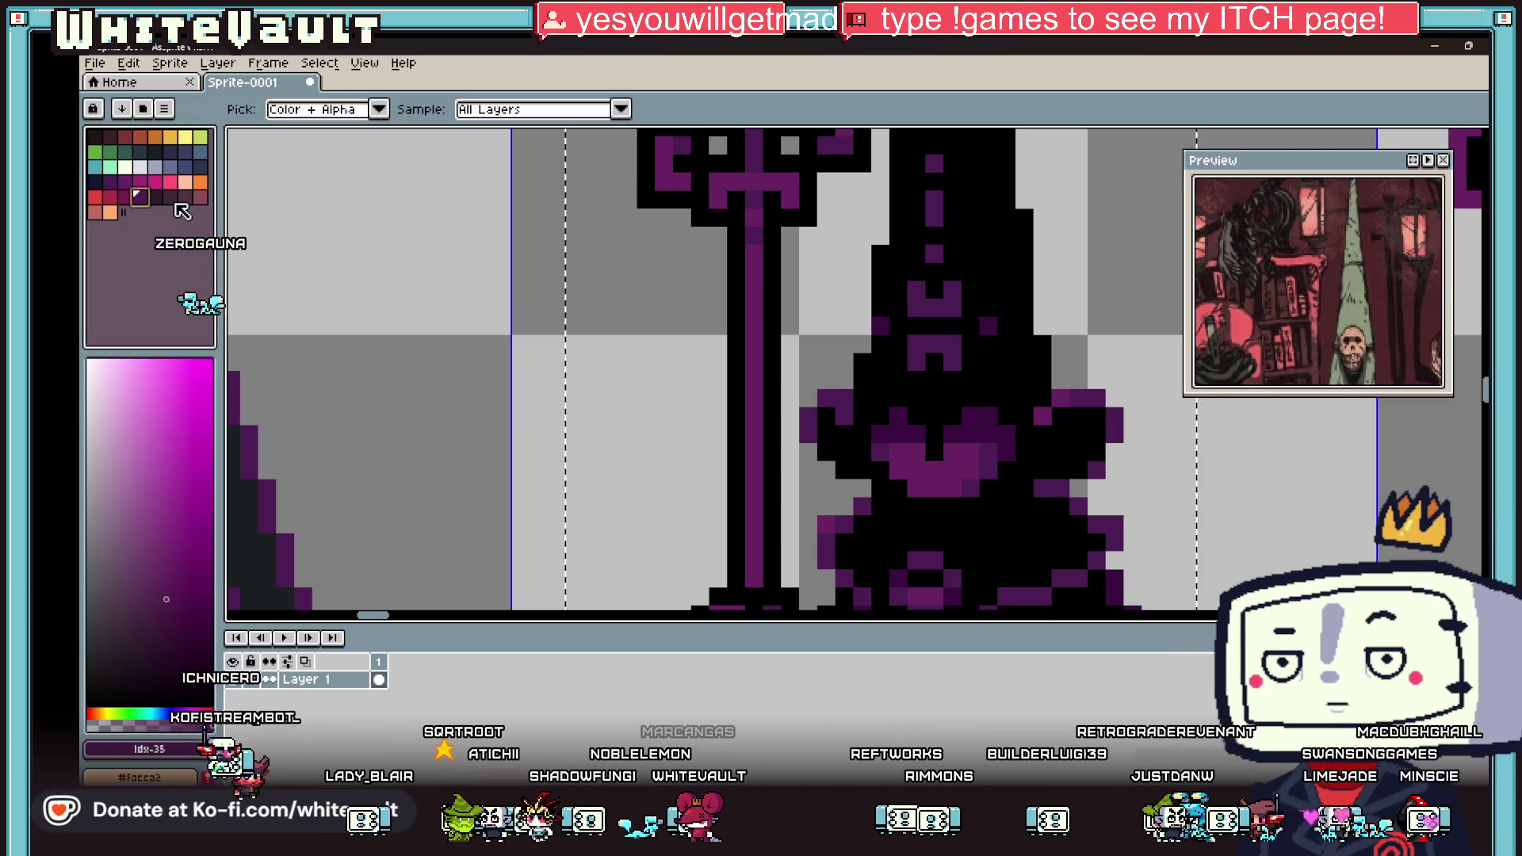
key(b)
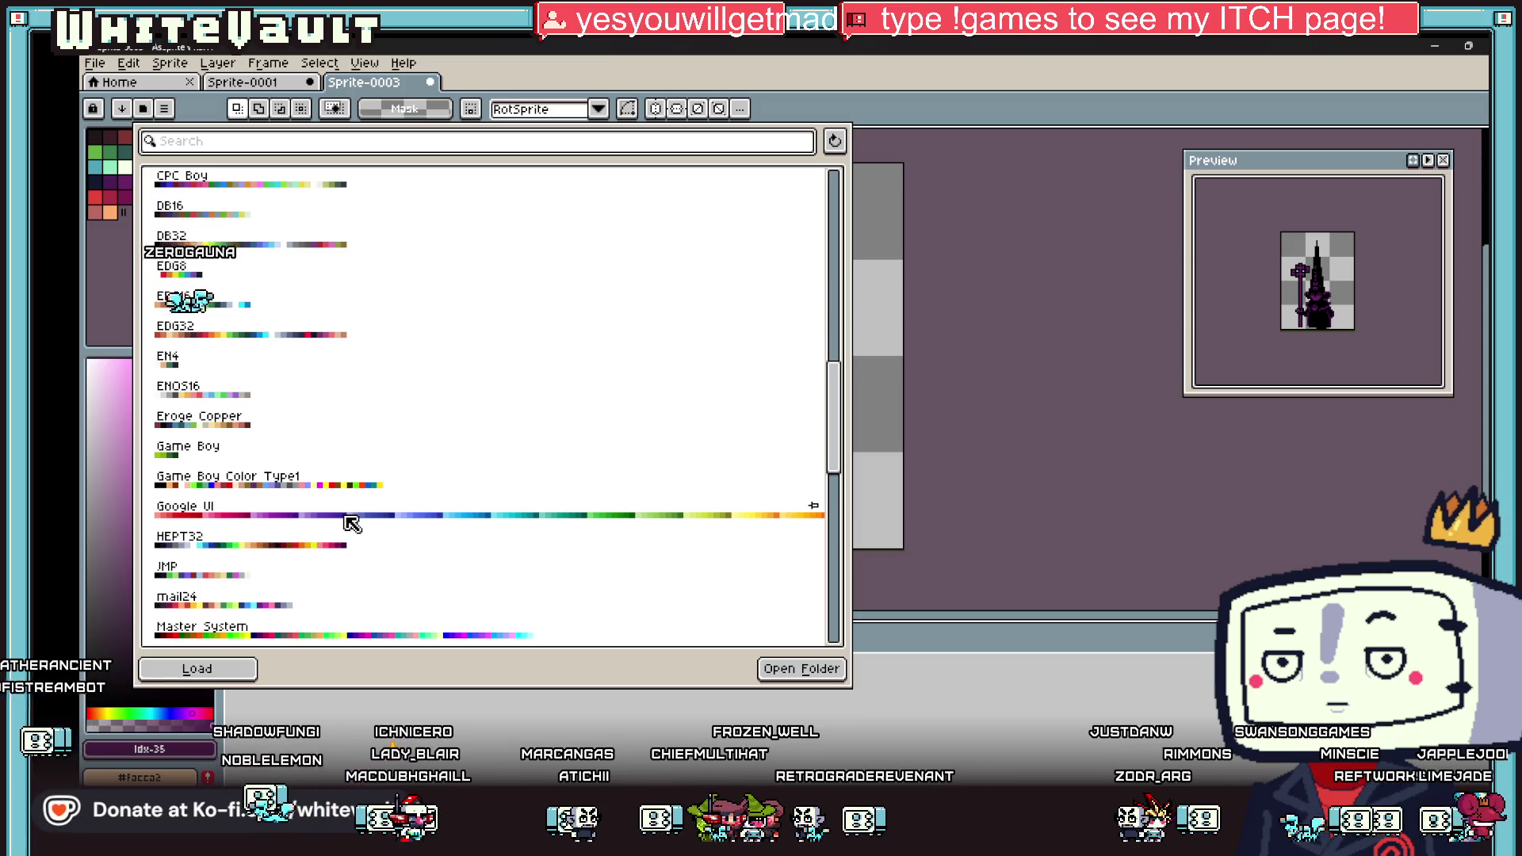
Step: Load the NES palette preset into the lone cultist sprite's palette
scroll(351, 524, down, 6)
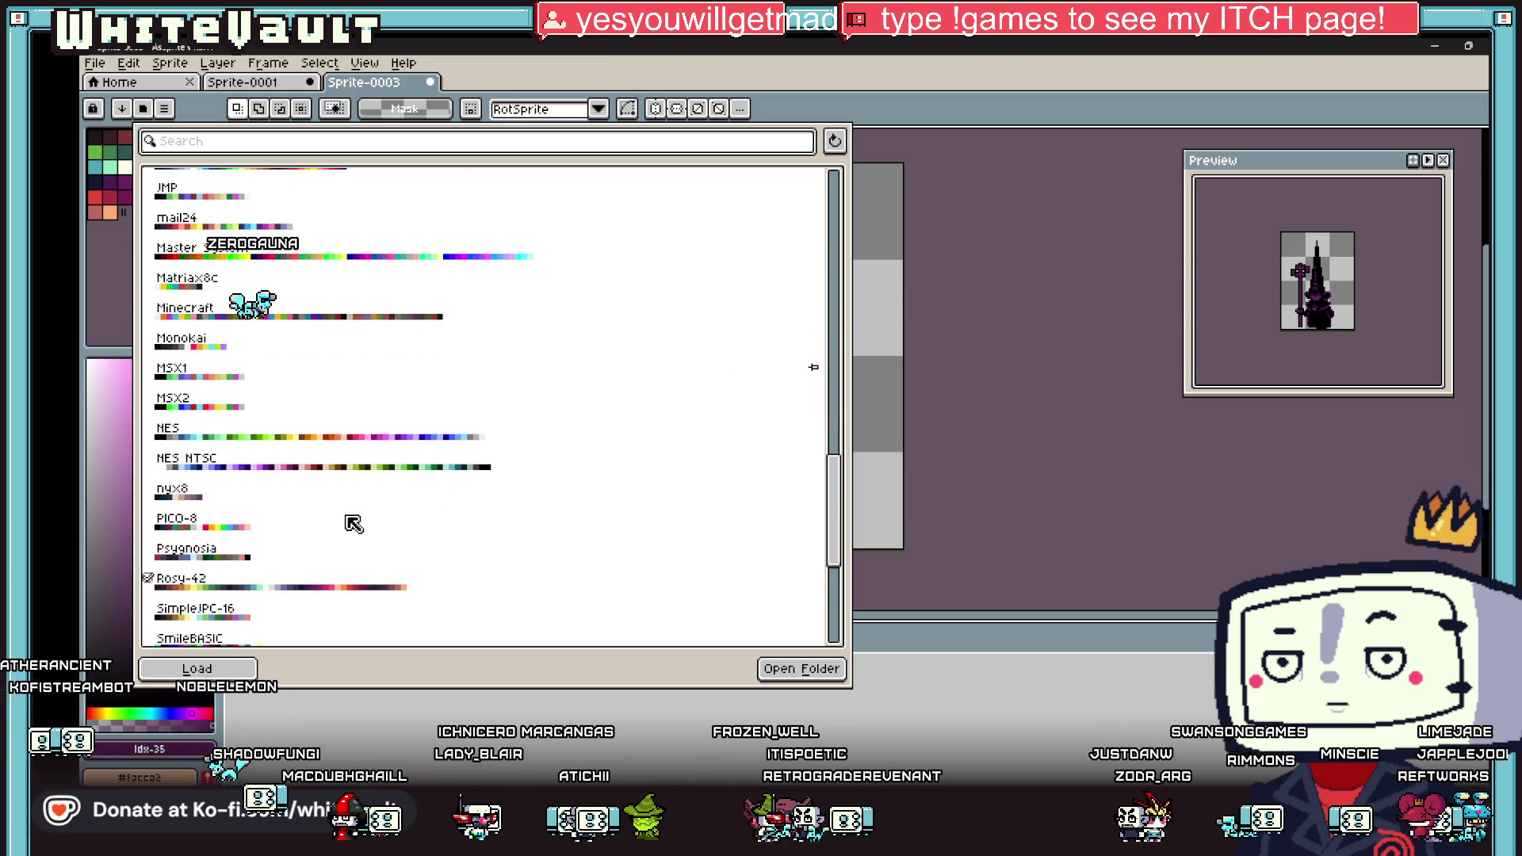
scroll(354, 525, down, 2)
scroll(353, 524, down, 3)
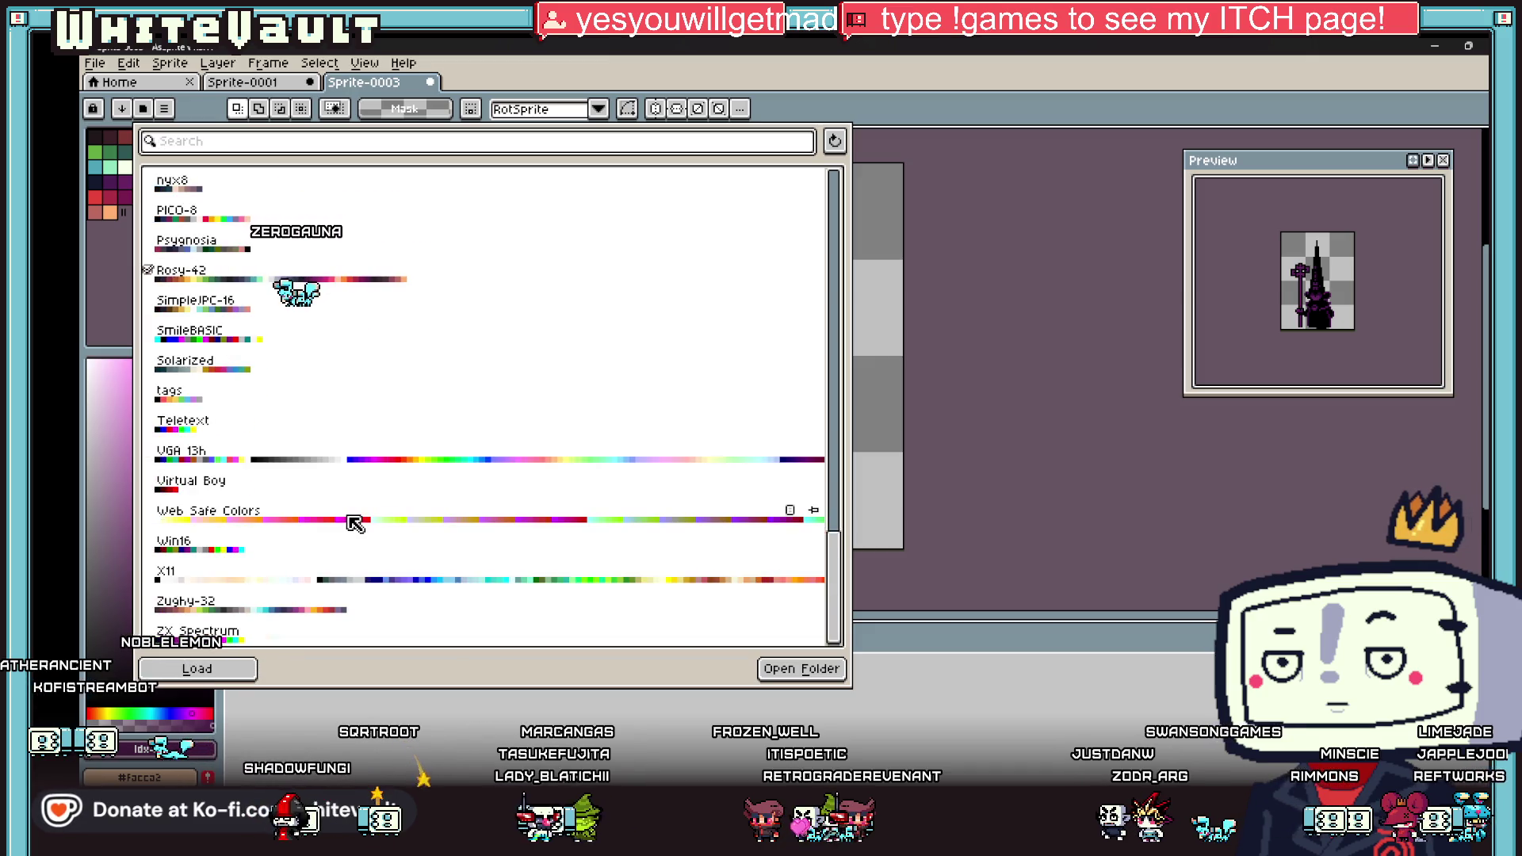
scroll(354, 523, up, 5)
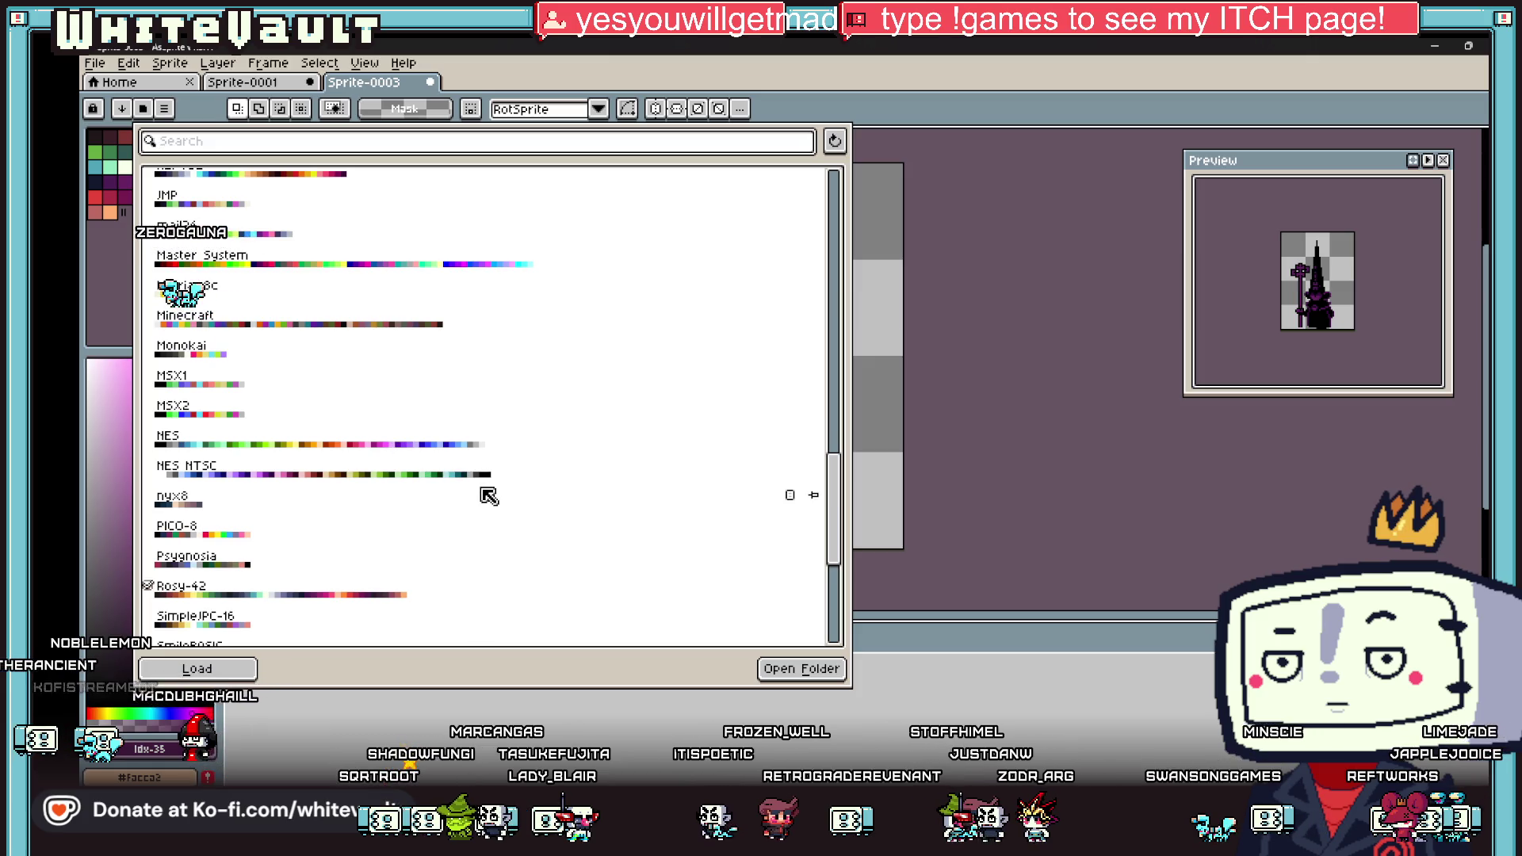
click(399, 447)
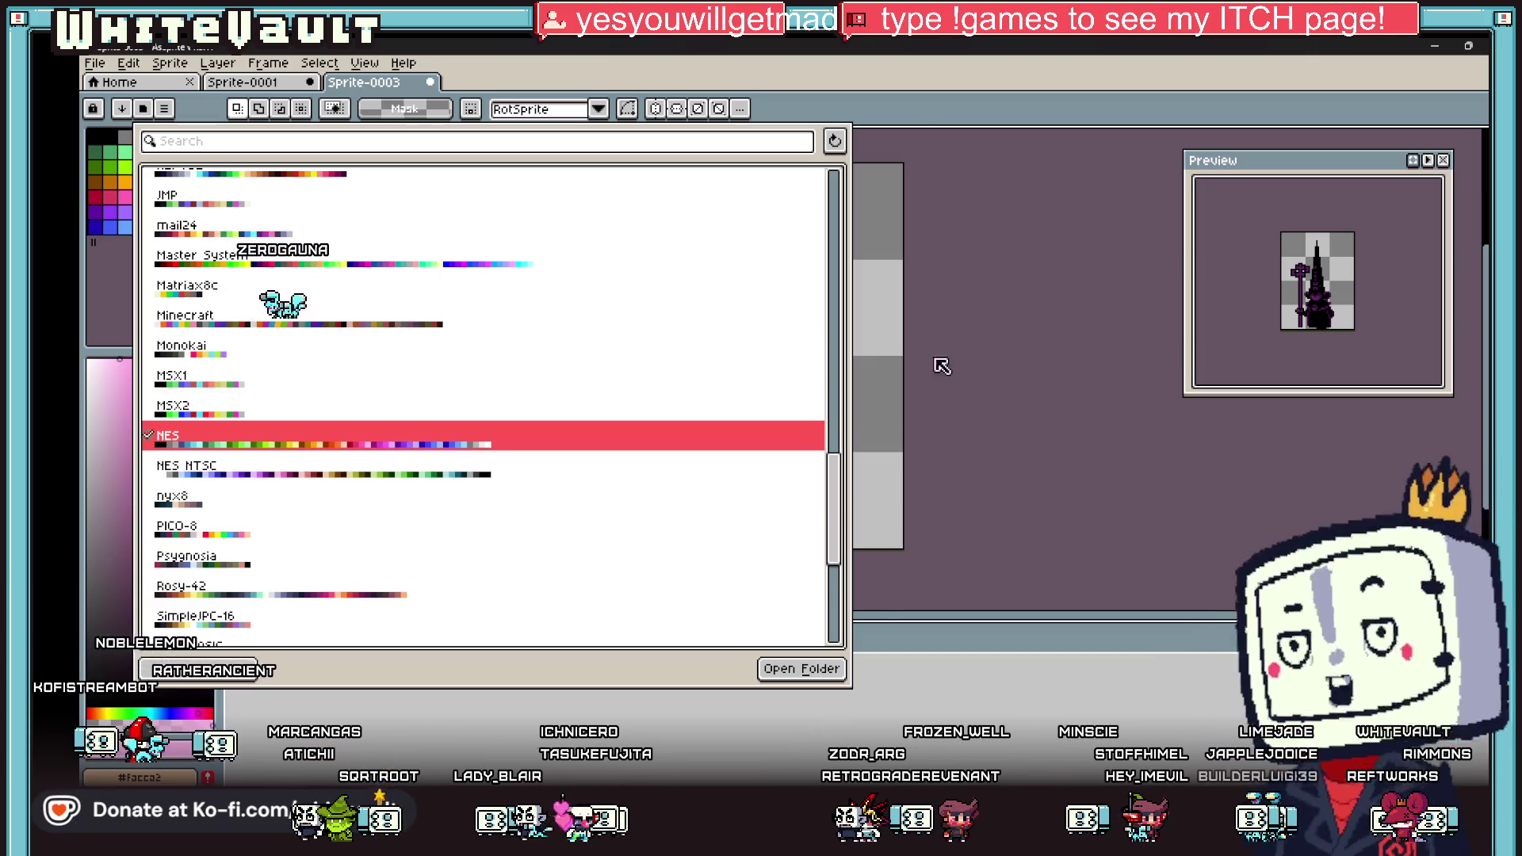
click(977, 239)
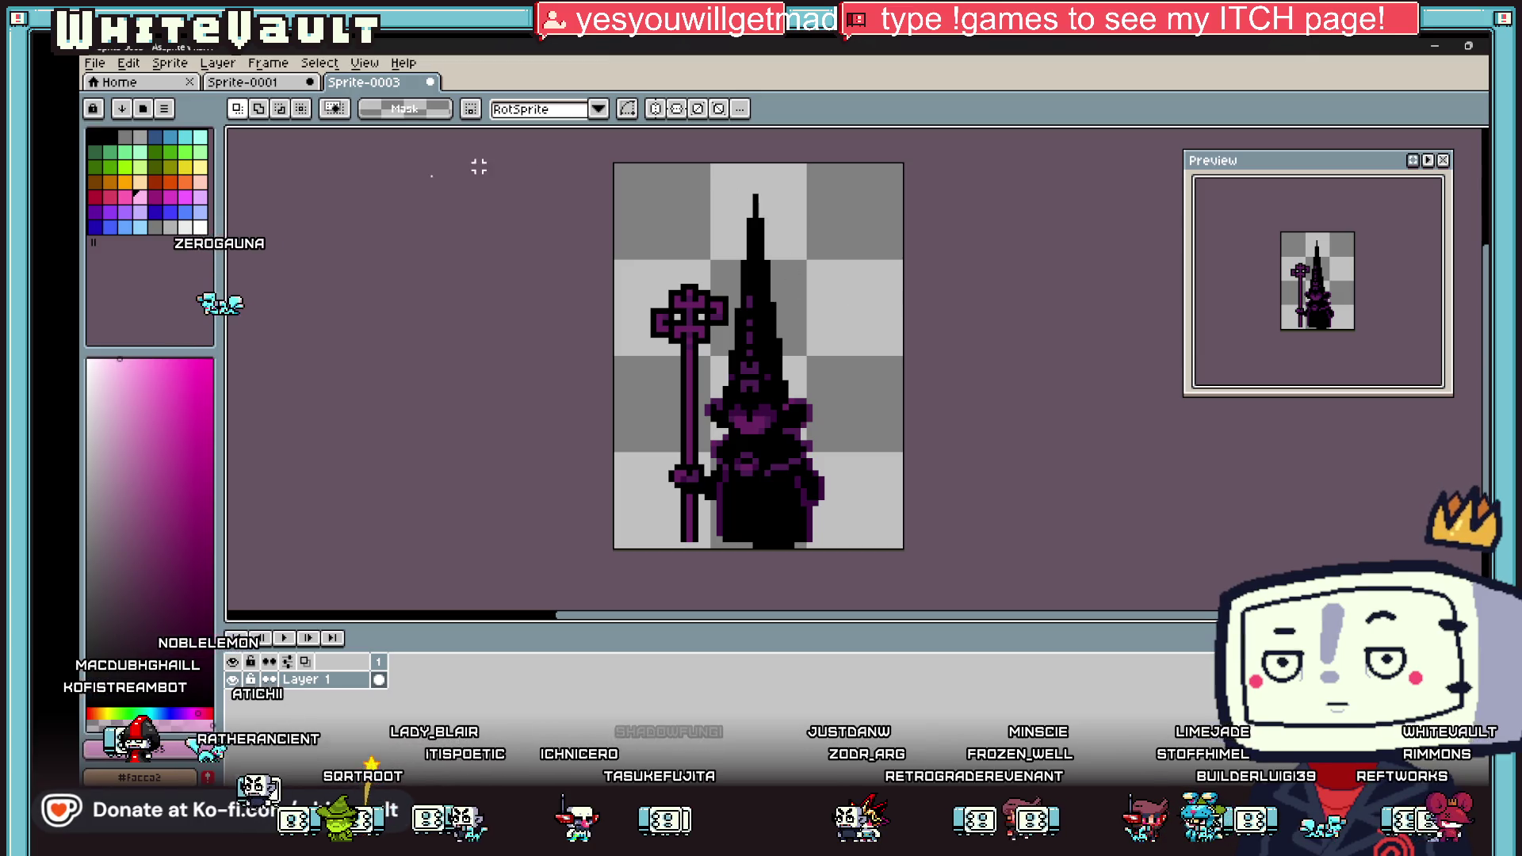
Step: Bucket-fill the eye band dark purple and recolour every mauve pixel bright purple
alt+click(690, 365)
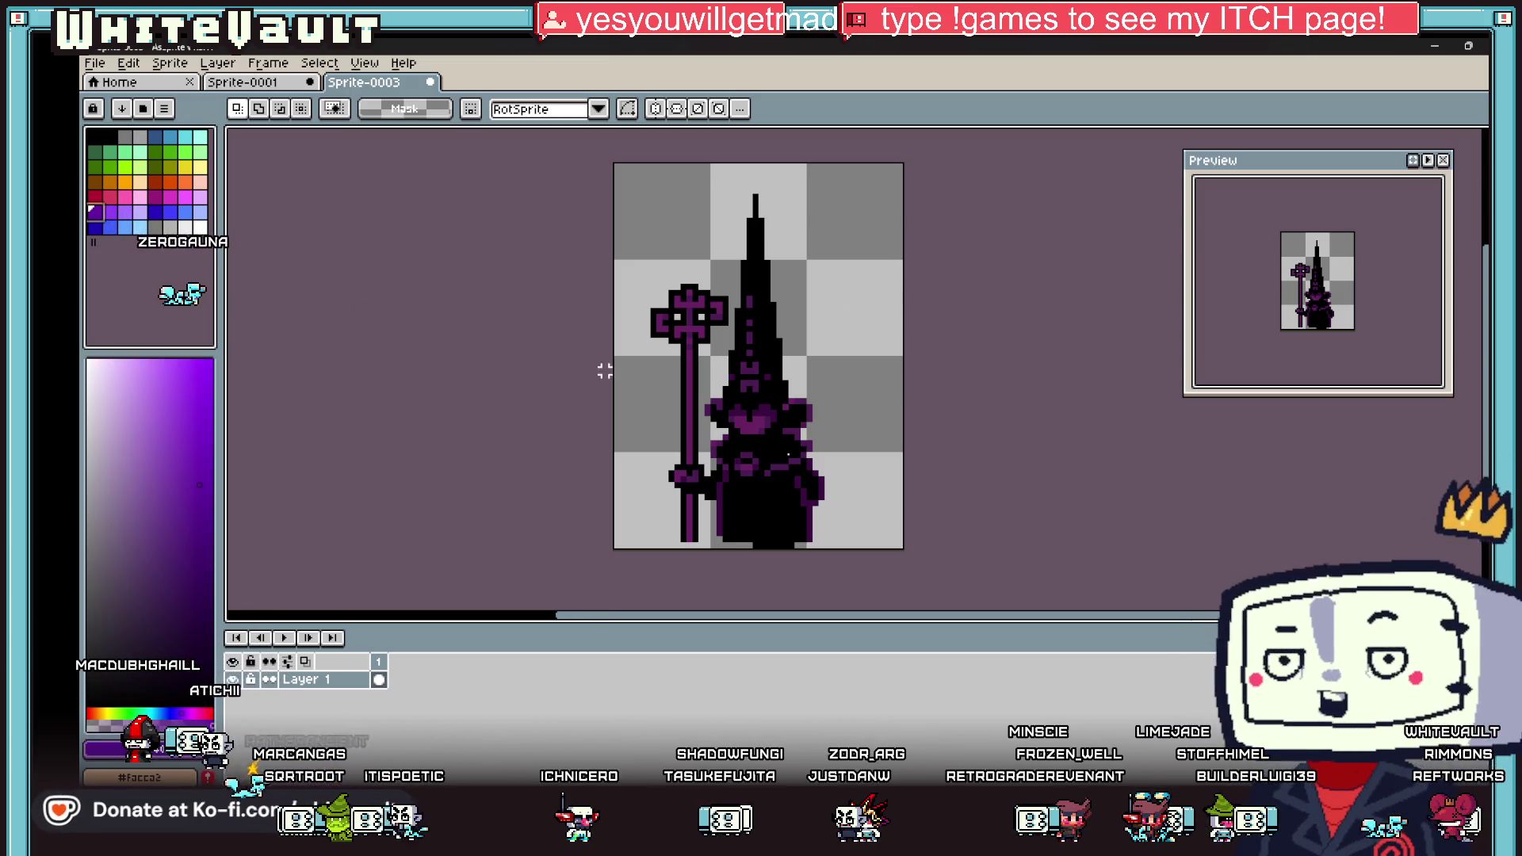
scroll(804, 435, up, 2)
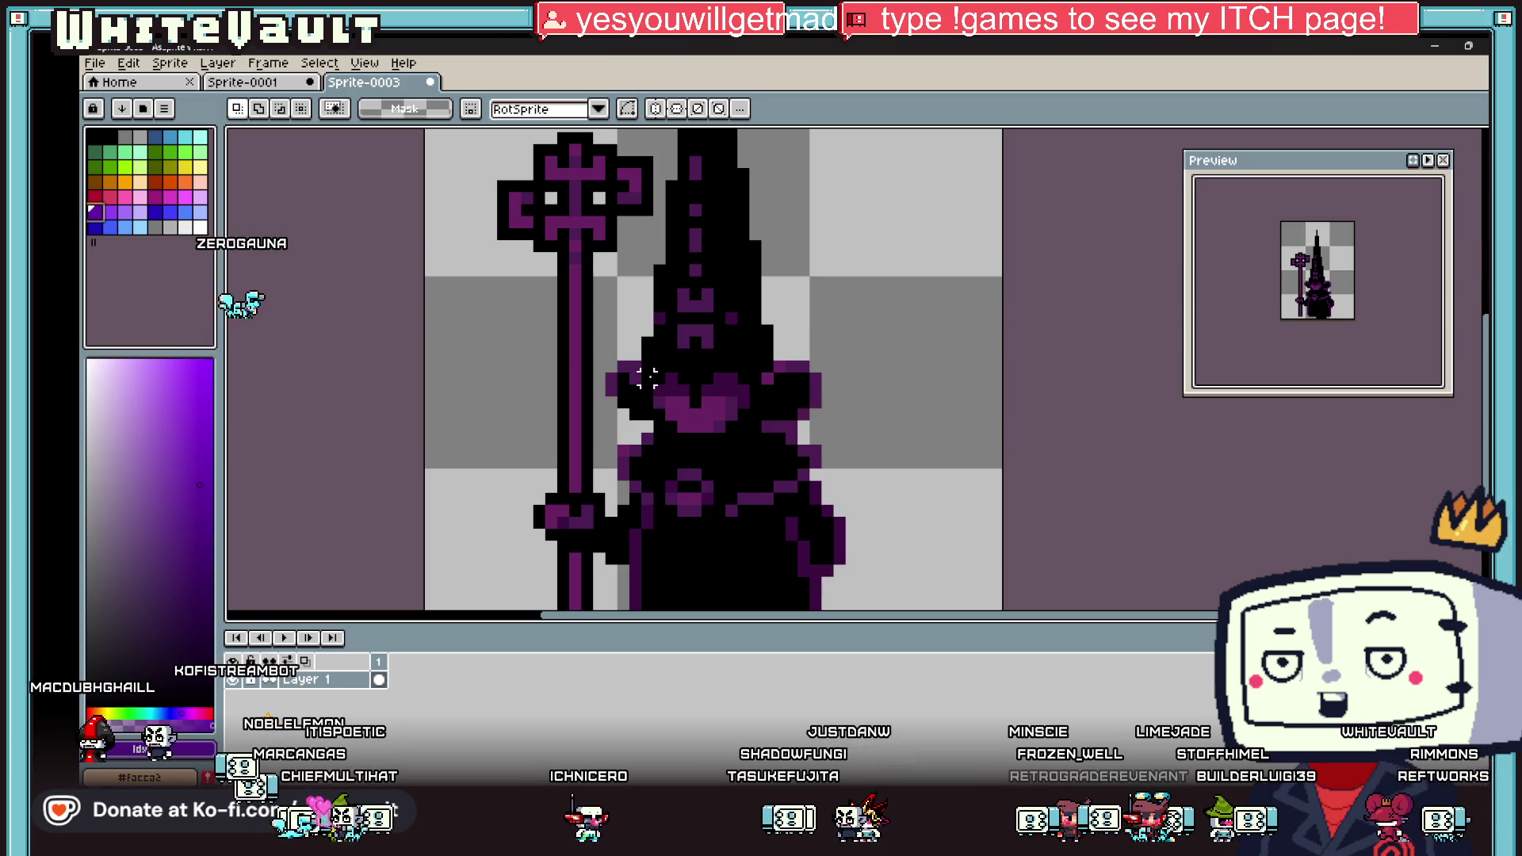
key(g)
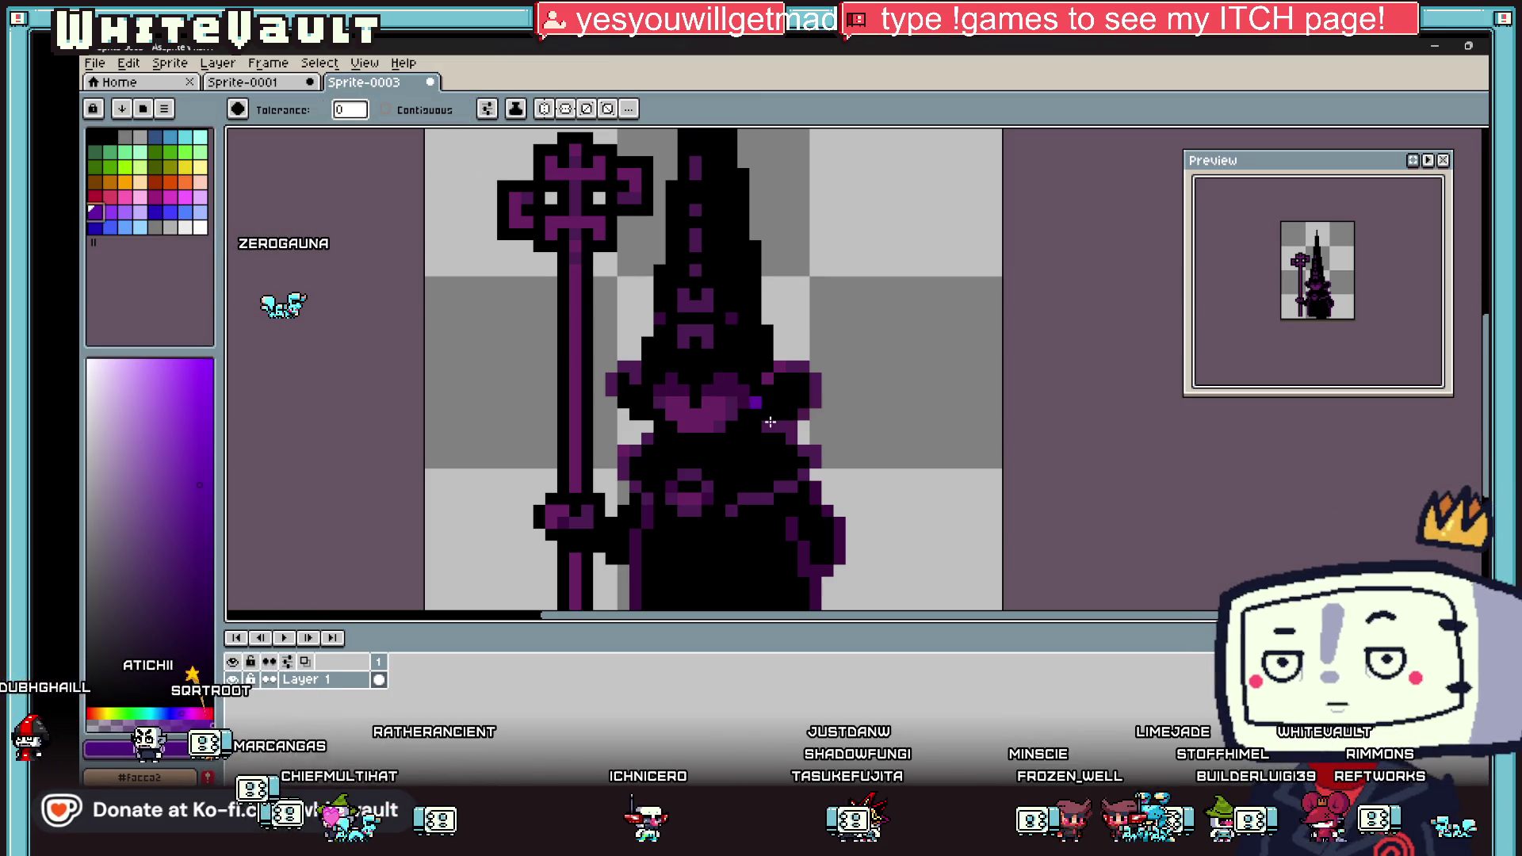
scroll(770, 421, up, 2)
click(722, 379)
click(178, 374)
click(690, 404)
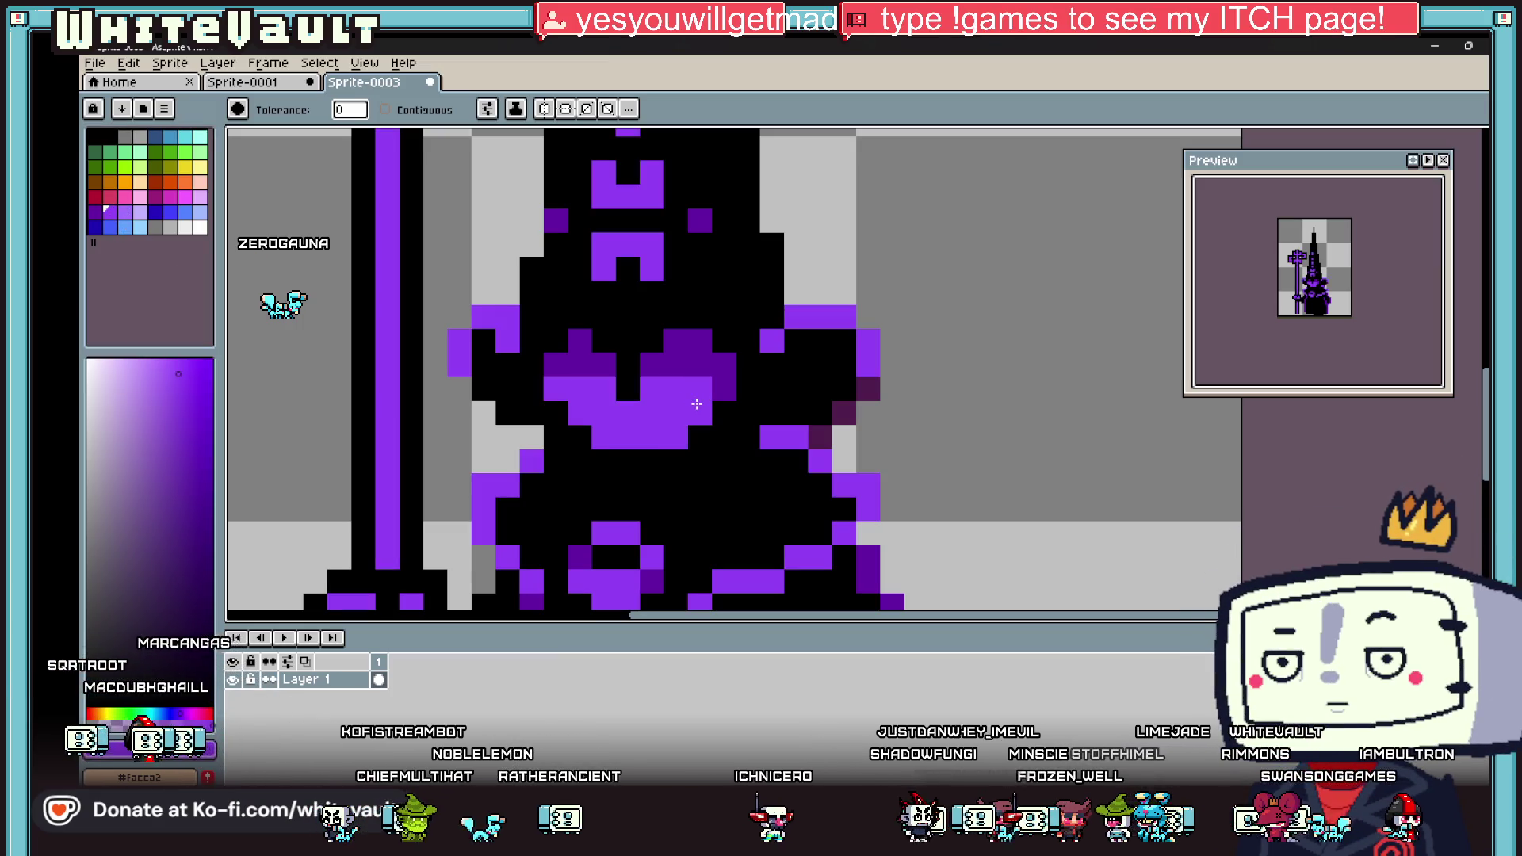
Step: Sample the sprite's dark purple and turn a black staff outline pixel dark purple
scroll(714, 406, down, 3)
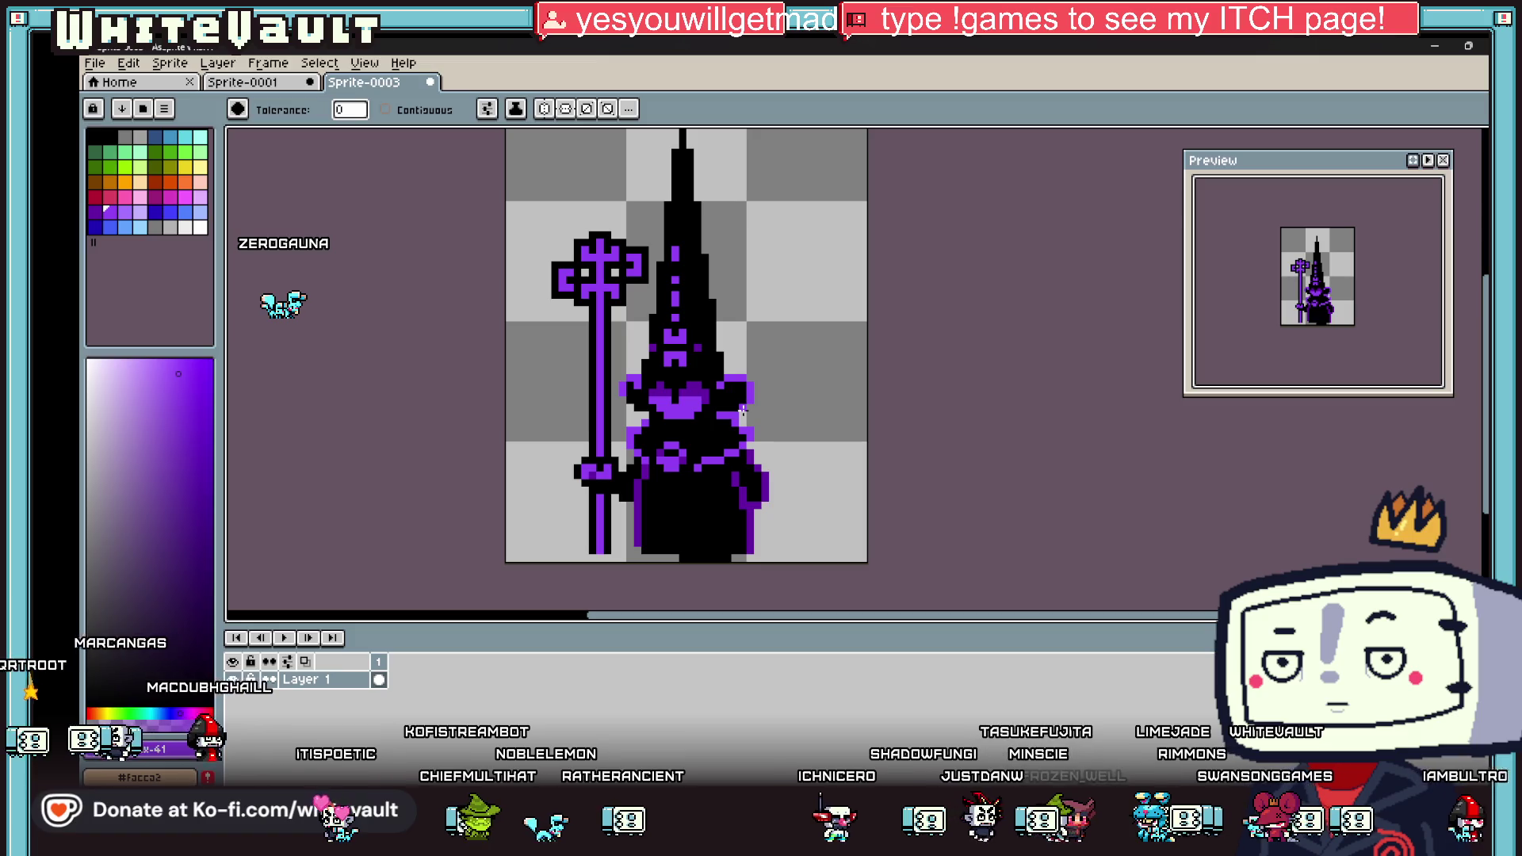
scroll(720, 487, up, 1)
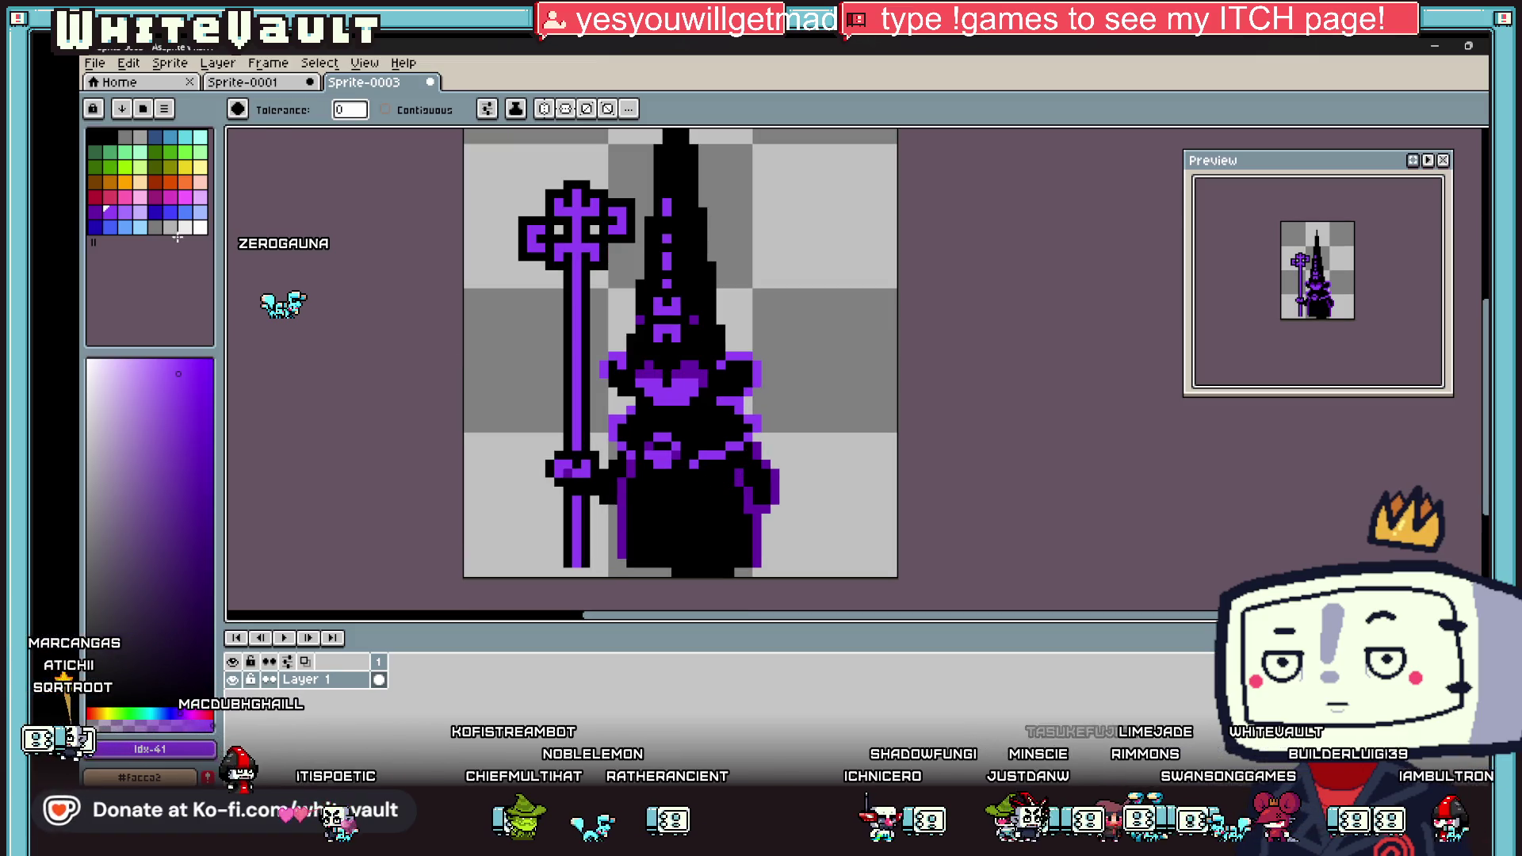
click(124, 212)
scroll(688, 388, up, 3)
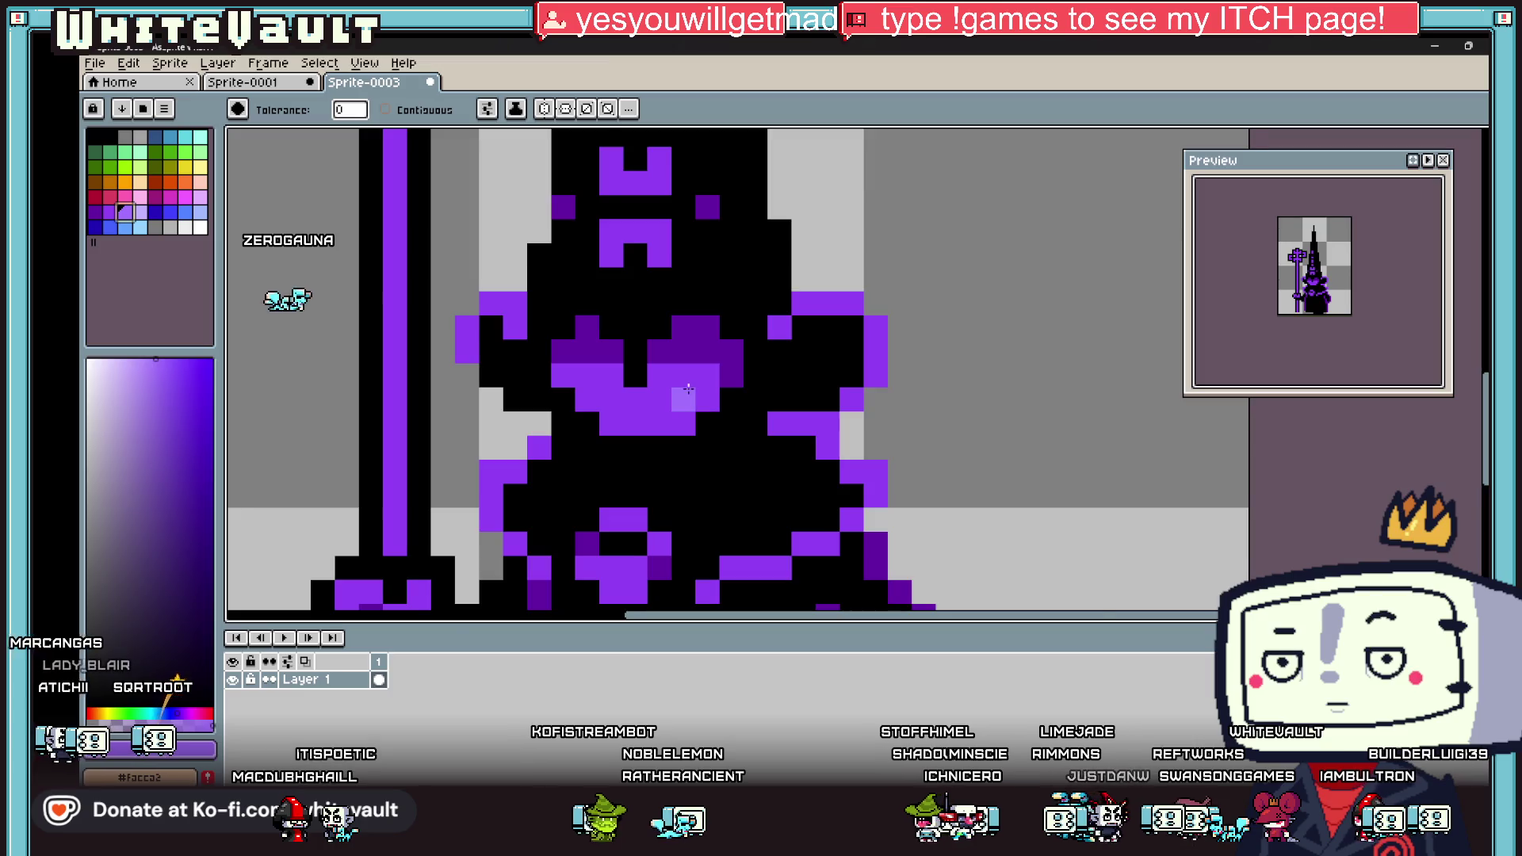
scroll(688, 389, down, 3)
scroll(754, 445, down, 2)
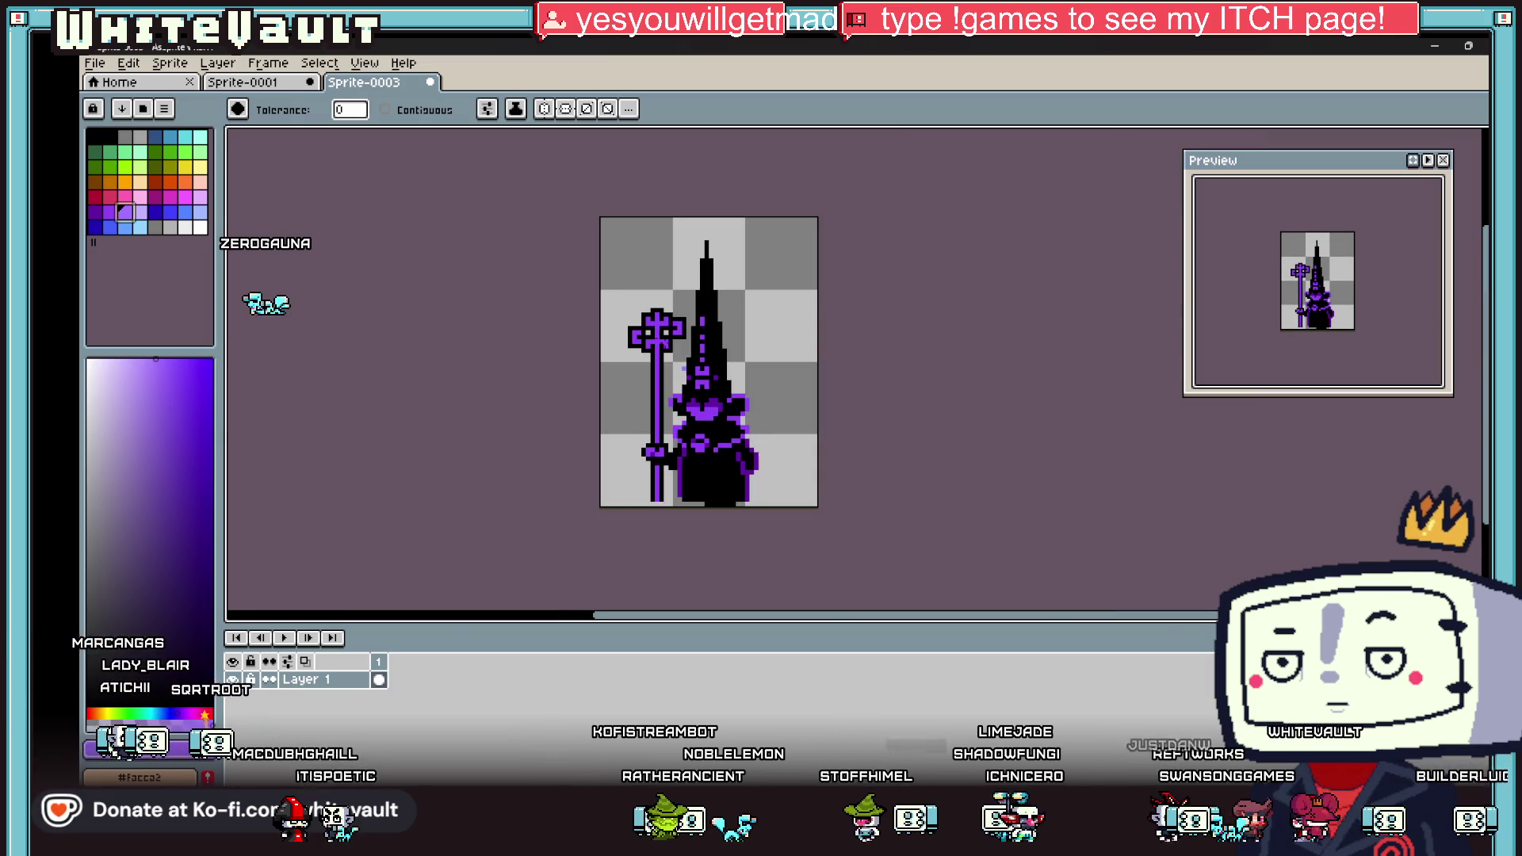
key(b)
scroll(661, 314, up, 3)
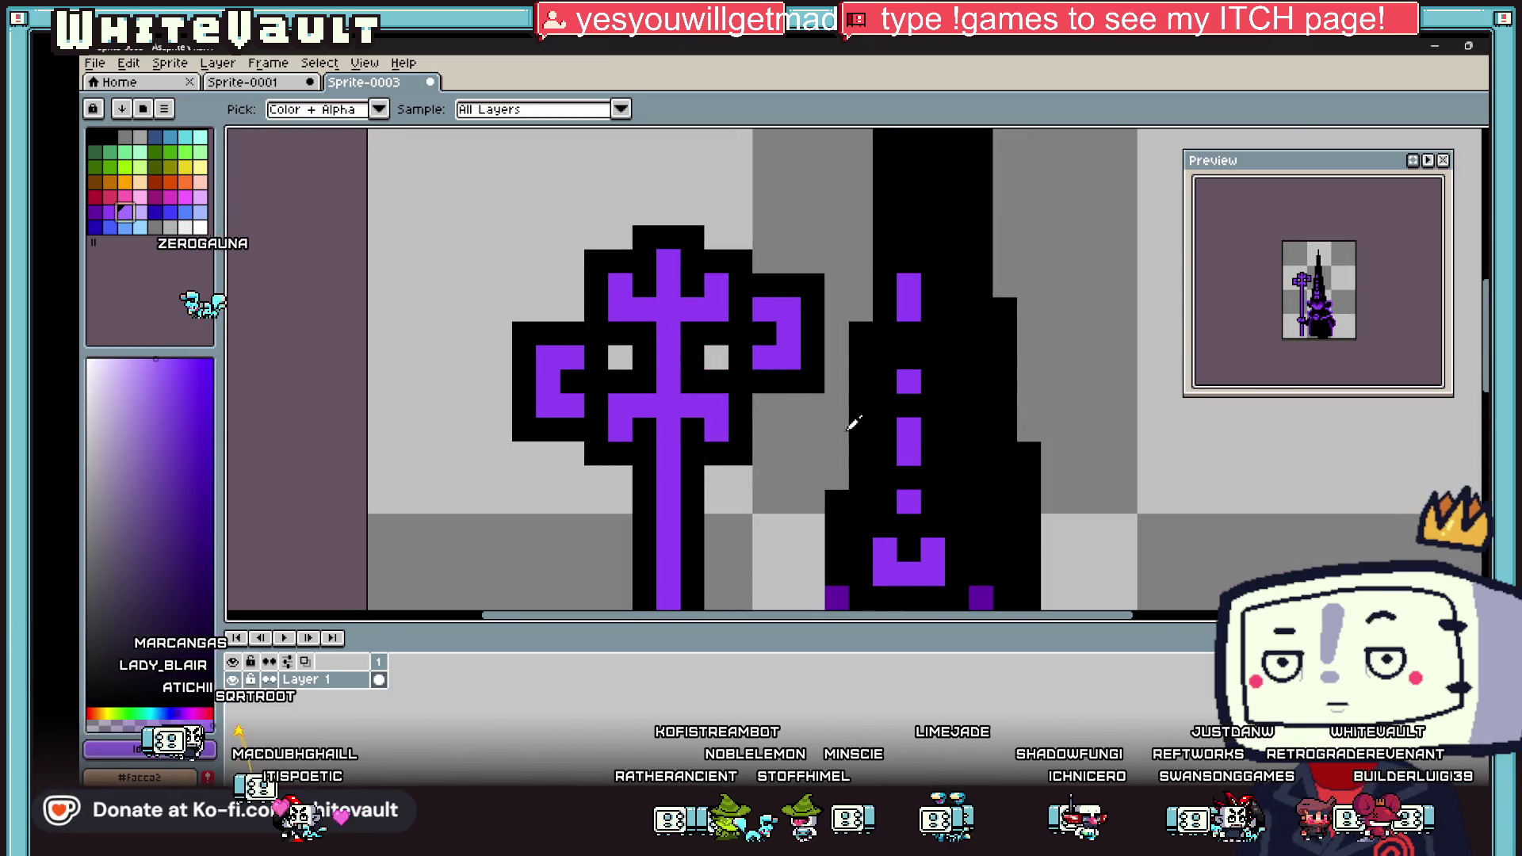
key(i)
scroll(839, 413, down, 3)
click(860, 495)
key(b)
scroll(801, 420, up, 3)
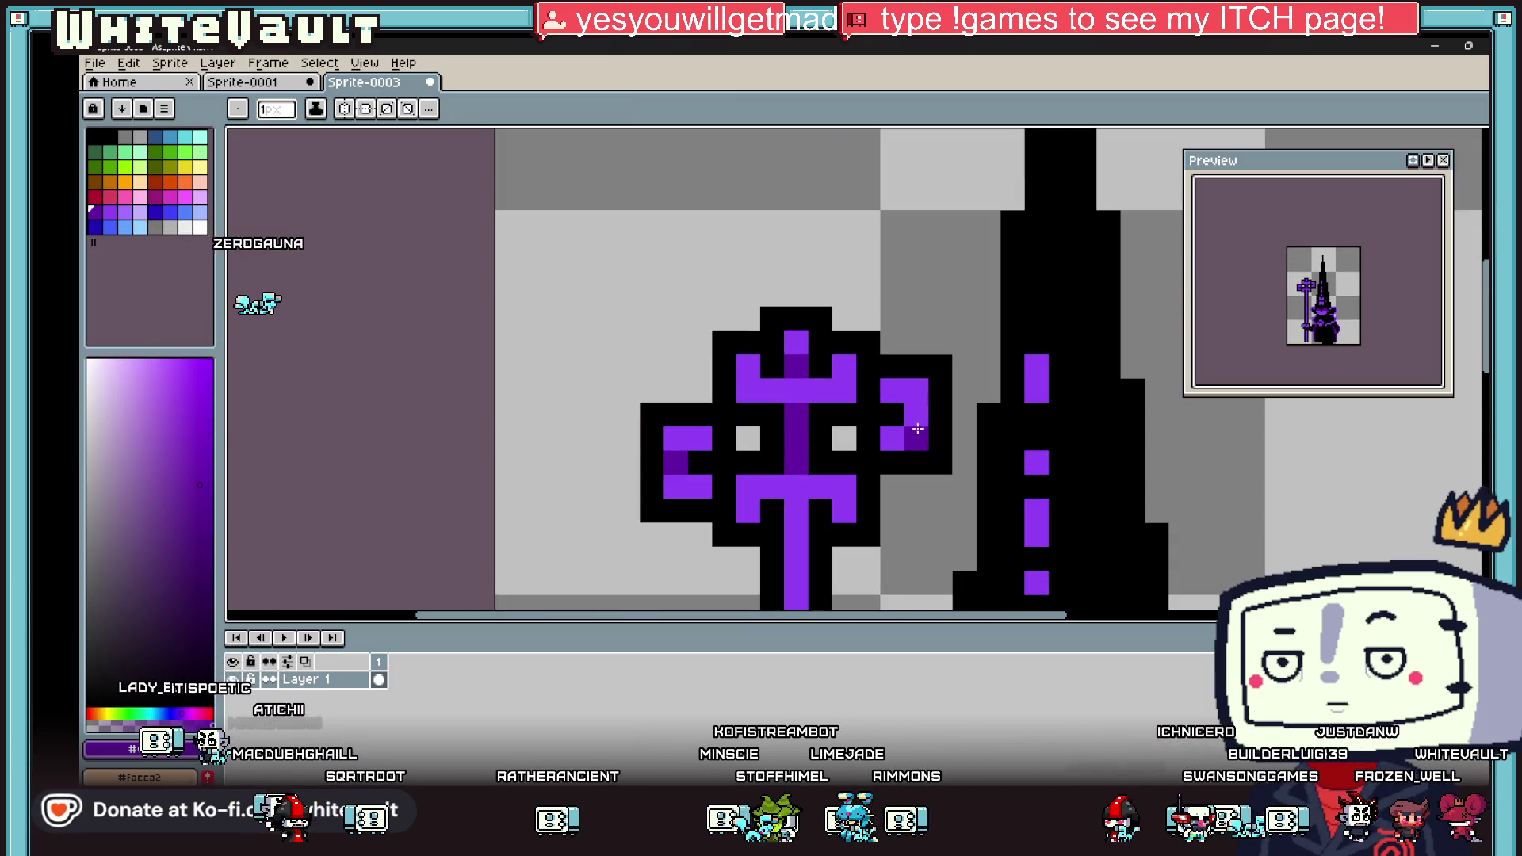
click(867, 414)
Step: Take another purple palette swatch as the drawing colour for outline touch-ups
scroll(806, 530, down, 3)
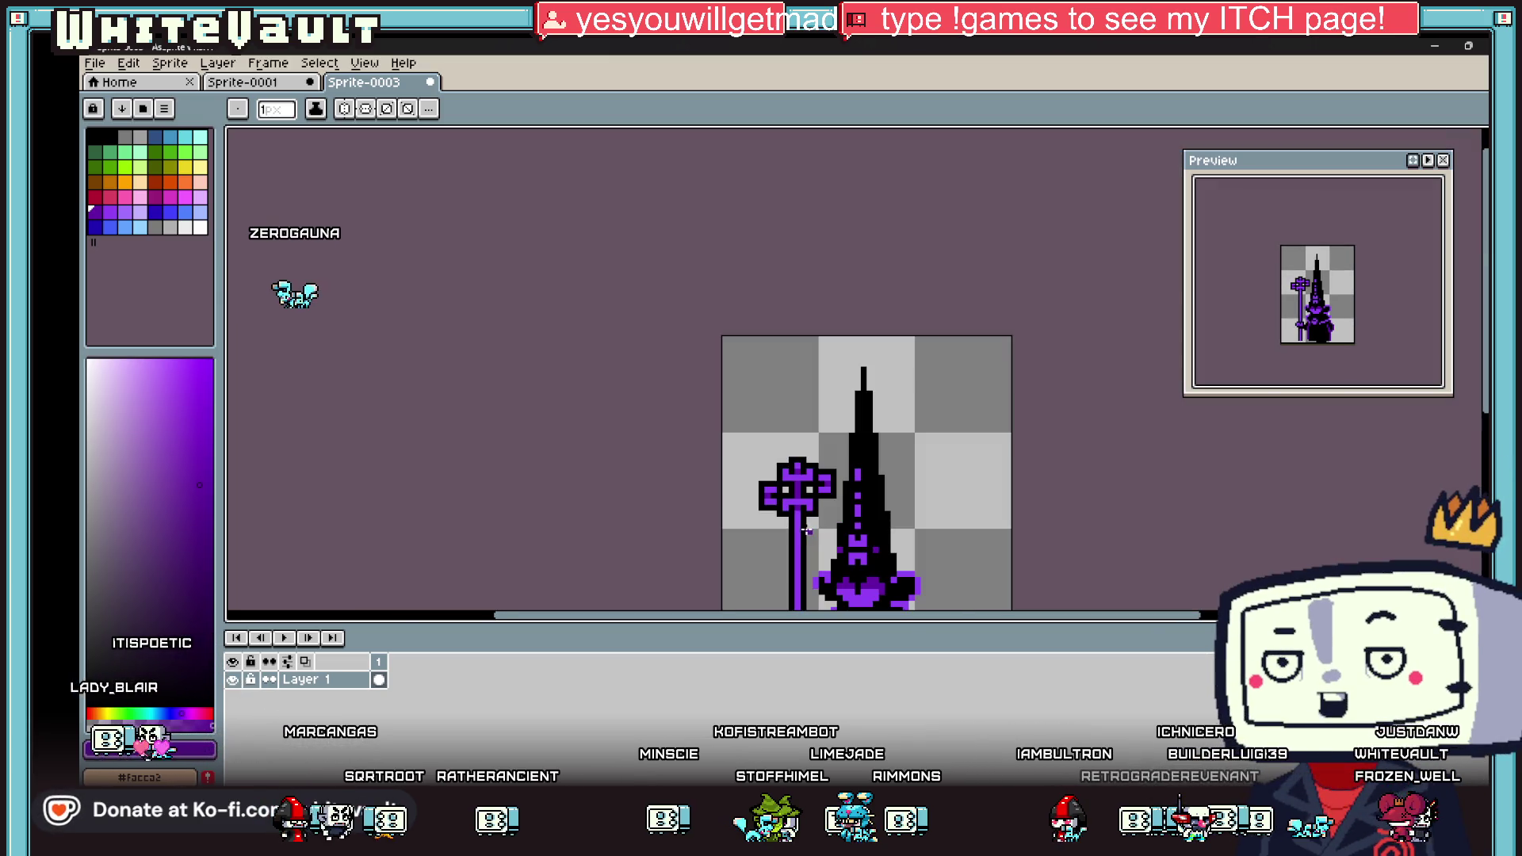
scroll(840, 525, down, 3)
scroll(870, 526, up, 2)
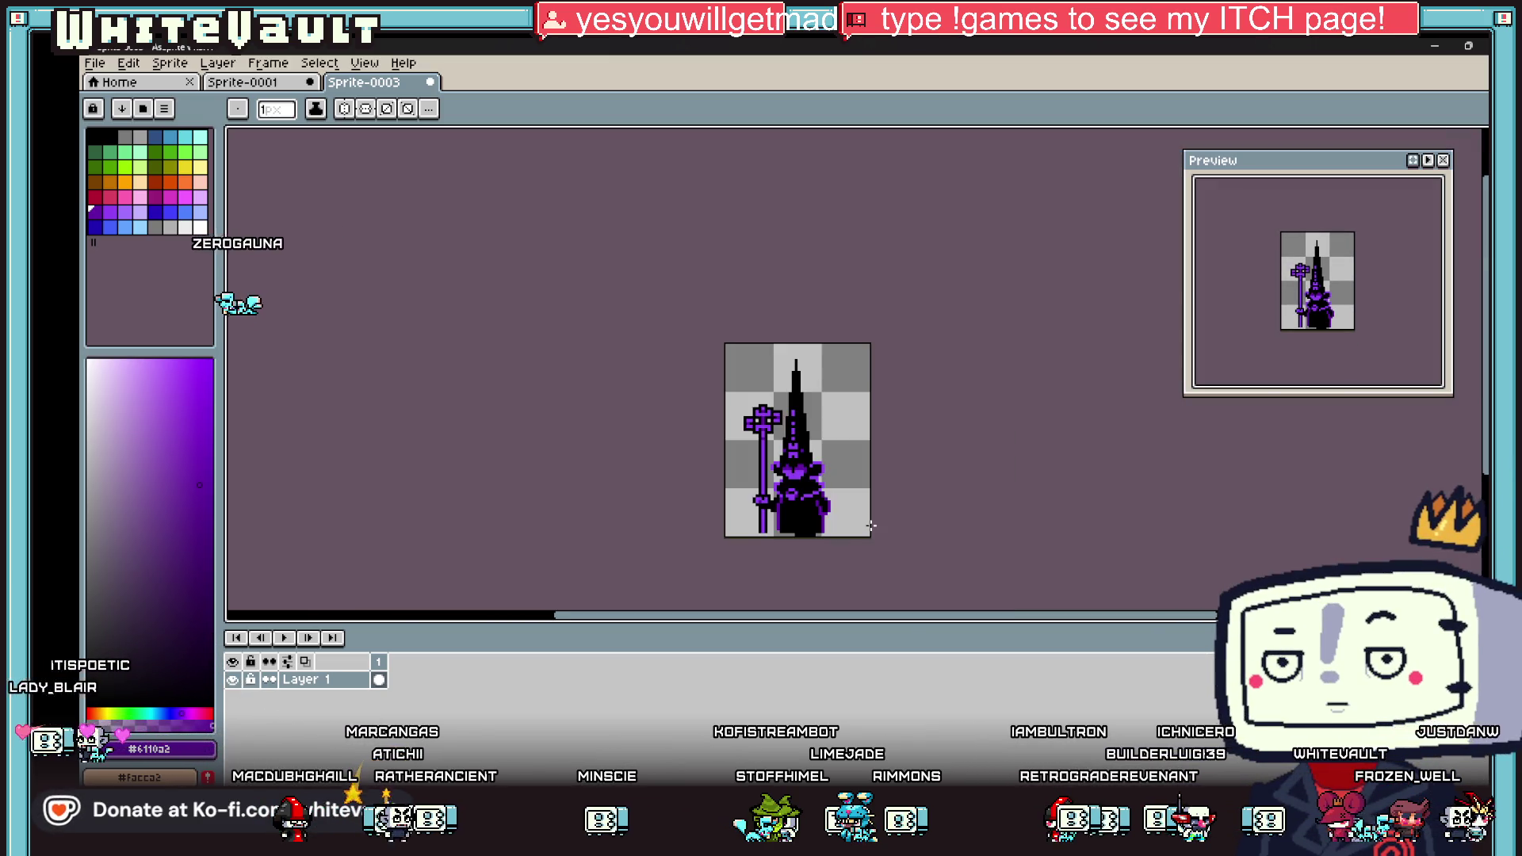
scroll(836, 495, up, 2)
key(i)
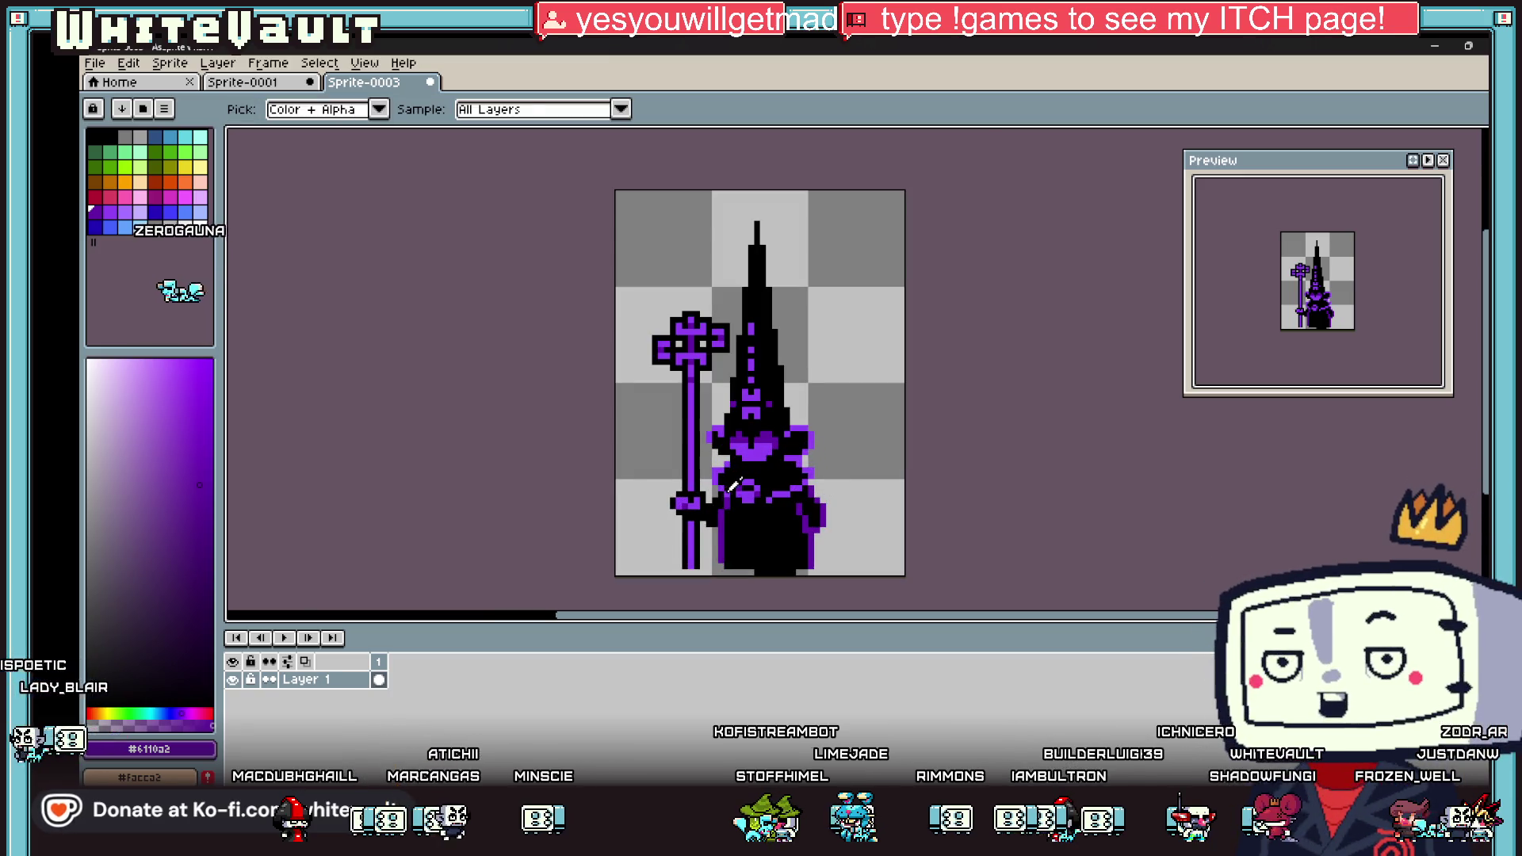
scroll(733, 498, up, 2)
key(b)
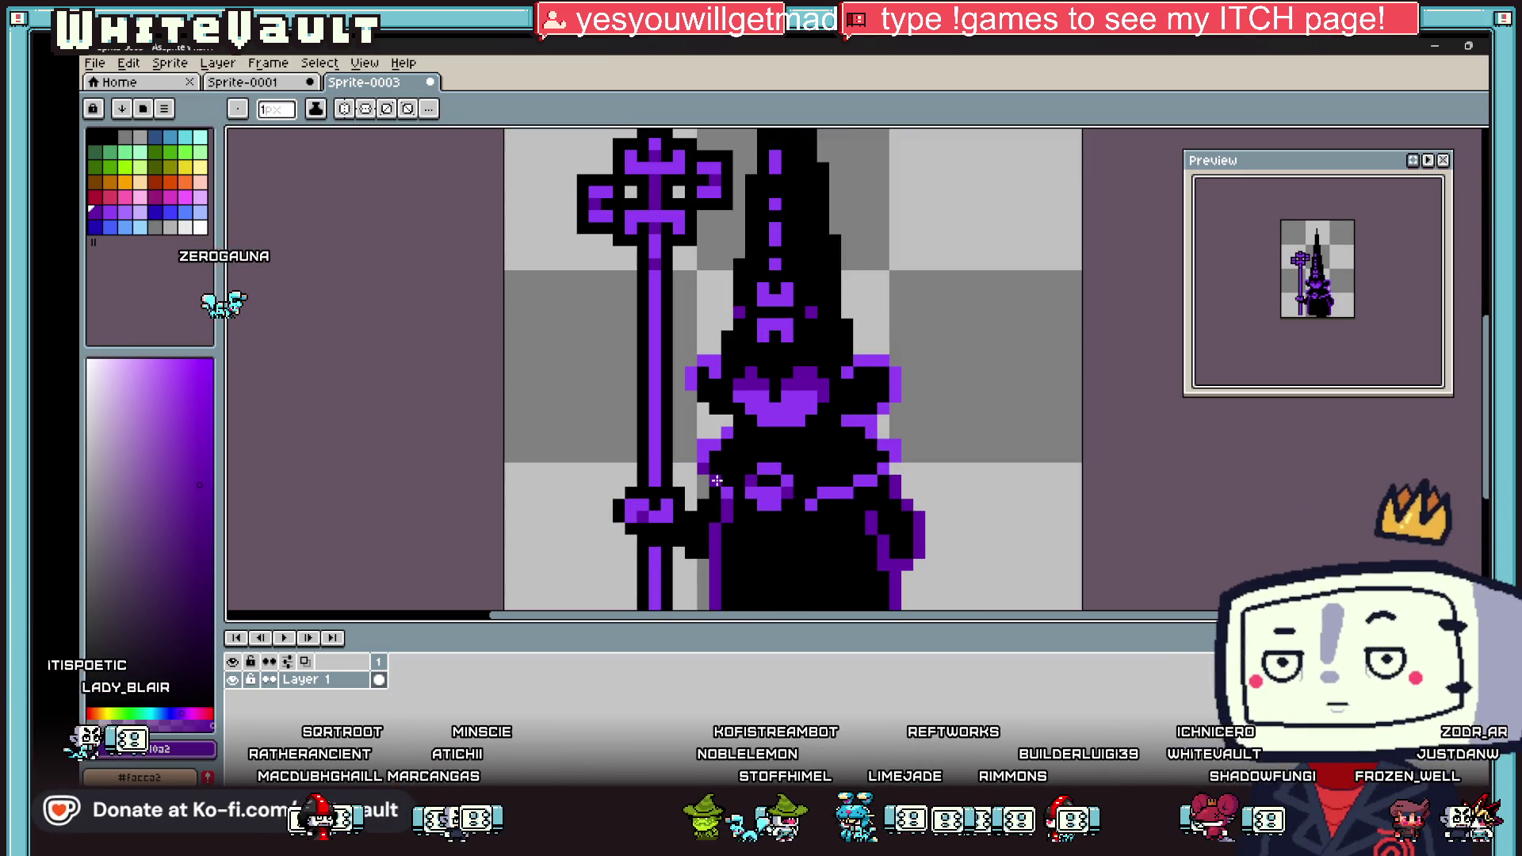
key(i)
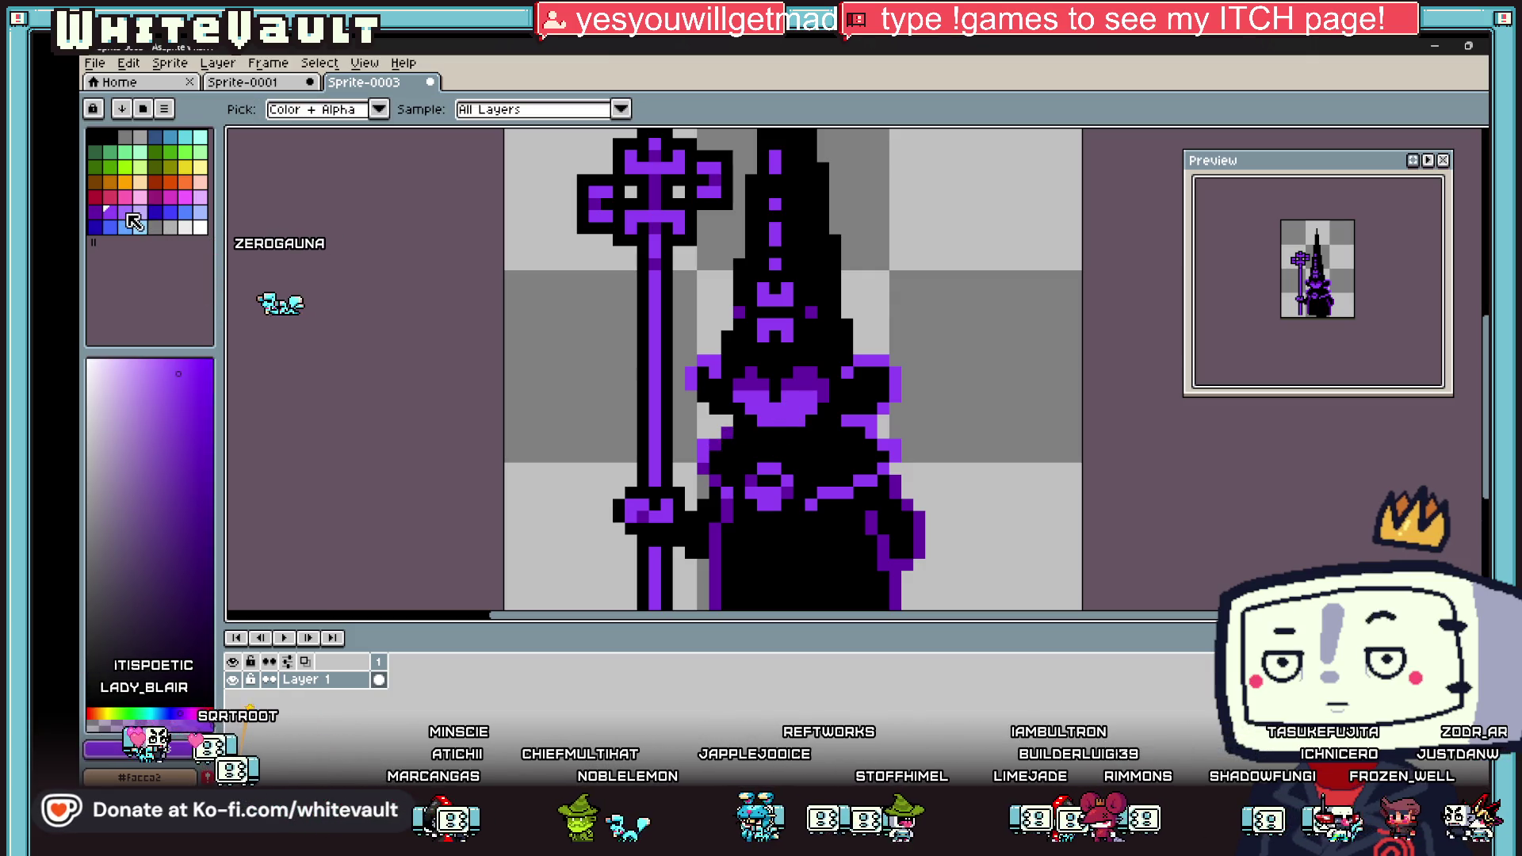
click(129, 215)
key(b)
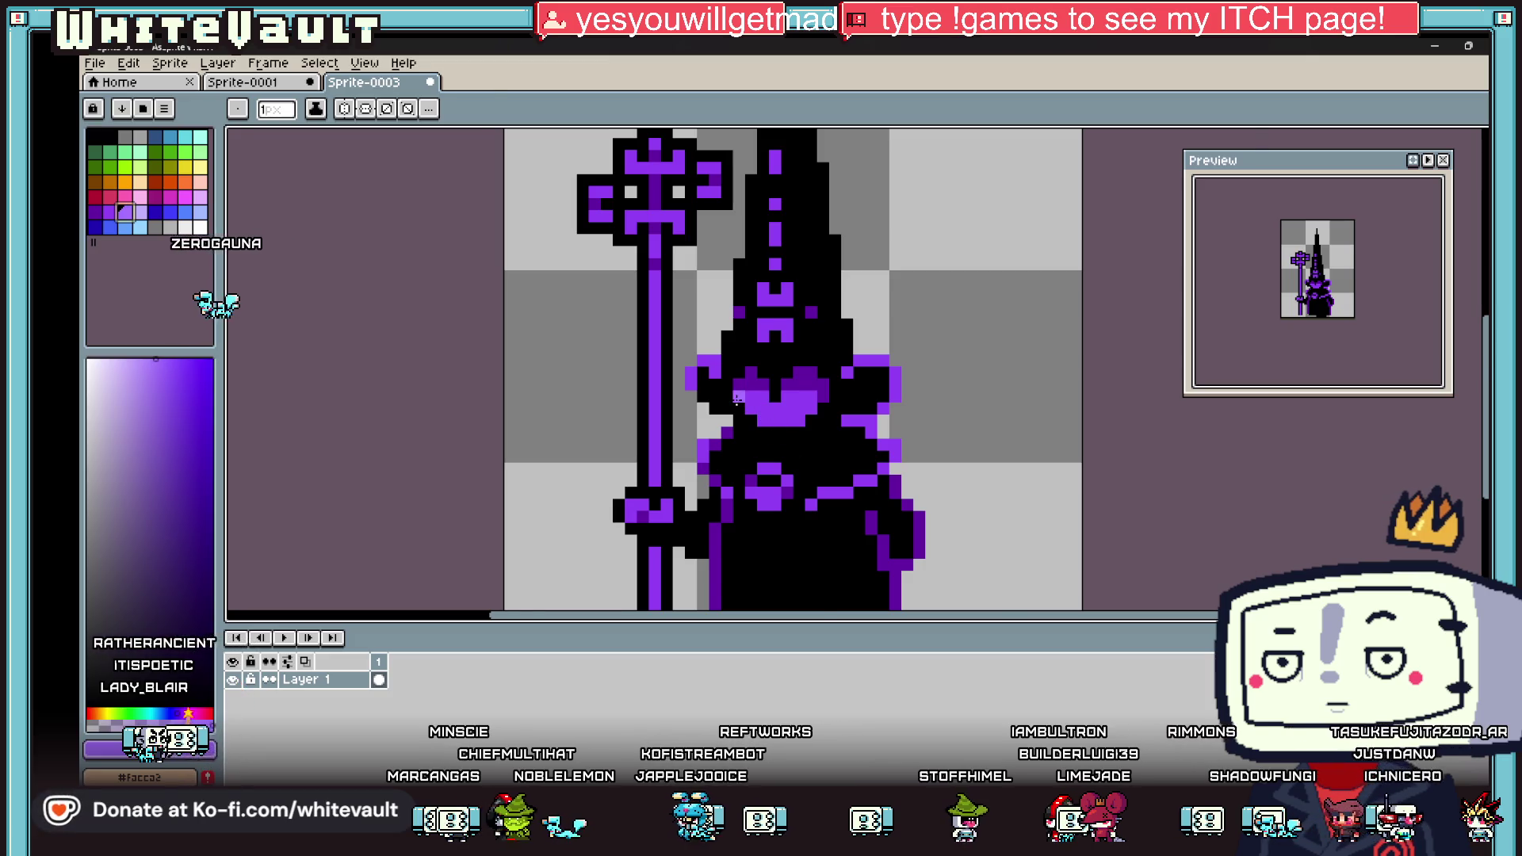
scroll(737, 399, up, 3)
scroll(920, 400, down, 3)
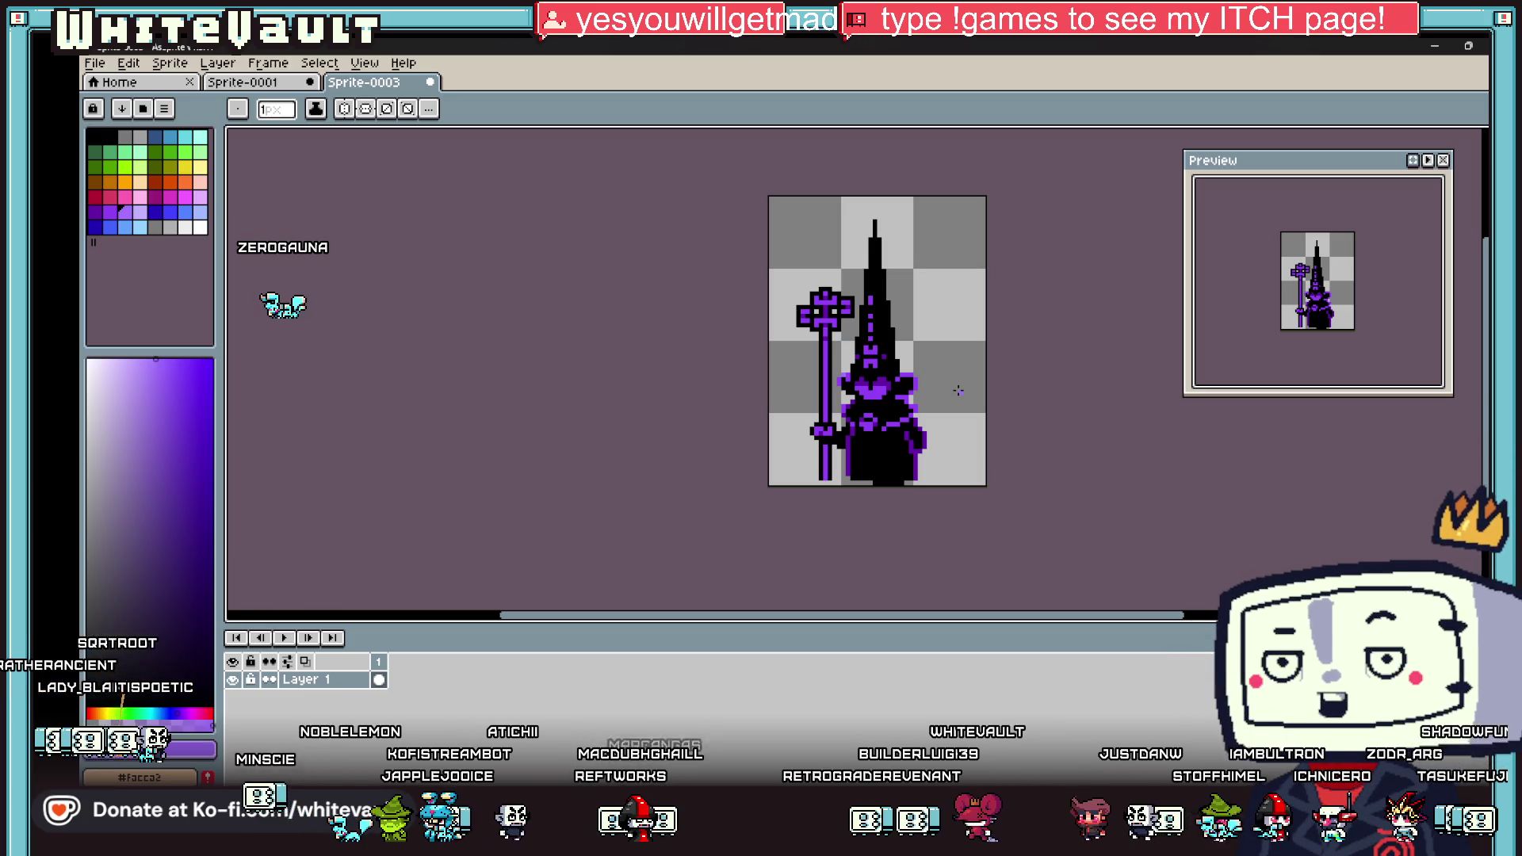
key(w)
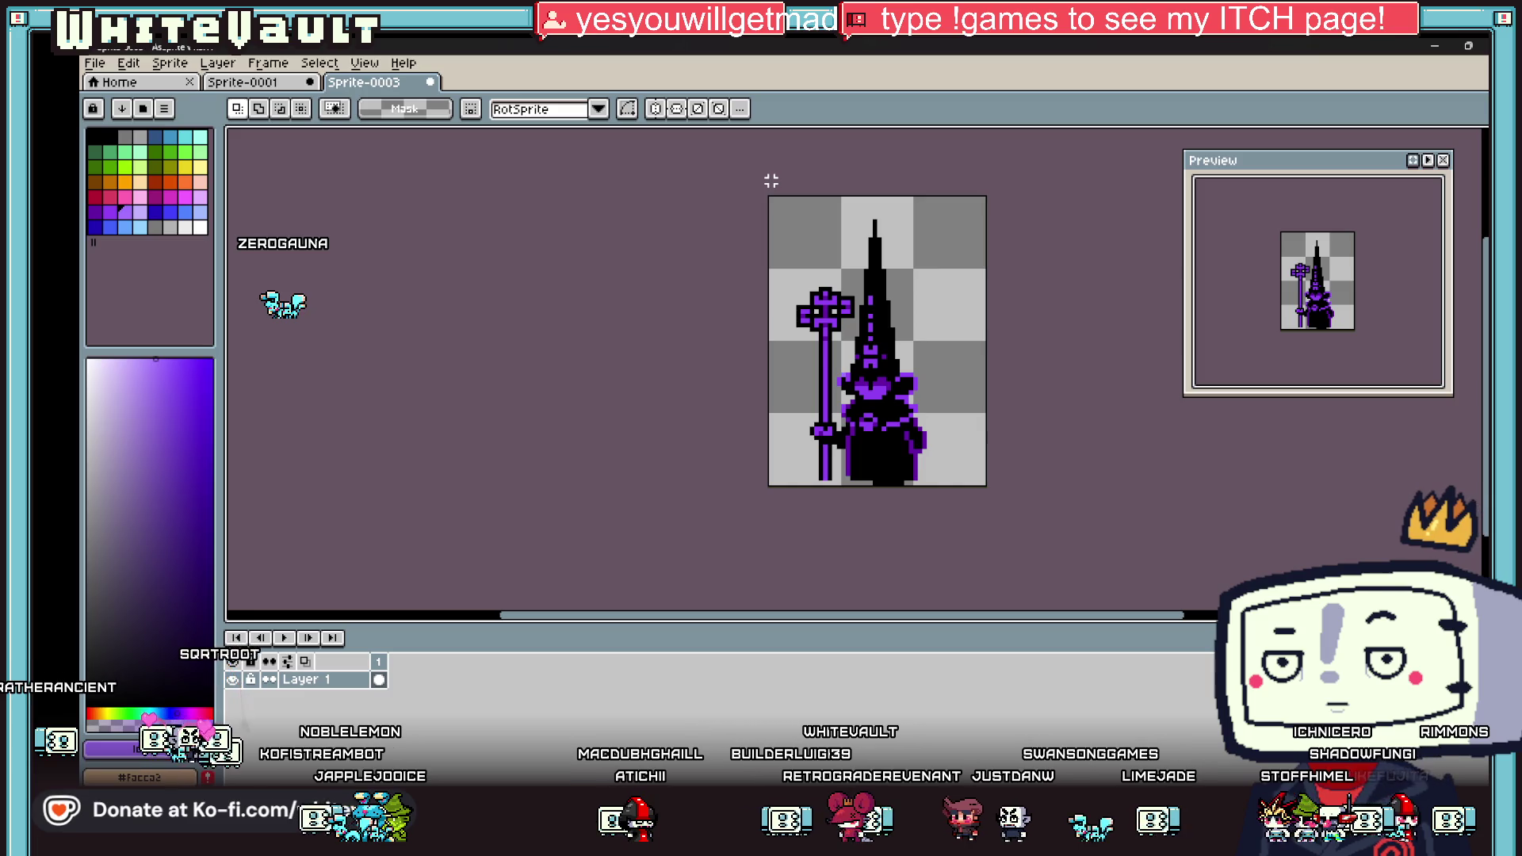
Step: Restore the cultist with undo/redo, select the whole canvas, and zoom in with black as Pencil colour
key(ctrl+z)
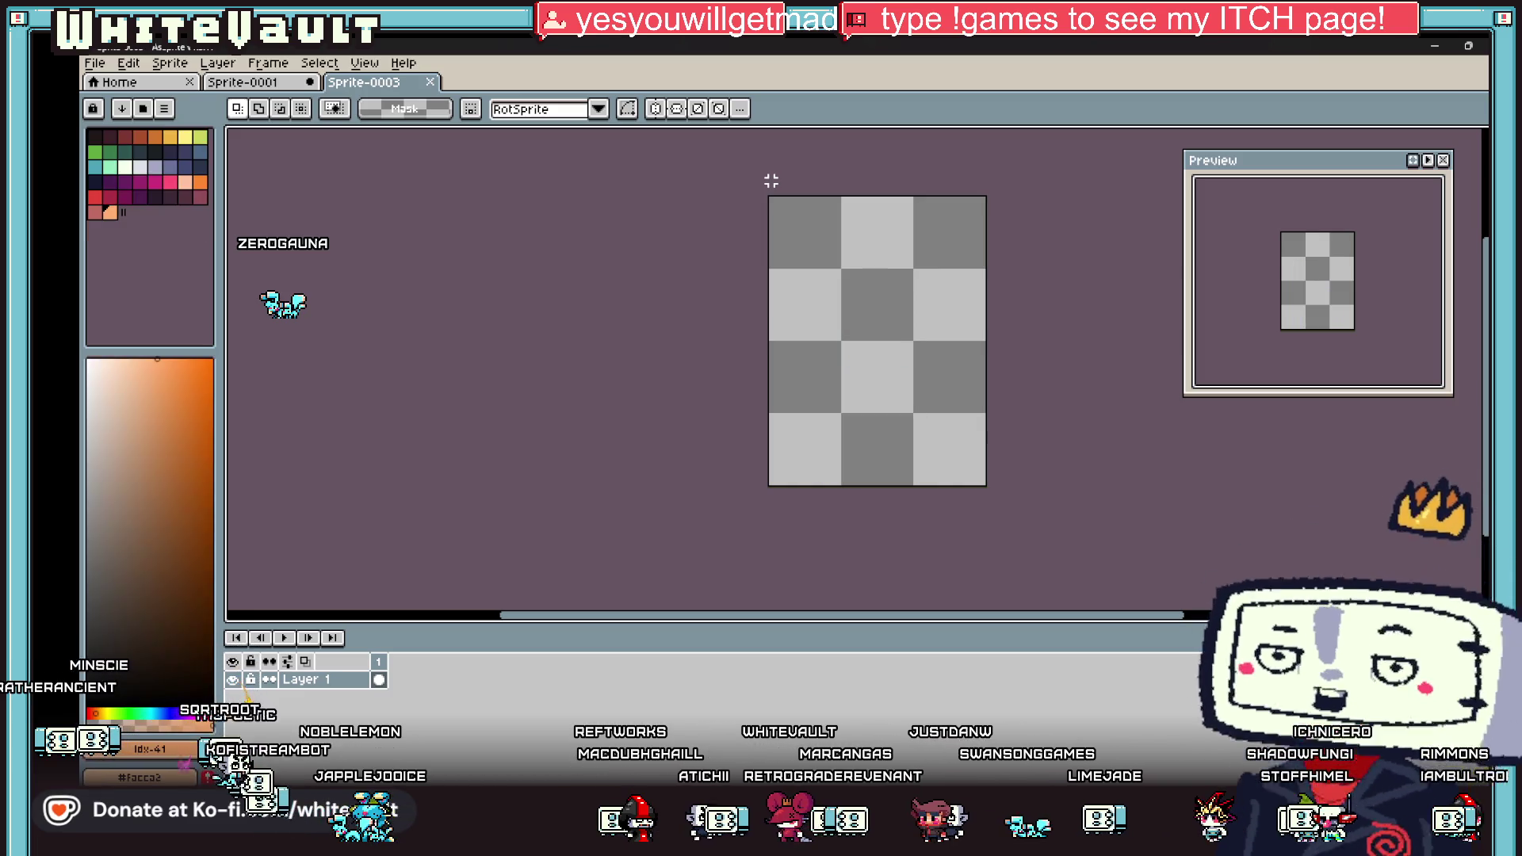
key(ctrl+y)
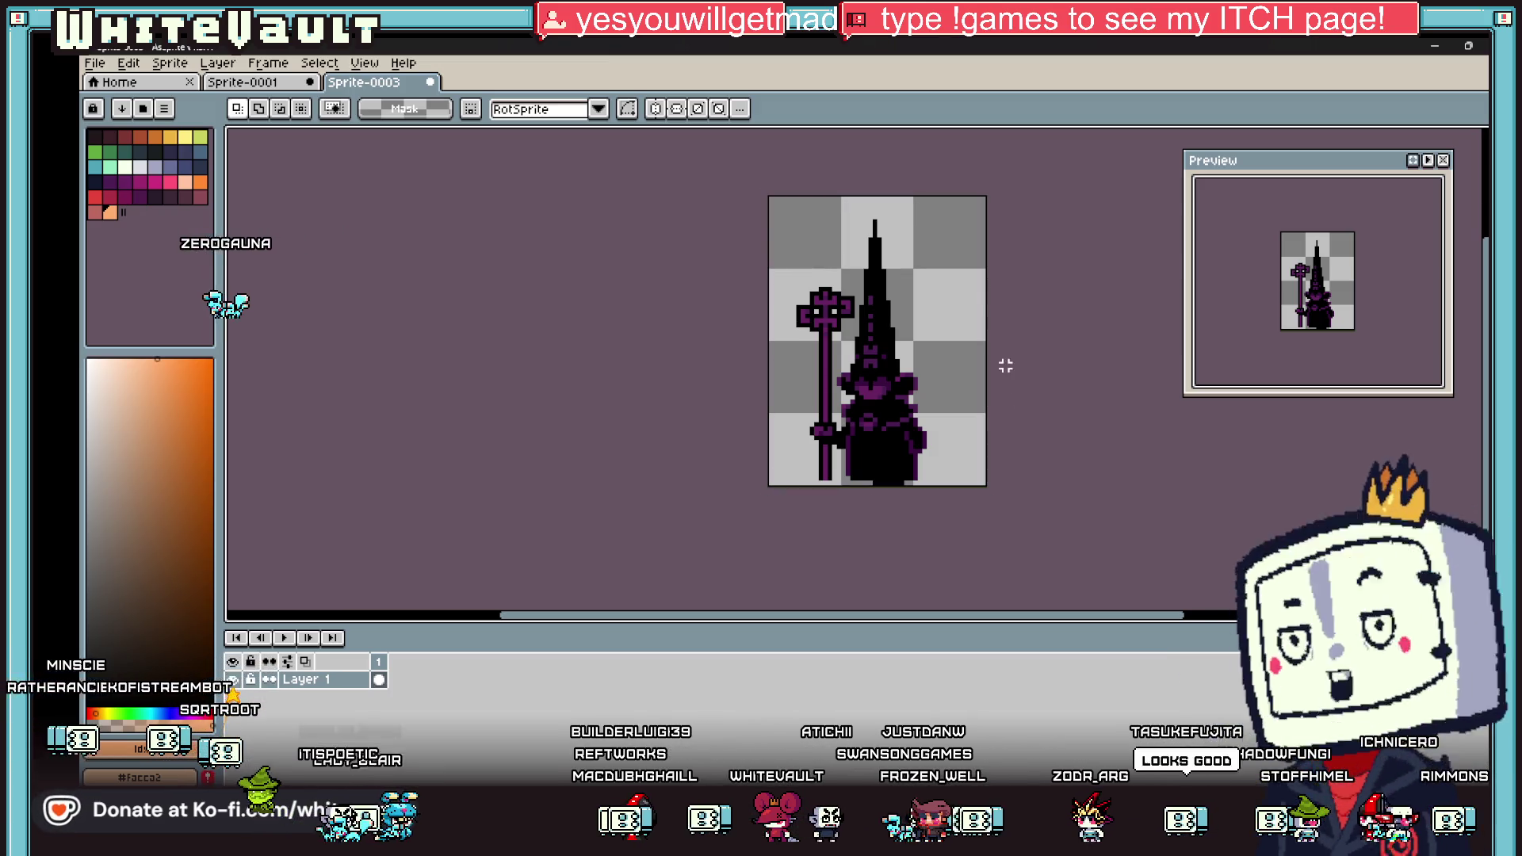
key(ctrl+a)
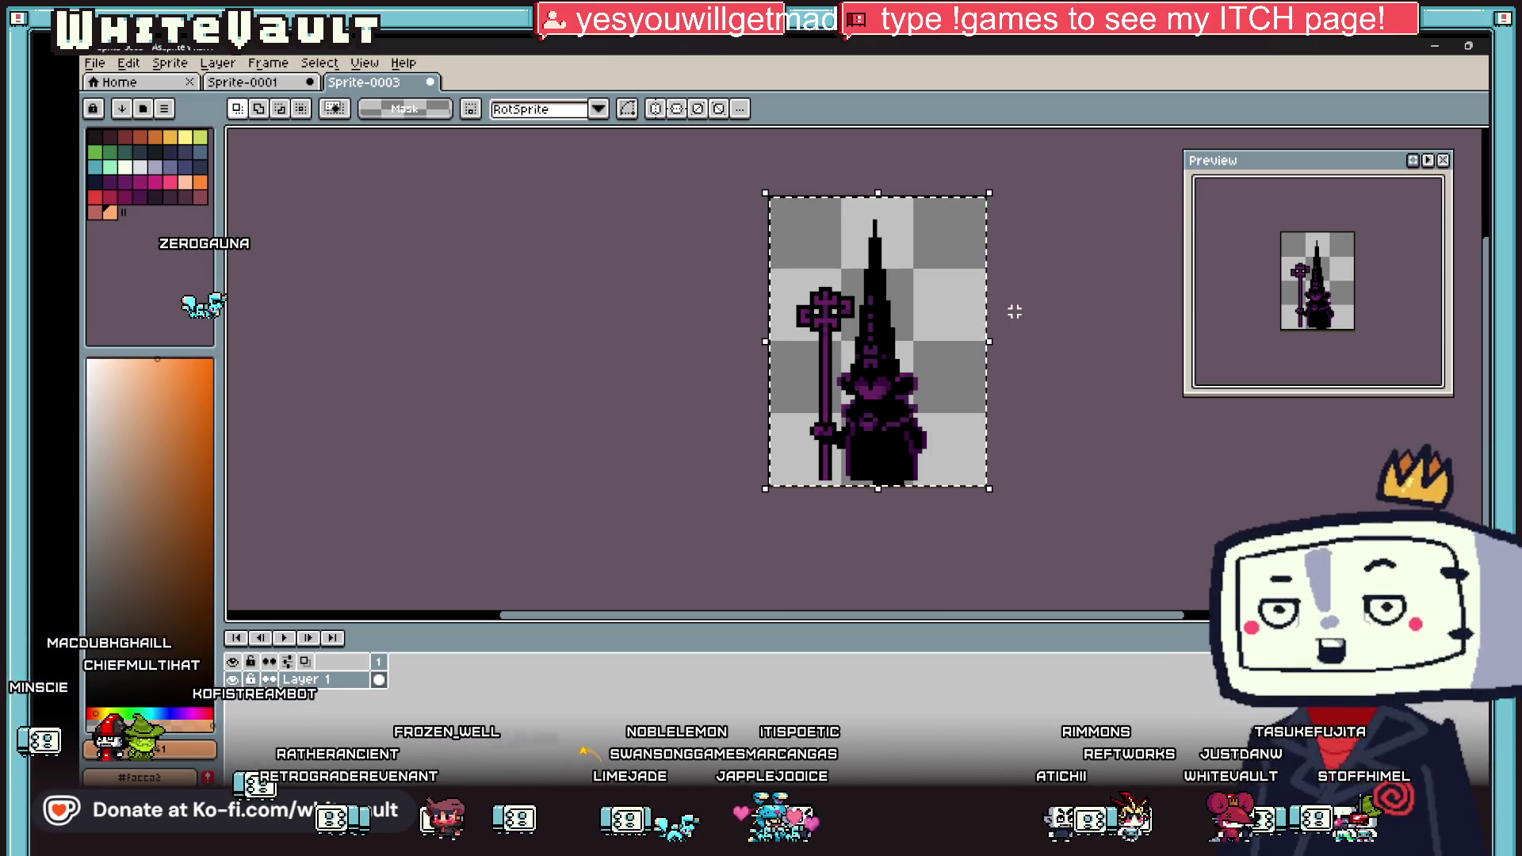
scroll(938, 408, up, 1)
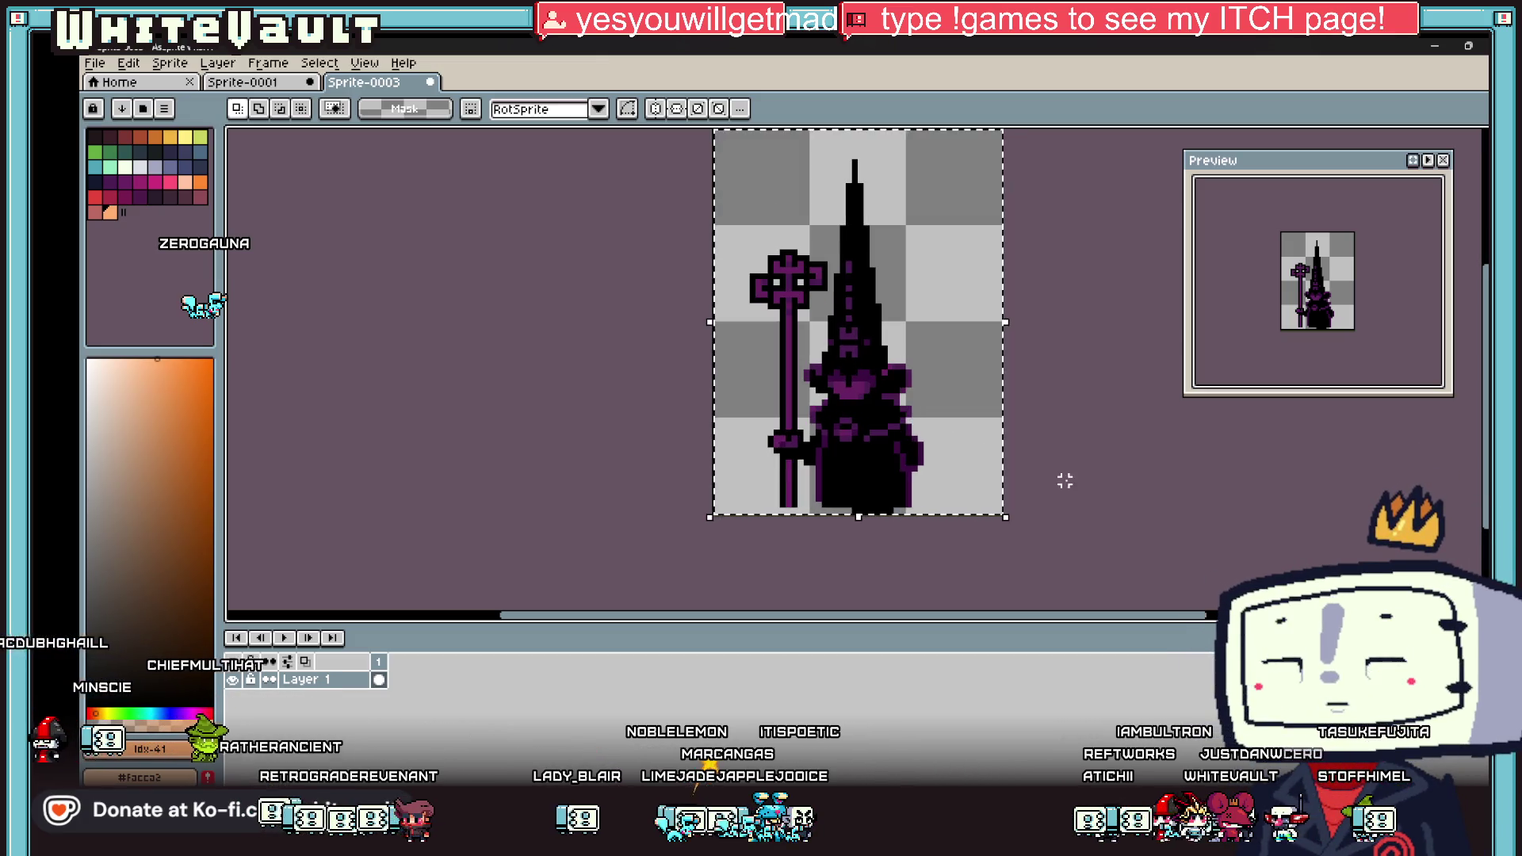
scroll(890, 509, up, 1)
key(b)
alt+click(816, 508)
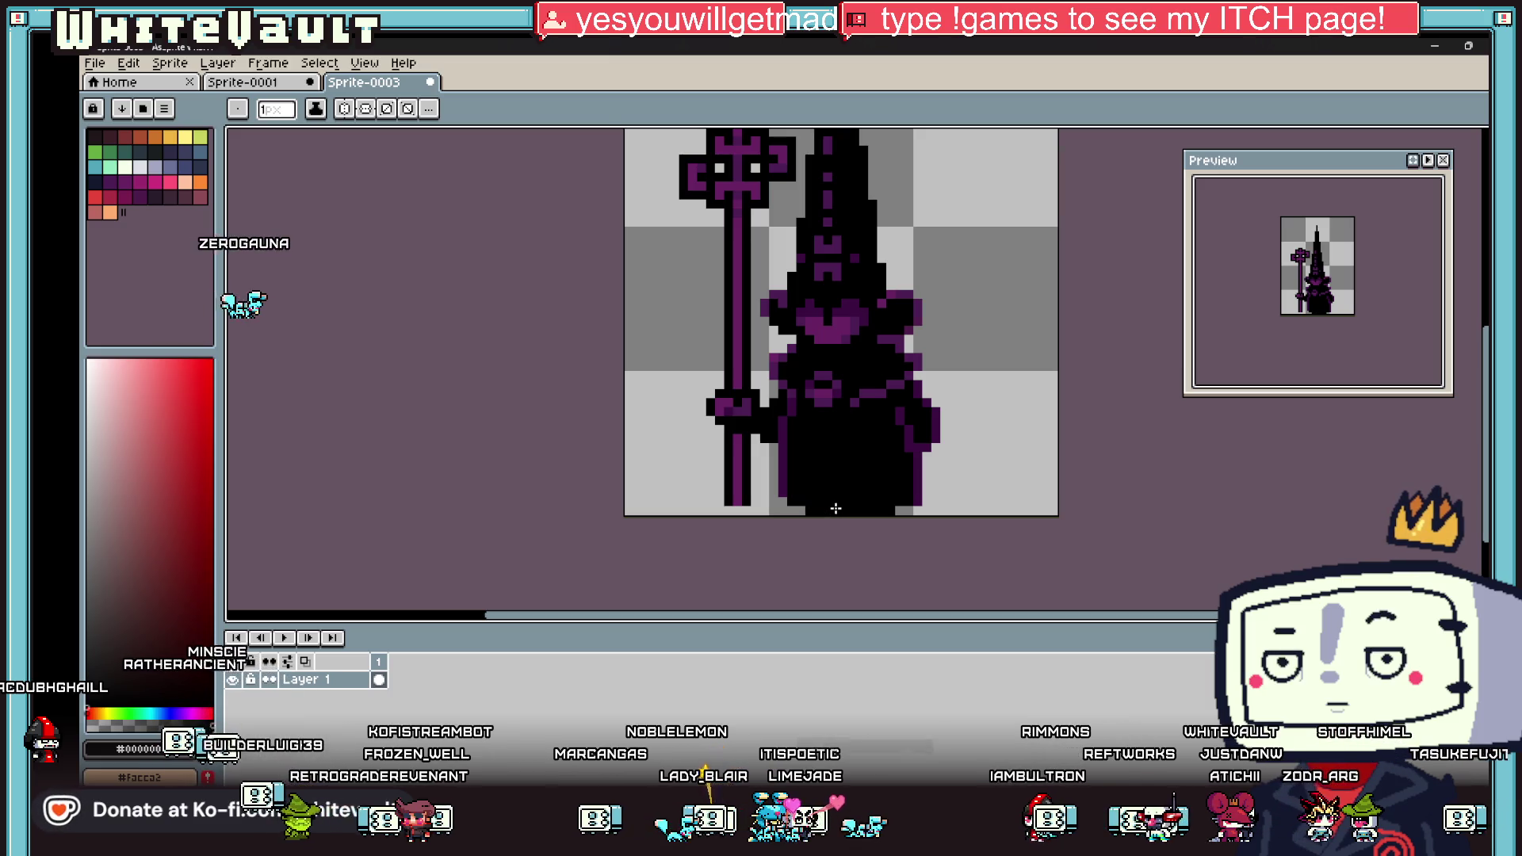
Step: Erase the robe's bottom black row and place purple pixels along the hem
key(i)
scroll(872, 504, down, 3)
scroll(911, 495, up, 6)
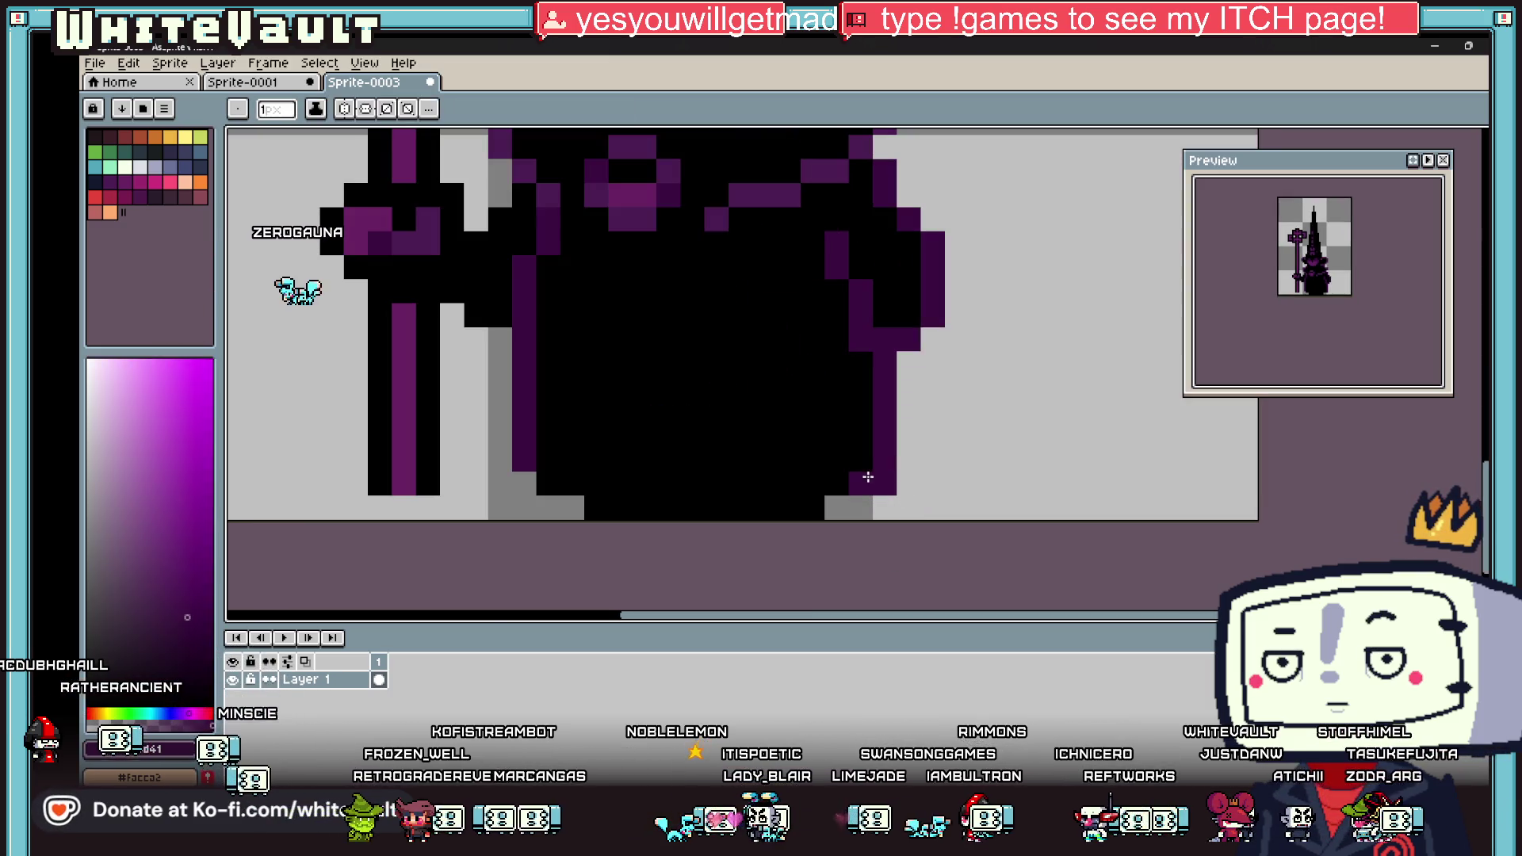
click(861, 485)
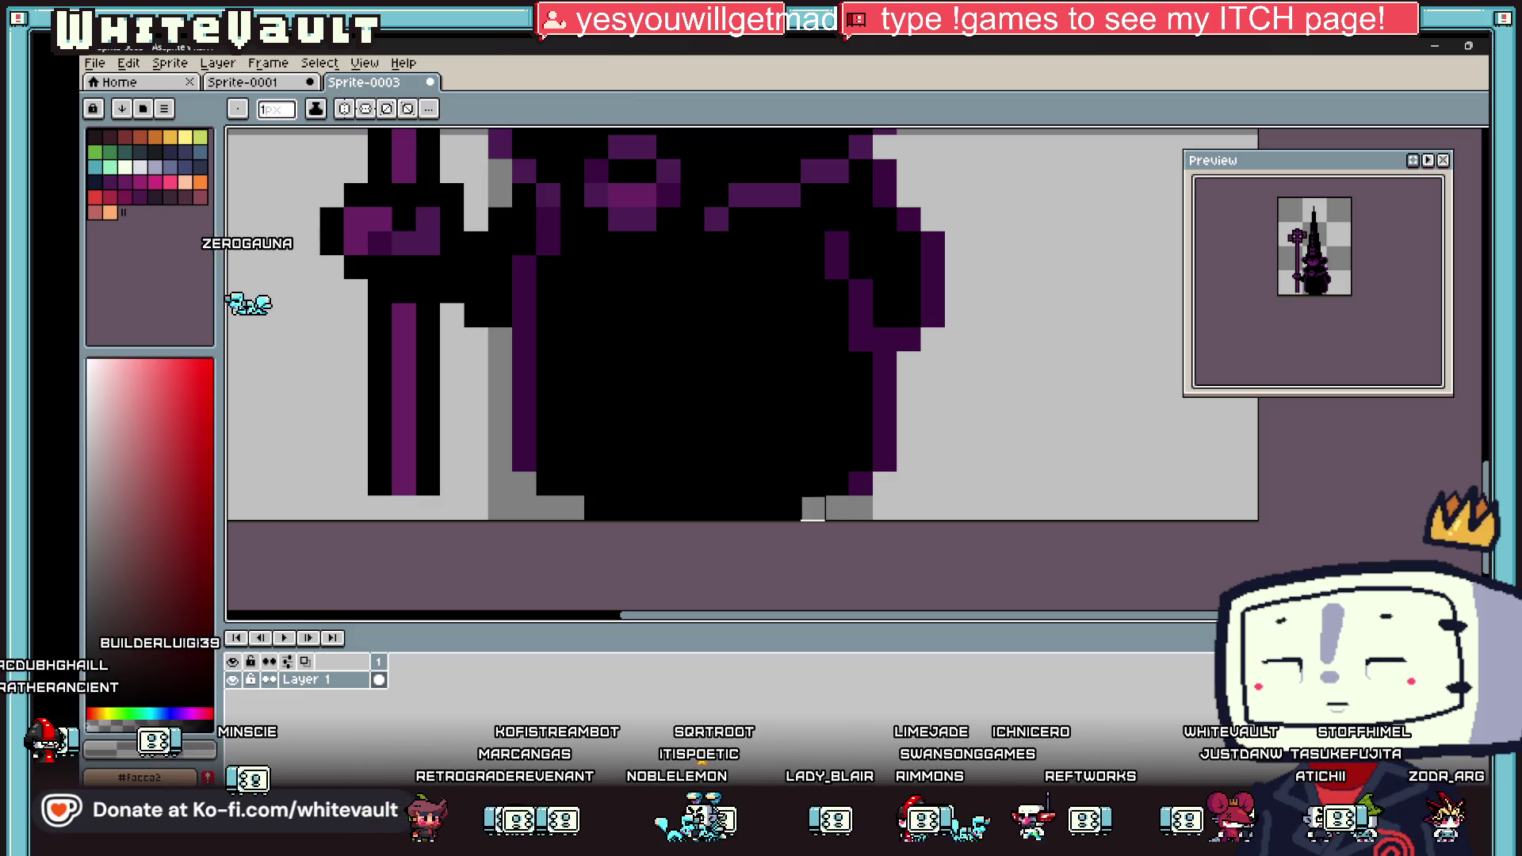
drag(825, 508, 595, 506)
alt+click(526, 436)
click(544, 482)
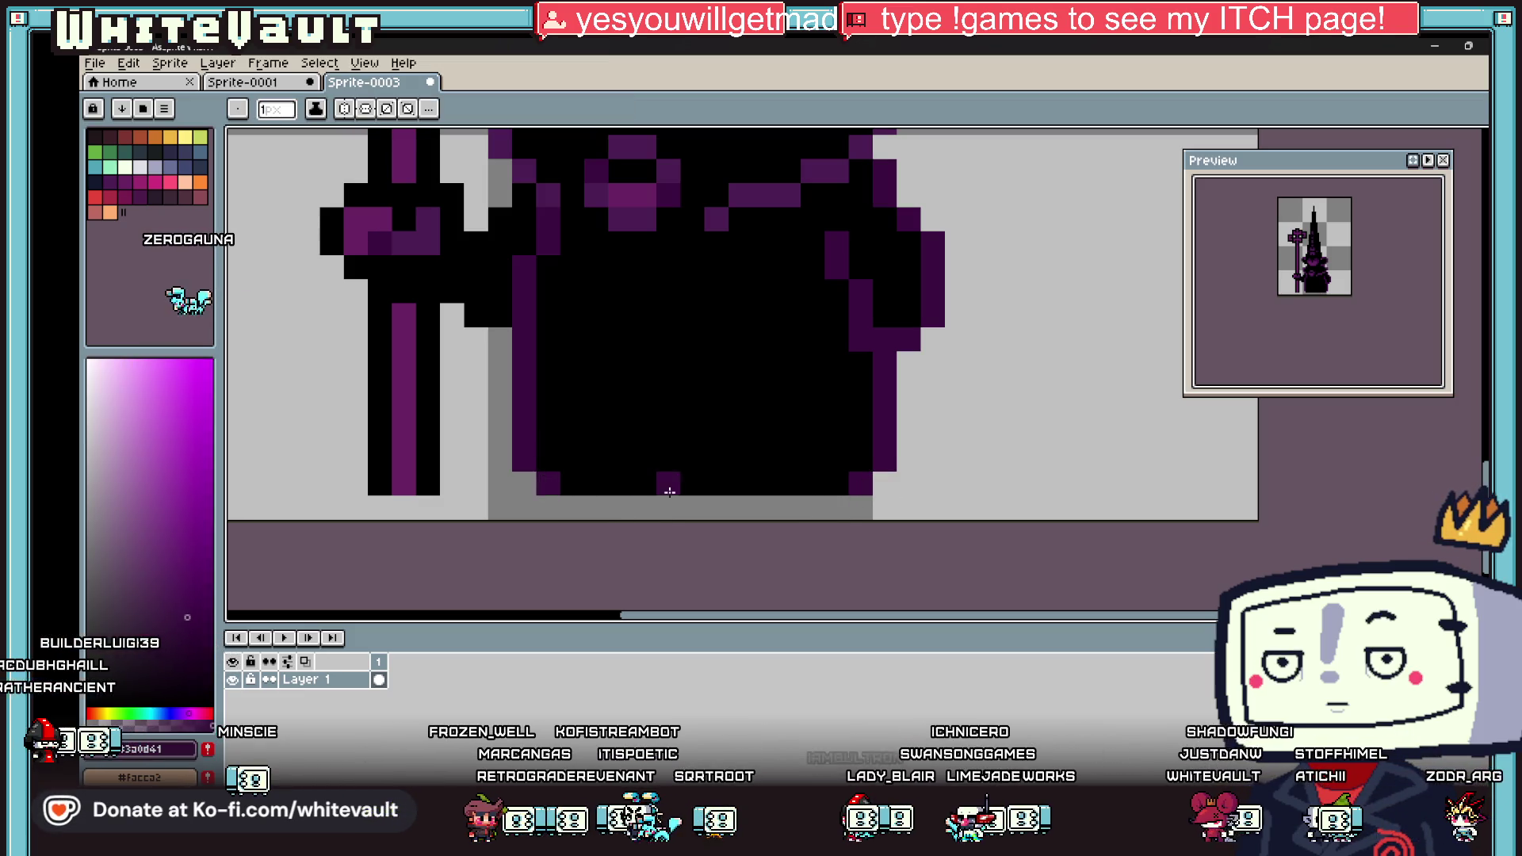
Step: Sample the robe's purple and add one more purple pixel to the robe
scroll(544, 482, down, 3)
key(i)
scroll(706, 475, up, 2)
key(b)
click(808, 419)
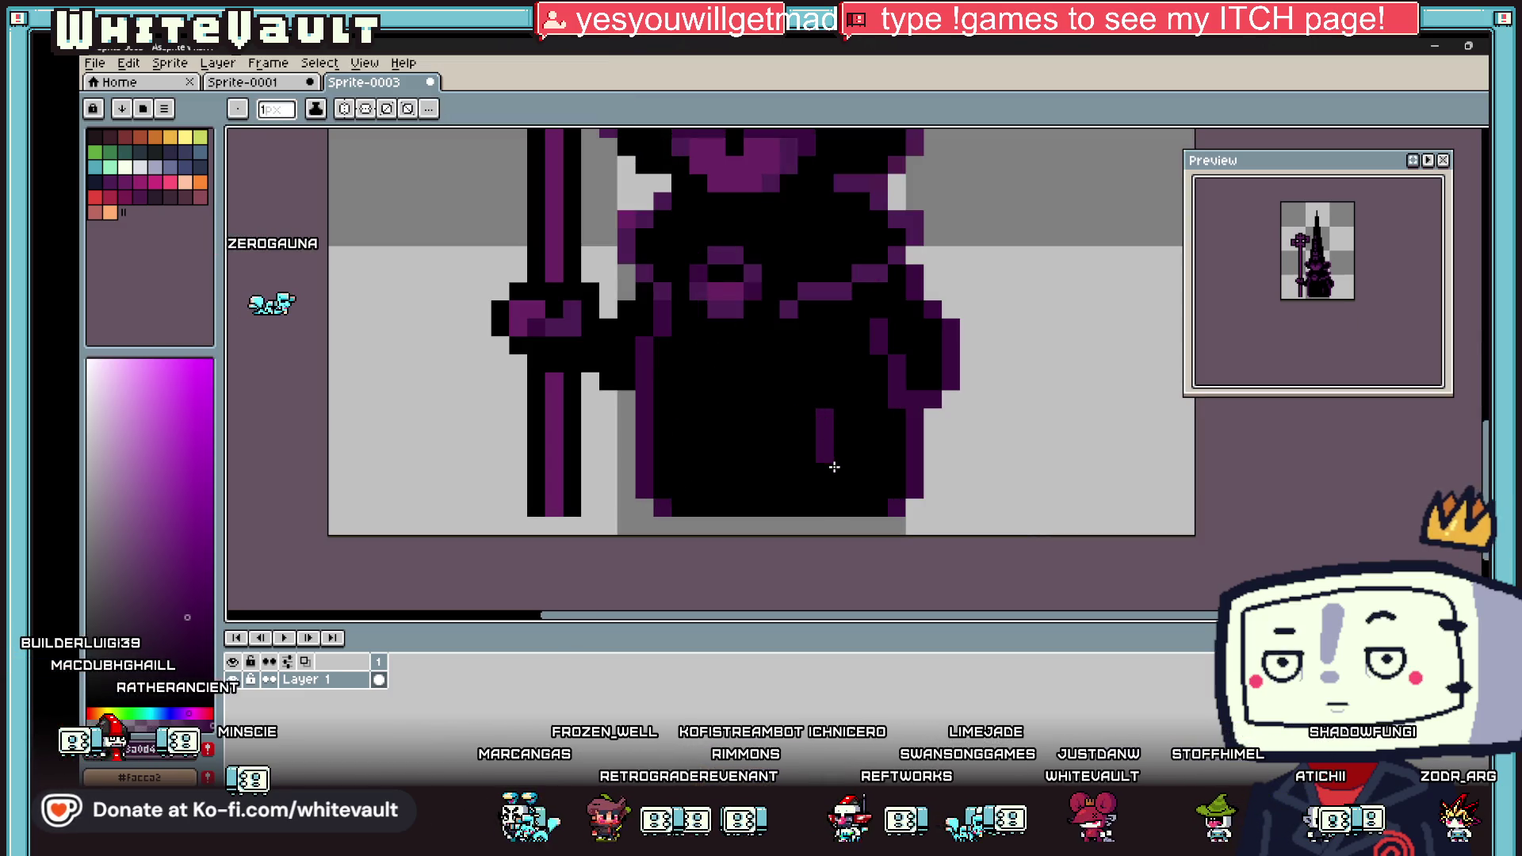
scroll(892, 499, down, 3)
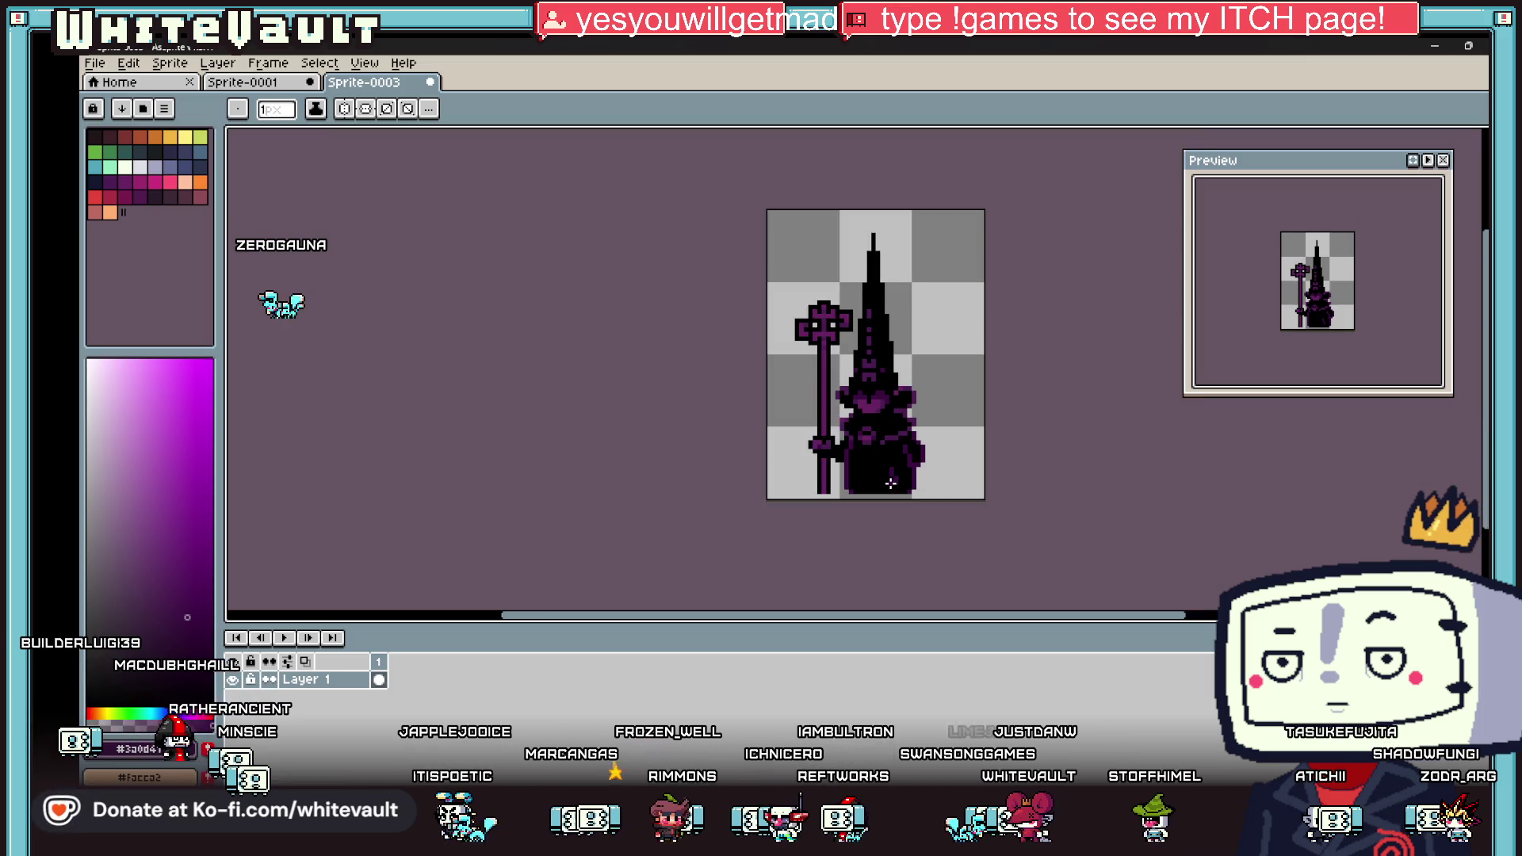
scroll(885, 483, up, 3)
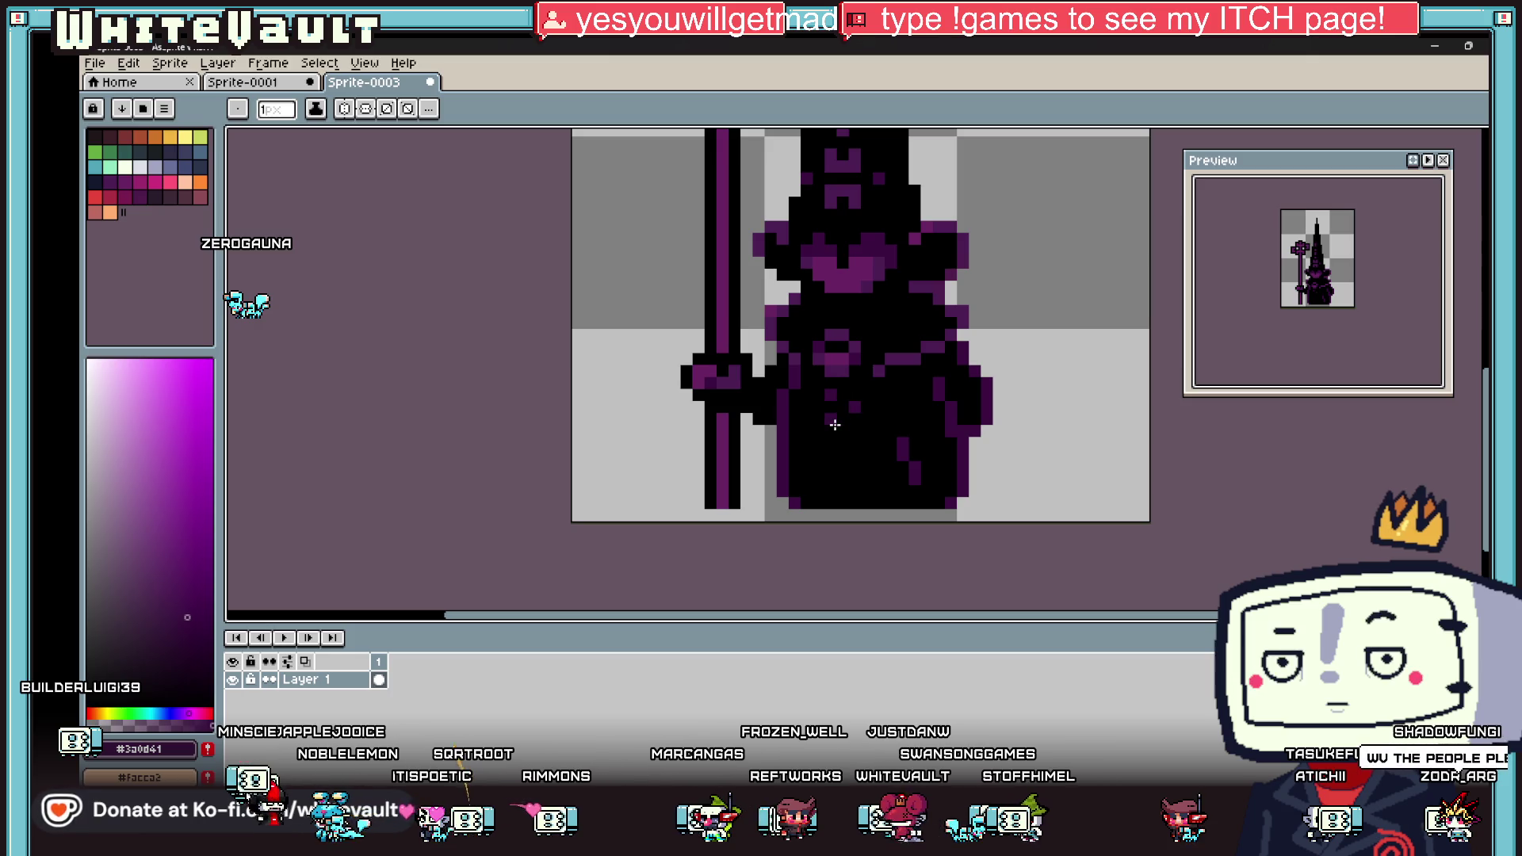
scroll(833, 425, down, 4)
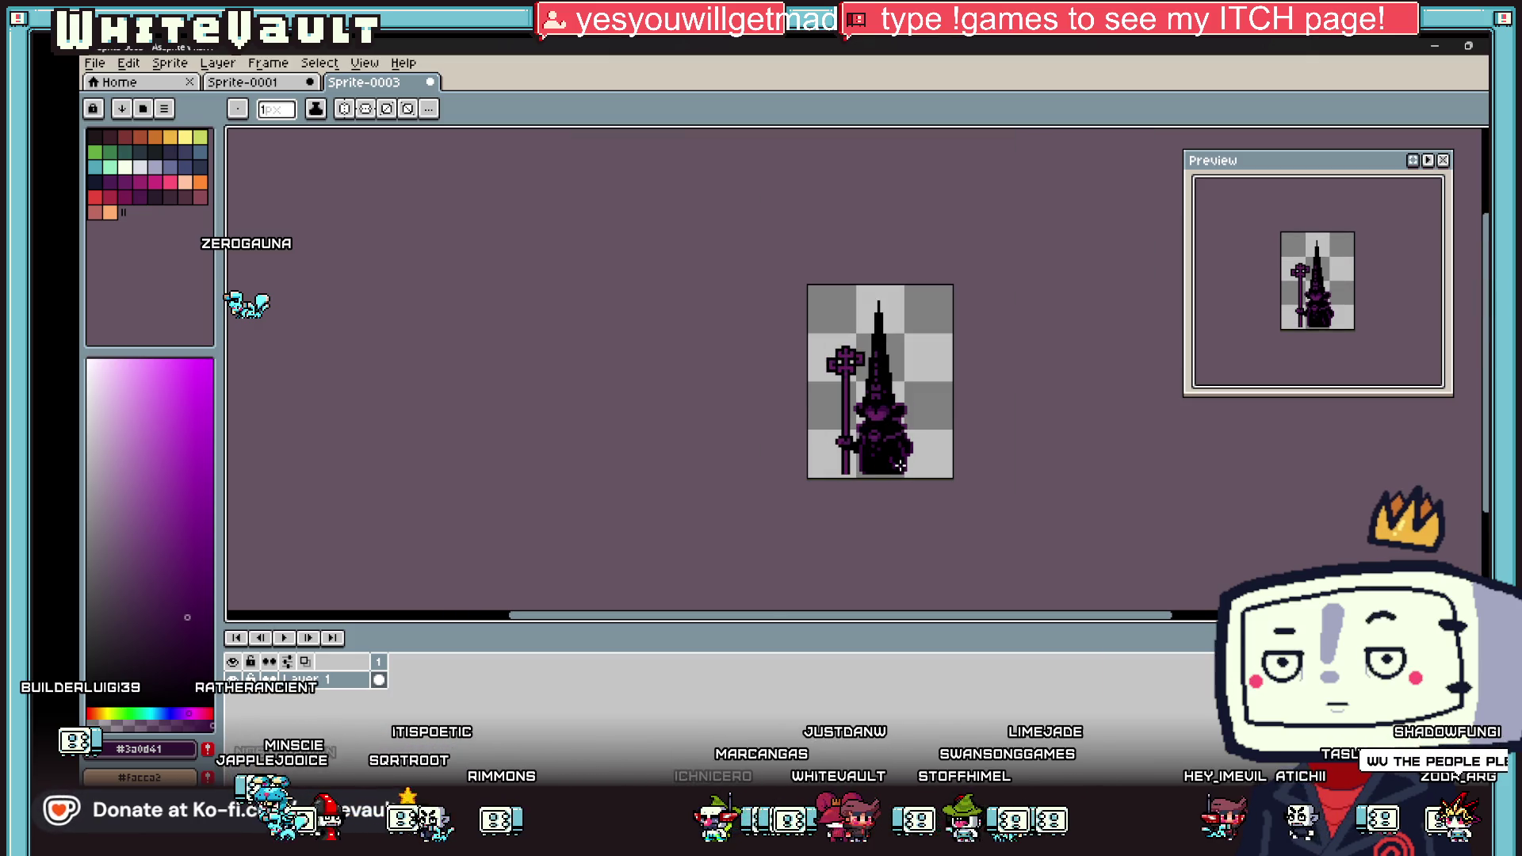
scroll(904, 448, up, 4)
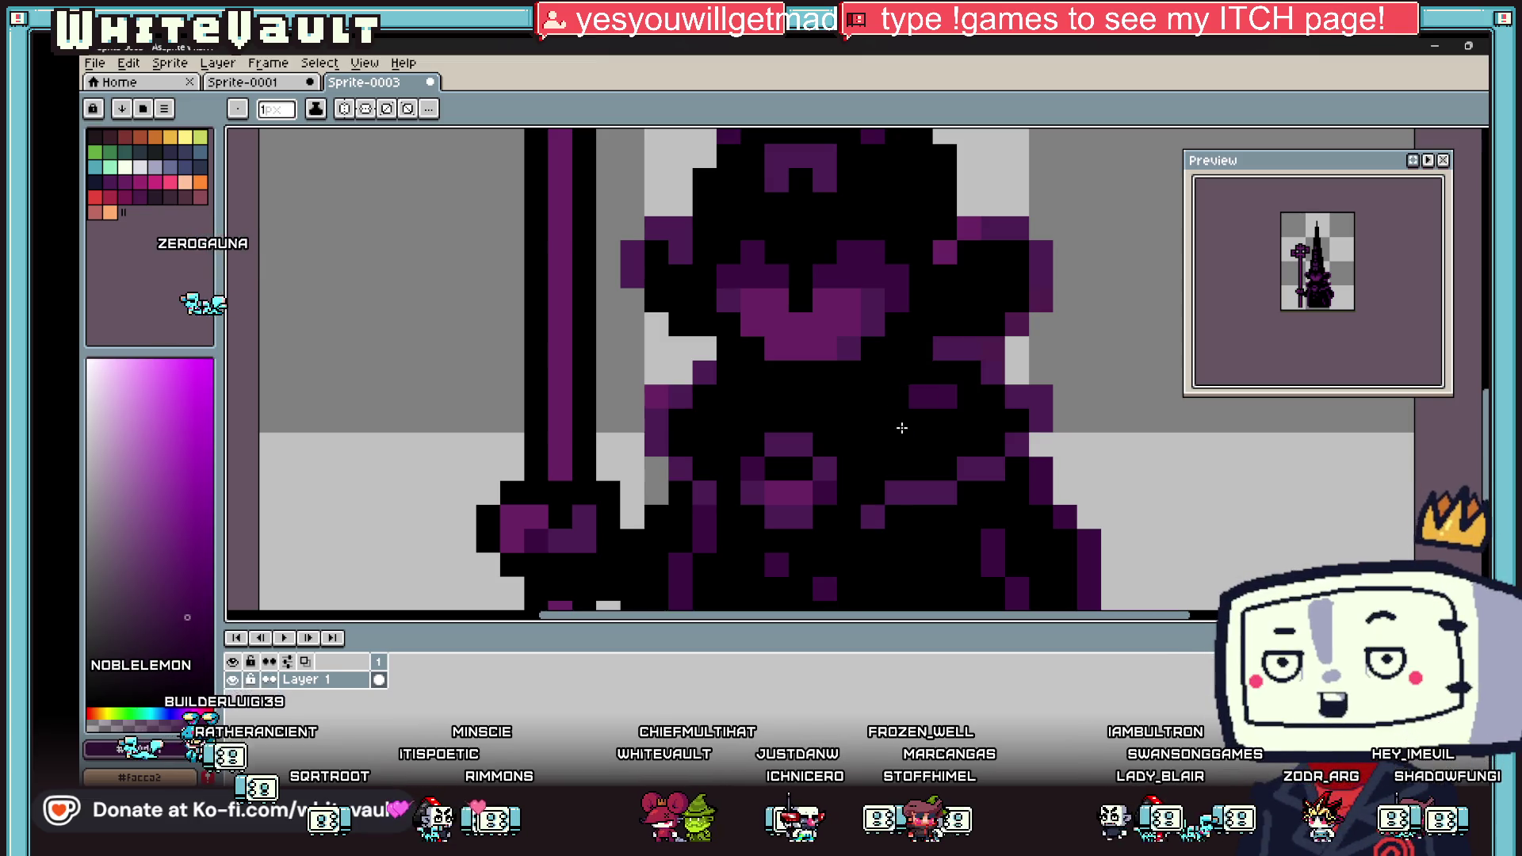
scroll(961, 438, down, 4)
scroll(961, 438, down, 2)
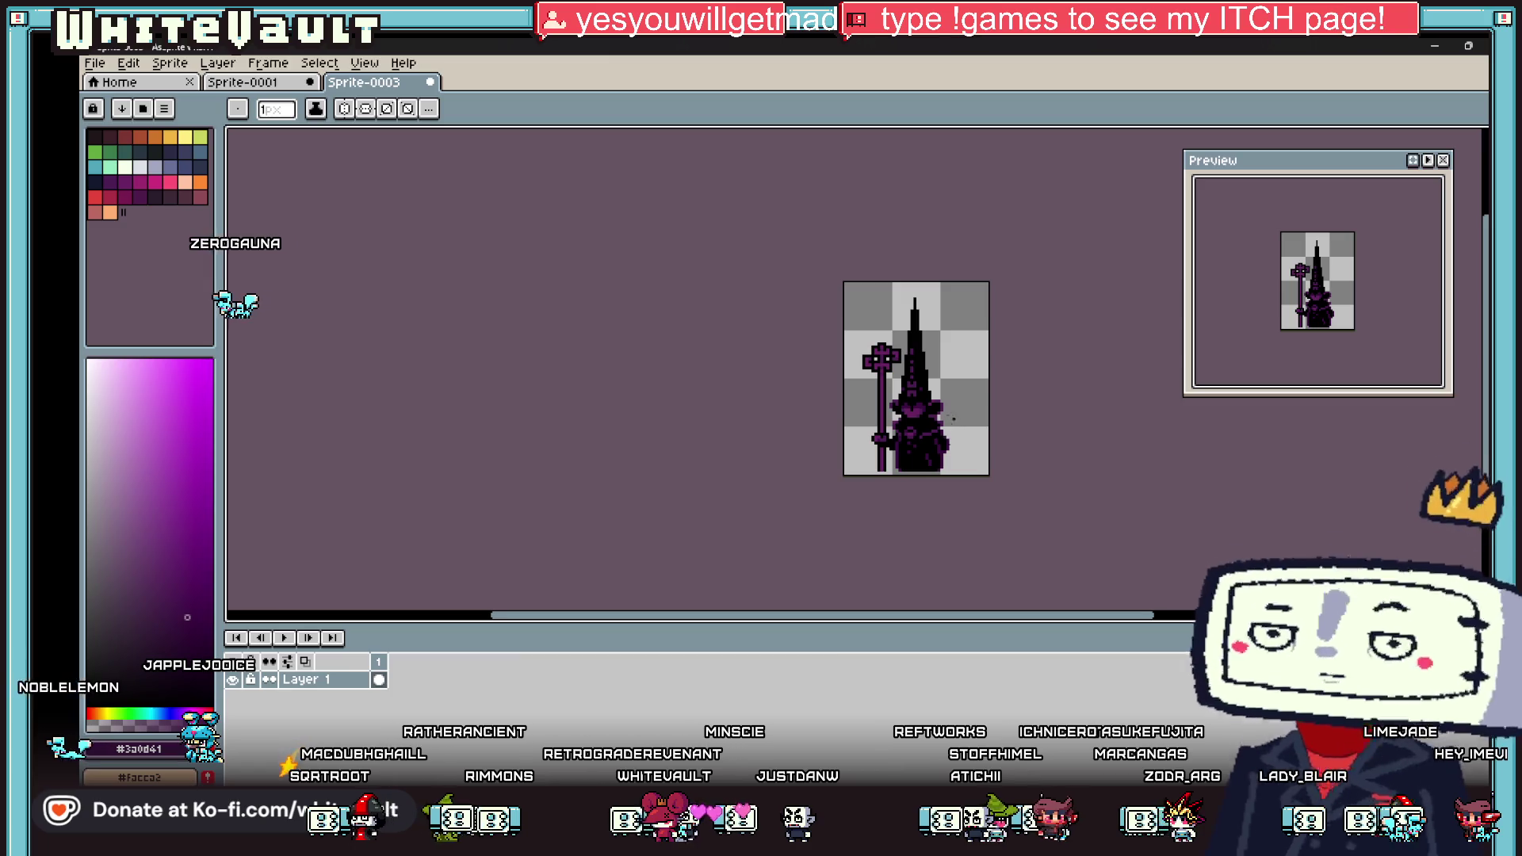
Step: Add new animation frames after the first with Alt+N
key(m)
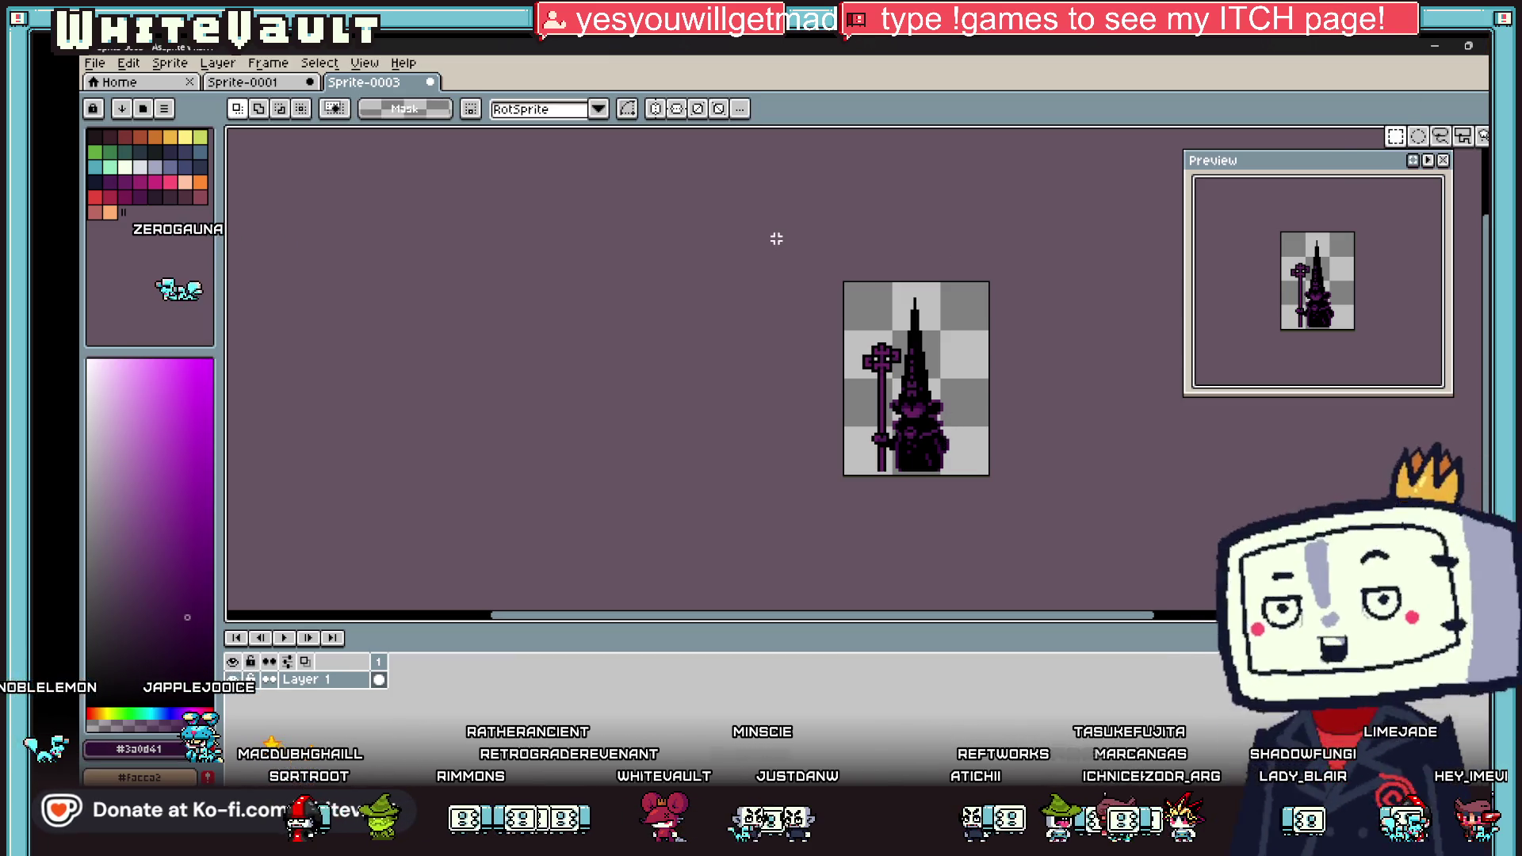
key(ctrl+a)
key(ctrl+t)
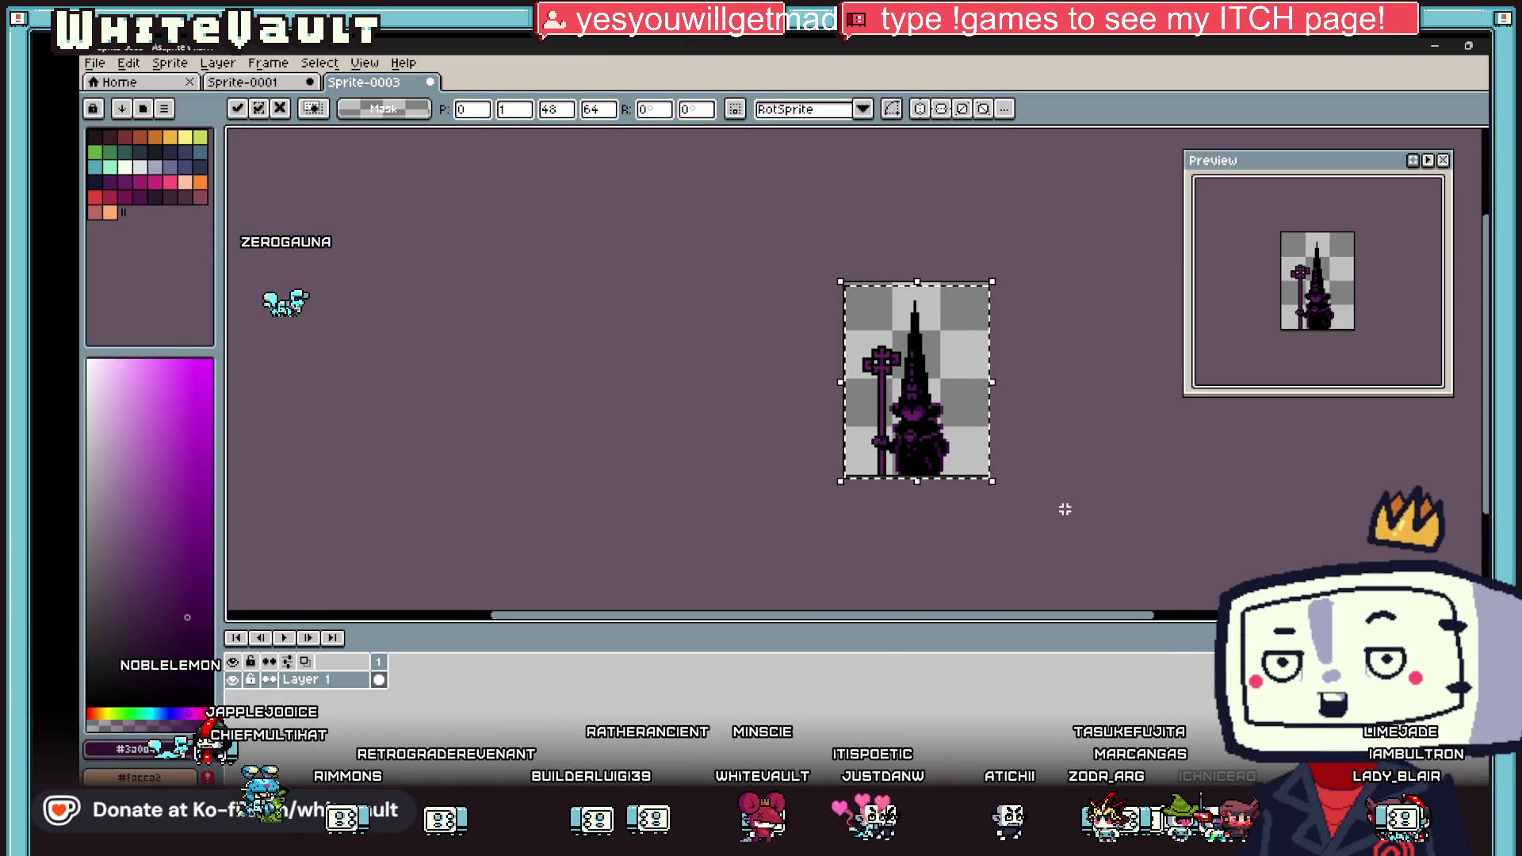
key(ctrl+d)
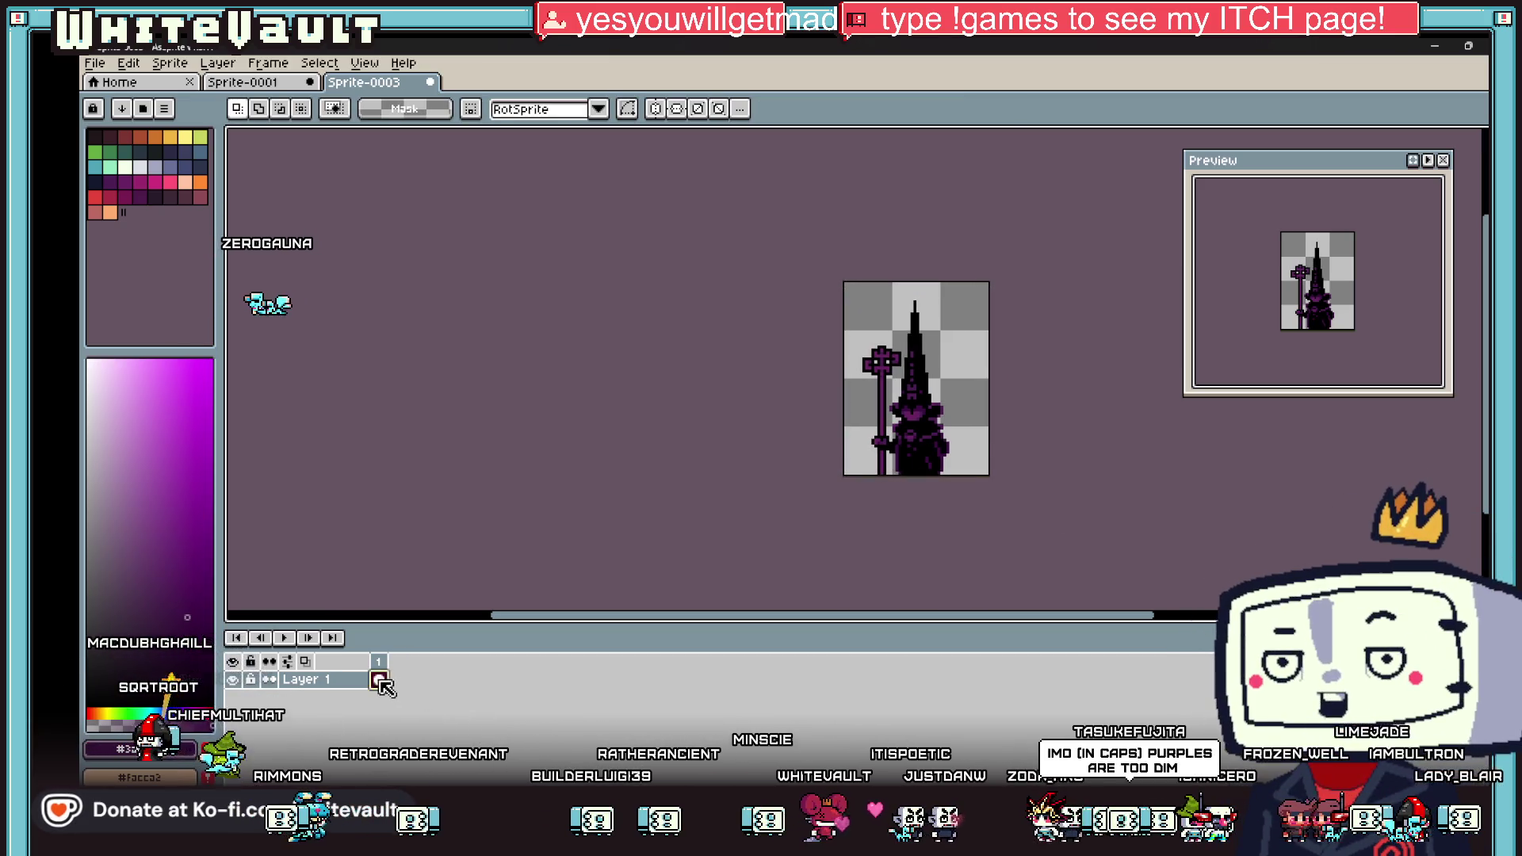
key(alt+n)
key(alt+n)
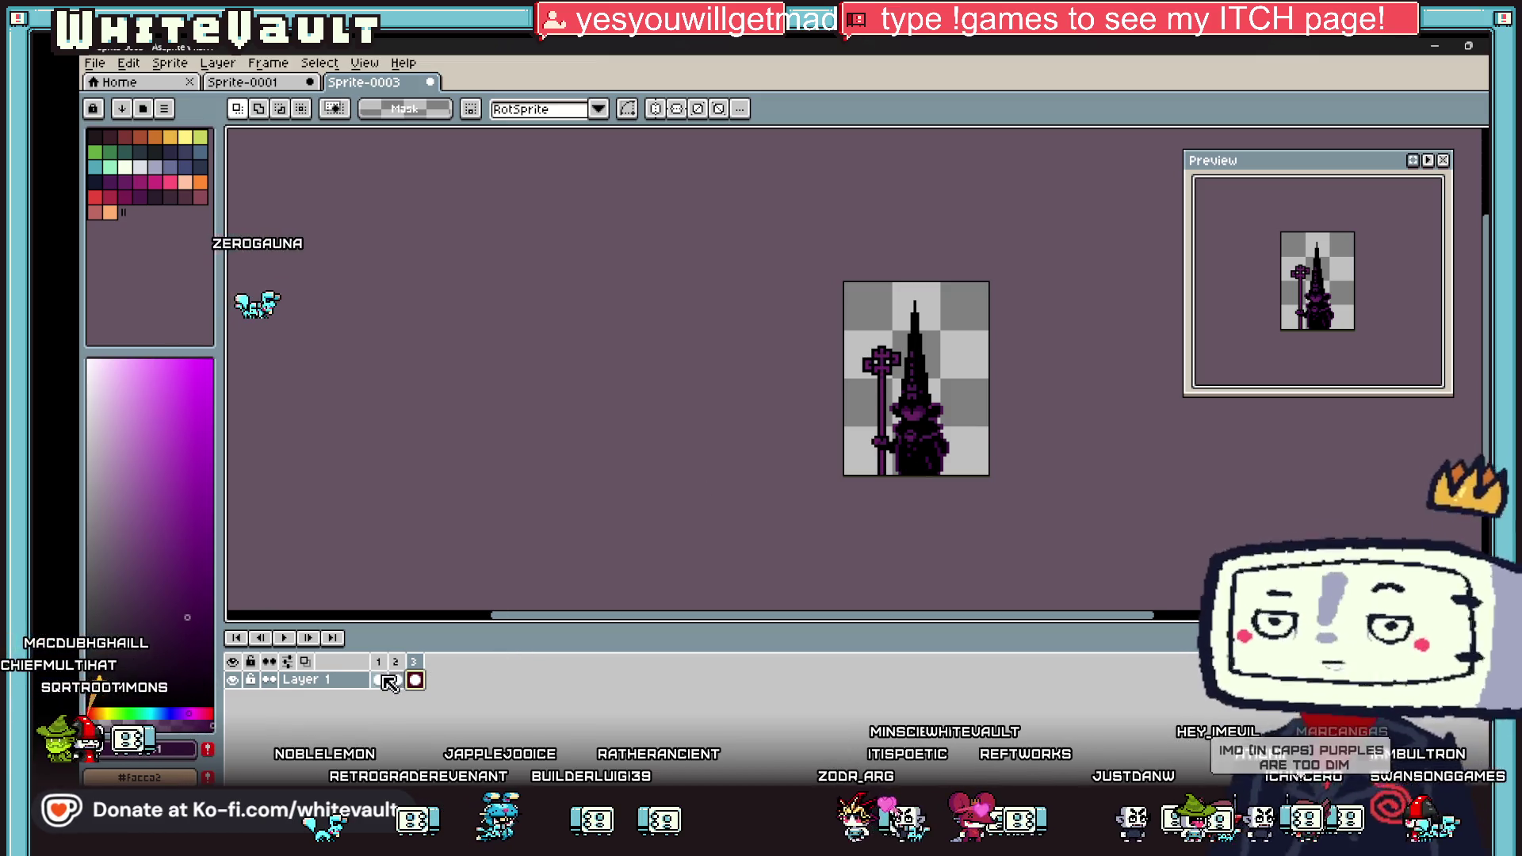
scroll(942, 365, up, 2)
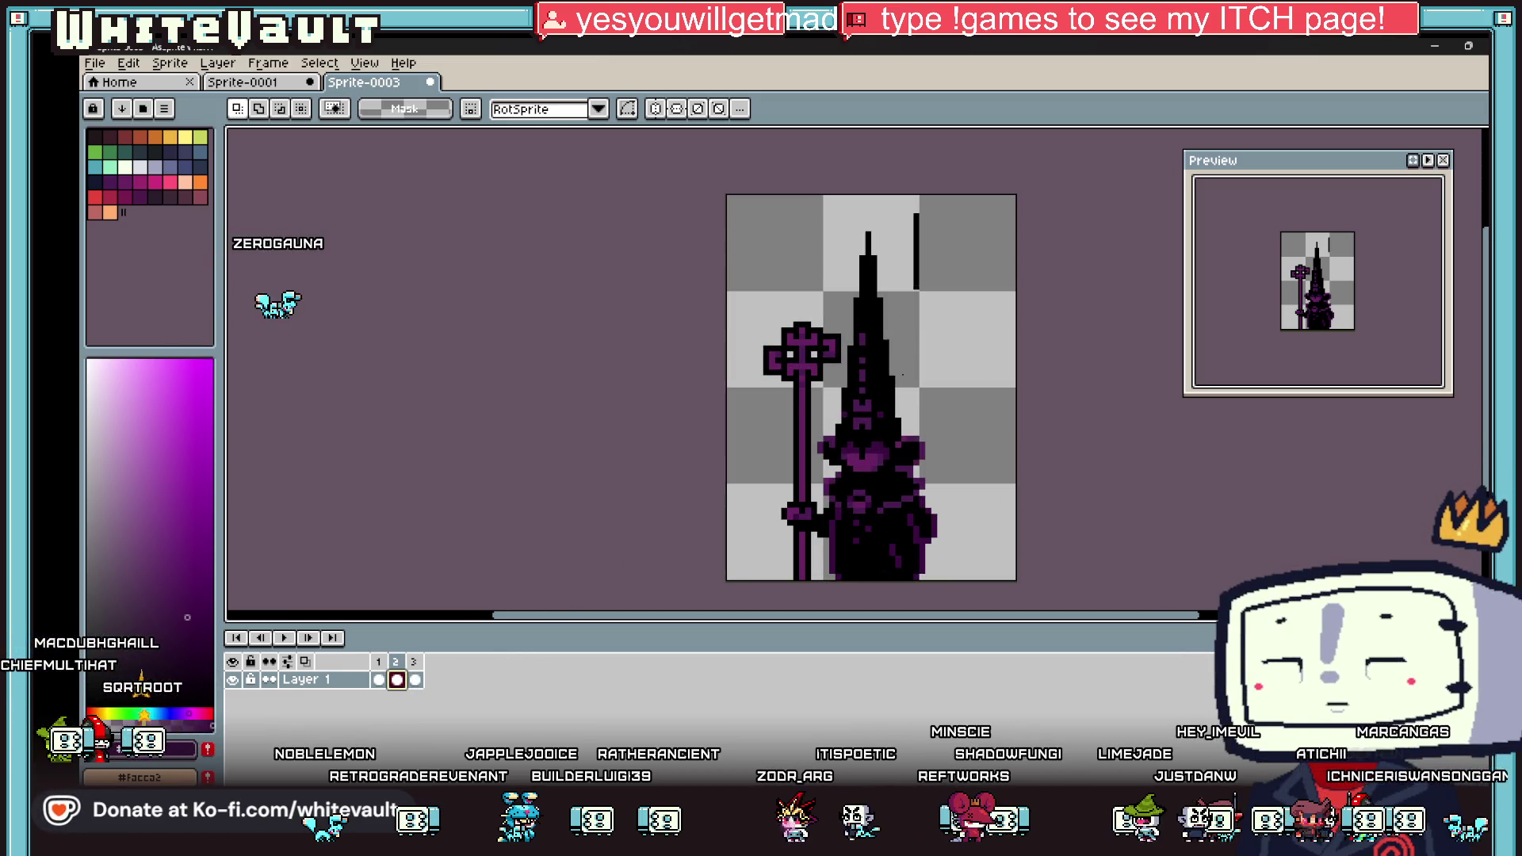
key(ctrl+z)
key(ctrl+z)
key(ctrl+z)
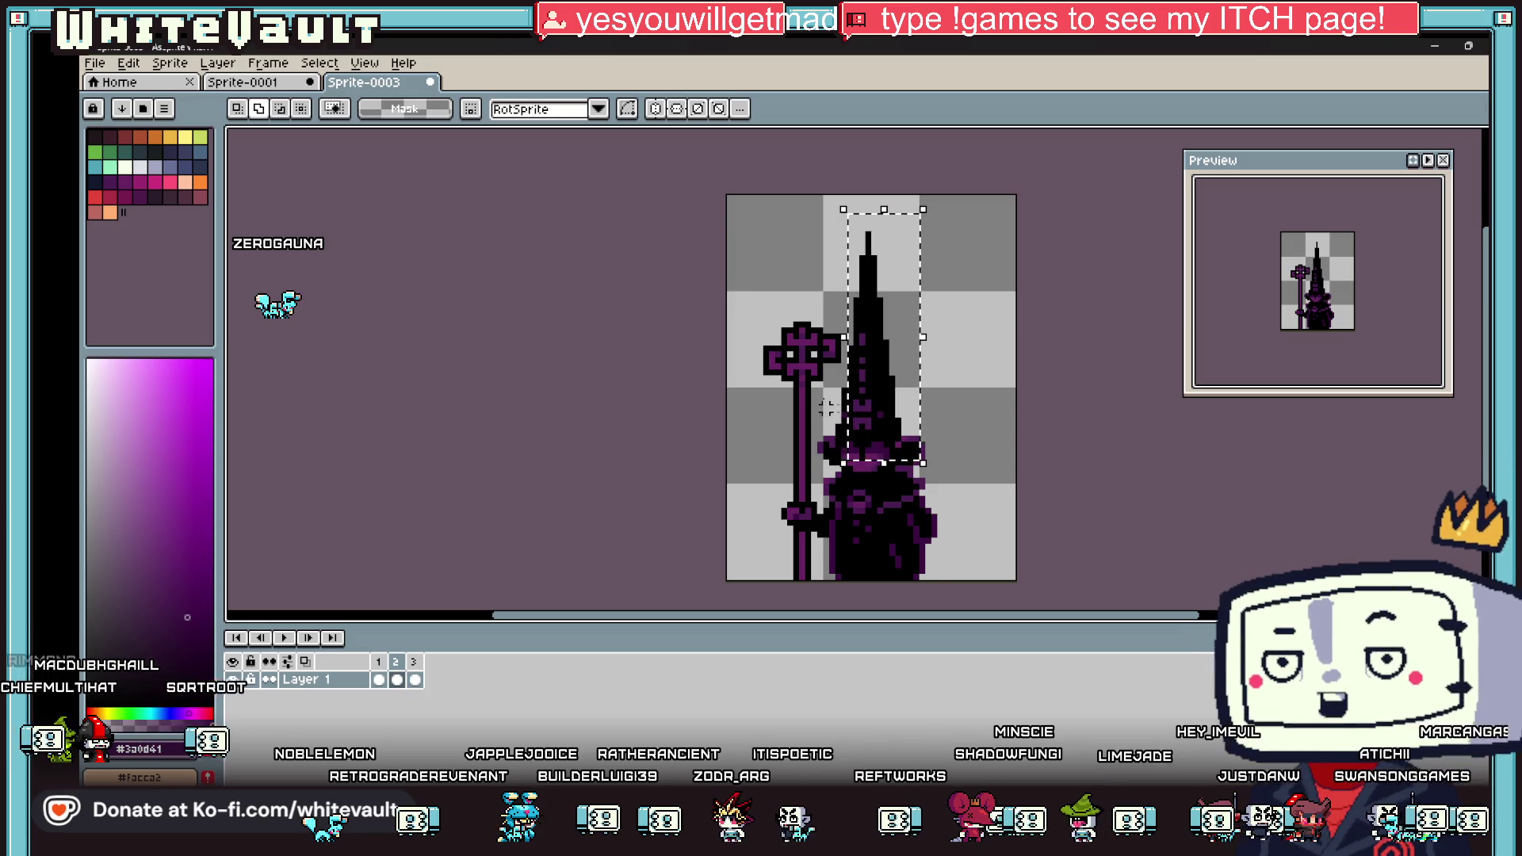
Step: Select the hood in frame 2 and nudge it down one pixel
mouse_move(814, 384)
mouse_down()
mouse_move(926, 462)
mouse_move(734, 474)
mouse_move(872, 498)
mouse_move(900, 479)
mouse_up()
scroll(927, 464, up, 2)
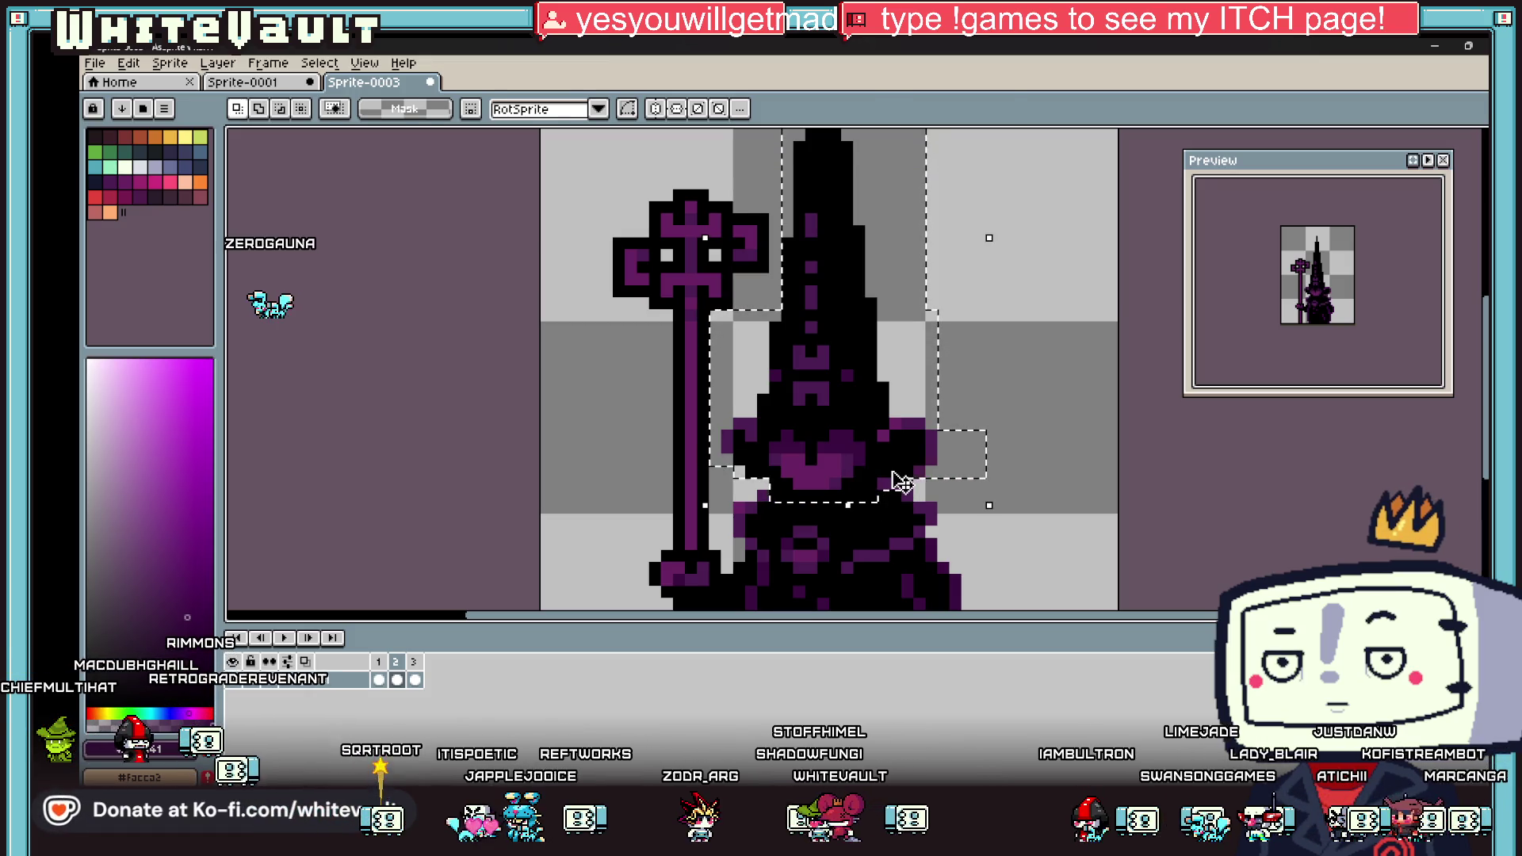
key(Down)
scroll(1039, 519, down, 2)
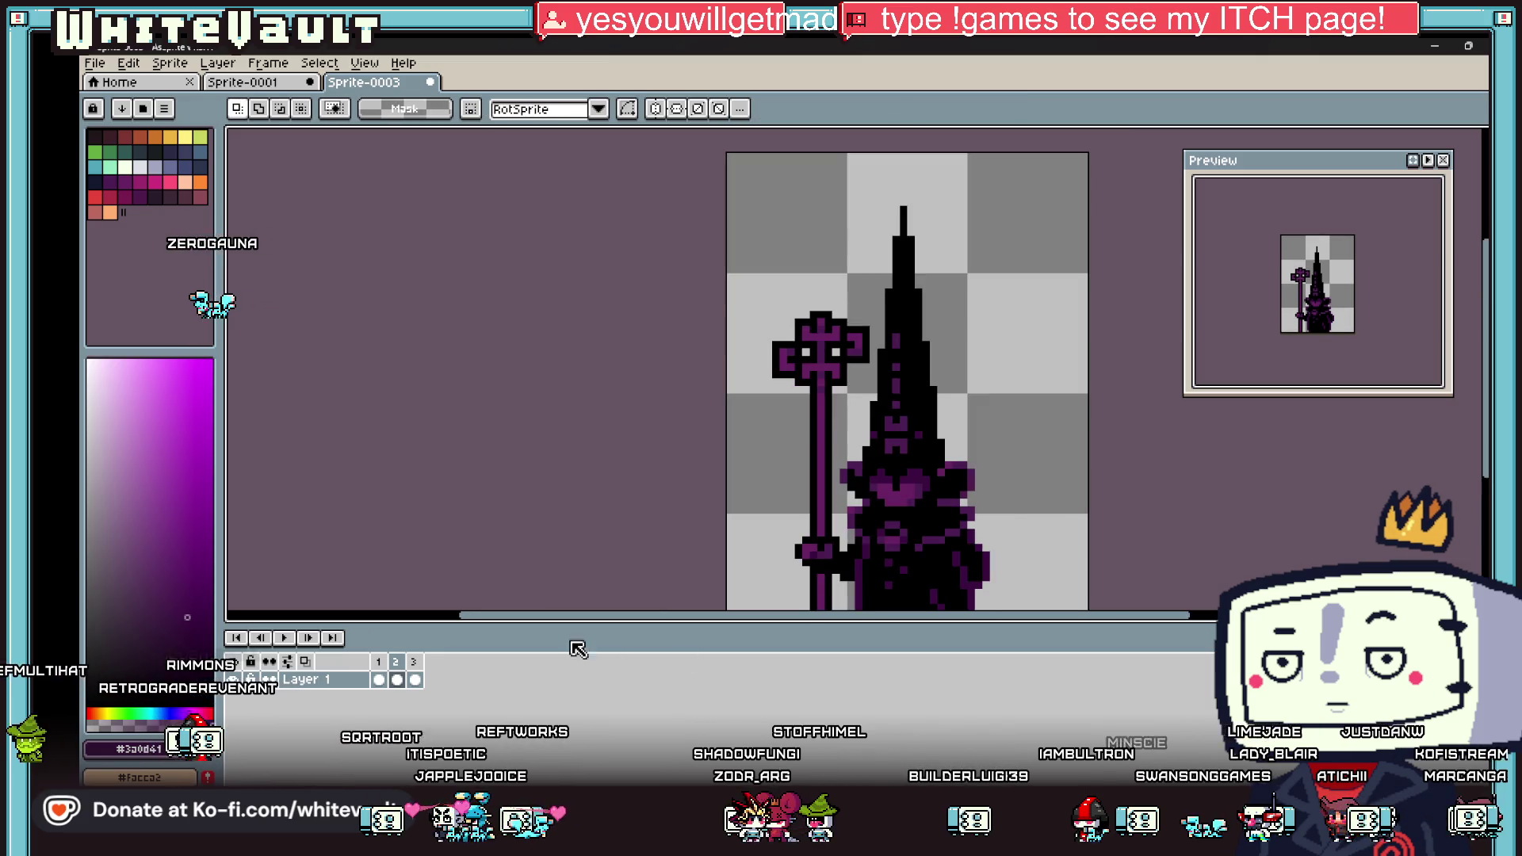
Step: Add a fourth frame after frame 3 using New Frame
click(380, 679)
click(398, 681)
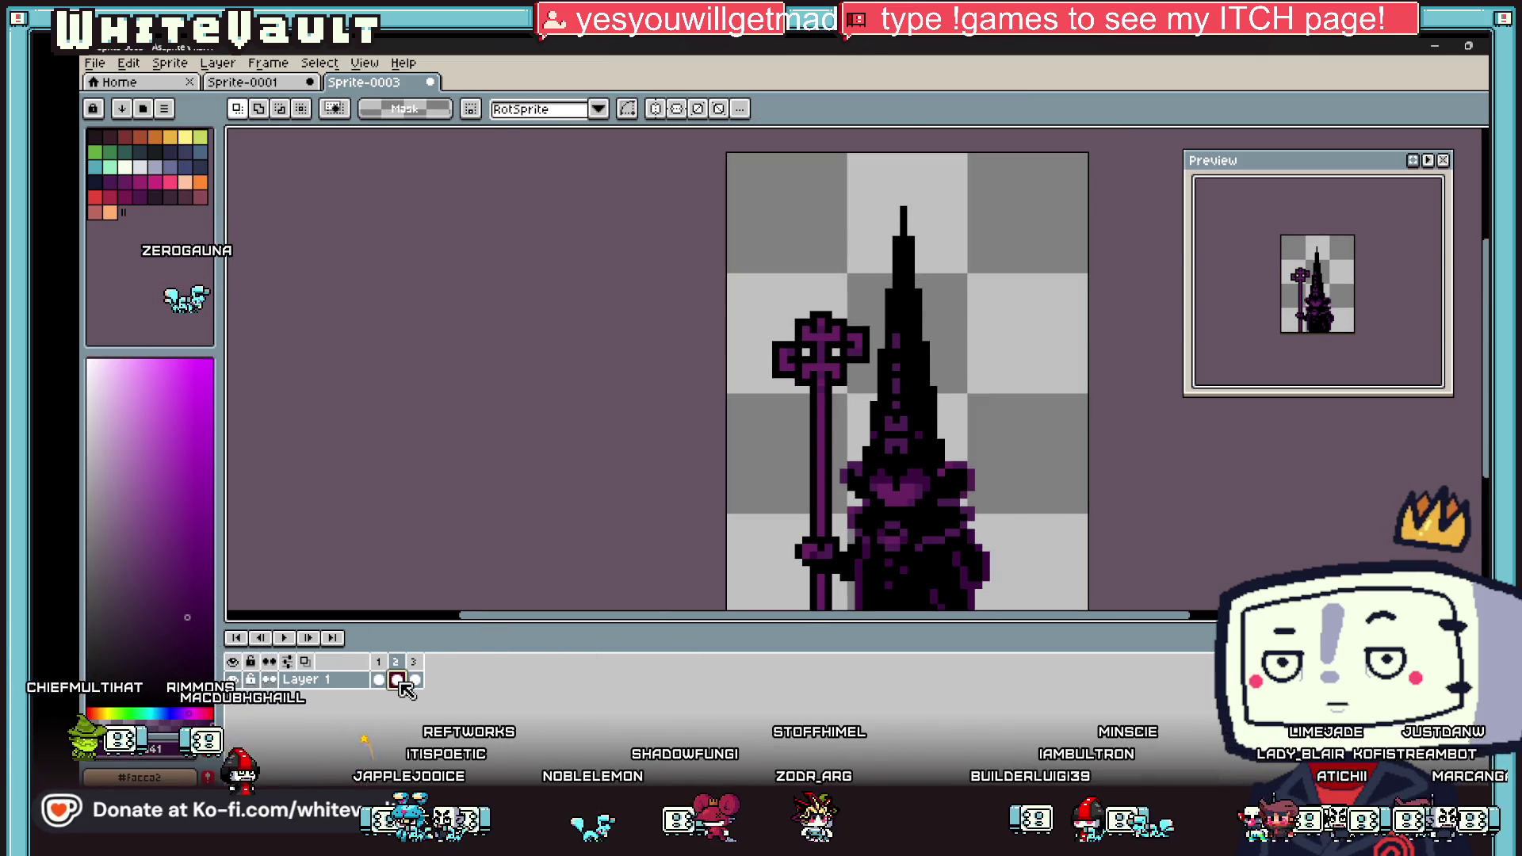
click(413, 681)
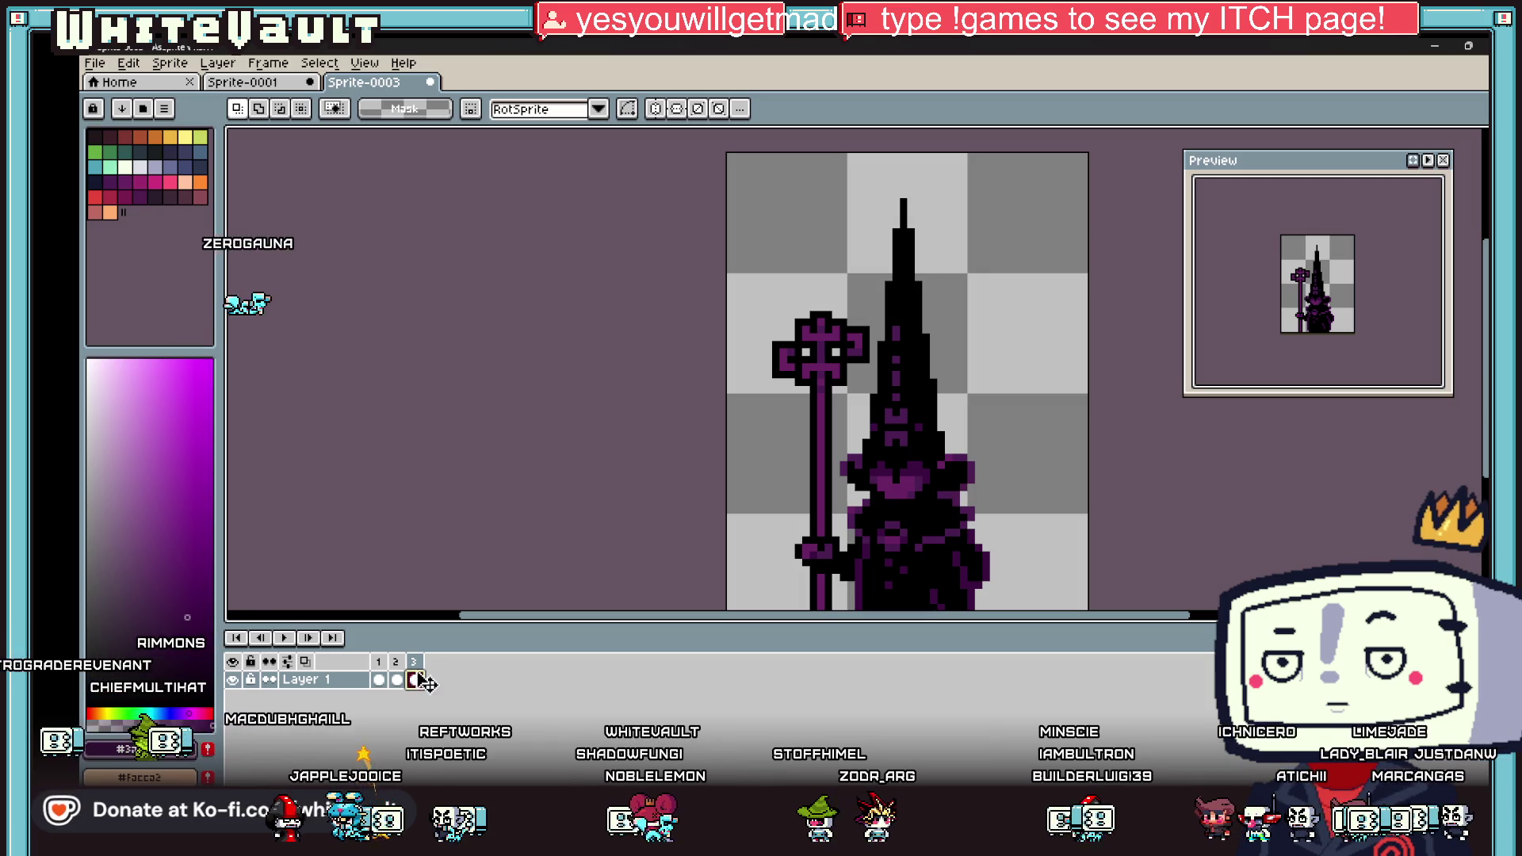
right_click(418, 666)
click(452, 693)
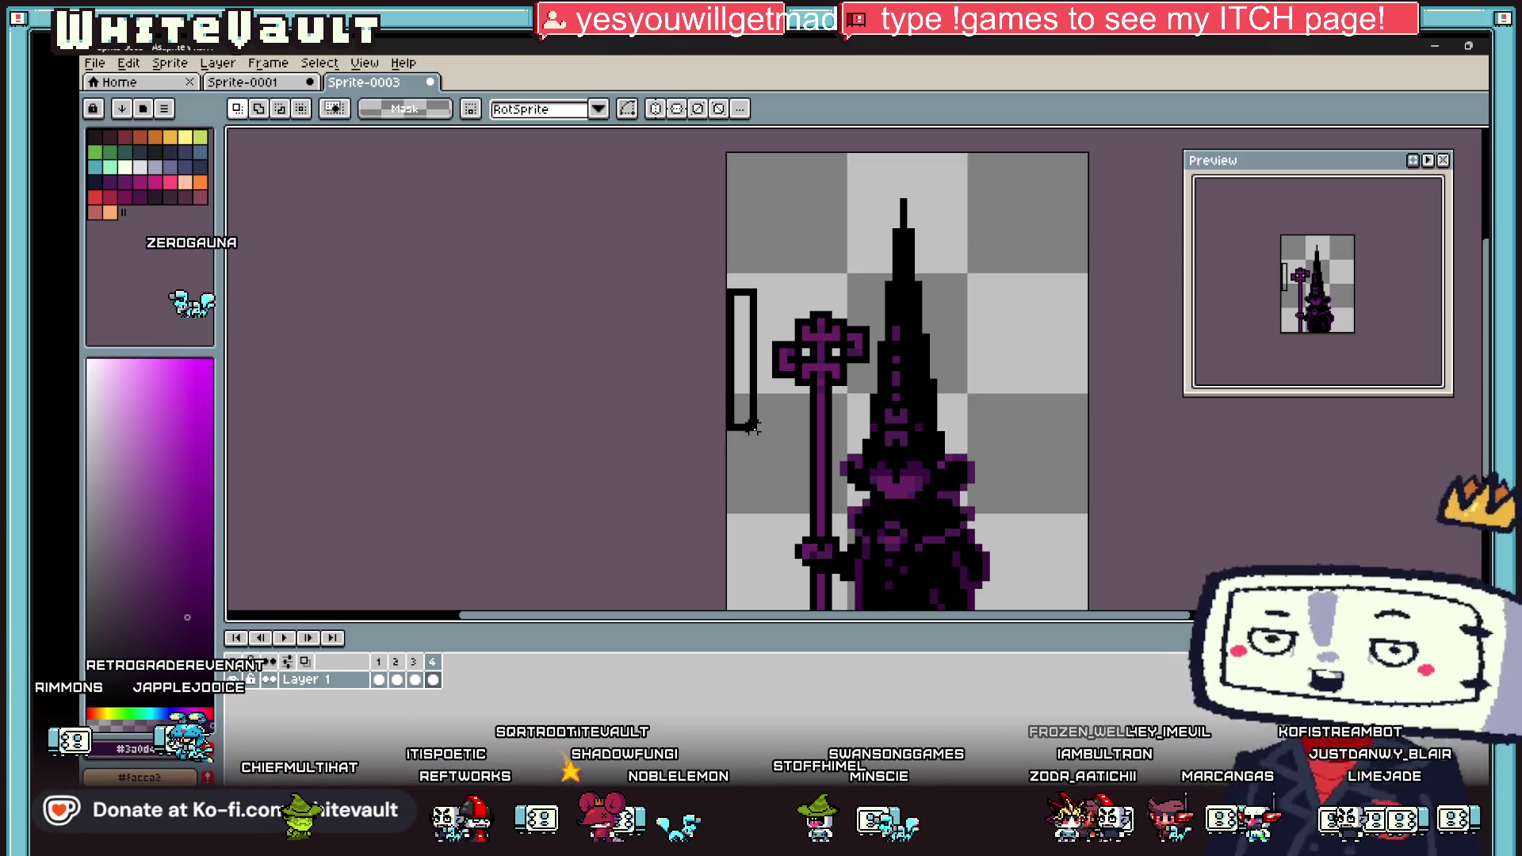
mouse_move(753, 428)
mouse_down()
mouse_move(779, 602)
mouse_move(835, 607)
mouse_up()
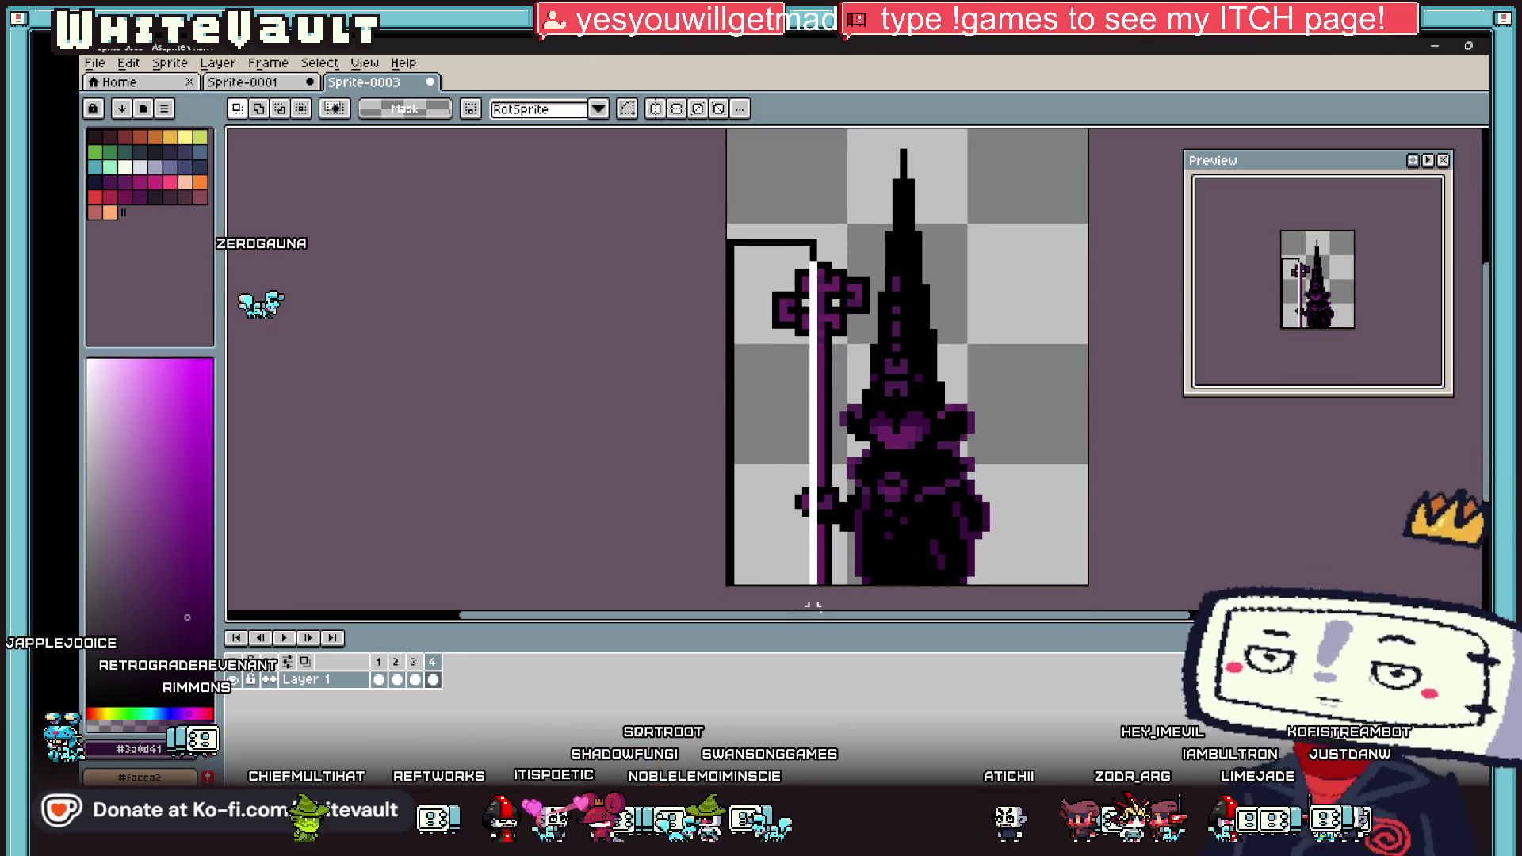
mouse_move(741, 248)
mouse_down()
mouse_move(845, 349)
mouse_move(872, 331)
mouse_up()
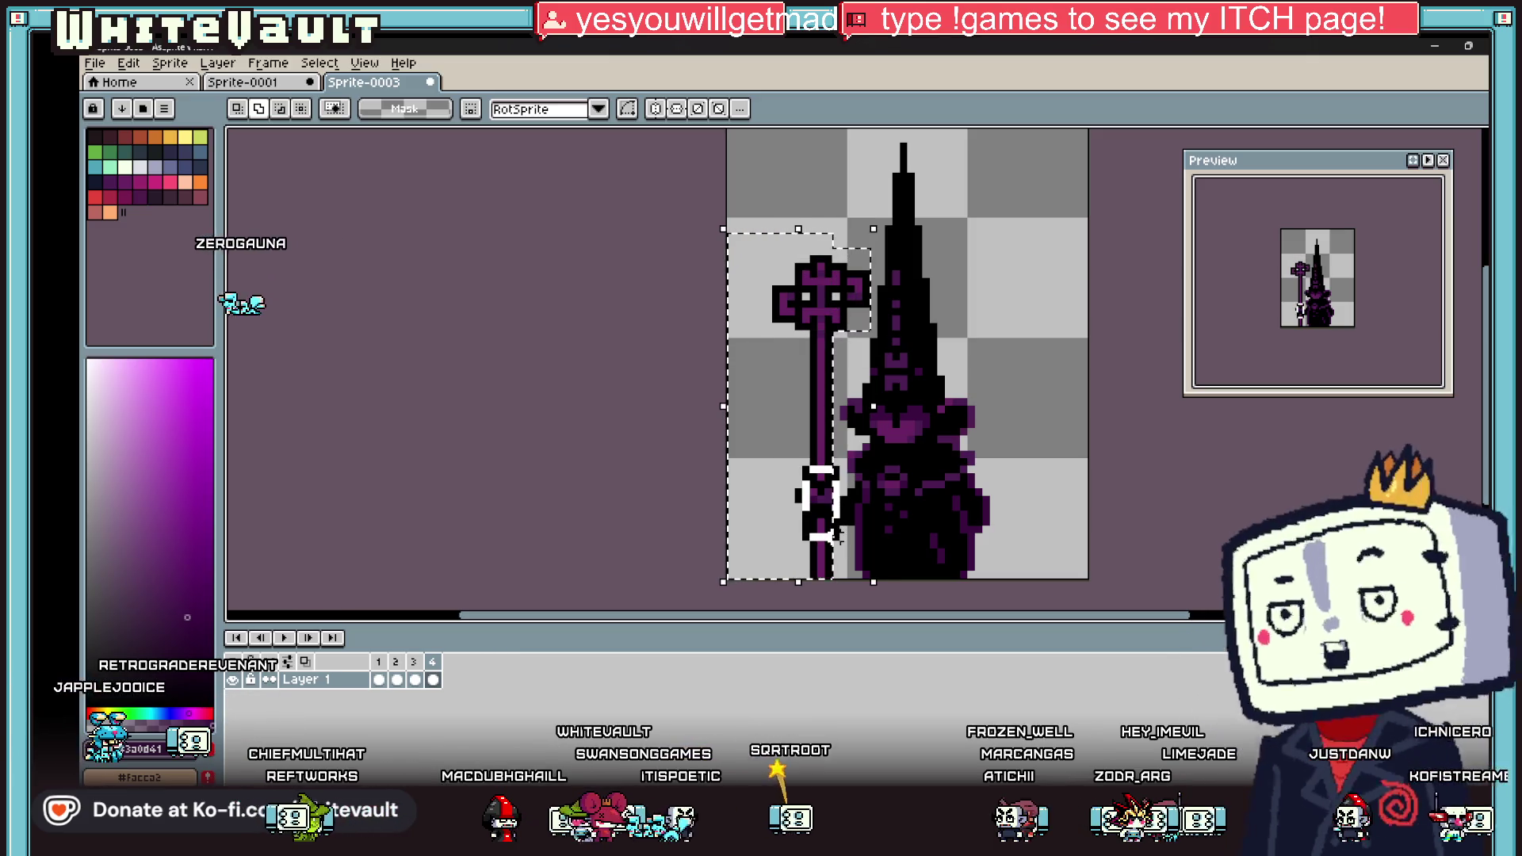
drag(836, 523, 844, 523)
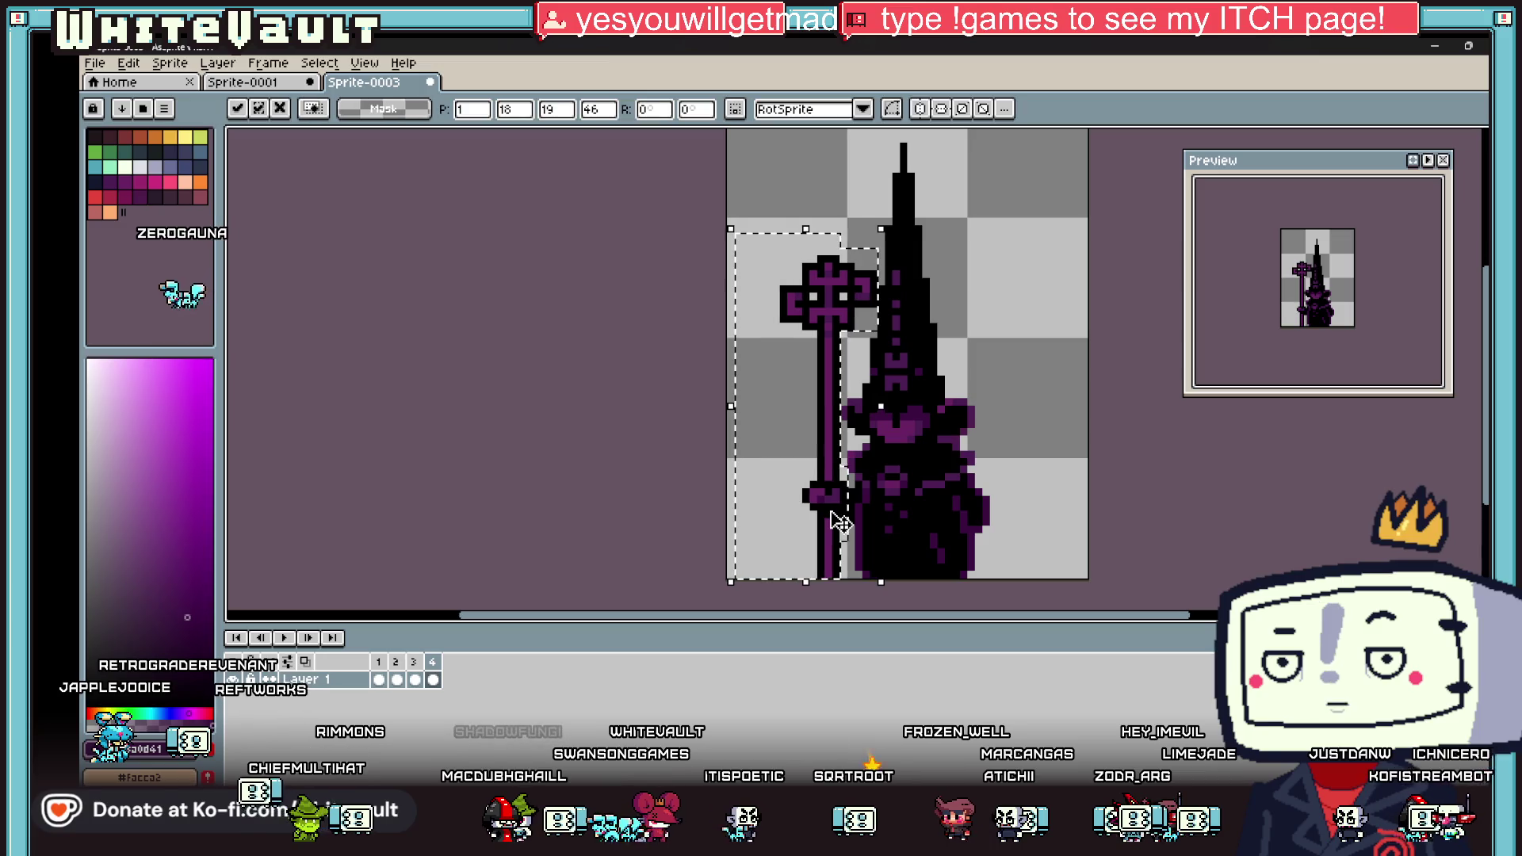
click(1061, 448)
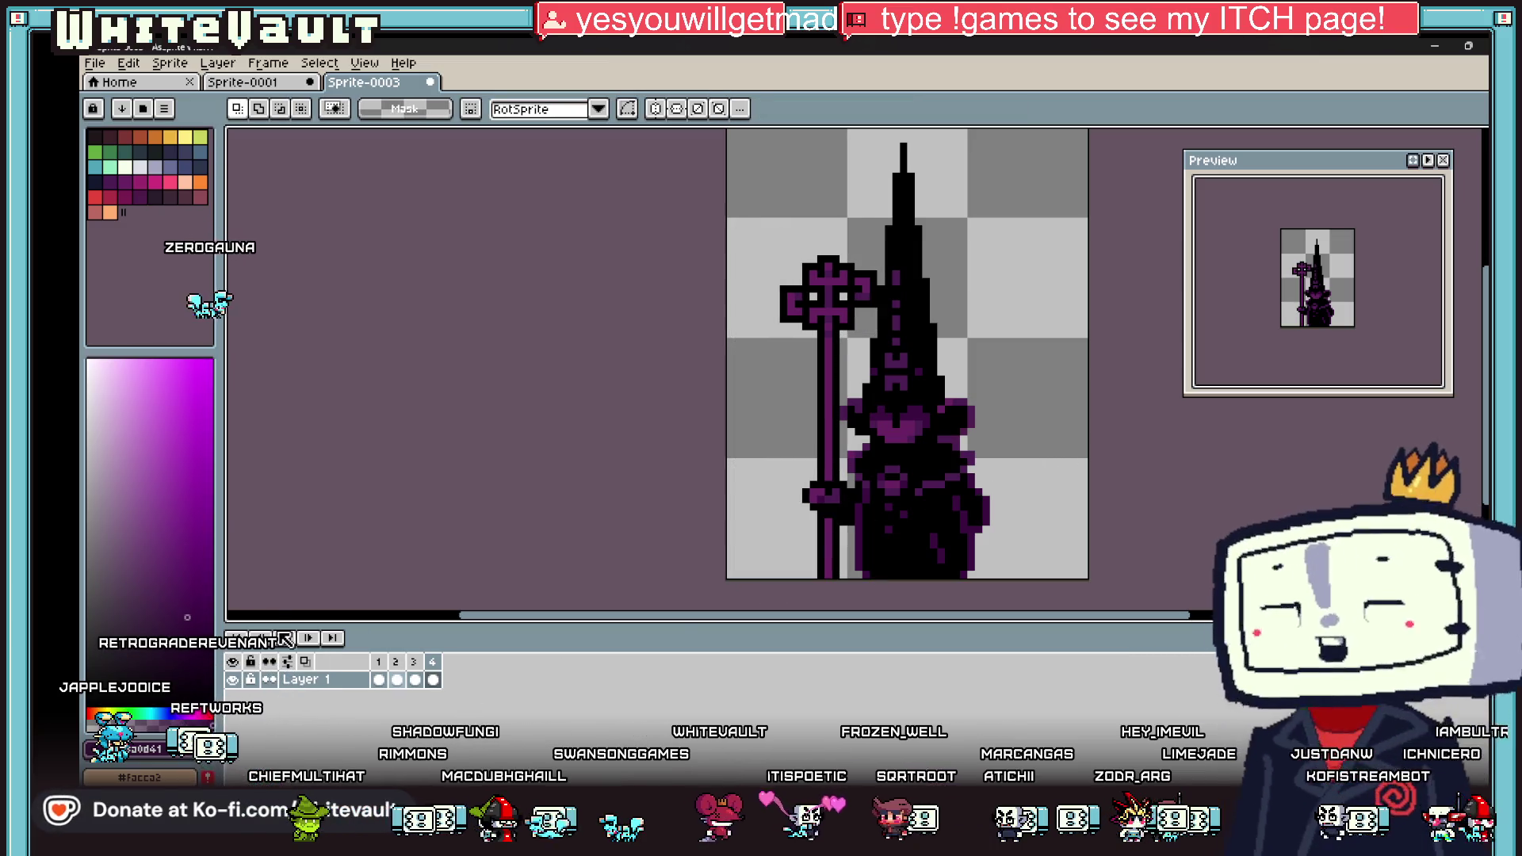
key(Return)
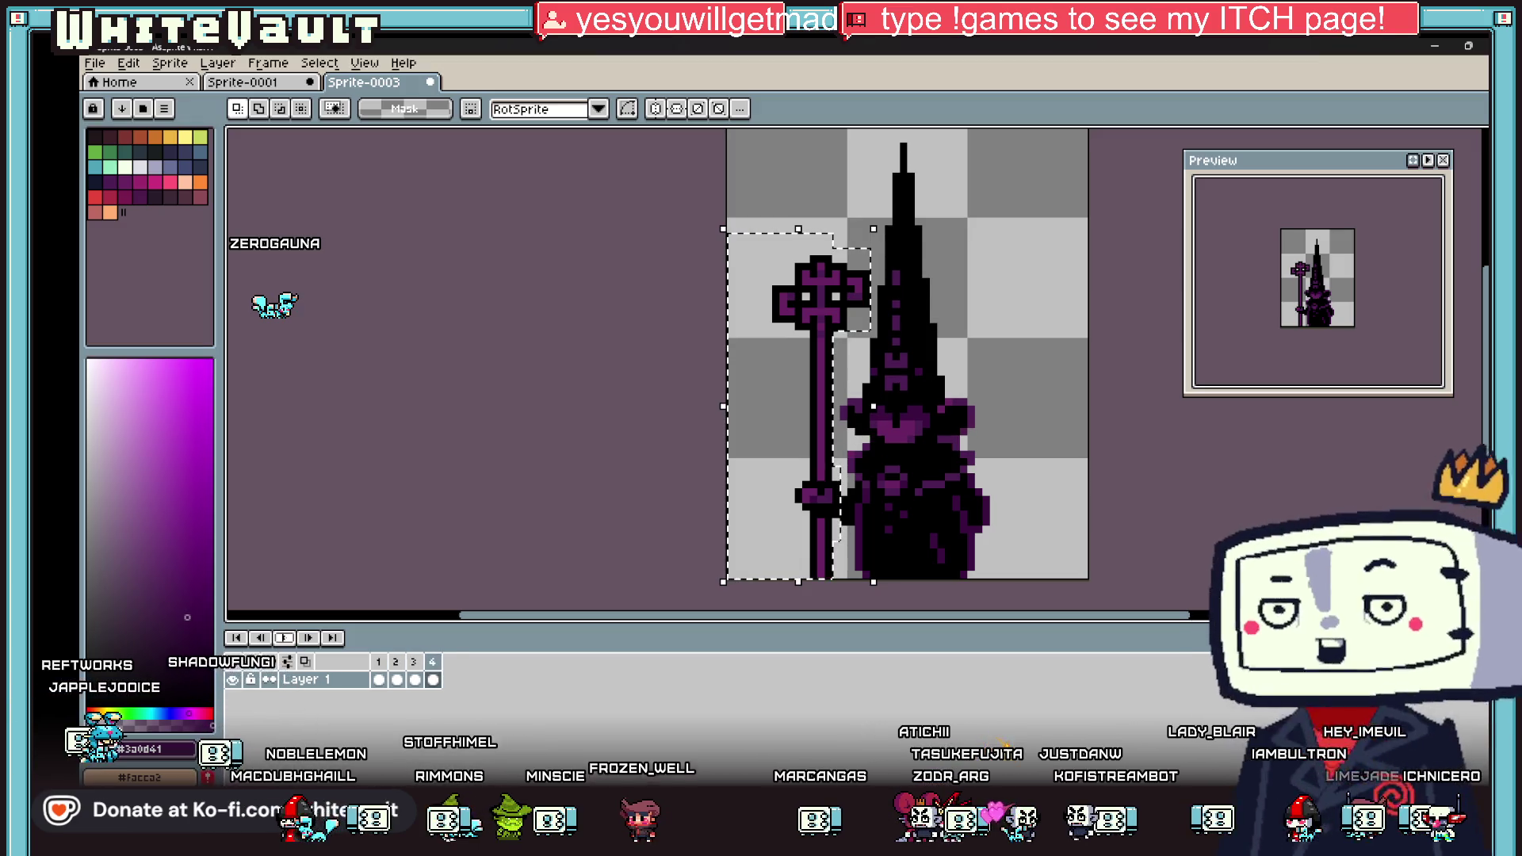
key(ctrl+d)
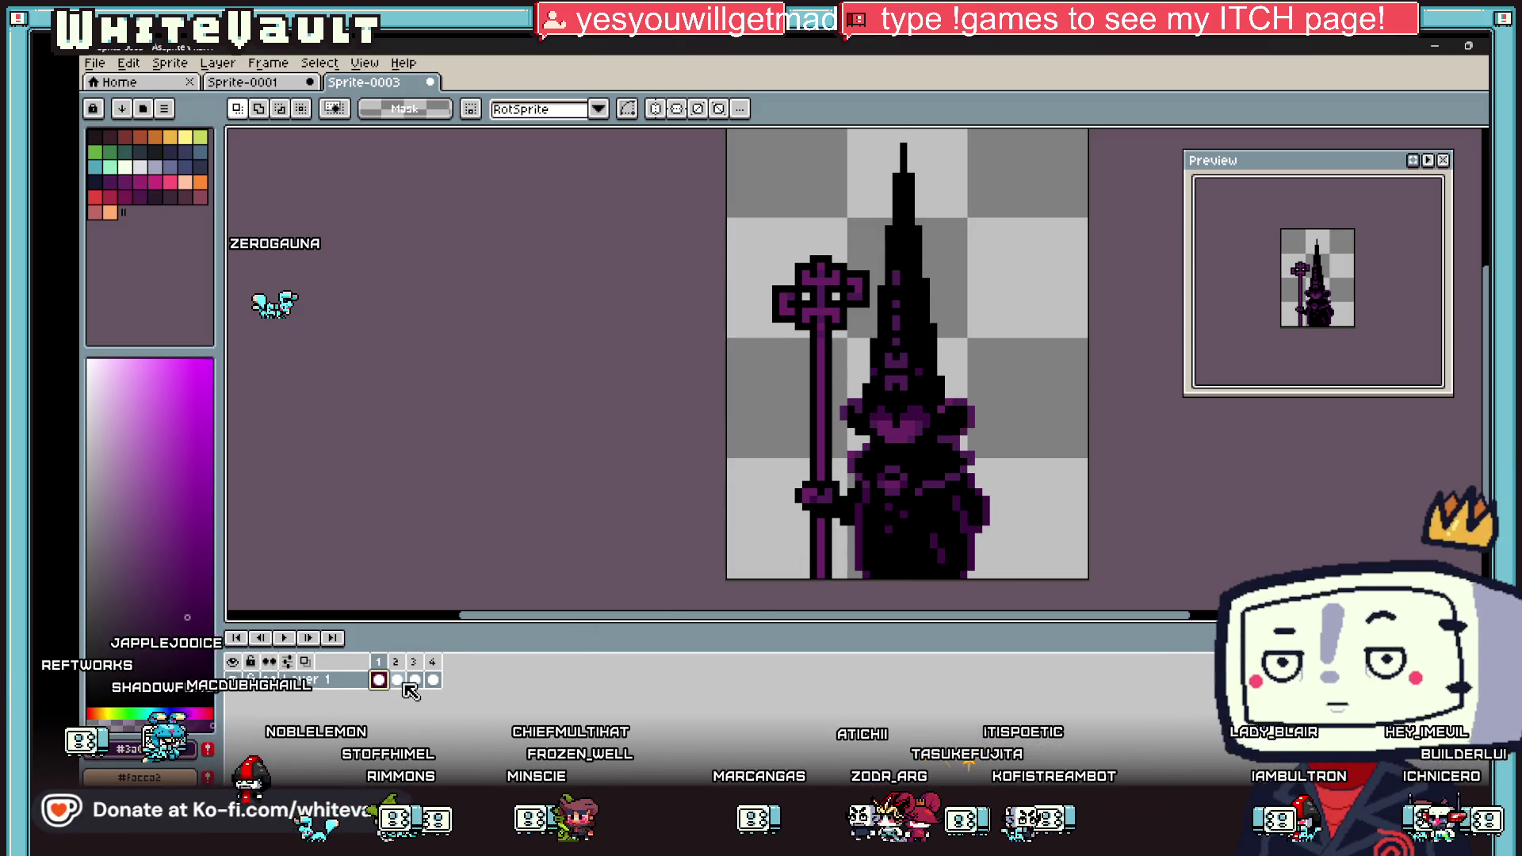
click(403, 682)
click(417, 680)
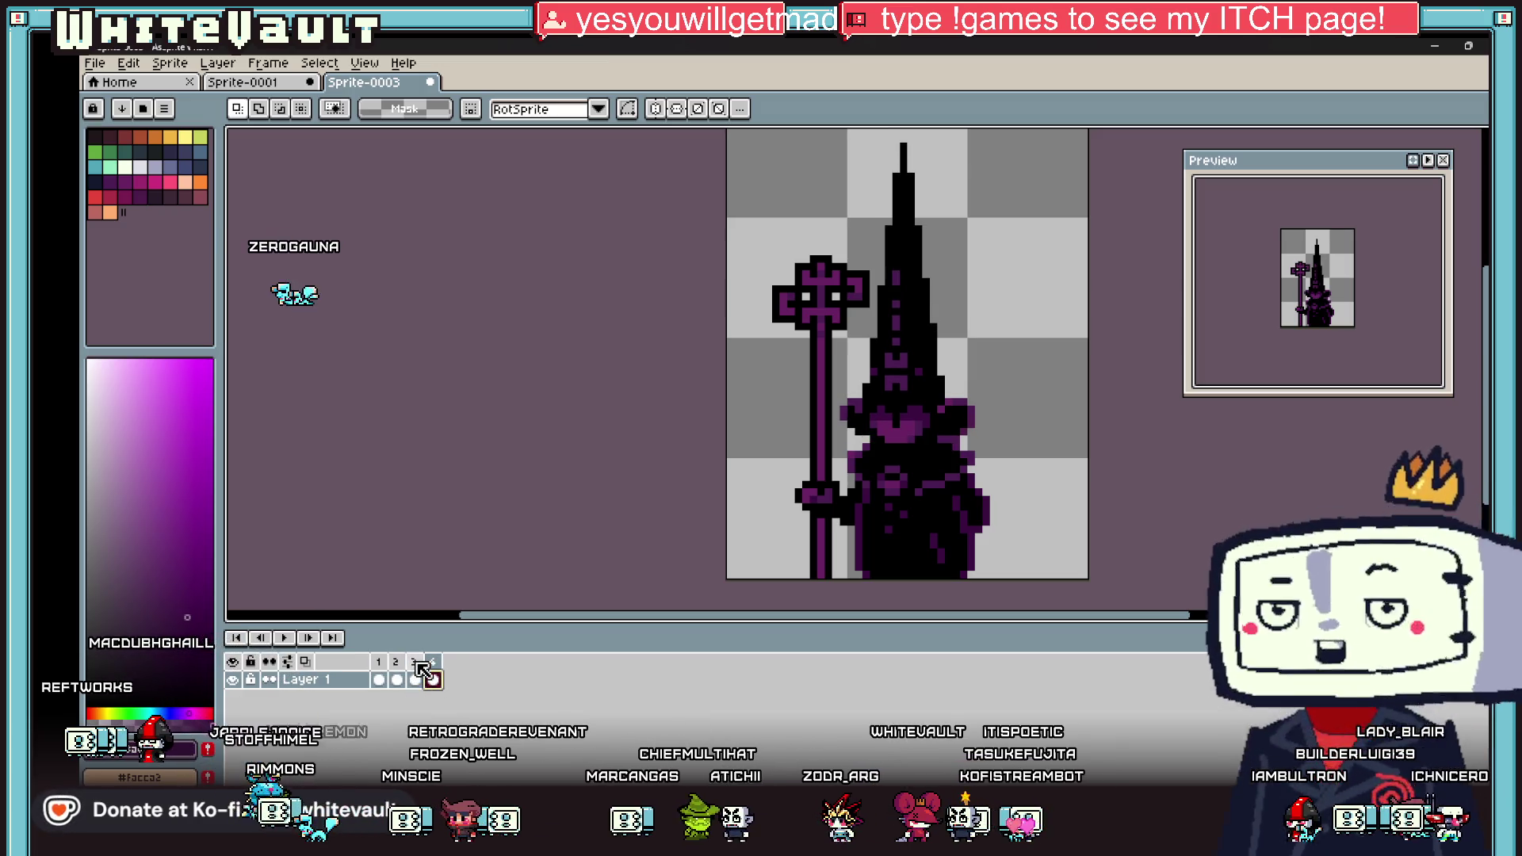
right_click(413, 662)
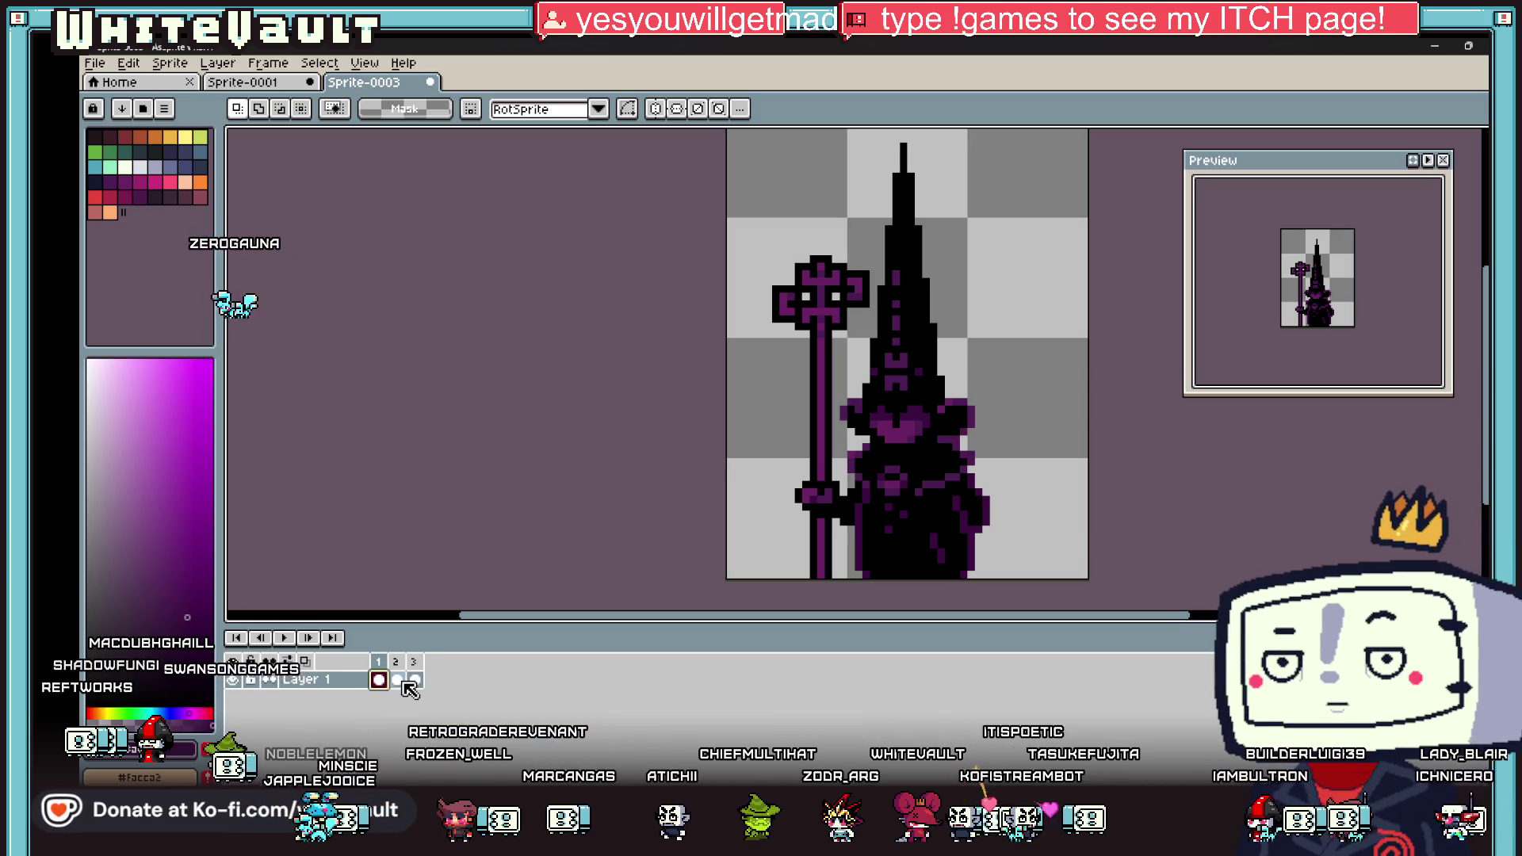
click(414, 680)
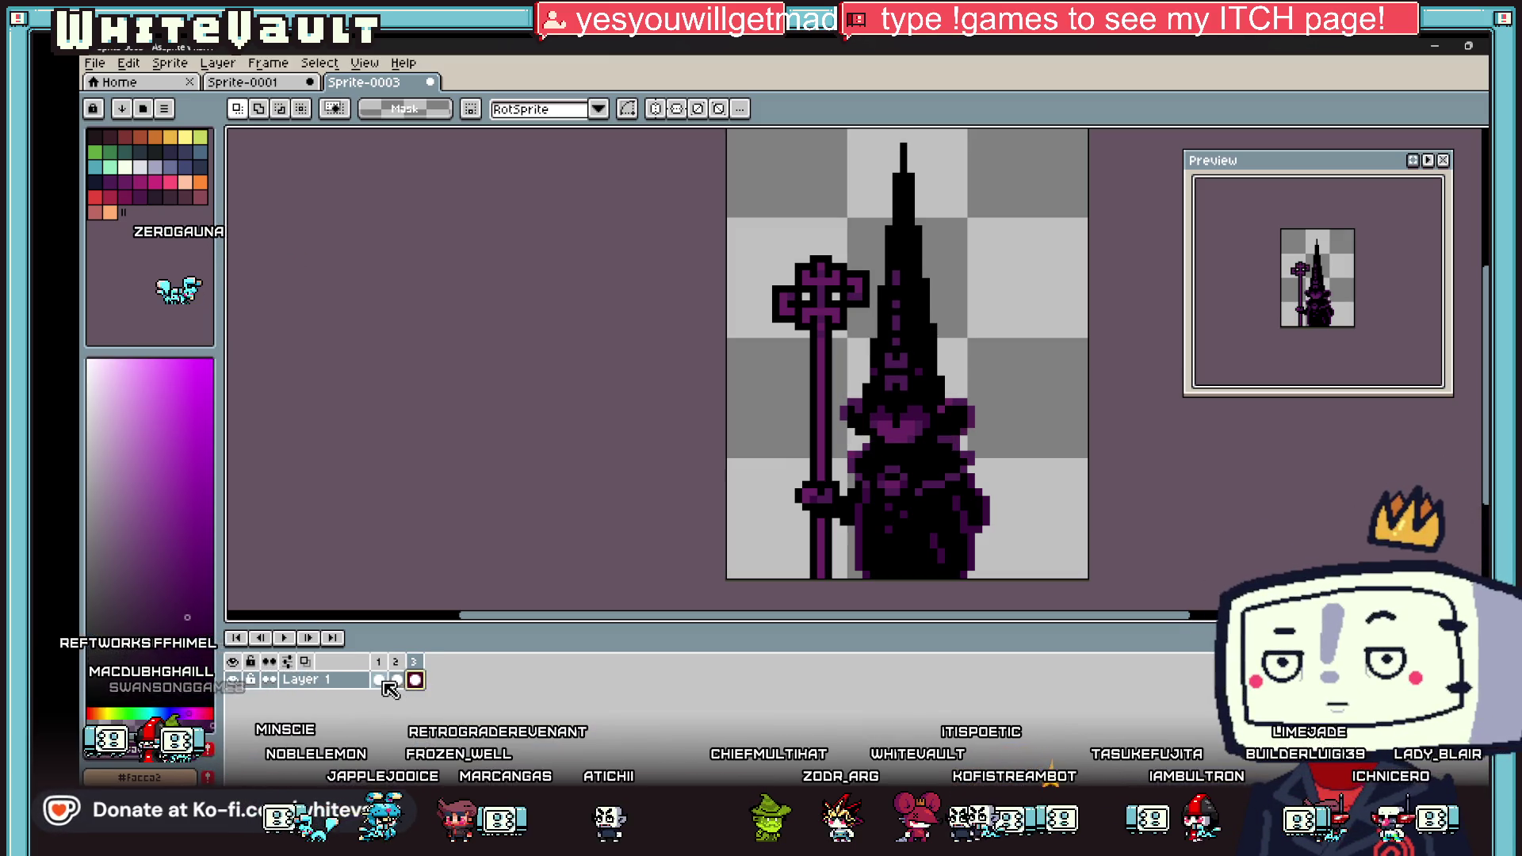
click(396, 679)
click(415, 681)
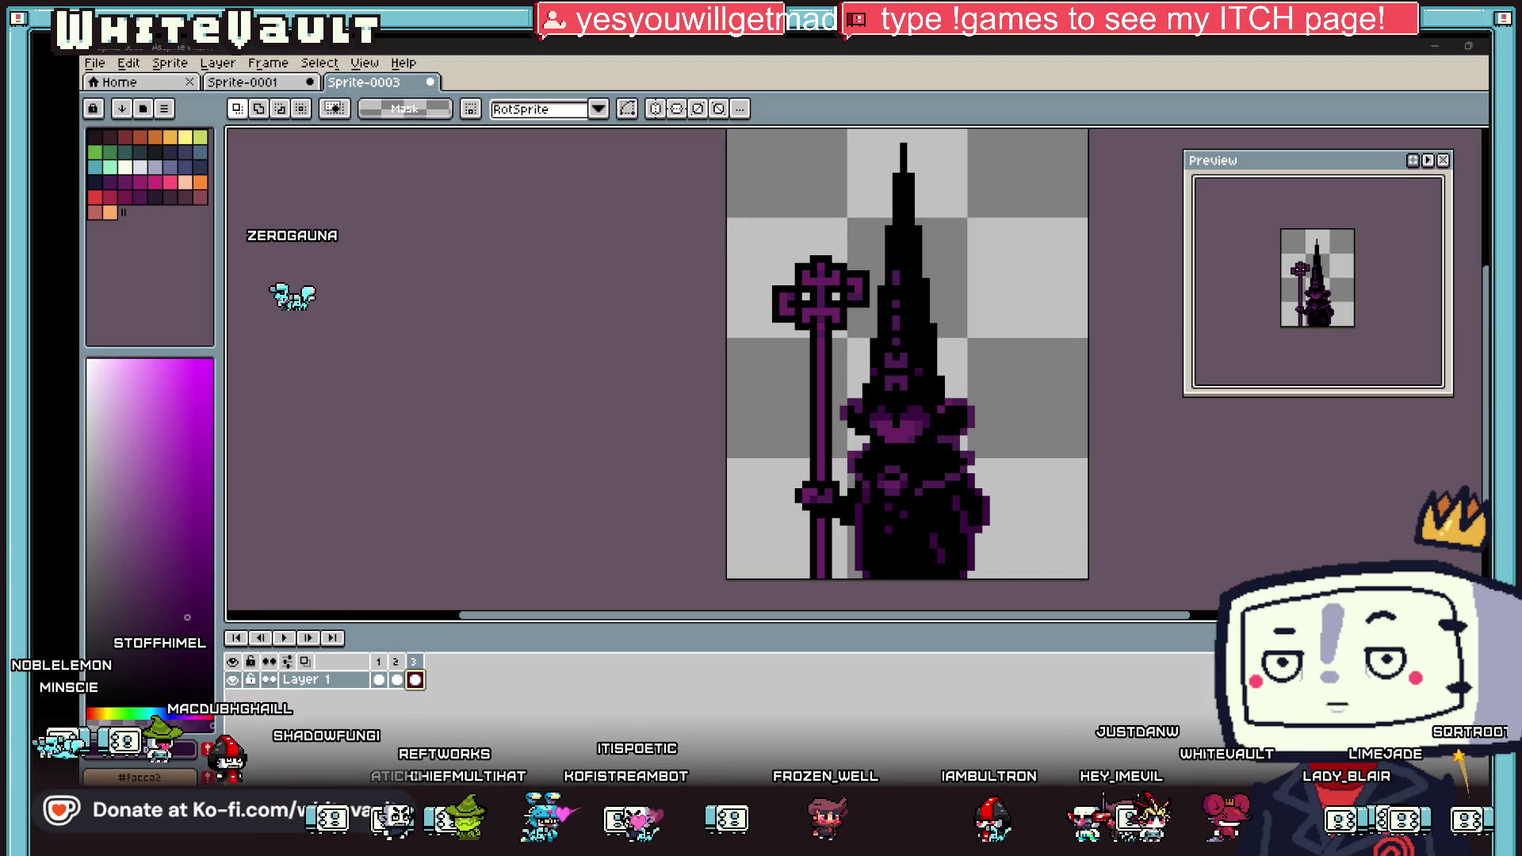
mouse_move(1507, 151)
mouse_down()
mouse_move(967, 167)
mouse_move(844, 207)
mouse_up()
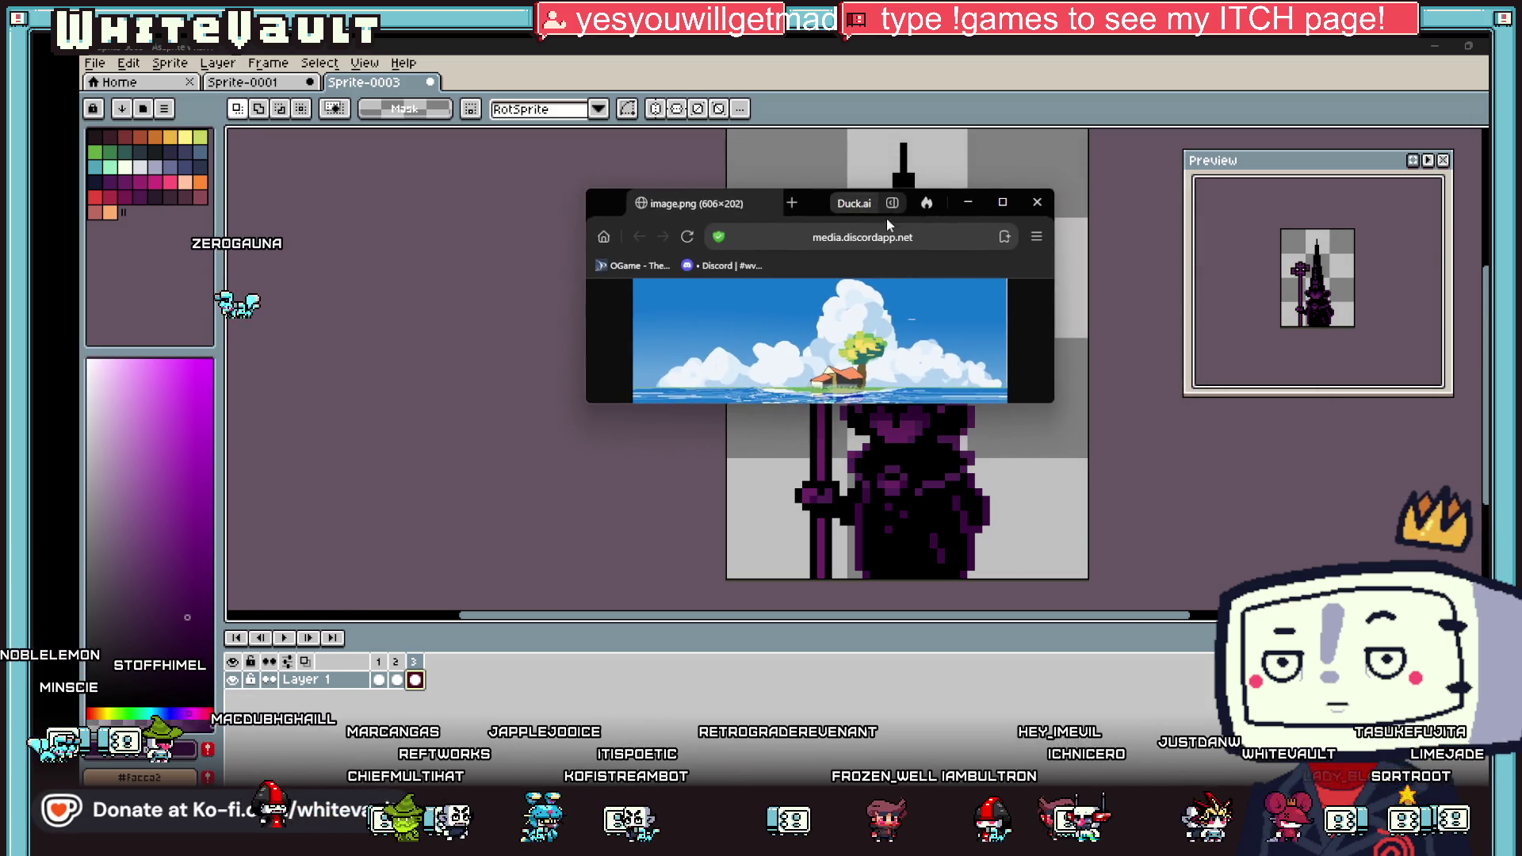
click(1007, 203)
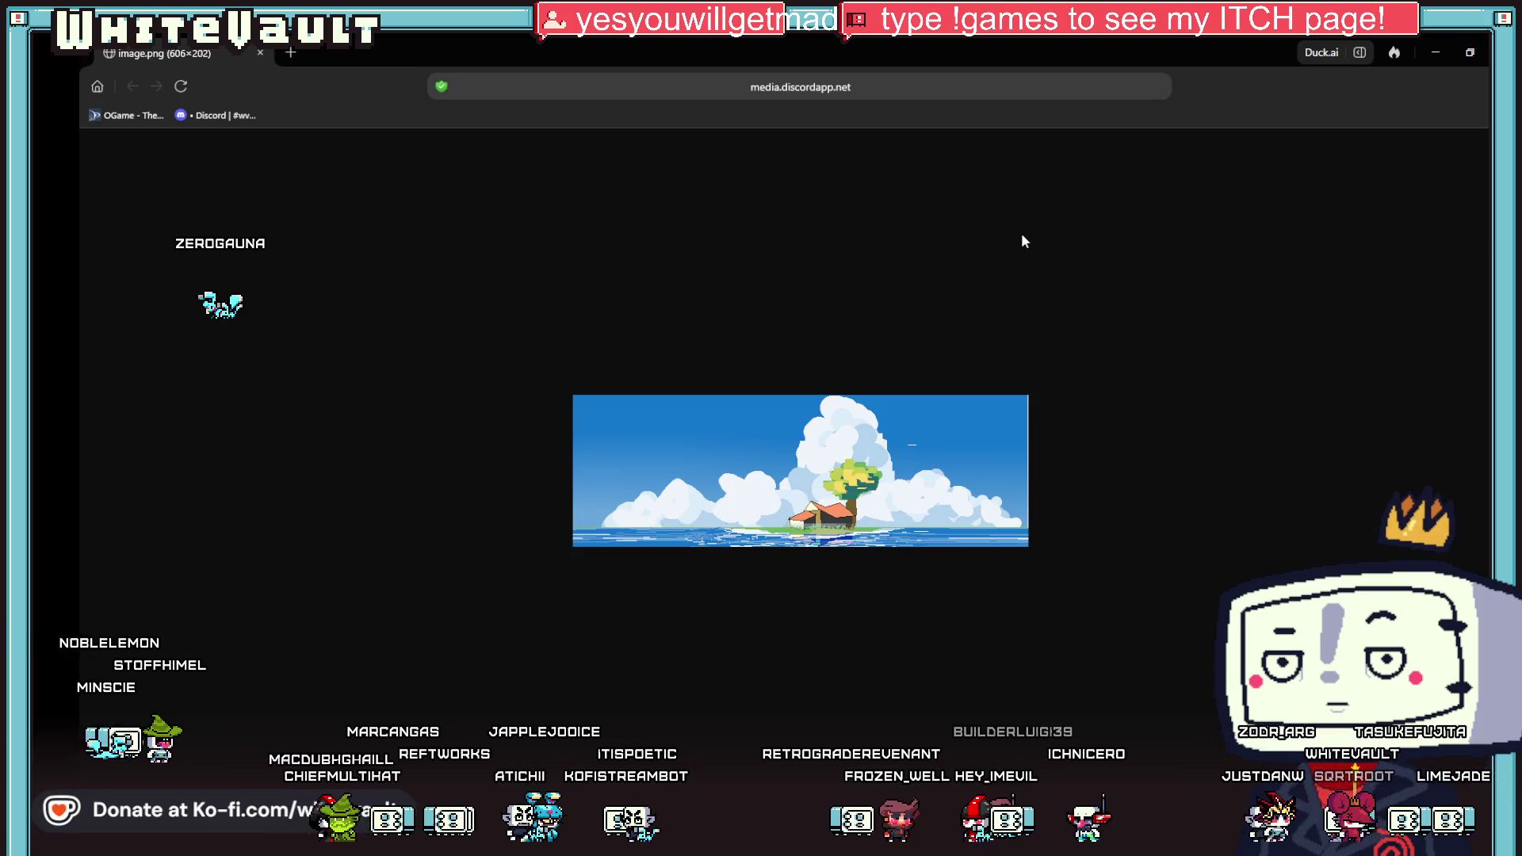
click(1489, 52)
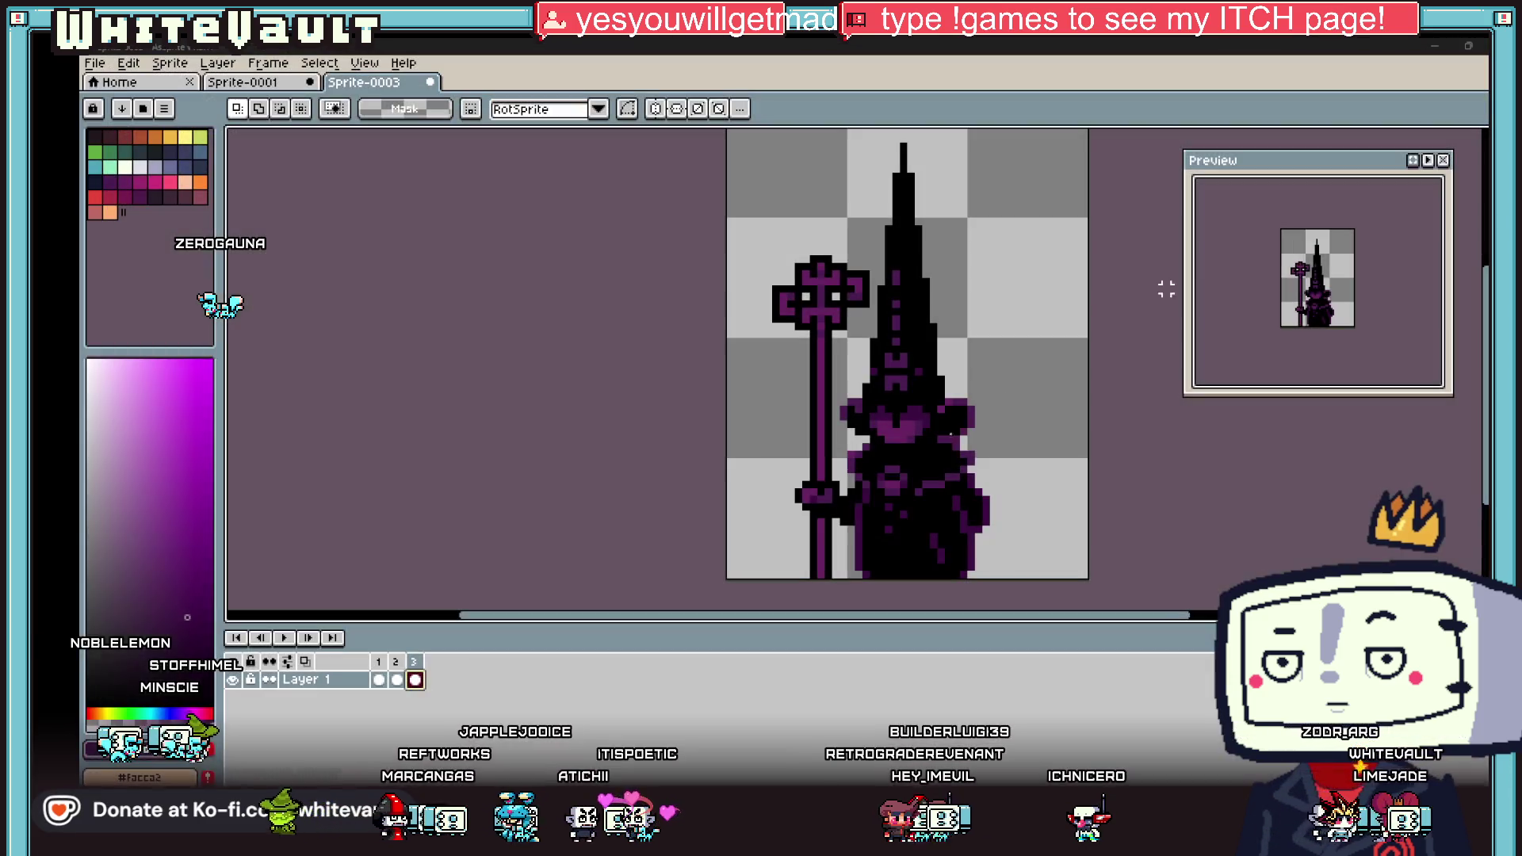
scroll(1000, 469, down, 1)
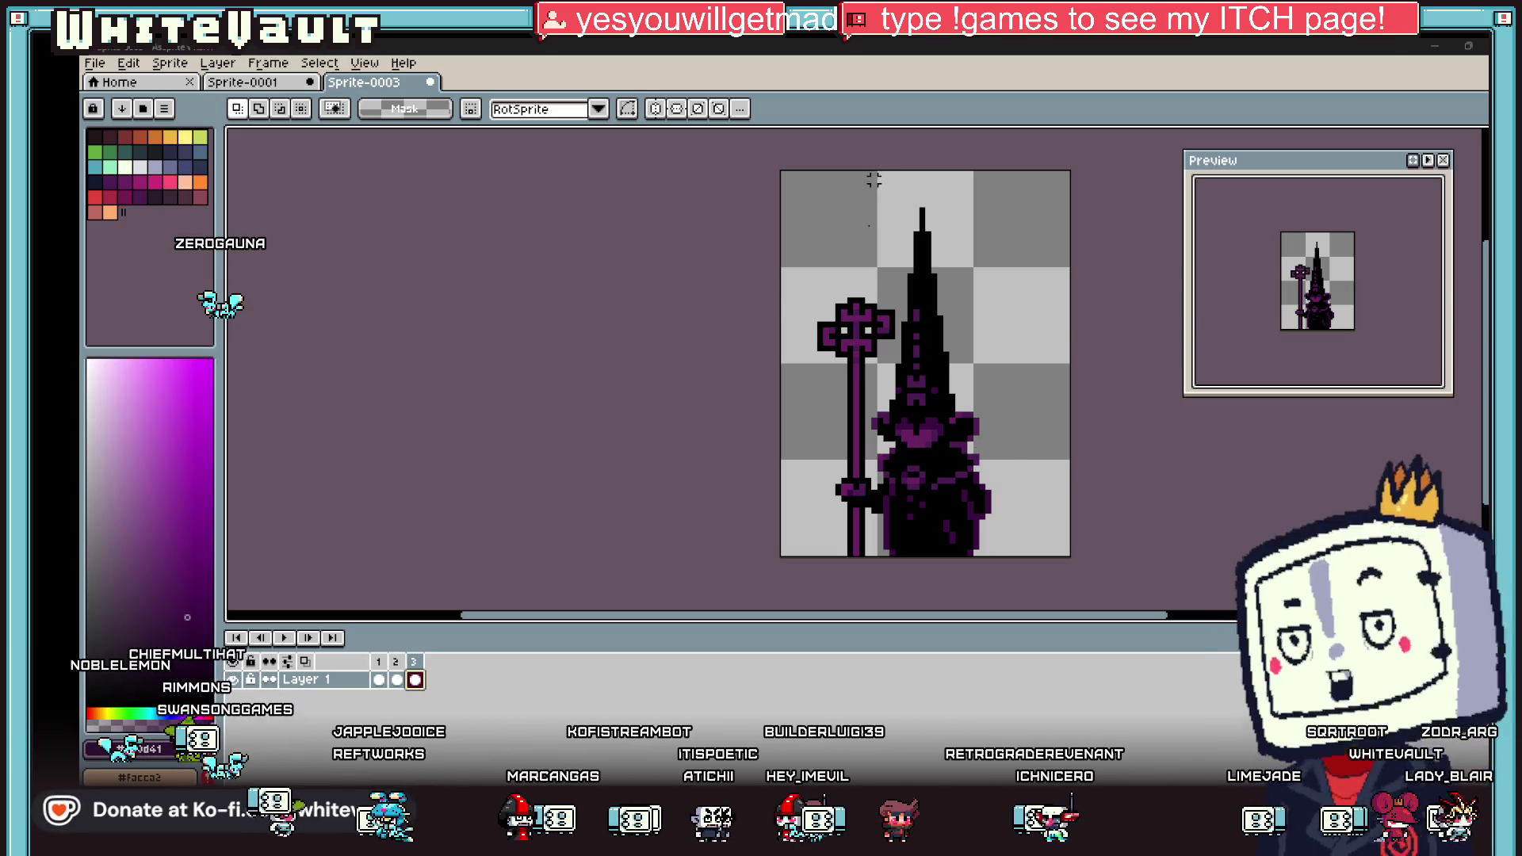
Step: Export the three cultist frames as a one-row sprite sheet that opens after export
click(95, 62)
mouse_move(119, 211)
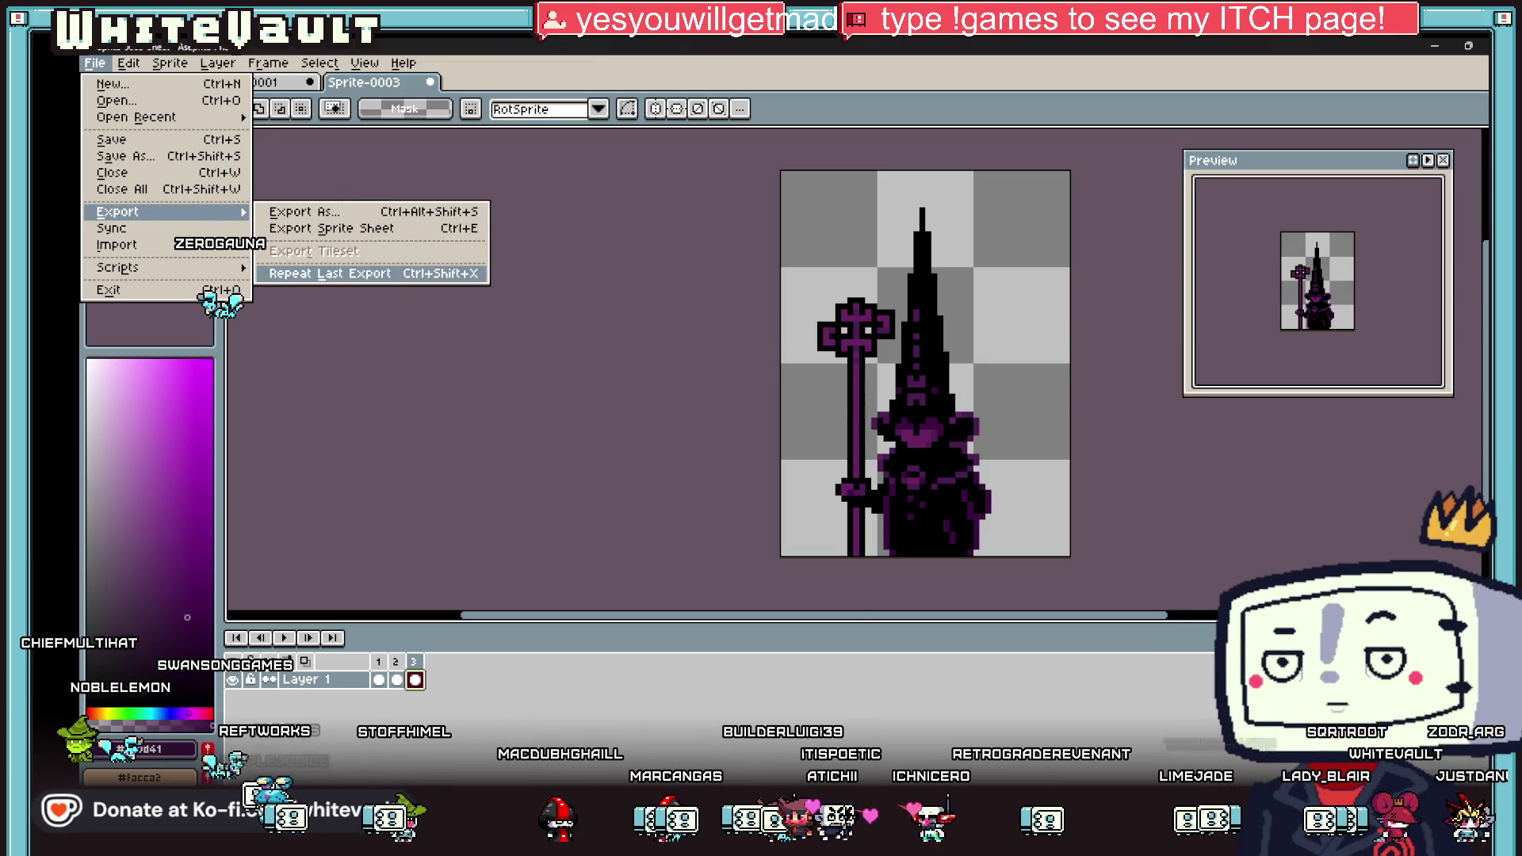
click(389, 273)
click(448, 589)
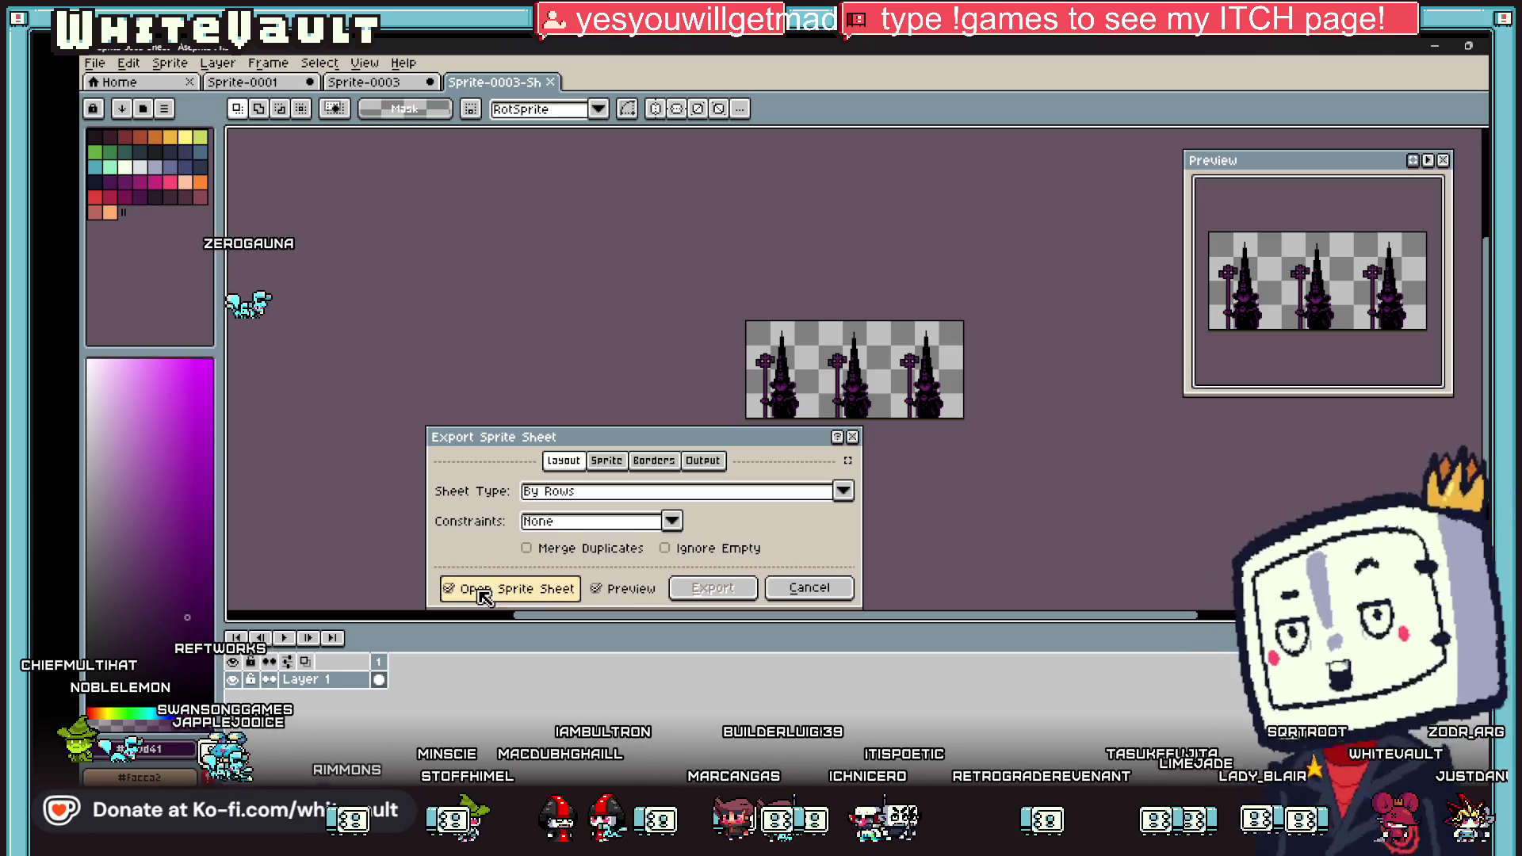
click(713, 587)
click(95, 63)
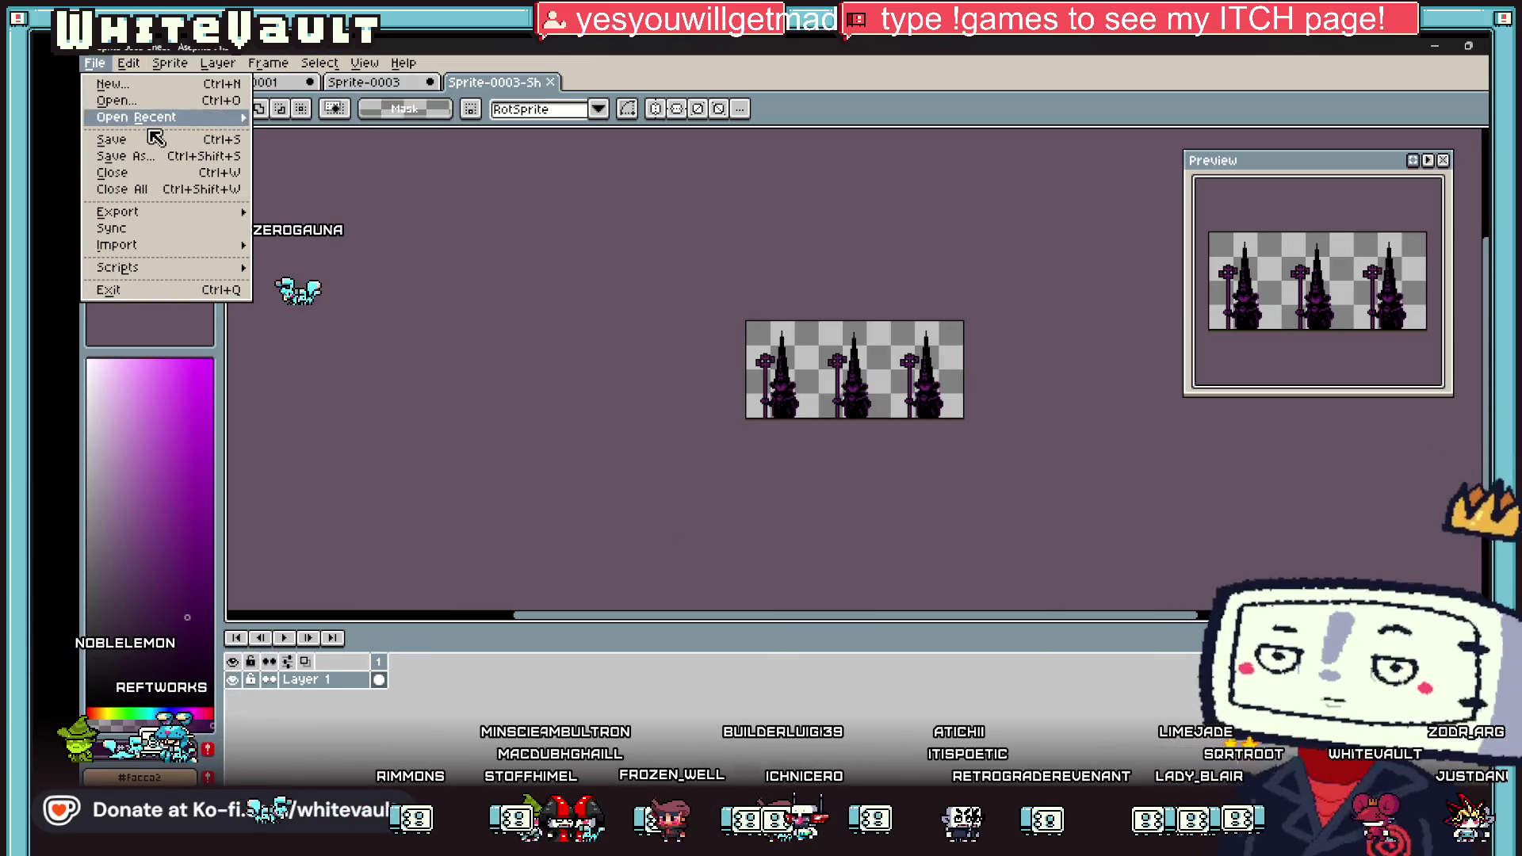
click(864, 359)
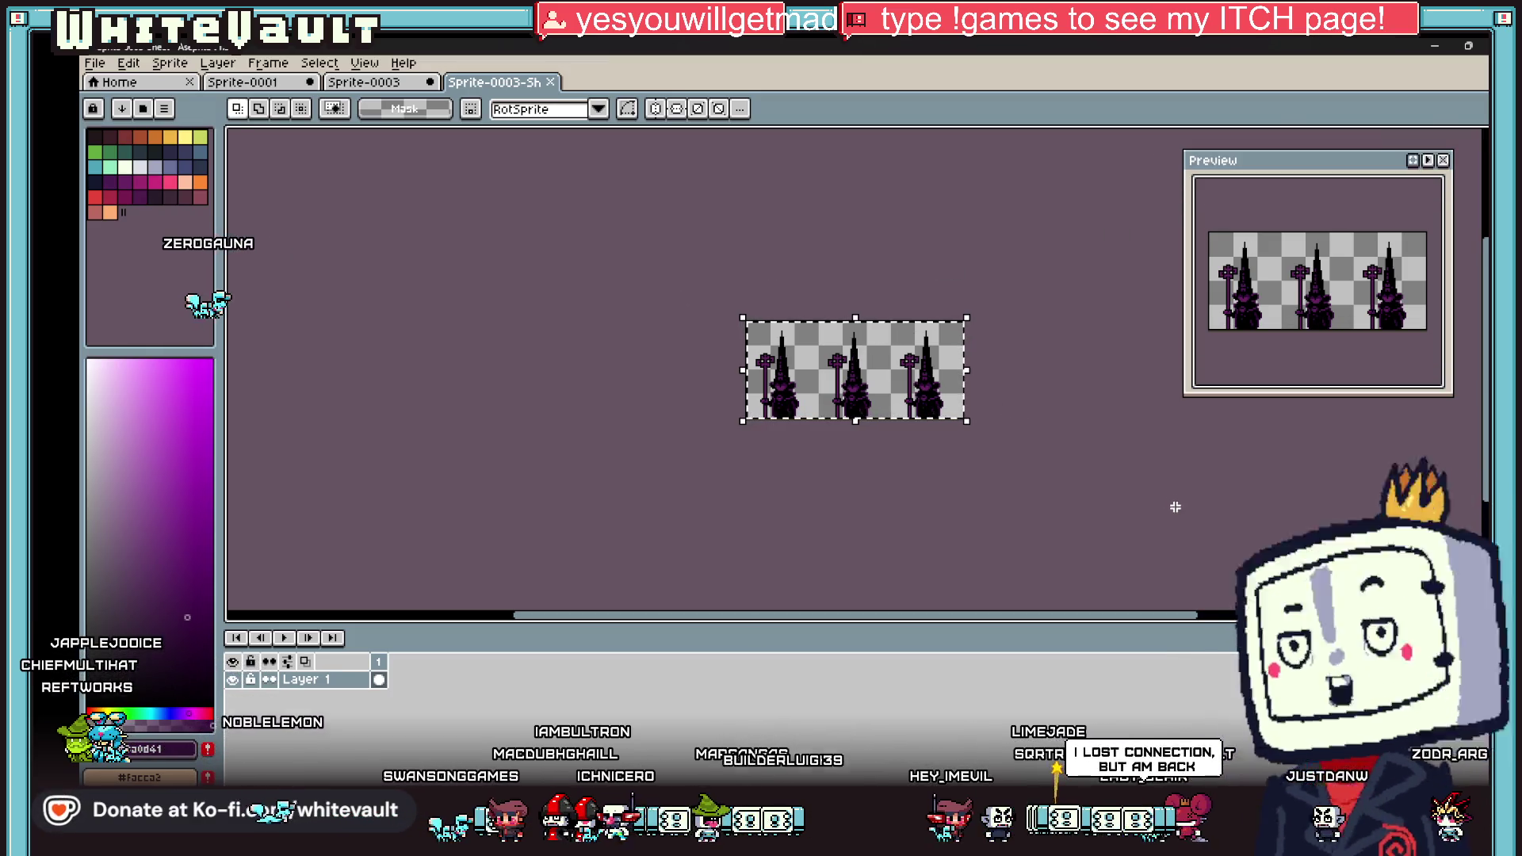
Step: Open Canvas Size and extend the canvas height downward to 307 pixels
click(268, 63)
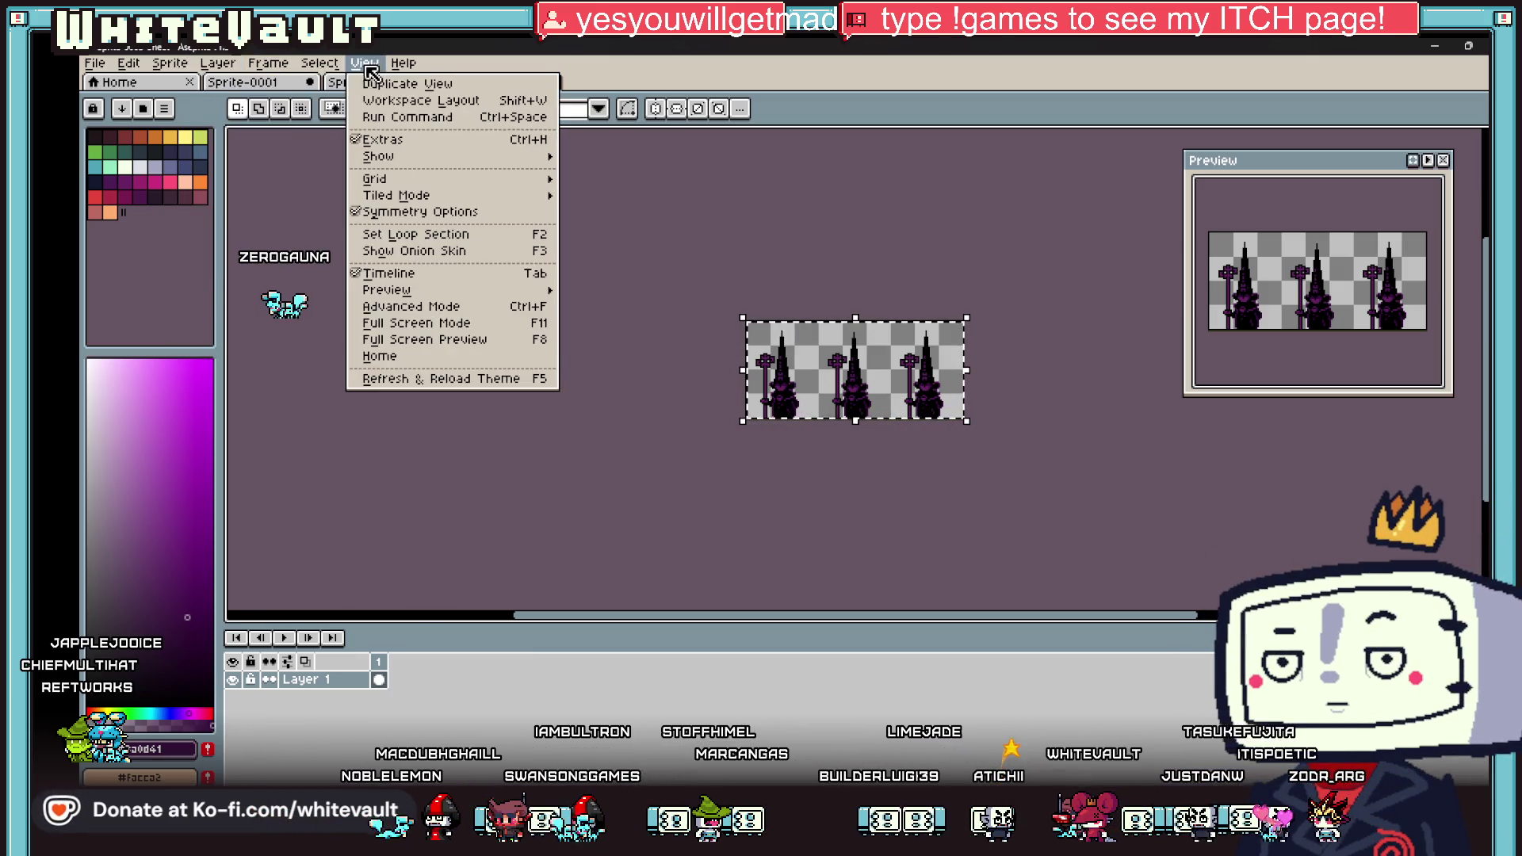
mouse_move(435, 184)
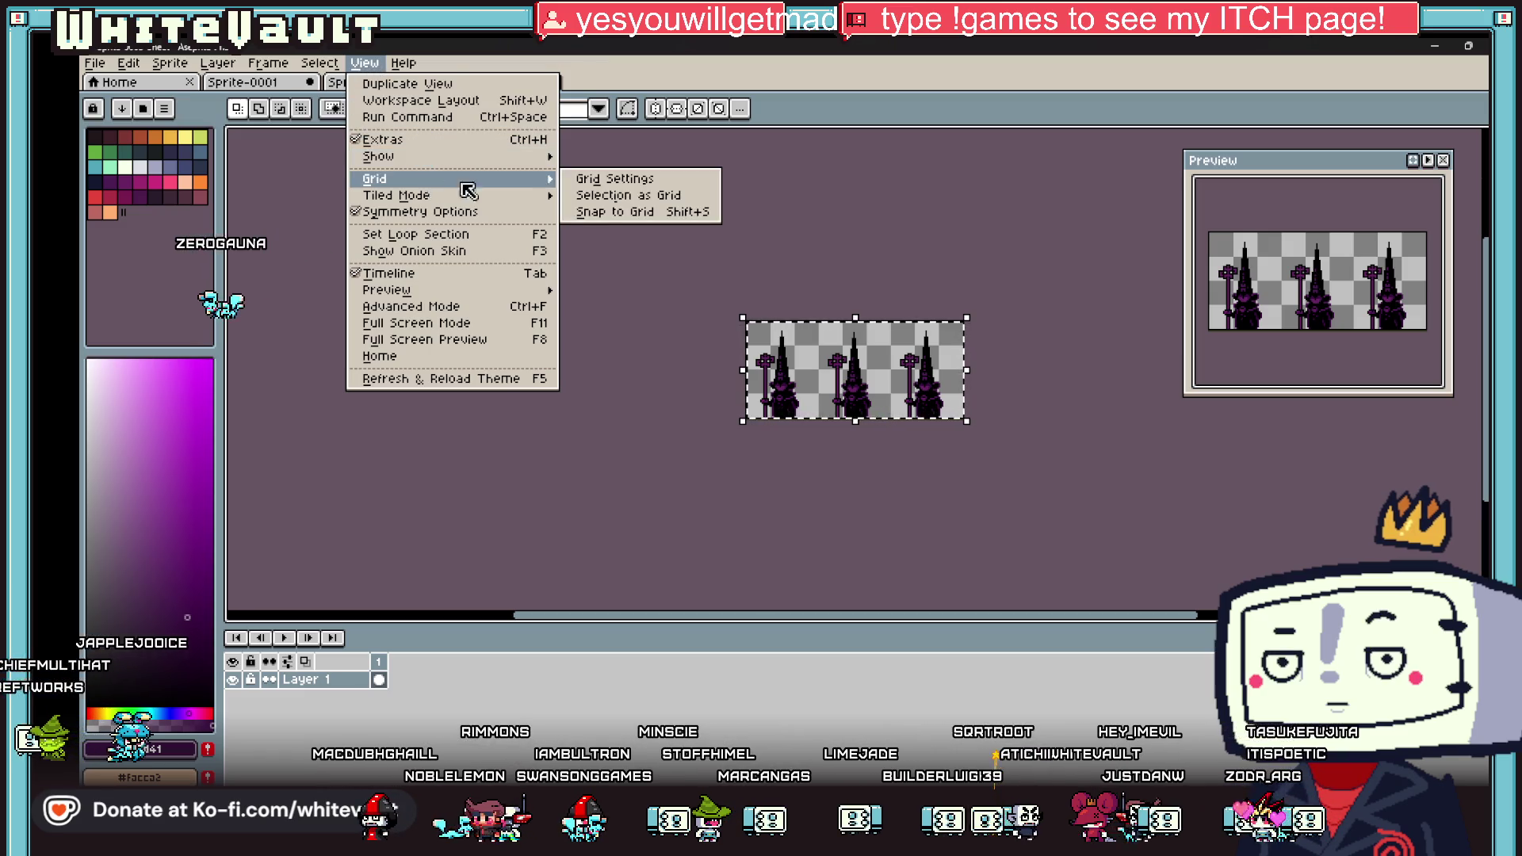
click(626, 195)
click(333, 63)
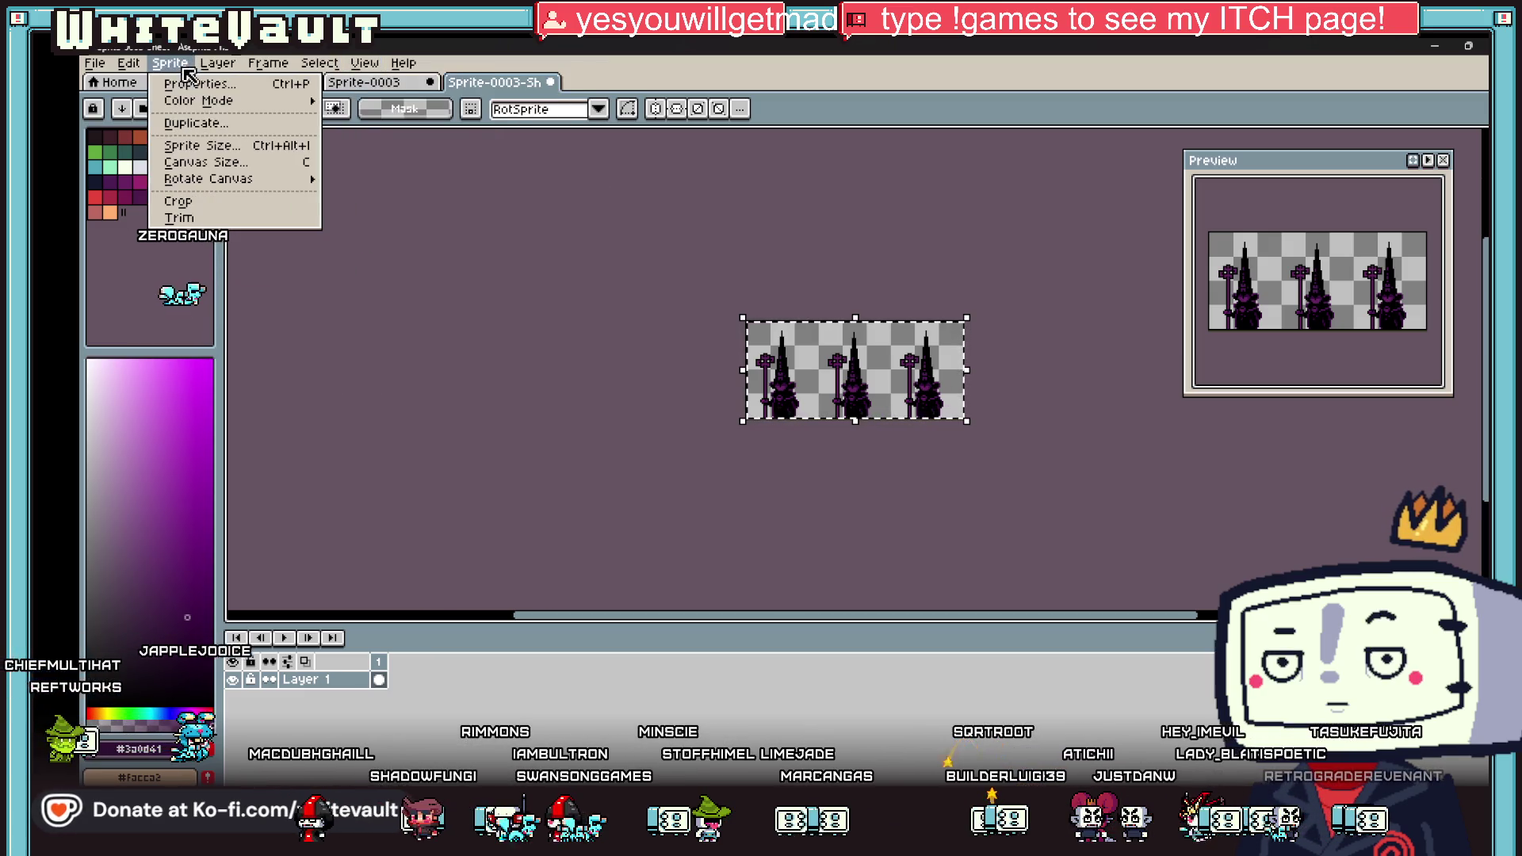
click(210, 163)
drag(857, 406, 858, 511)
Step: Apply the 144×307 canvas and place a horizontally flipped copy of the figure row in row two
key(Return)
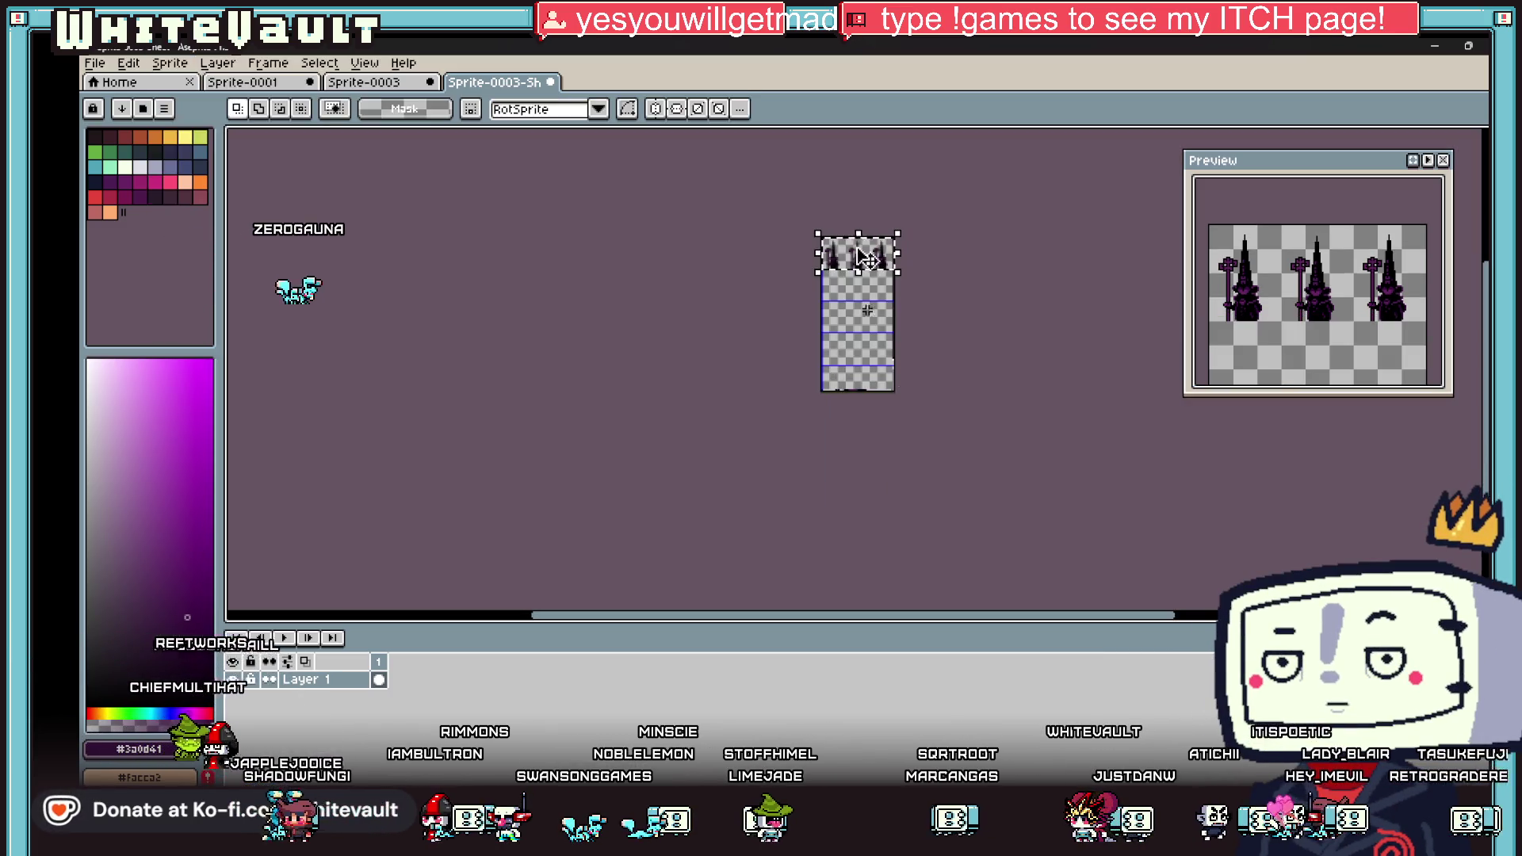
scroll(872, 221, up, 2)
click(897, 291)
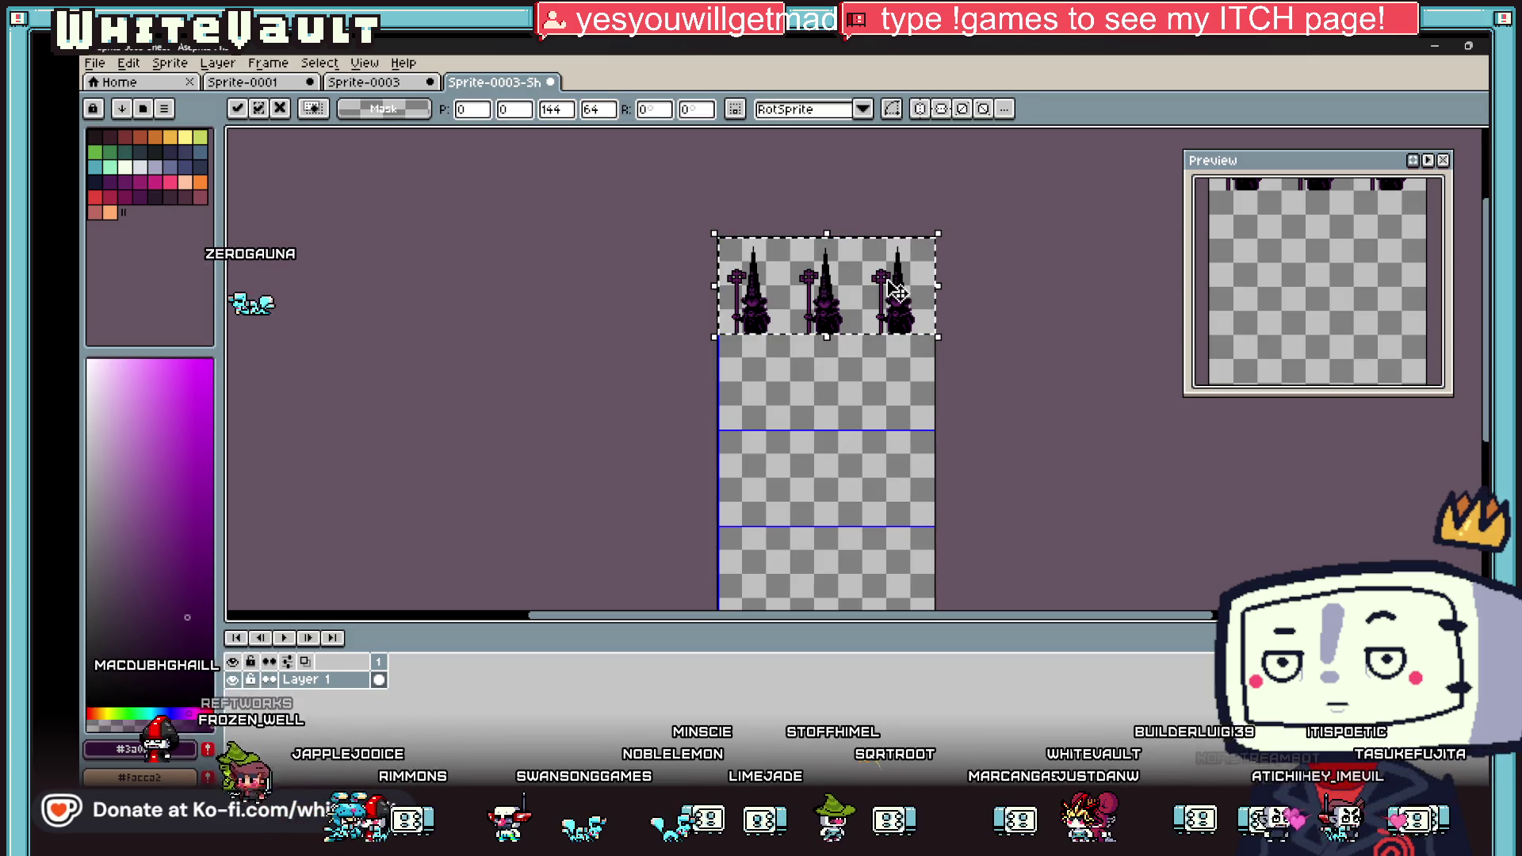
key(shift+h)
drag(897, 291, 906, 385)
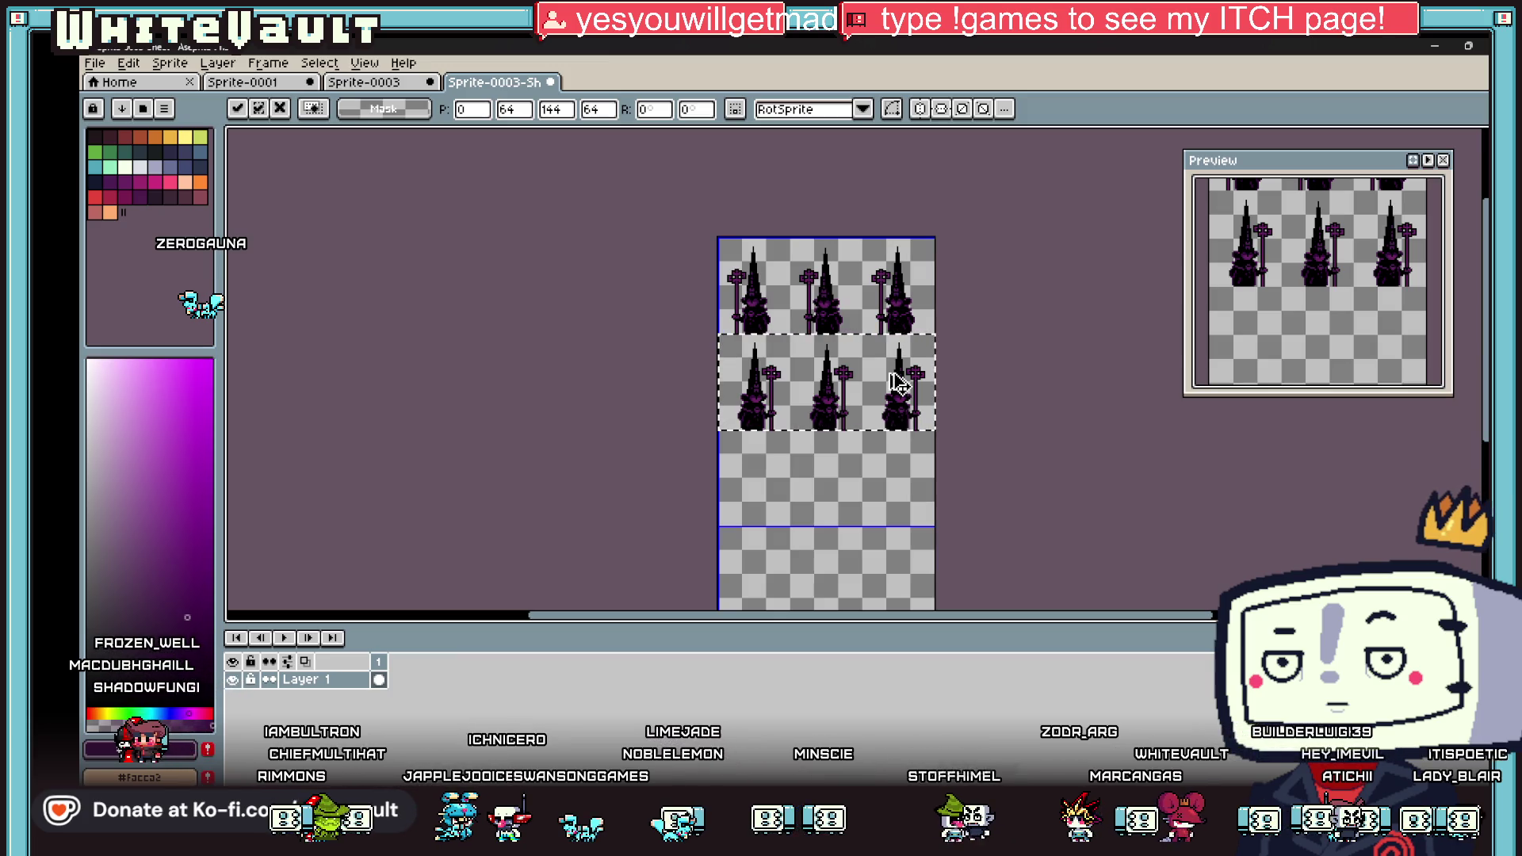
key(Escape)
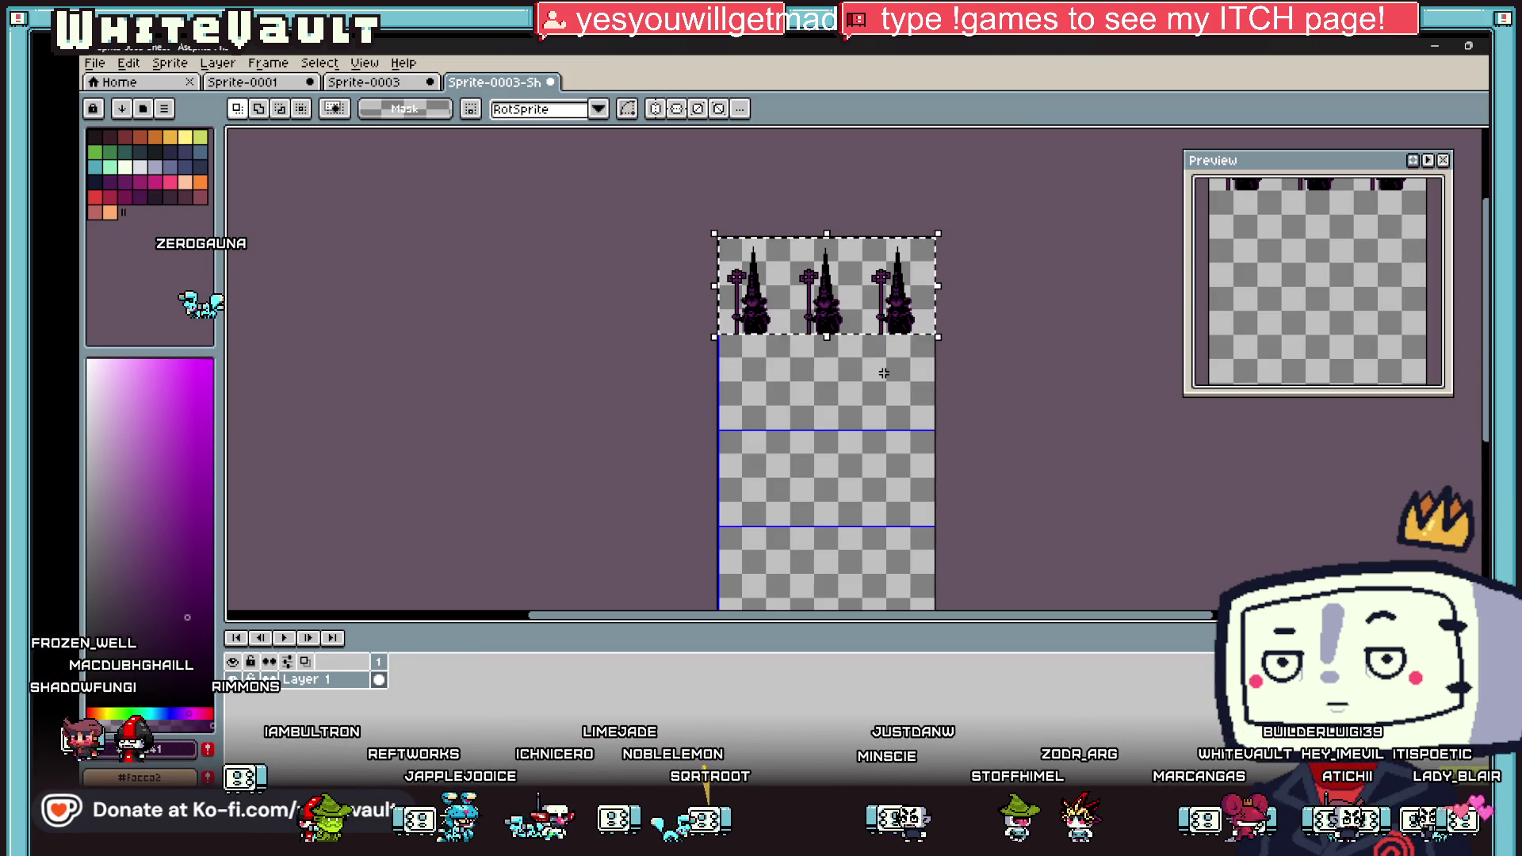
key(shift+h)
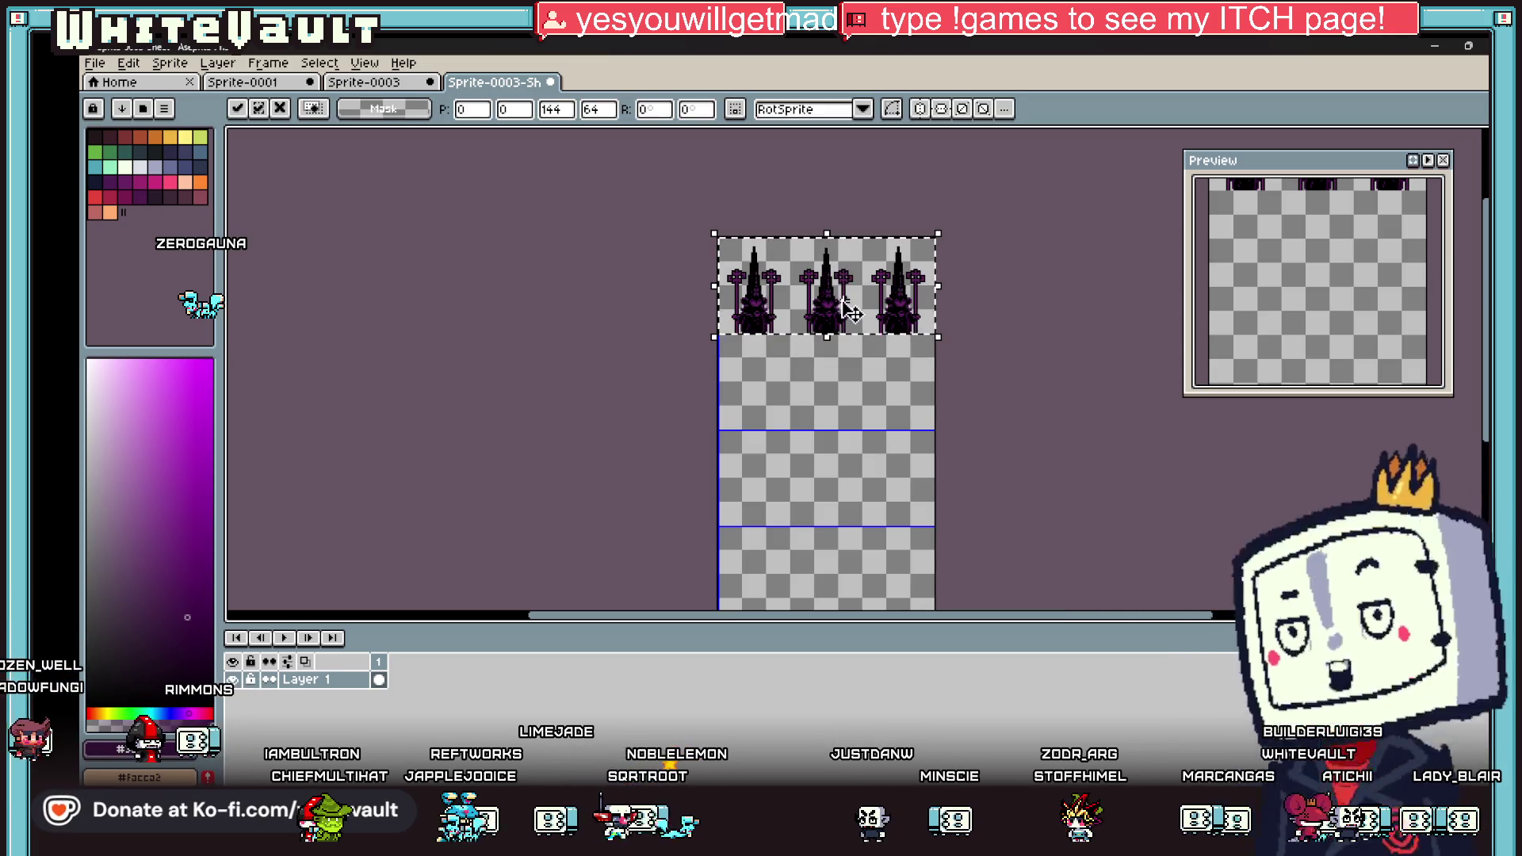
drag(847, 306, 848, 400)
scroll(743, 317, up, 2)
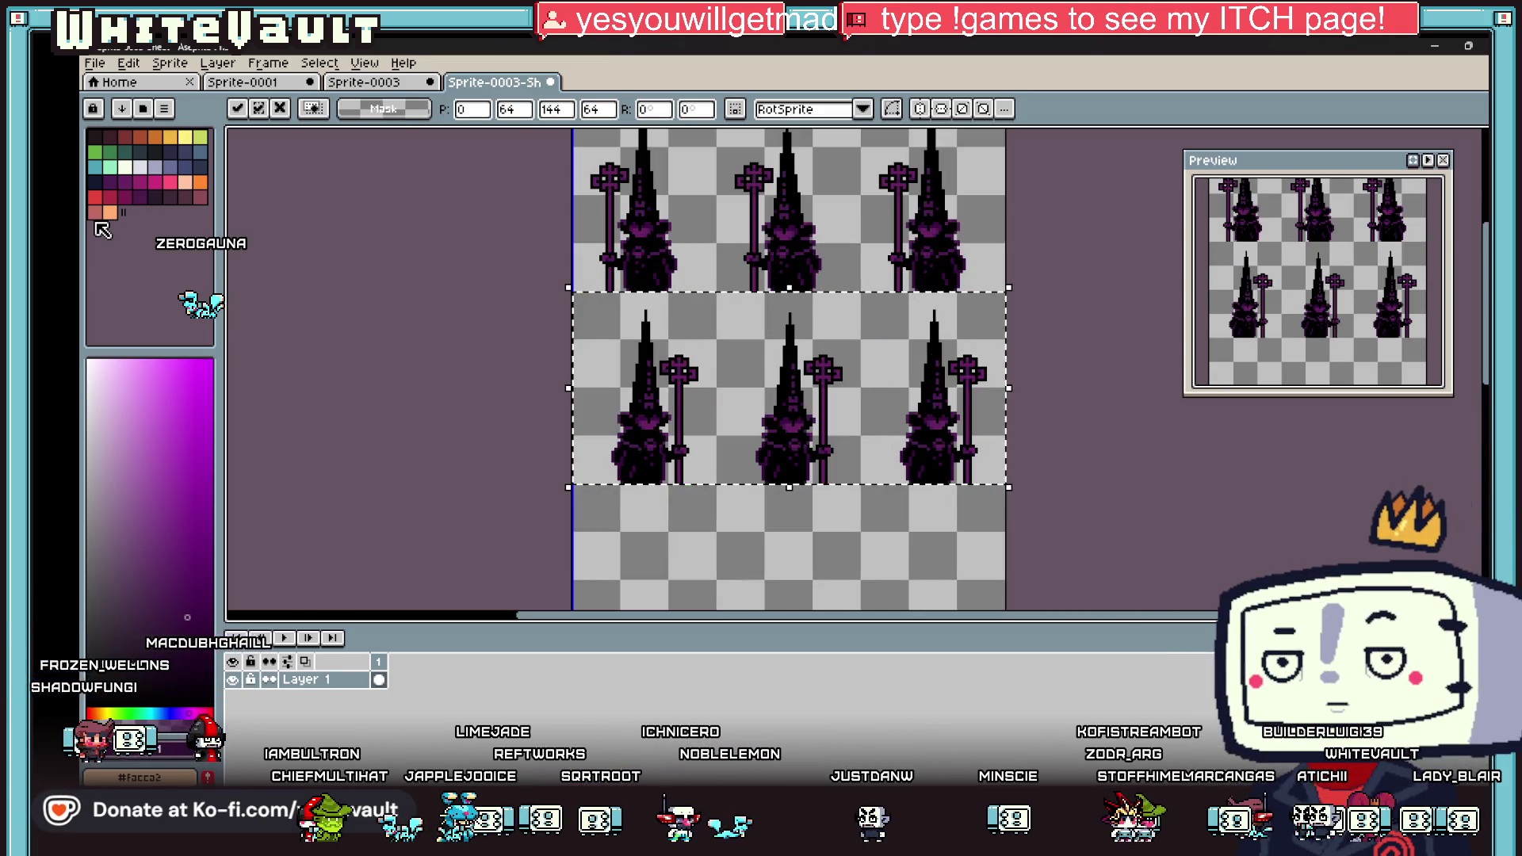
Step: Load the NES NTSC palette preset
click(144, 110)
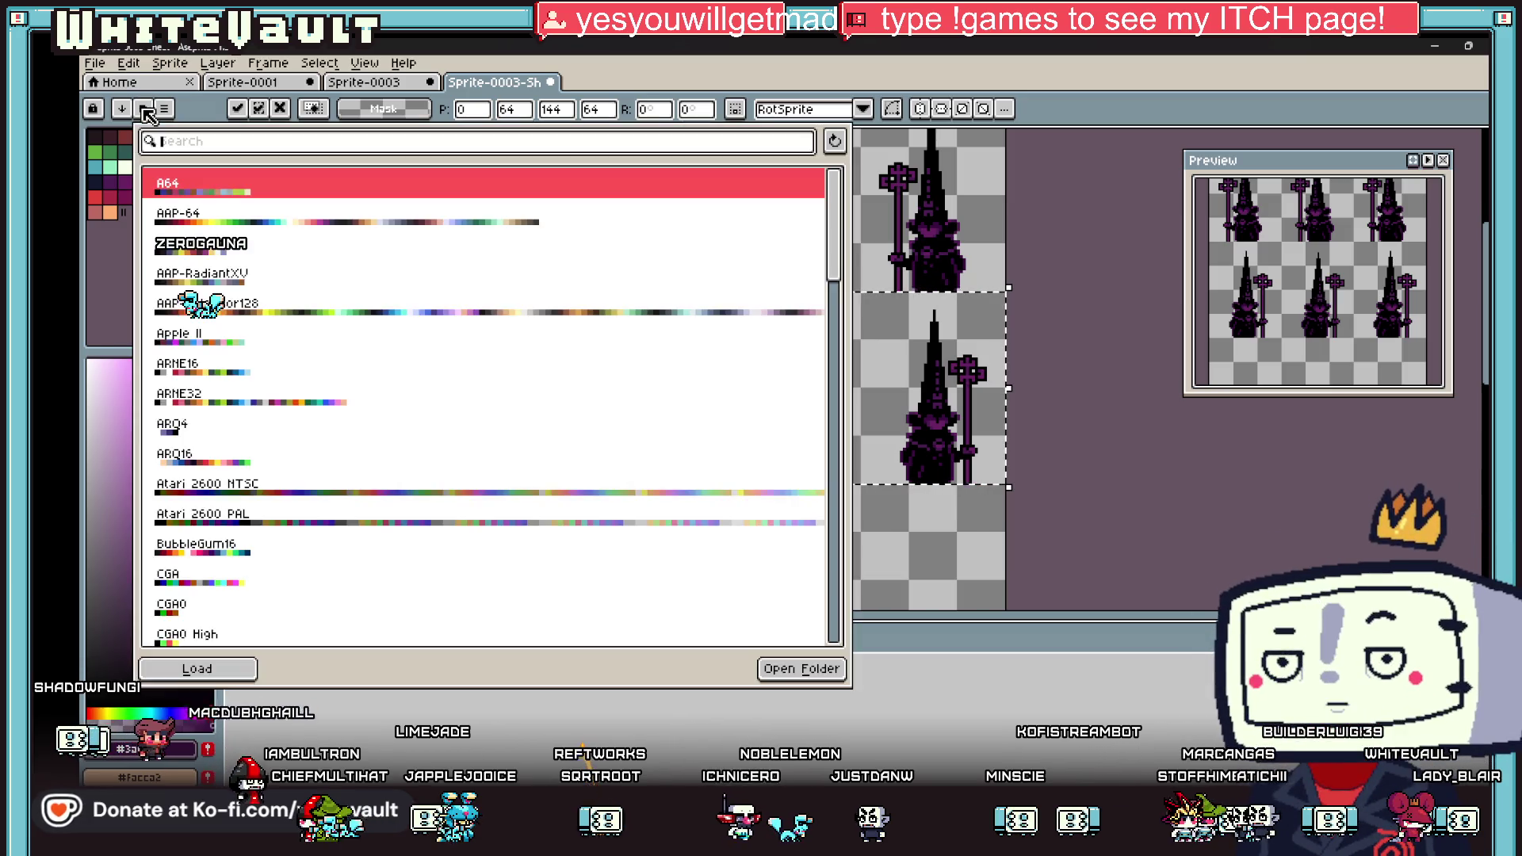
scroll(350, 506, down, 6)
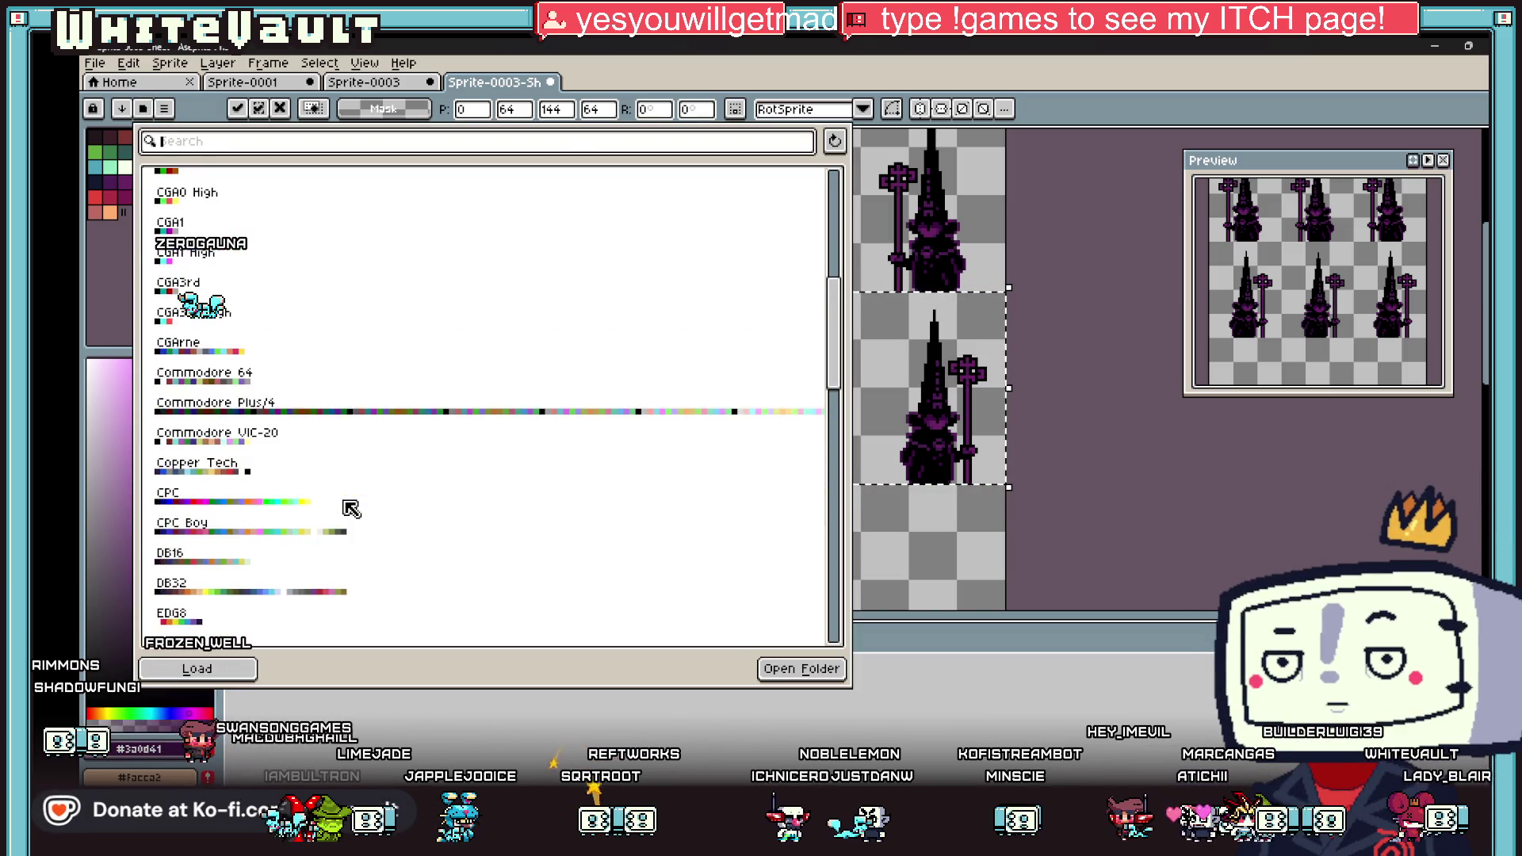
scroll(349, 506, down, 5)
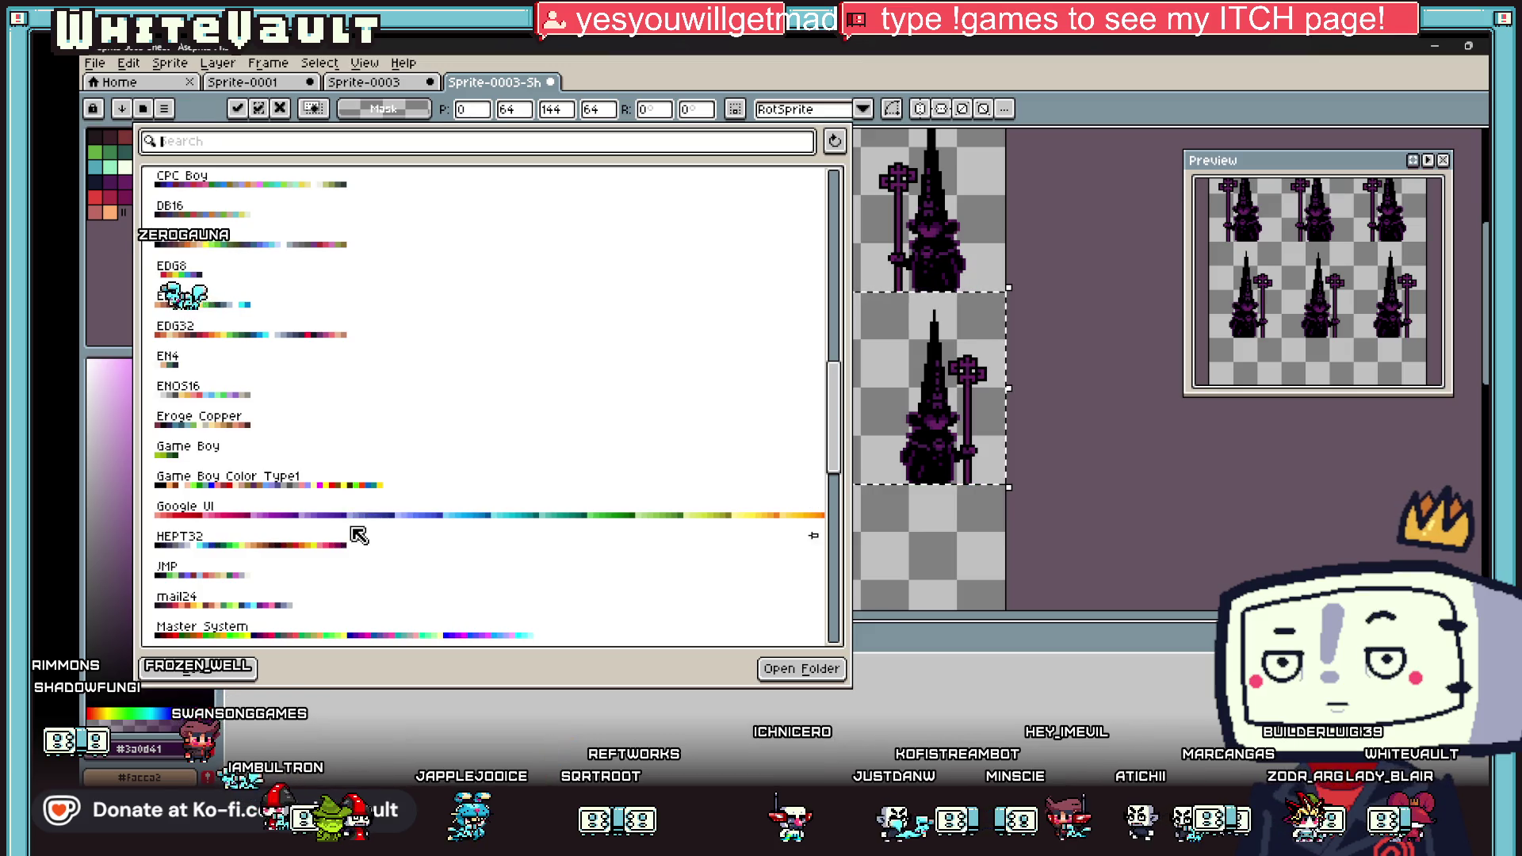
scroll(356, 521, down, 4)
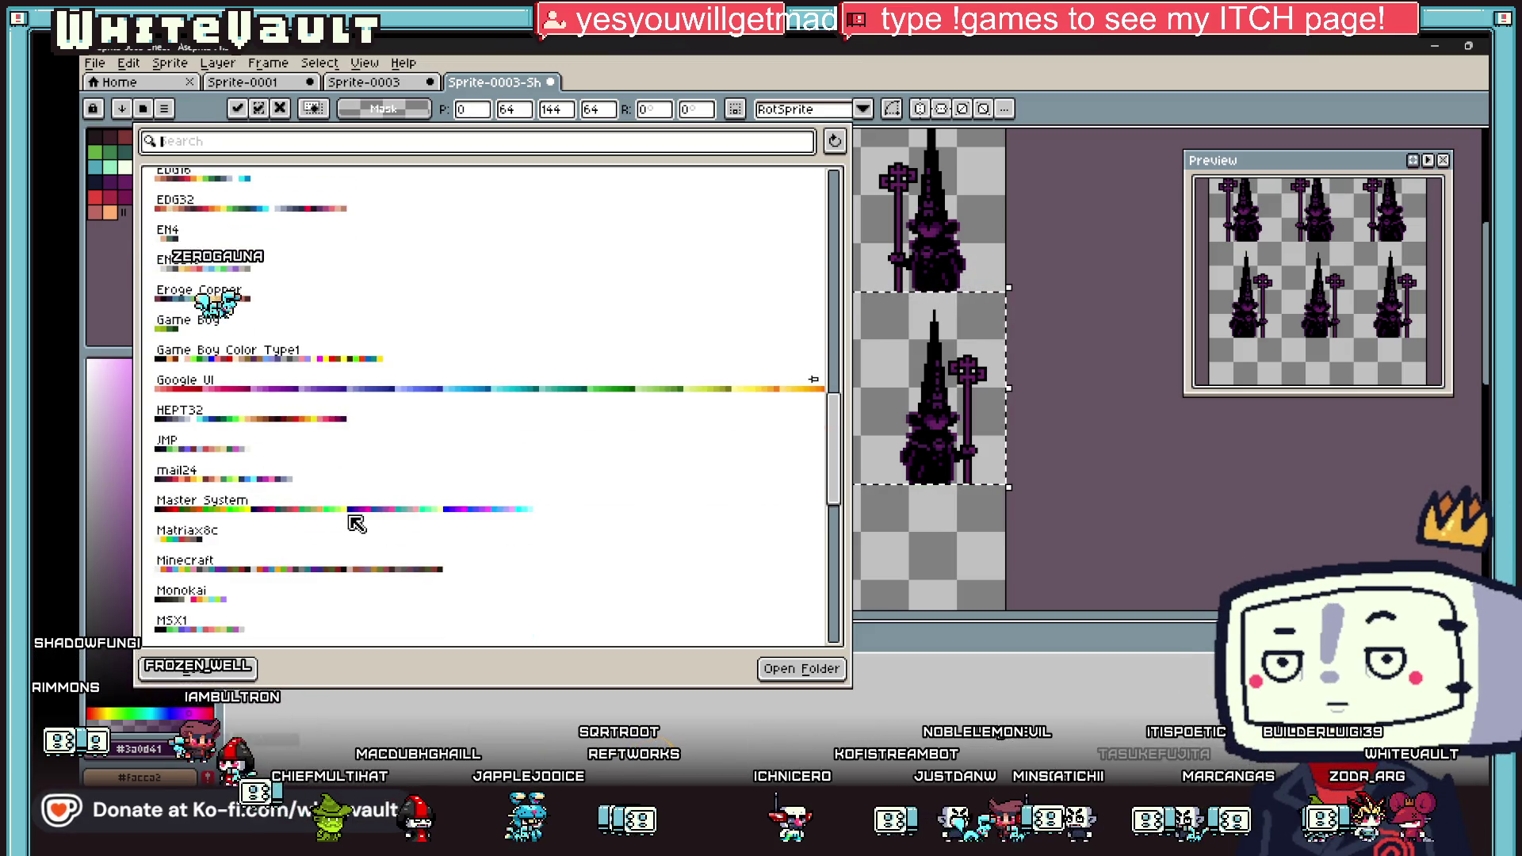
scroll(356, 528, down, 5)
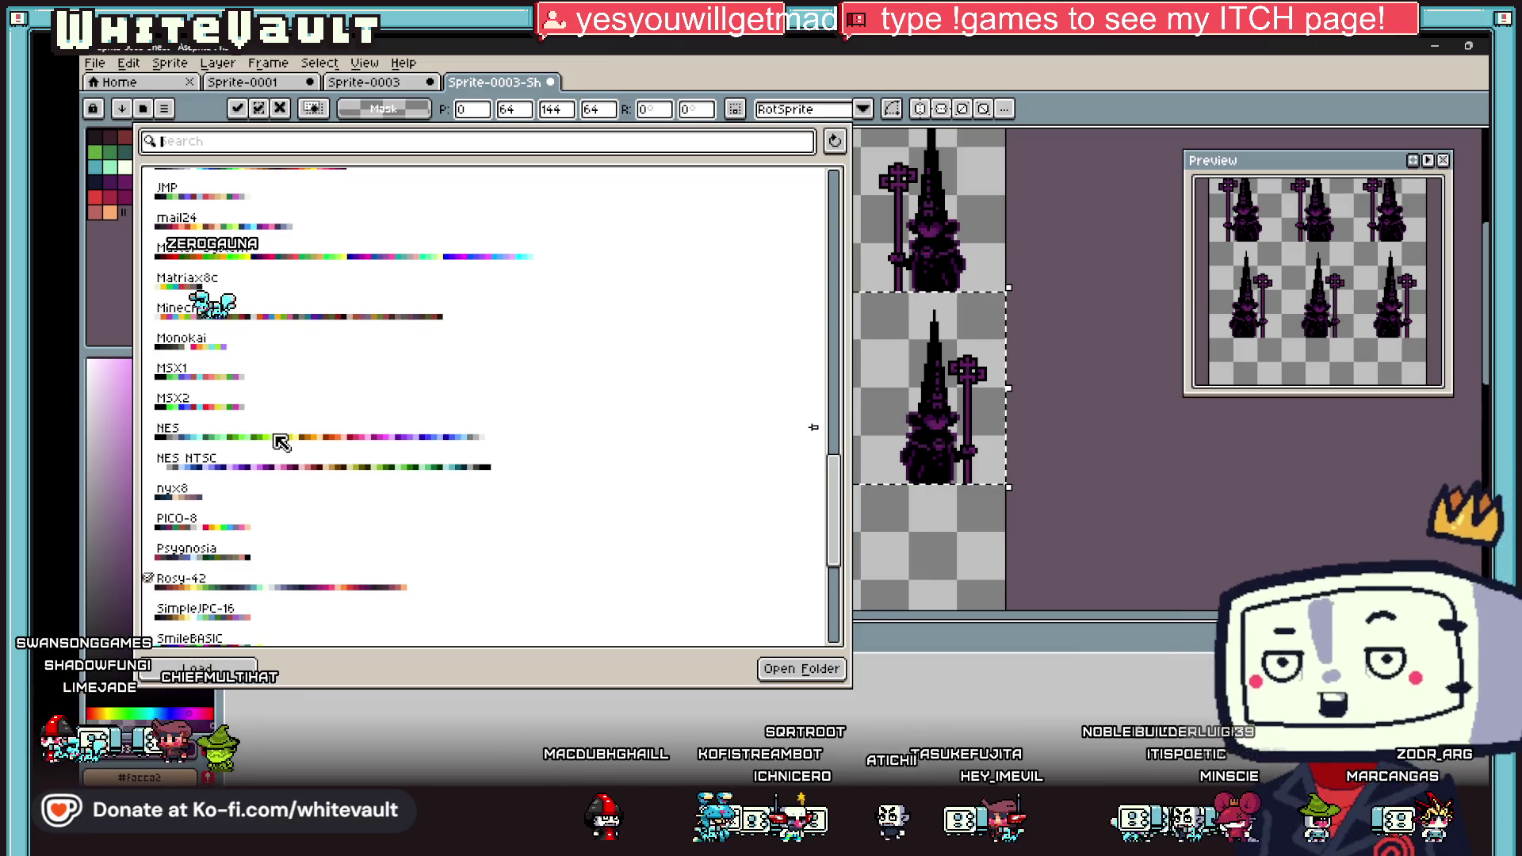
click(279, 465)
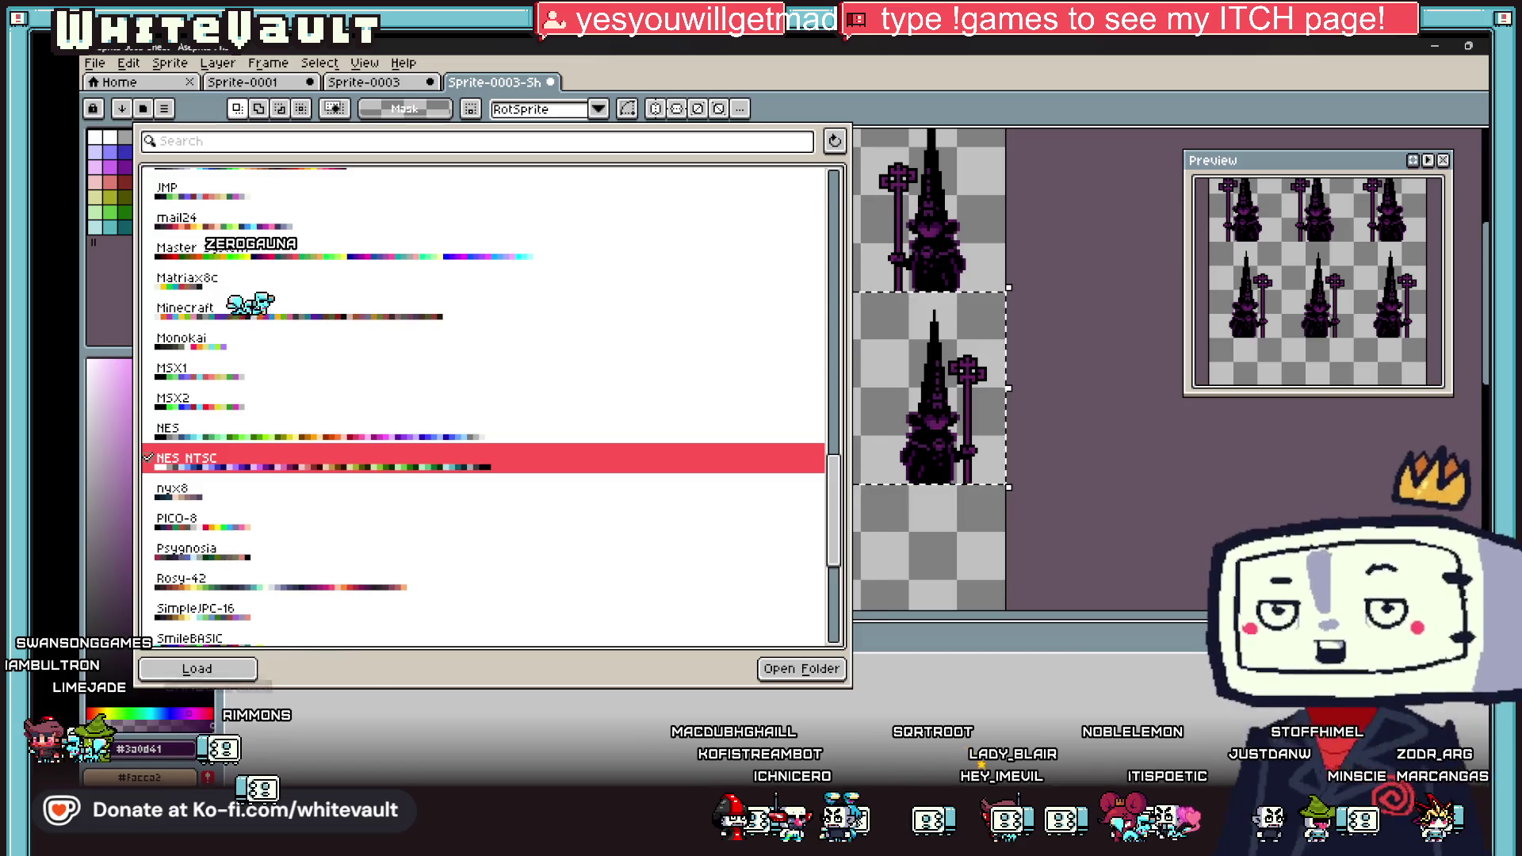
click(1007, 291)
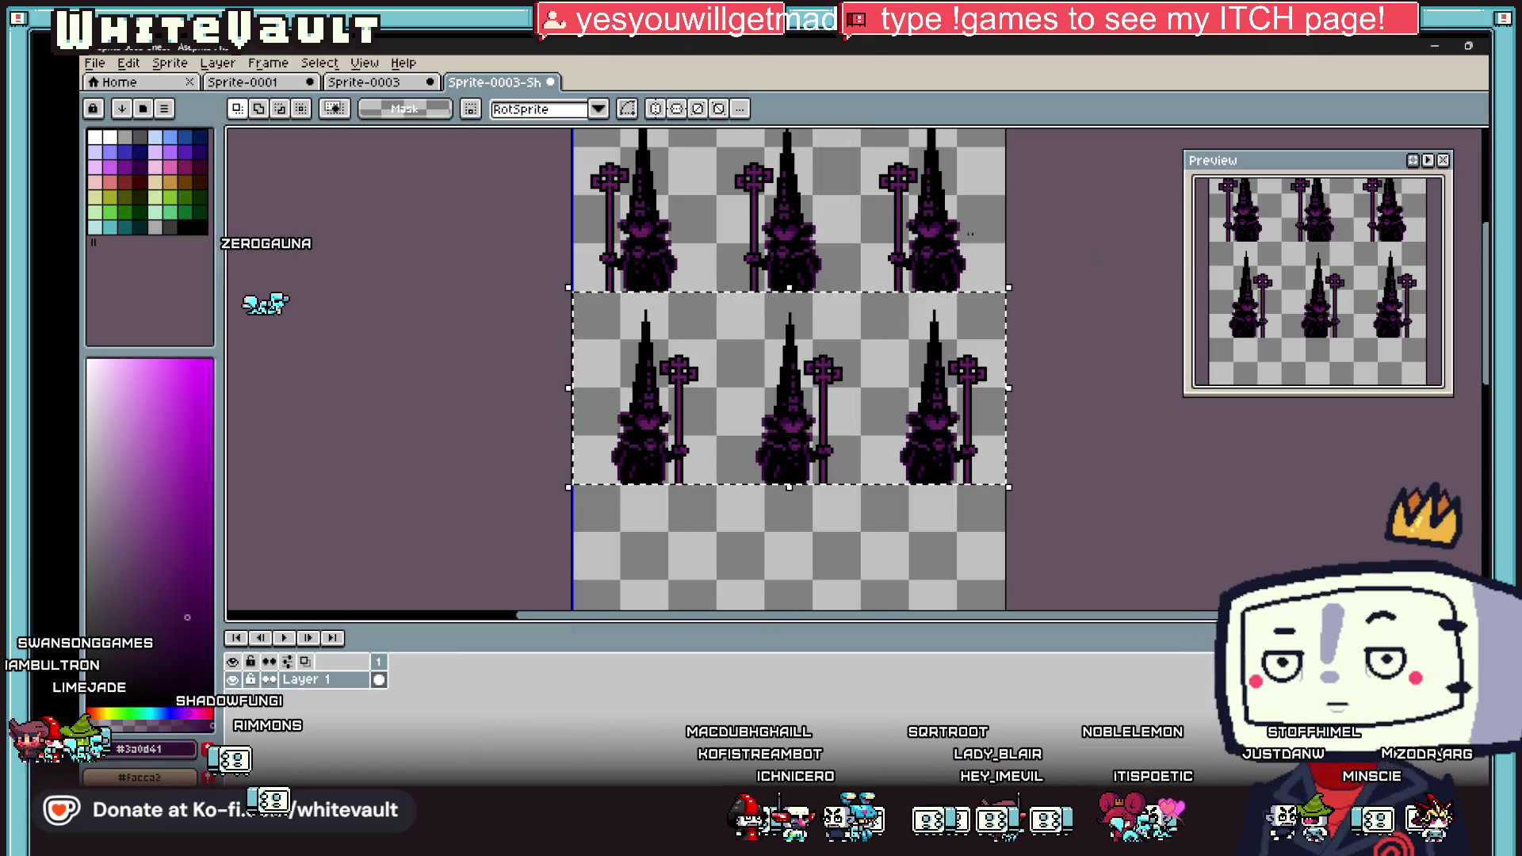
Step: Bucket-fill the figures' magenta and maroon pixels with violet and indigo
click(168, 153)
scroll(961, 452, up, 4)
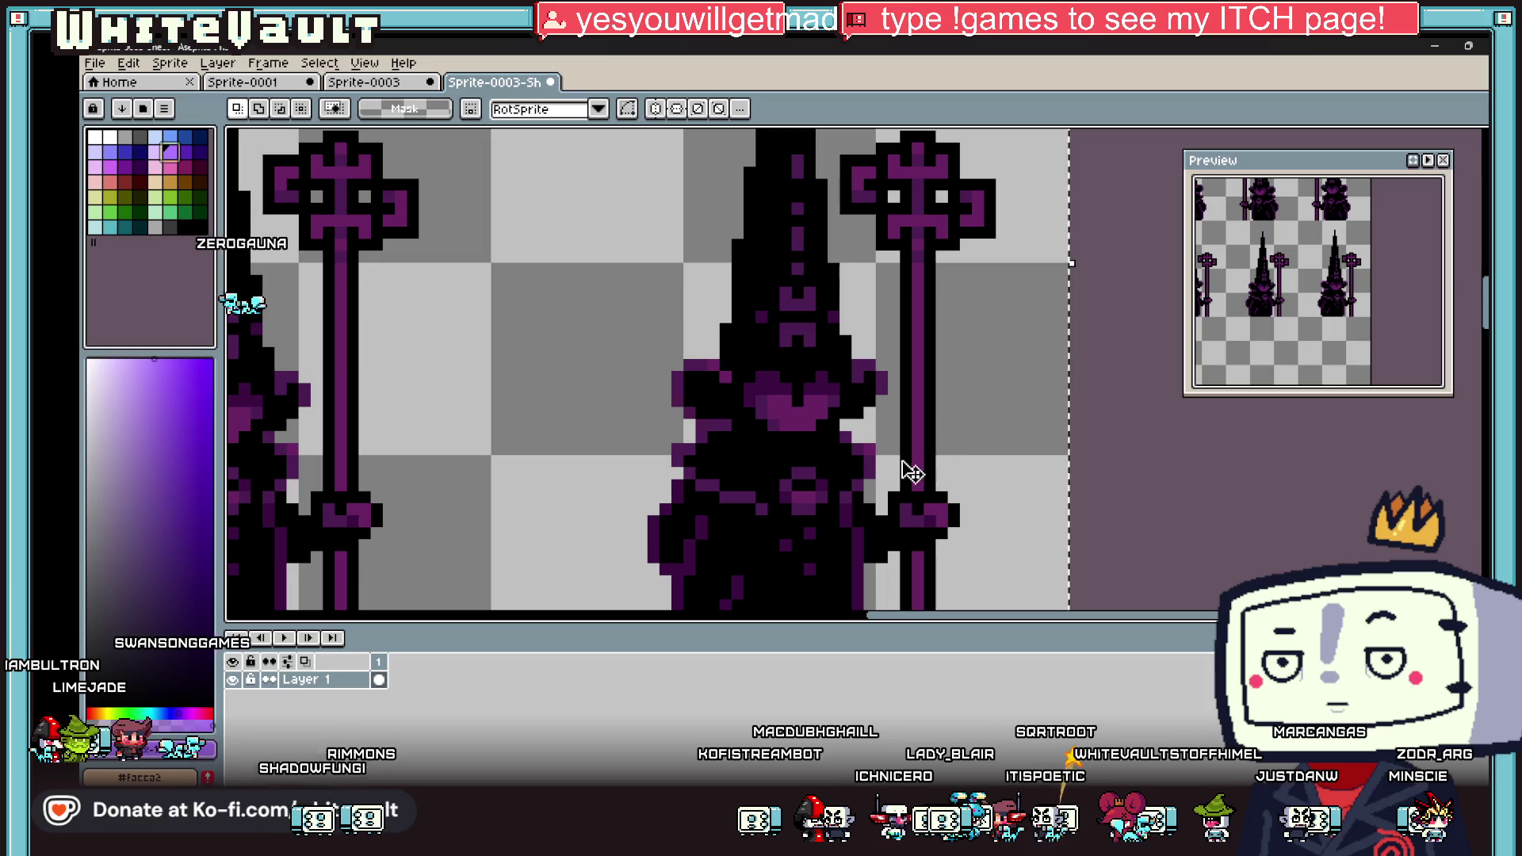
key(g)
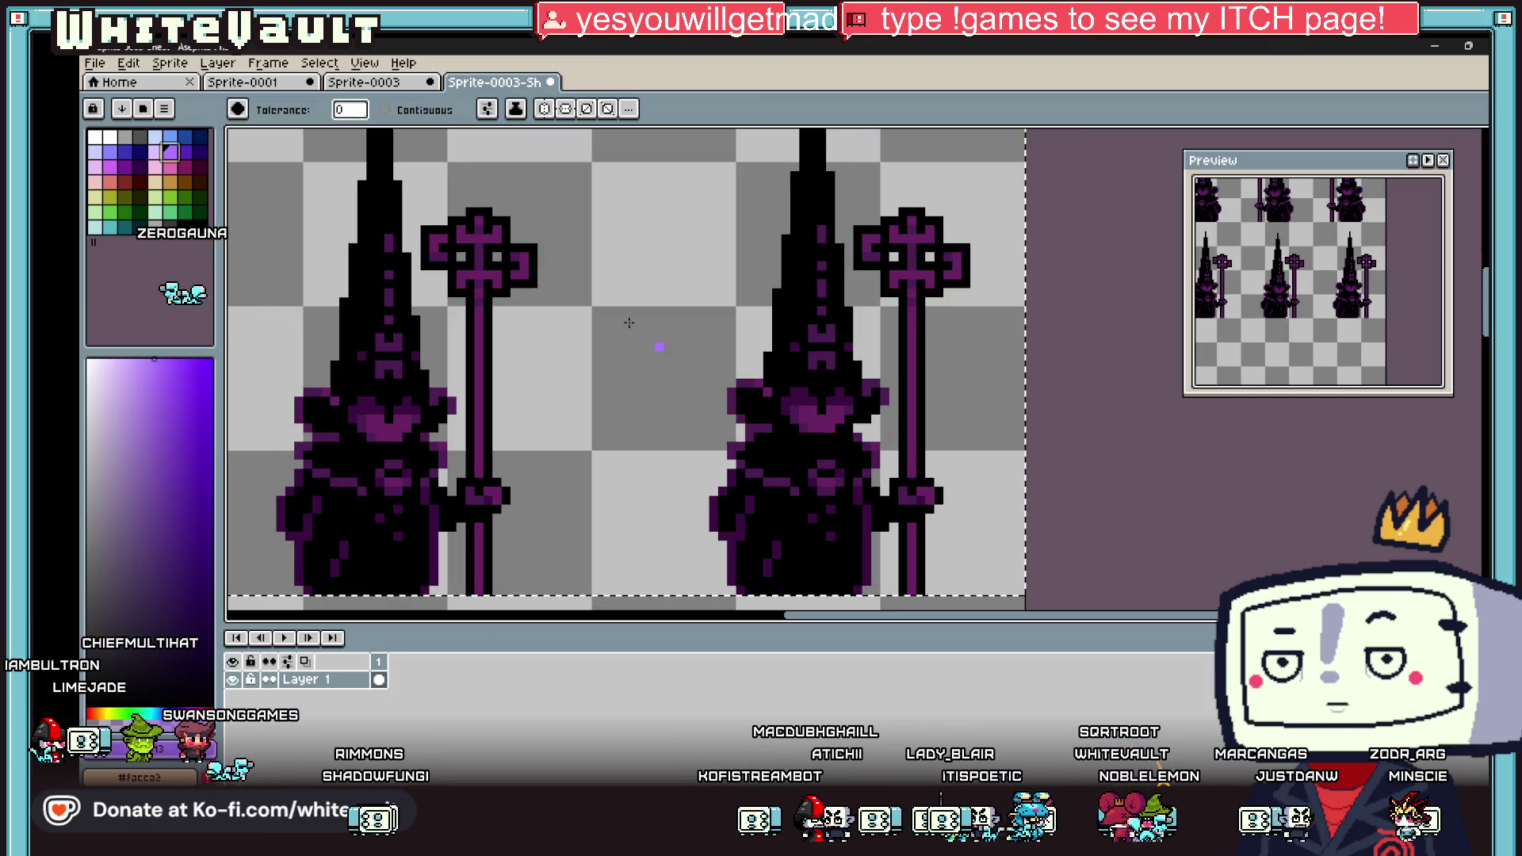
click(388, 139)
click(198, 150)
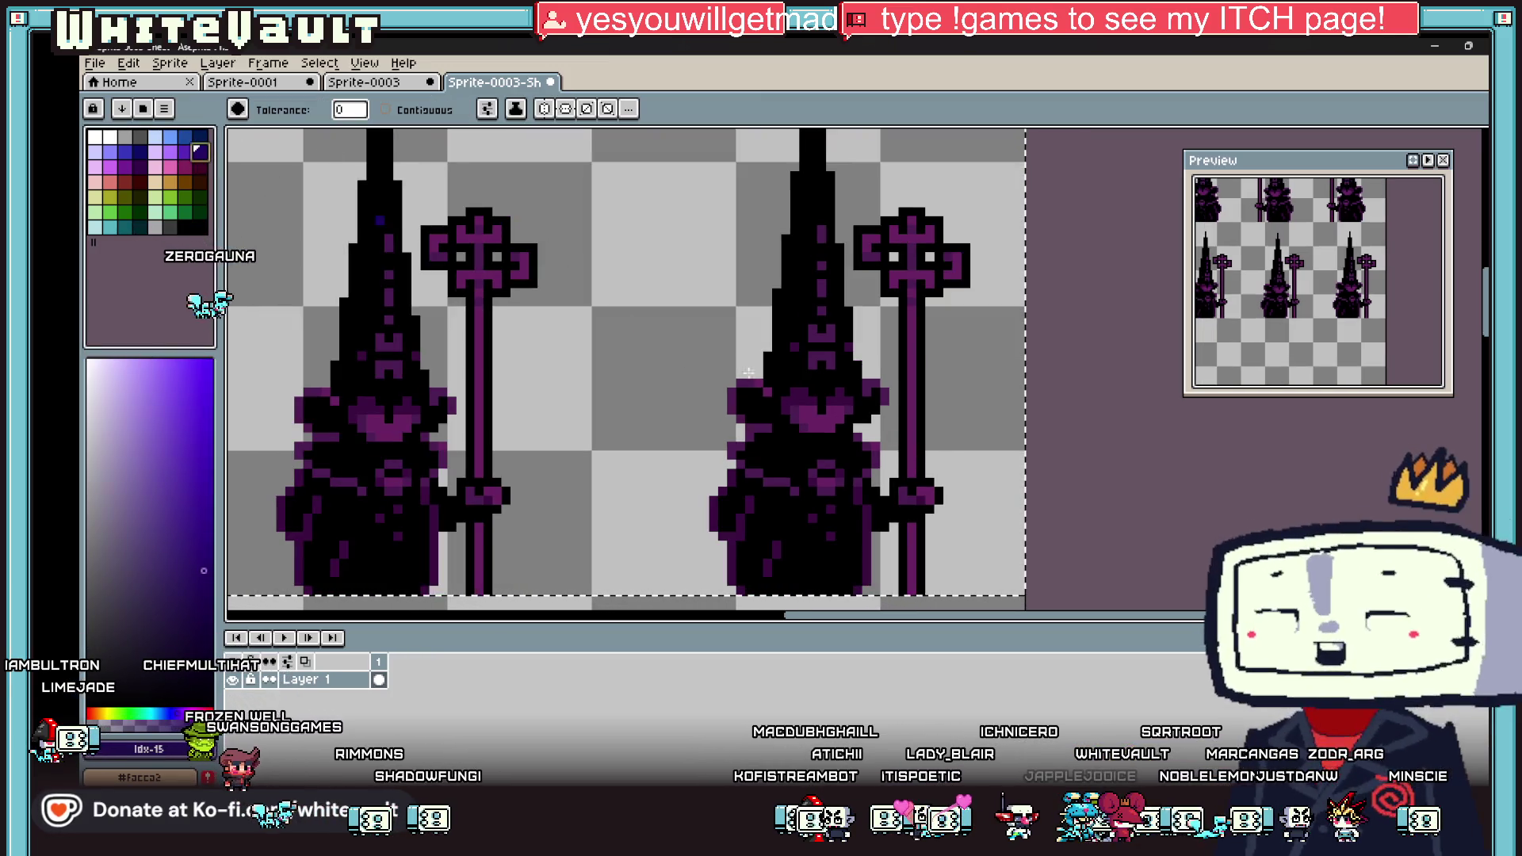
click(872, 383)
scroll(872, 383, up, 1)
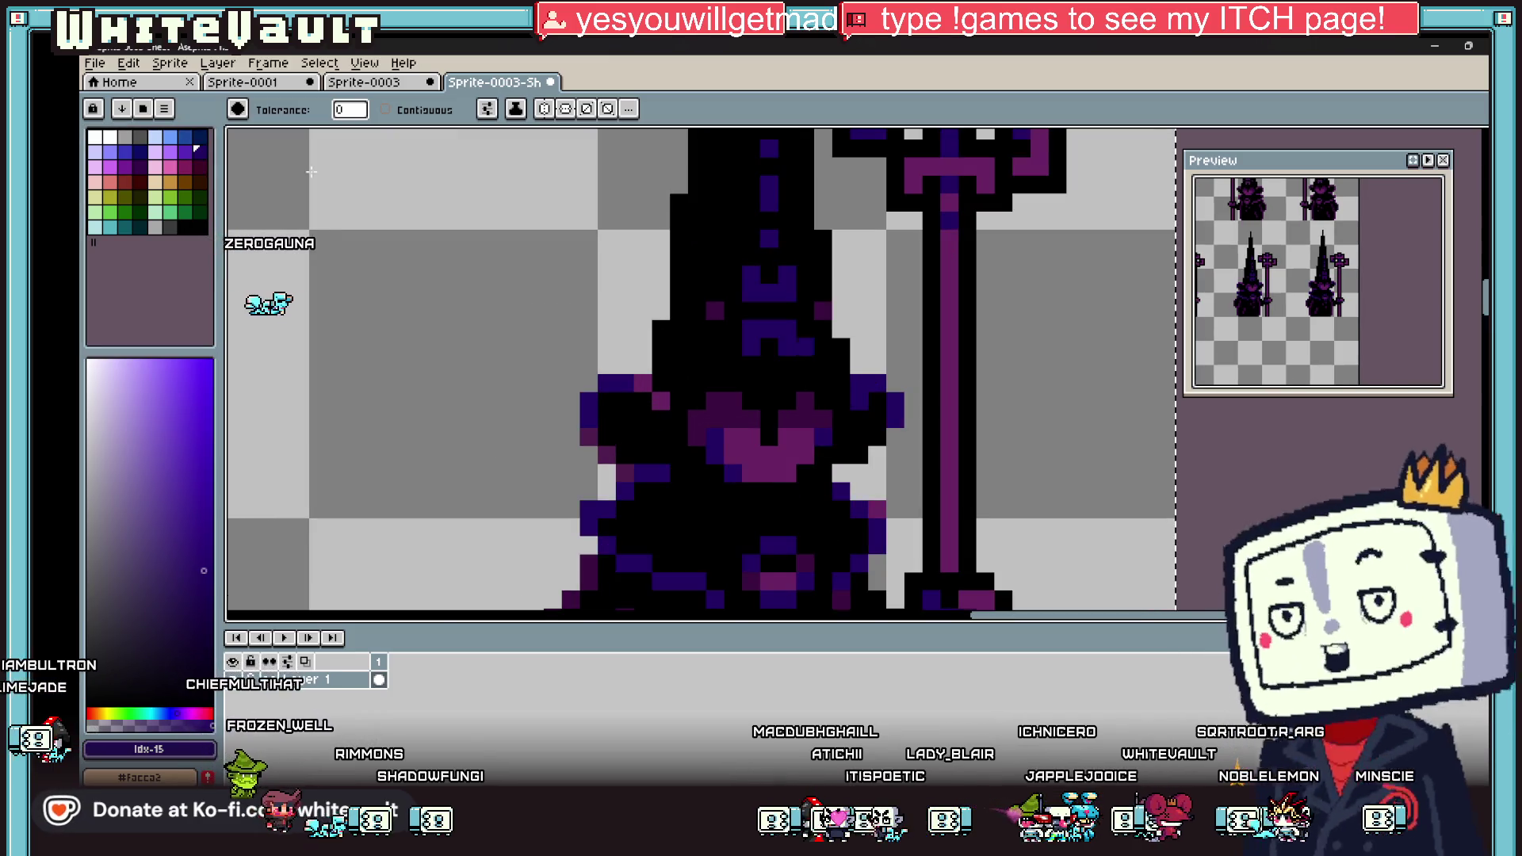
click(184, 150)
click(607, 329)
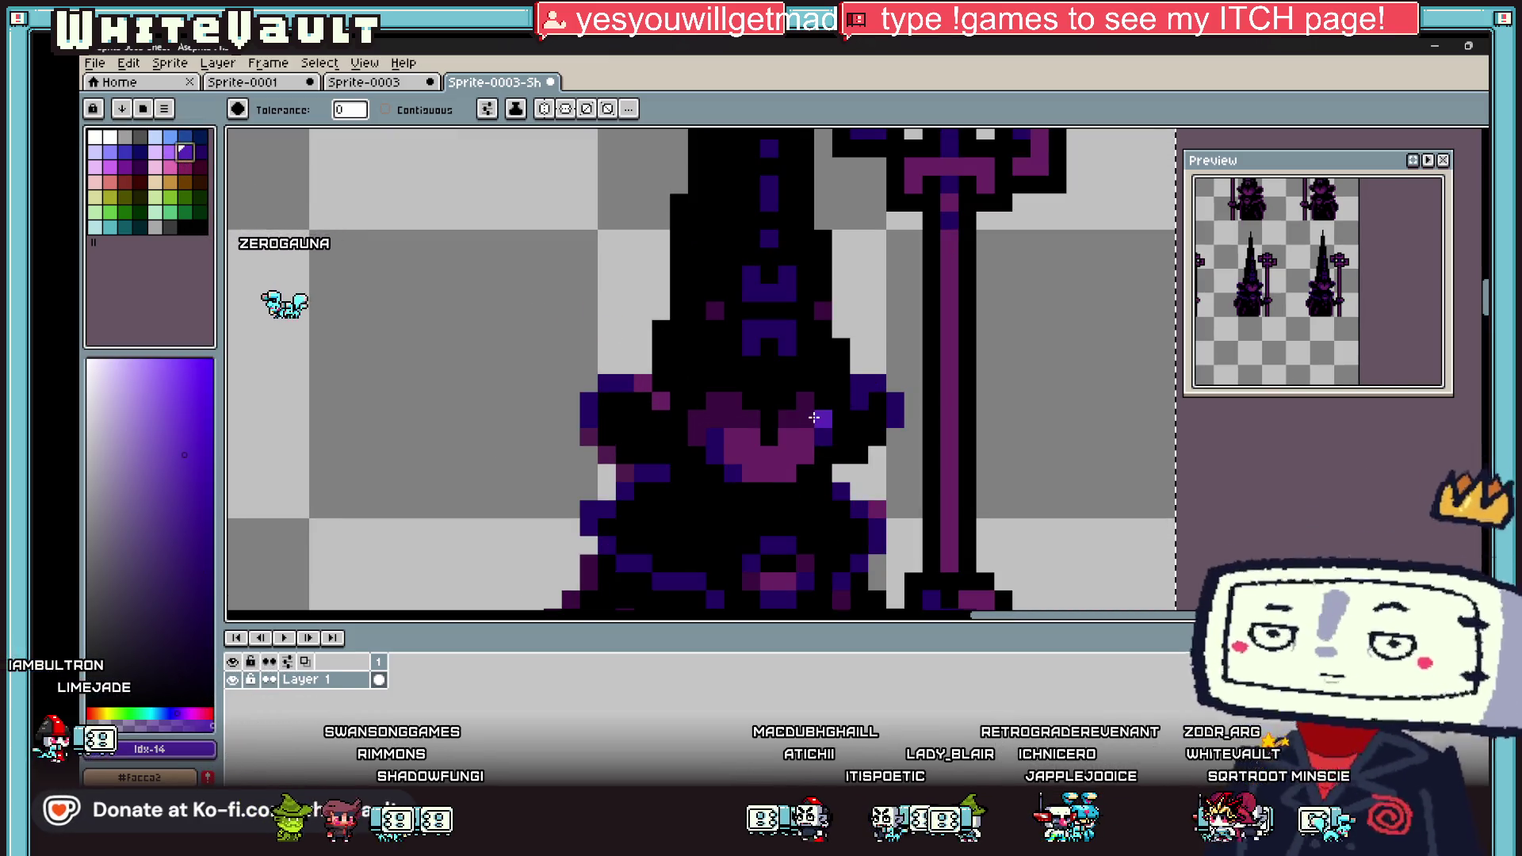
click(803, 438)
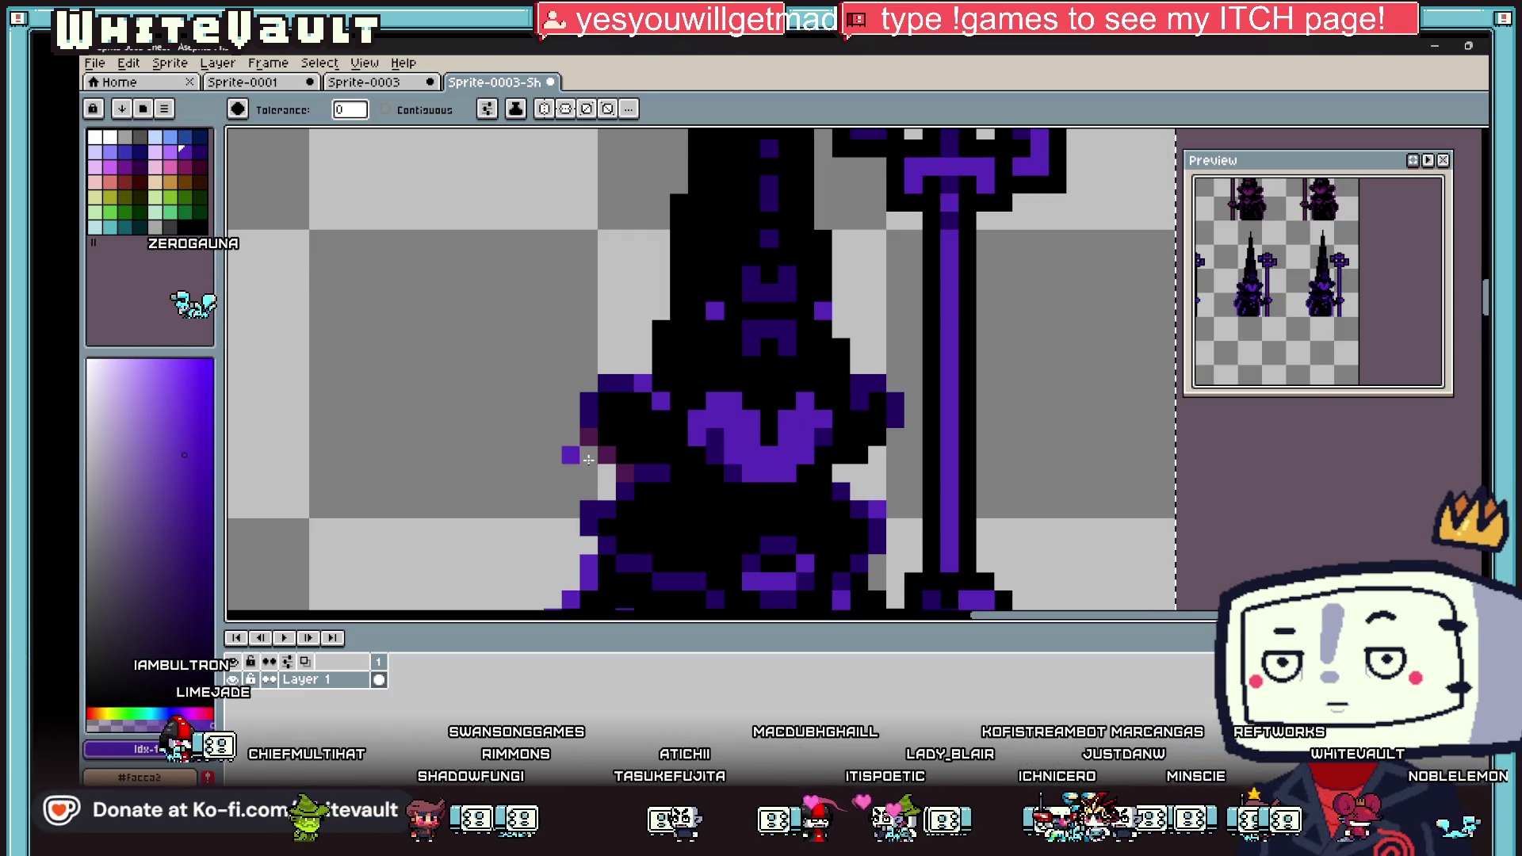
click(606, 453)
scroll(795, 443, down, 5)
scroll(794, 443, up, 2)
scroll(795, 443, down, 2)
Step: Load the NES palette preset and pick a dark purple from it
click(164, 110)
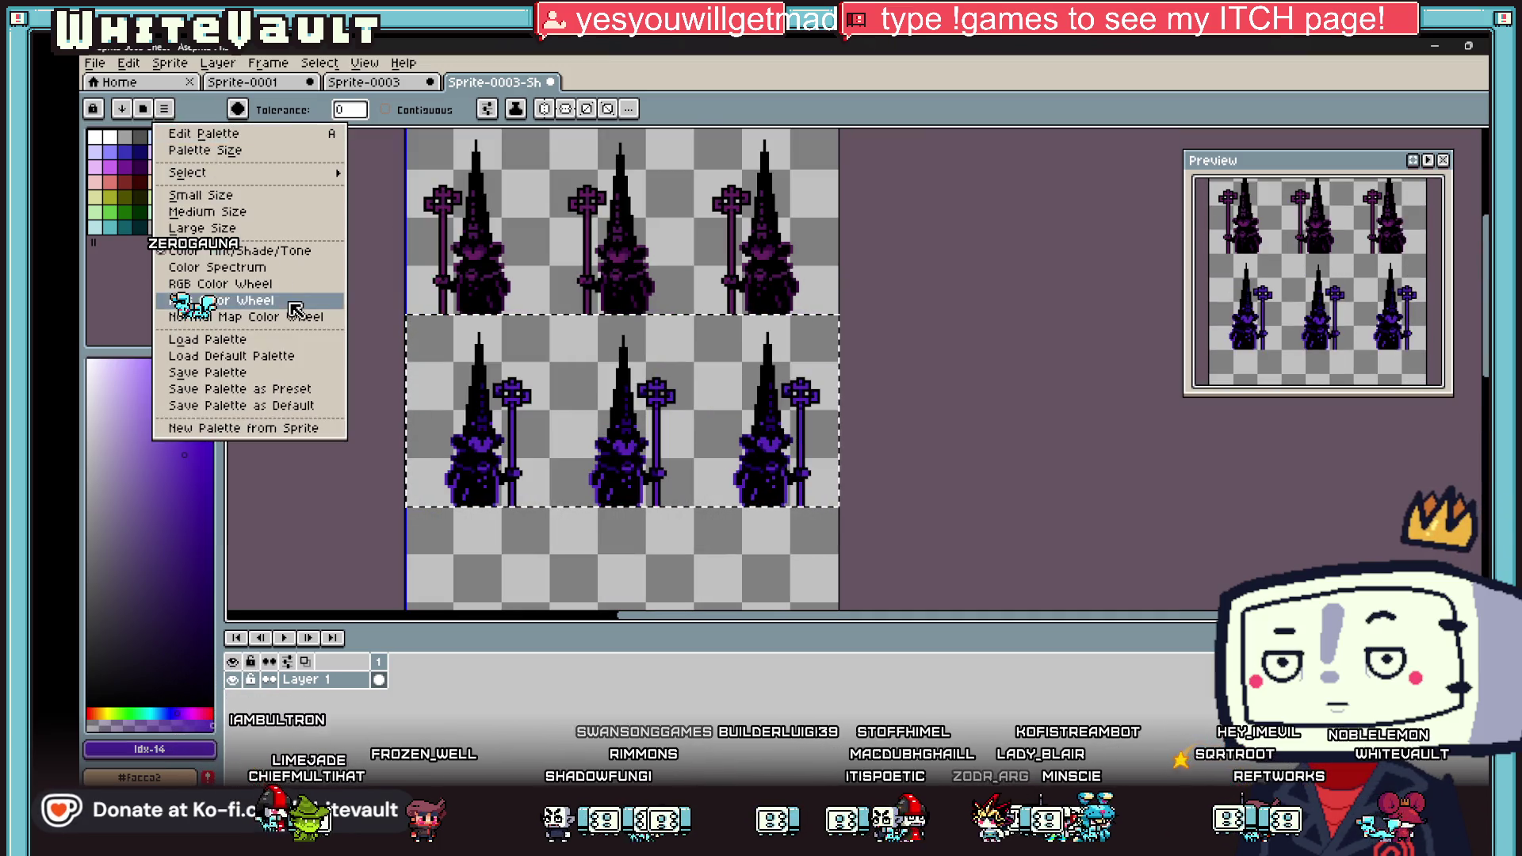
click(208, 339)
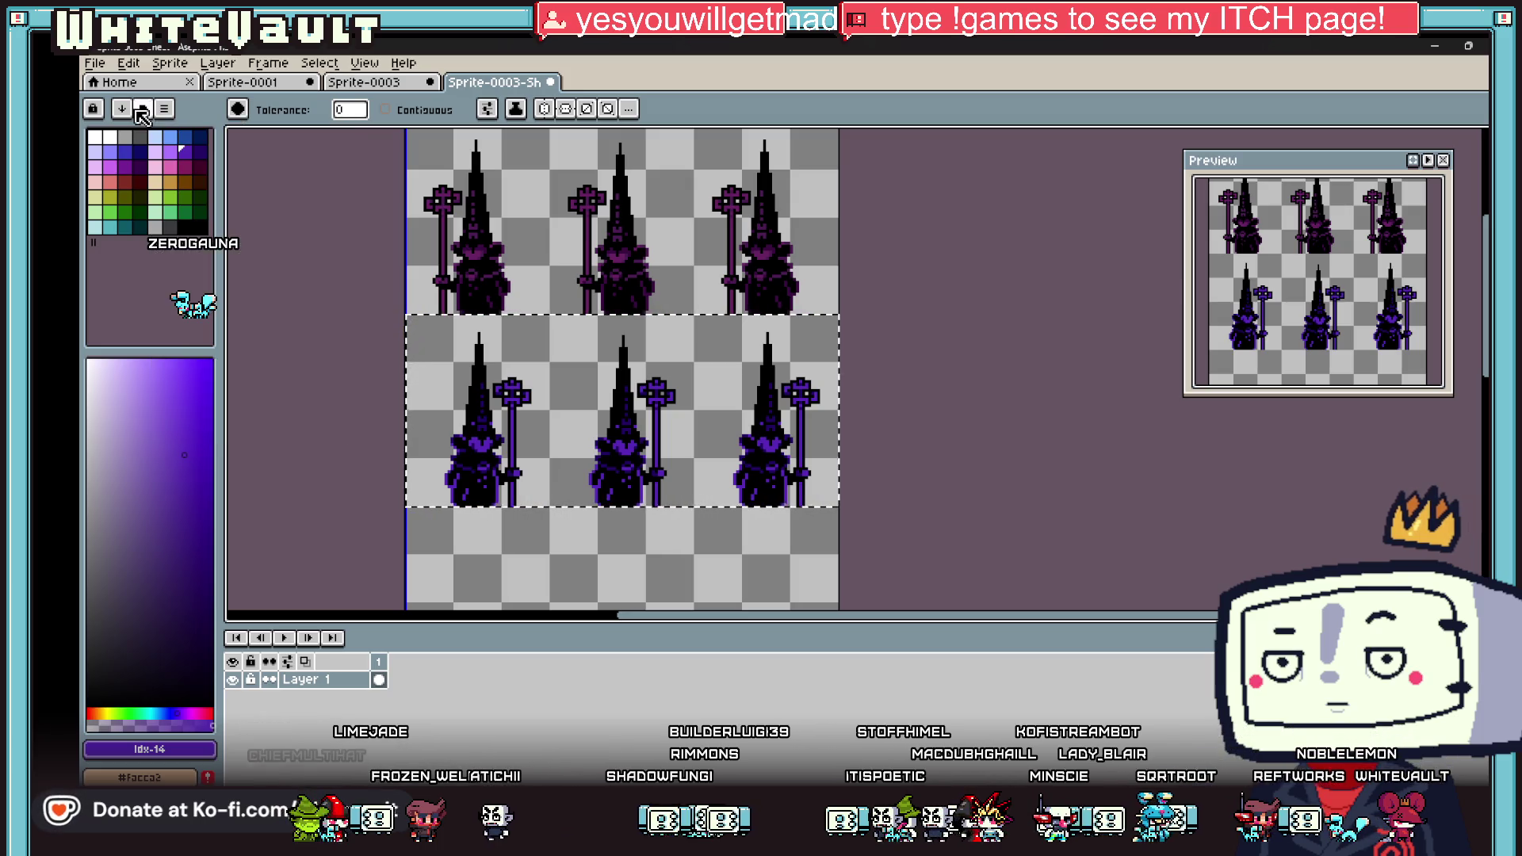
scroll(391, 442, down, 5)
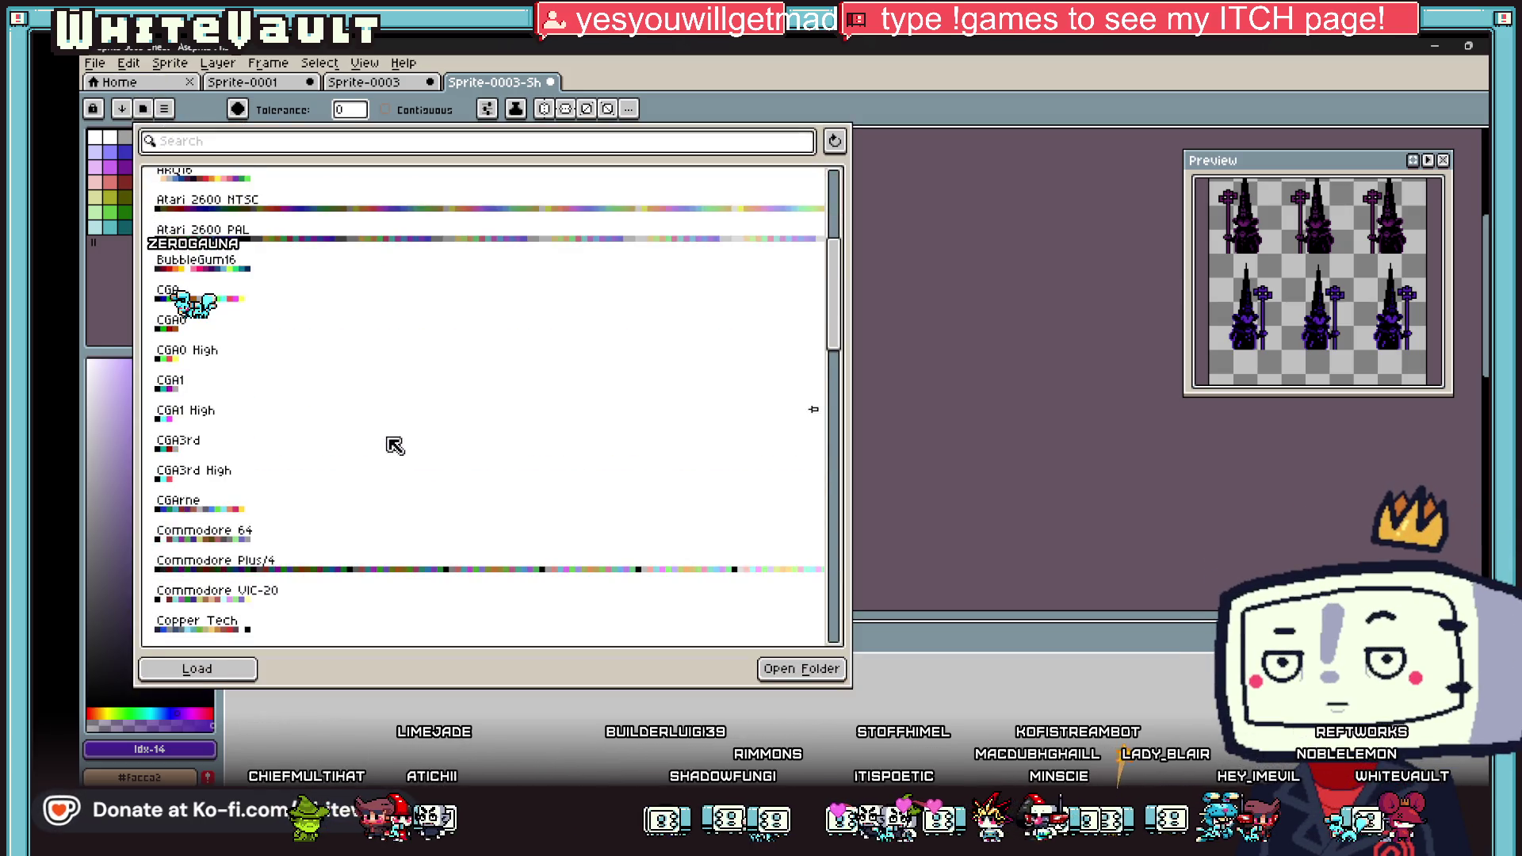
scroll(420, 459, down, 5)
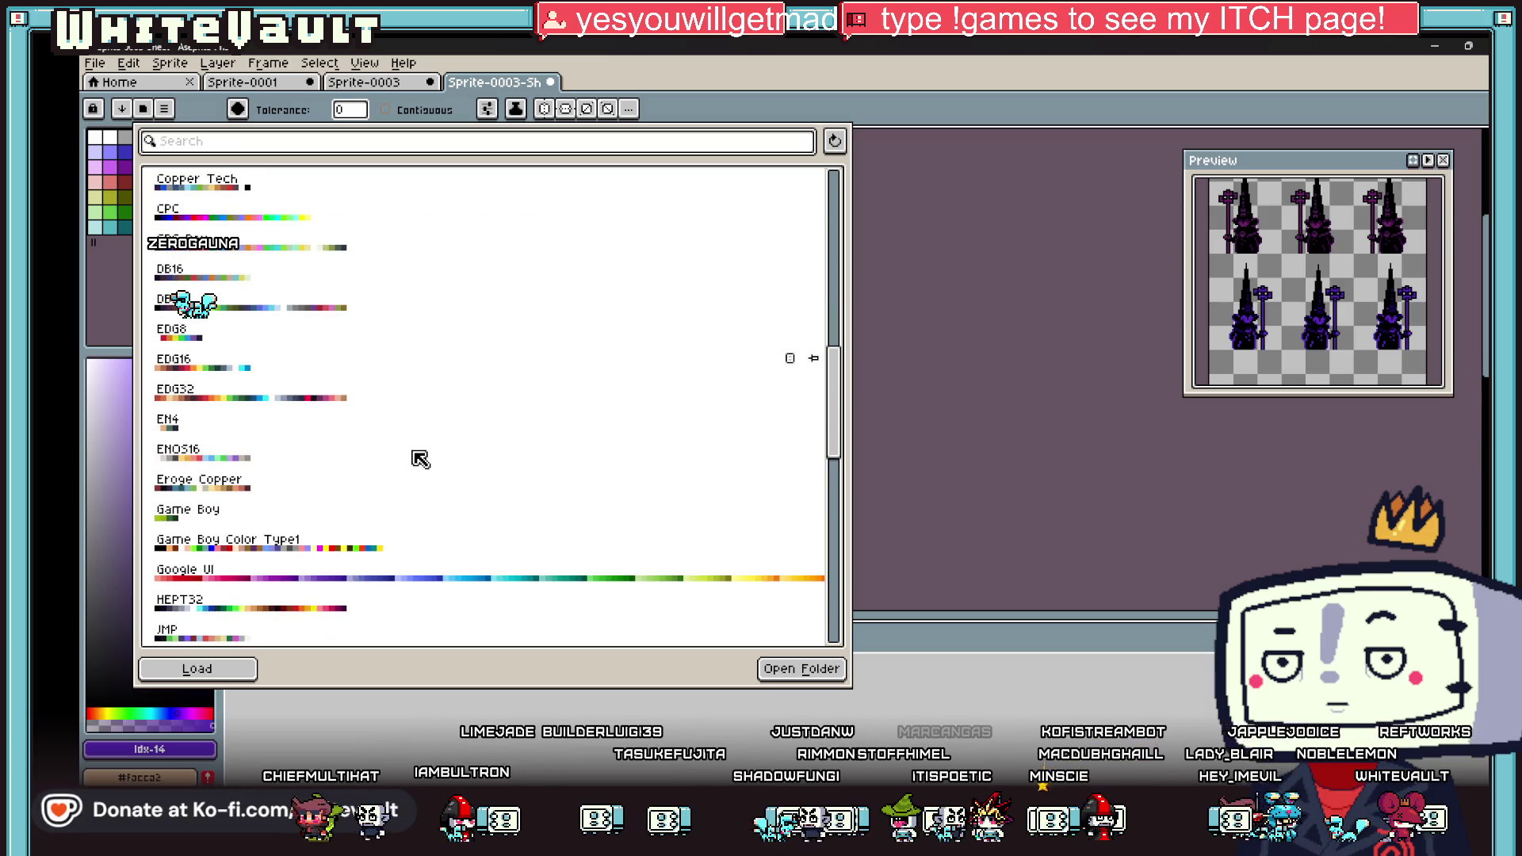
scroll(407, 478, up, 5)
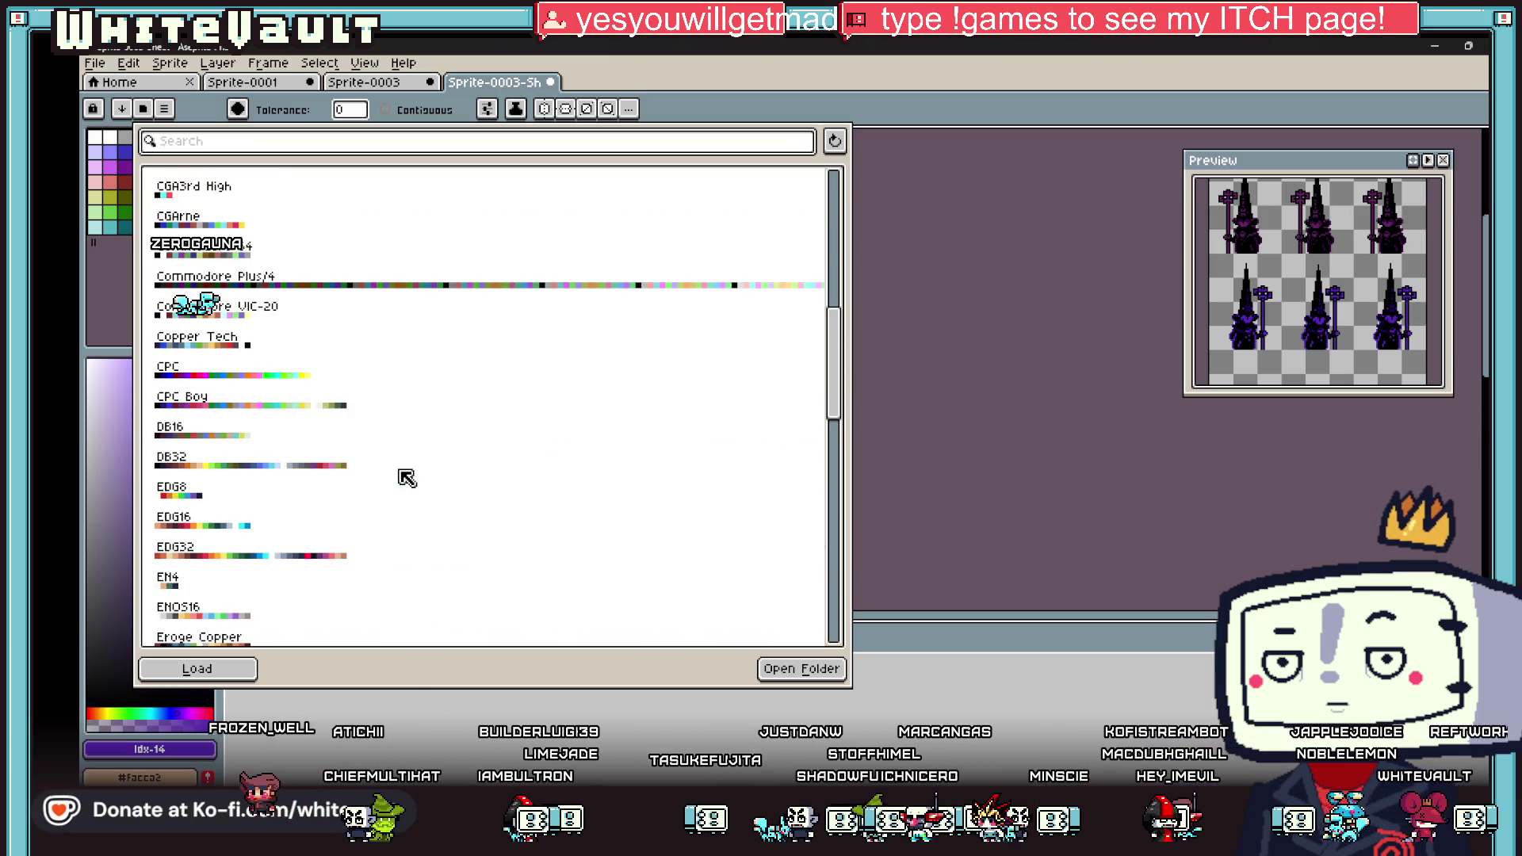
scroll(407, 477, down, 6)
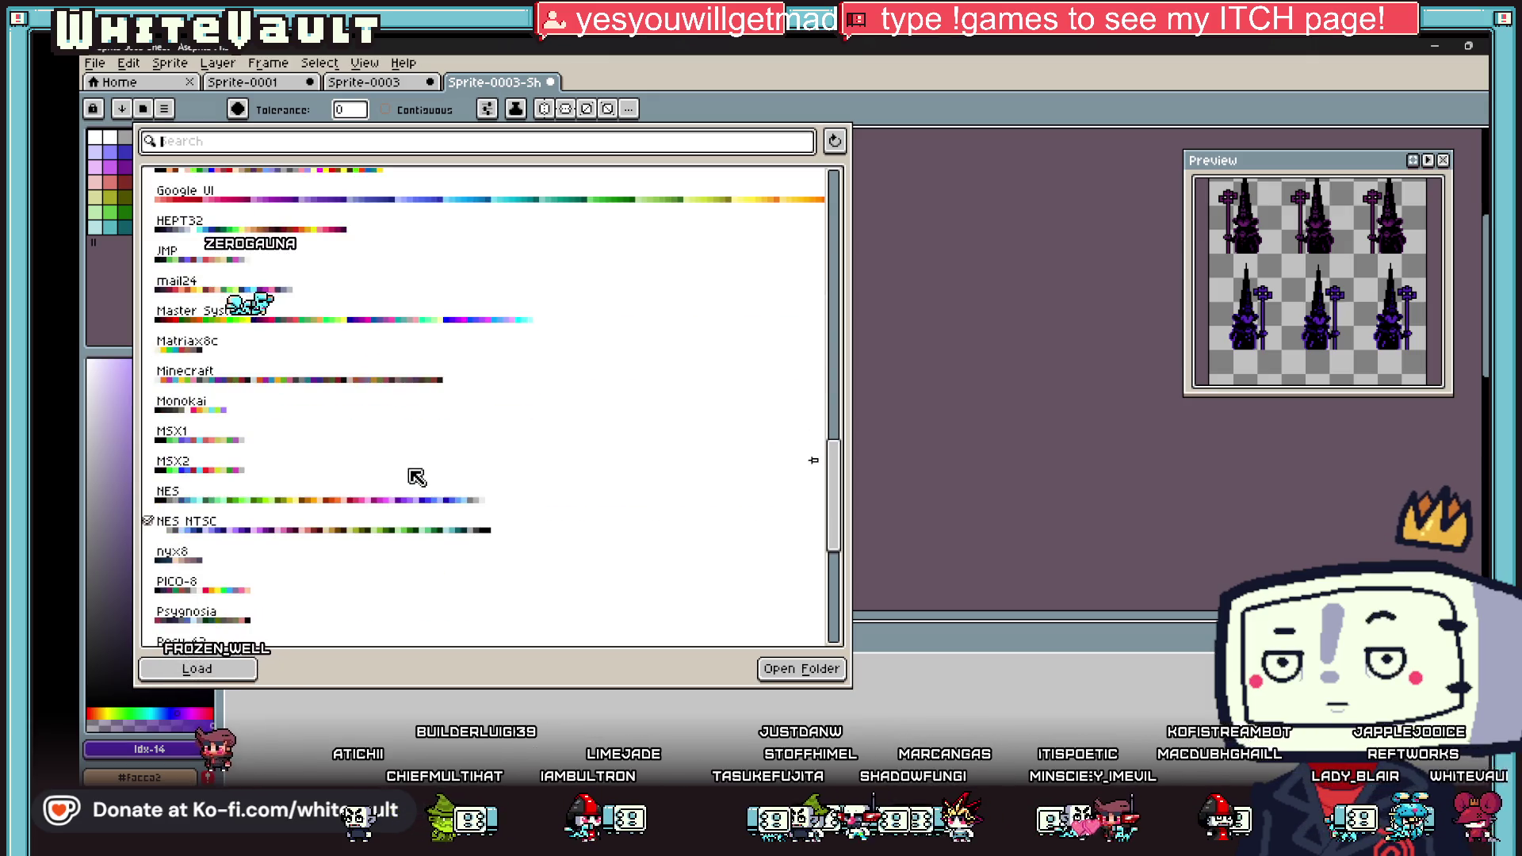
click(294, 505)
click(888, 358)
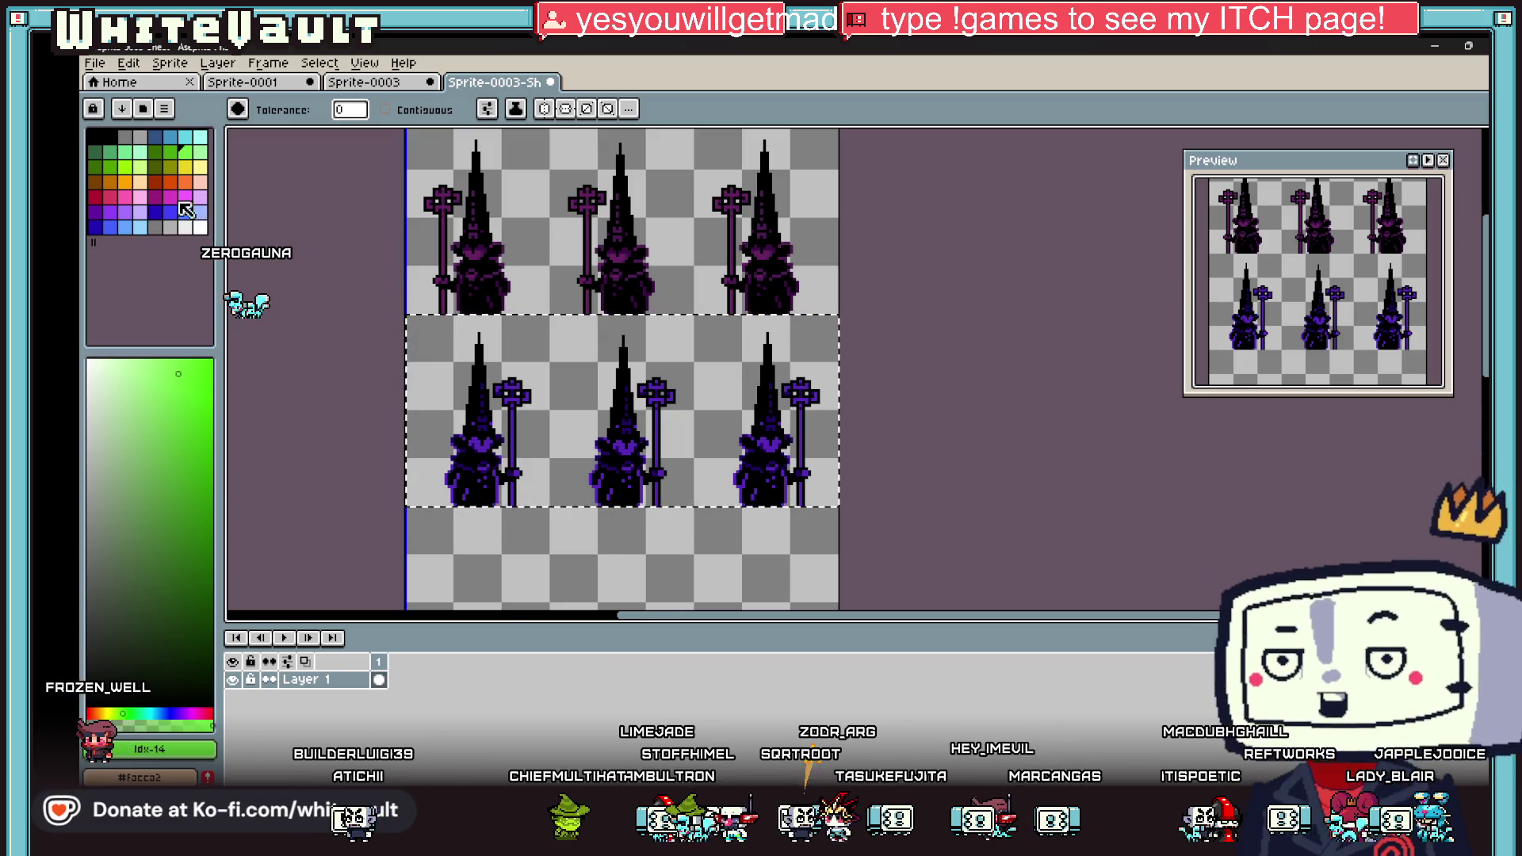
click(97, 218)
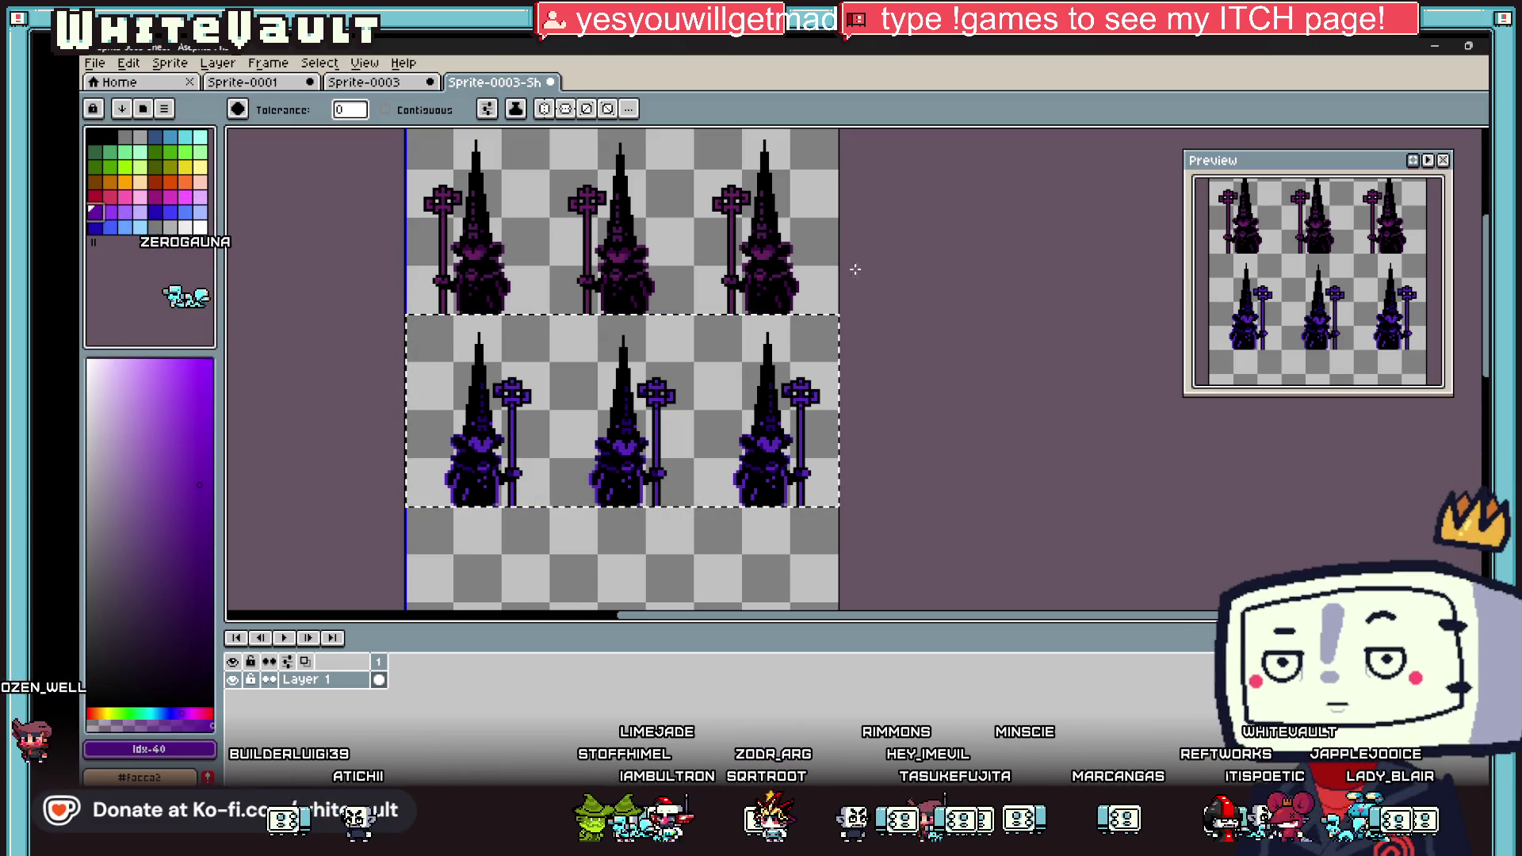
scroll(723, 437, up, 3)
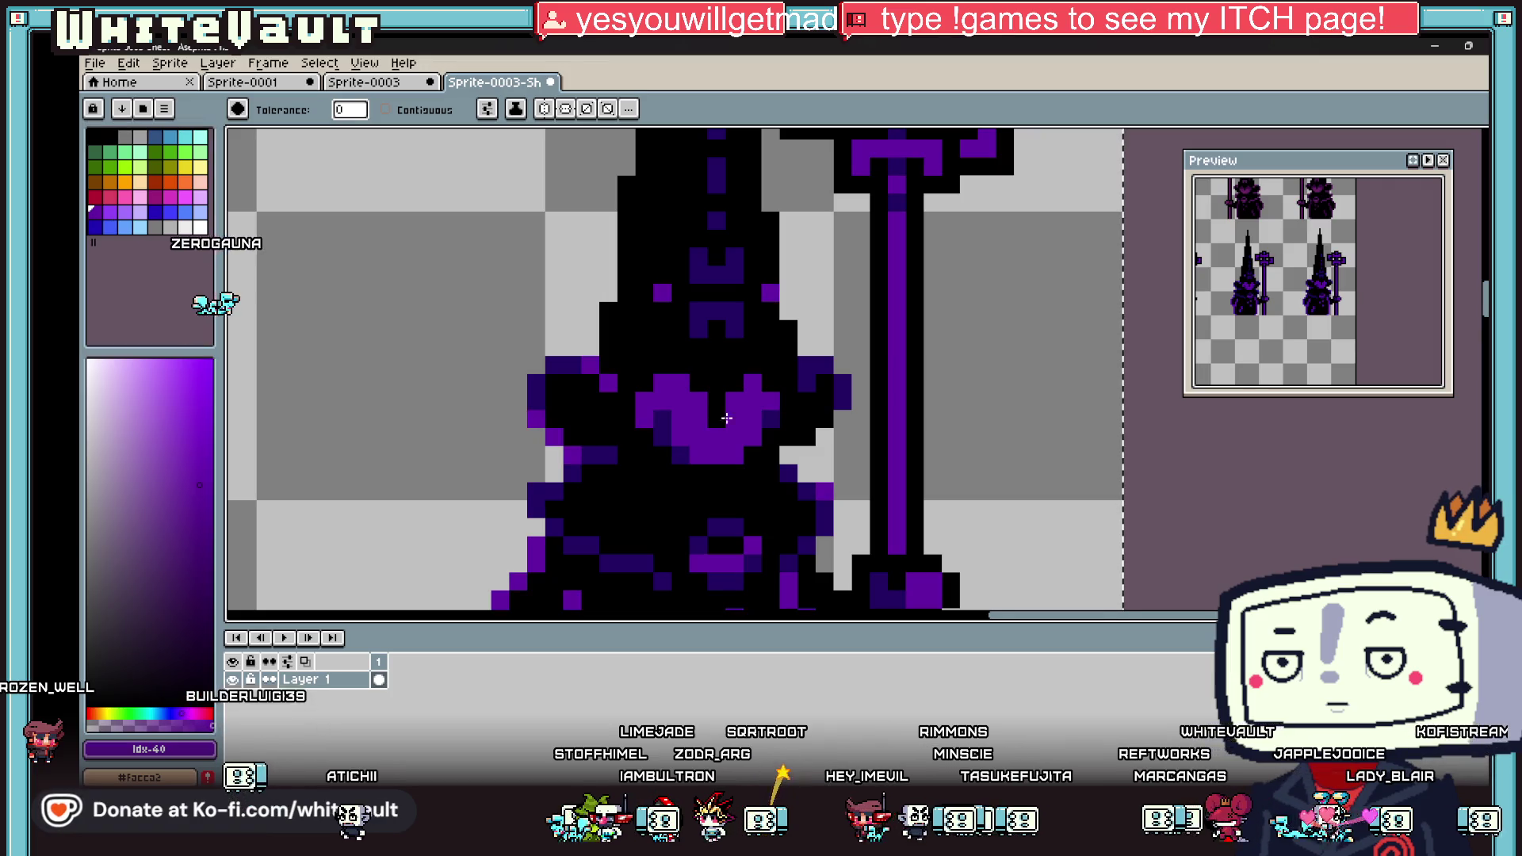
Step: Undo the violet recolouring of the shading and return to the bucket tool
scroll(723, 438, down, 3)
key(v)
key(ctrl+z)
key(ctrl+z)
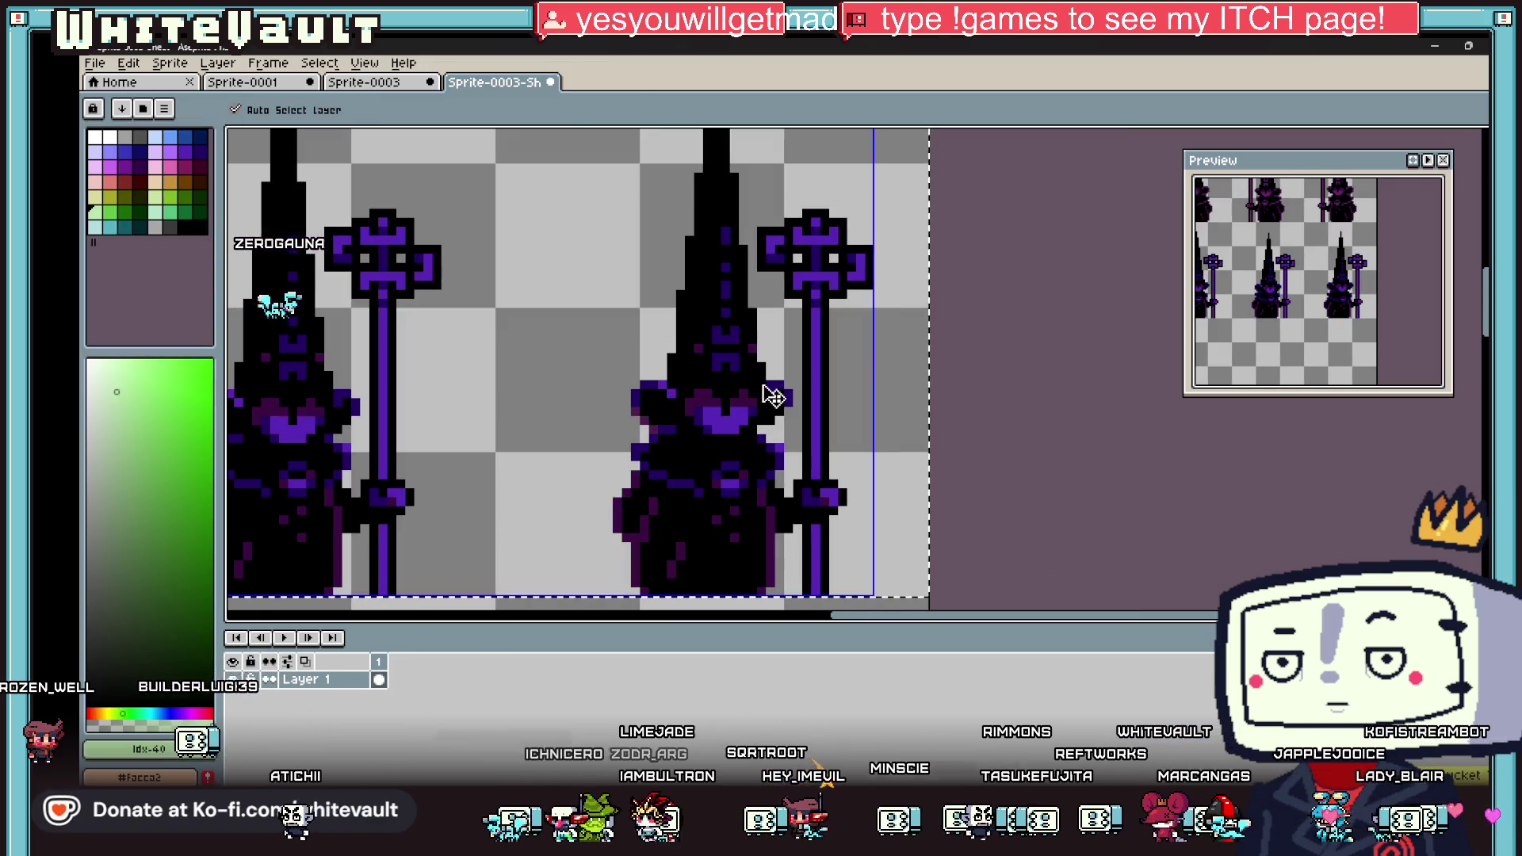
key(ctrl+z)
key(g)
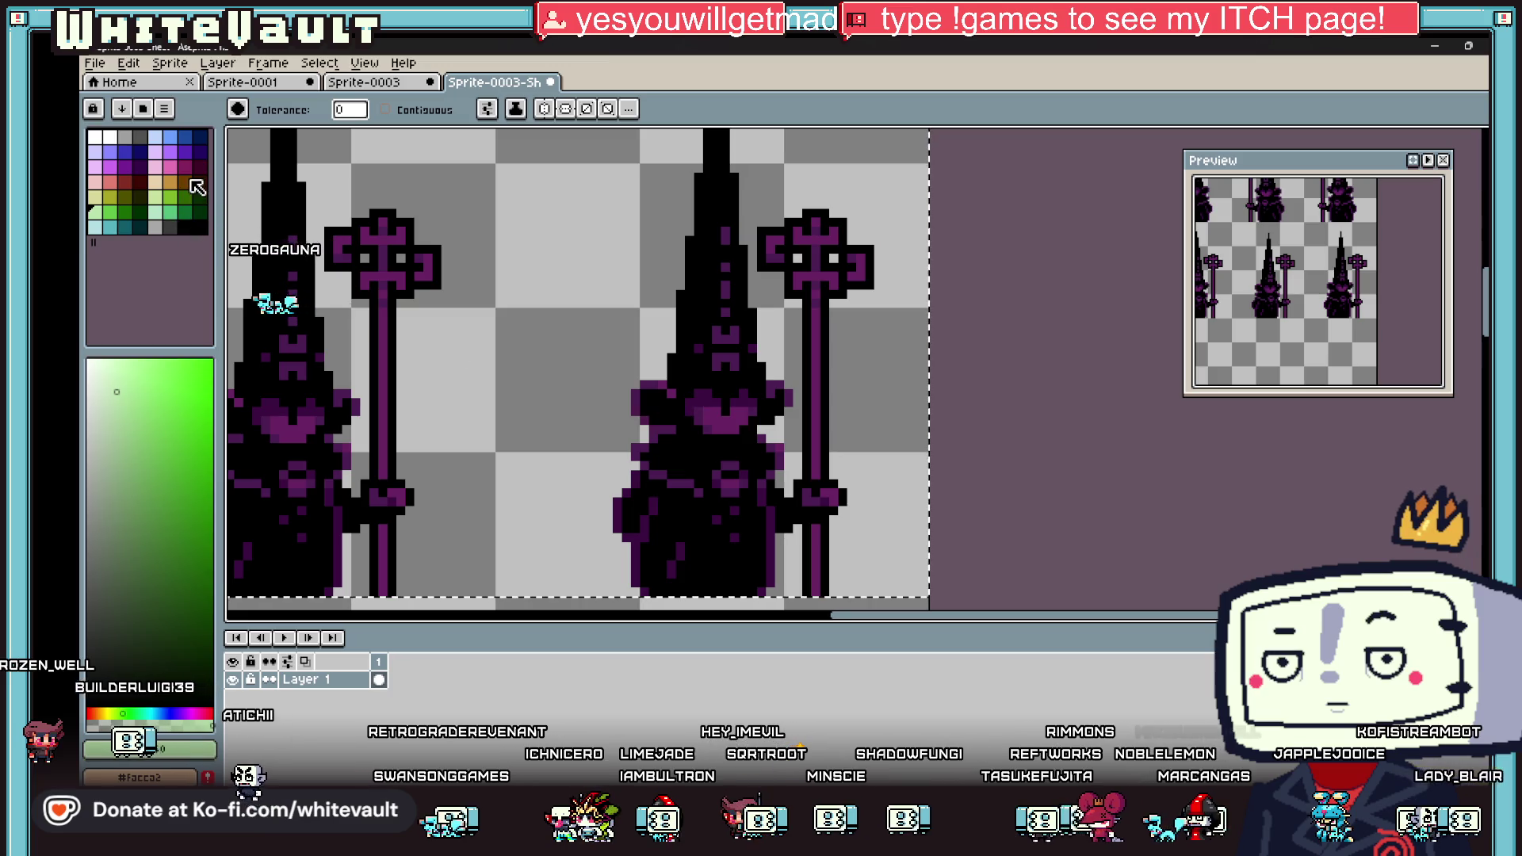
Step: Reload the NES palette preset
click(200, 151)
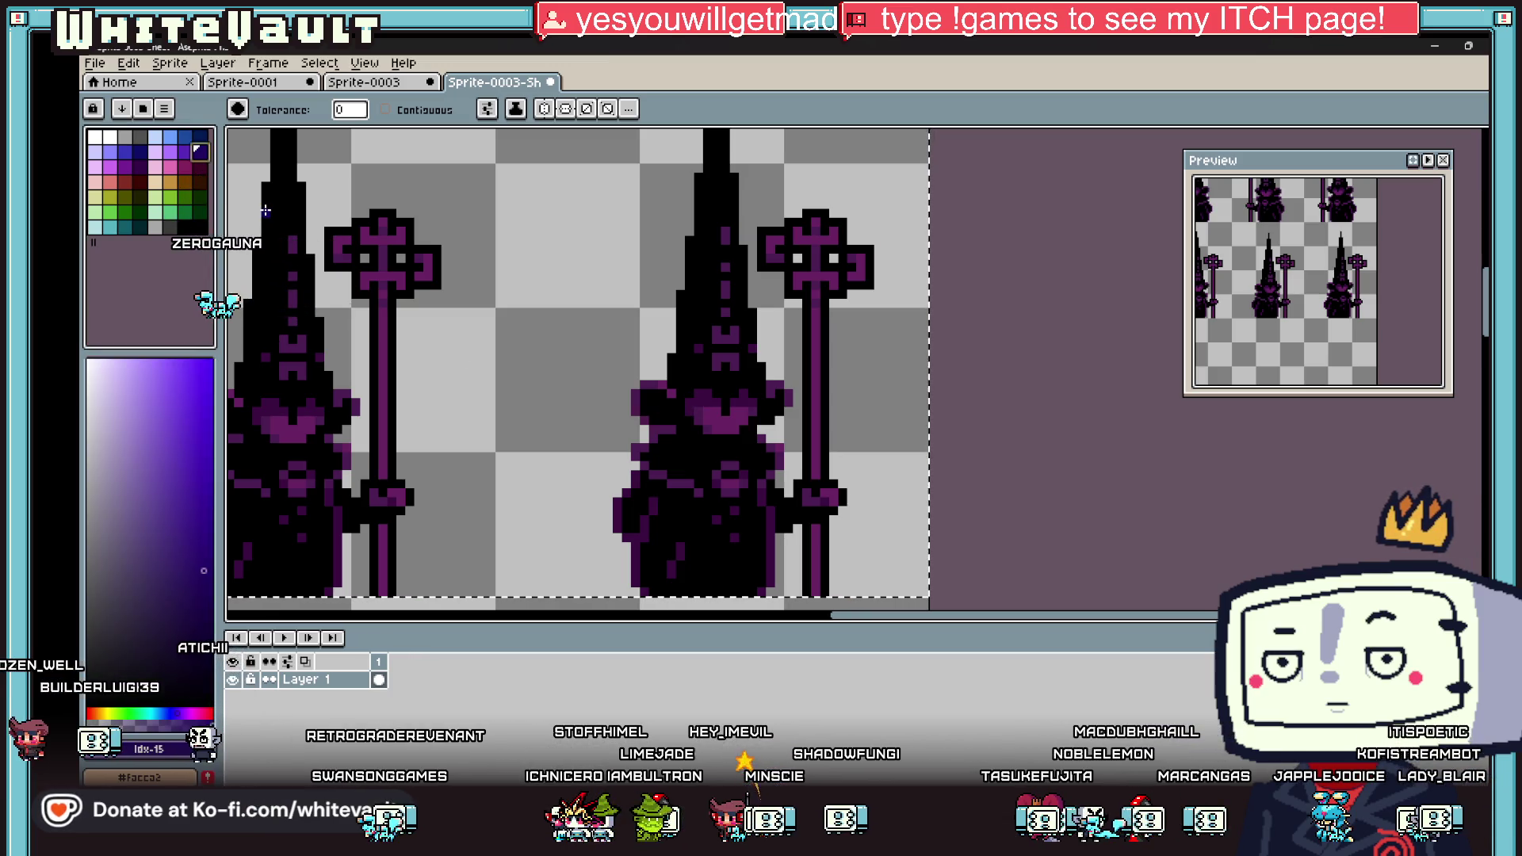
click(166, 109)
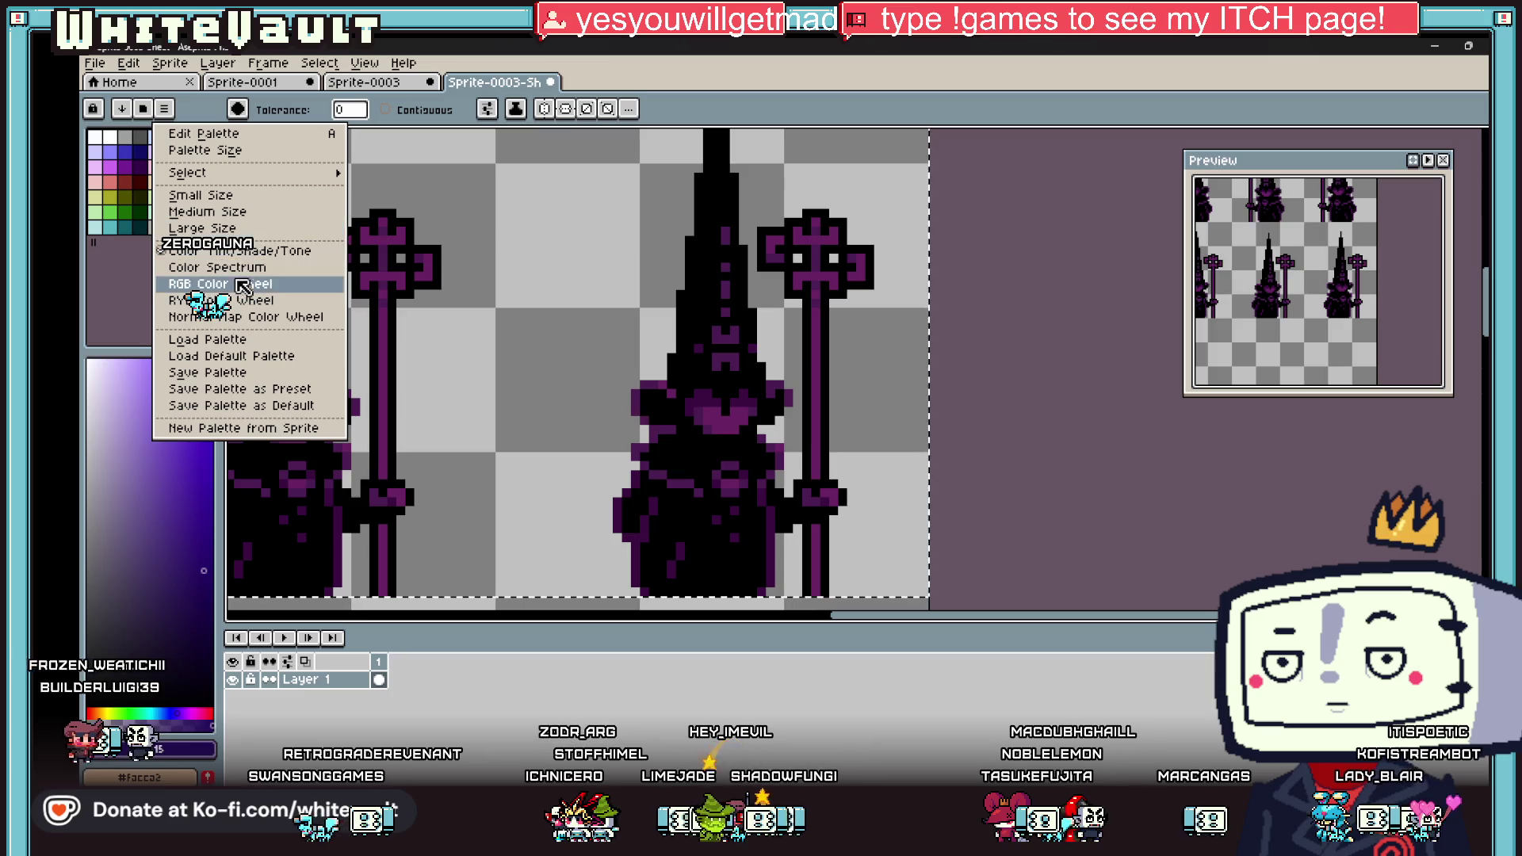
click(143, 108)
scroll(280, 473, down, 2)
scroll(302, 484, down, 10)
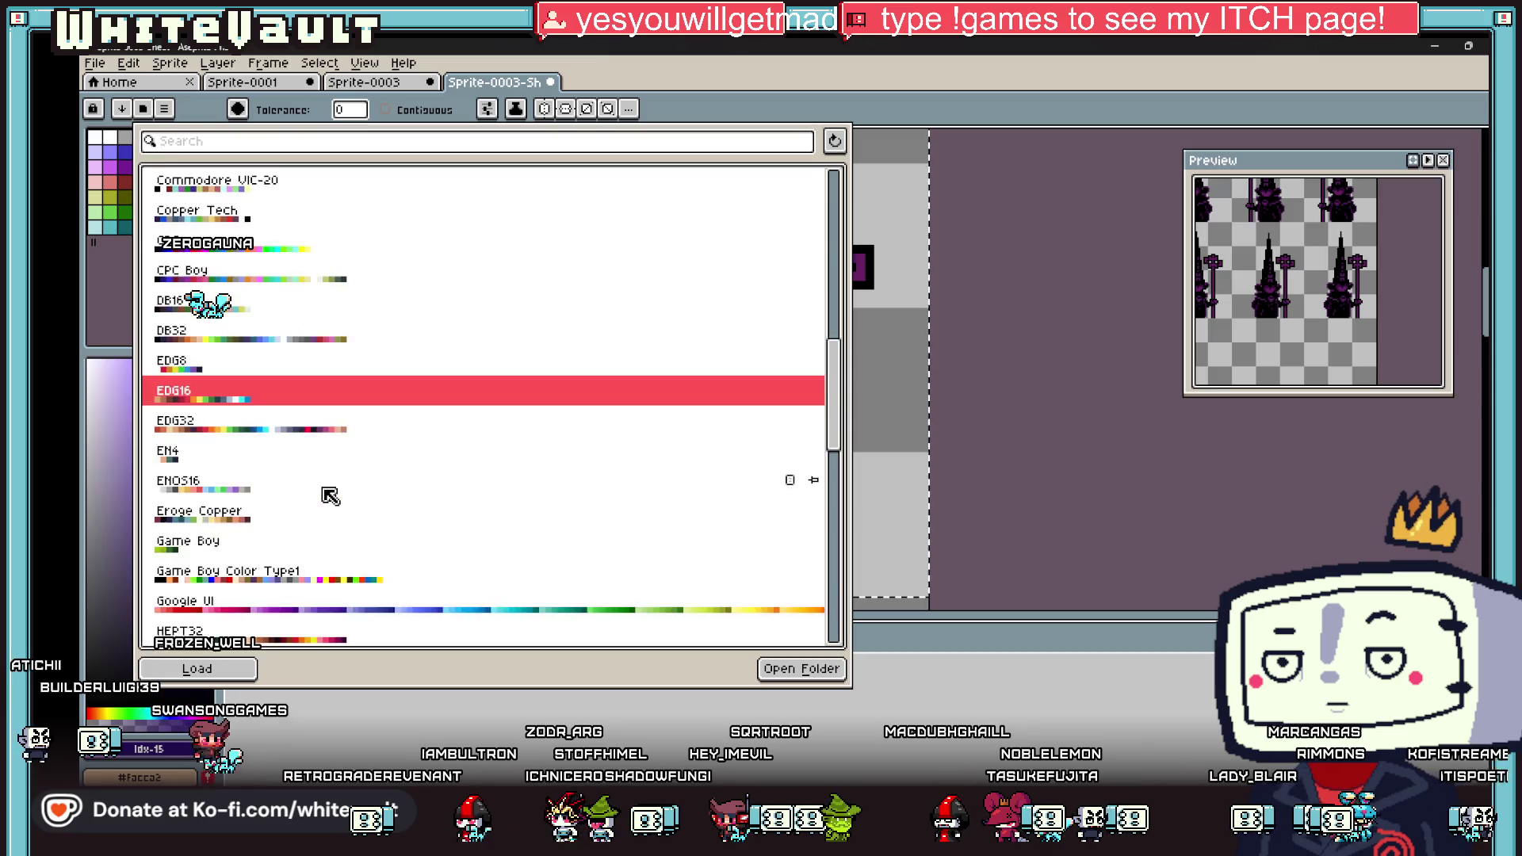
click(238, 591)
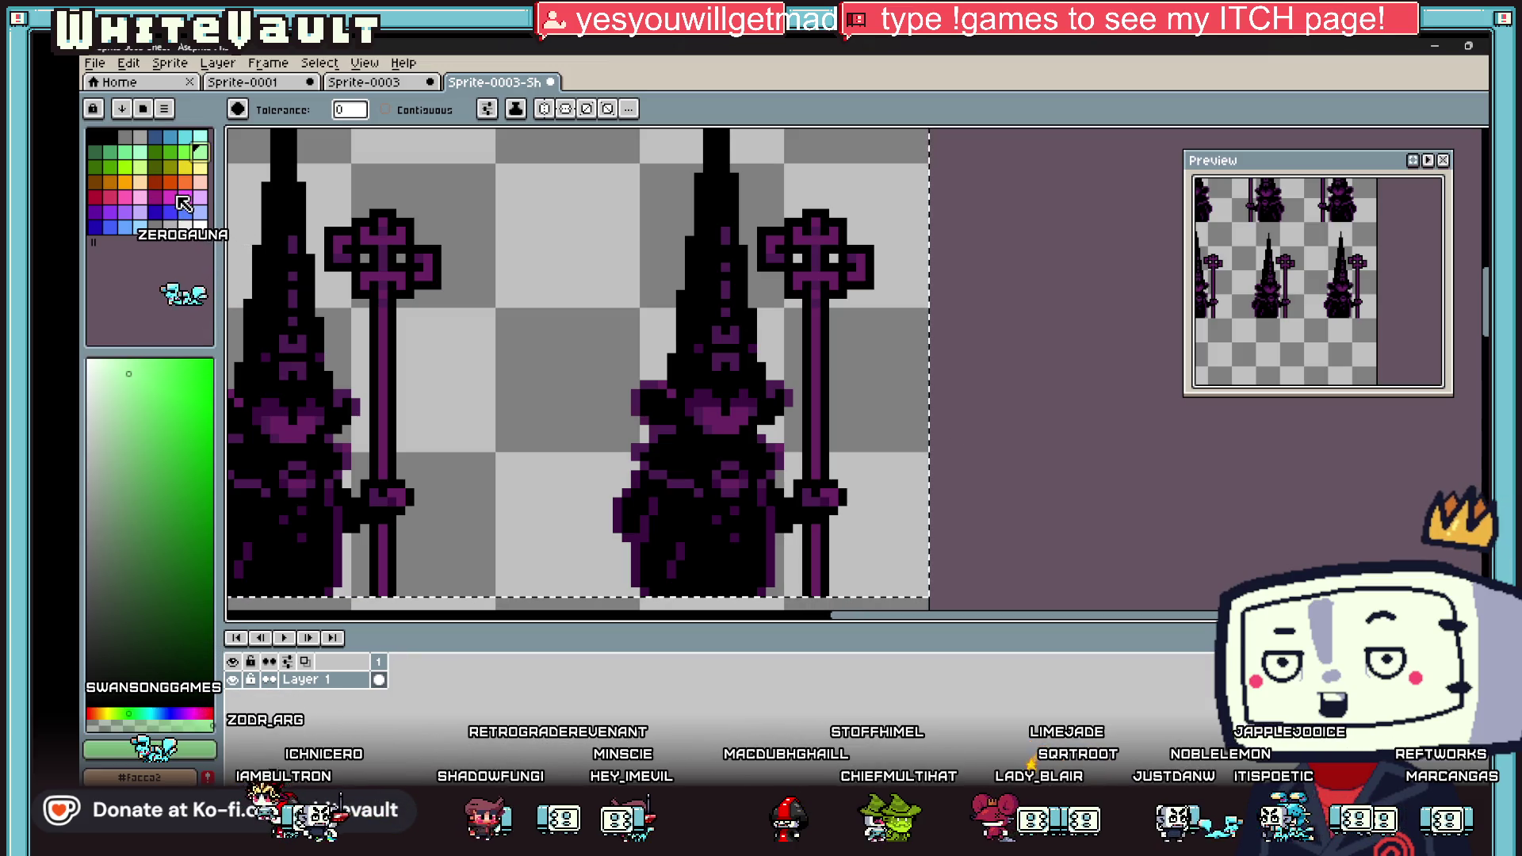
Step: Fill all dark-purple pixels and the heart with bright NES purple
click(94, 211)
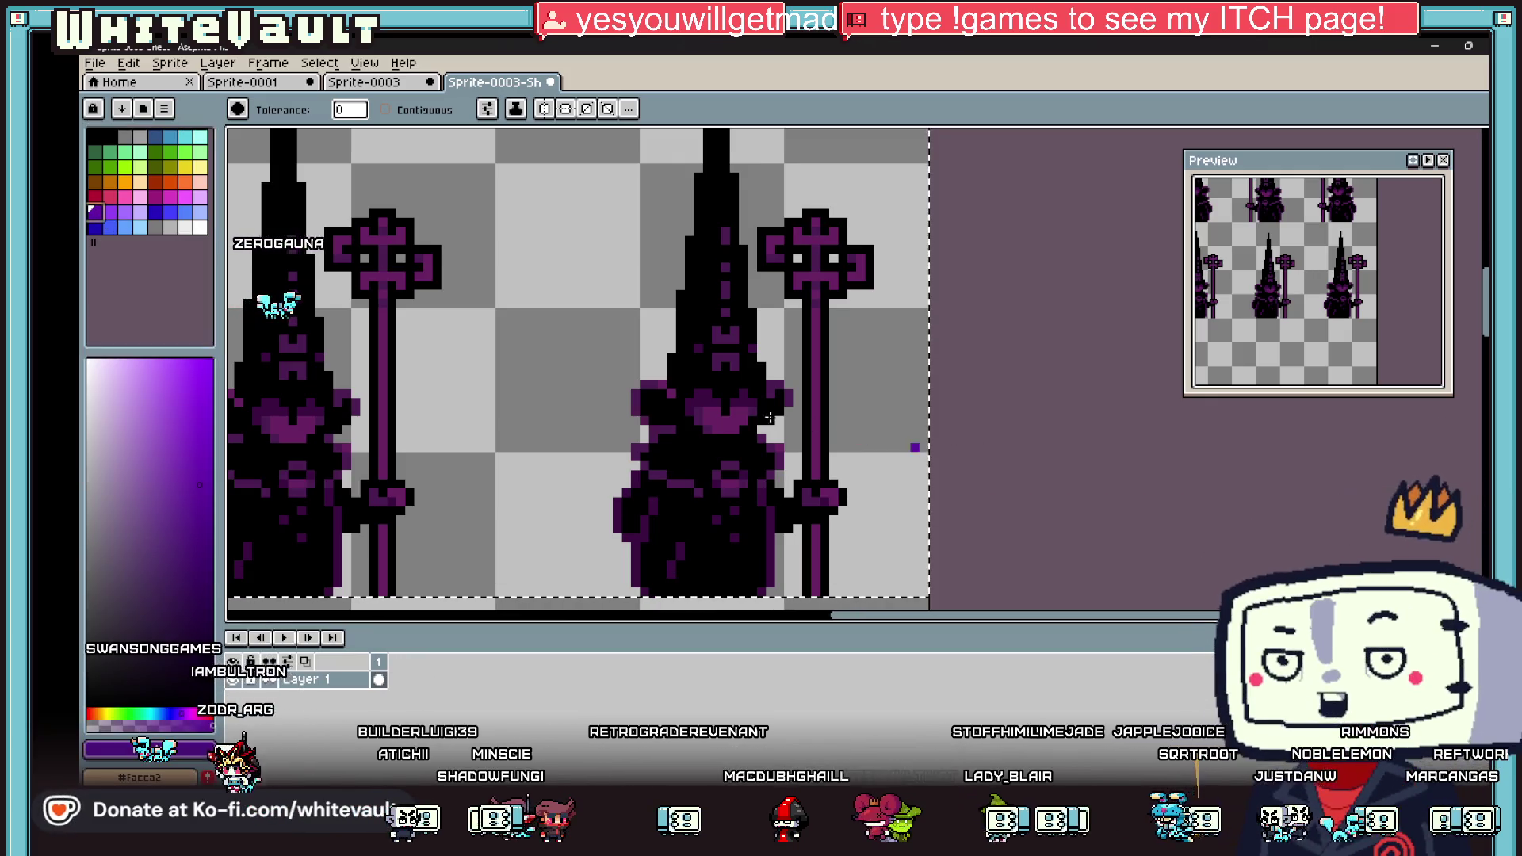
scroll(665, 376, up, 3)
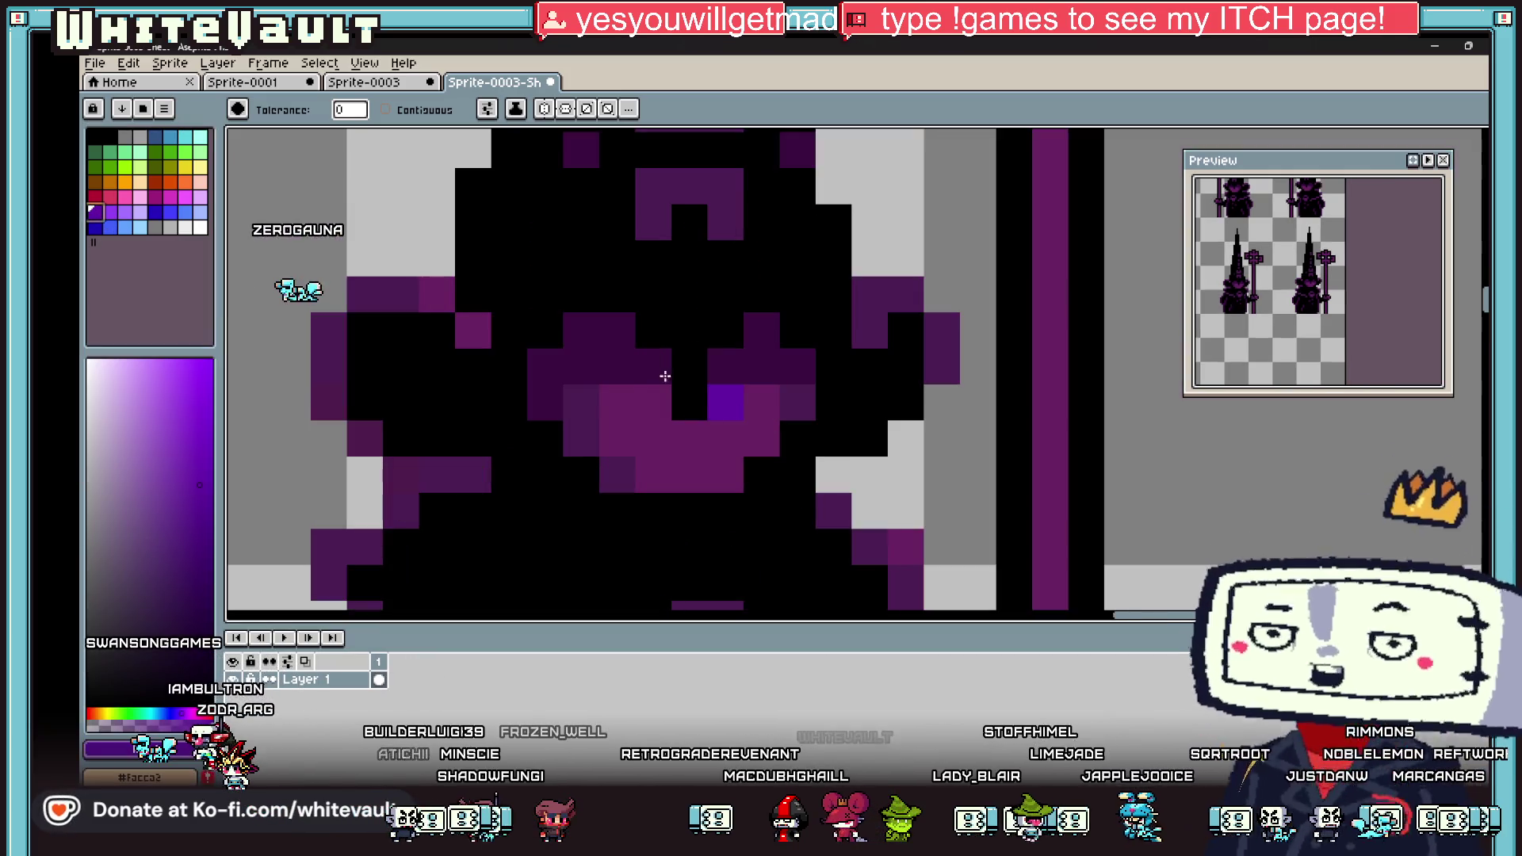
click(594, 352)
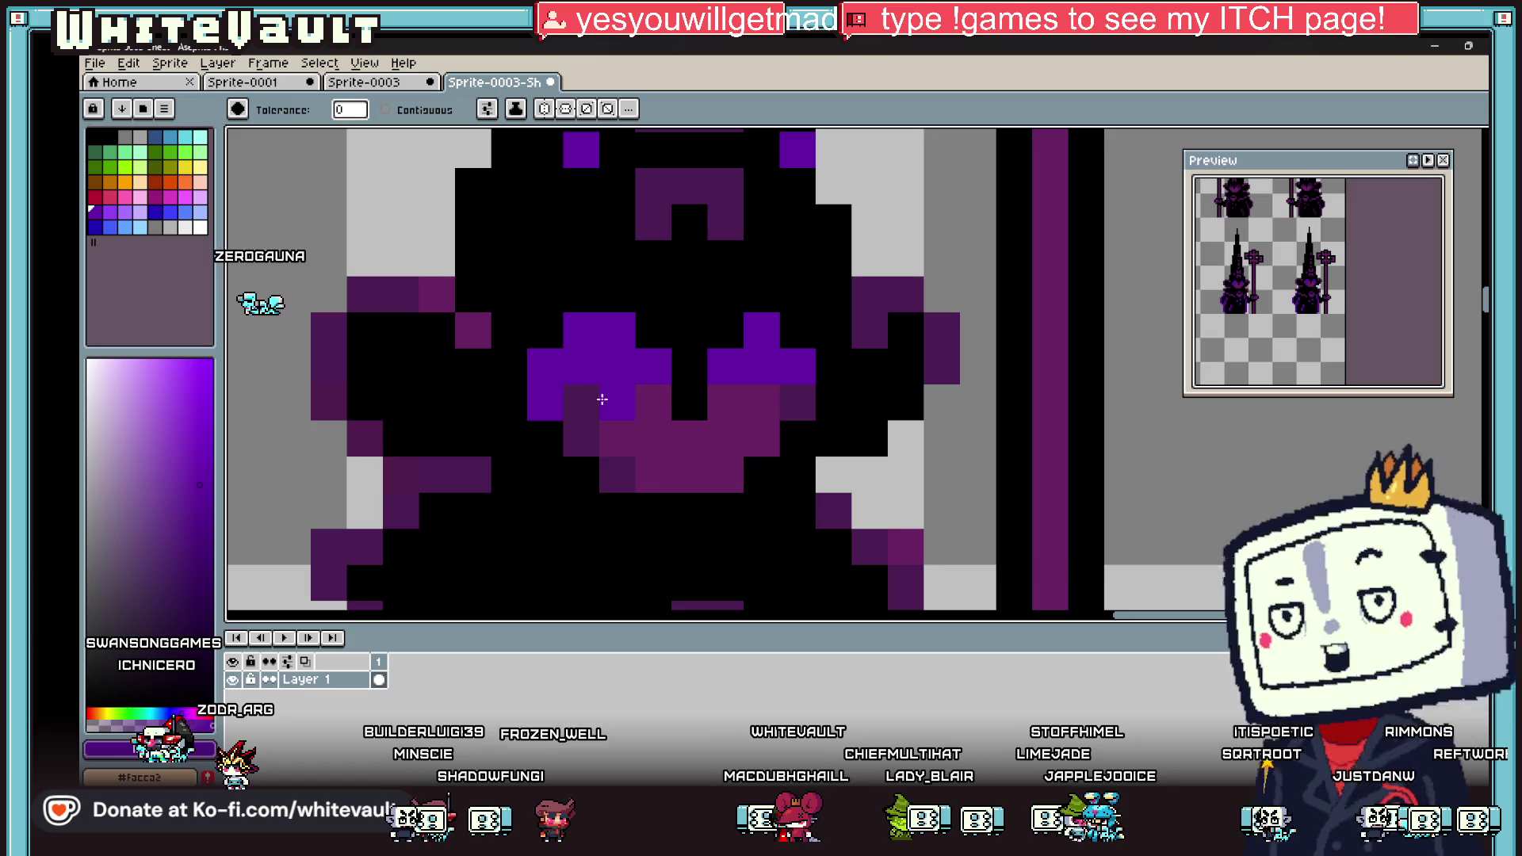
click(112, 212)
click(627, 412)
scroll(613, 392, down, 3)
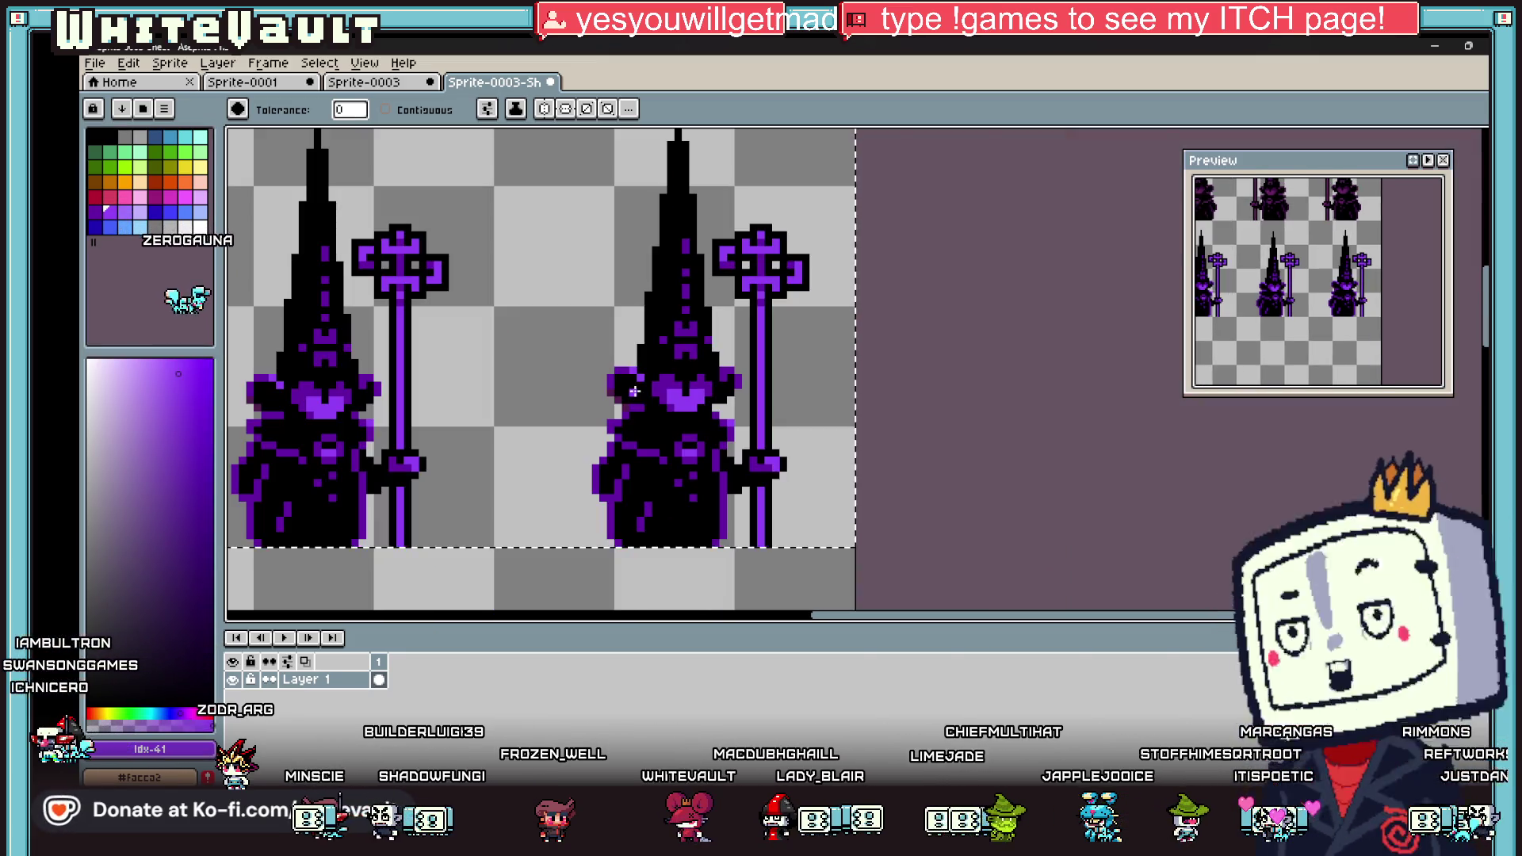
scroll(613, 392, up, 2)
key(i)
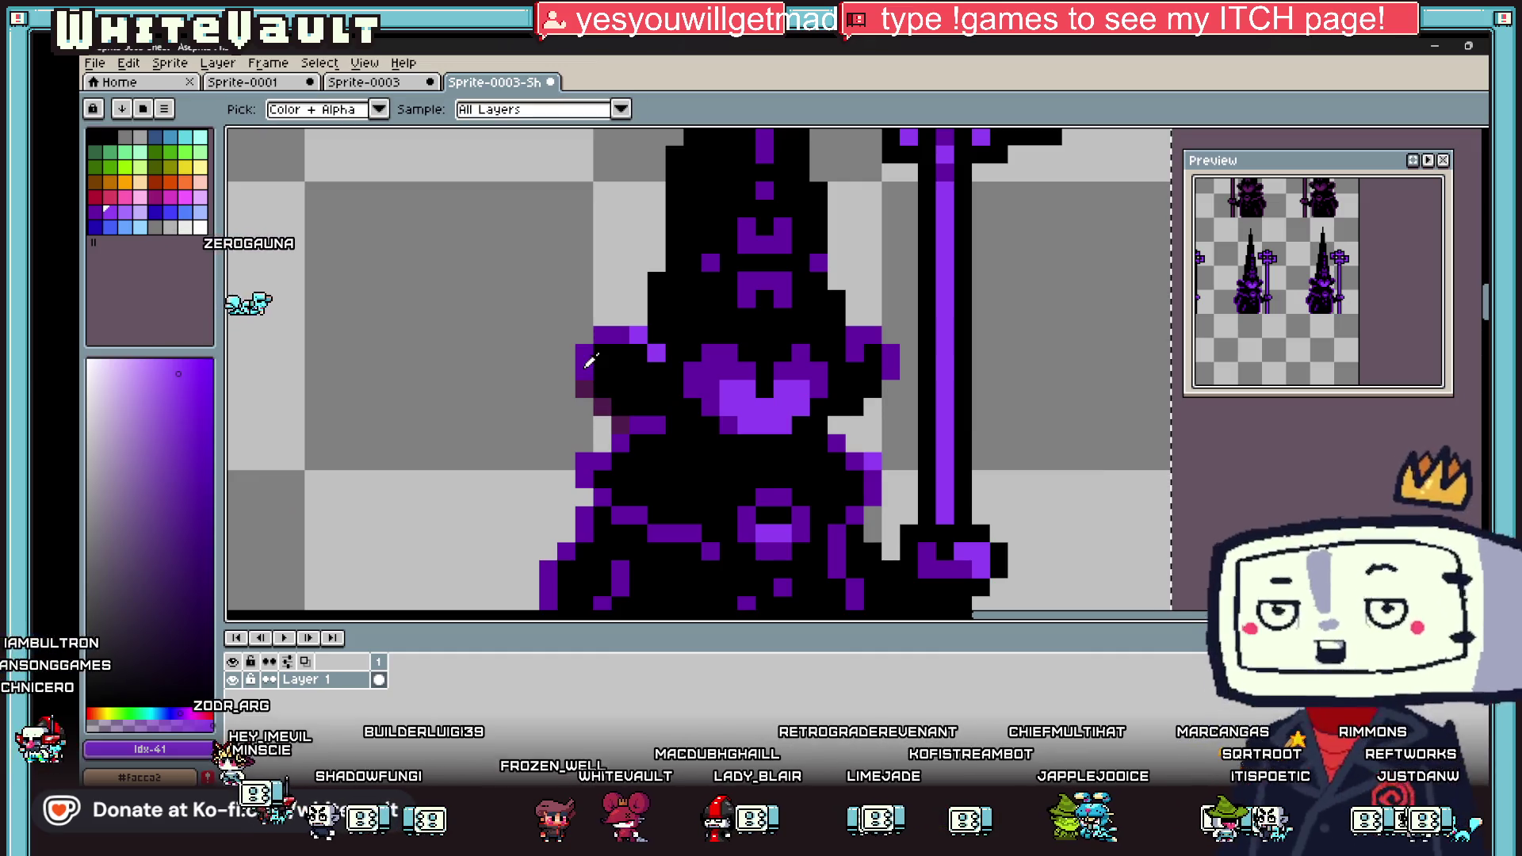
key(g)
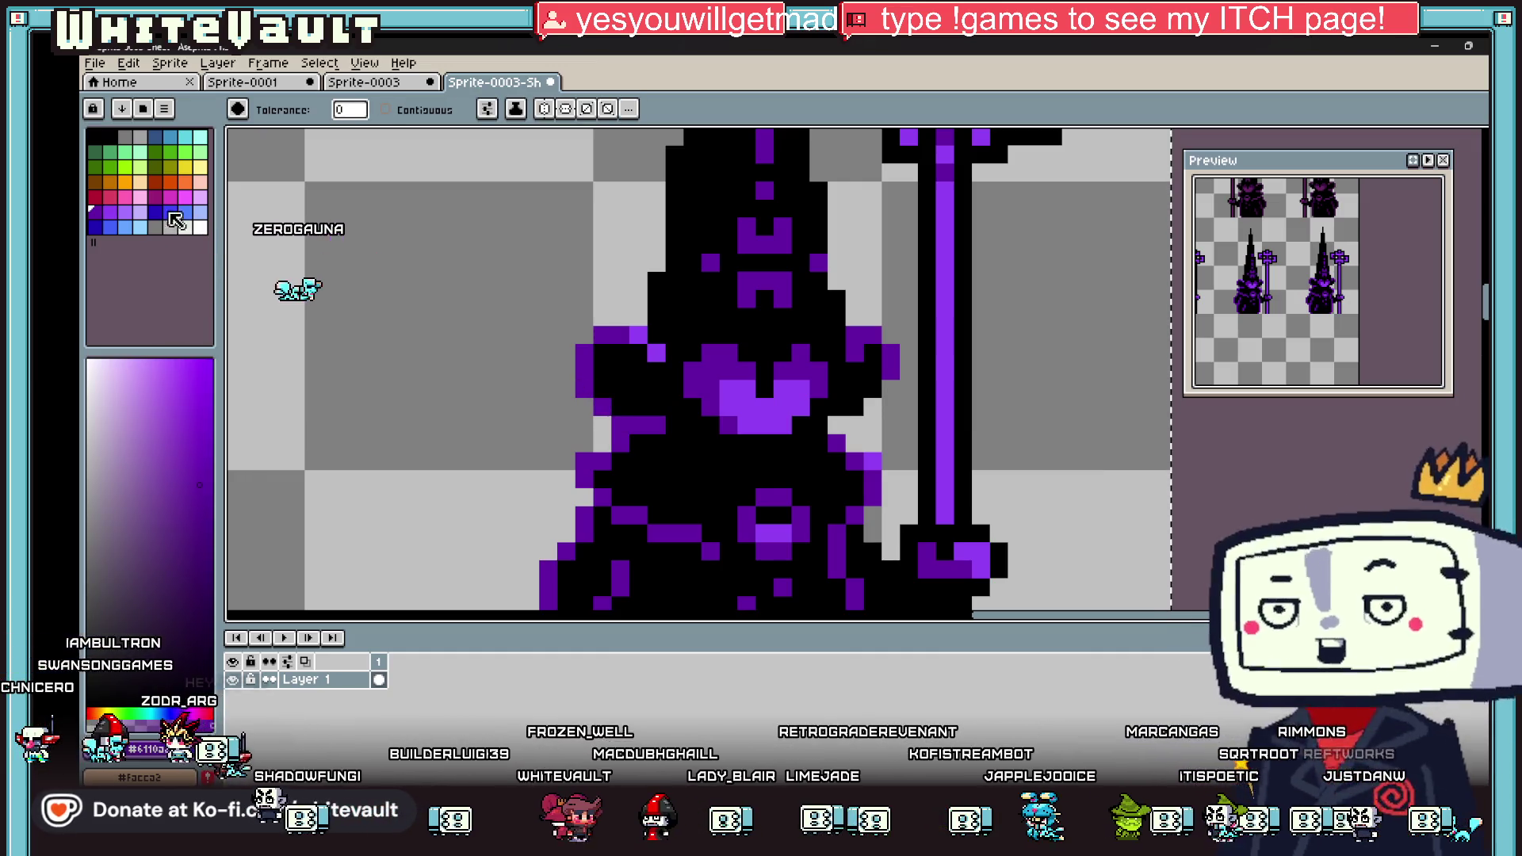
scroll(766, 405, down, 5)
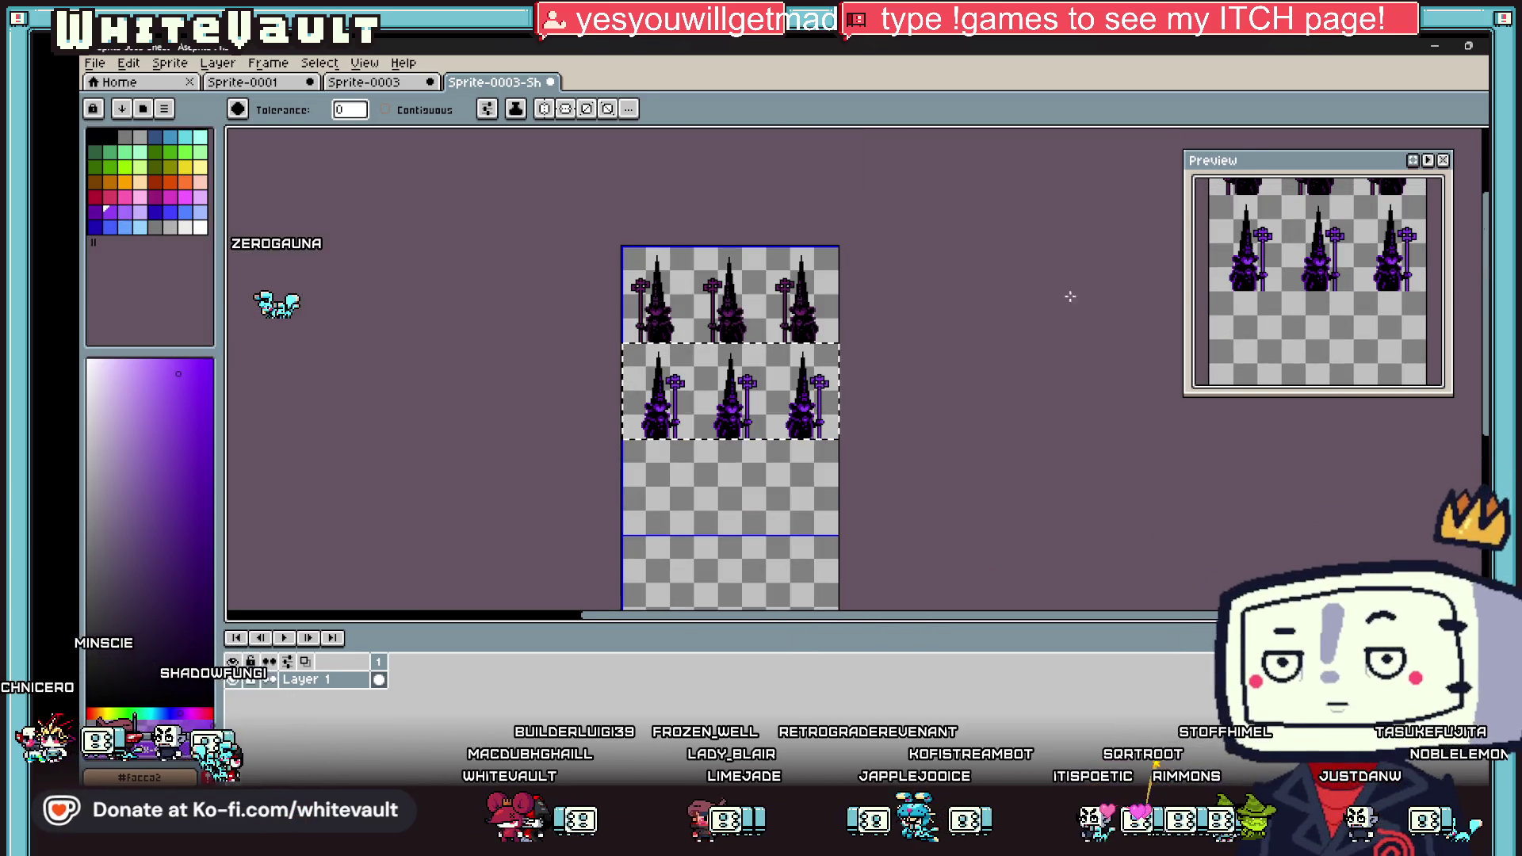
Step: Move the flipped row to the bottom and copy the top row into the third row
key(m)
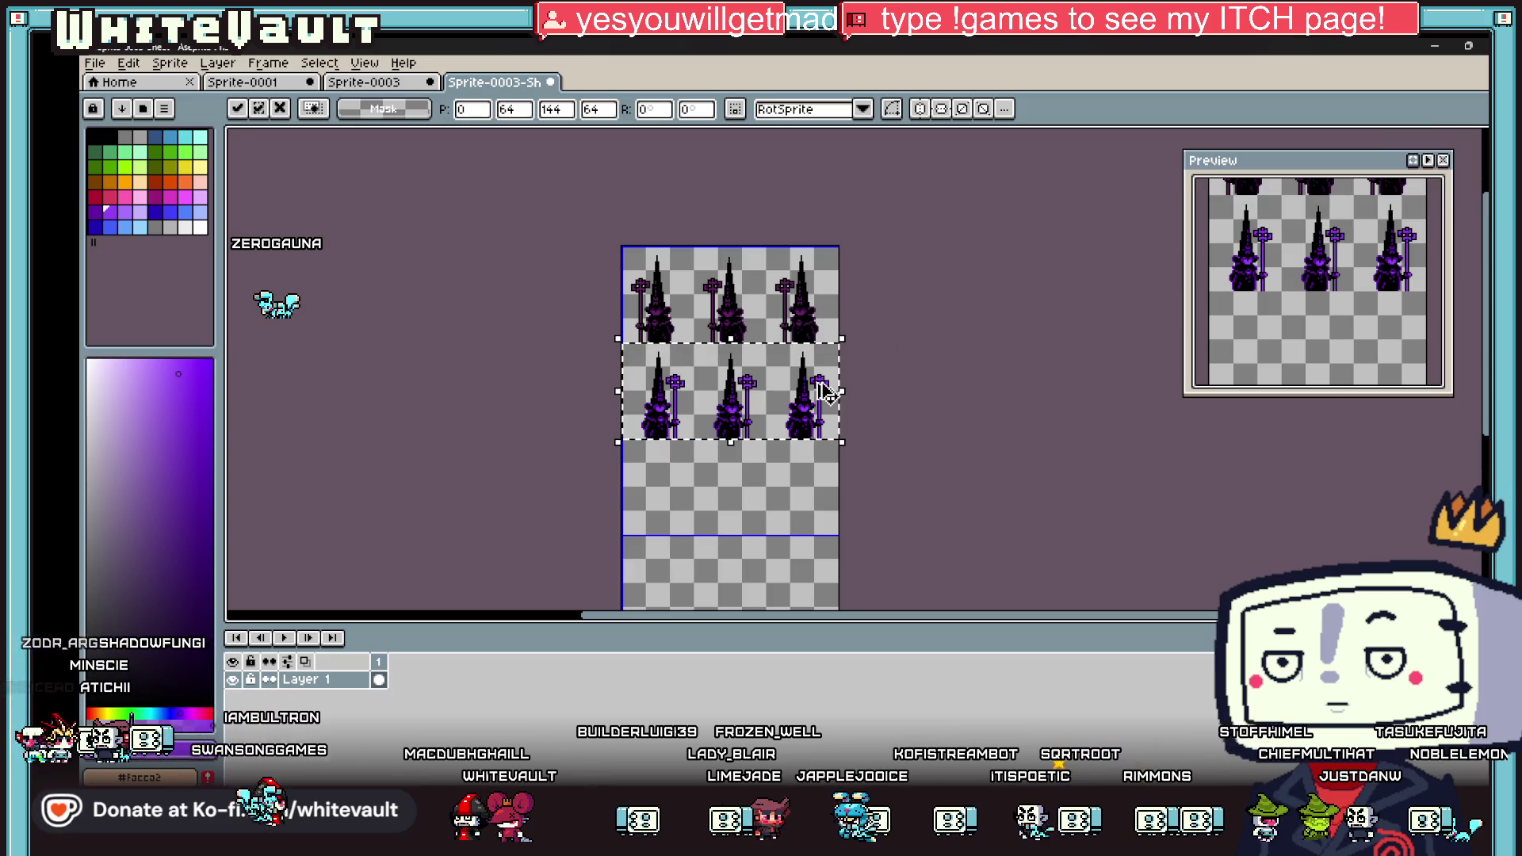
mouse_move(824, 392)
mouse_down()
mouse_move(769, 618)
mouse_move(776, 587)
mouse_up()
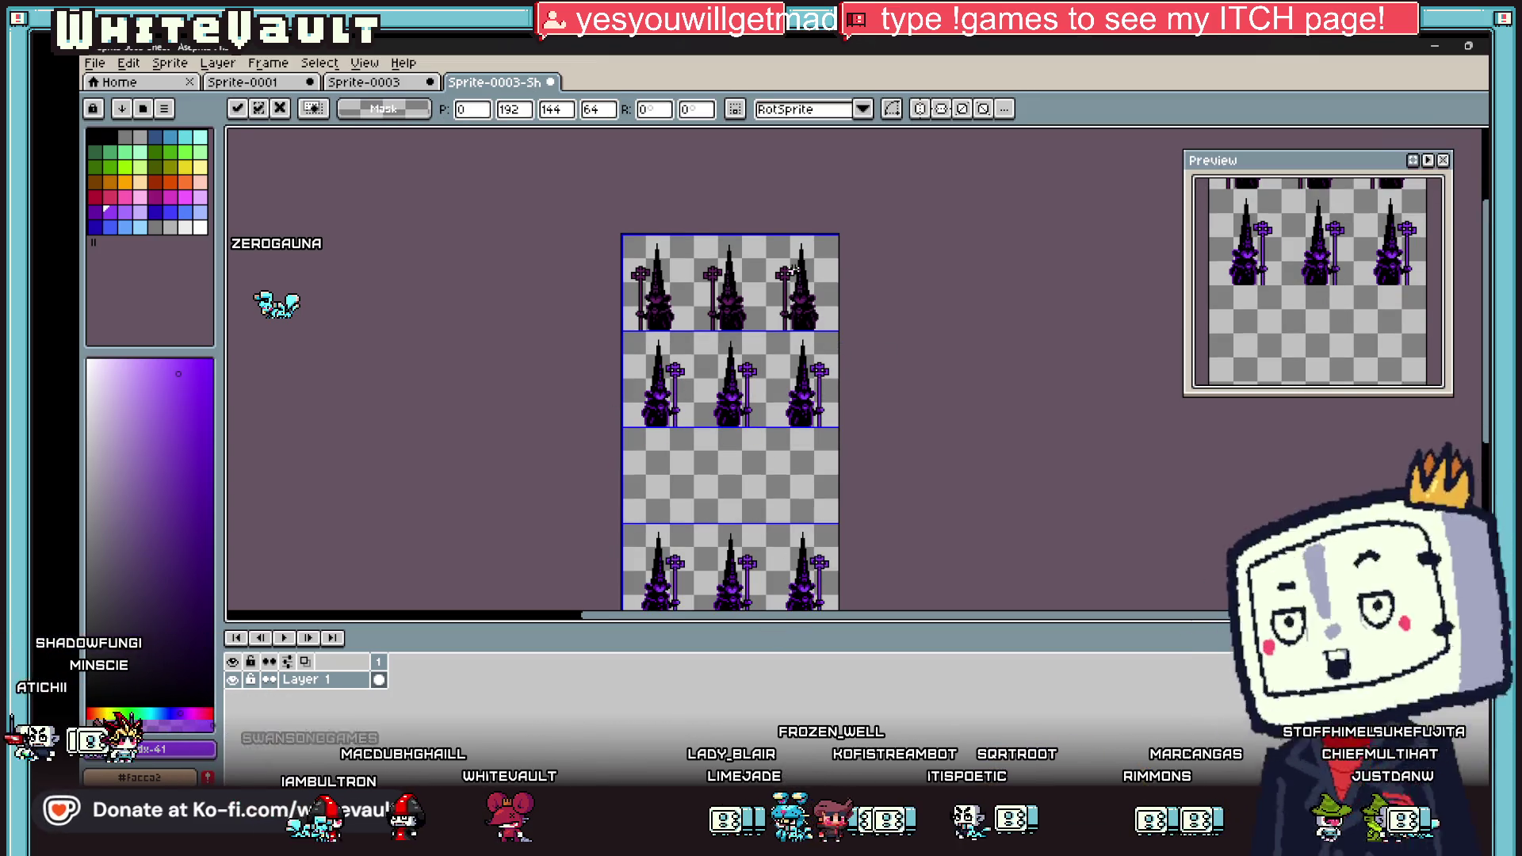
key(Return)
drag(805, 277, 805, 500)
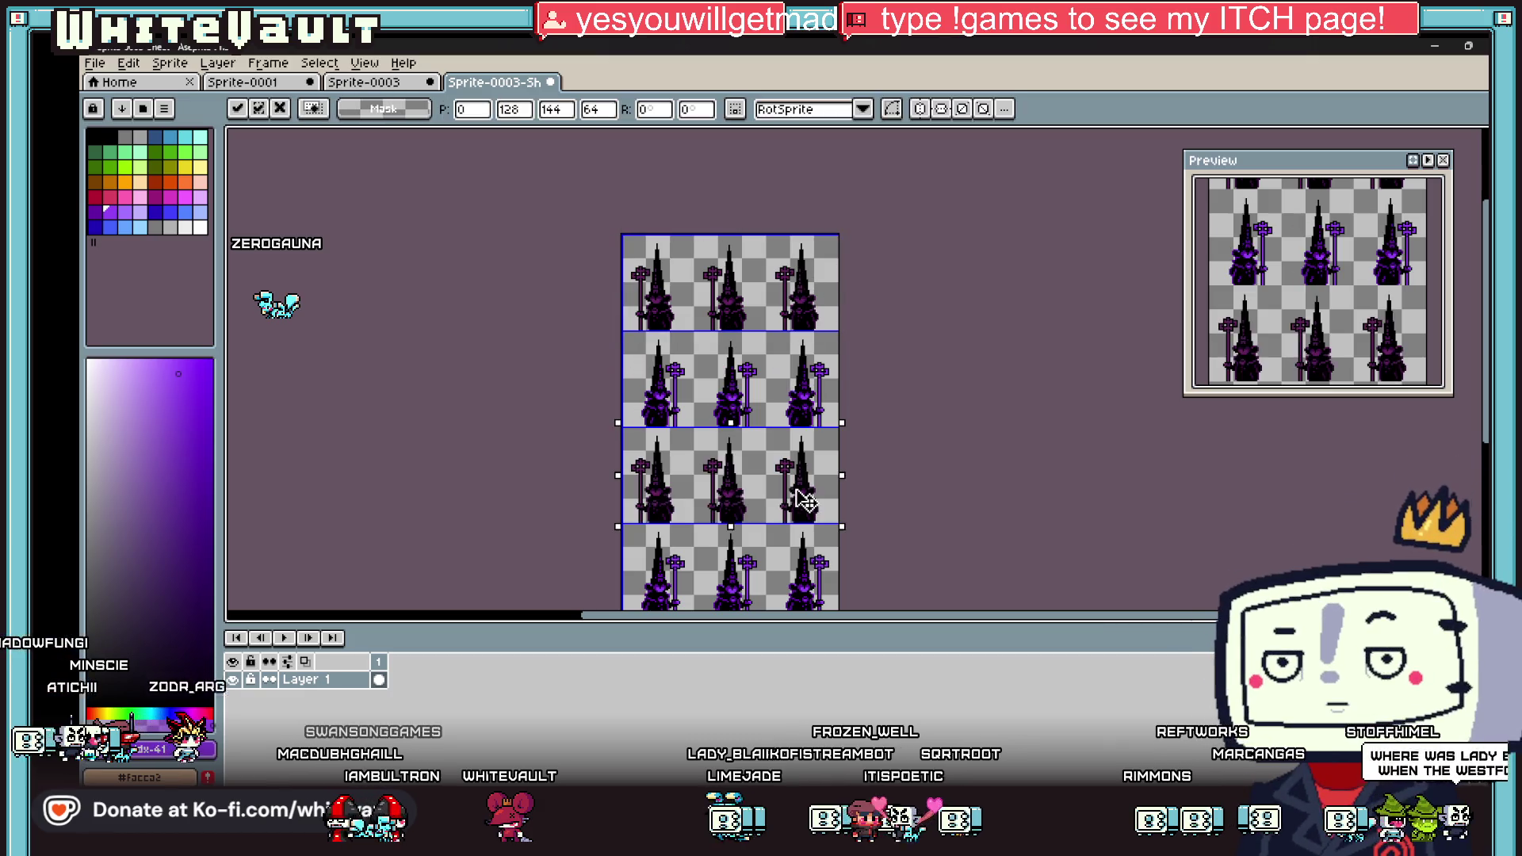
key(Return)
scroll(934, 472, down, 2)
scroll(918, 510, up, 2)
Step: Trim the canvas height to about 256 so the sheet is 144×256
click(169, 63)
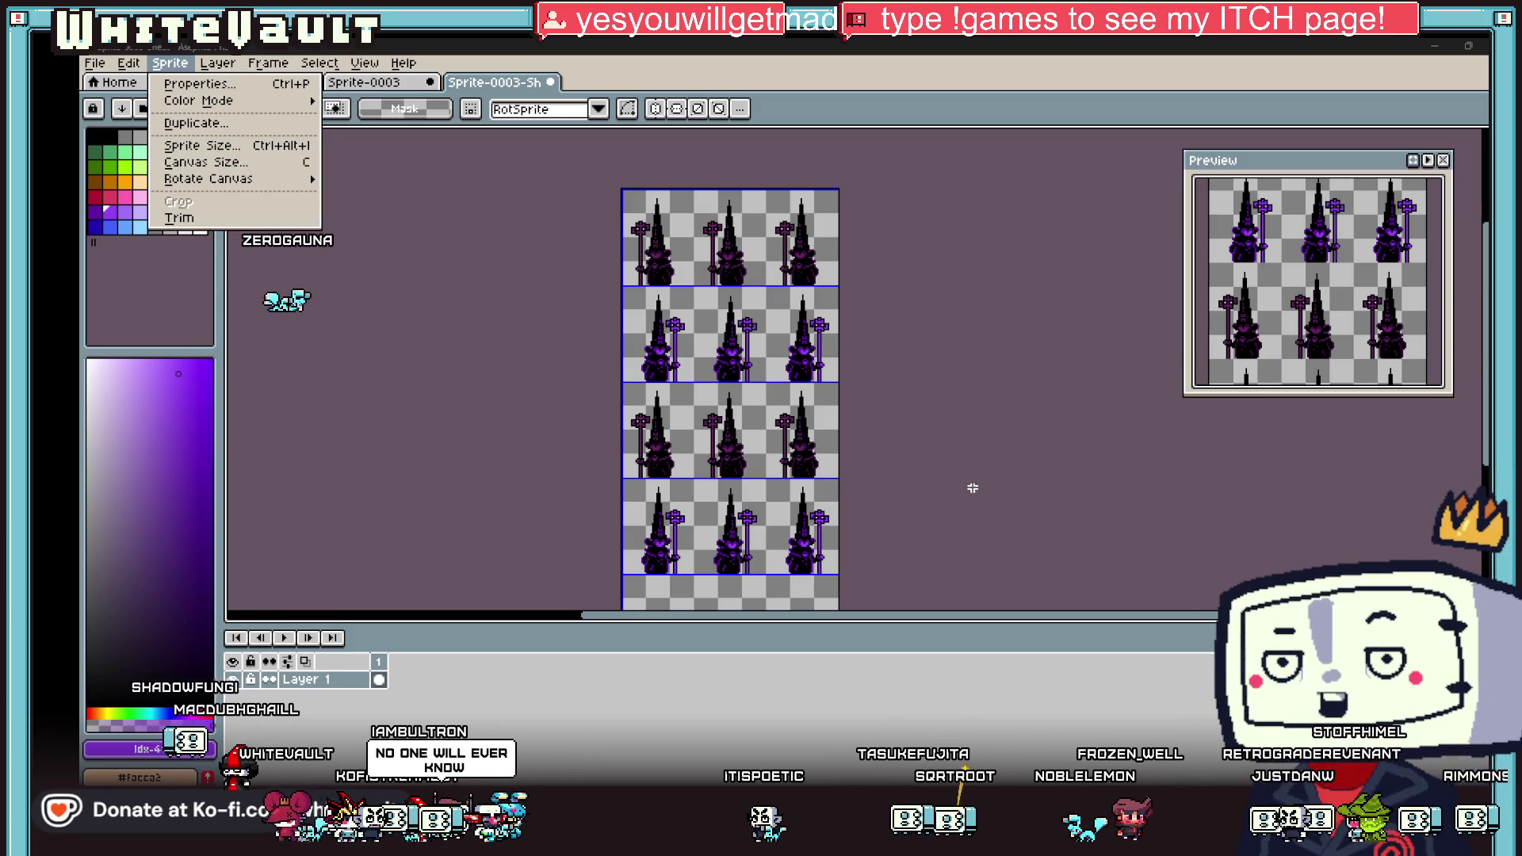
click(237, 162)
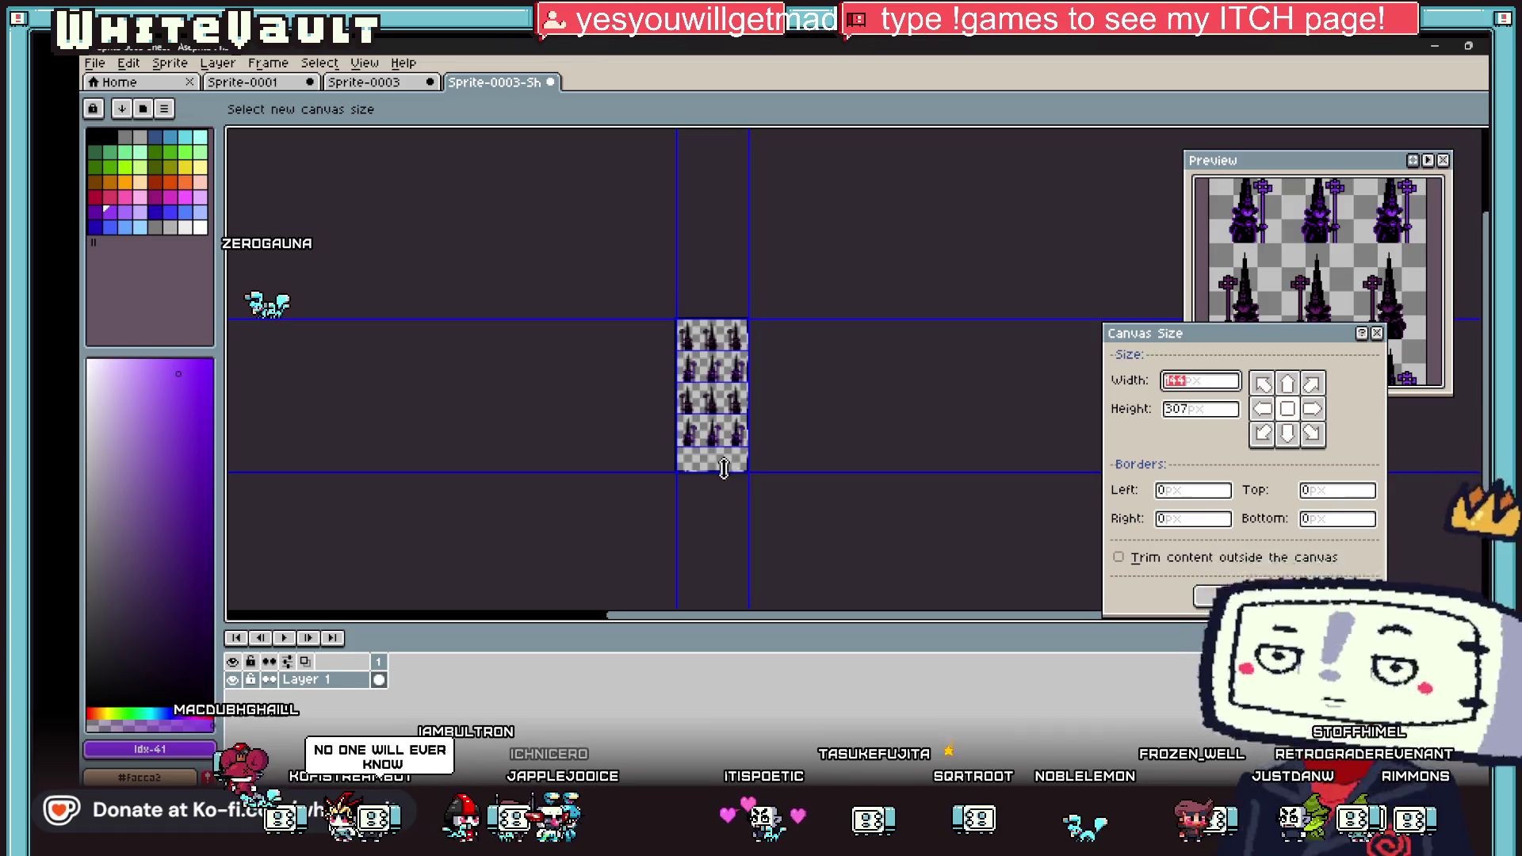
scroll(724, 474, up, 3)
drag(724, 474, 742, 394)
scroll(742, 404, up, 3)
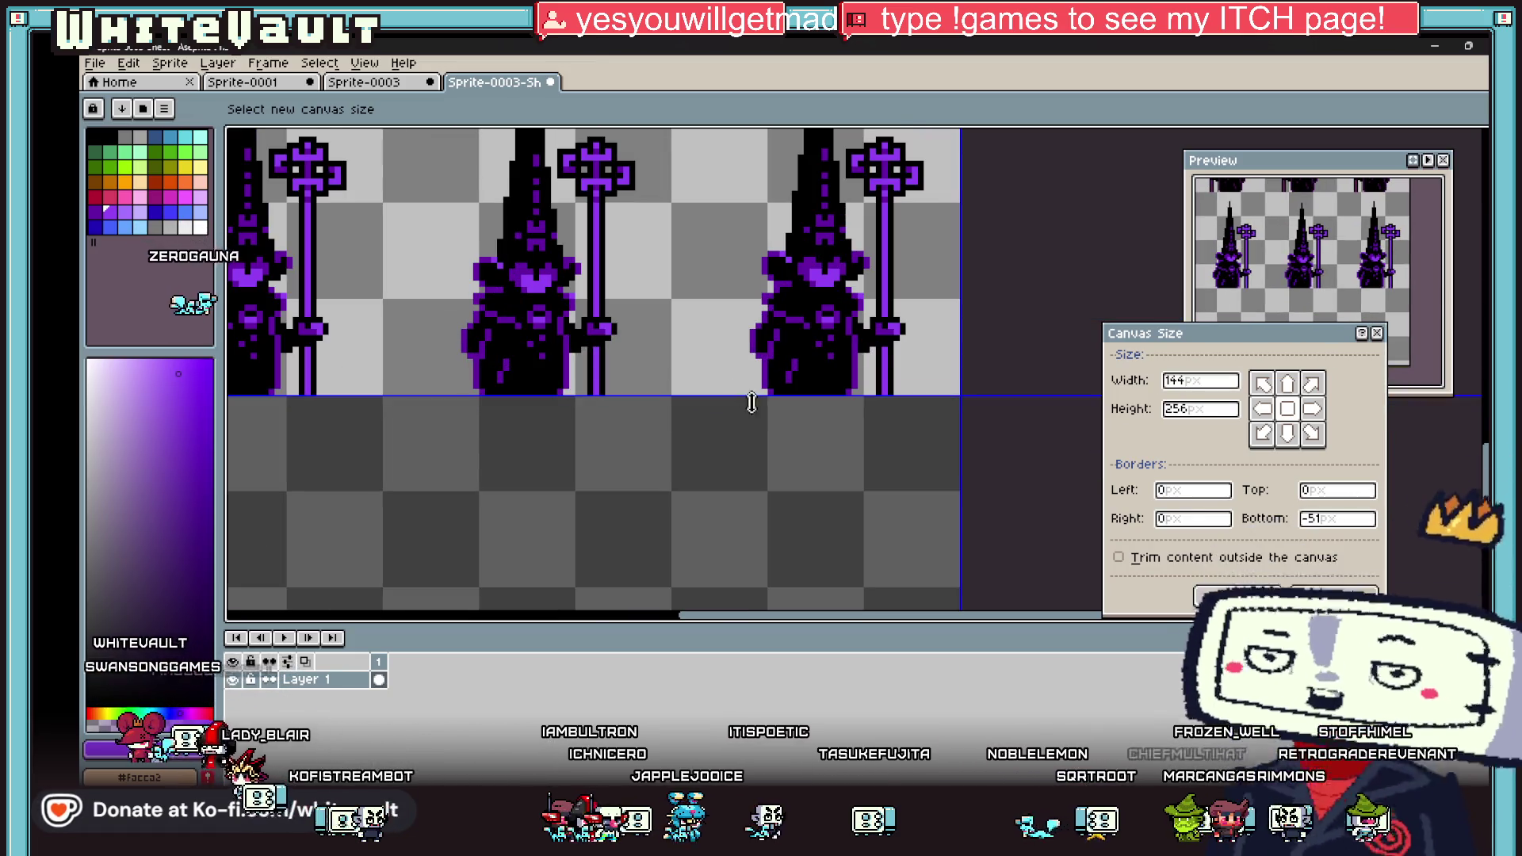
key(Return)
scroll(907, 401, down, 5)
scroll(934, 252, up, 3)
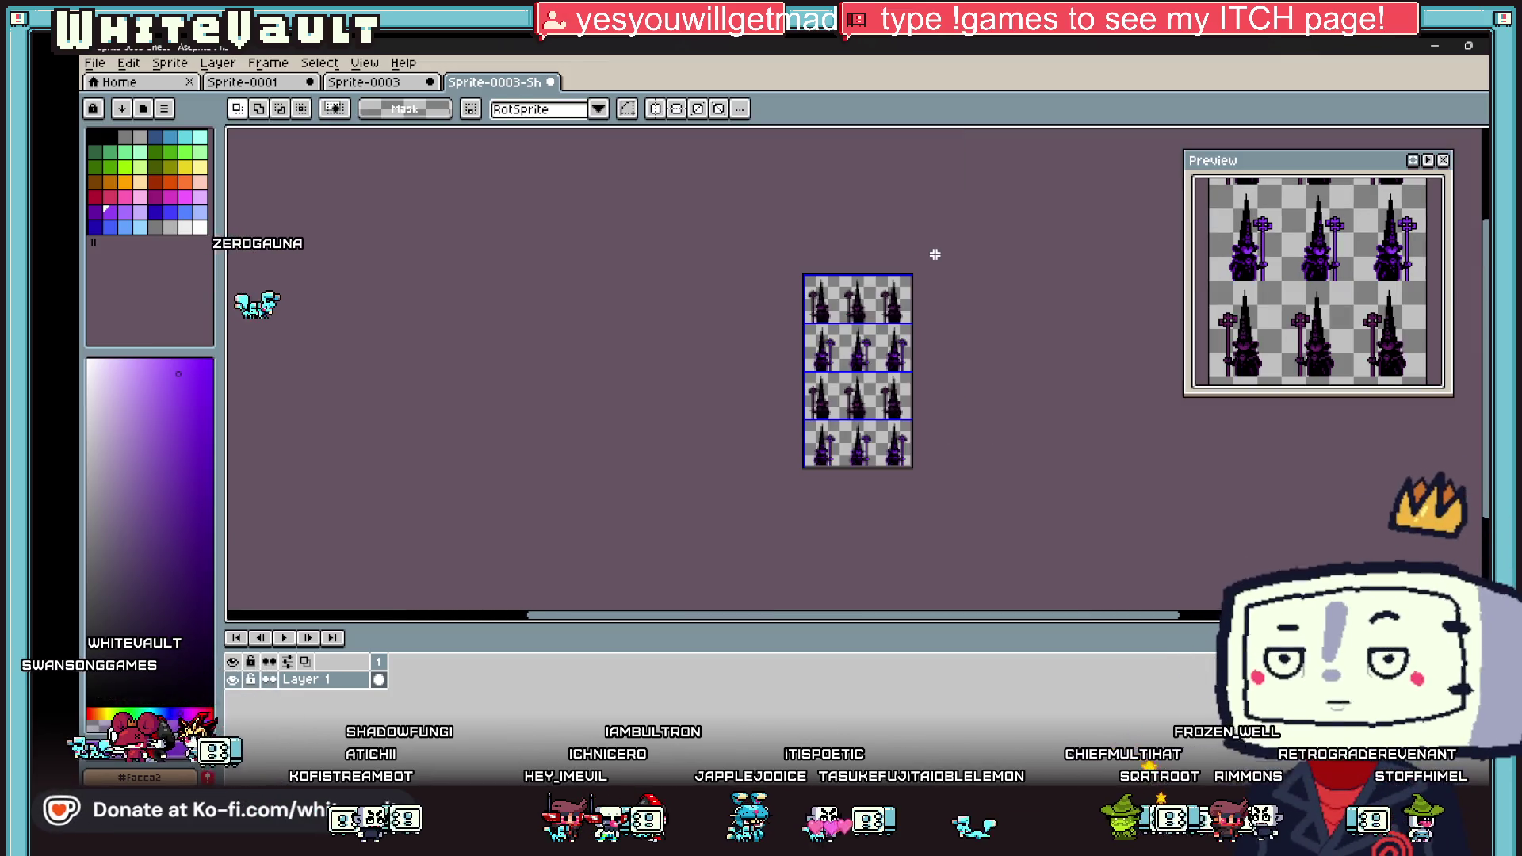
click(95, 62)
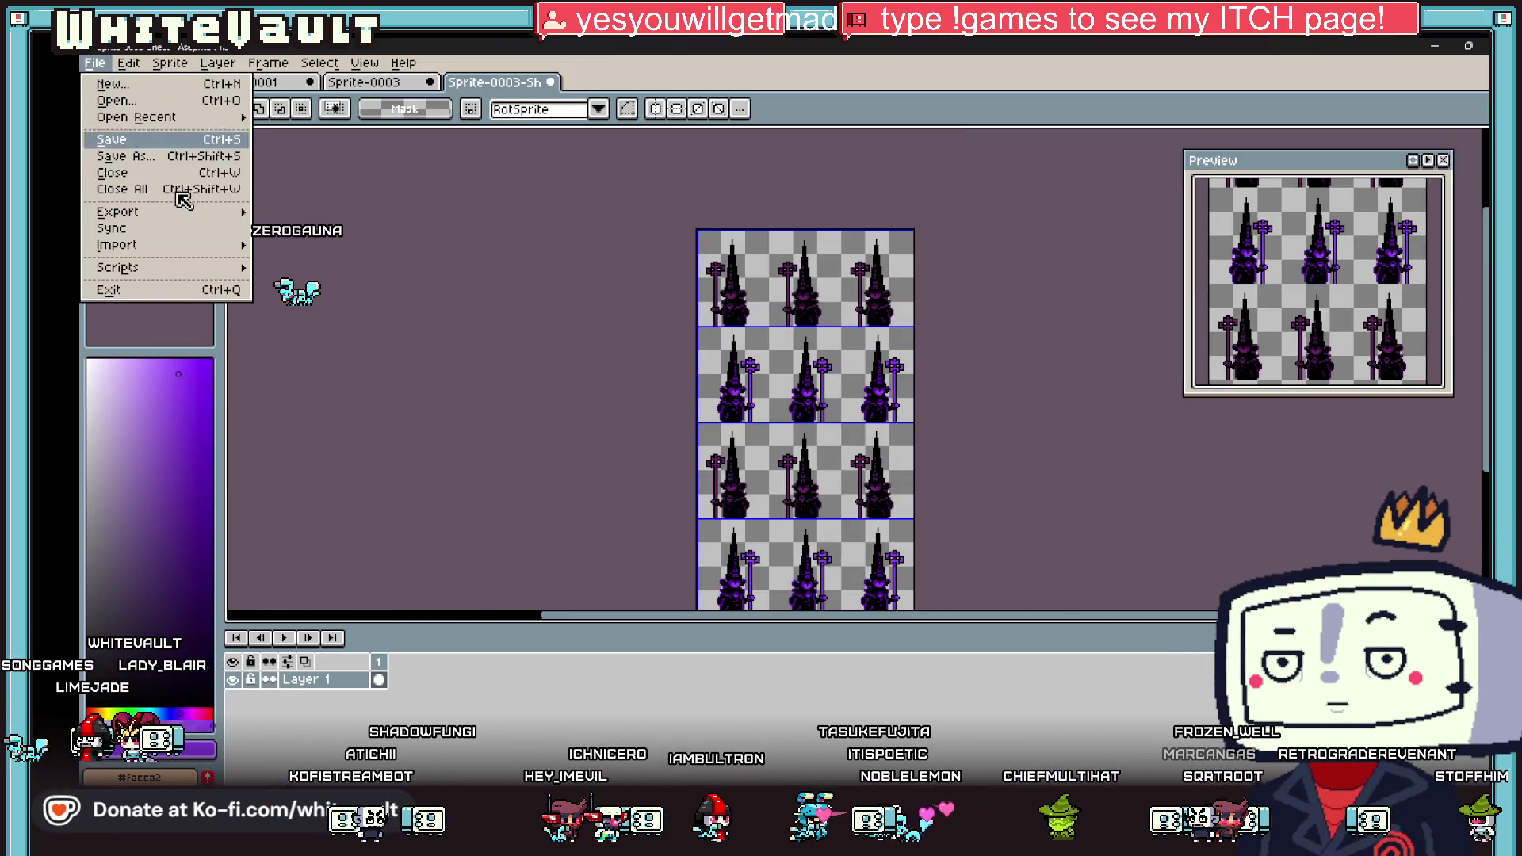
Step: Save the sheet as CultPurple_wait.png in a new Sprites folder
click(175, 164)
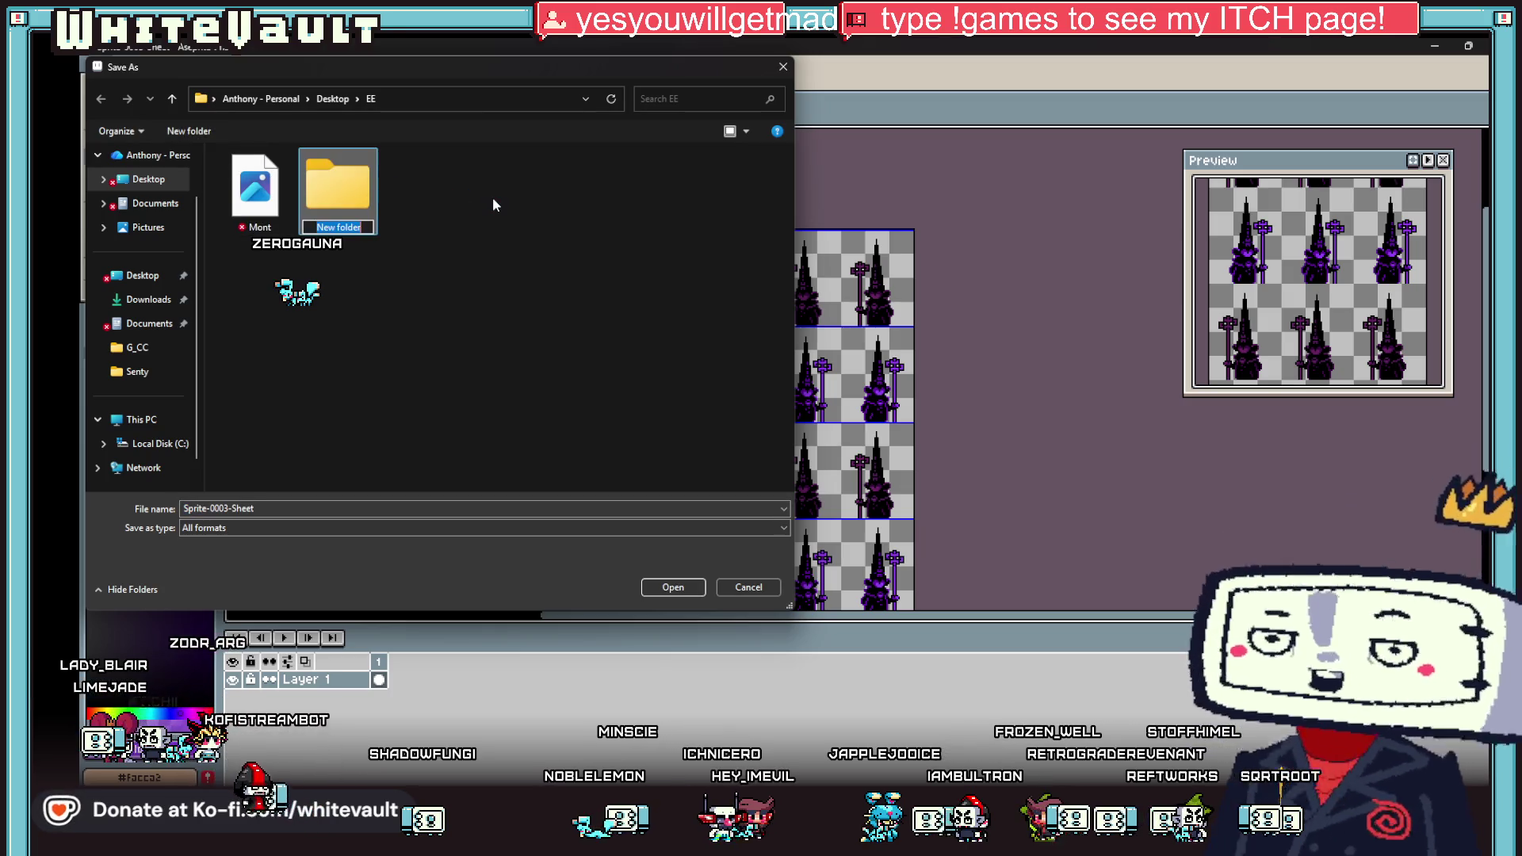
text(Sprites)
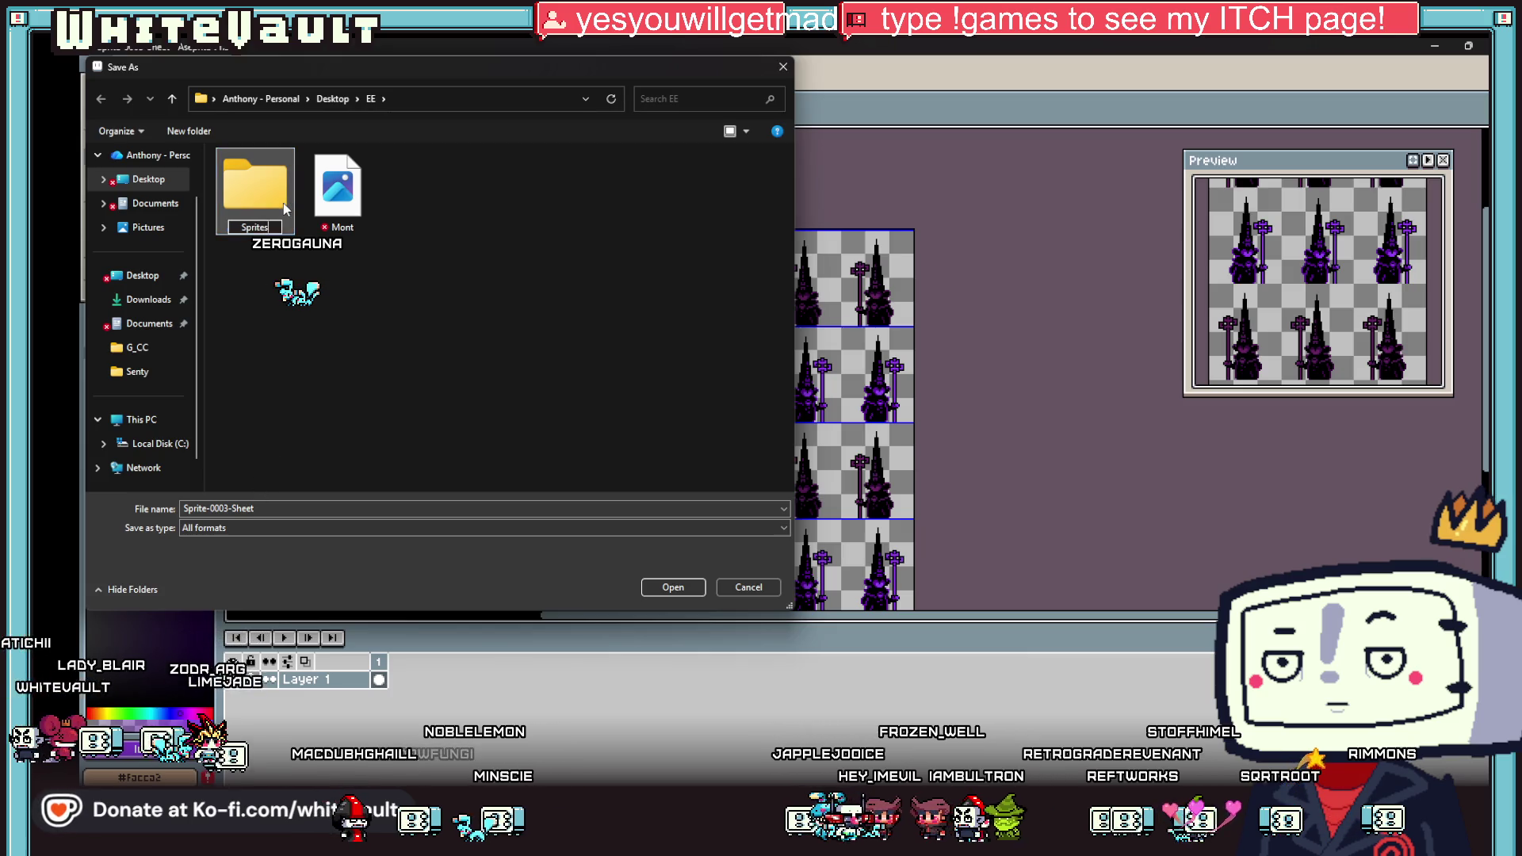
key(Return)
key(Return)
text(Cult)
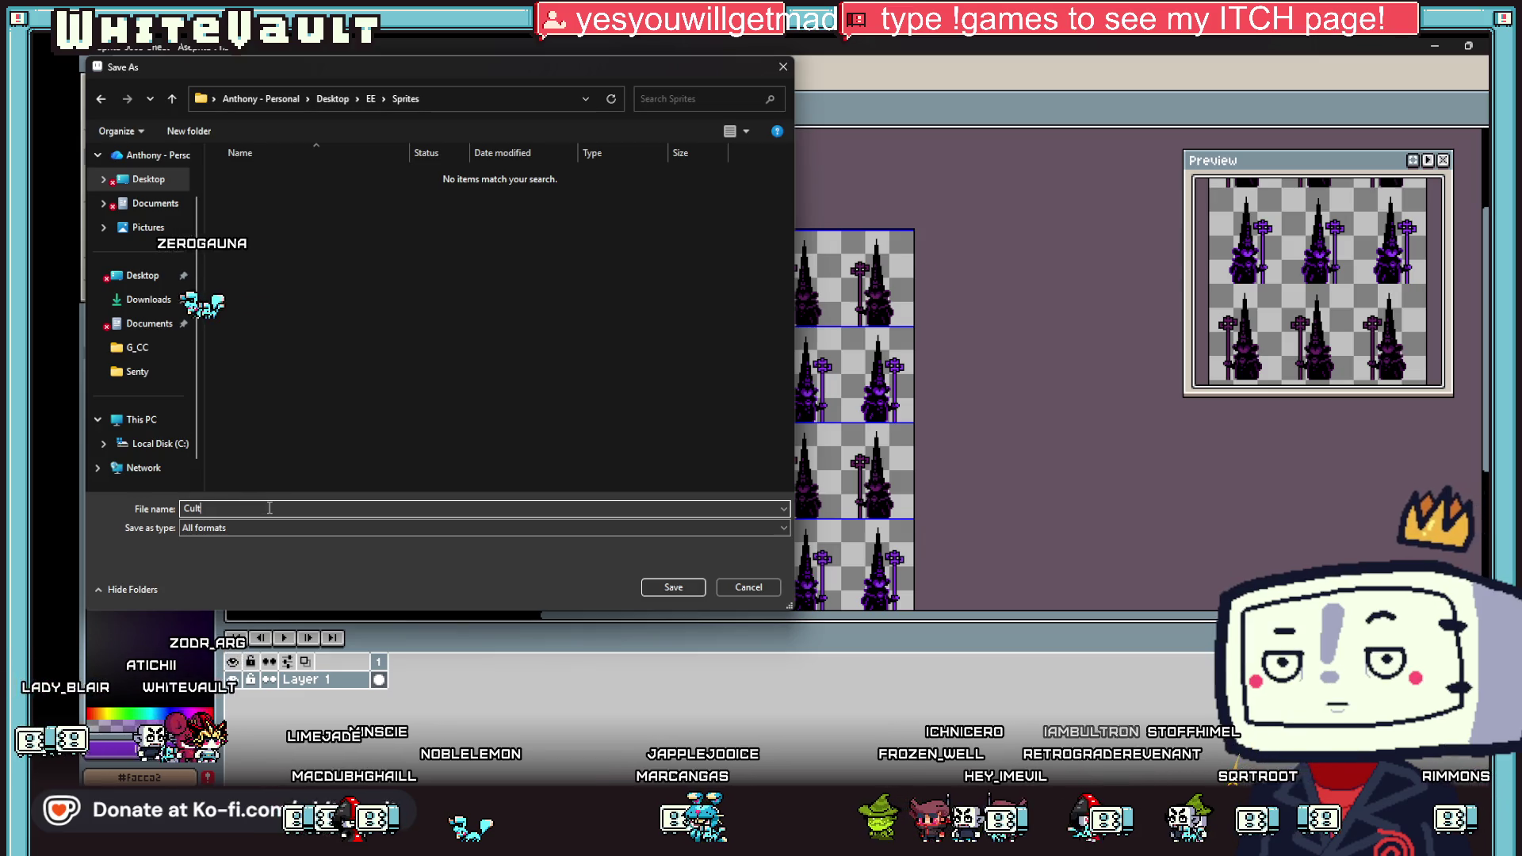
text(Purple)
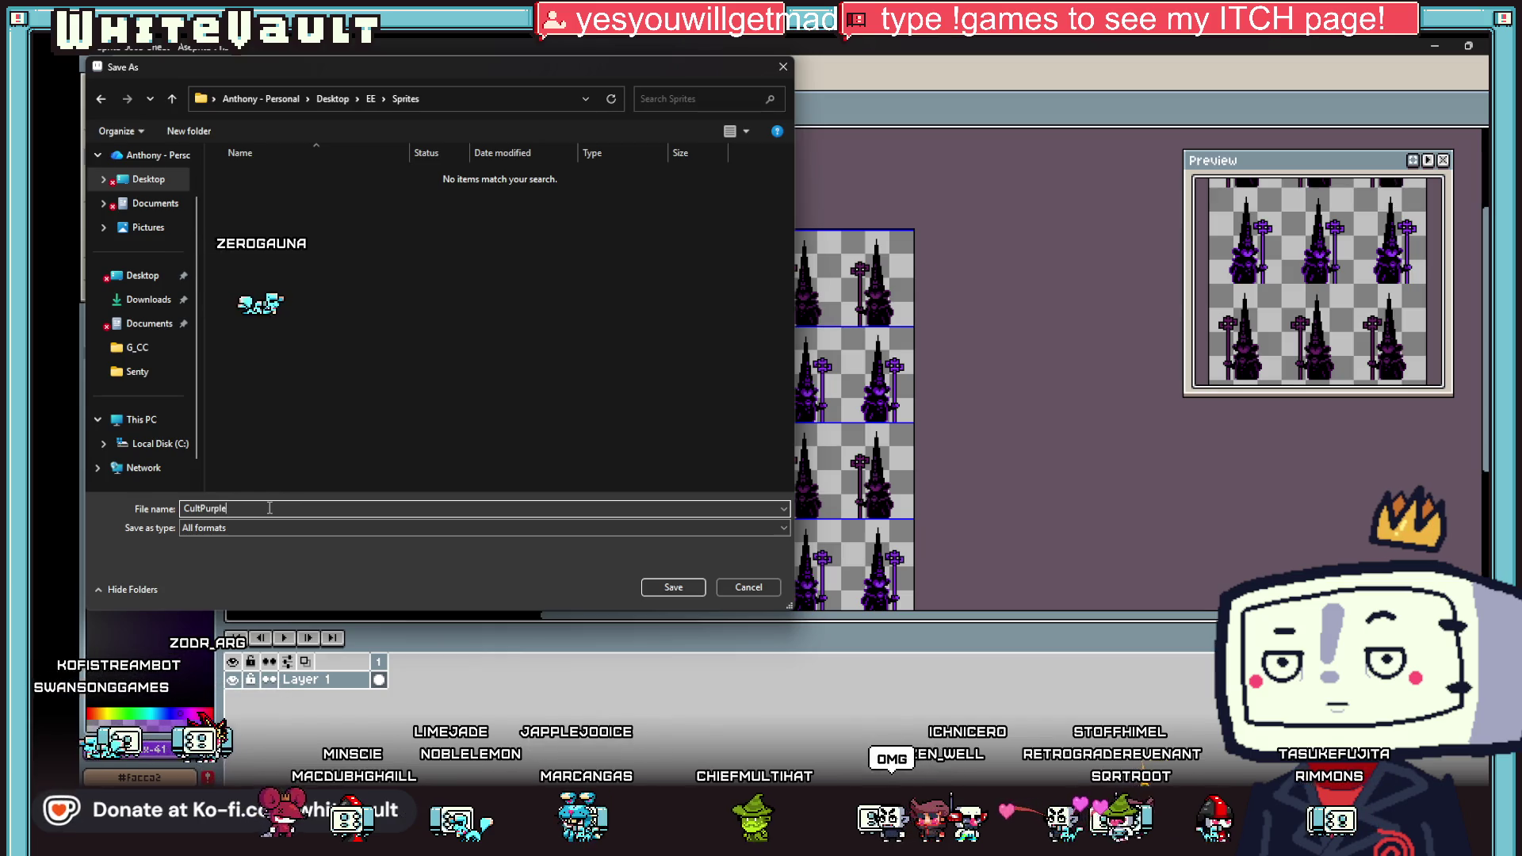
text(_wait)
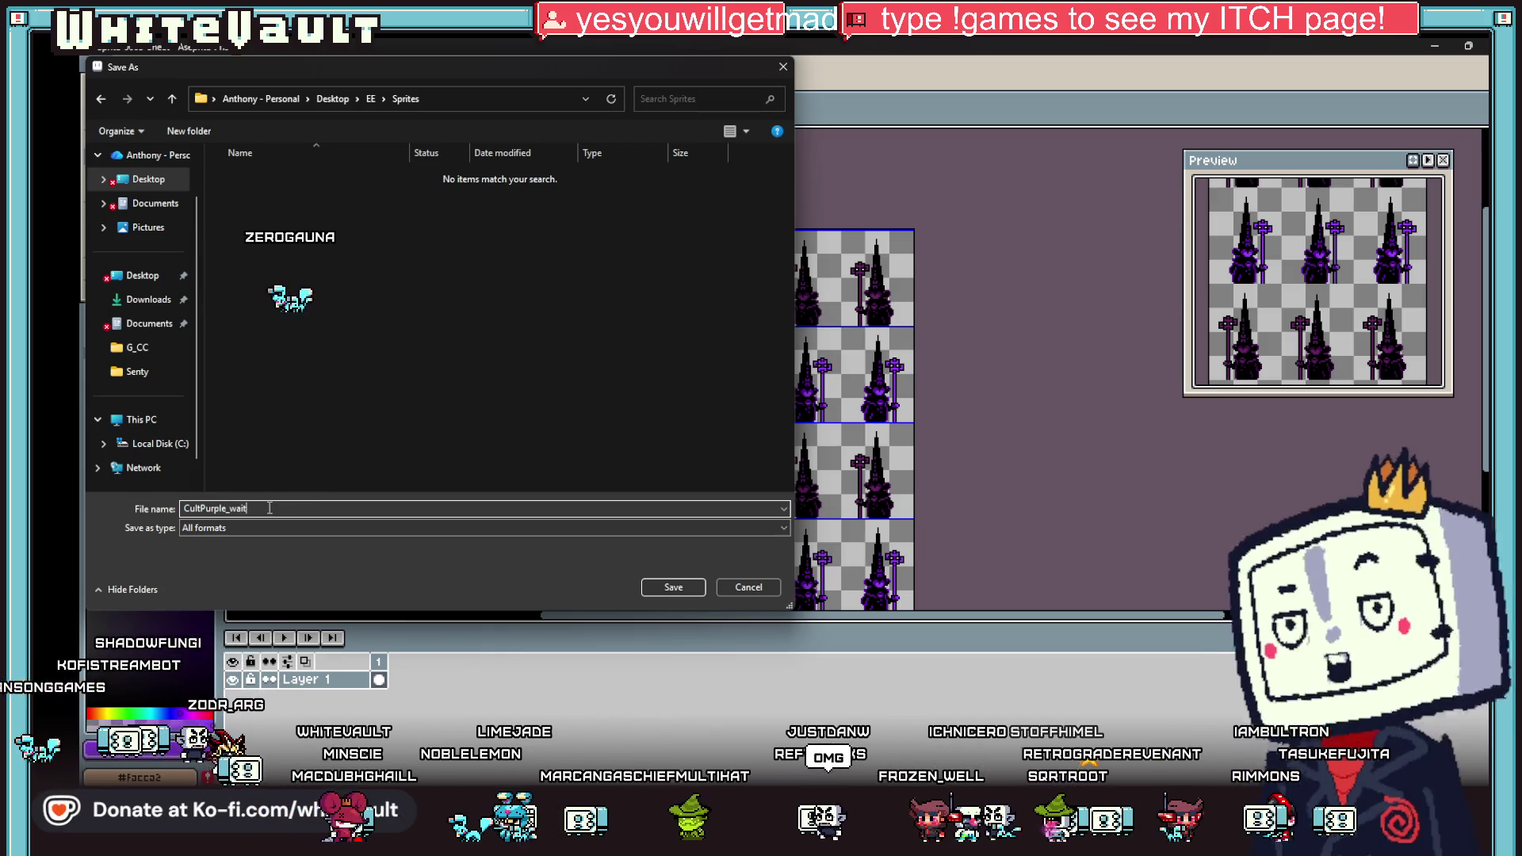
click(268, 528)
click(237, 690)
click(674, 587)
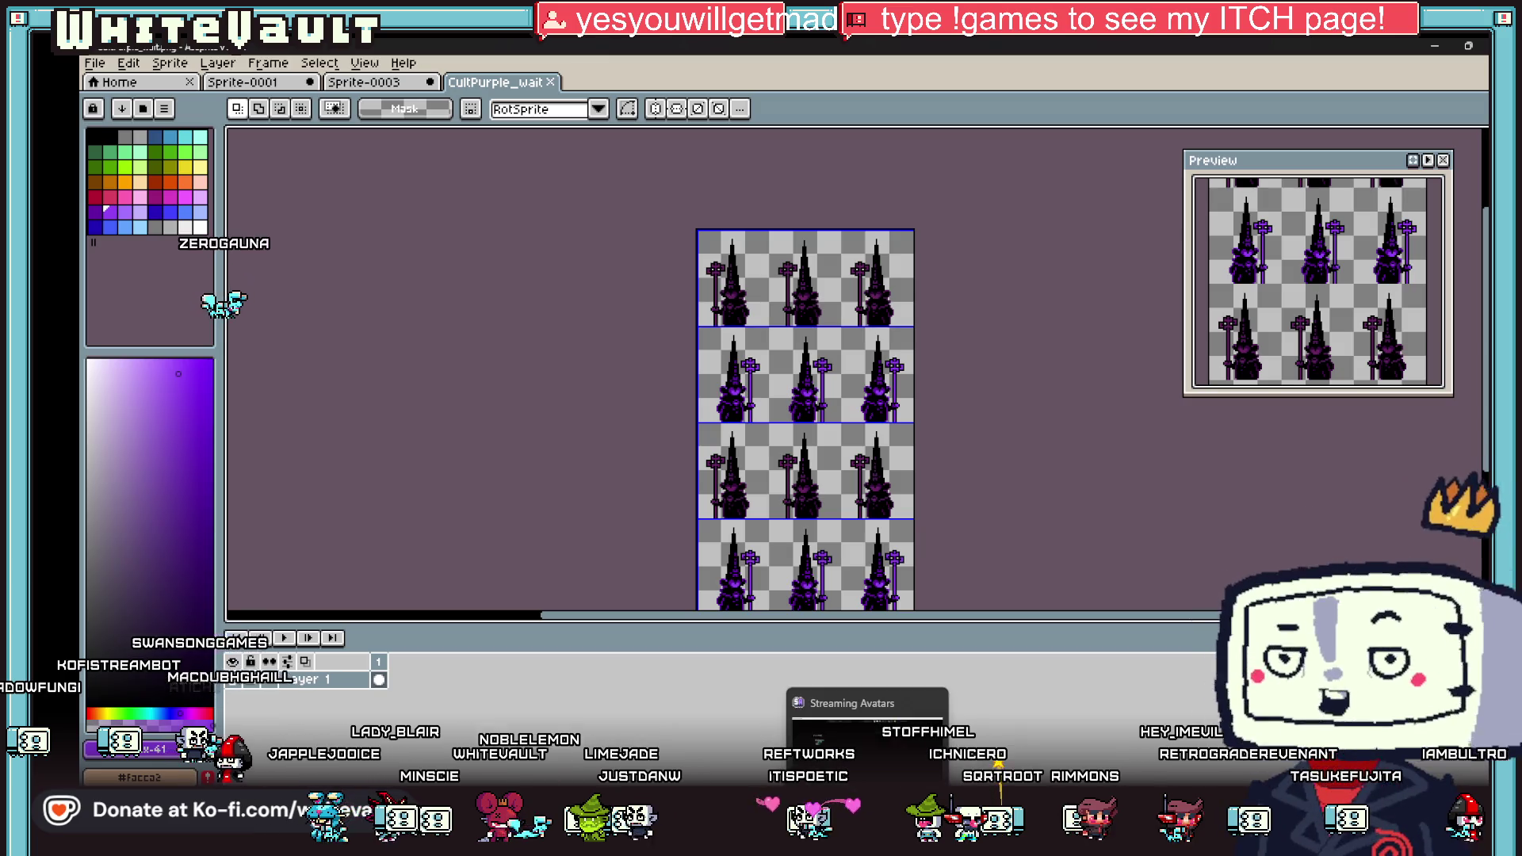
click(832, 741)
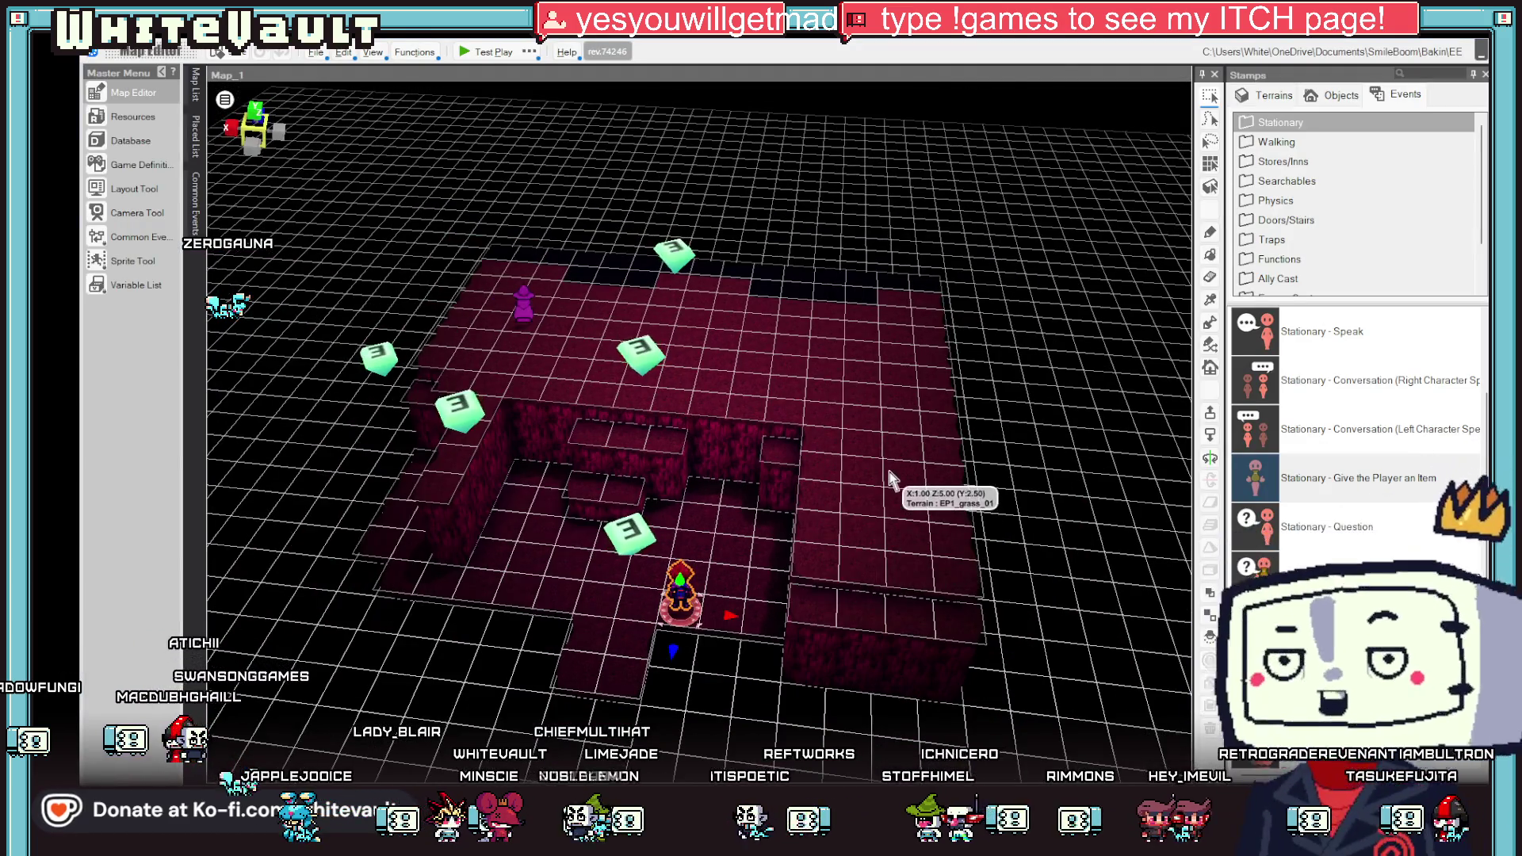
Step: Bring up File Explorer to drag CultPurple_wait.png onto the Bakin map editor
key(super+e)
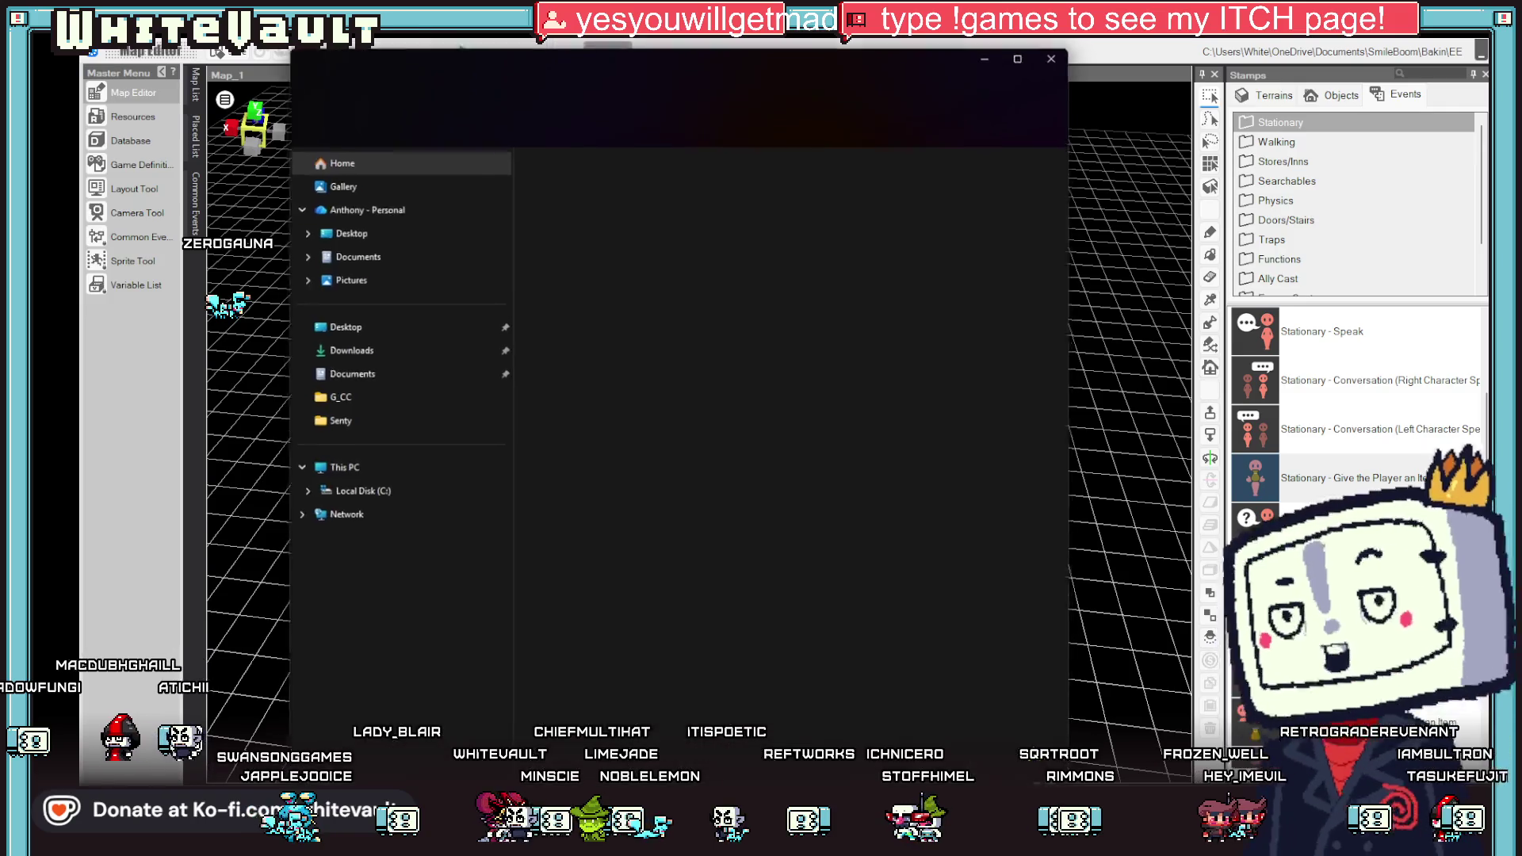
click(995, 50)
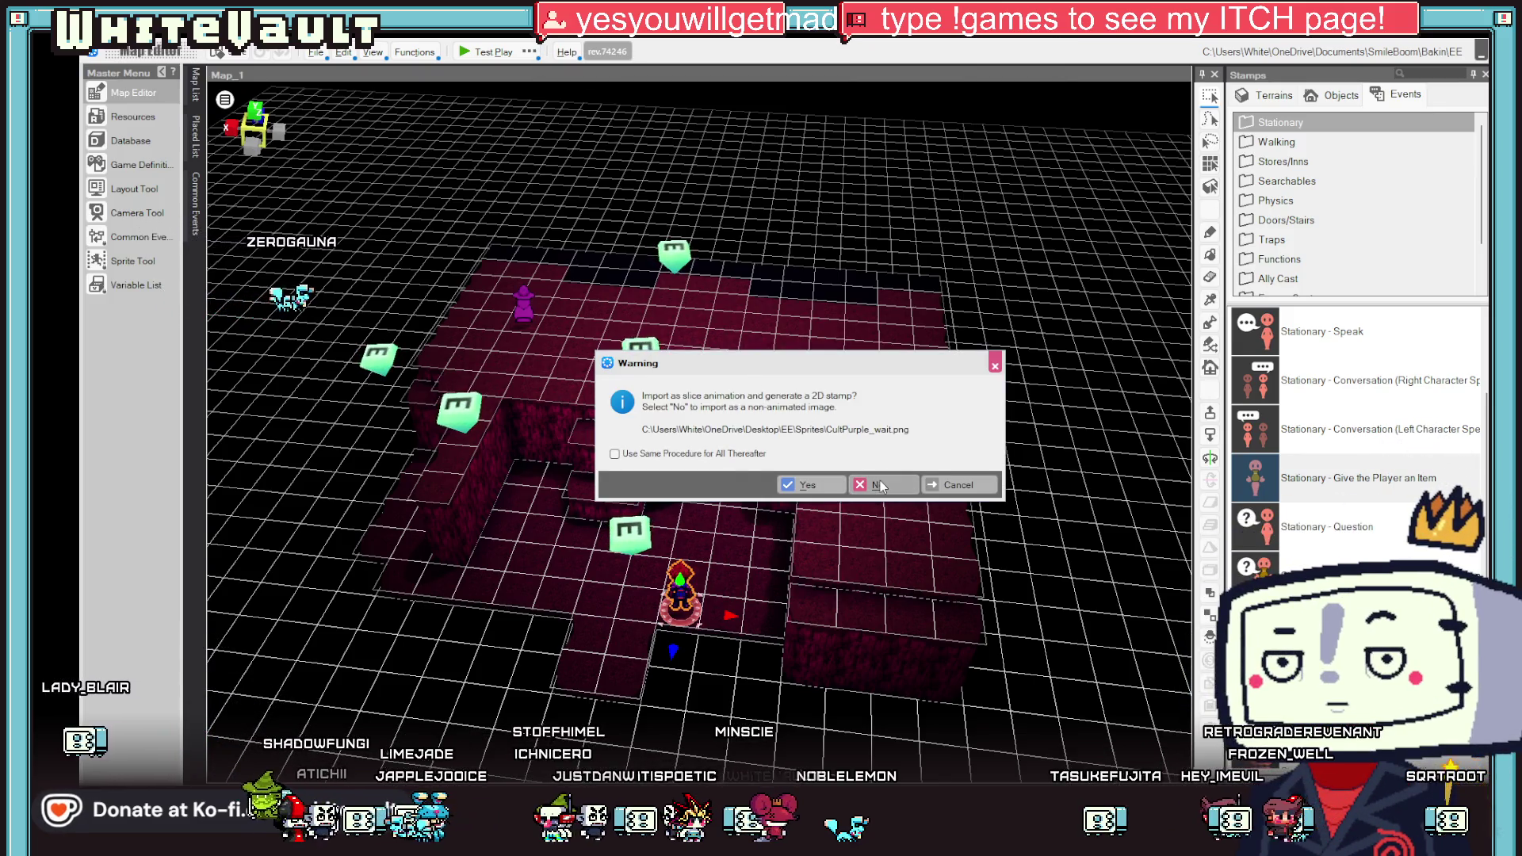
Step: Import CultPurple as a slice-animation stamp, sliced by frame into 3×4 frames
click(822, 483)
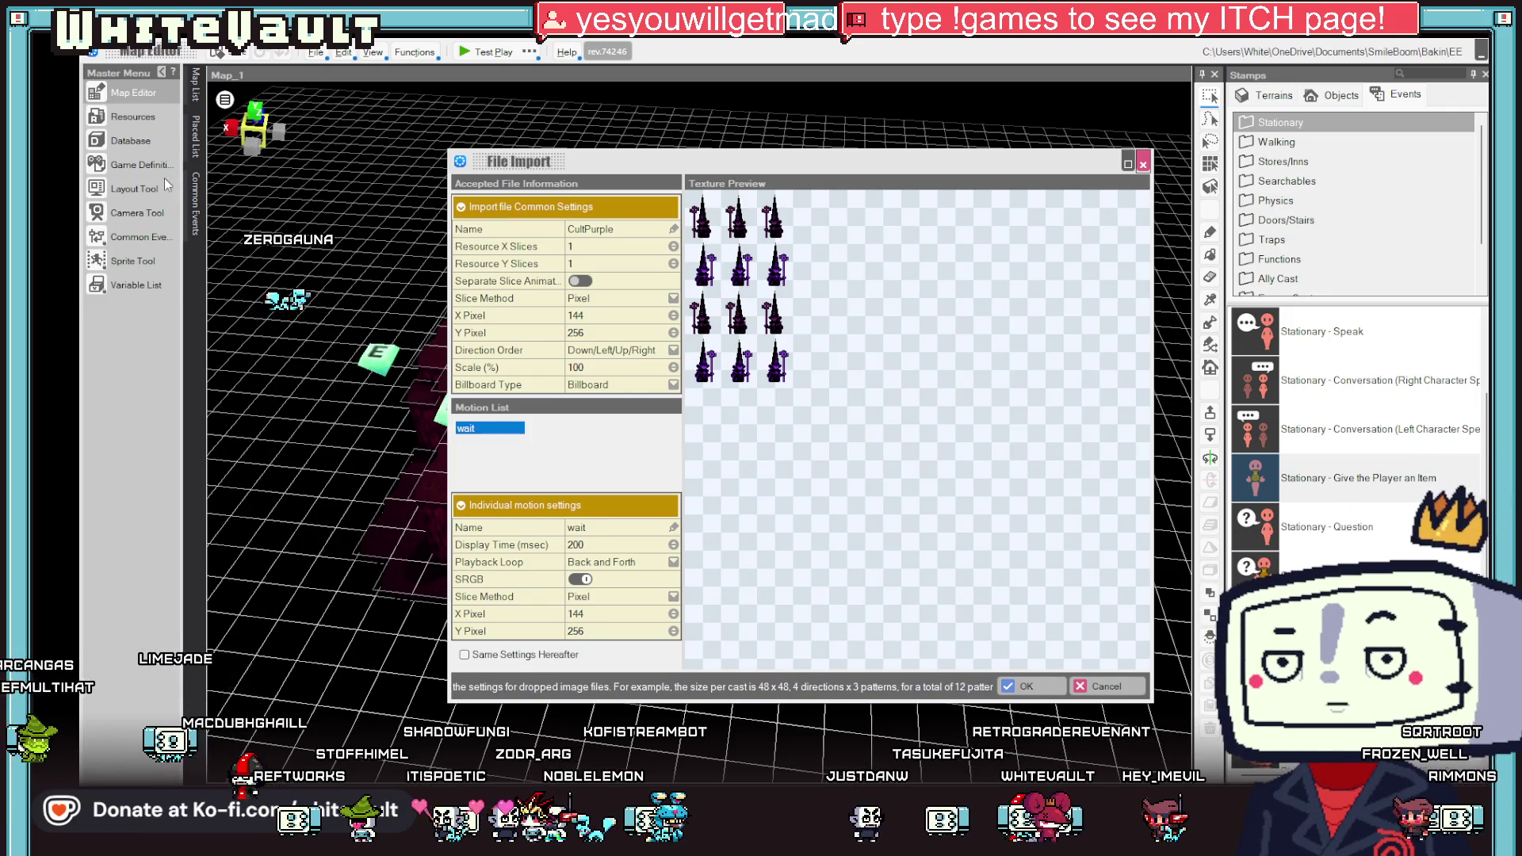
click(674, 298)
click(603, 332)
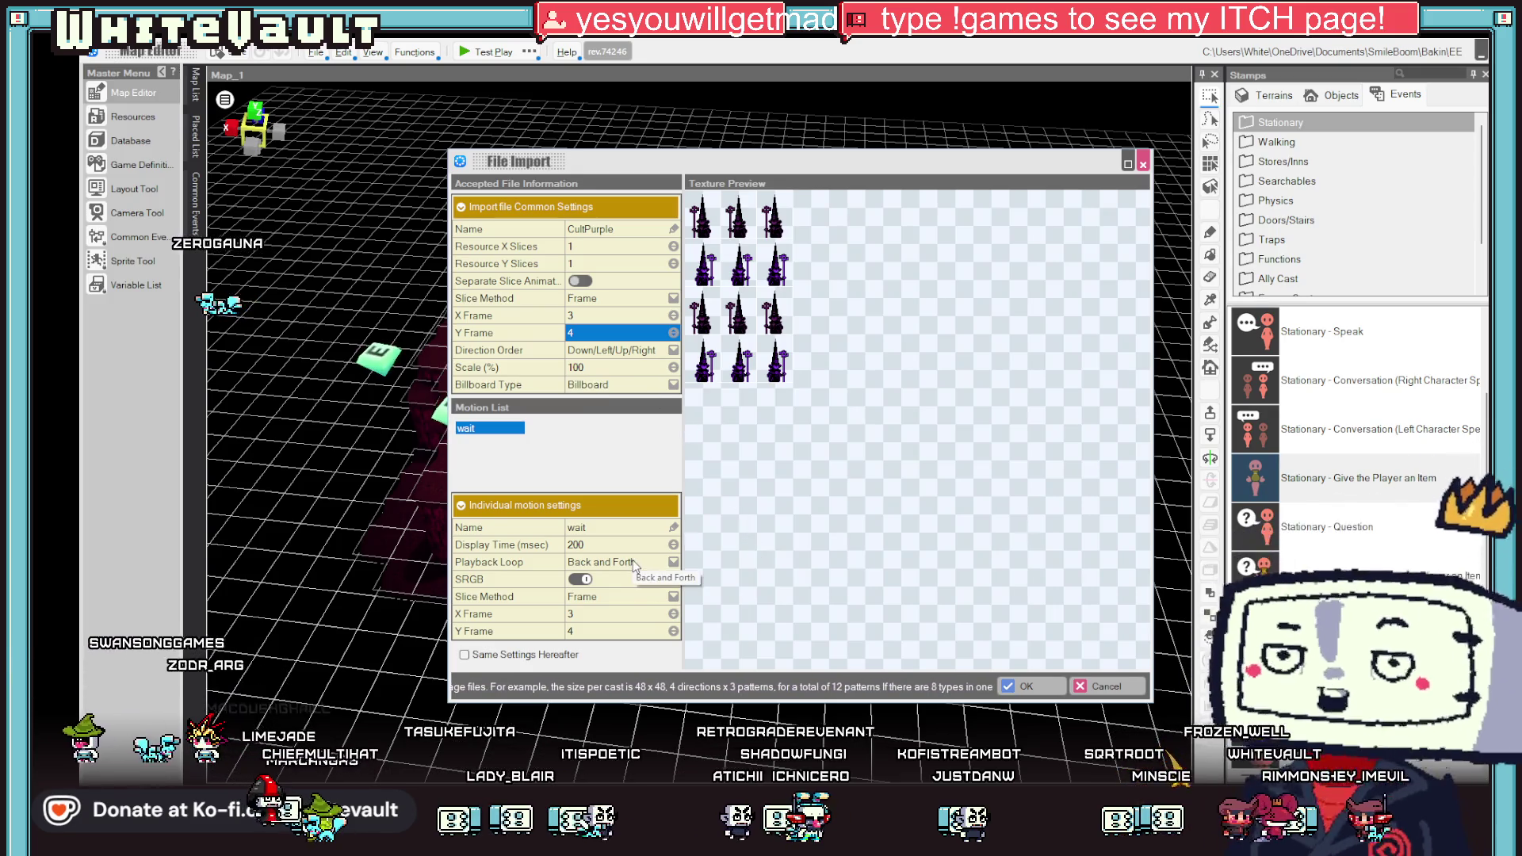
click(1025, 687)
Step: Place the CultPurple sprite on the map floor and slide it along the X axis
click(738, 425)
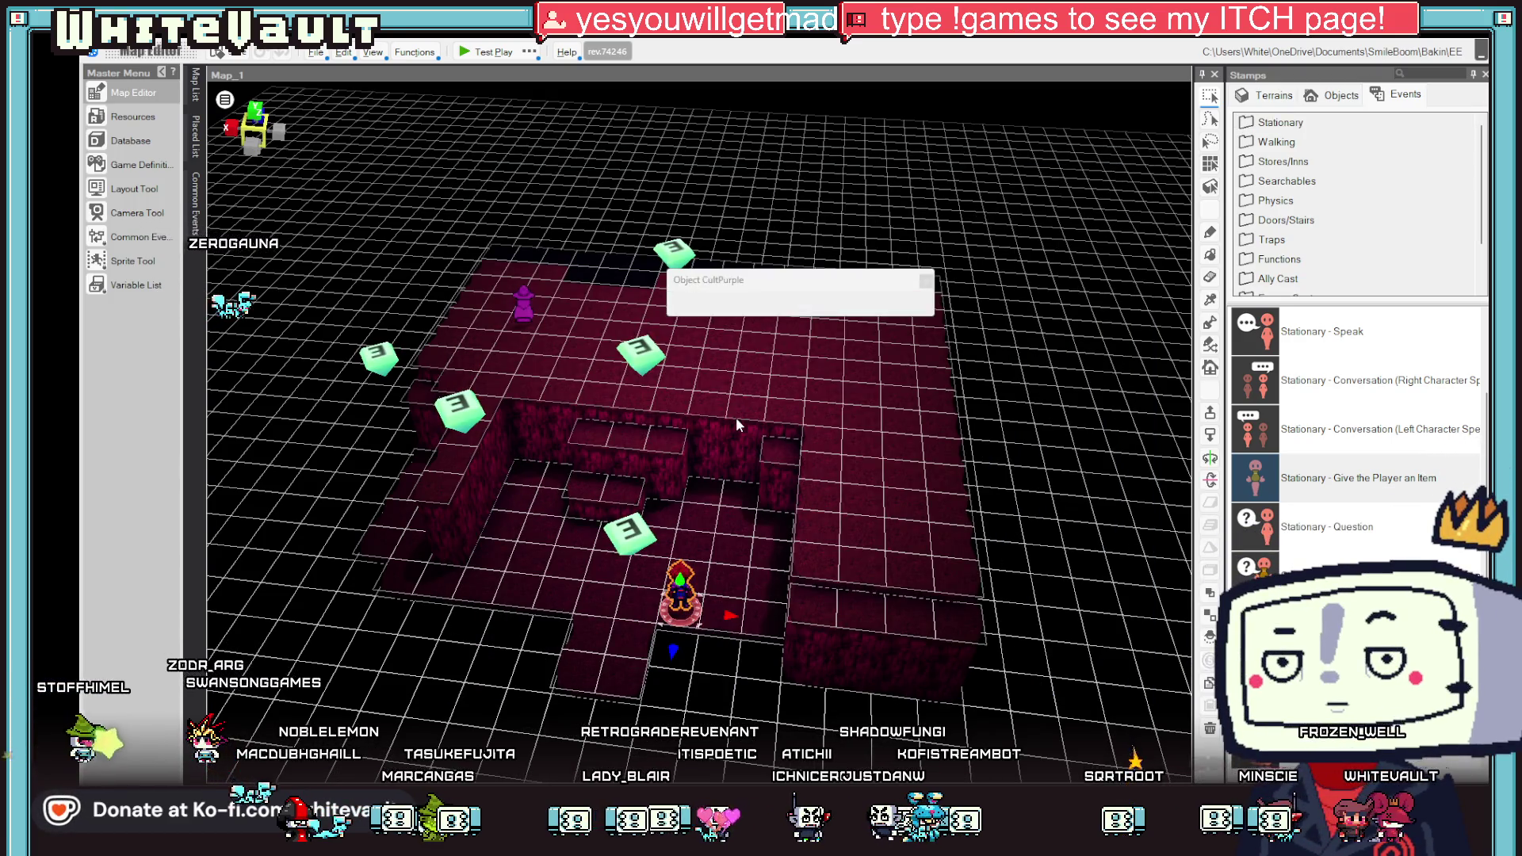
click(965, 528)
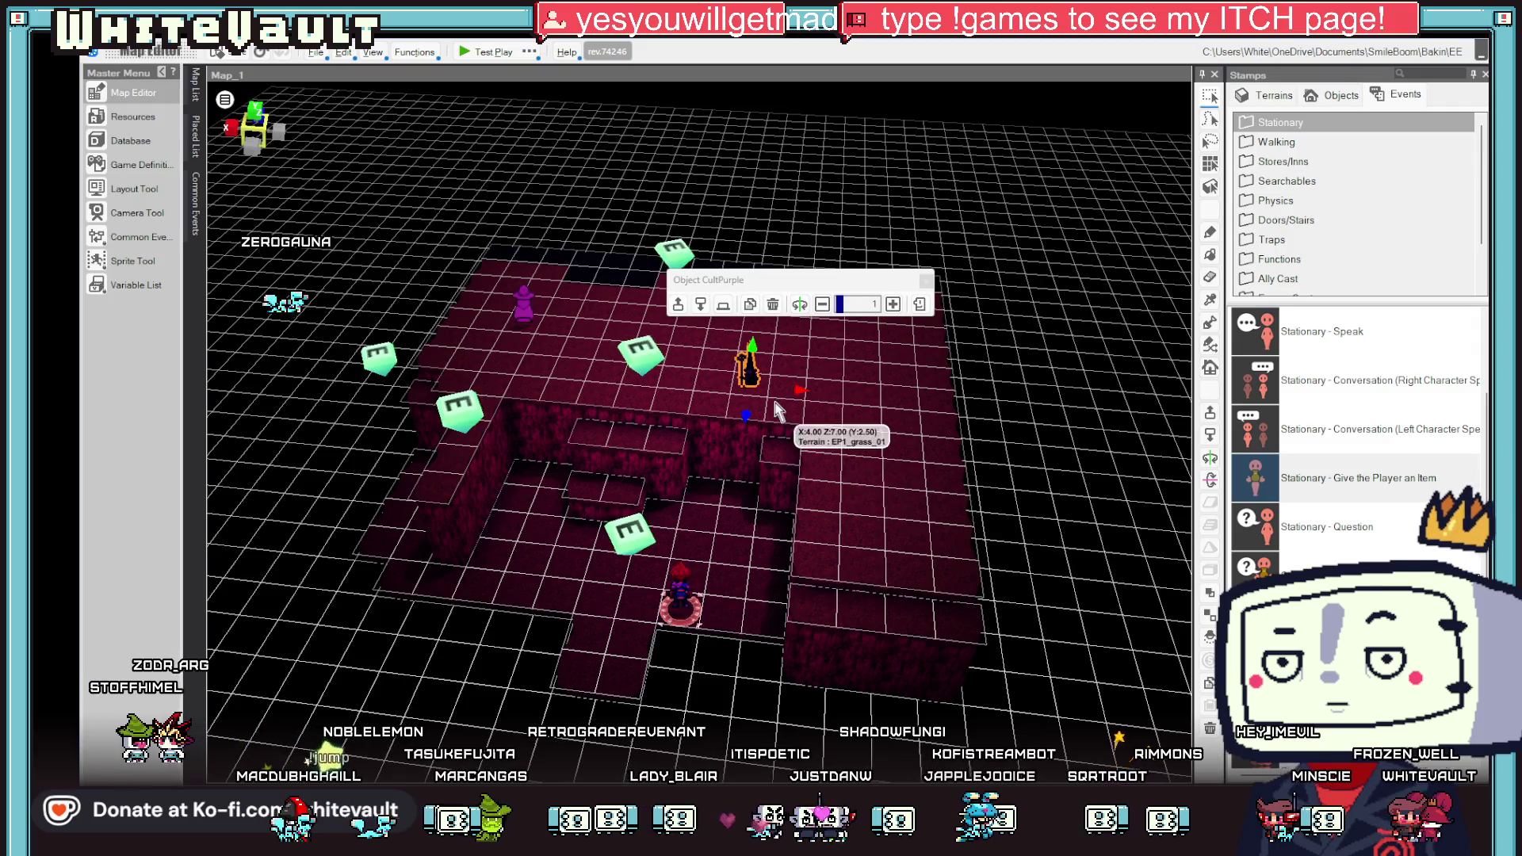
scroll(904, 444, up, 5)
scroll(899, 432, up, 2)
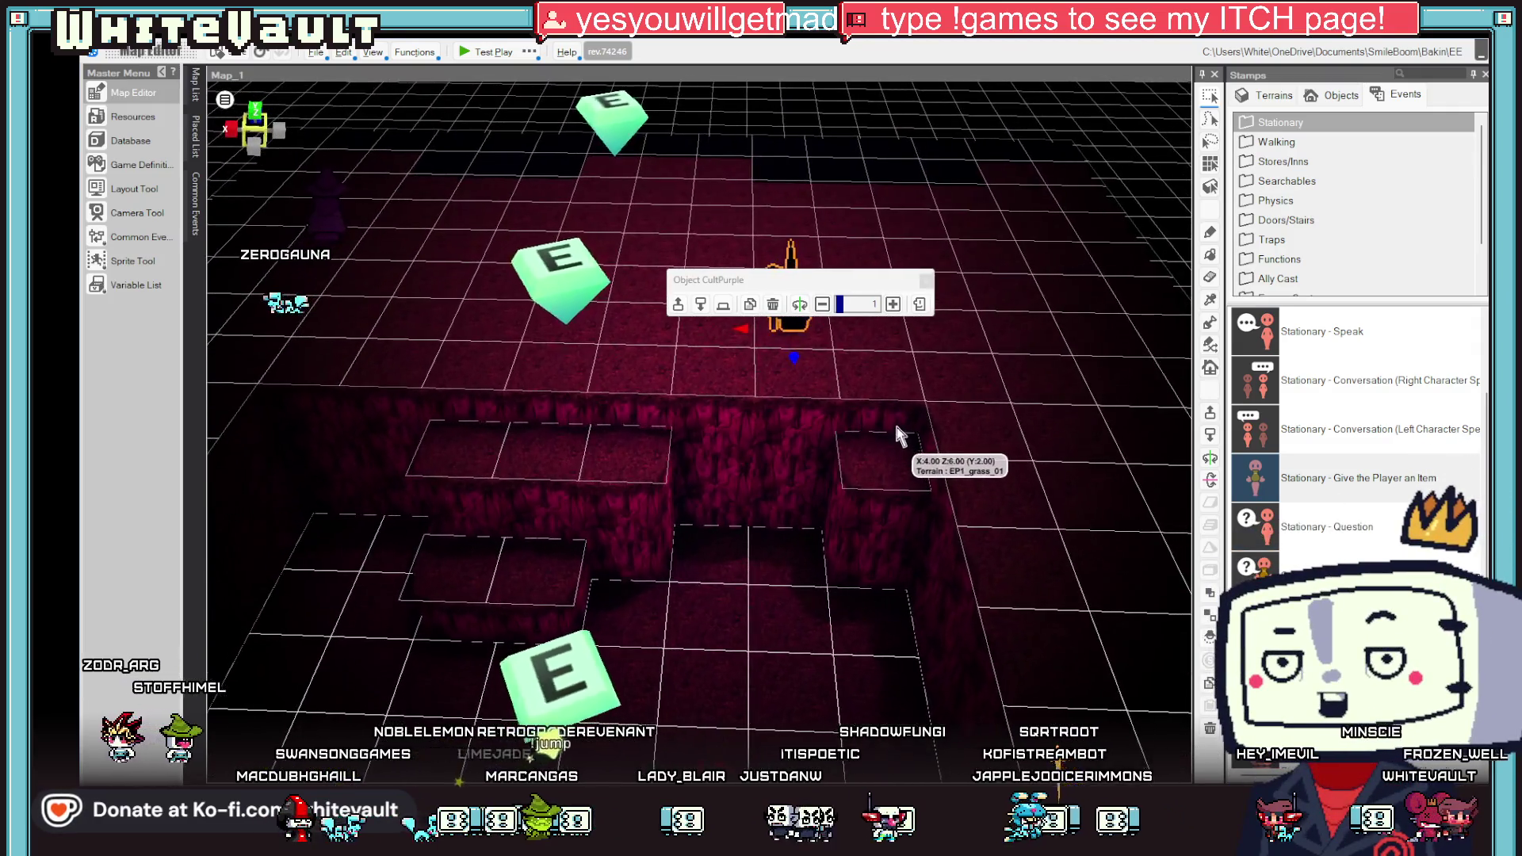
scroll(911, 421, up, 2)
scroll(911, 420, down, 4)
scroll(907, 401, up, 2)
scroll(752, 449, up, 1)
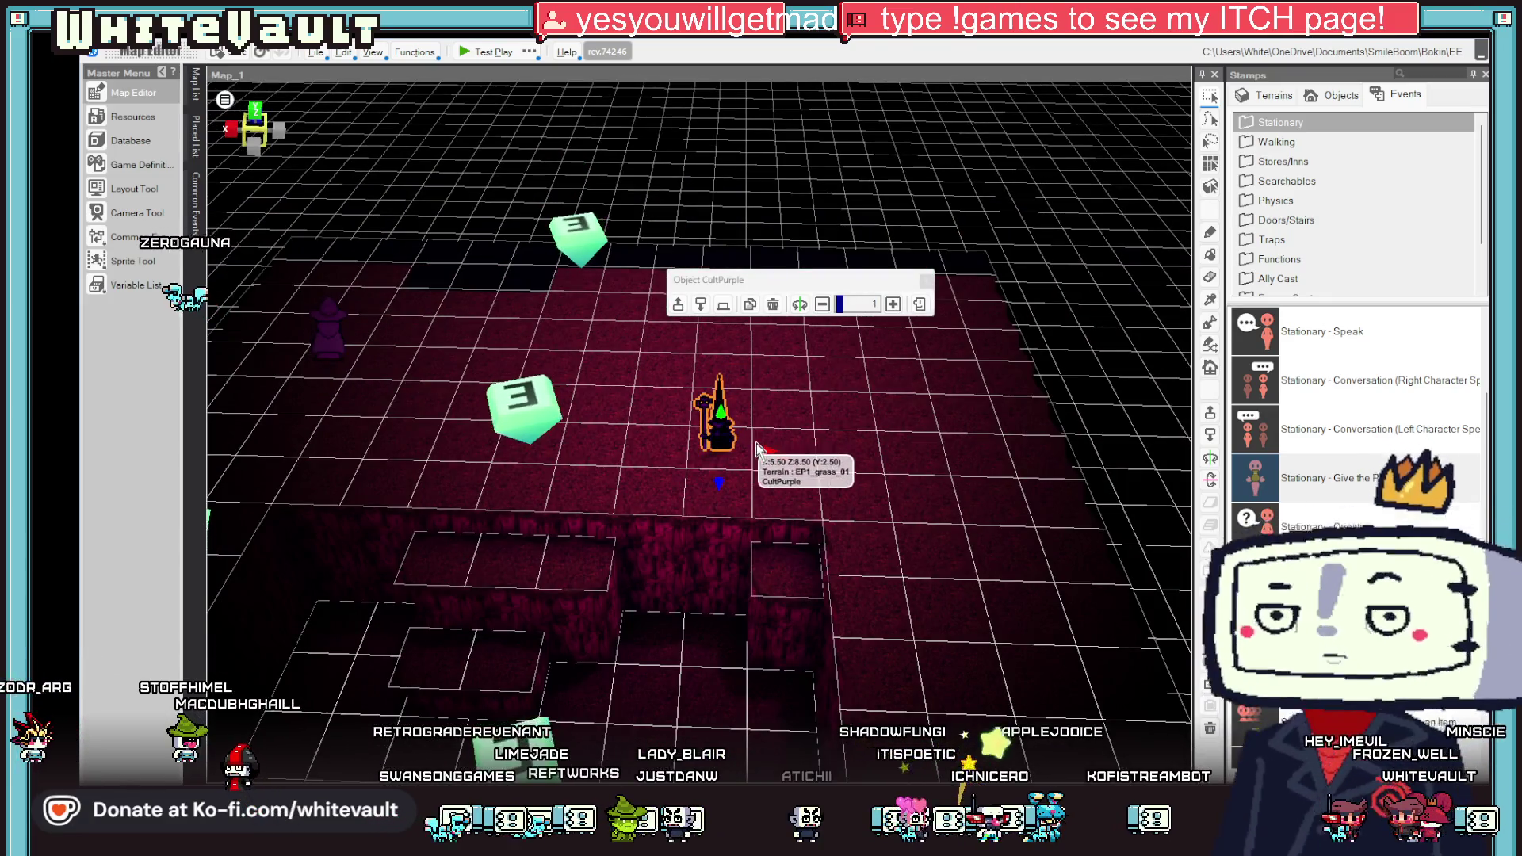
mouse_move(765, 452)
mouse_down()
mouse_move(841, 450)
mouse_move(781, 424)
mouse_up()
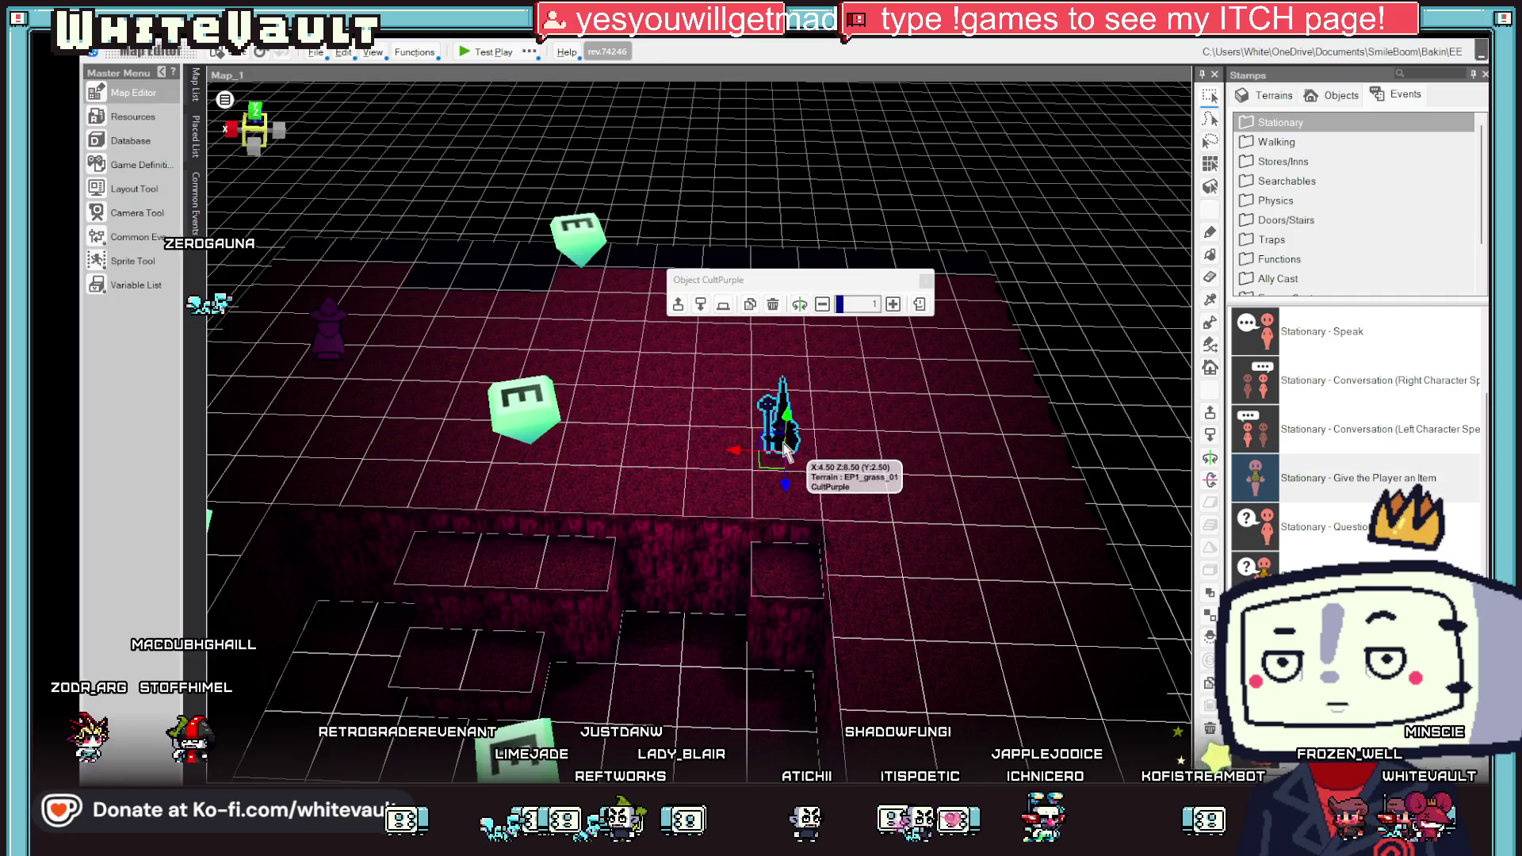
scroll(768, 417, down, 2)
click(765, 418)
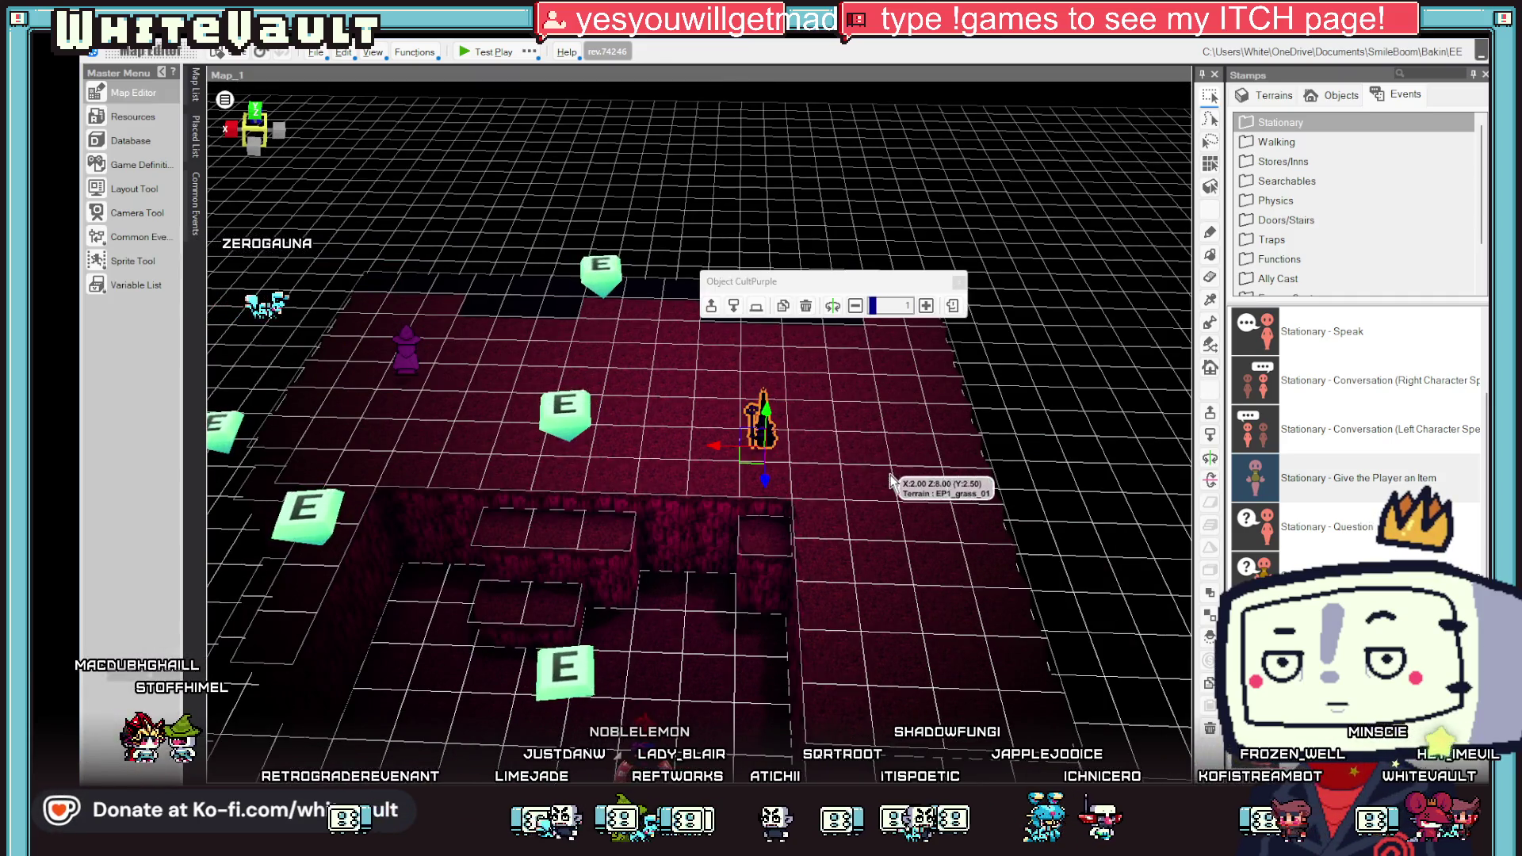
scroll(832, 429, up, 3)
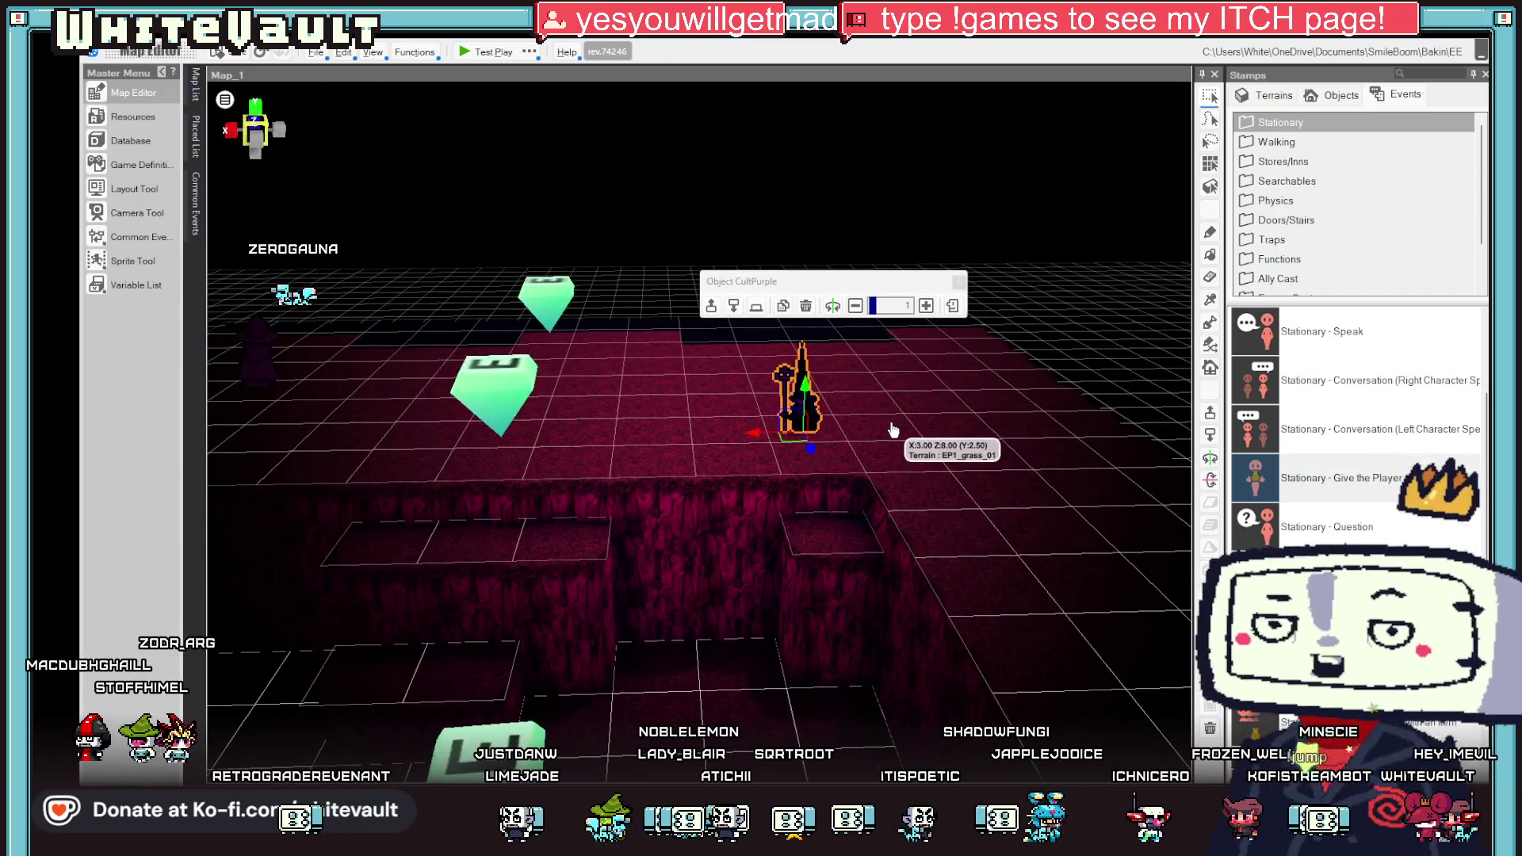
scroll(856, 435, down, 2)
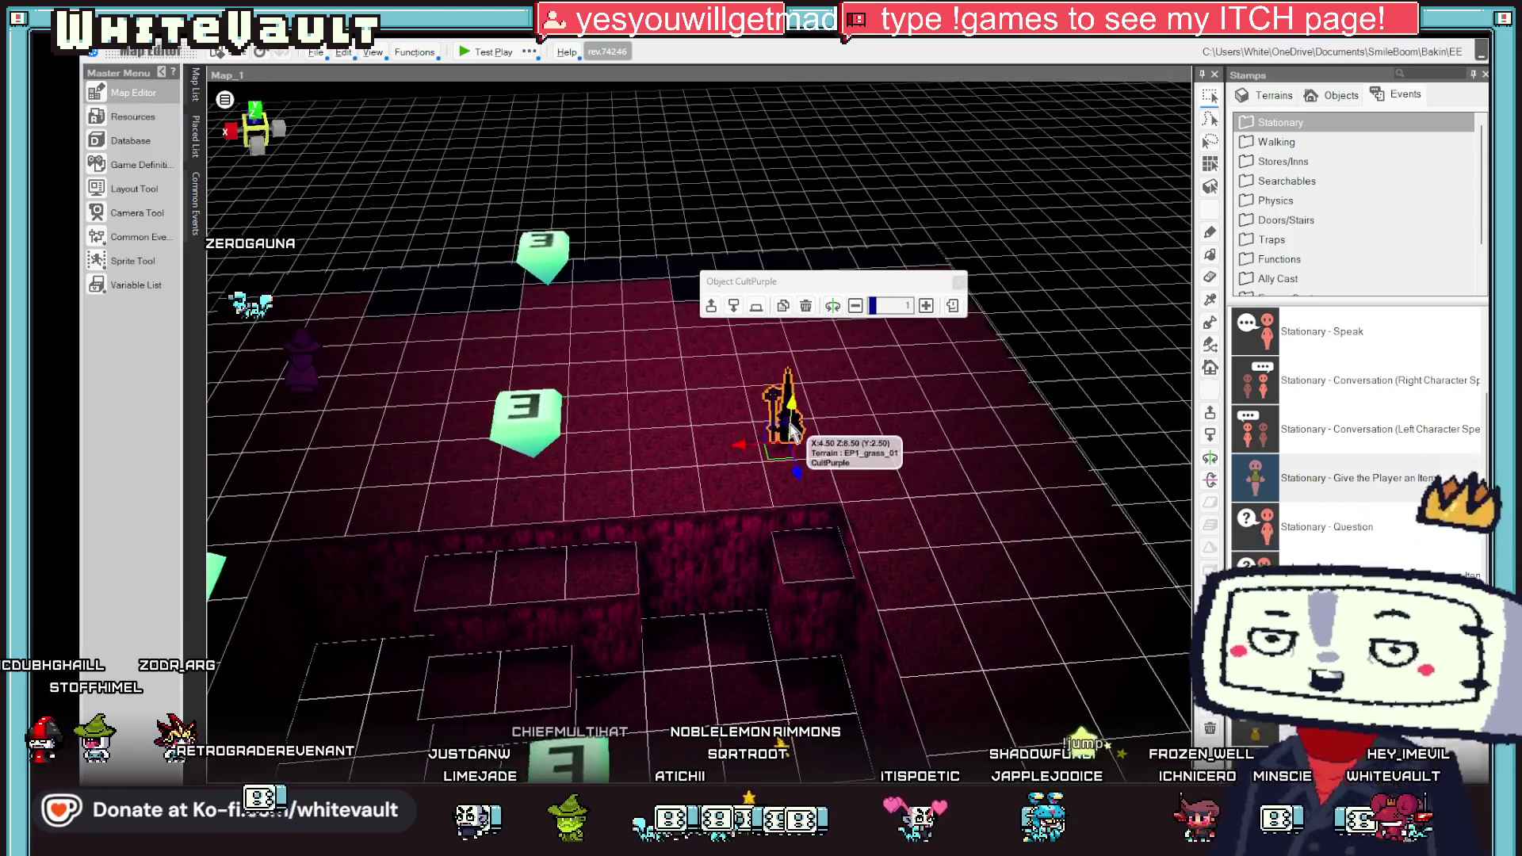
Step: Move CultPurple onto the raised ledge and turn it into a Custom Event
double_click(789, 429)
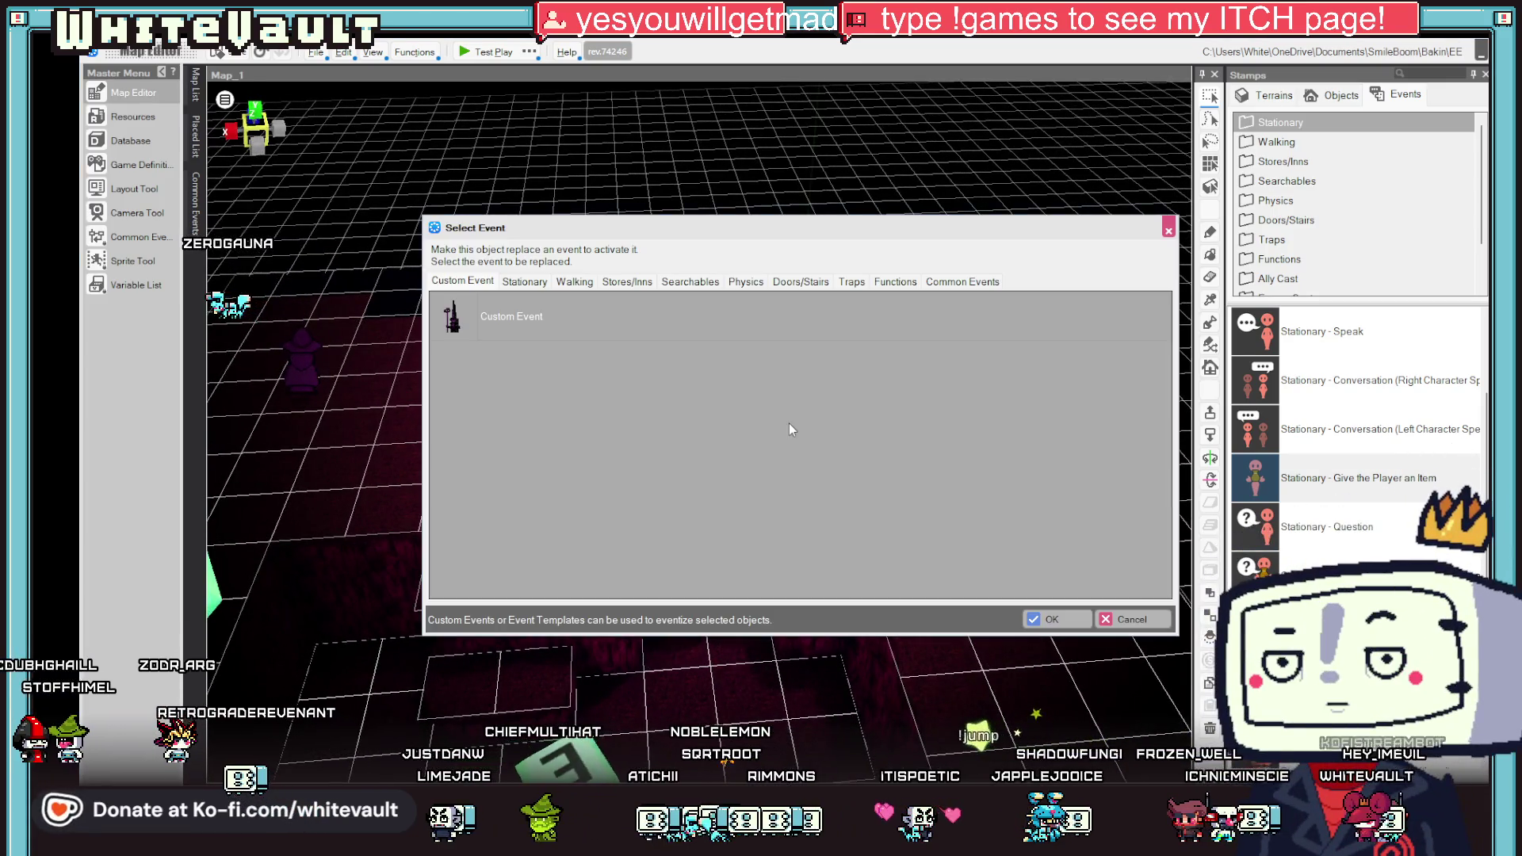
click(1169, 231)
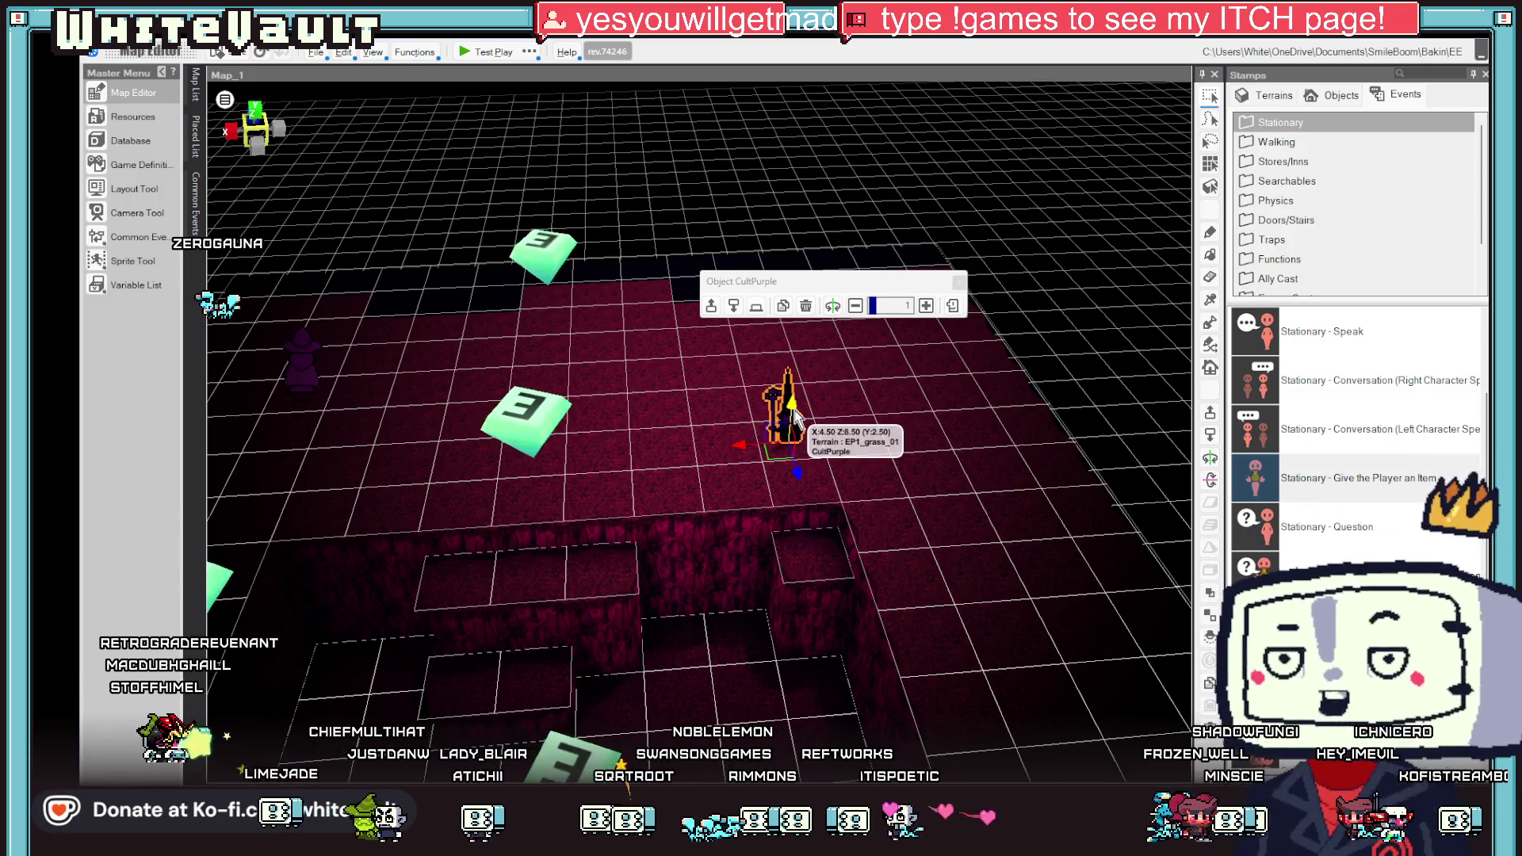
click(520, 545)
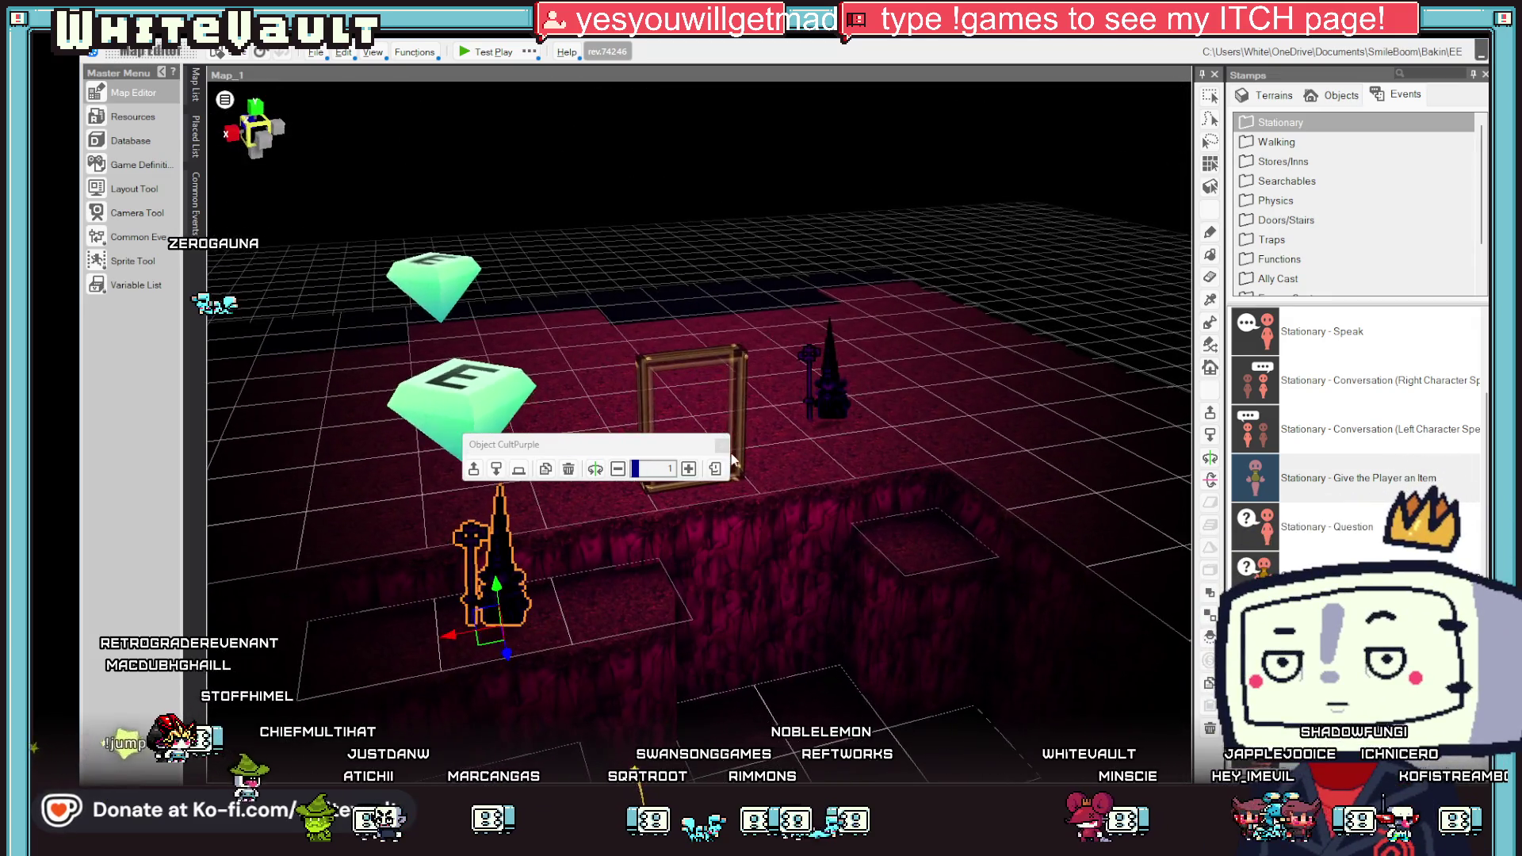
double_click(498, 596)
double_click(516, 311)
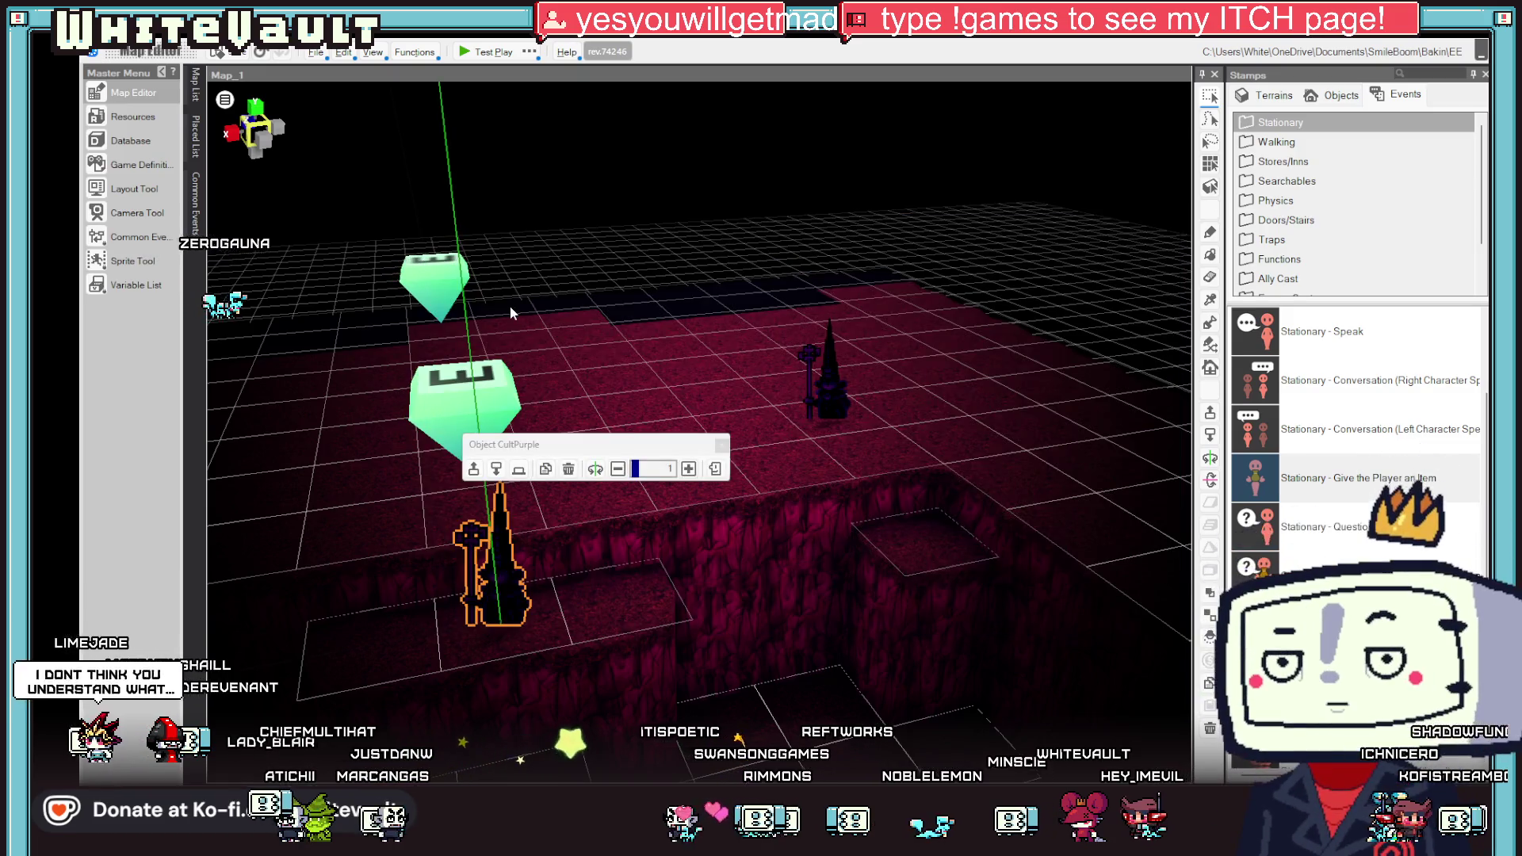
scroll(717, 485, down, 1)
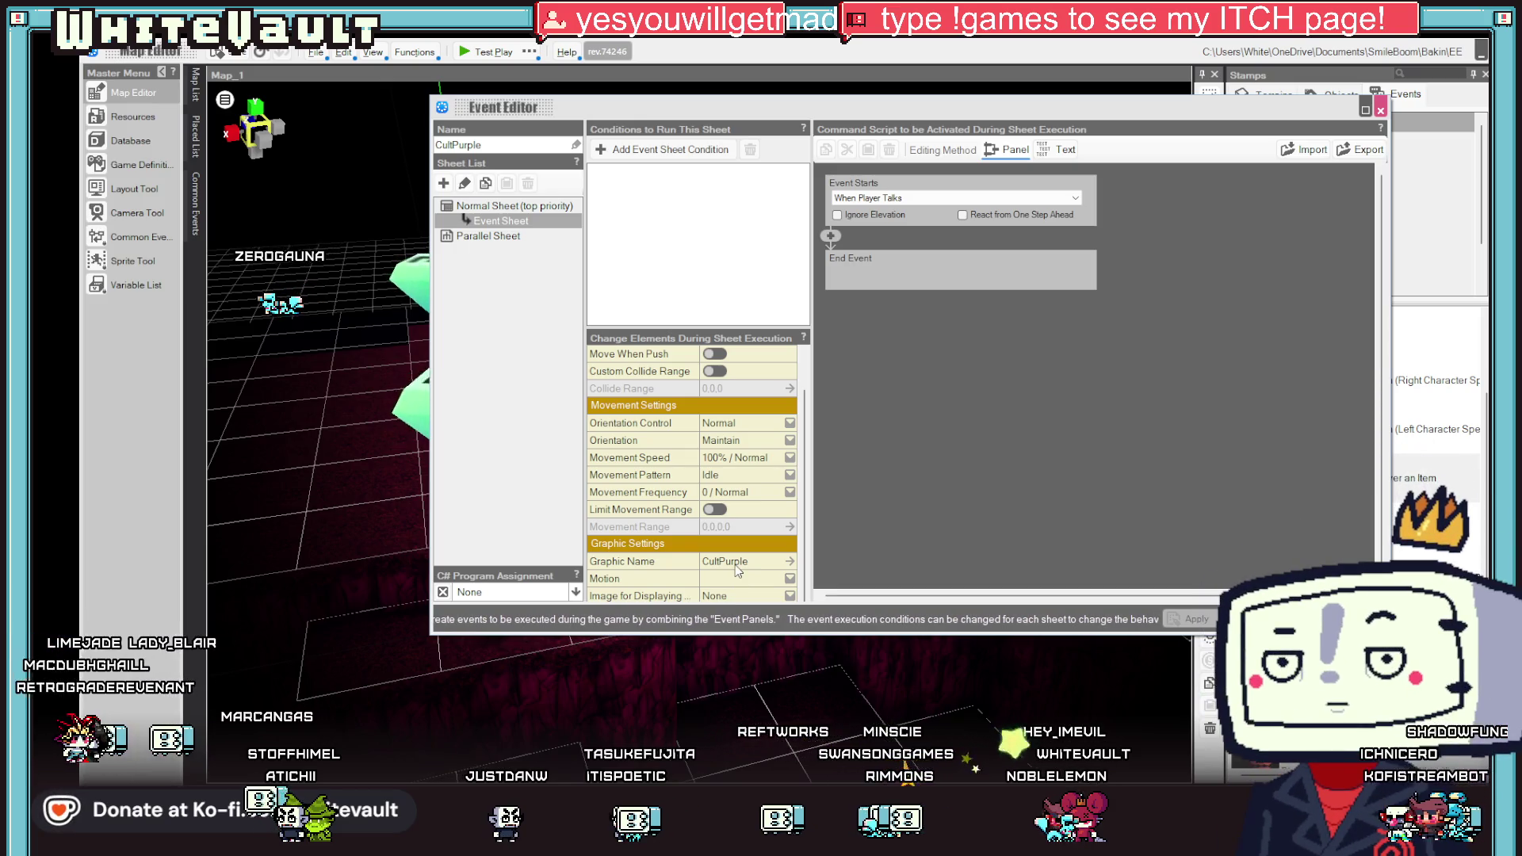
Step: Give the CultPurple event a fixed orientation, apply it, and start a test play
click(740, 598)
click(741, 598)
click(761, 441)
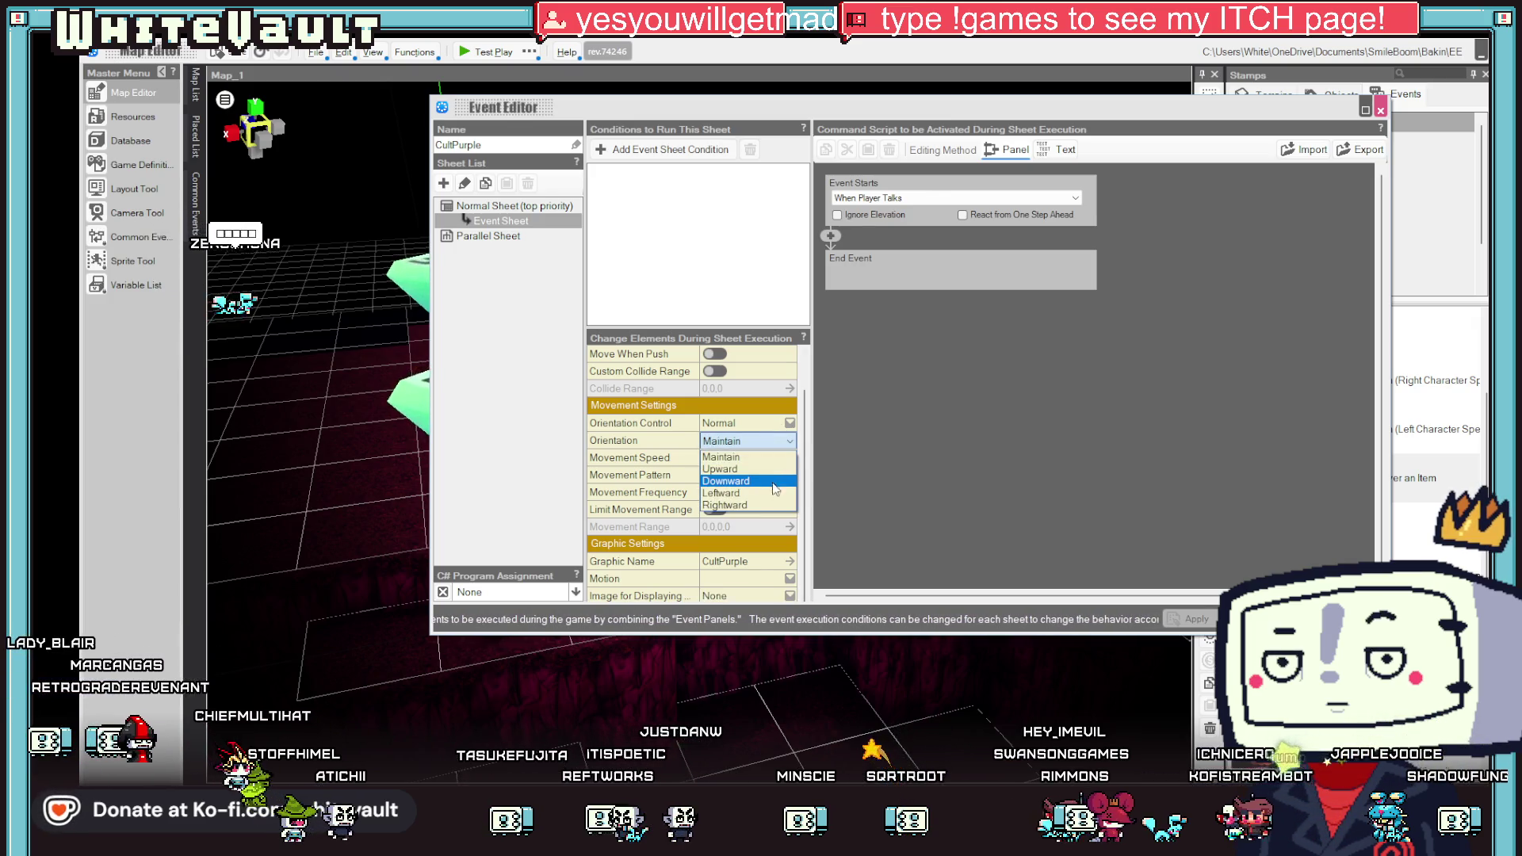
click(723, 493)
click(1236, 619)
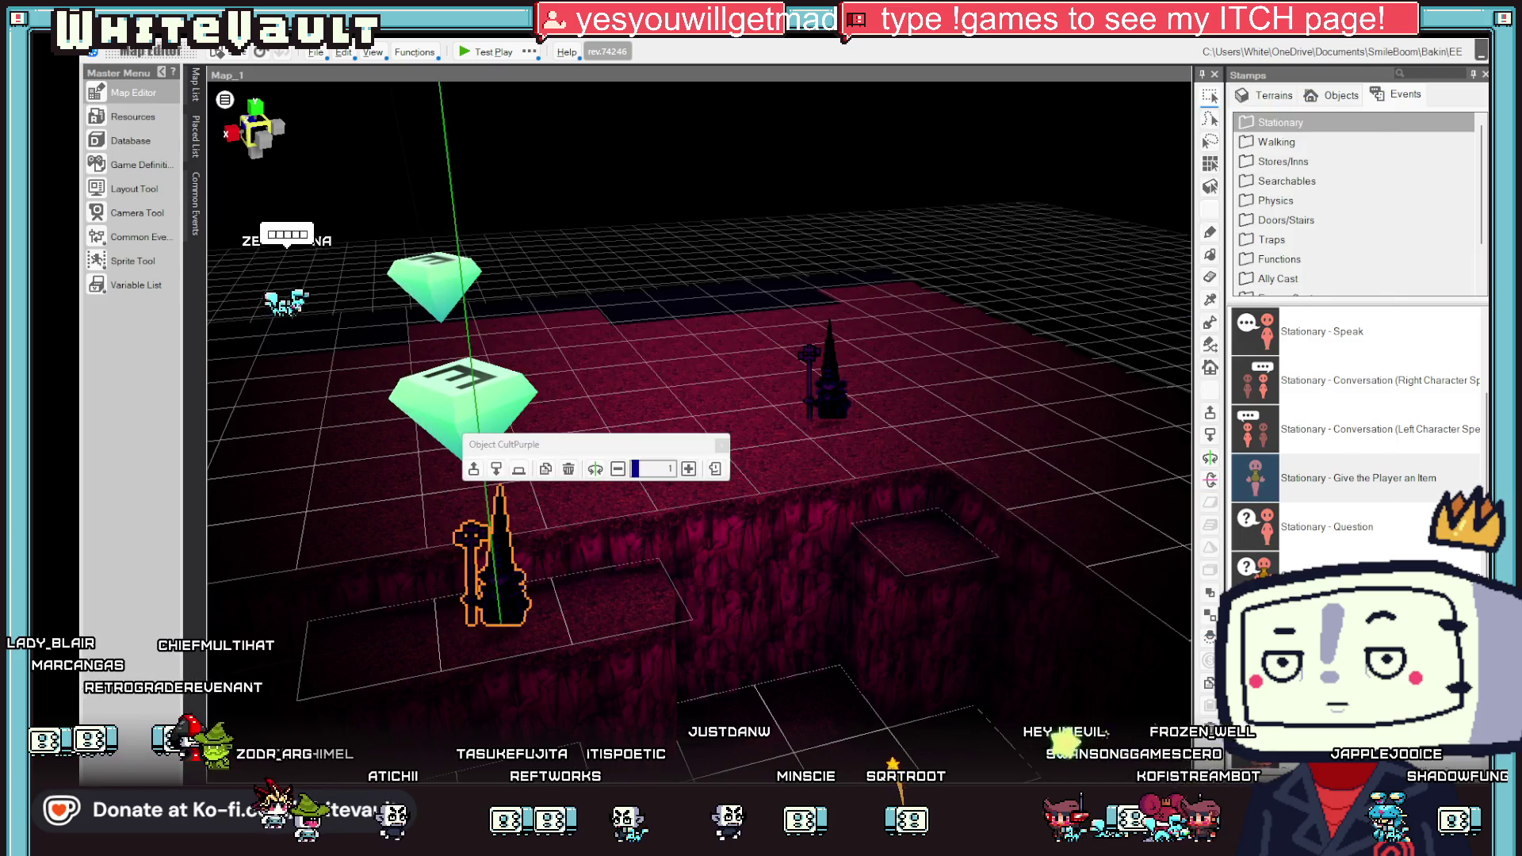
click(472, 56)
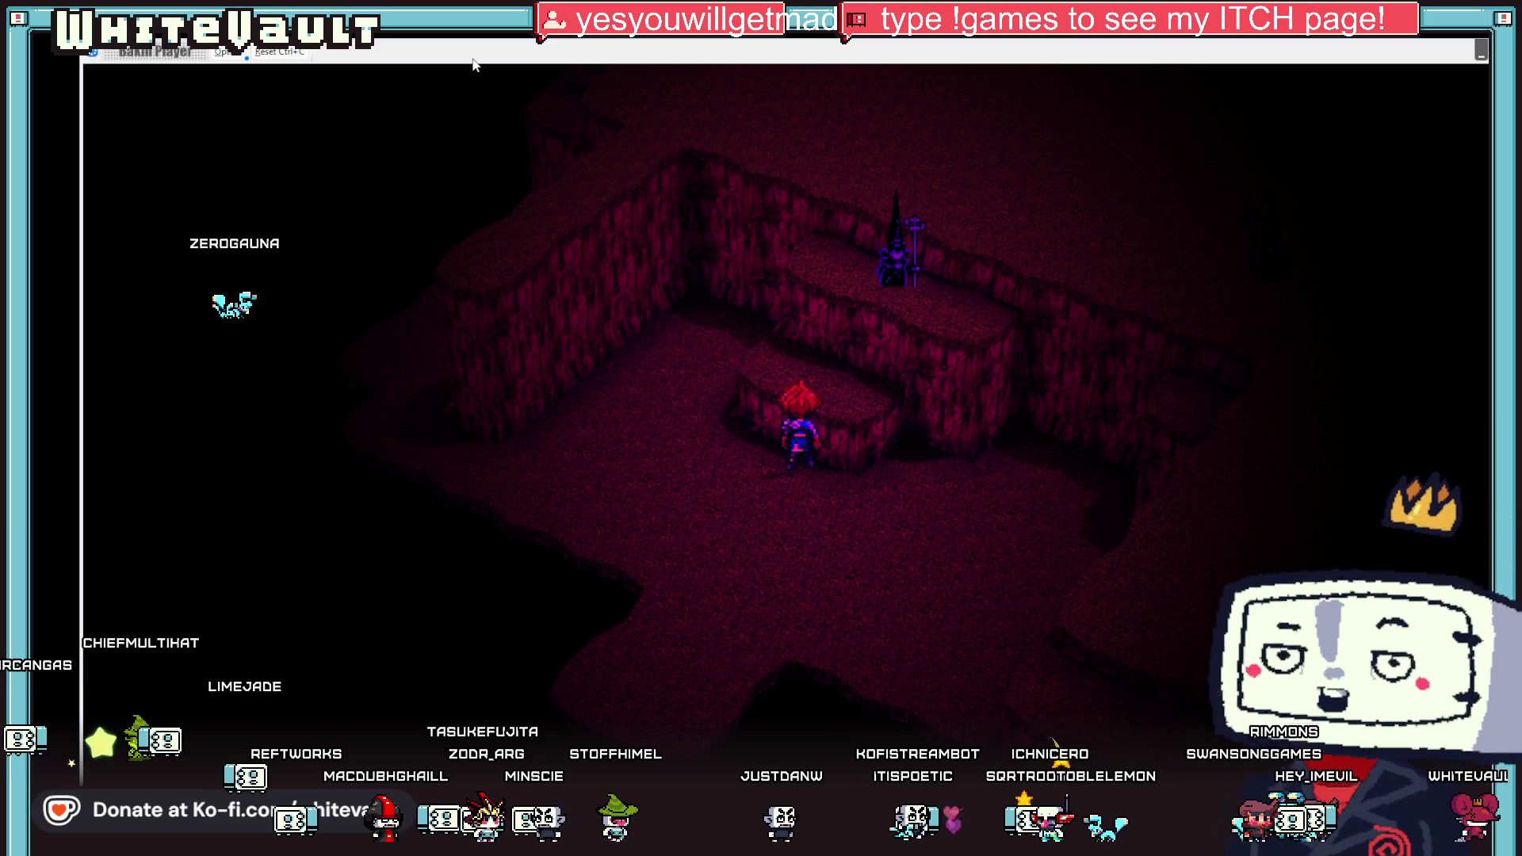
Step: Walk the player up to the cultist's ledge and back down
key(Up)
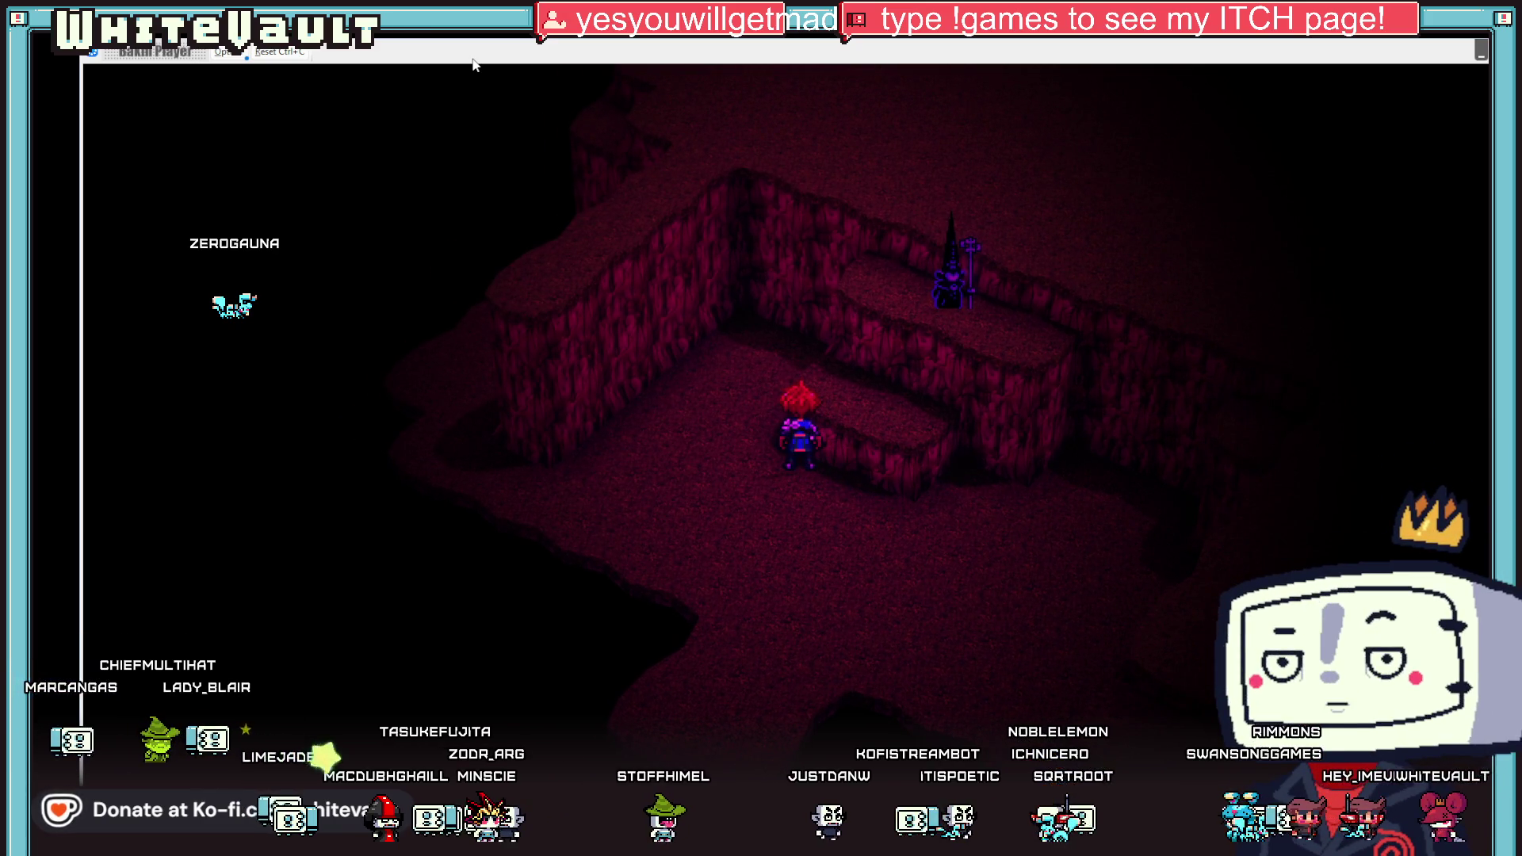
key(Right)
key(Up)
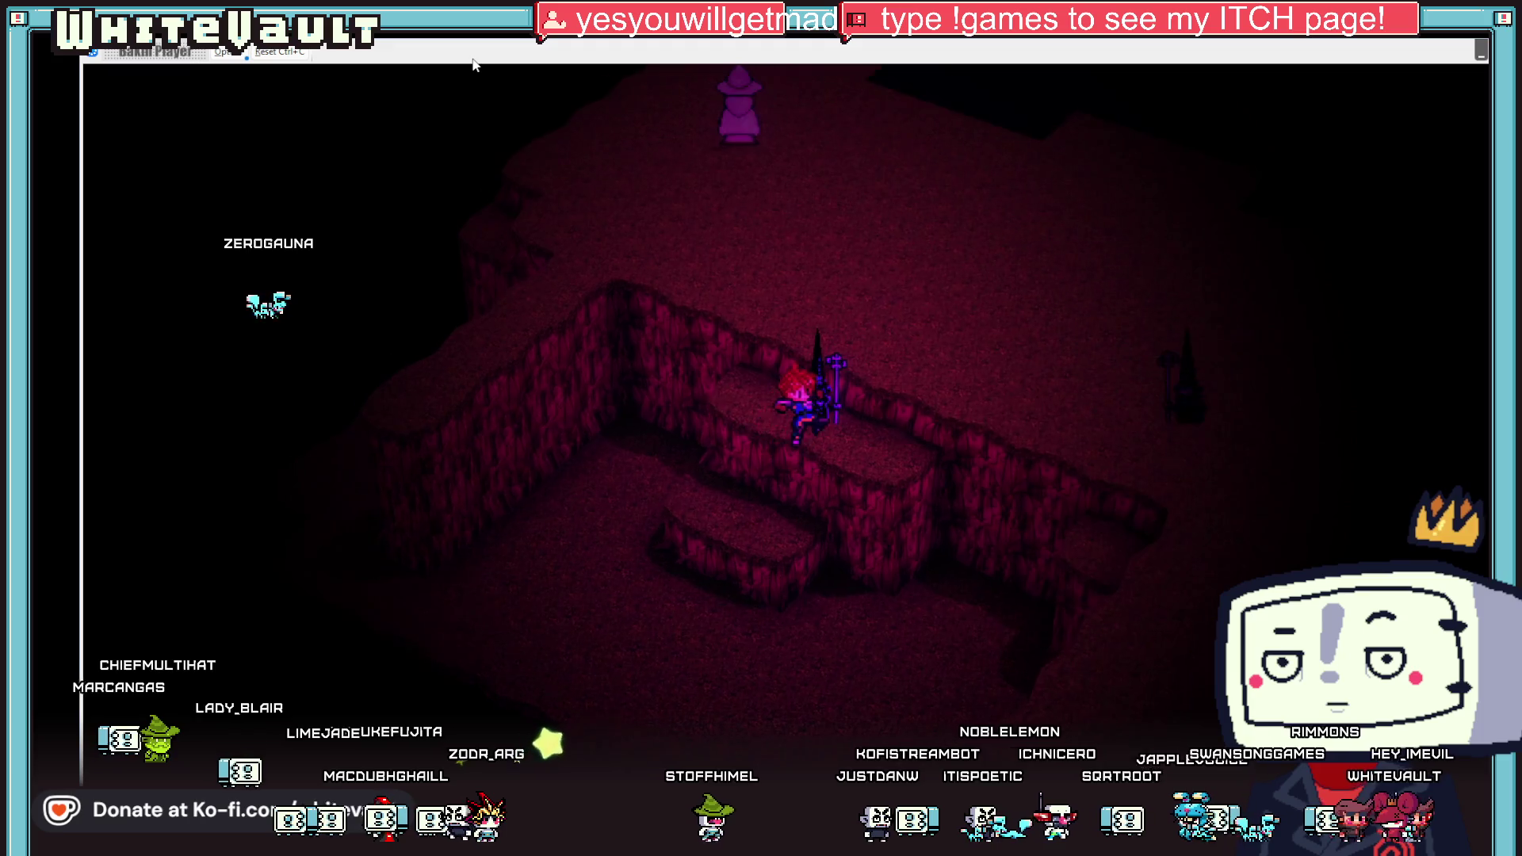
key(Down)
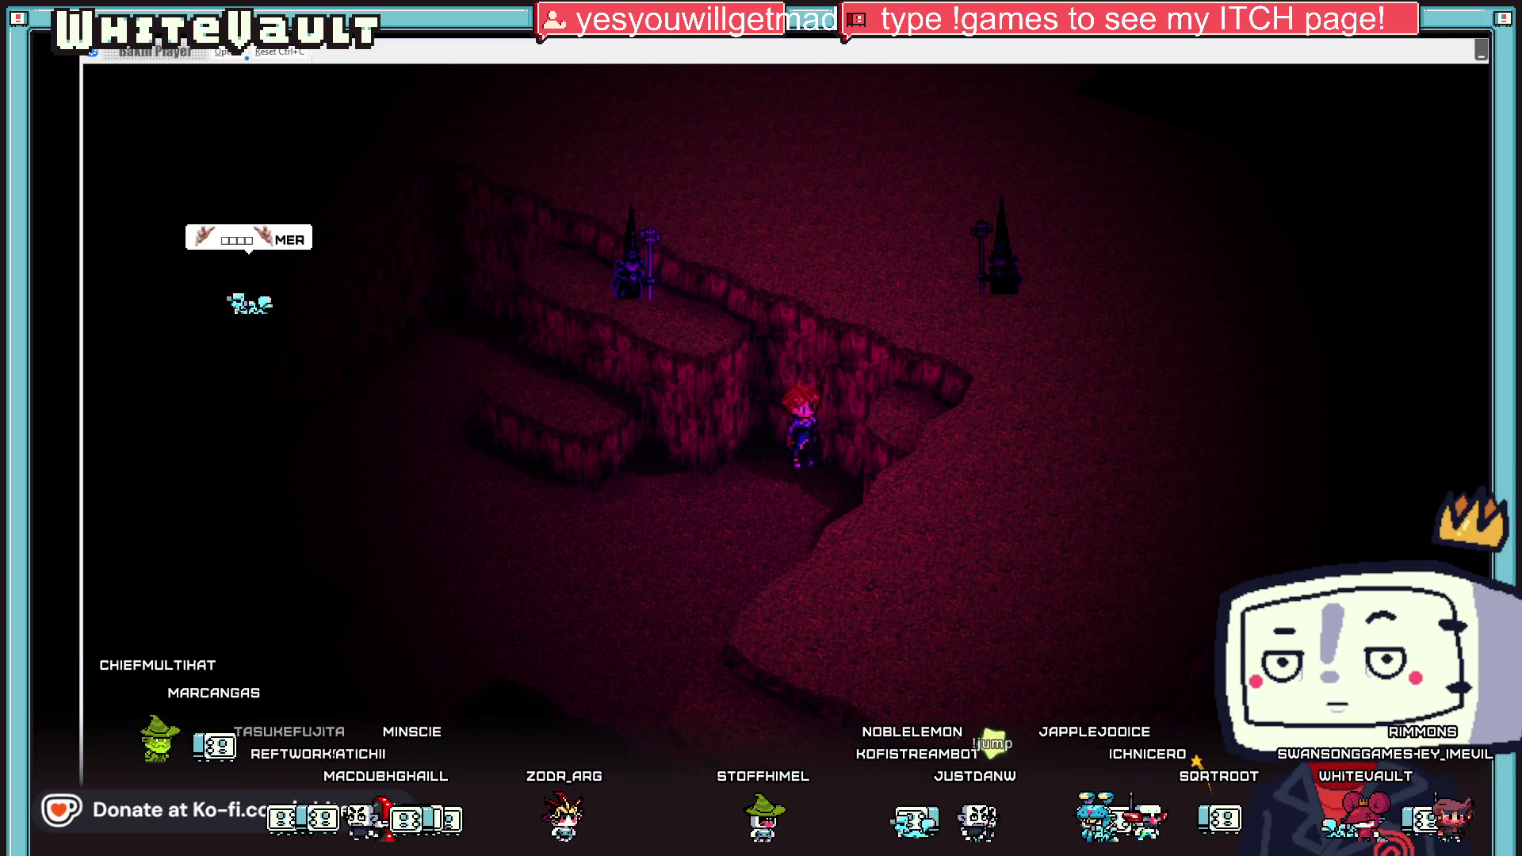
Step: End the test play and tilt the editor view more top-down over the cultist
key(Escape)
scroll(622, 517, up, 3)
mouse_move(622, 517)
mouse_down()
mouse_move(588, 502)
mouse_move(601, 434)
mouse_move(583, 386)
mouse_move(639, 417)
mouse_move(690, 409)
mouse_move(678, 388)
mouse_move(688, 406)
mouse_up()
scroll(809, 514, up, 2)
scroll(809, 514, down, 2)
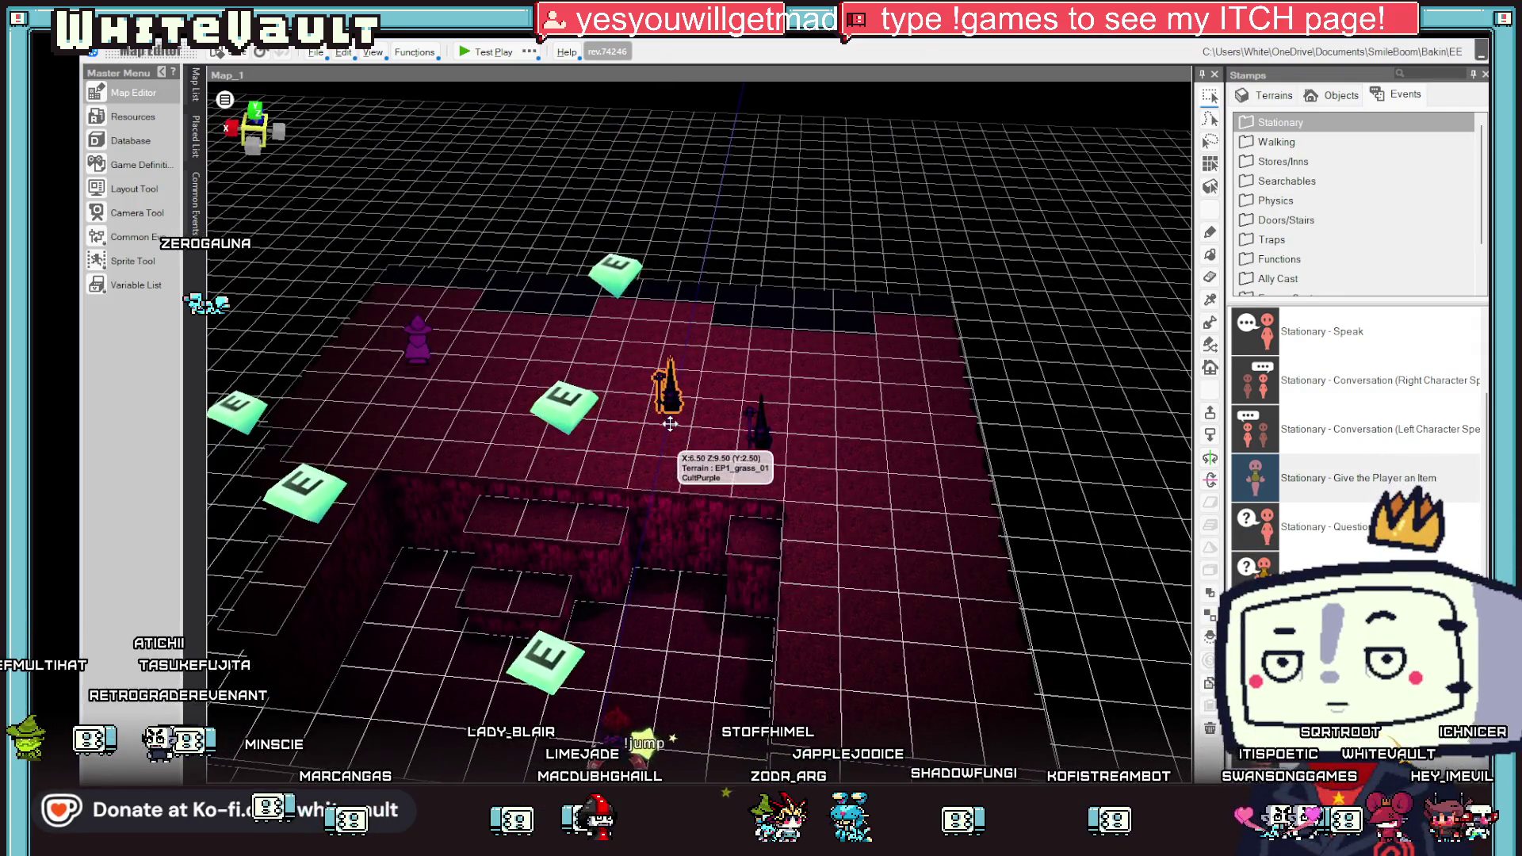
Step: Nudge the second CultPurple NPC up the map, then test-play walking between the two cultists
click(758, 432)
drag(759, 482, 763, 444)
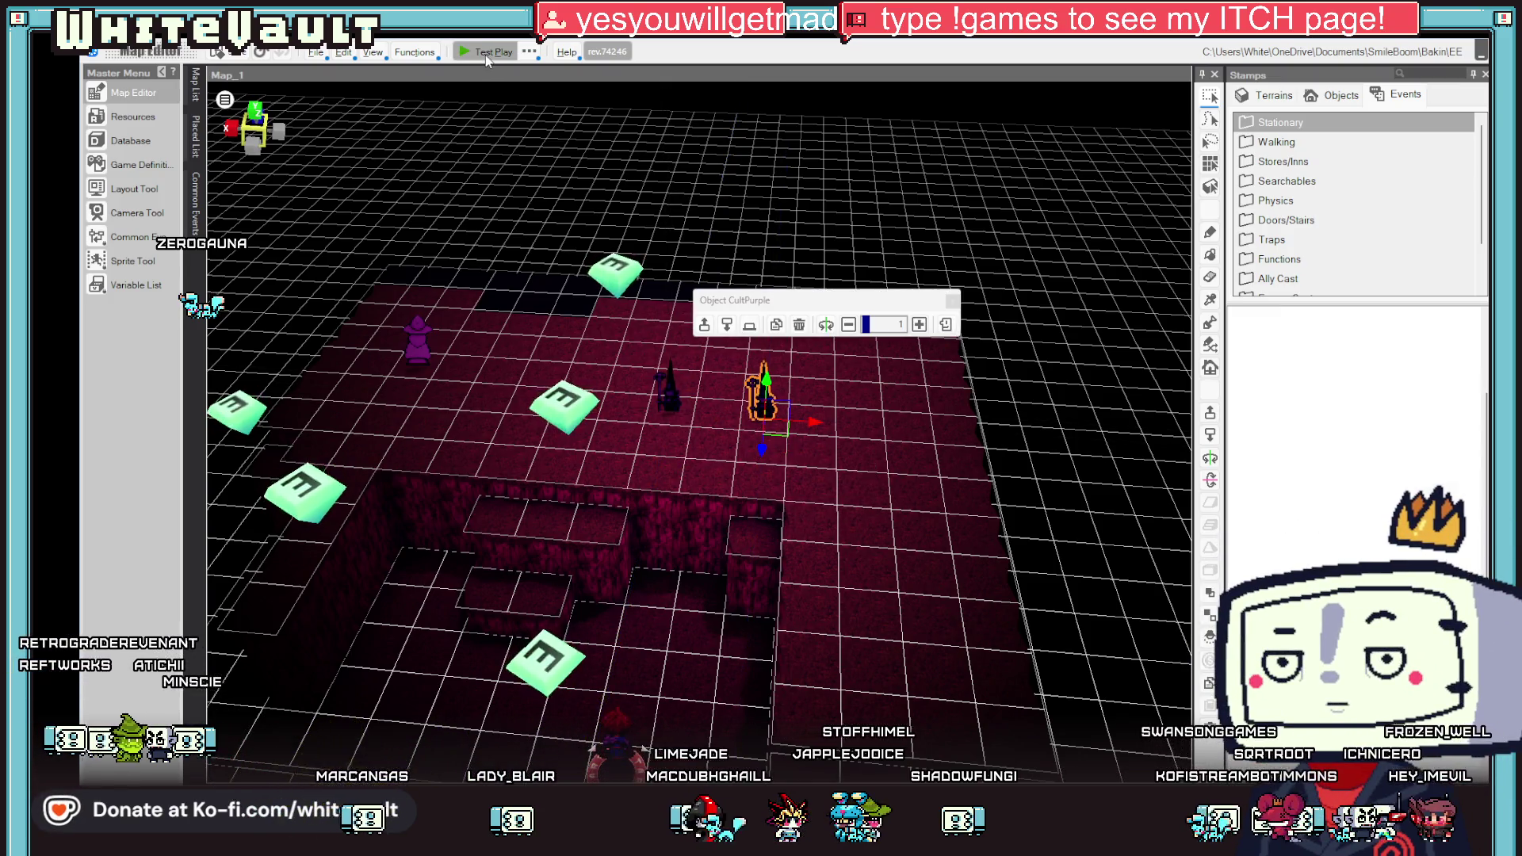
click(486, 55)
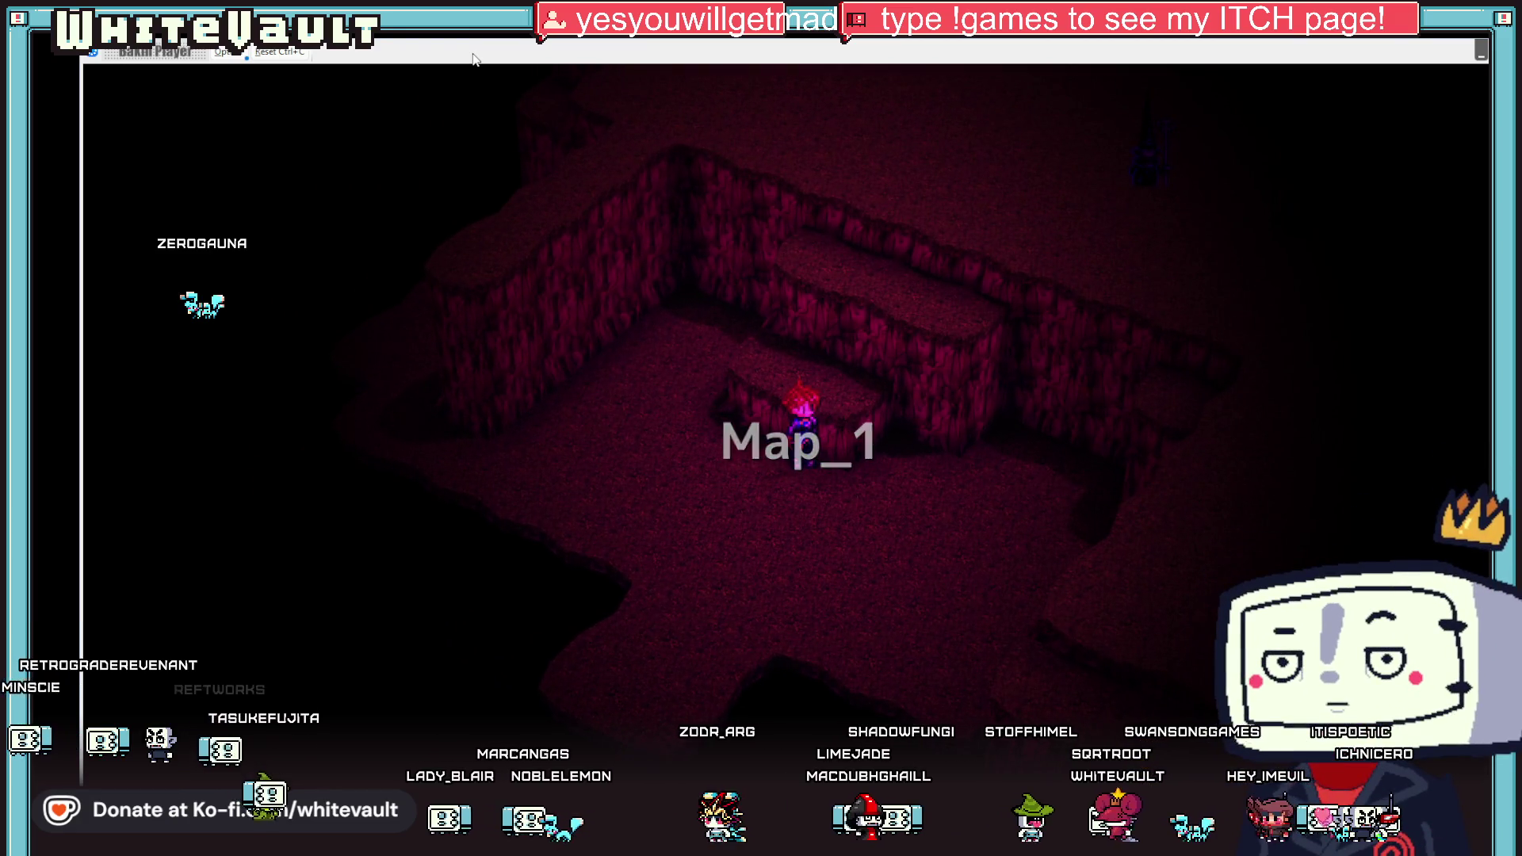
key(Up)
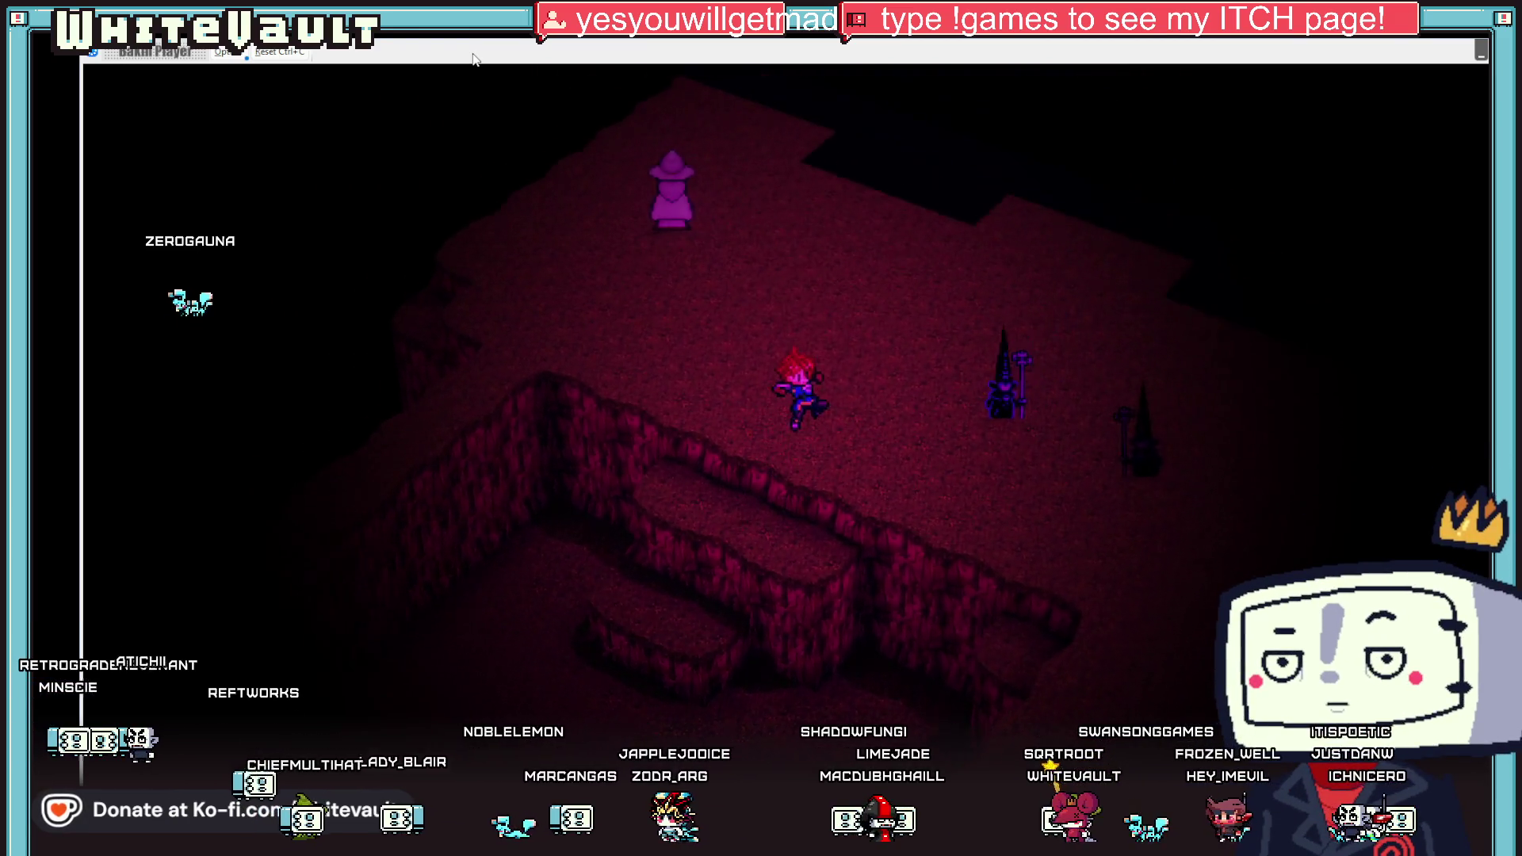
key(Up)
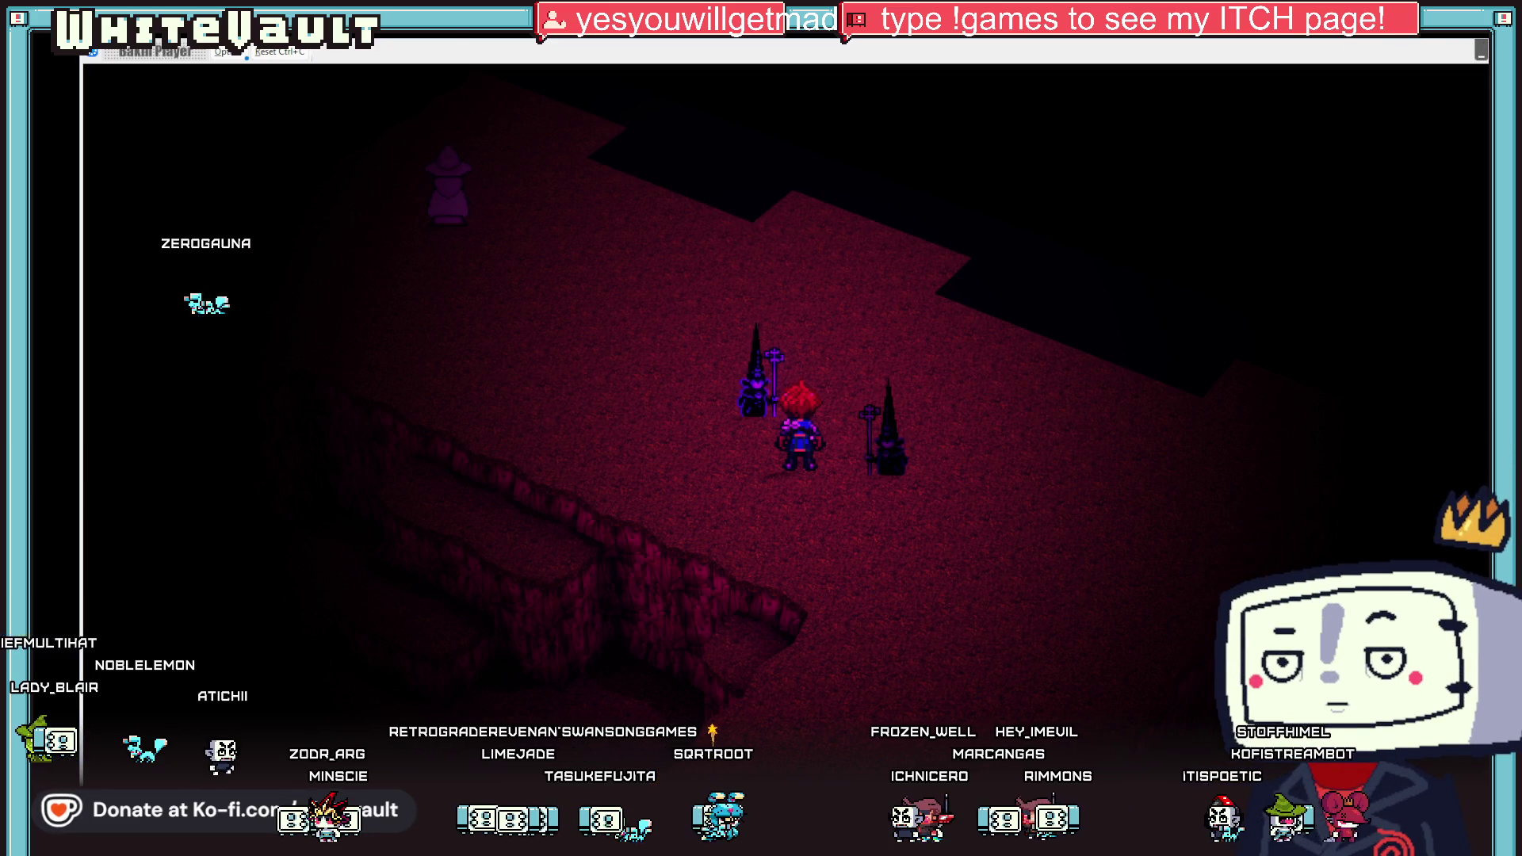
key(alt+F4)
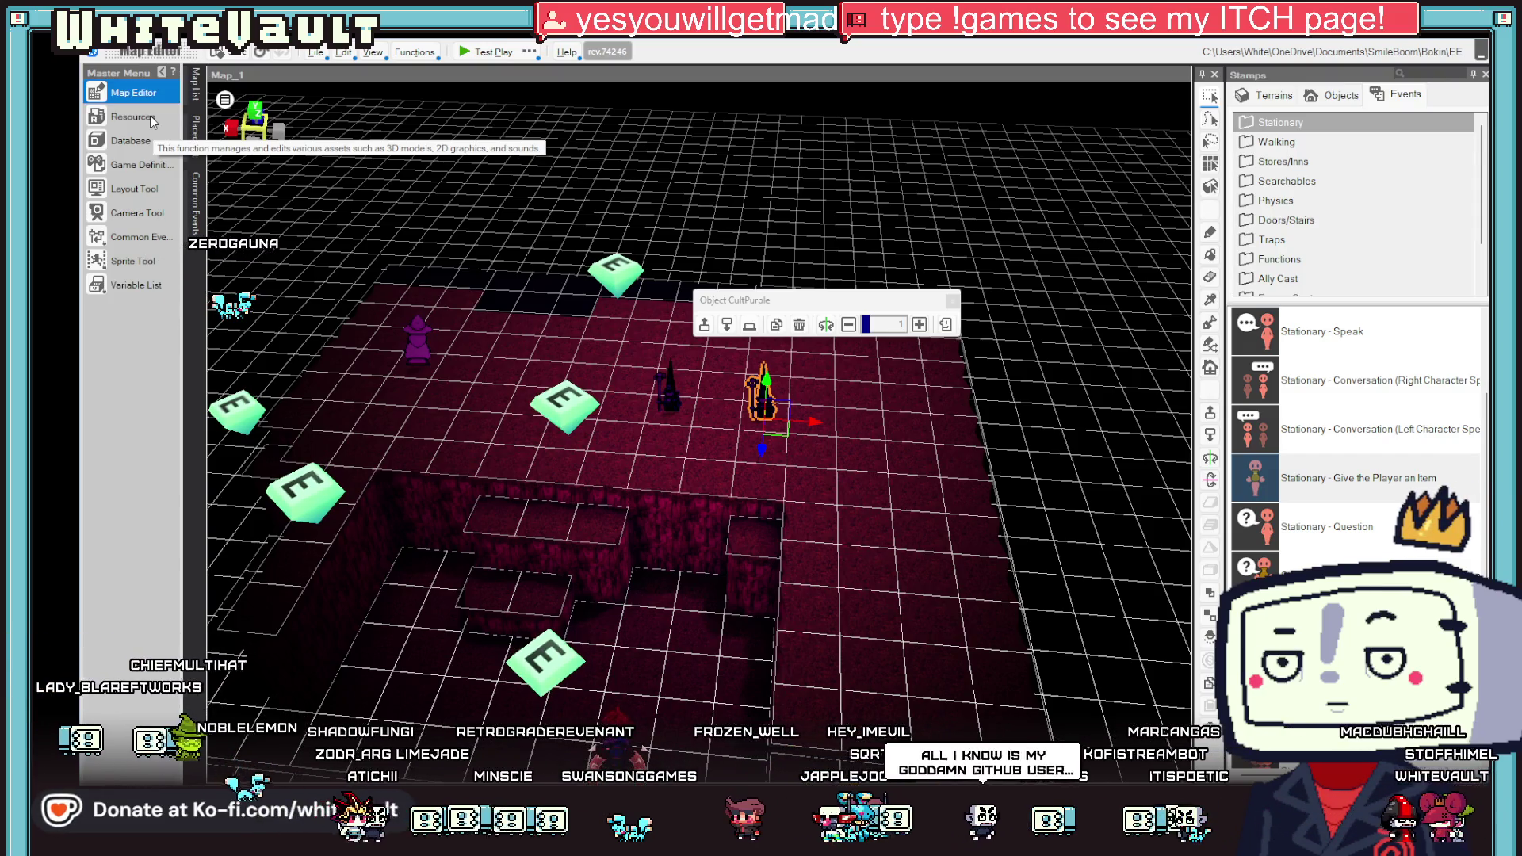
Step: In Resources, set CultPurple's slice animation scale to 200% and turn Lighting off
click(151, 119)
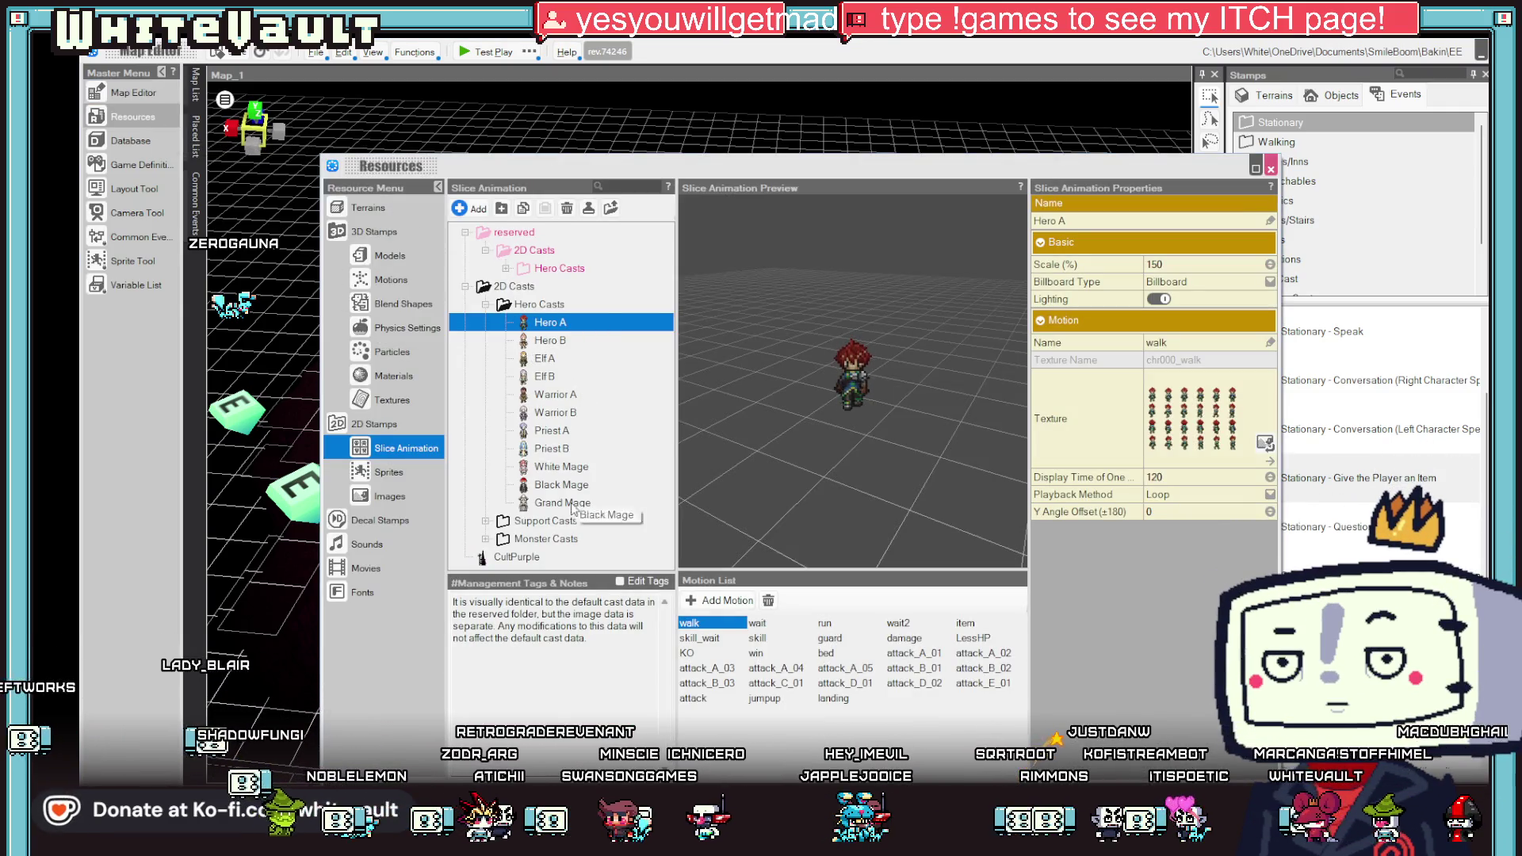
click(516, 557)
click(1182, 264)
text(20)
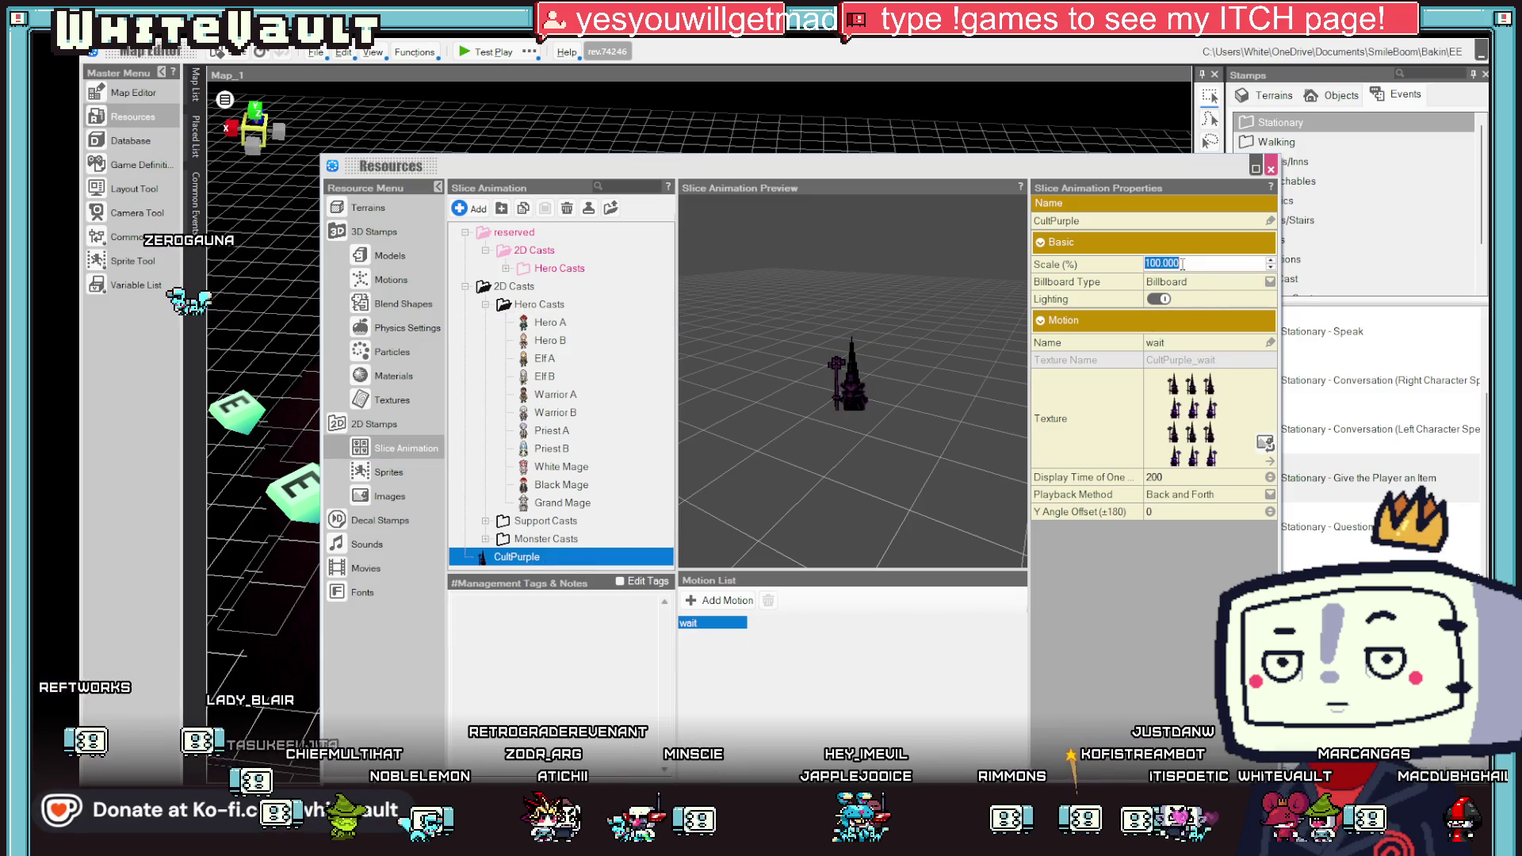
text(0)
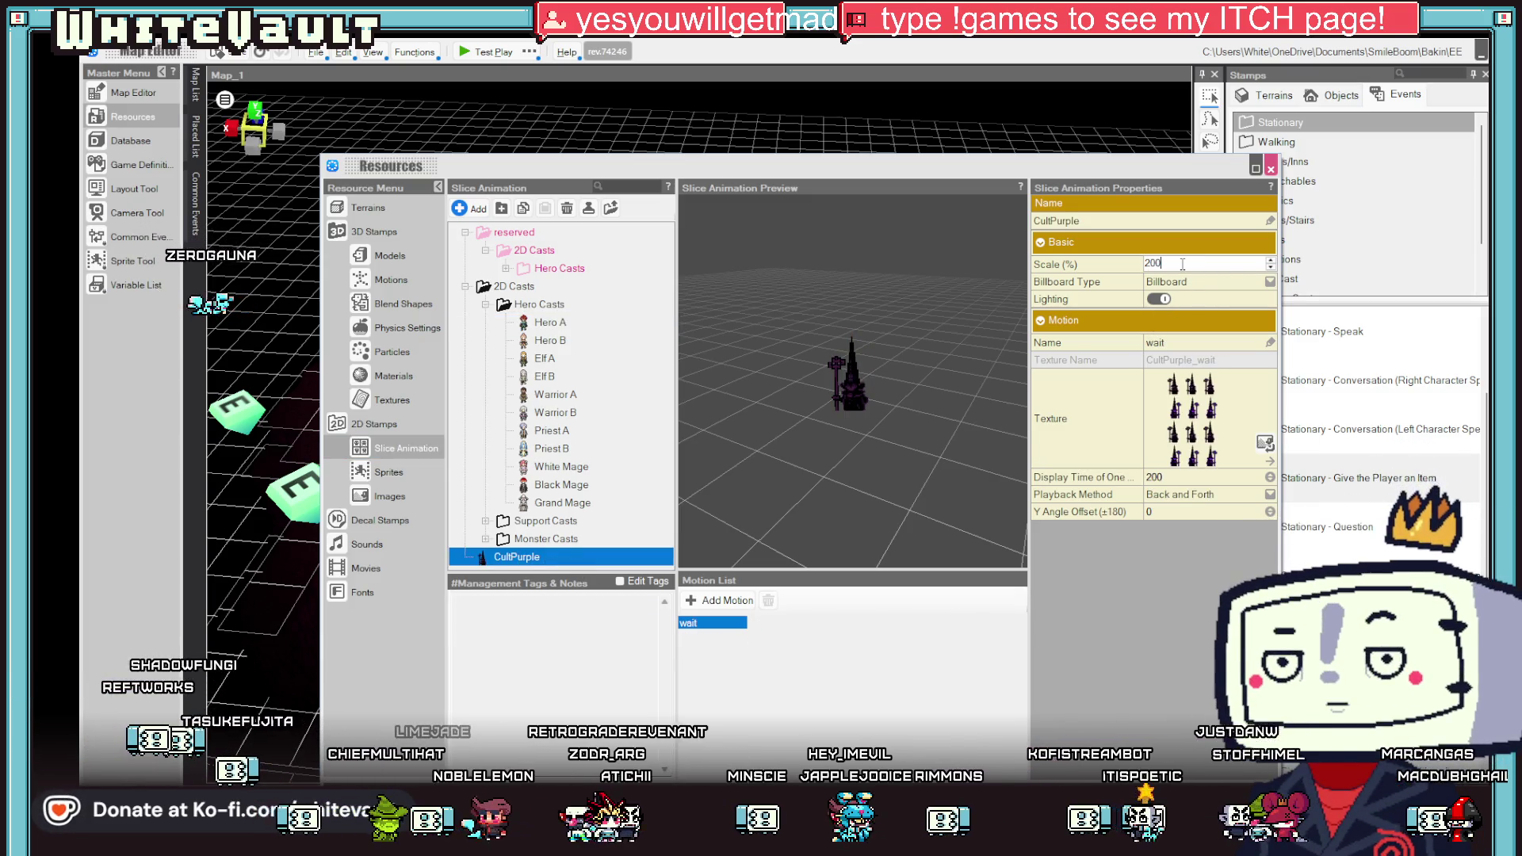
key(Return)
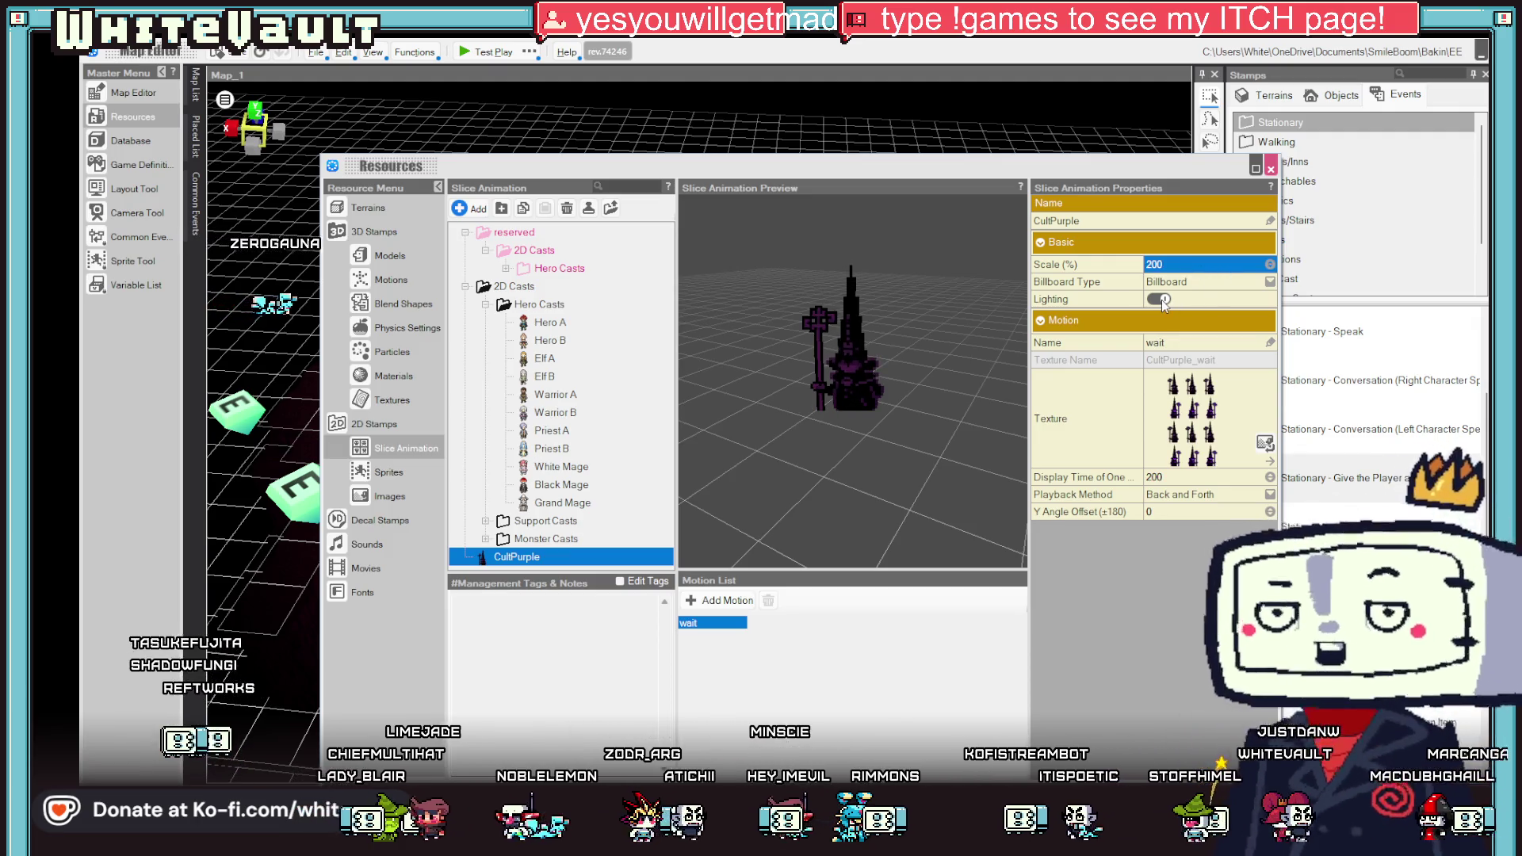
click(1158, 299)
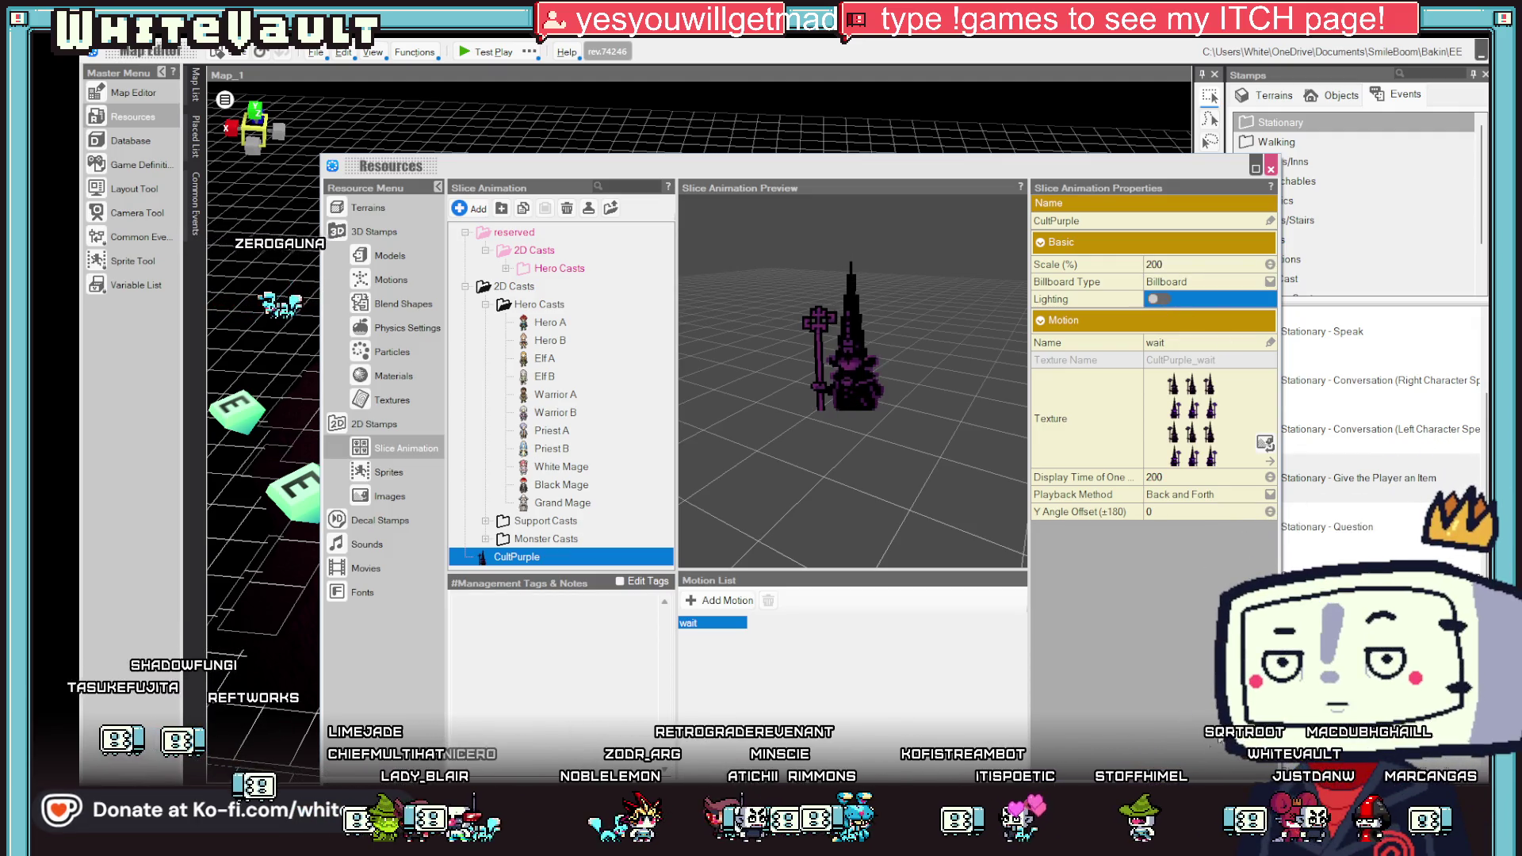
key(Escape)
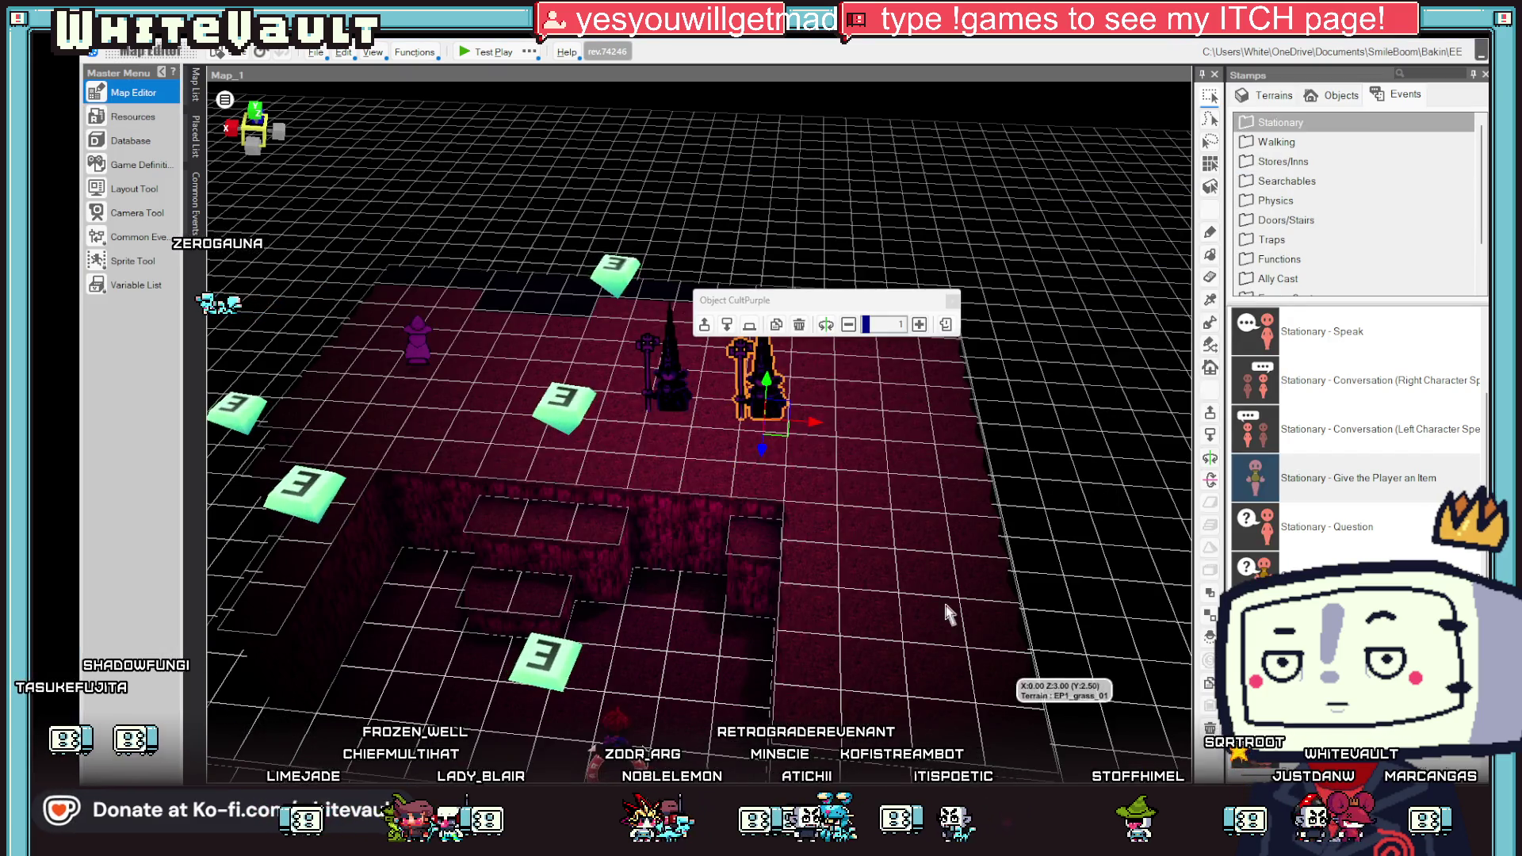
Step: Zoom in on the two CultPurple NPCs and launch a test play to see them enlarged
scroll(867, 464, up, 5)
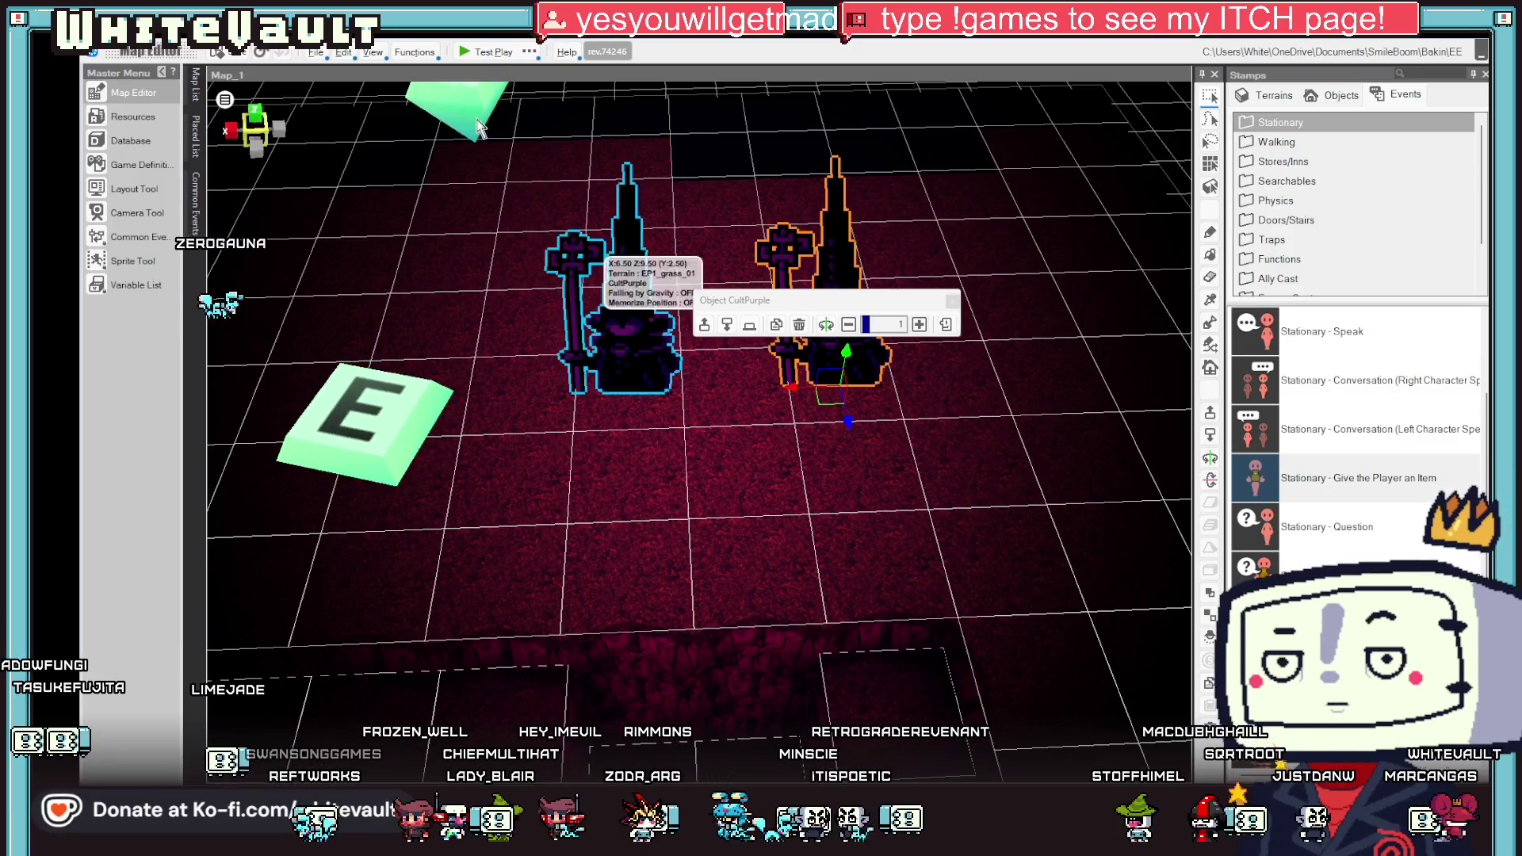
click(482, 56)
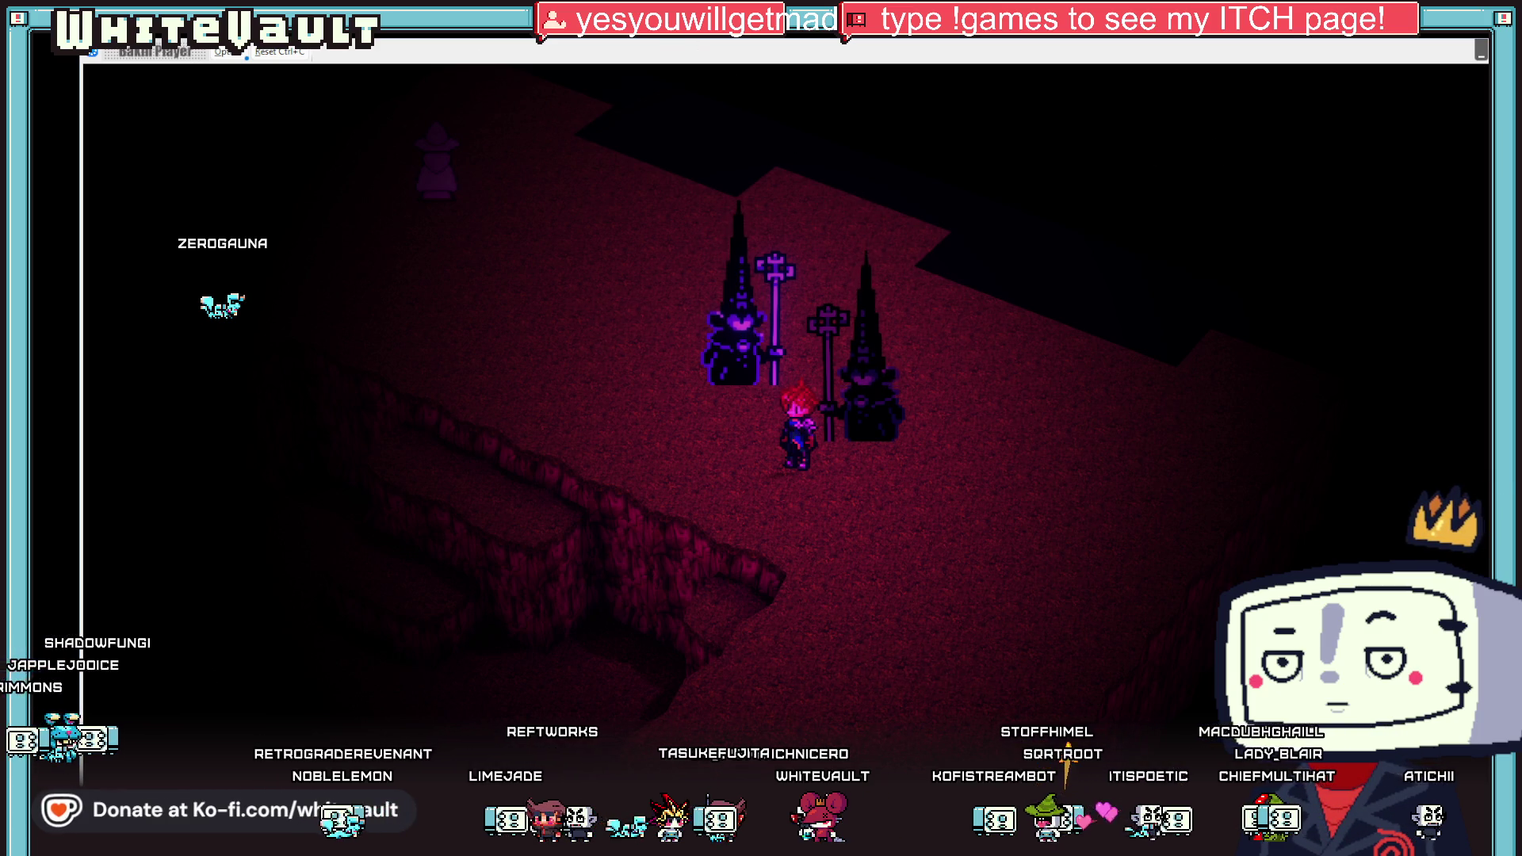
Step: Close the test play and return to Aseprite, zooming into the CultPurple_wait sprite sheet
key(Escape)
scroll(918, 424, down, 3)
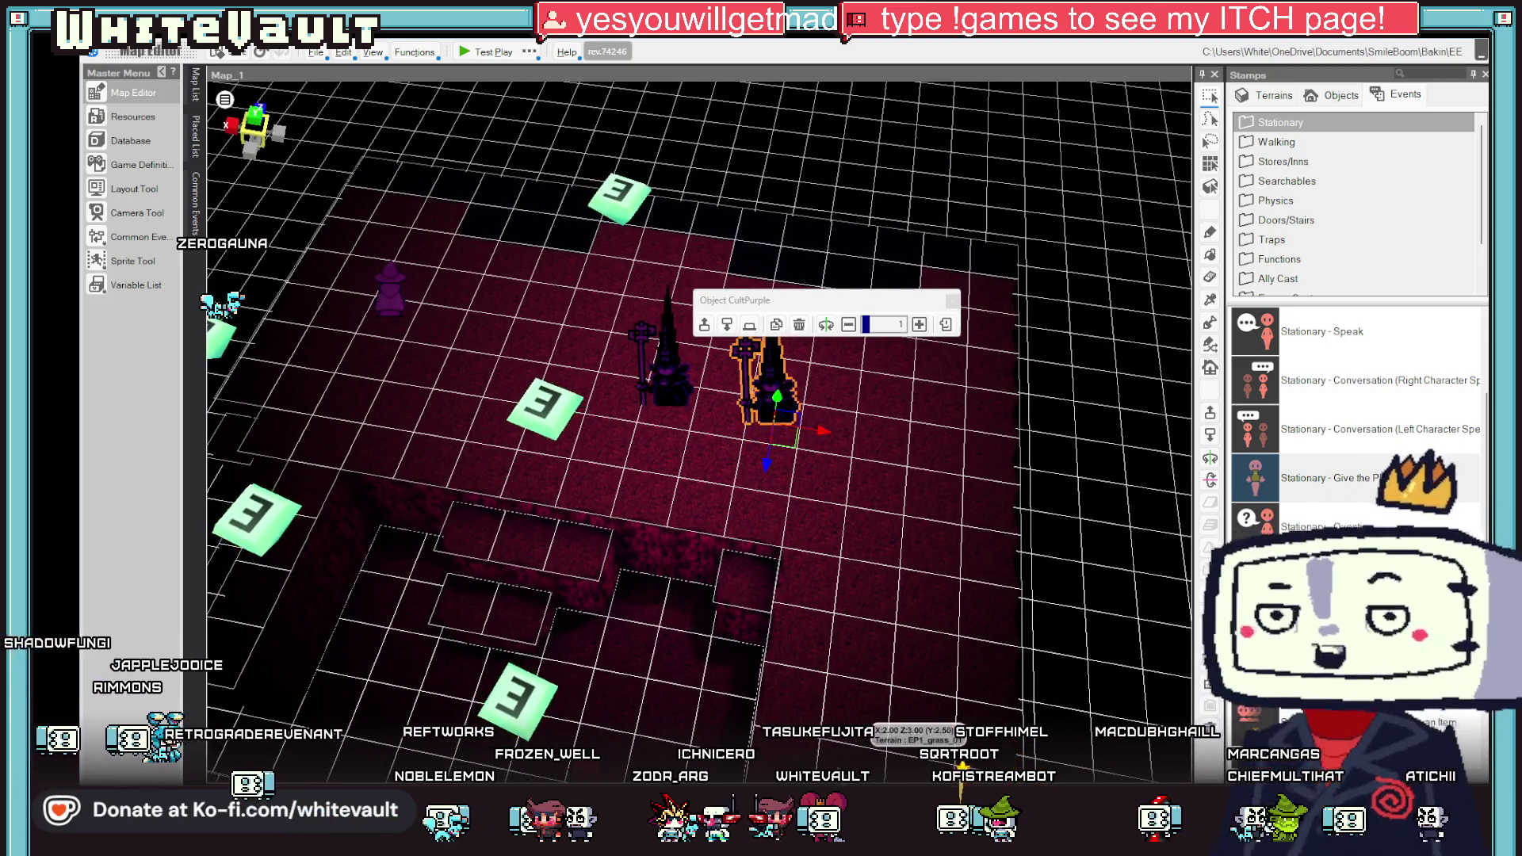
key(alt+Tab)
scroll(821, 275, up, 1)
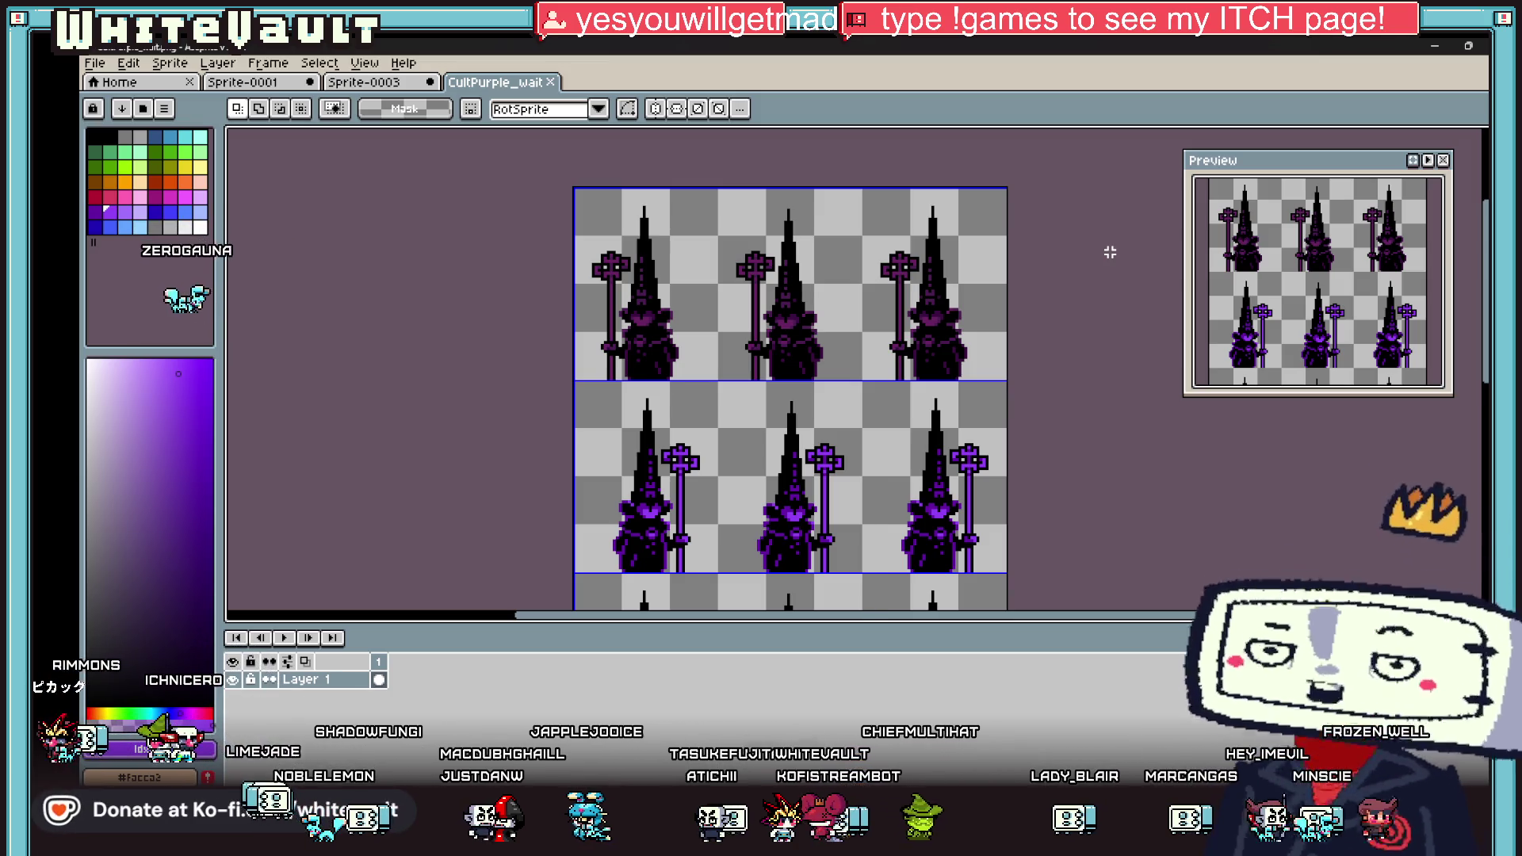
Step: Switch past the Sprite-0003 document to the Sprite-0001 document
click(385, 86)
click(306, 84)
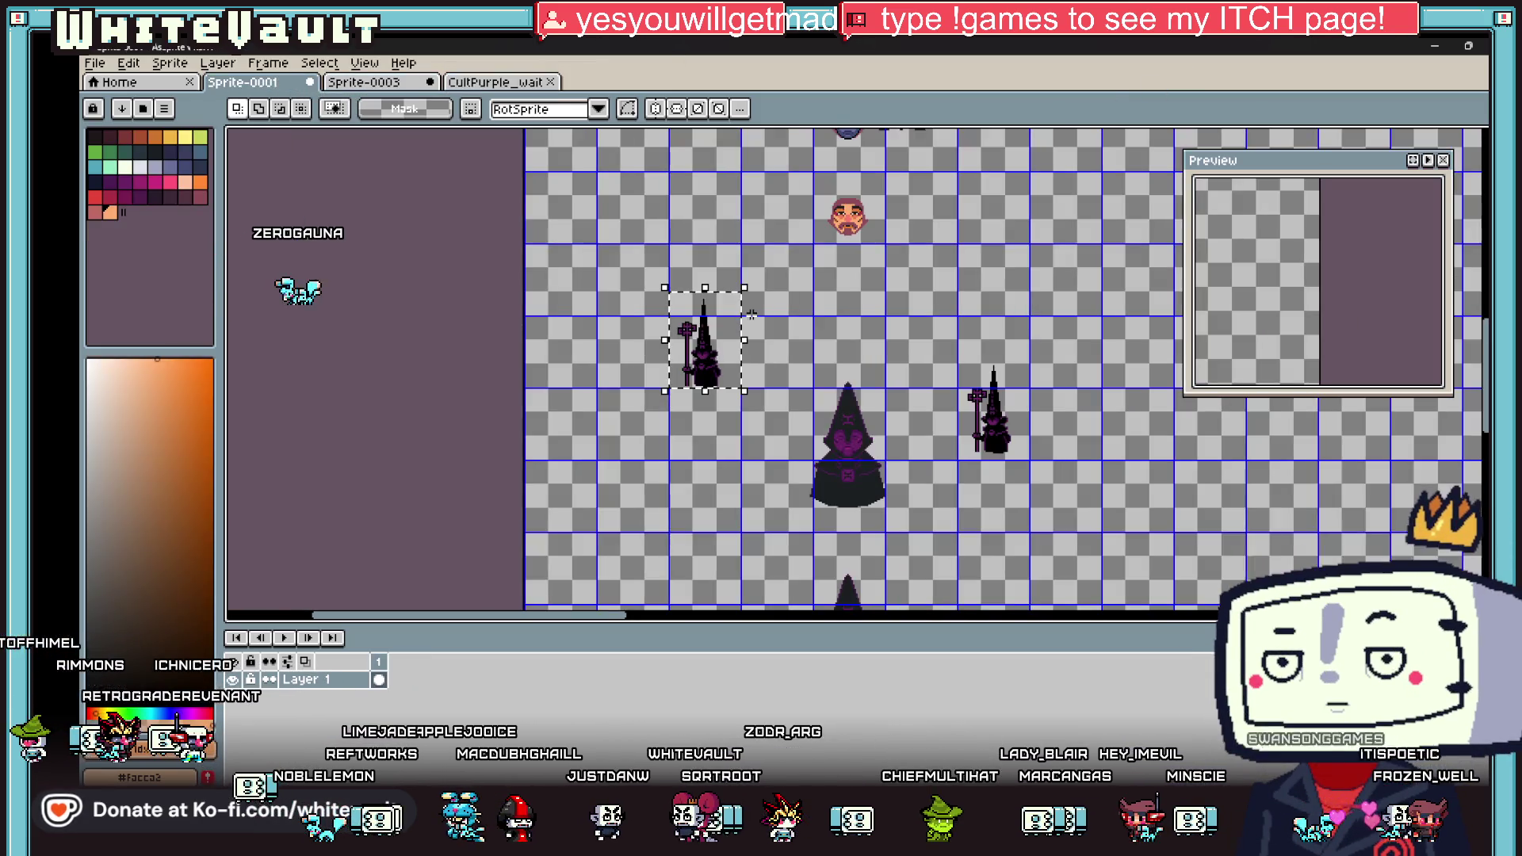
scroll(806, 325, down, 2)
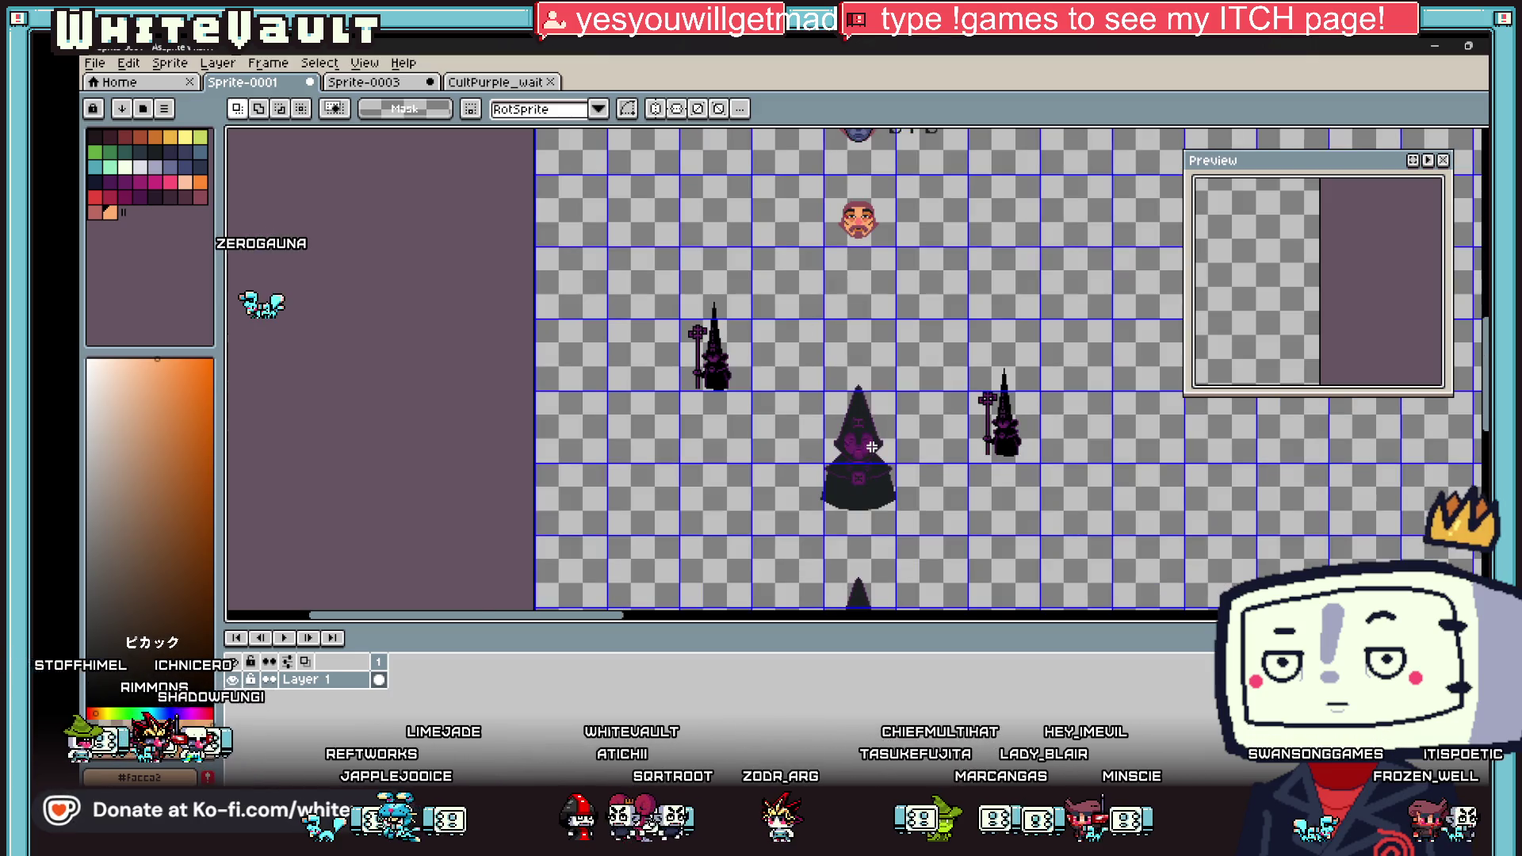
scroll(872, 447, up, 2)
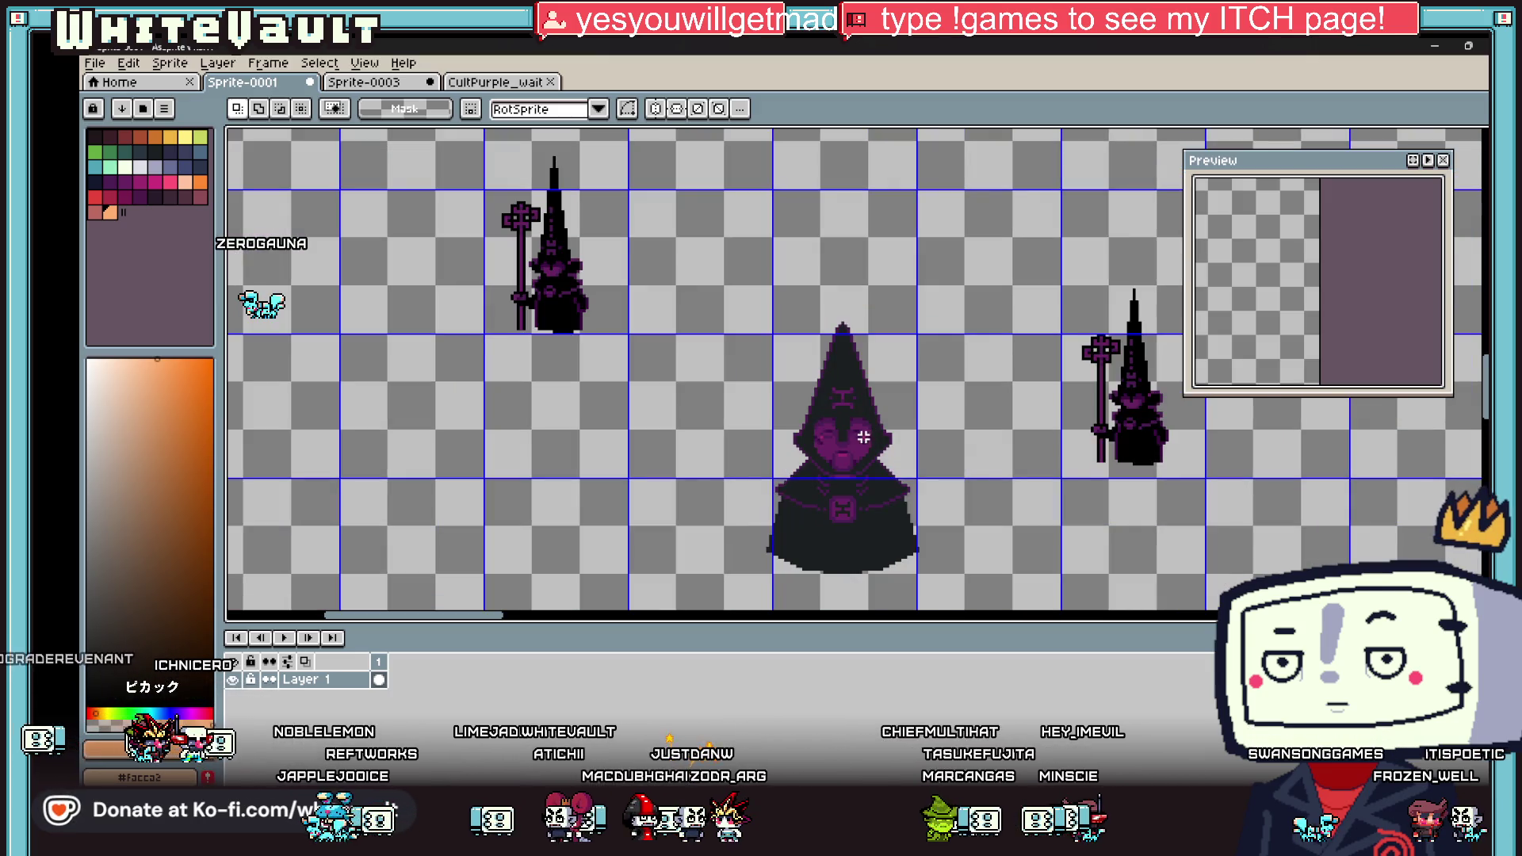
Step: Marquee-select the upper-left wizard sprite, then briefly show the desktop and return to Aseprite
drag(476, 137, 632, 334)
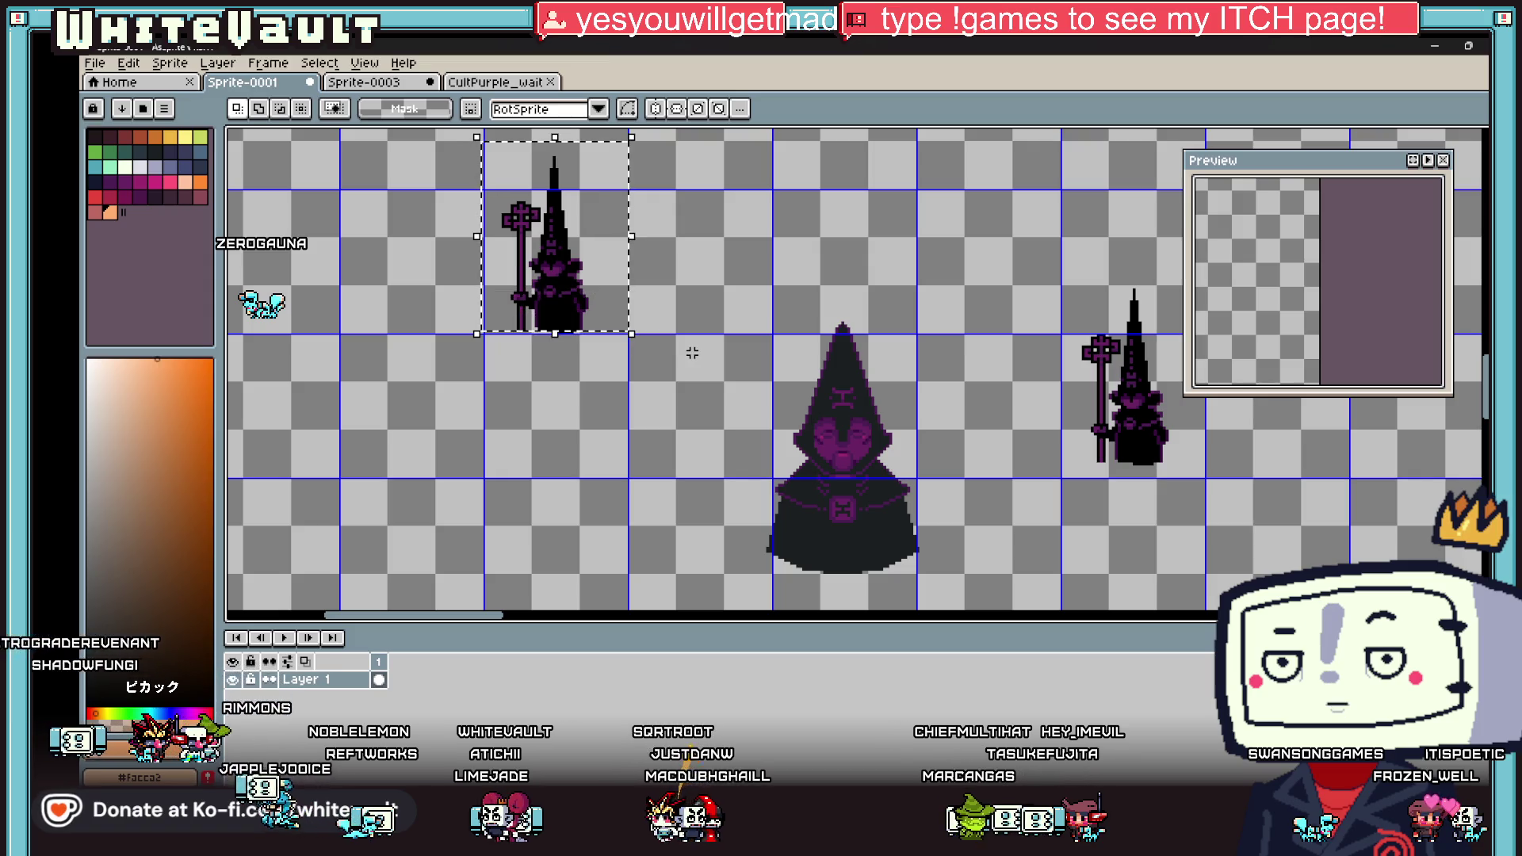
scroll(693, 354, down, 2)
scroll(650, 308, up, 3)
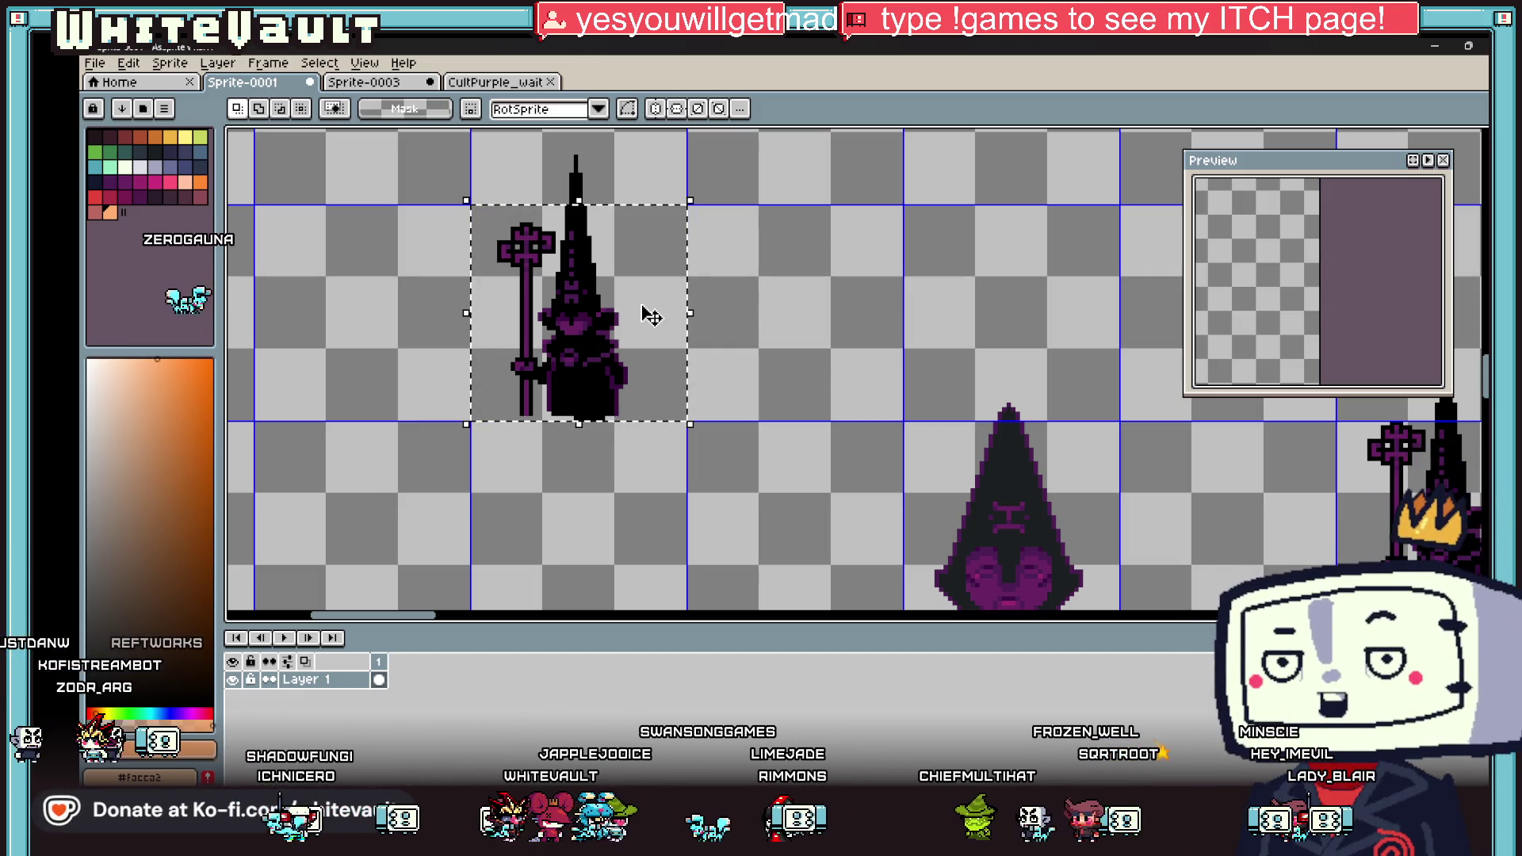
scroll(752, 288, down, 3)
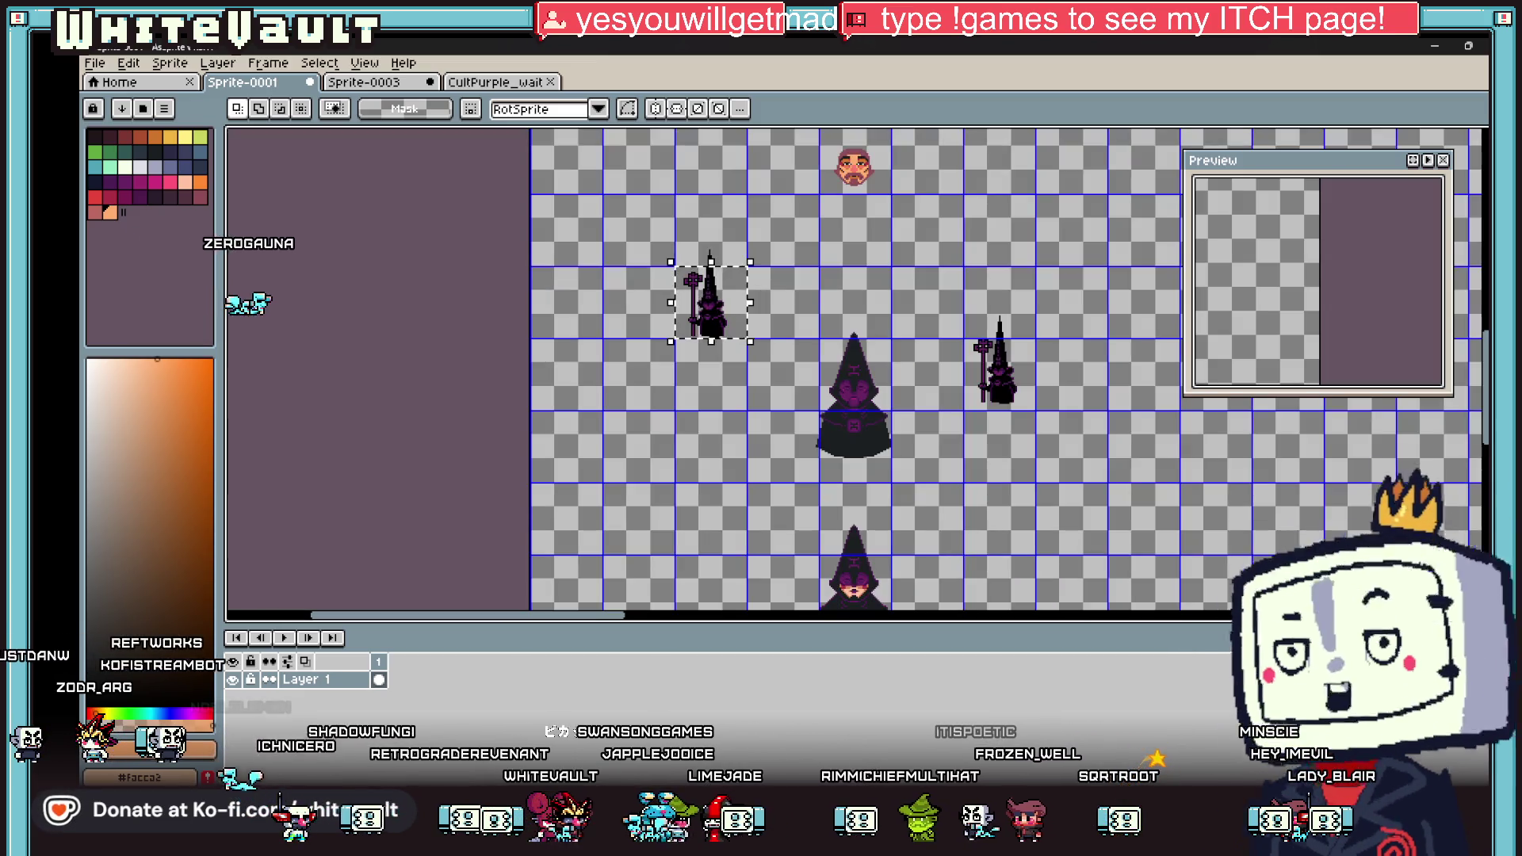
scroll(946, 168, up, 2)
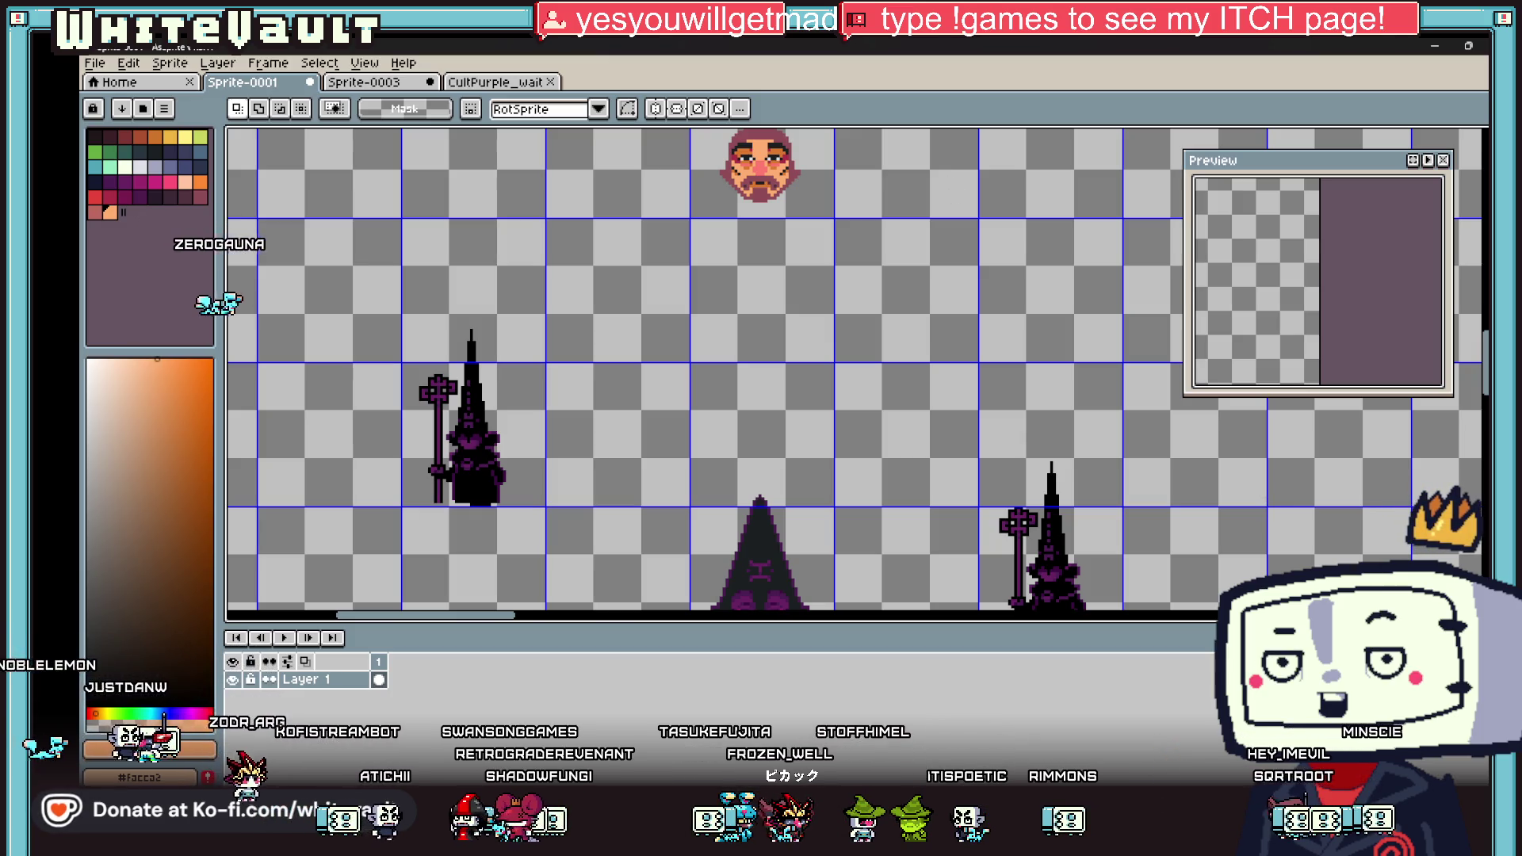
key(super+d)
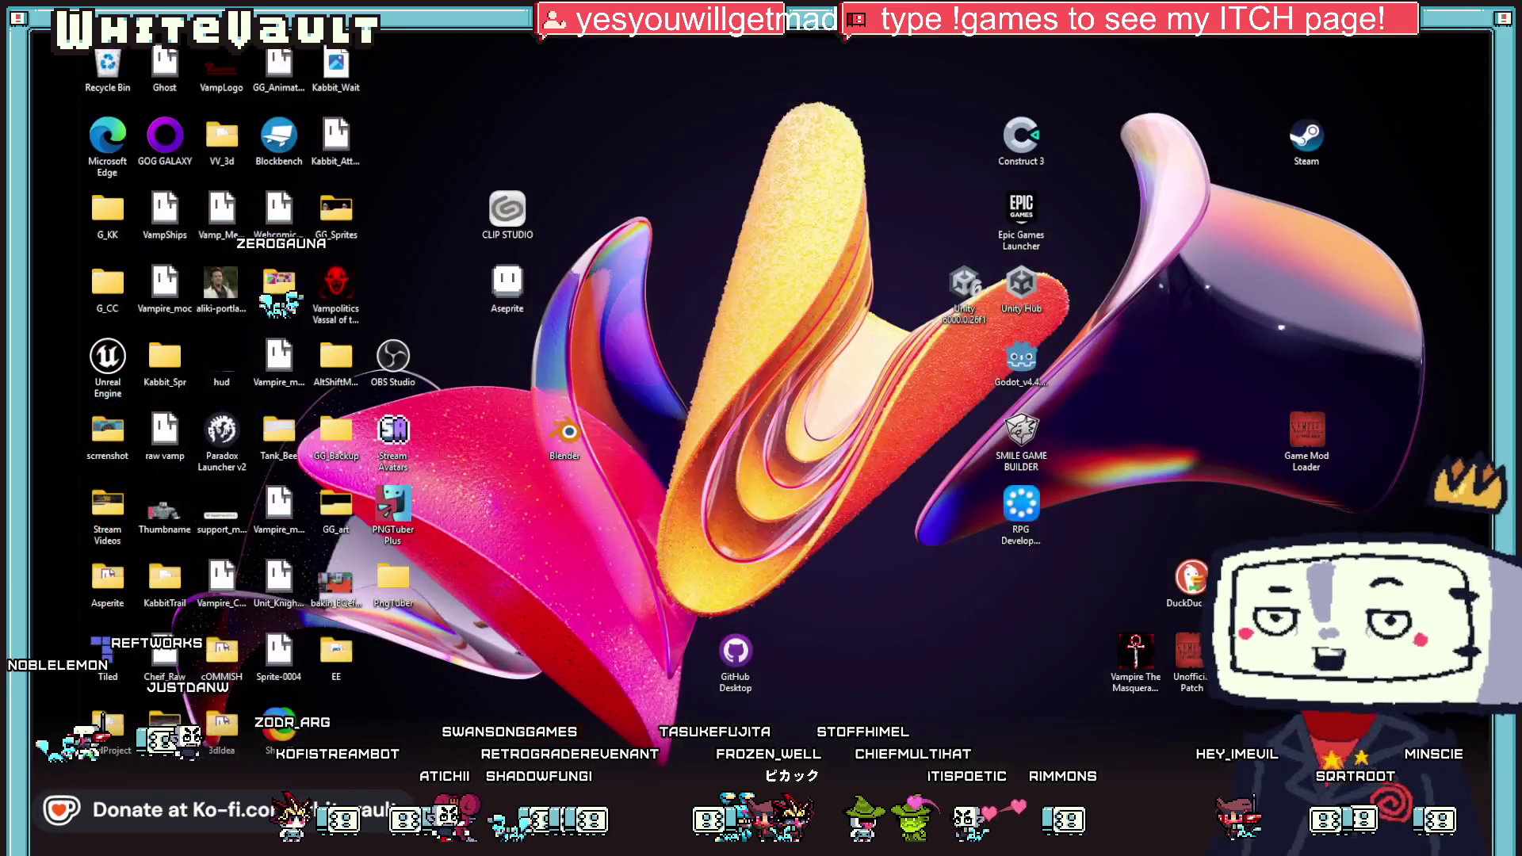
key(super+d)
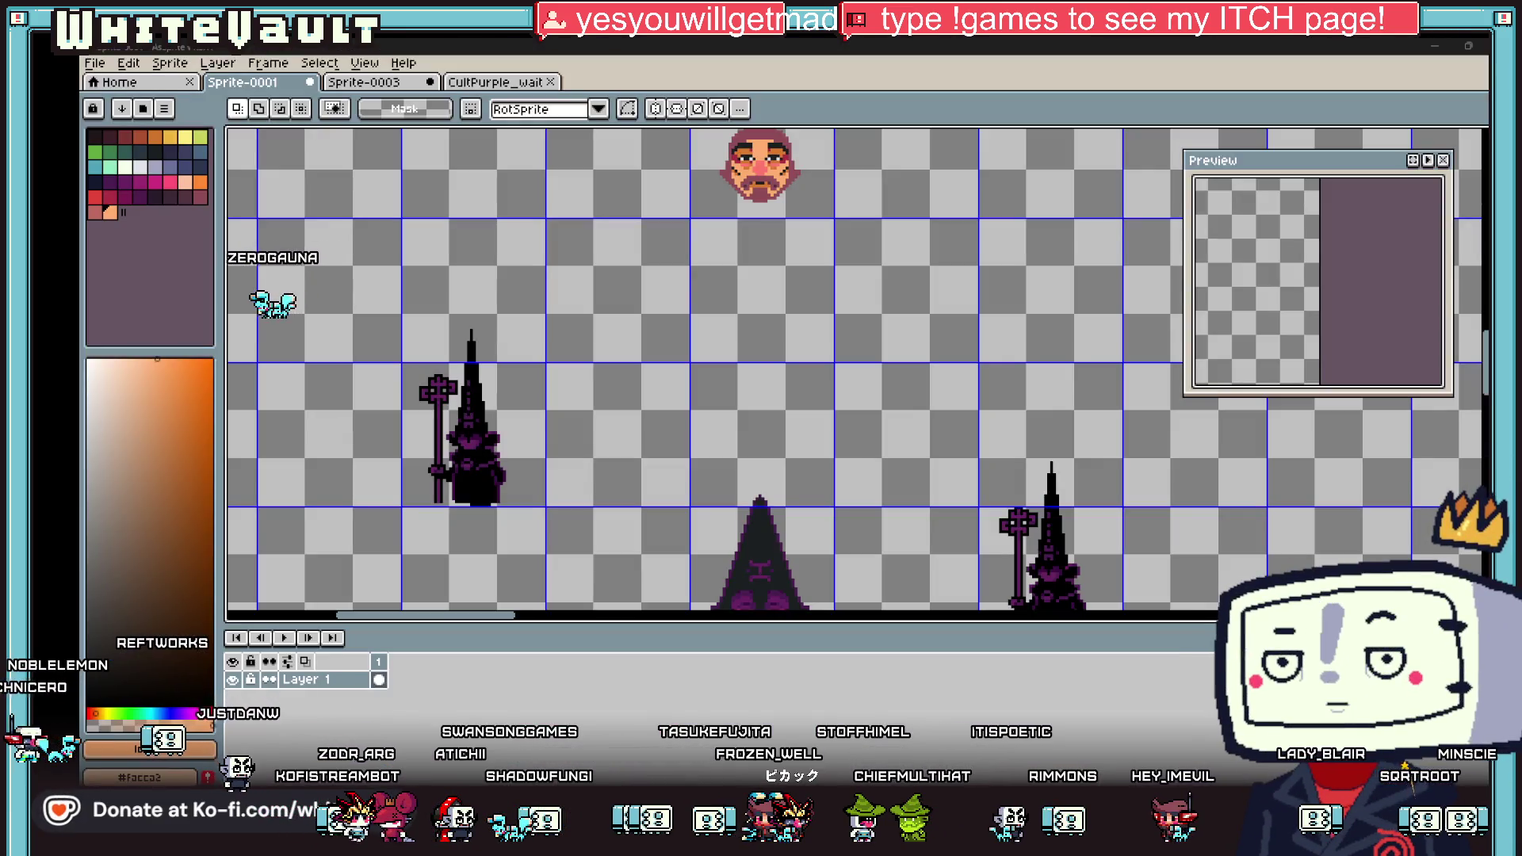
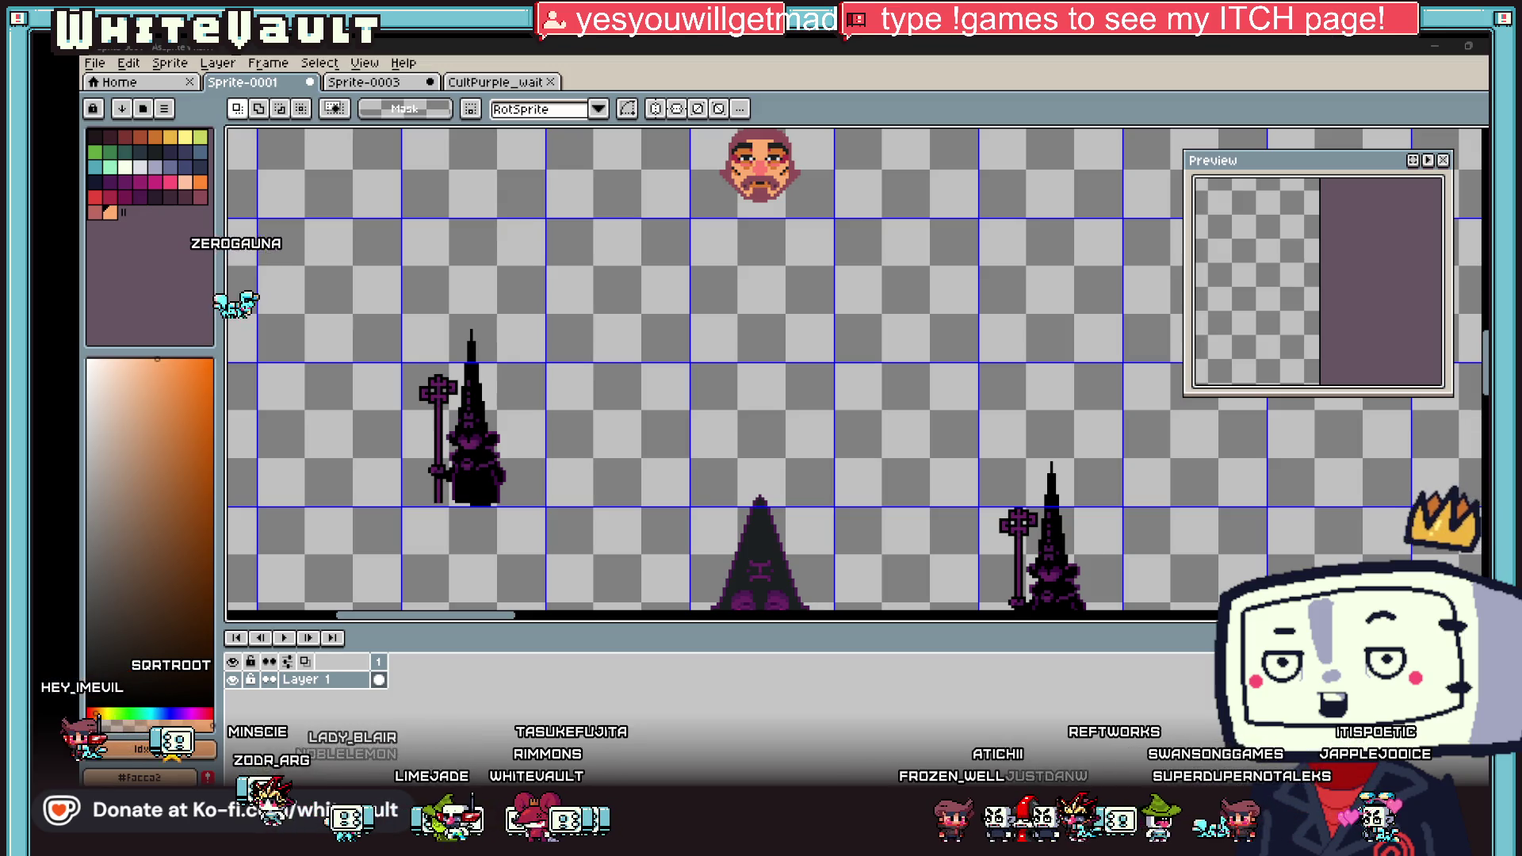
Step: Zoom around the cultist sprite sheet and switch to the eyedropper
scroll(963, 270, down, 4)
scroll(963, 269, up, 3)
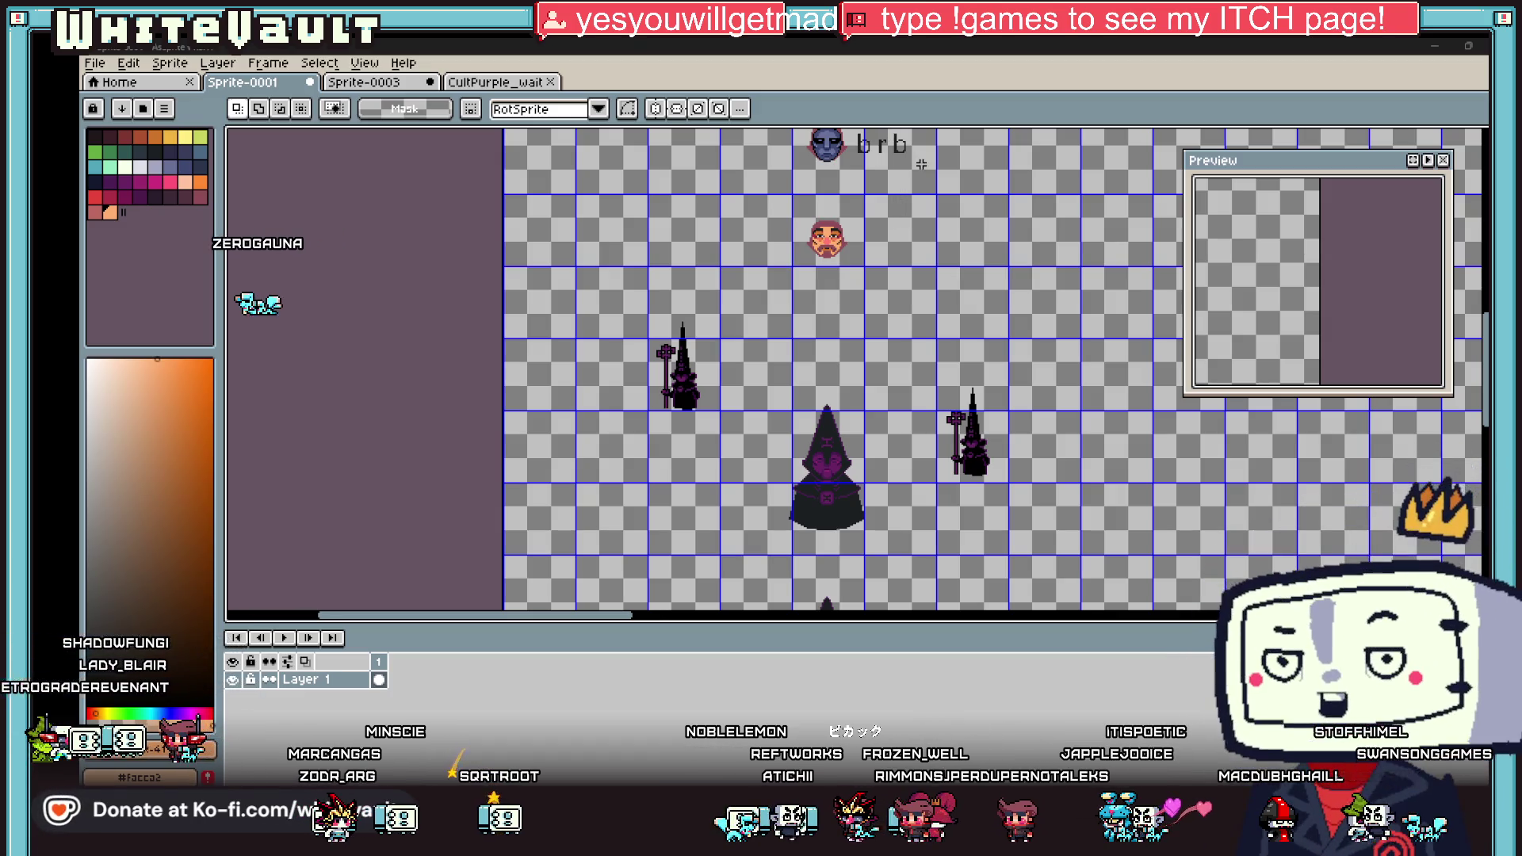
scroll(923, 179, up, 1)
scroll(944, 245, up, 2)
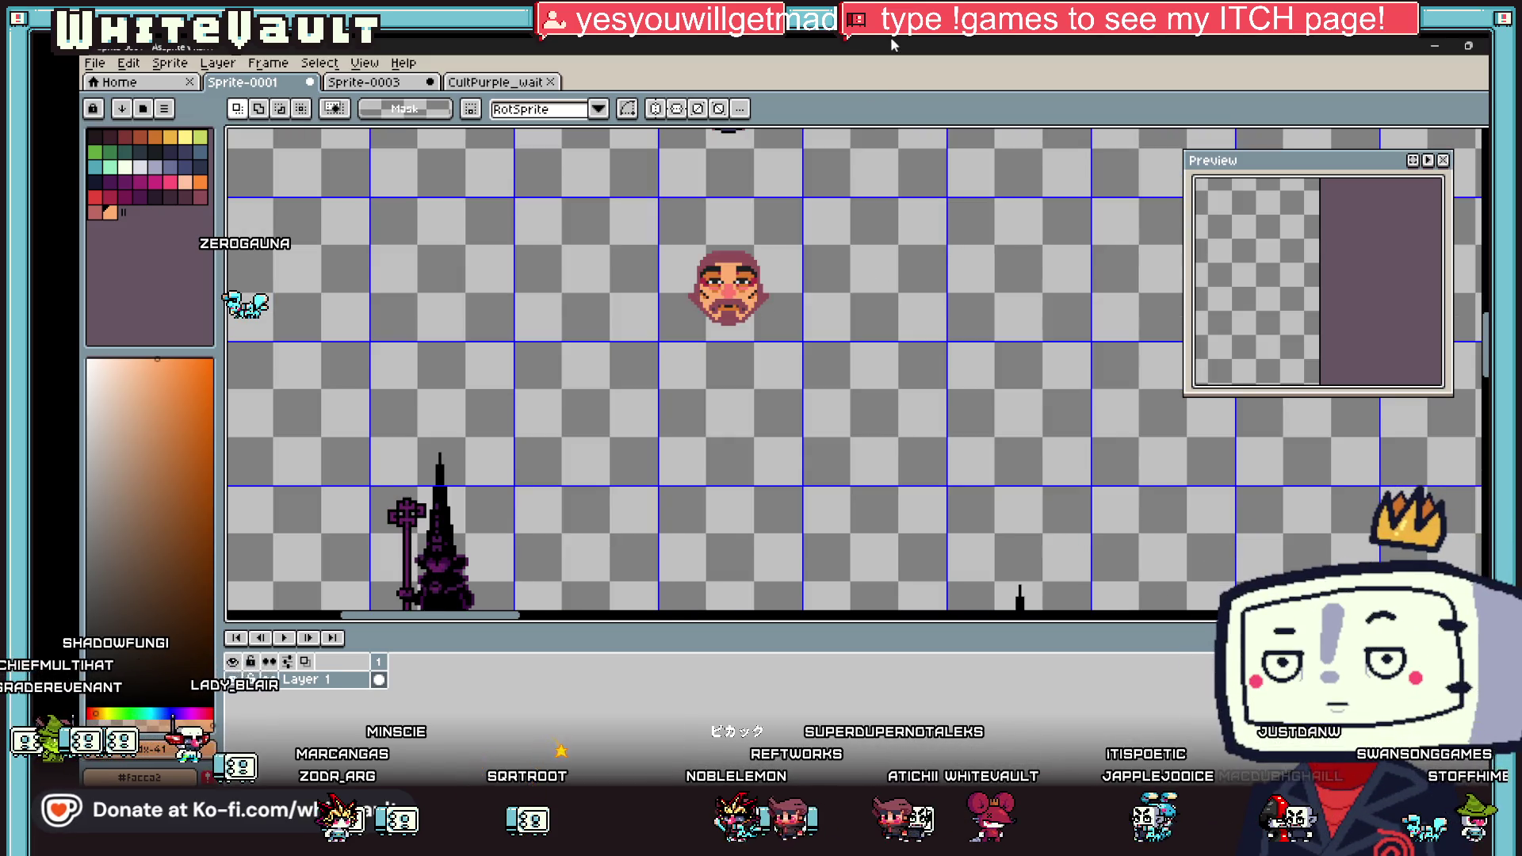
key(i)
scroll(873, 340, down, 3)
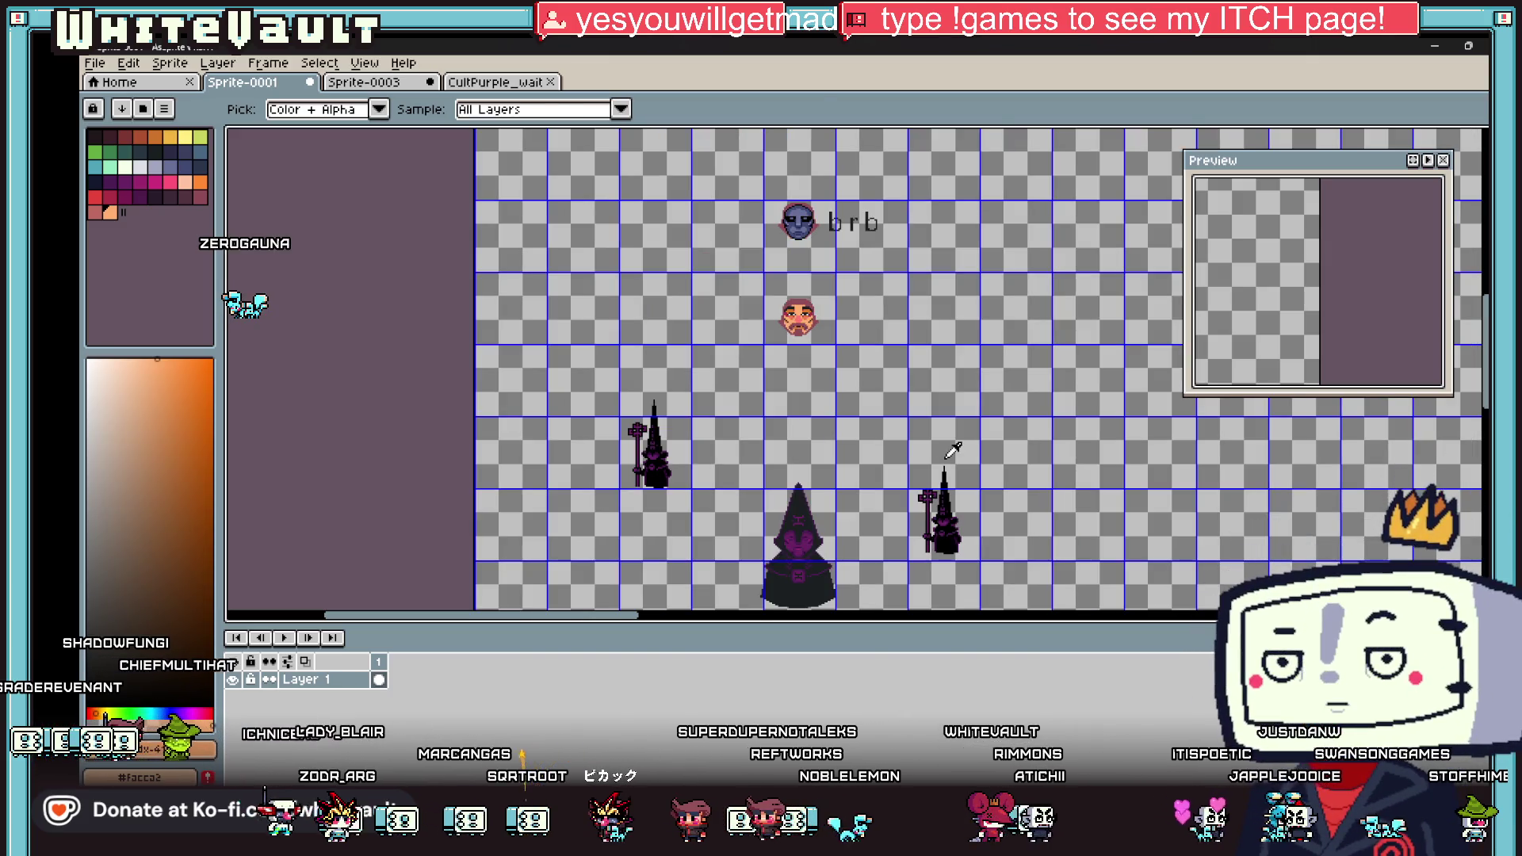
scroll(959, 542, up, 3)
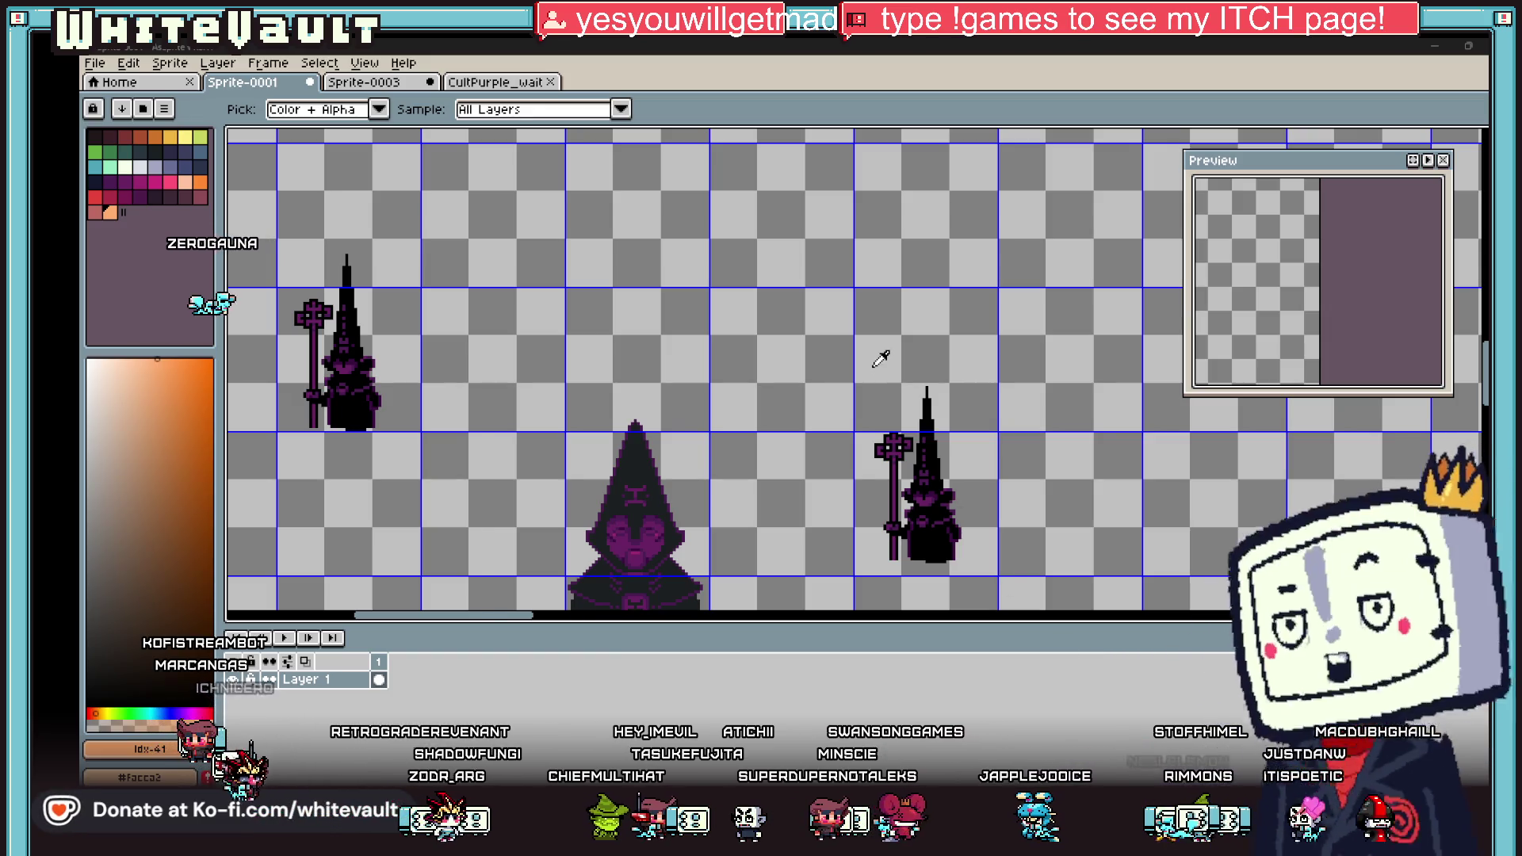
Step: Zoom over the sprites once more, then switch to the Bakin map editor
scroll(882, 291, down, 5)
scroll(825, 261, up, 5)
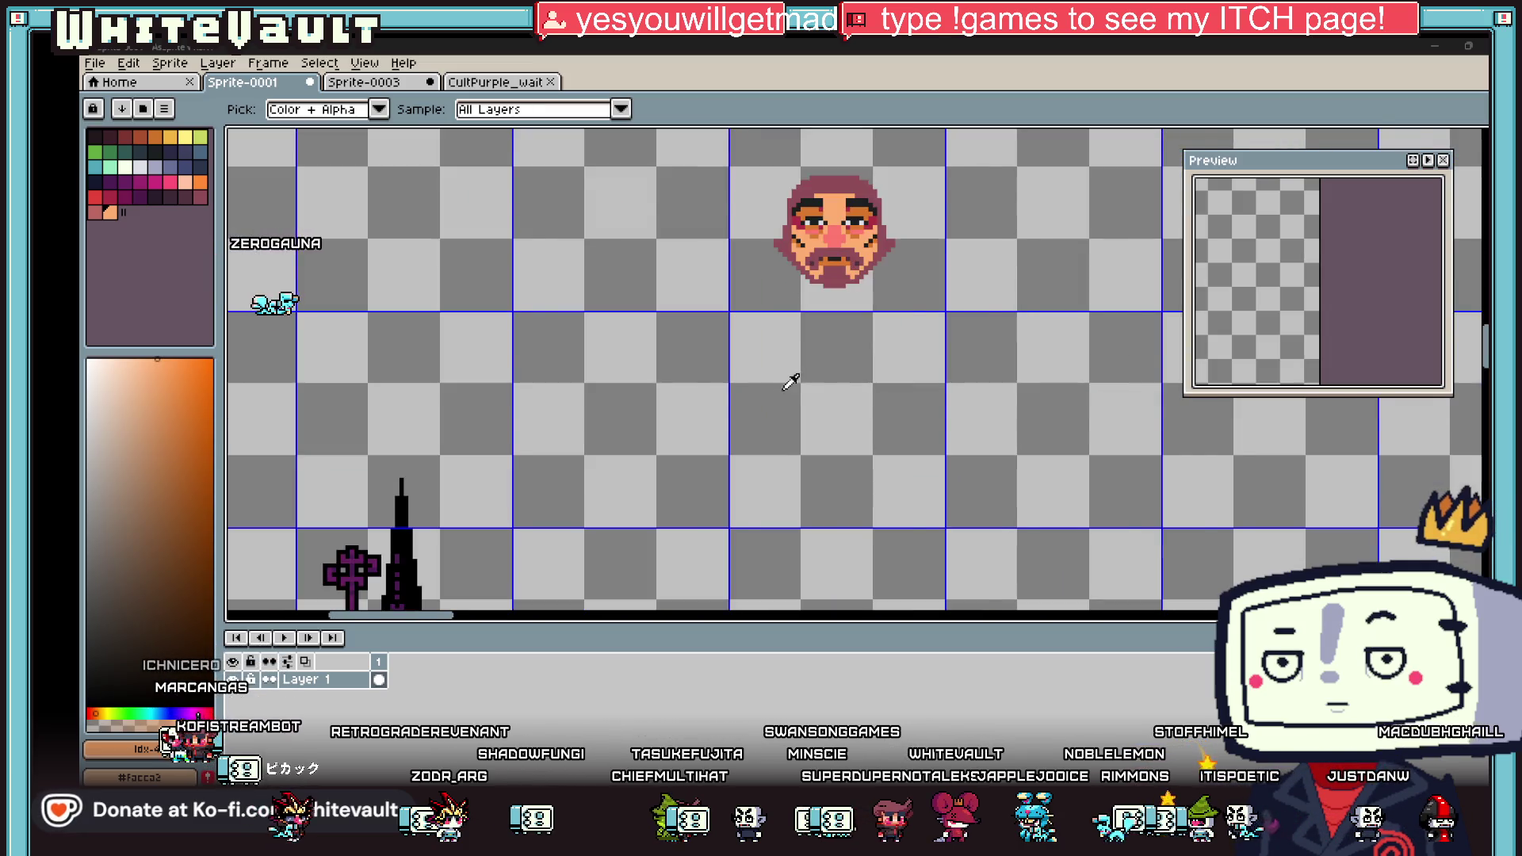
scroll(927, 410, down, 3)
scroll(919, 406, up, 1)
scroll(872, 393, up, 1)
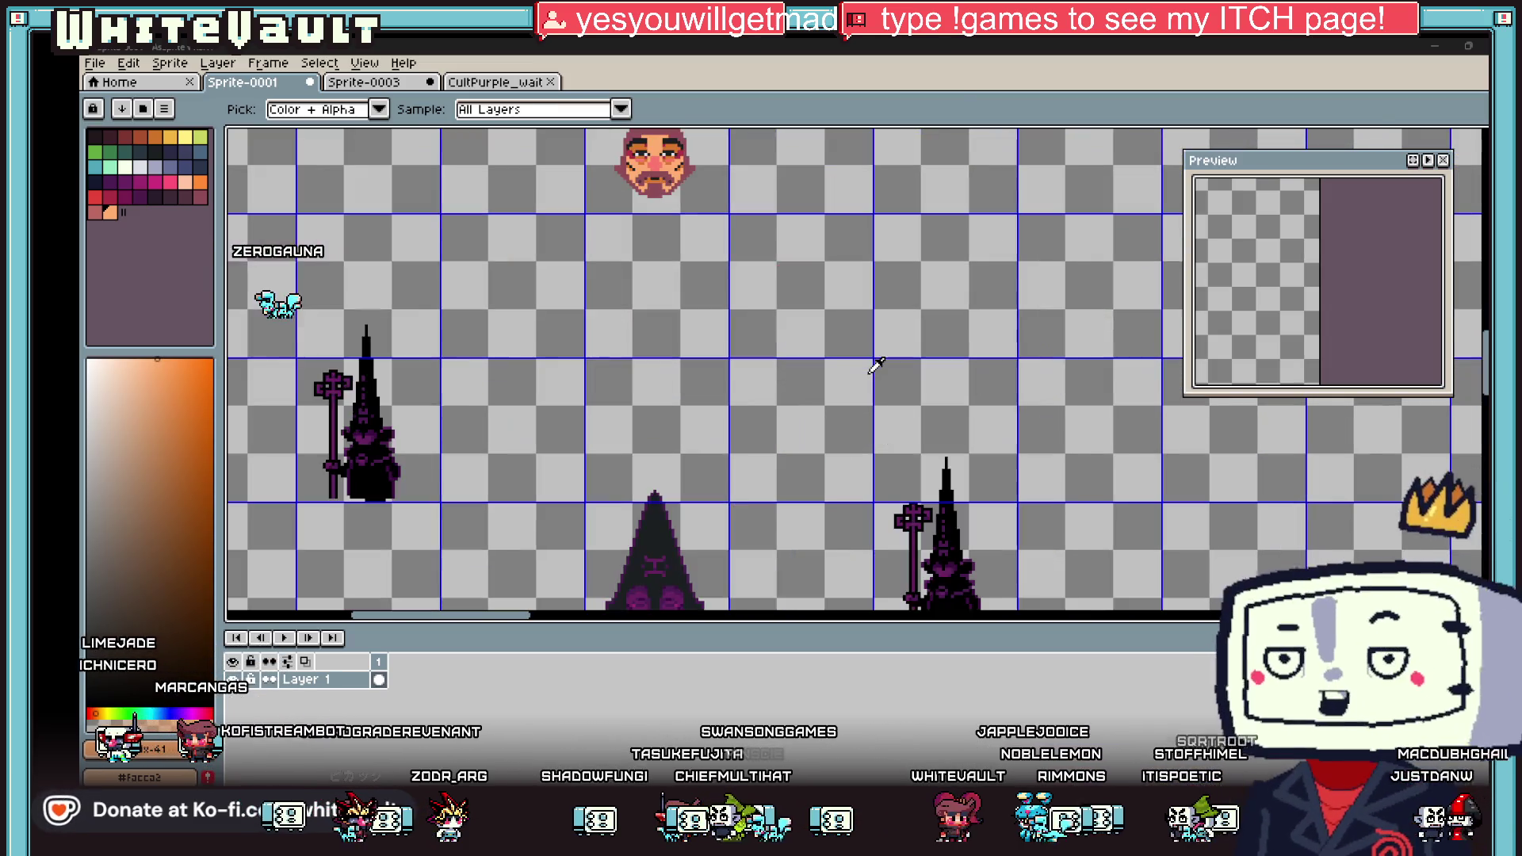
key(alt+Tab)
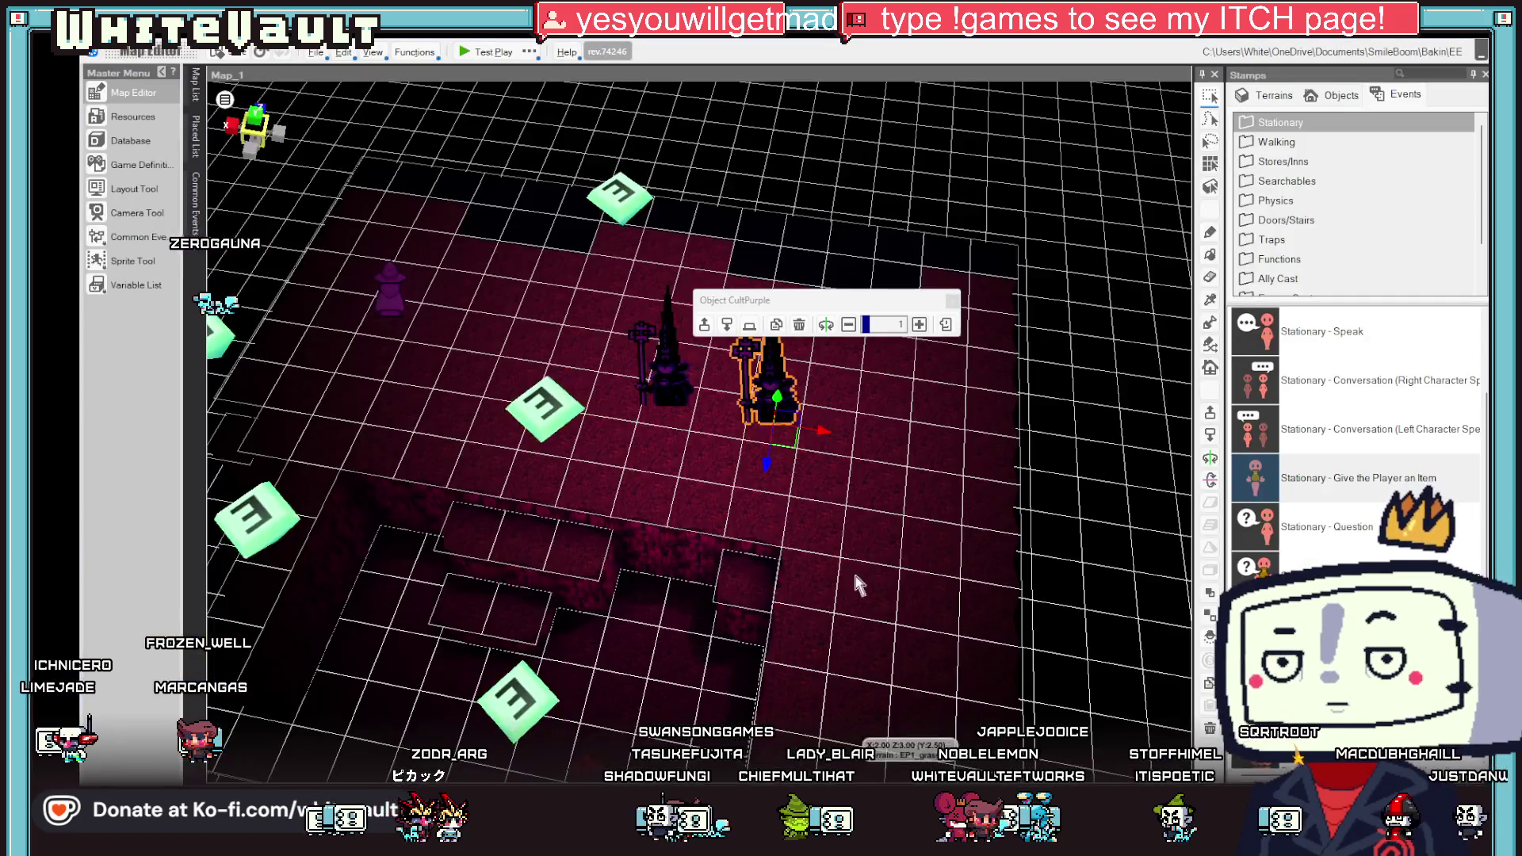
Step: Tilt the map view and test-play, walking the character up to the staff-bearing cultists
mouse_move(862, 555)
mouse_down()
mouse_move(873, 584)
mouse_move(888, 511)
mouse_up()
click(488, 53)
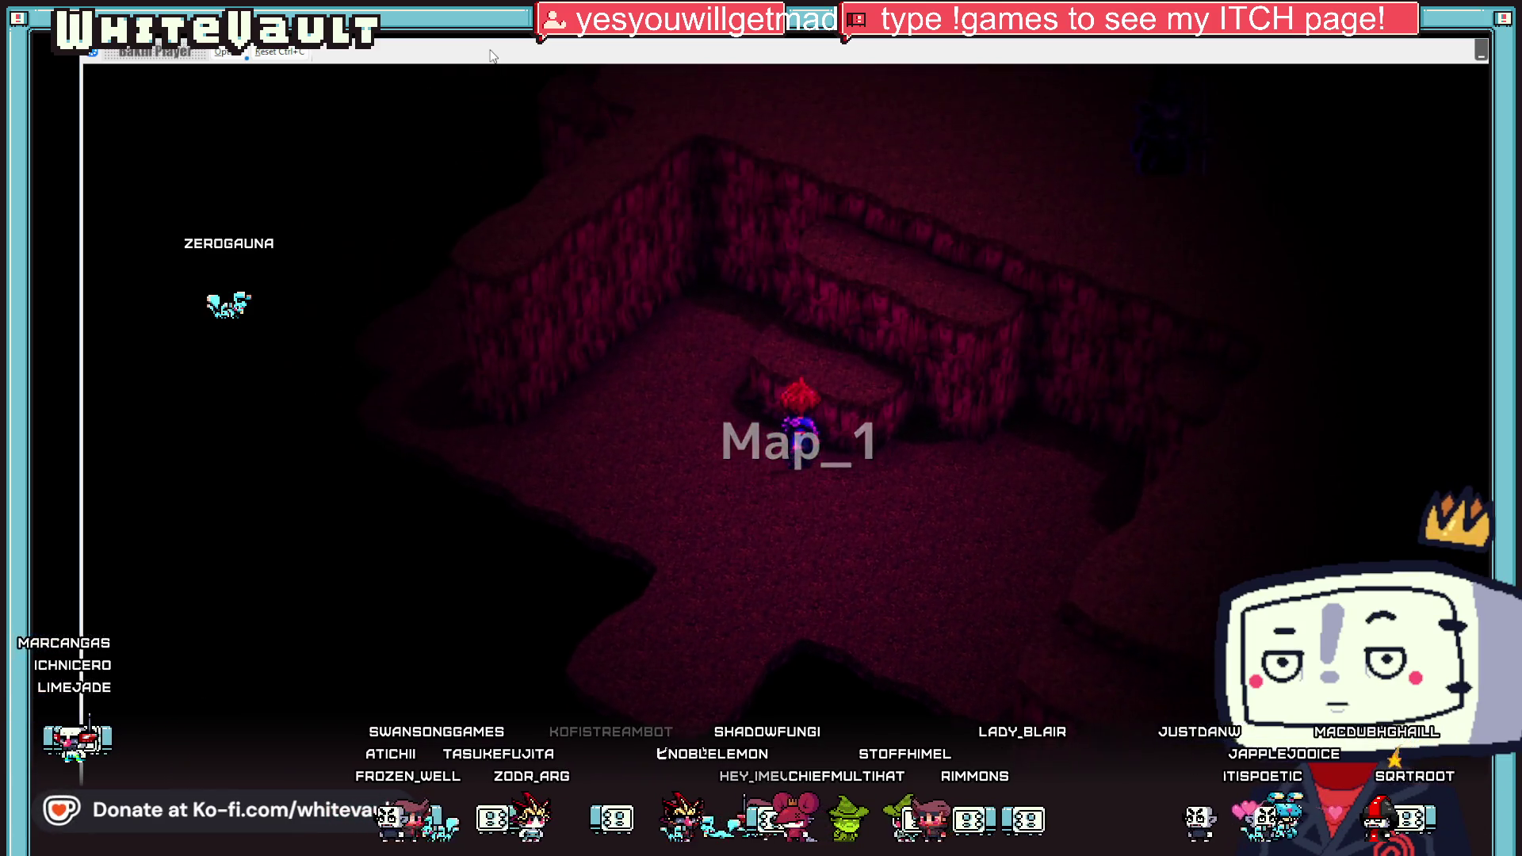
key(Up)
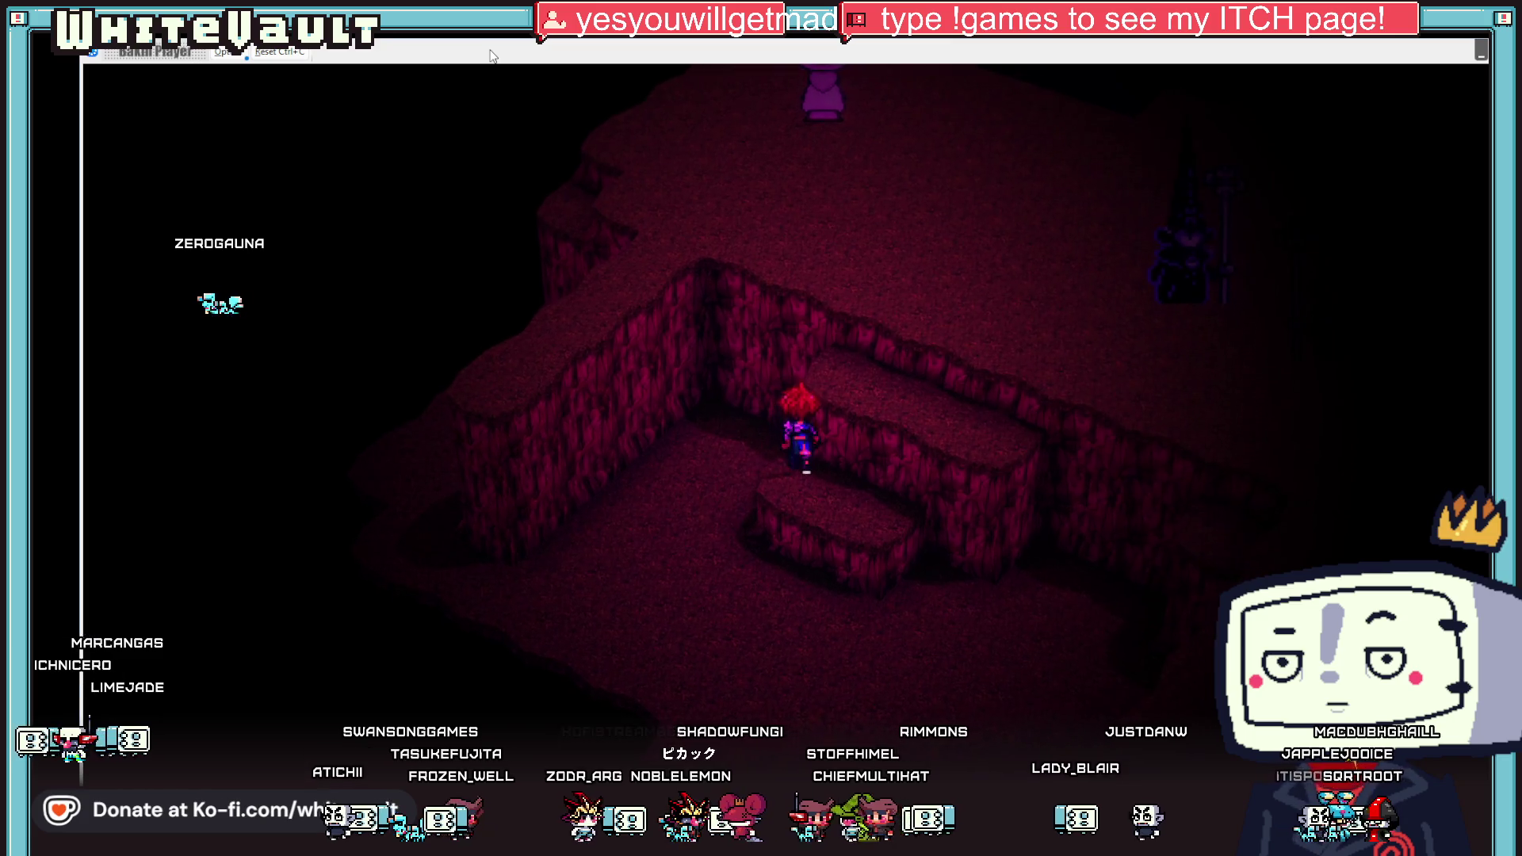
key(Right)
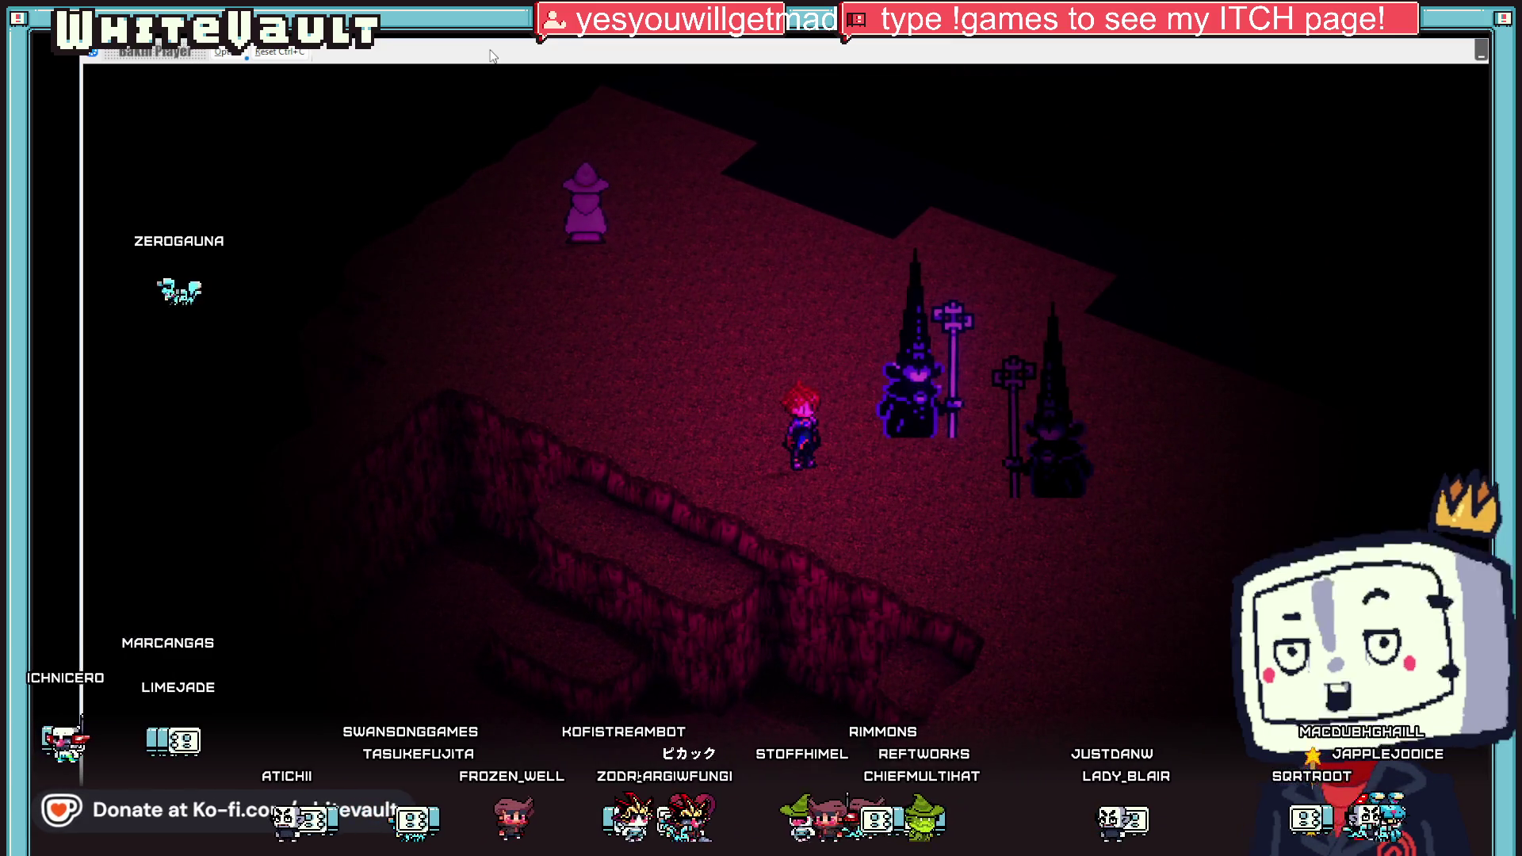
key(Down)
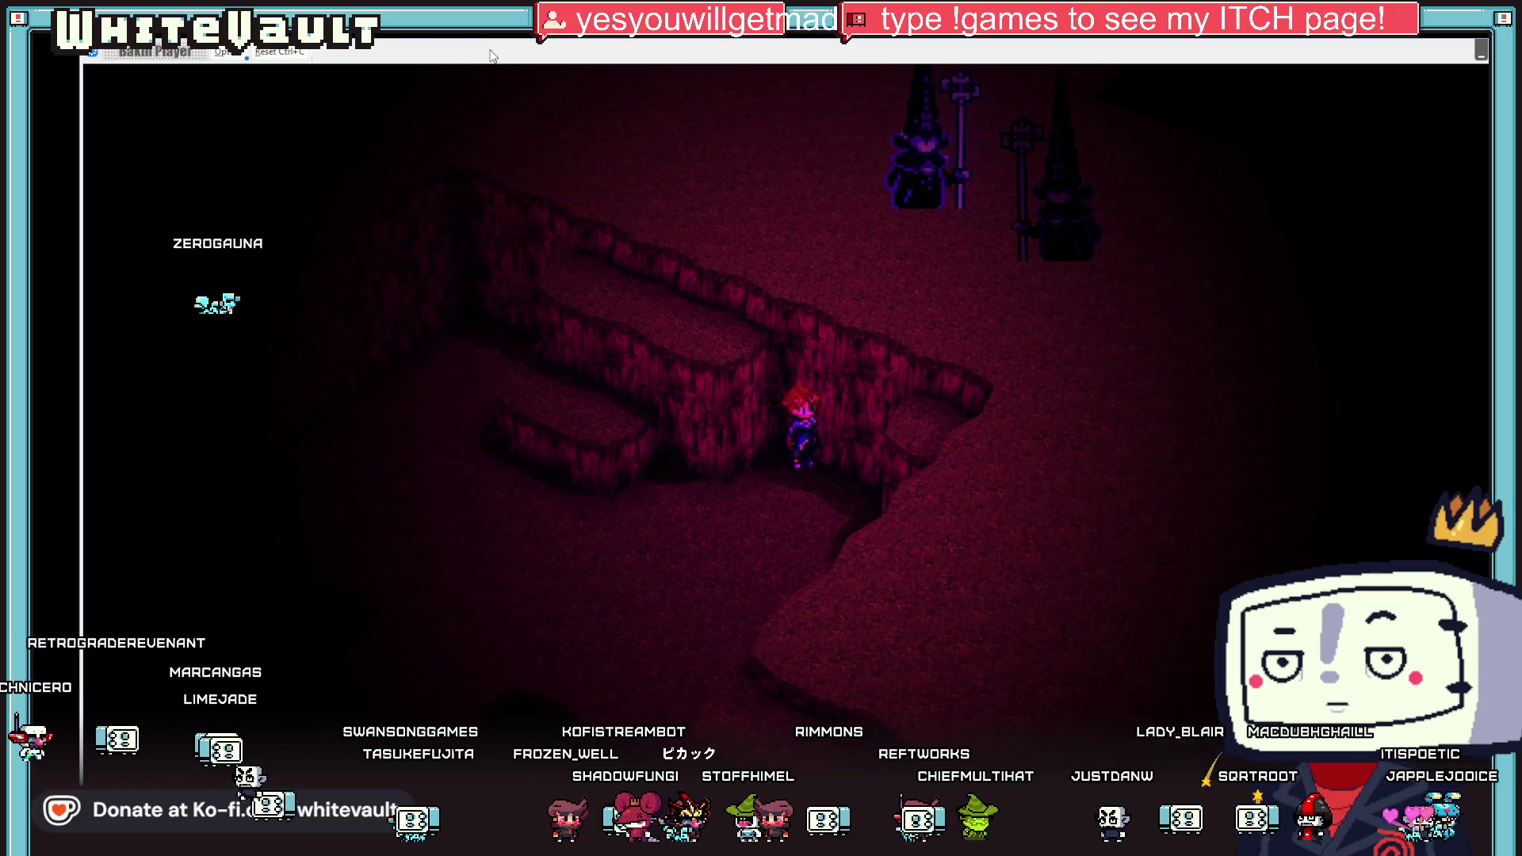
key(Left)
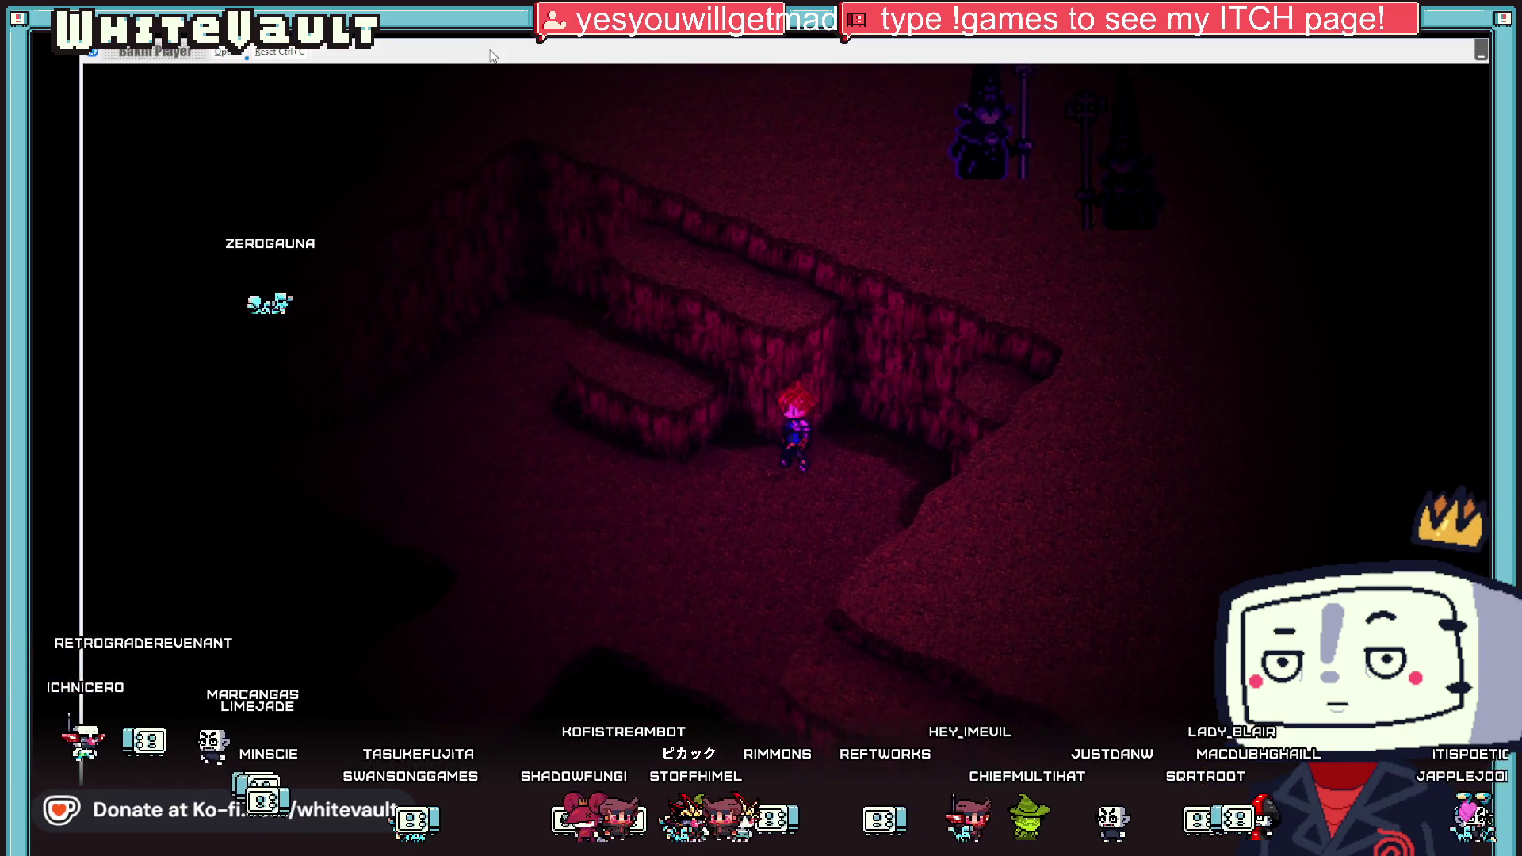
key(Up)
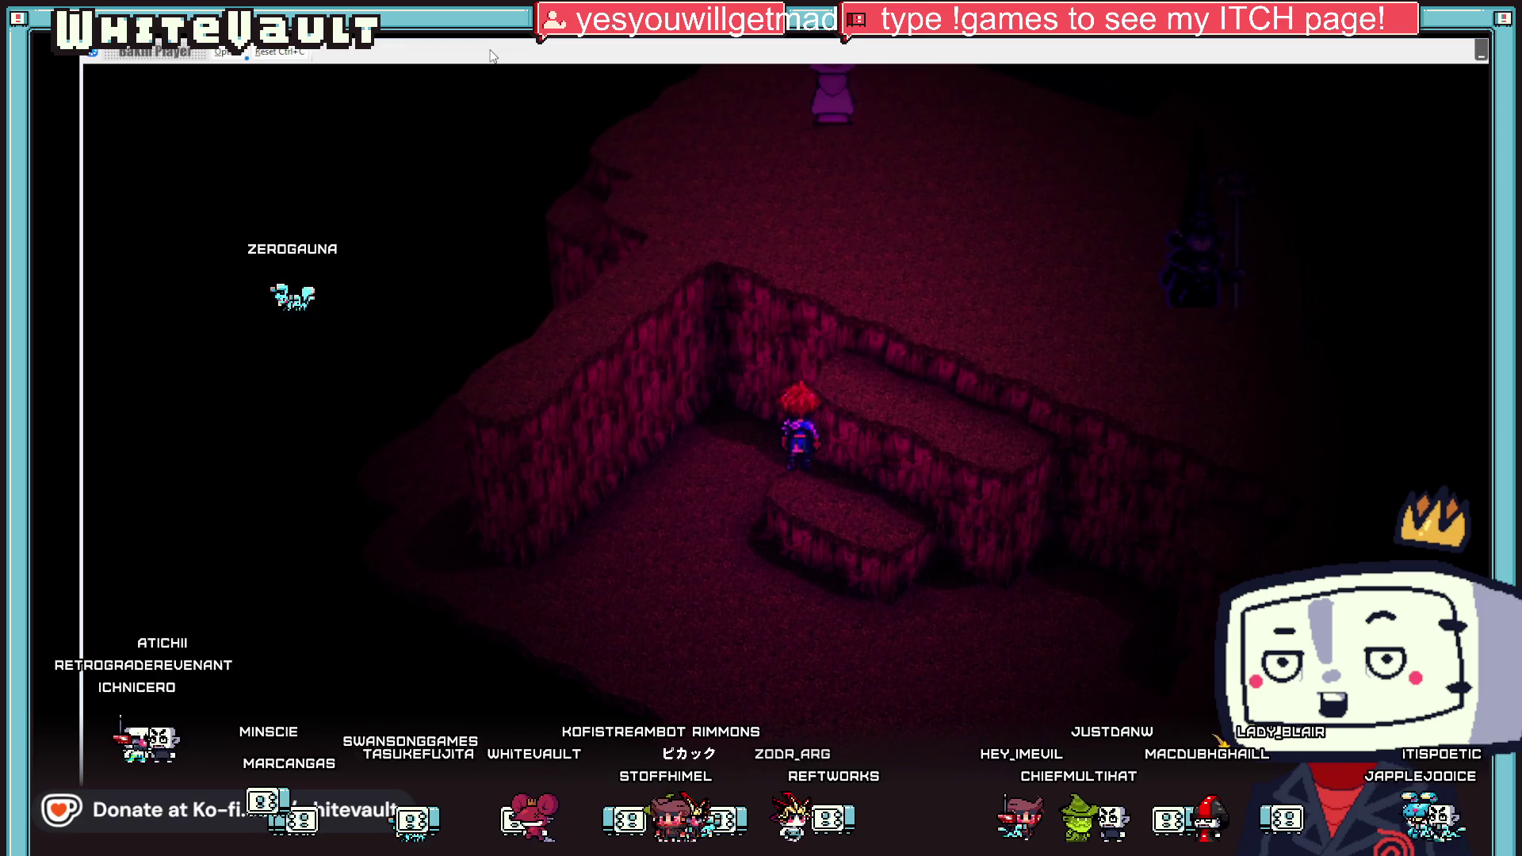
key(Right)
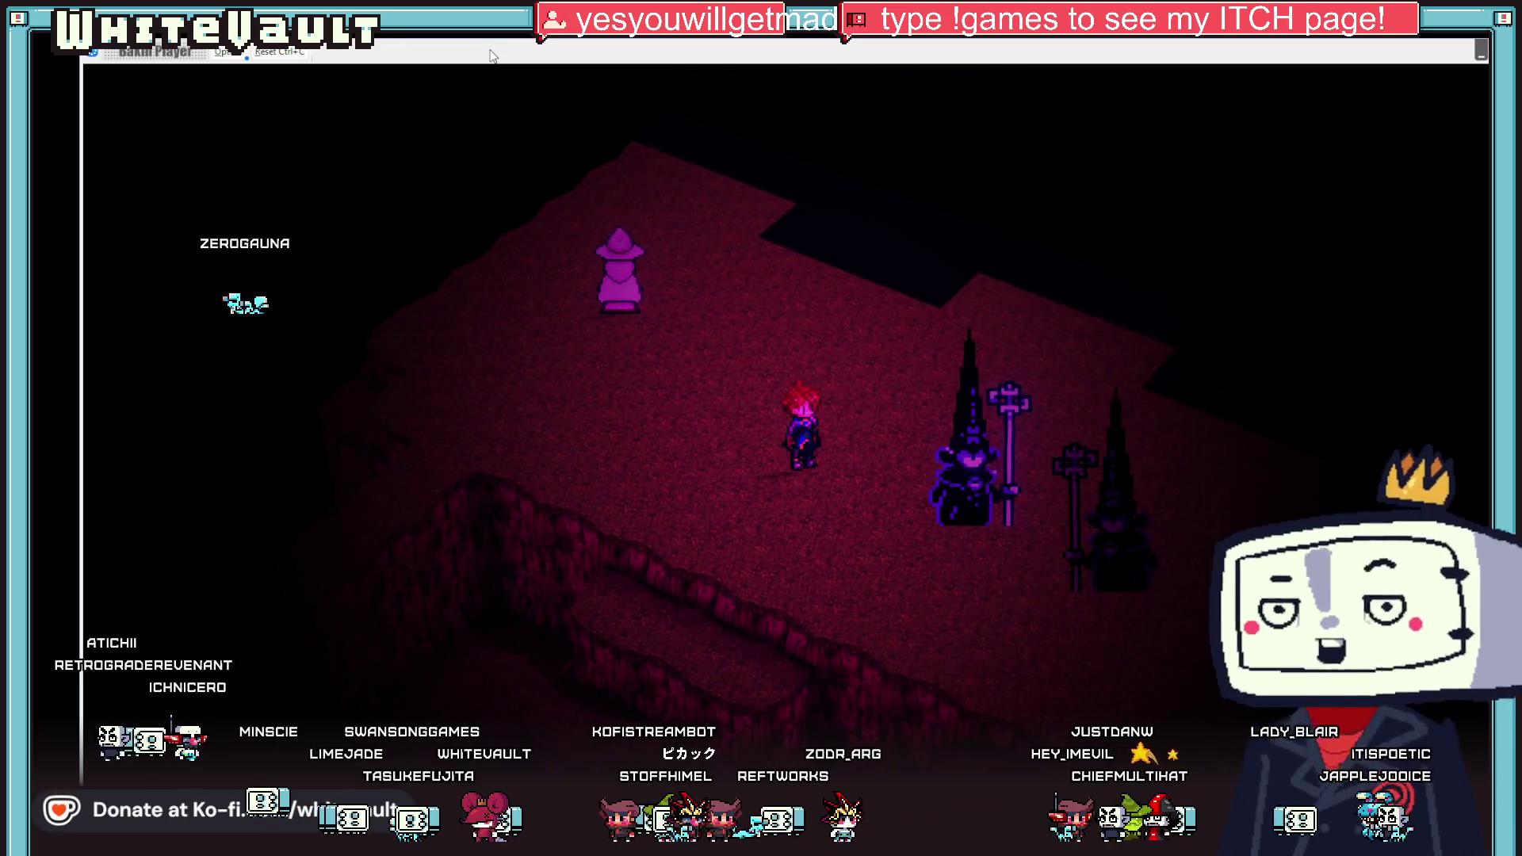
key(Up)
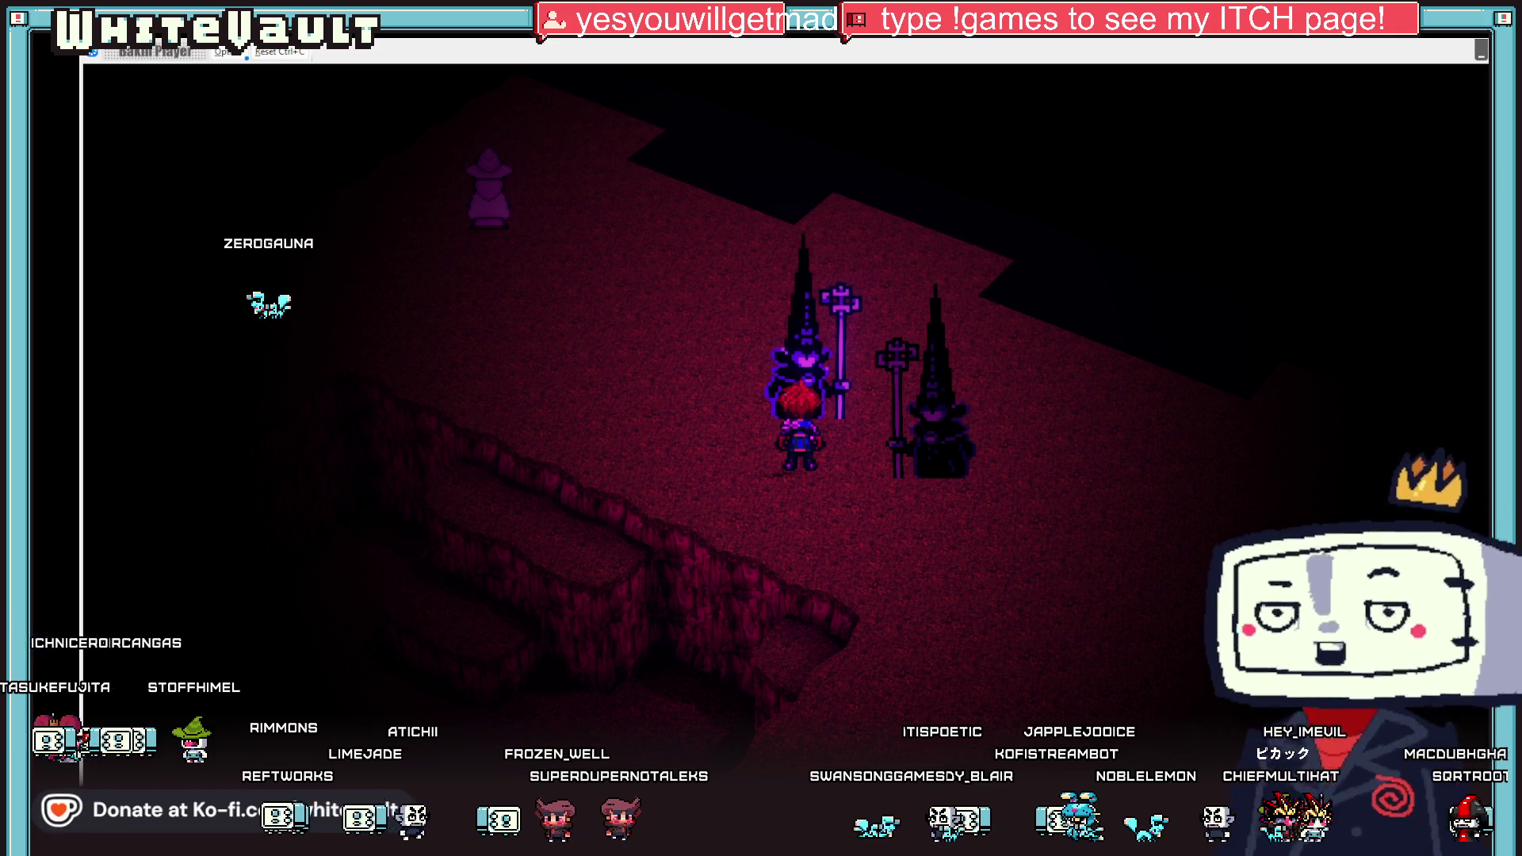
Step: End the test play and return to the Aseprite sprite sheet
key(Escape)
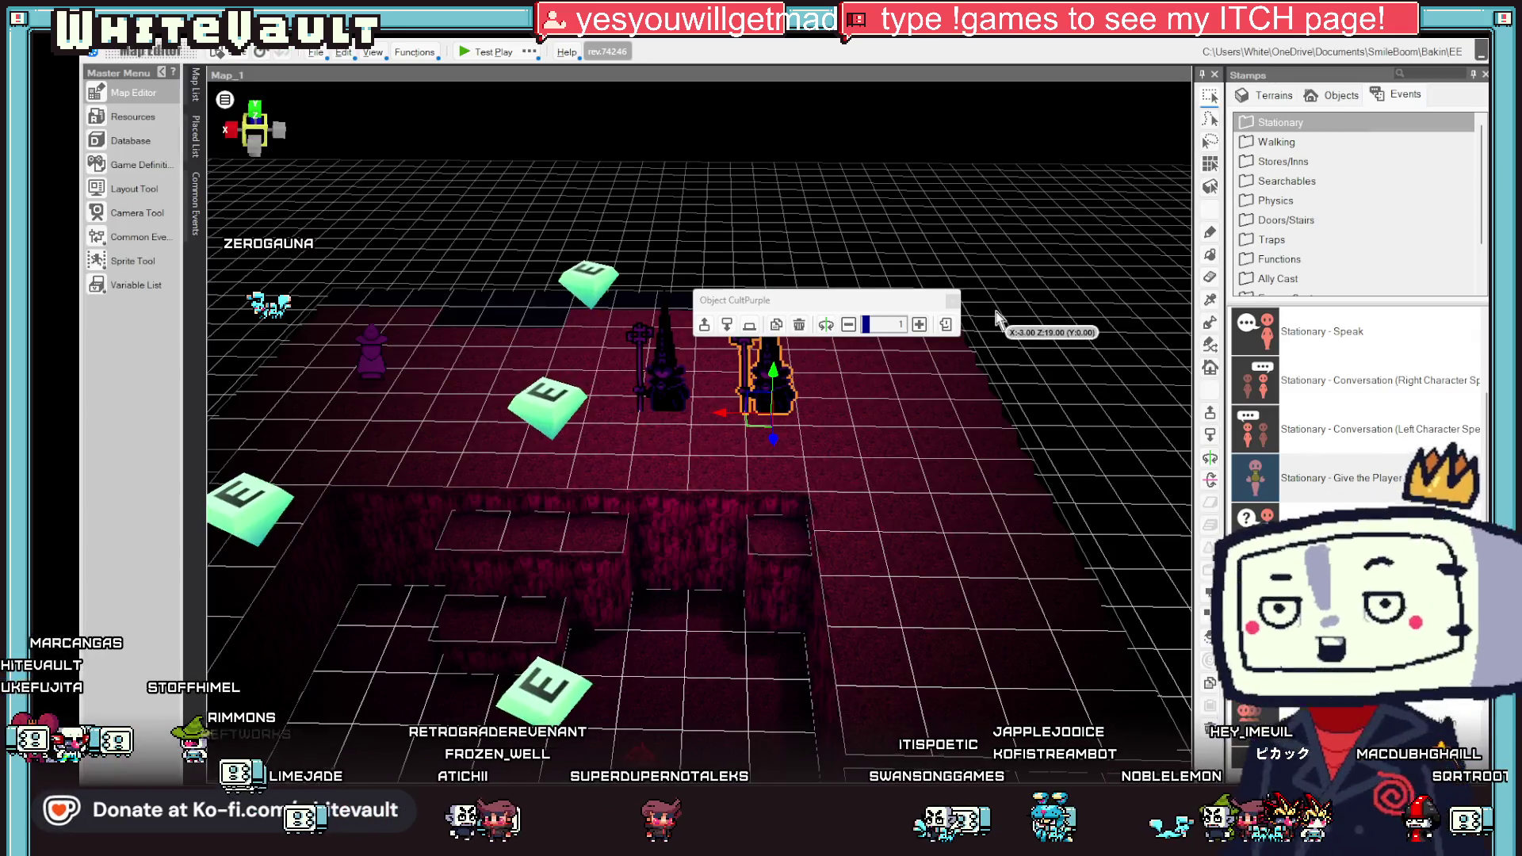
key(alt+Tab)
scroll(843, 403, down, 4)
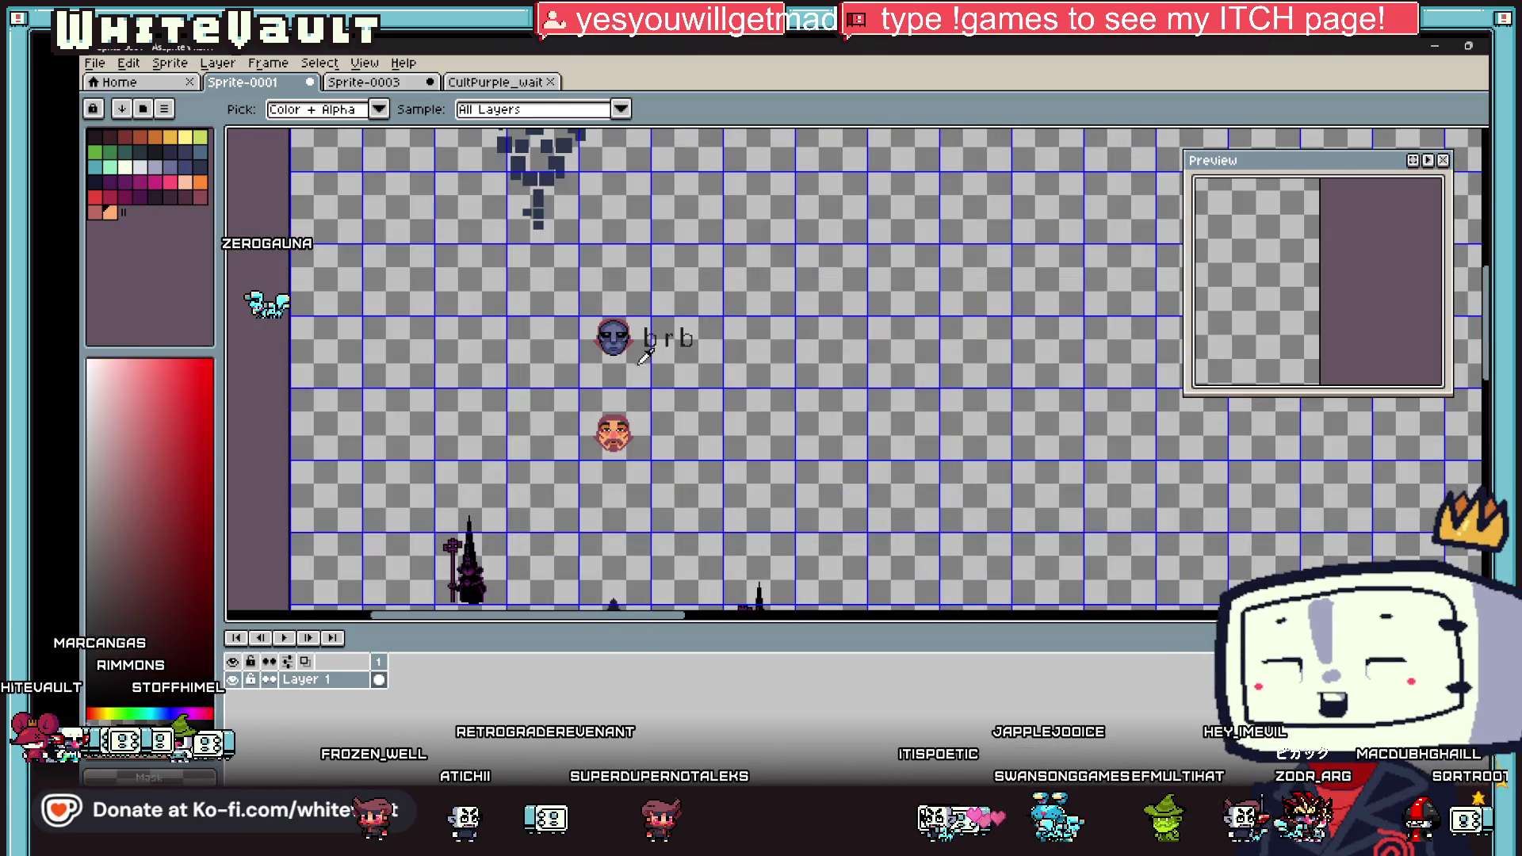
Step: Load the AAP-RadiantXV preset as the current palette
click(164, 108)
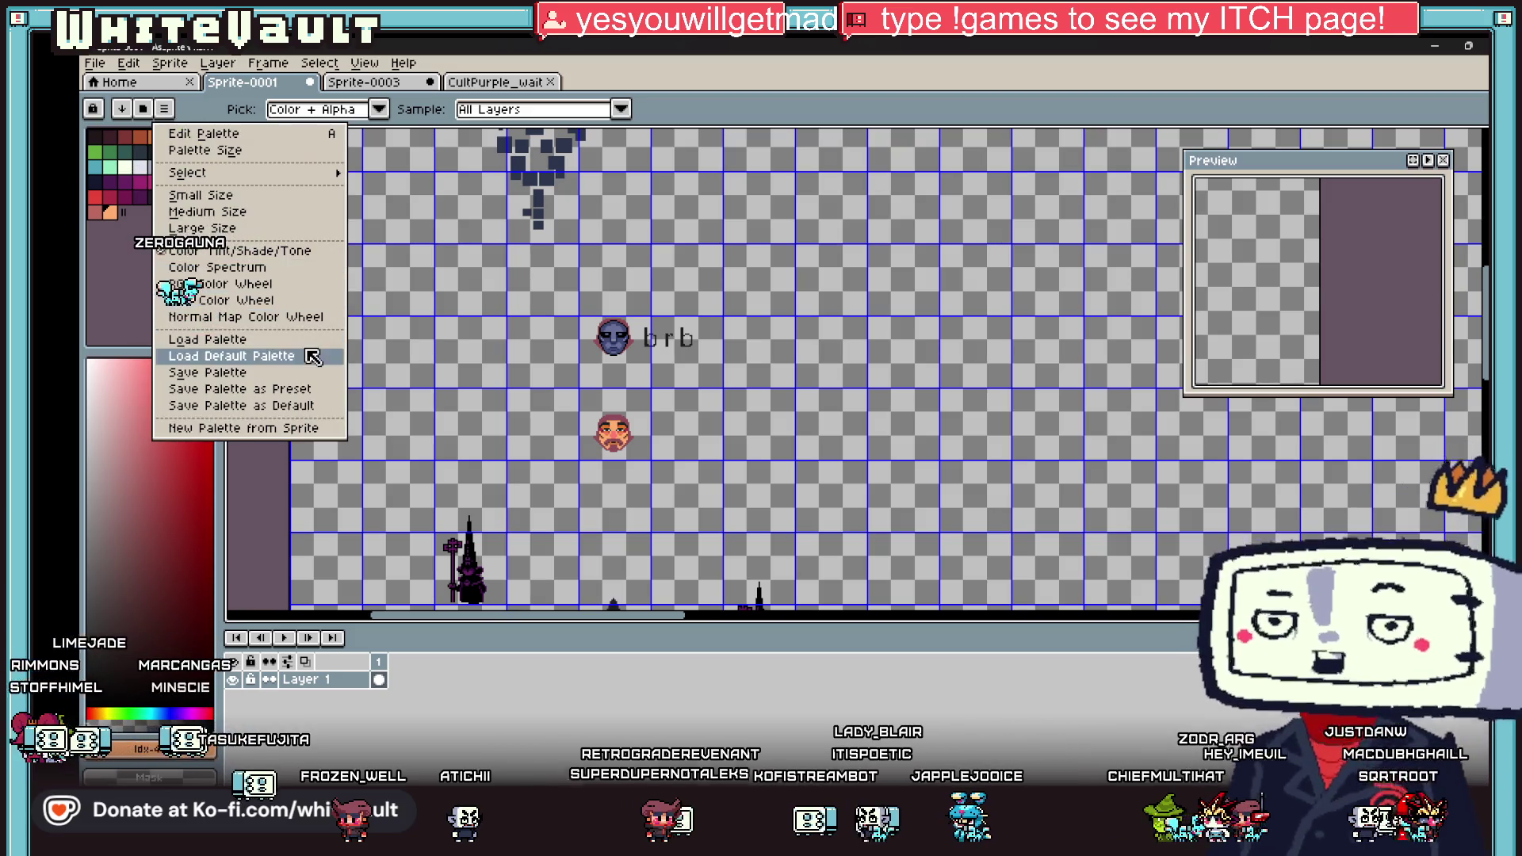
click(154, 116)
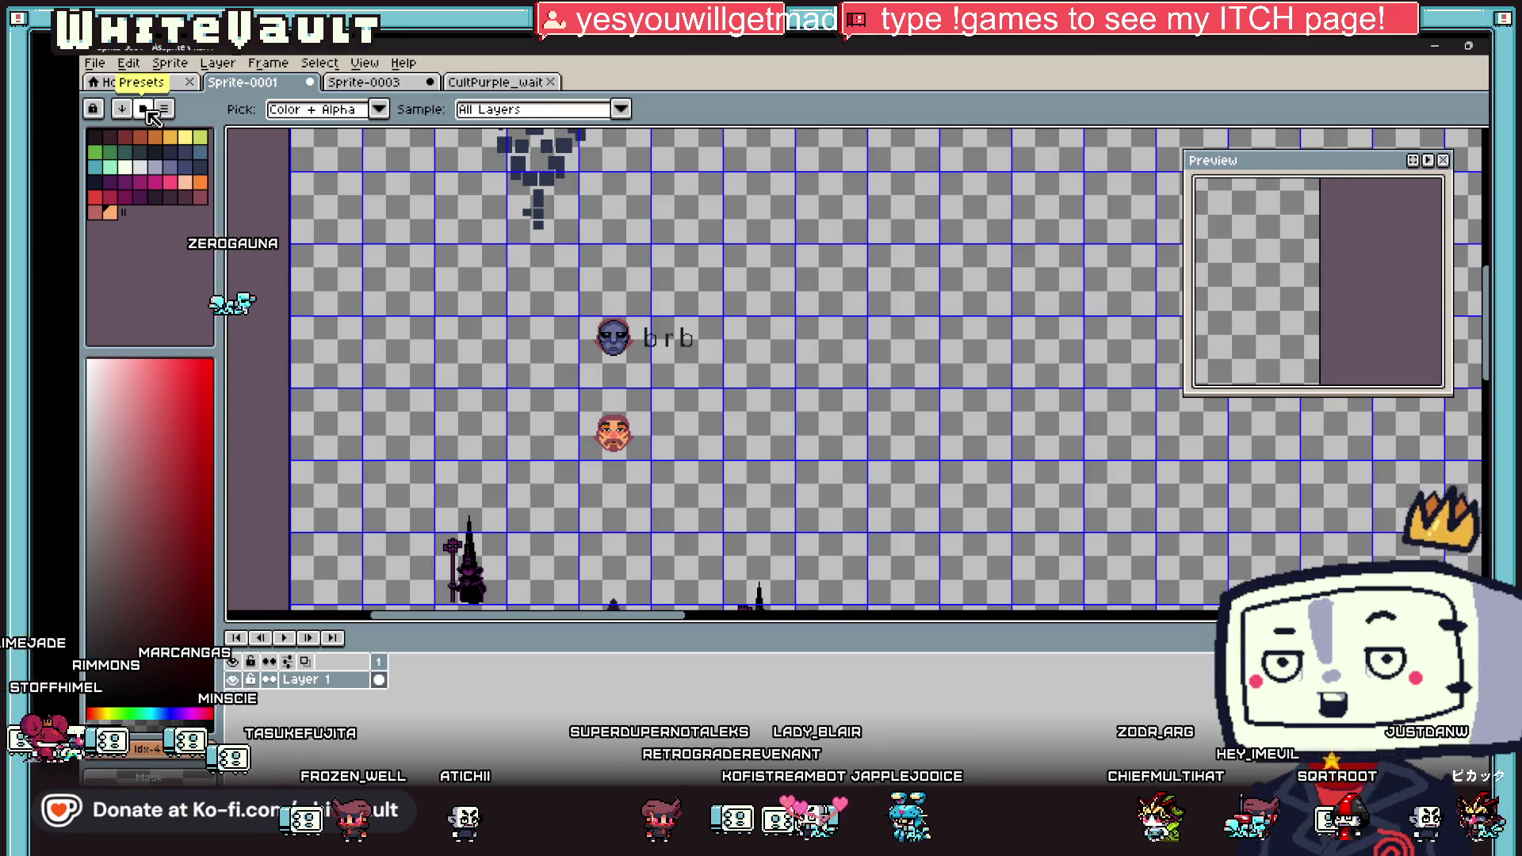
click(147, 113)
click(270, 277)
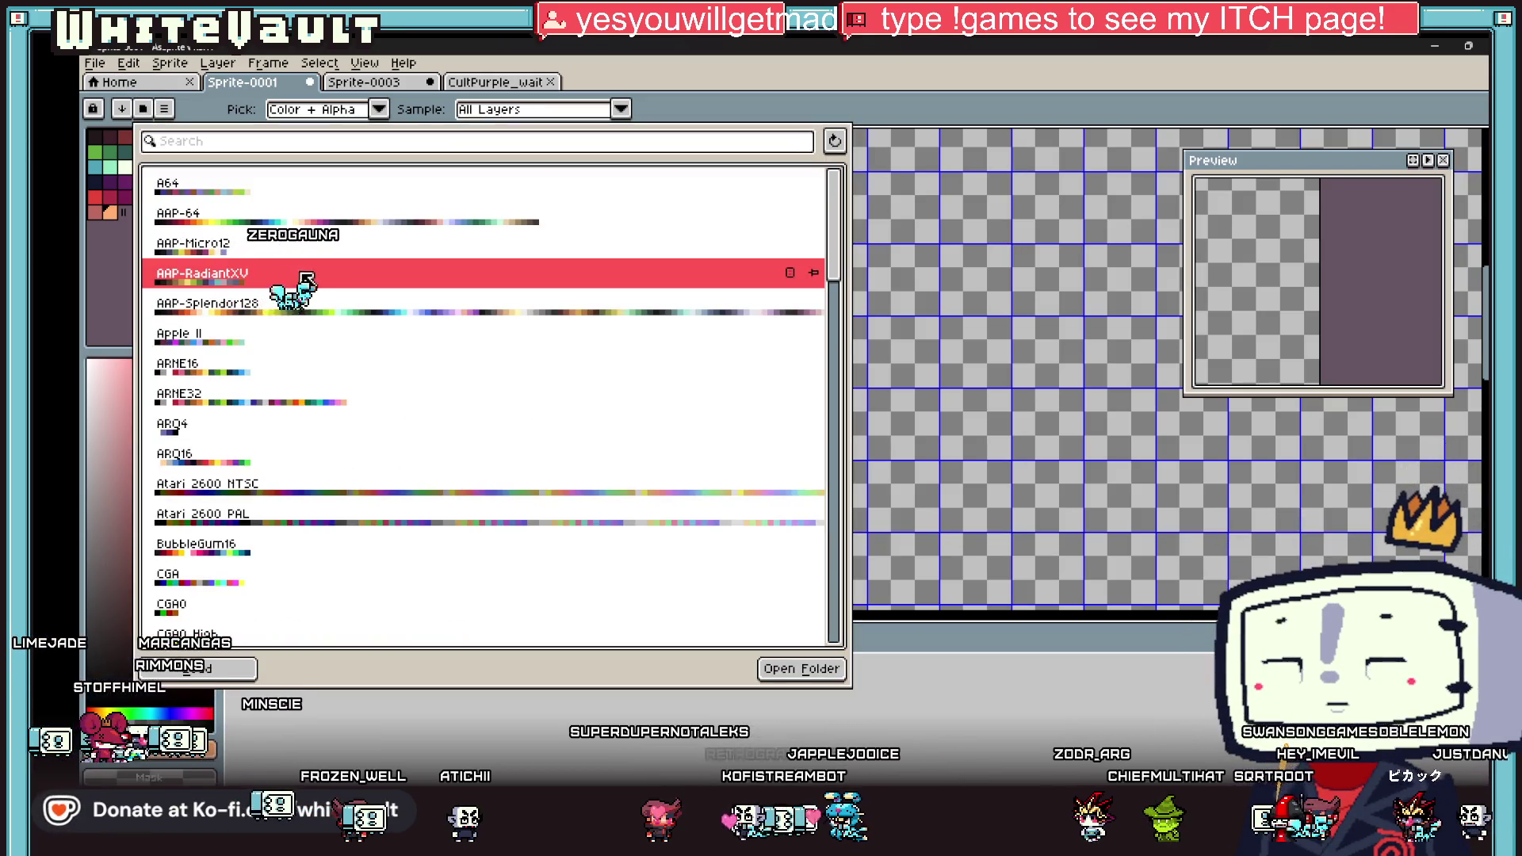
click(307, 279)
click(986, 513)
scroll(969, 459, up, 2)
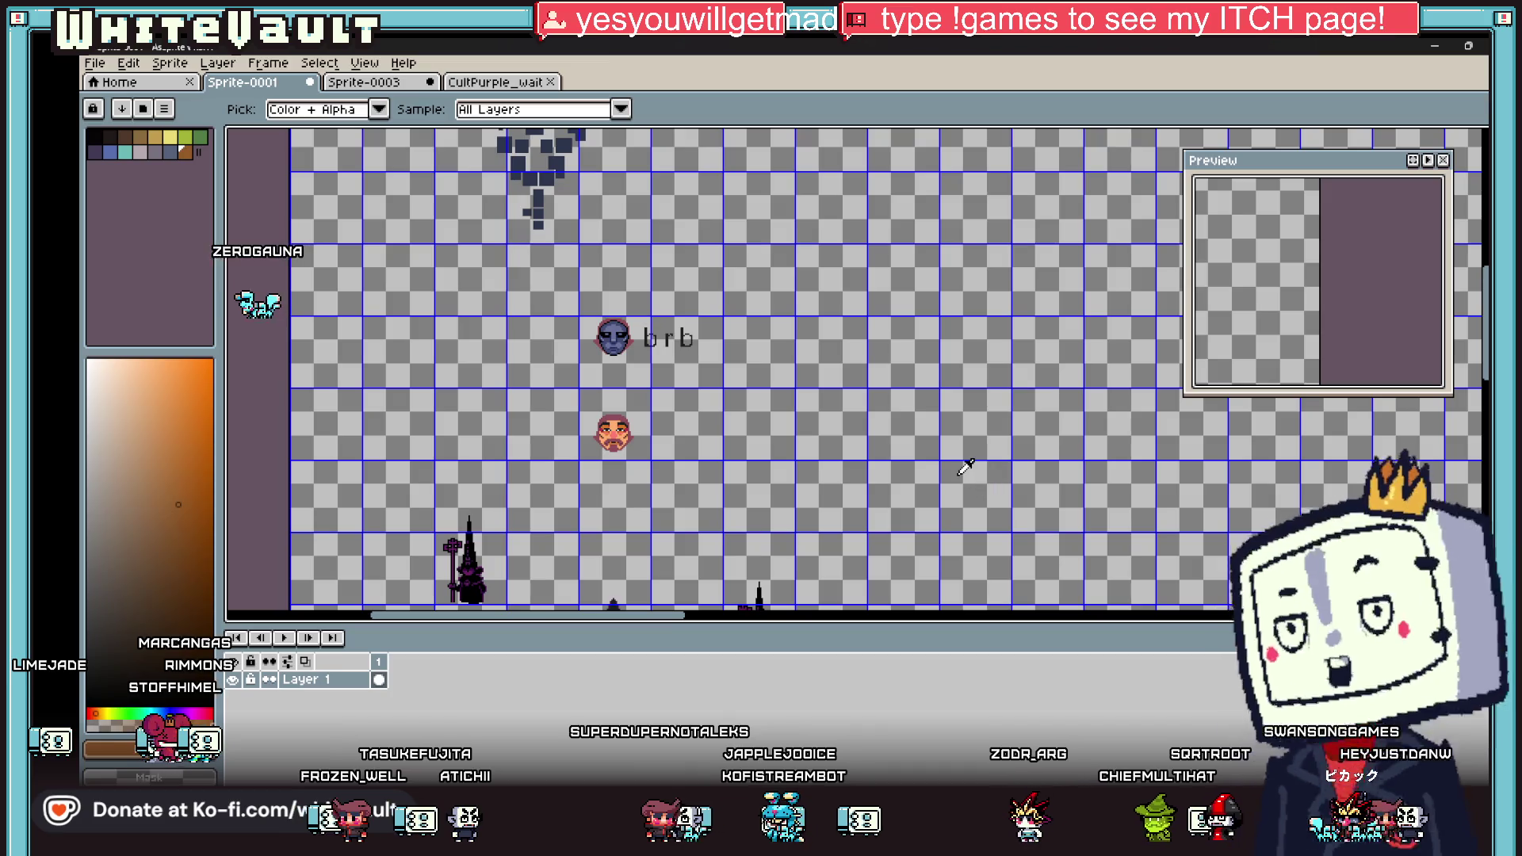
Step: Make a green from the new palette the pencil colour
click(202, 138)
key(b)
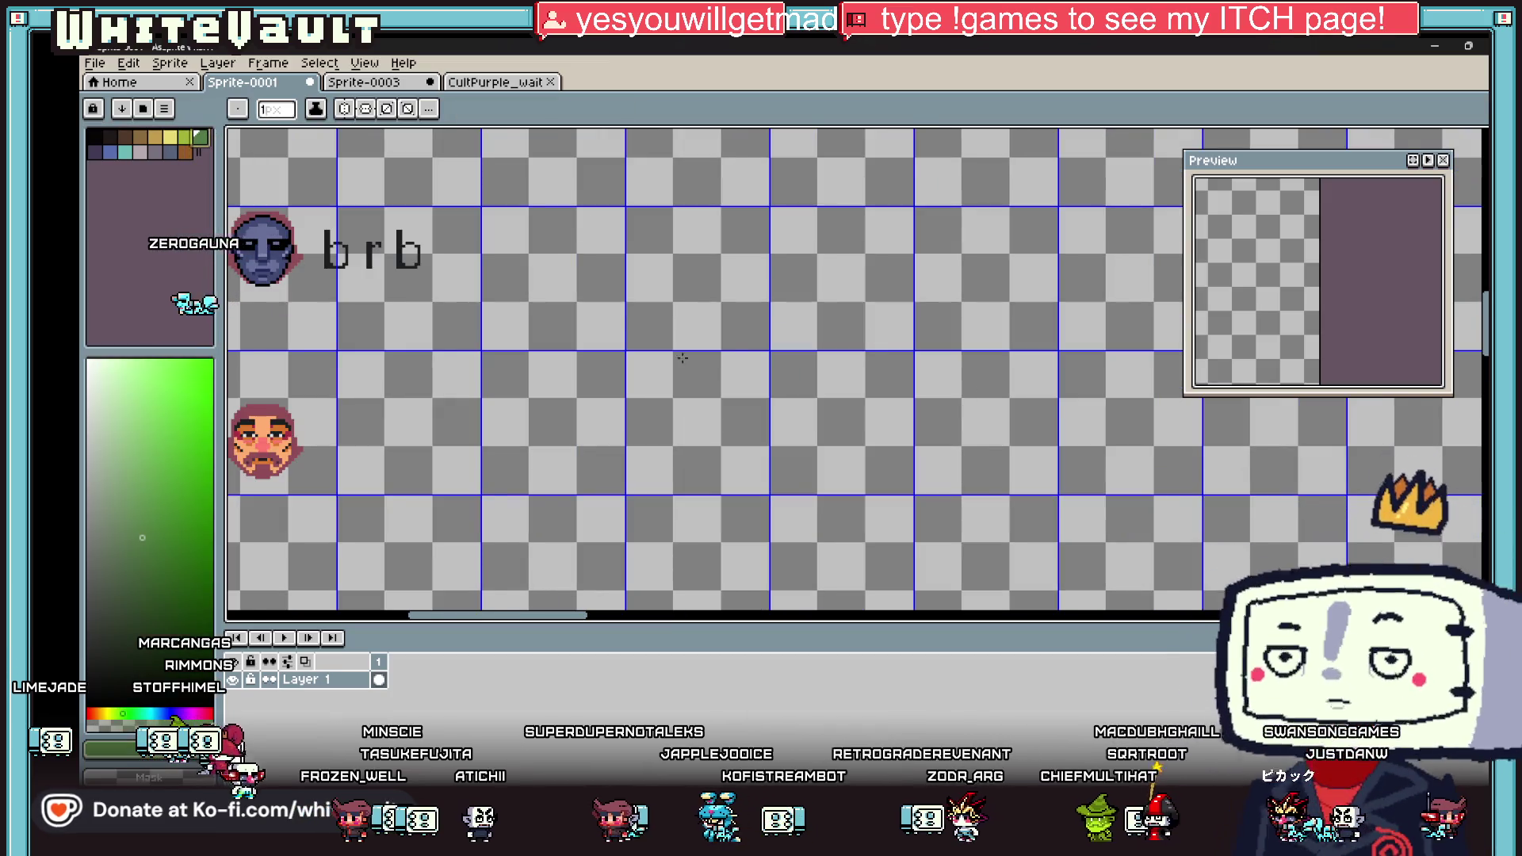
scroll(708, 366, up, 2)
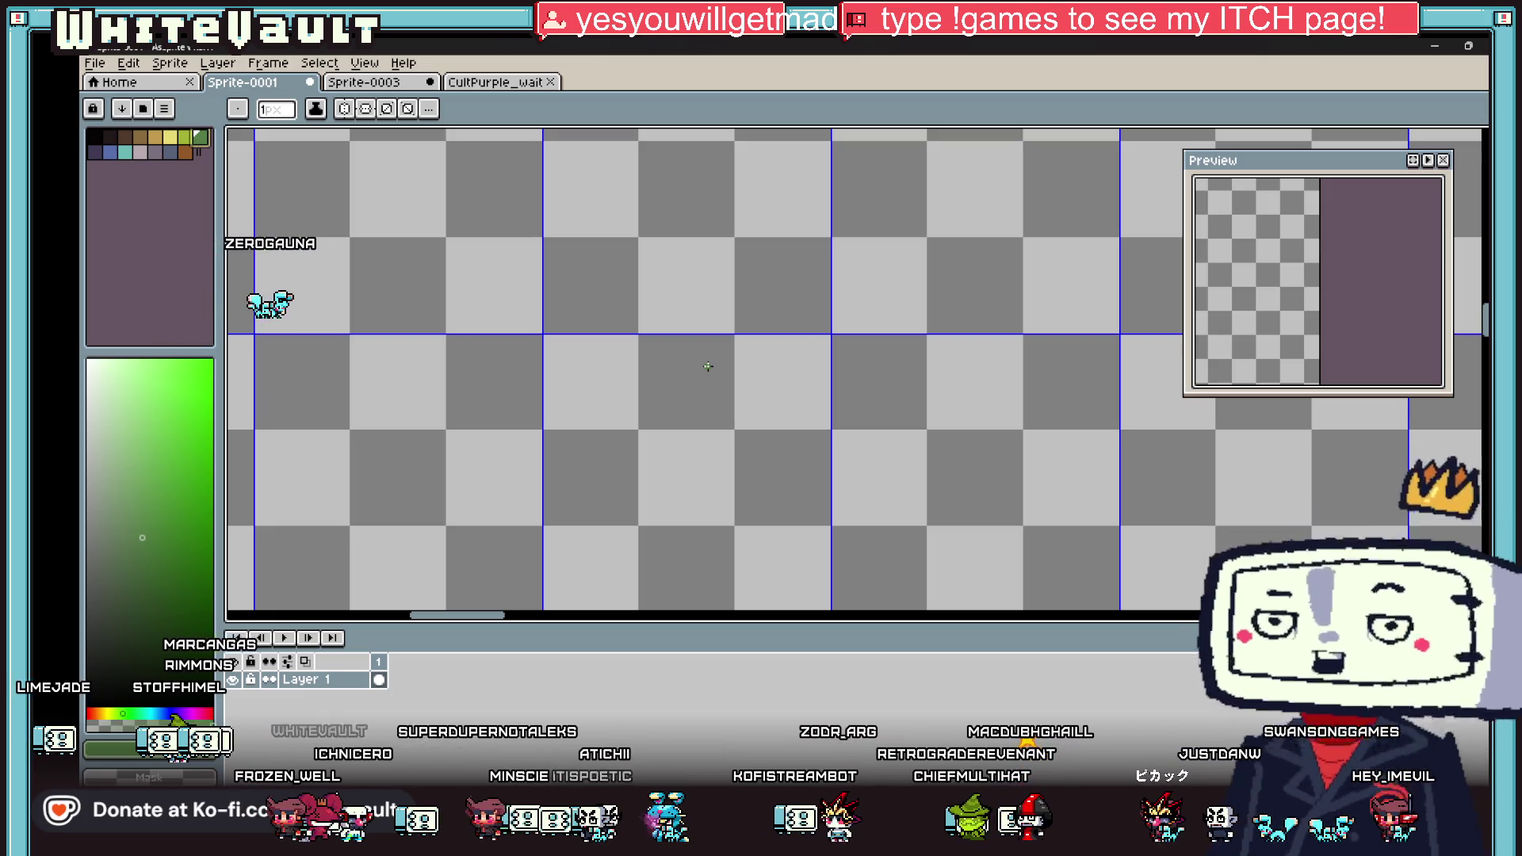
scroll(708, 366, up, 2)
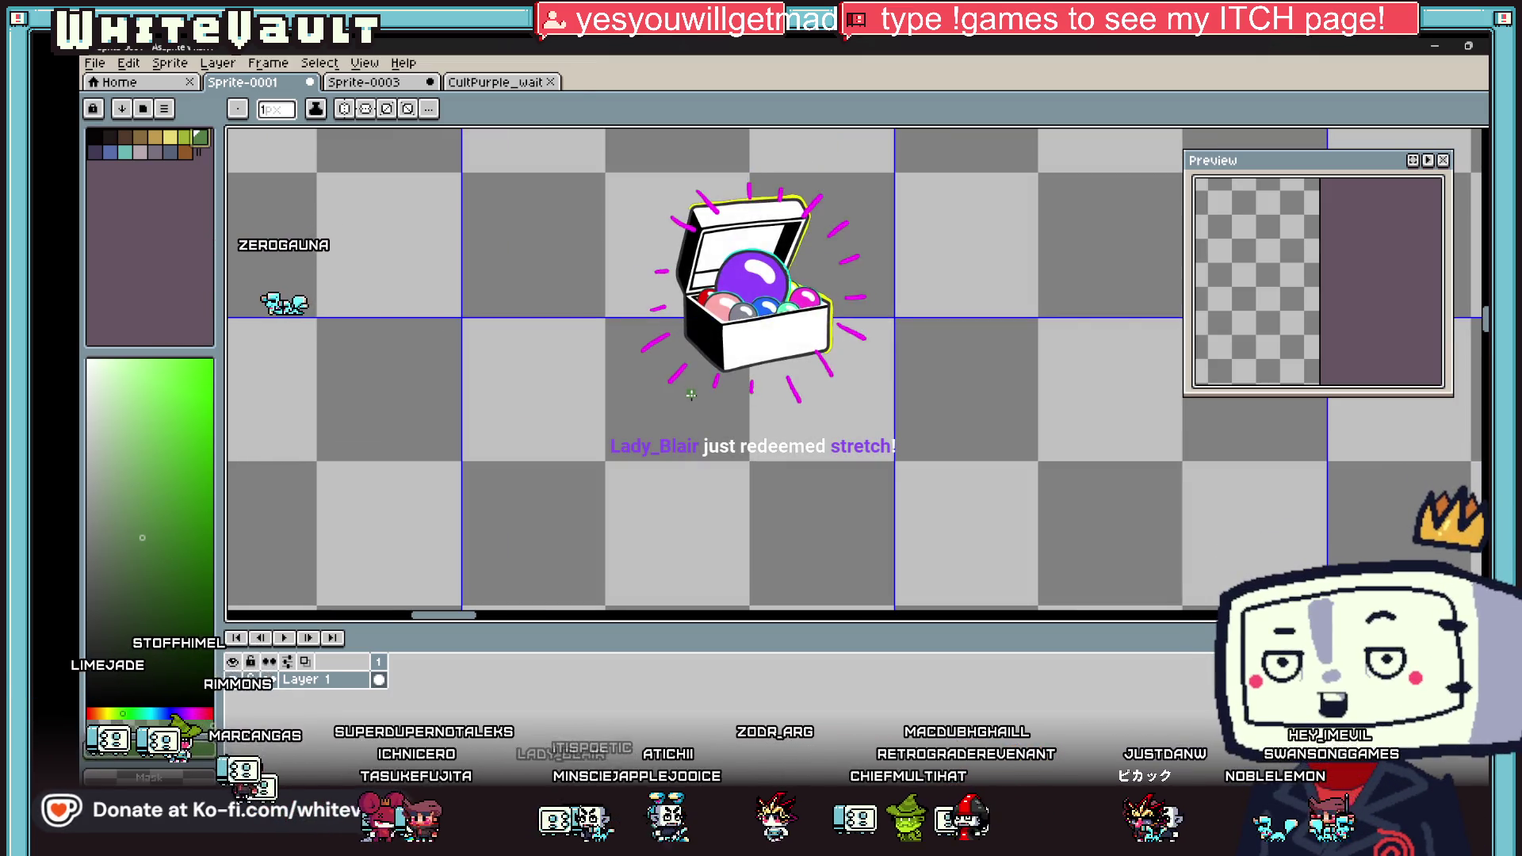
scroll(692, 395, down, 4)
scroll(692, 395, up, 6)
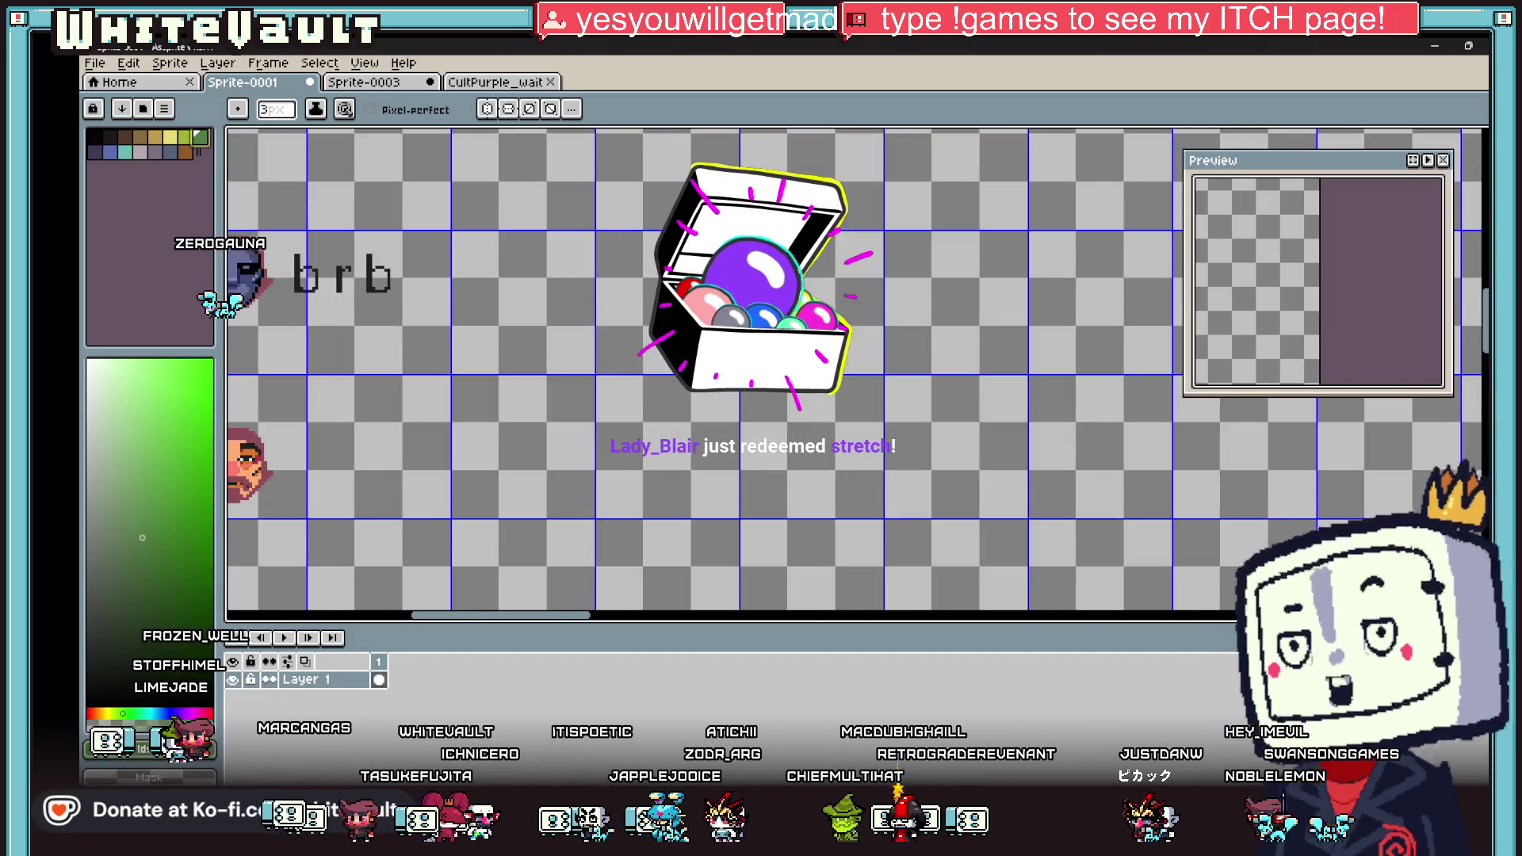
Step: Draw a green bush outline and fill its inside green, undoing an accidental canvas fill
mouse_move(605, 343)
mouse_down()
mouse_move(596, 238)
mouse_move(713, 181)
mouse_move(785, 194)
mouse_move(884, 317)
mouse_move(860, 385)
mouse_move(754, 404)
mouse_move(649, 379)
mouse_up()
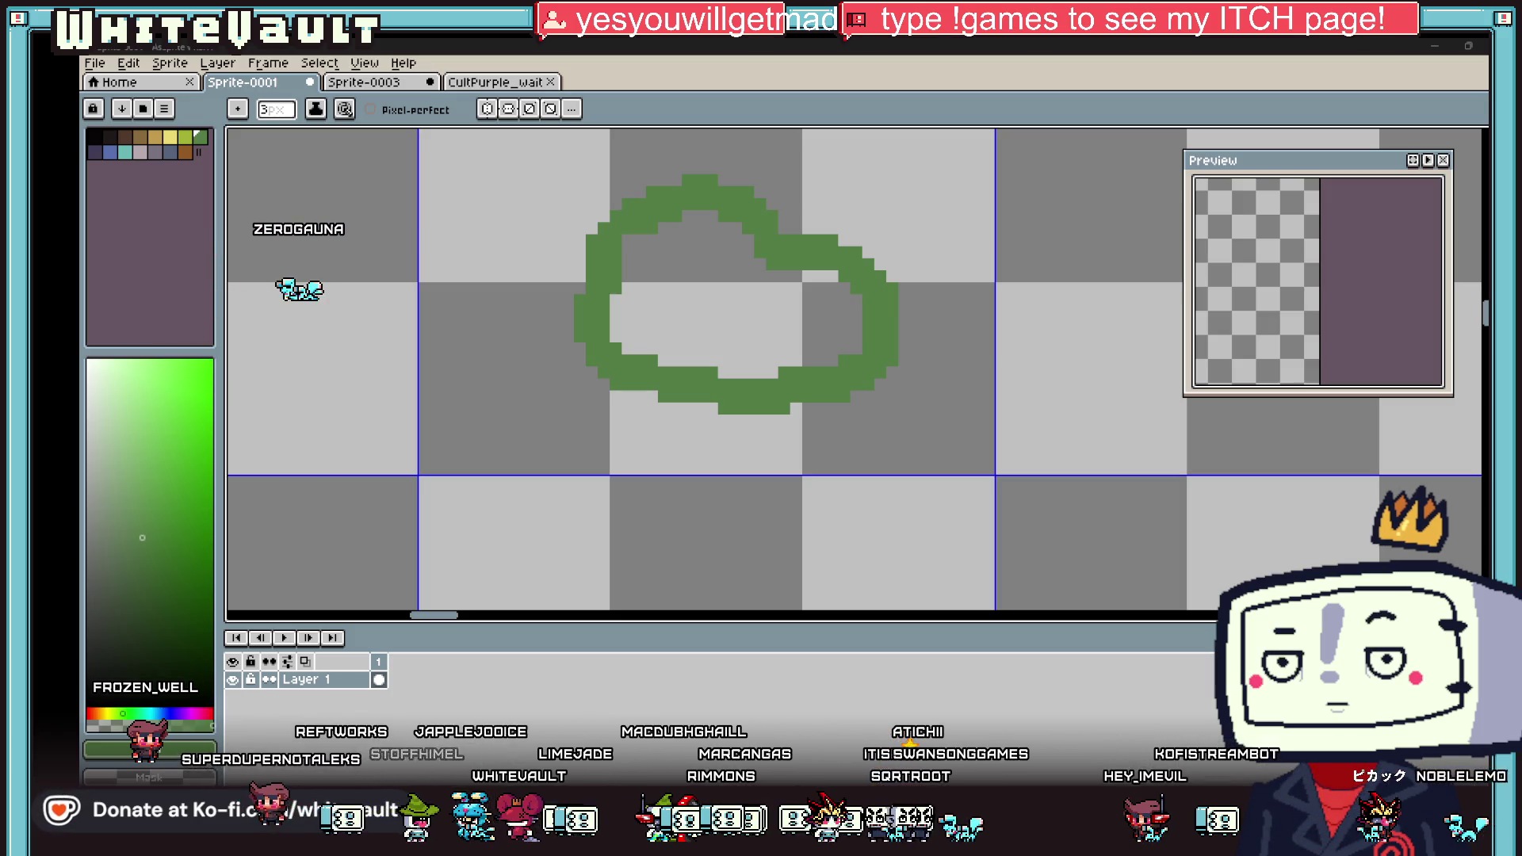
click(705, 252)
click(741, 323)
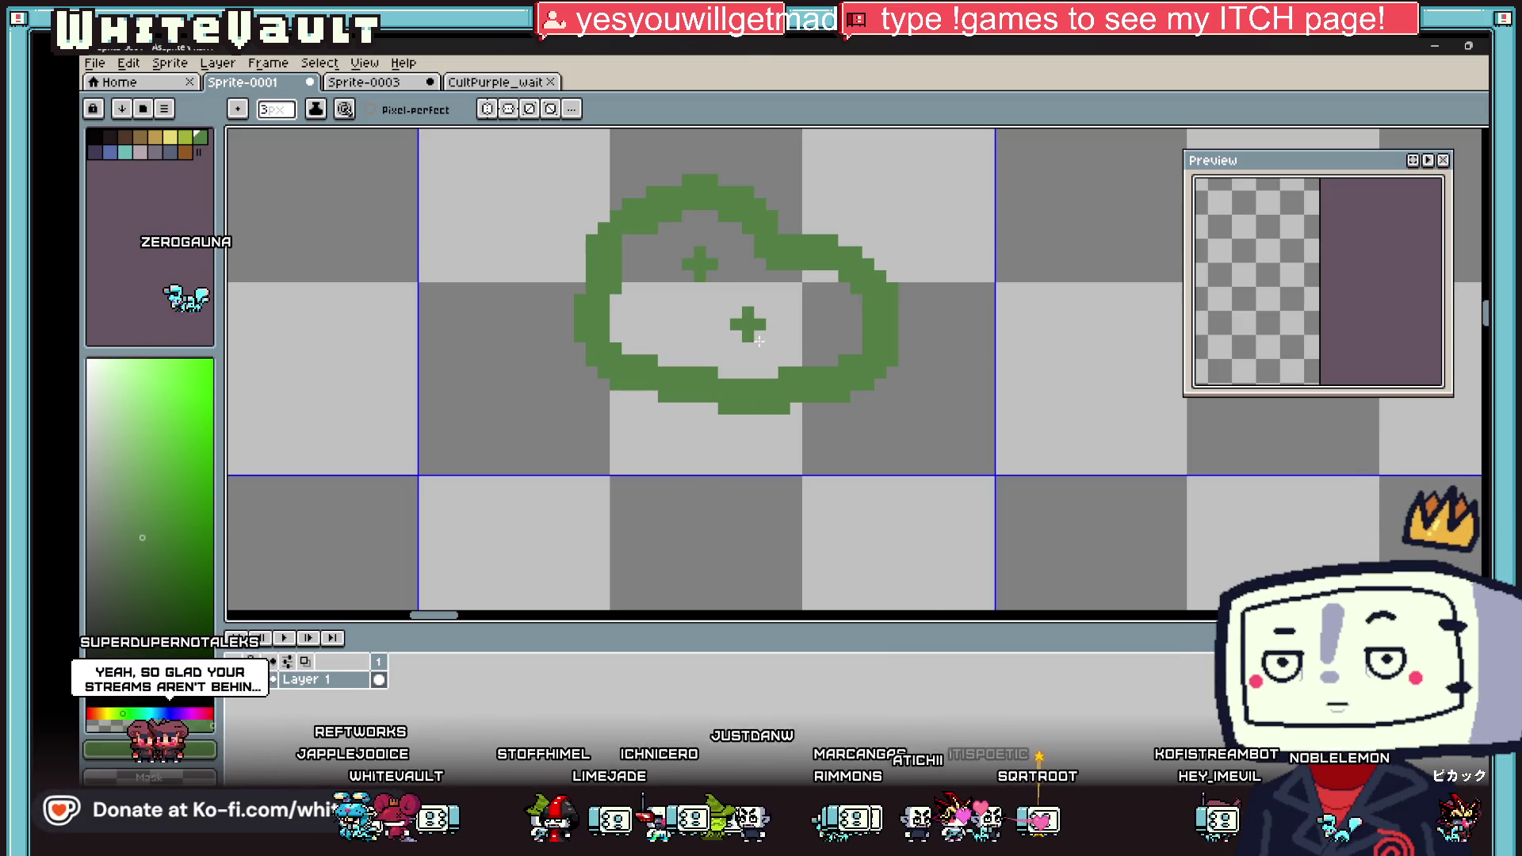
key(g)
click(761, 355)
key(ctrl+z)
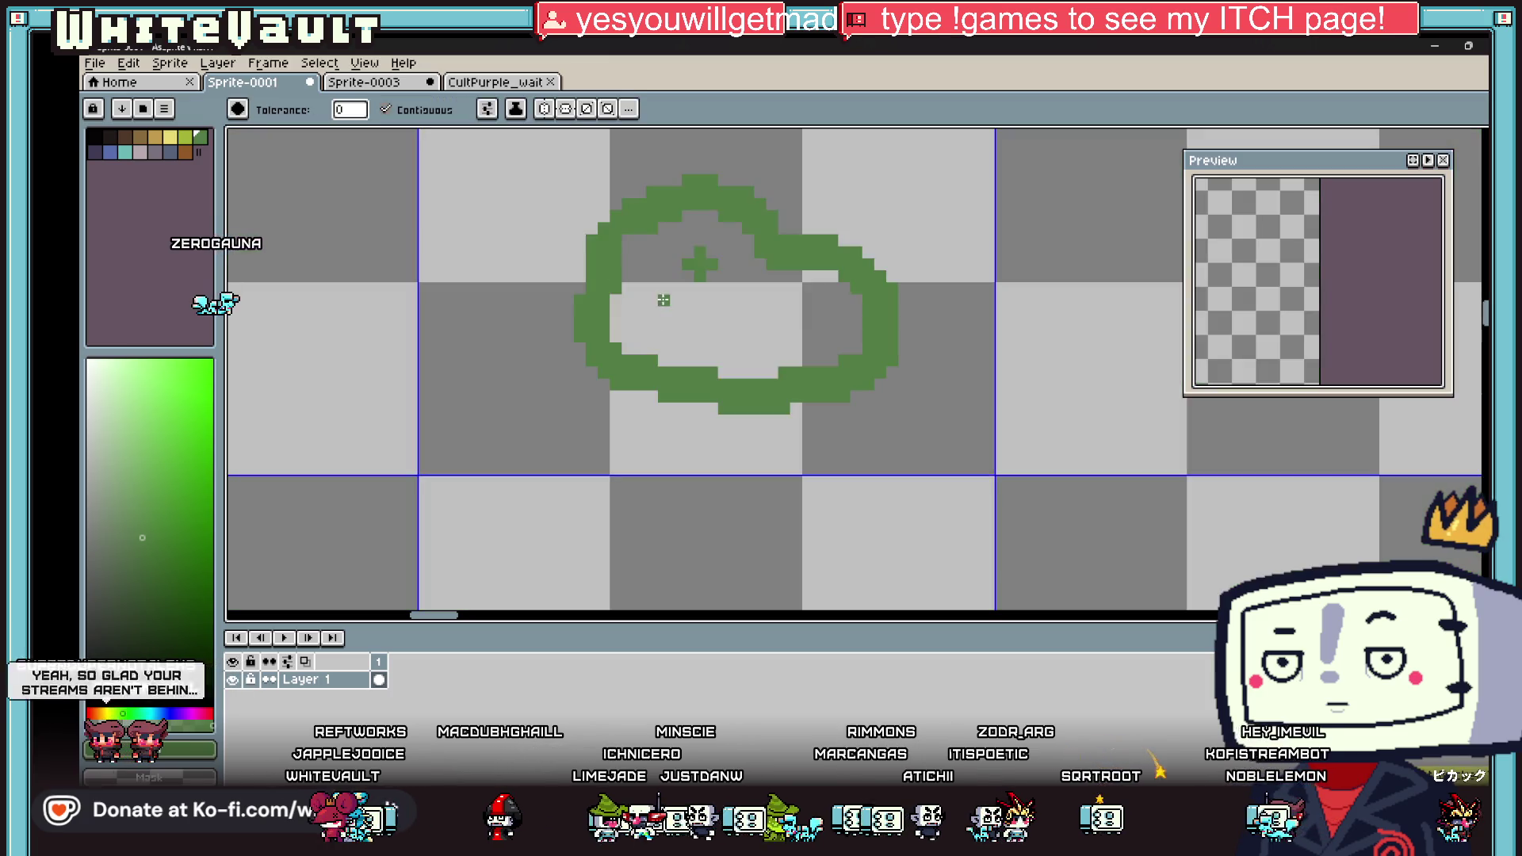
click(666, 299)
Step: Zoom around the green blob and return to the 1px pencil
scroll(666, 299, down, 1)
scroll(666, 299, down, 1)
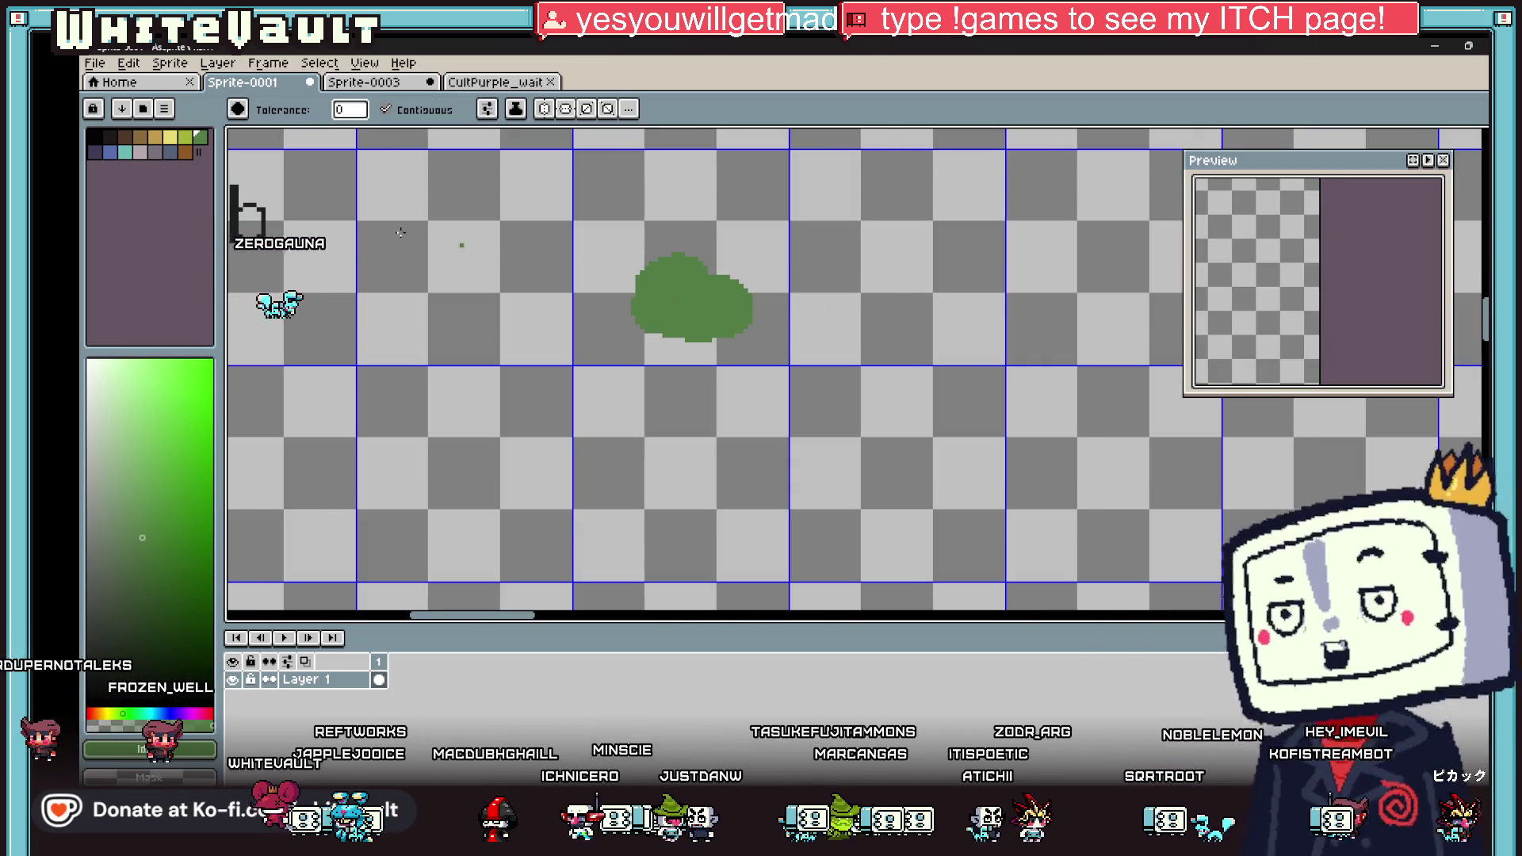
scroll(666, 298, down, 1)
scroll(646, 289, up, 2)
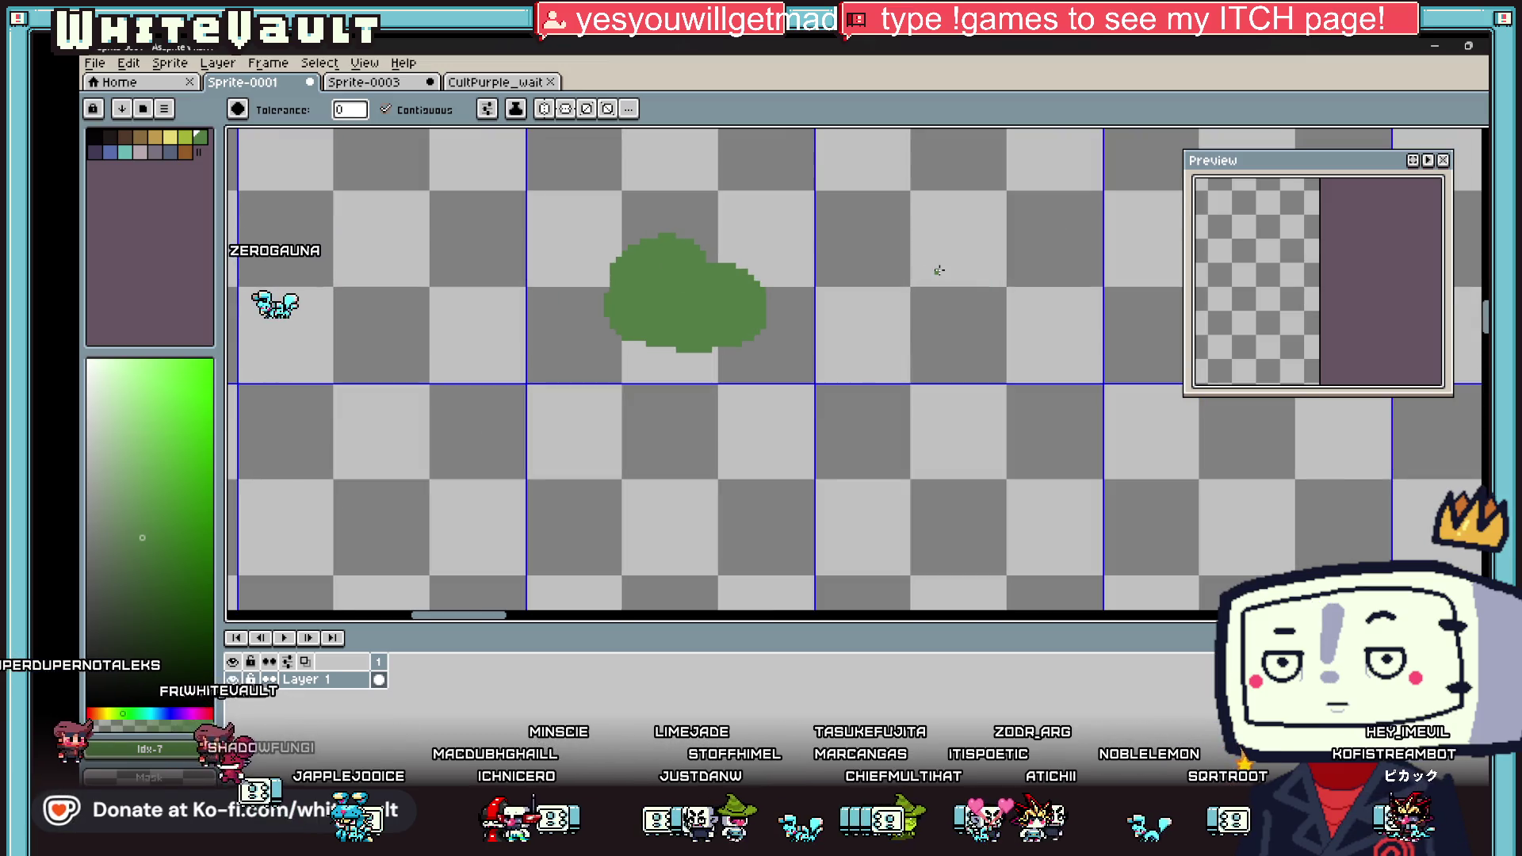
scroll(521, 227, down, 4)
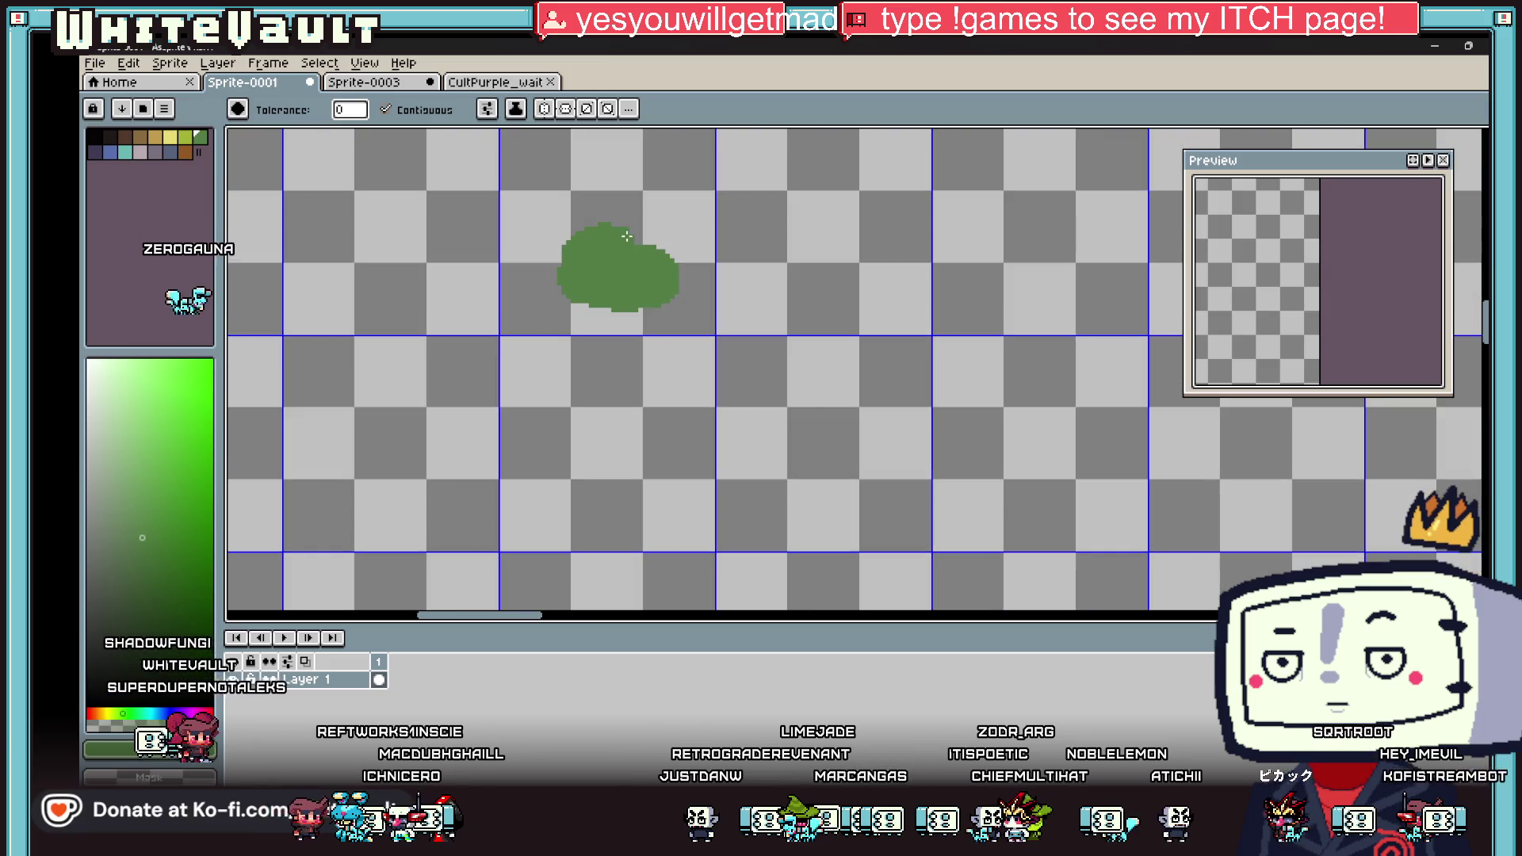
scroll(626, 247, up, 4)
key(i)
key(b)
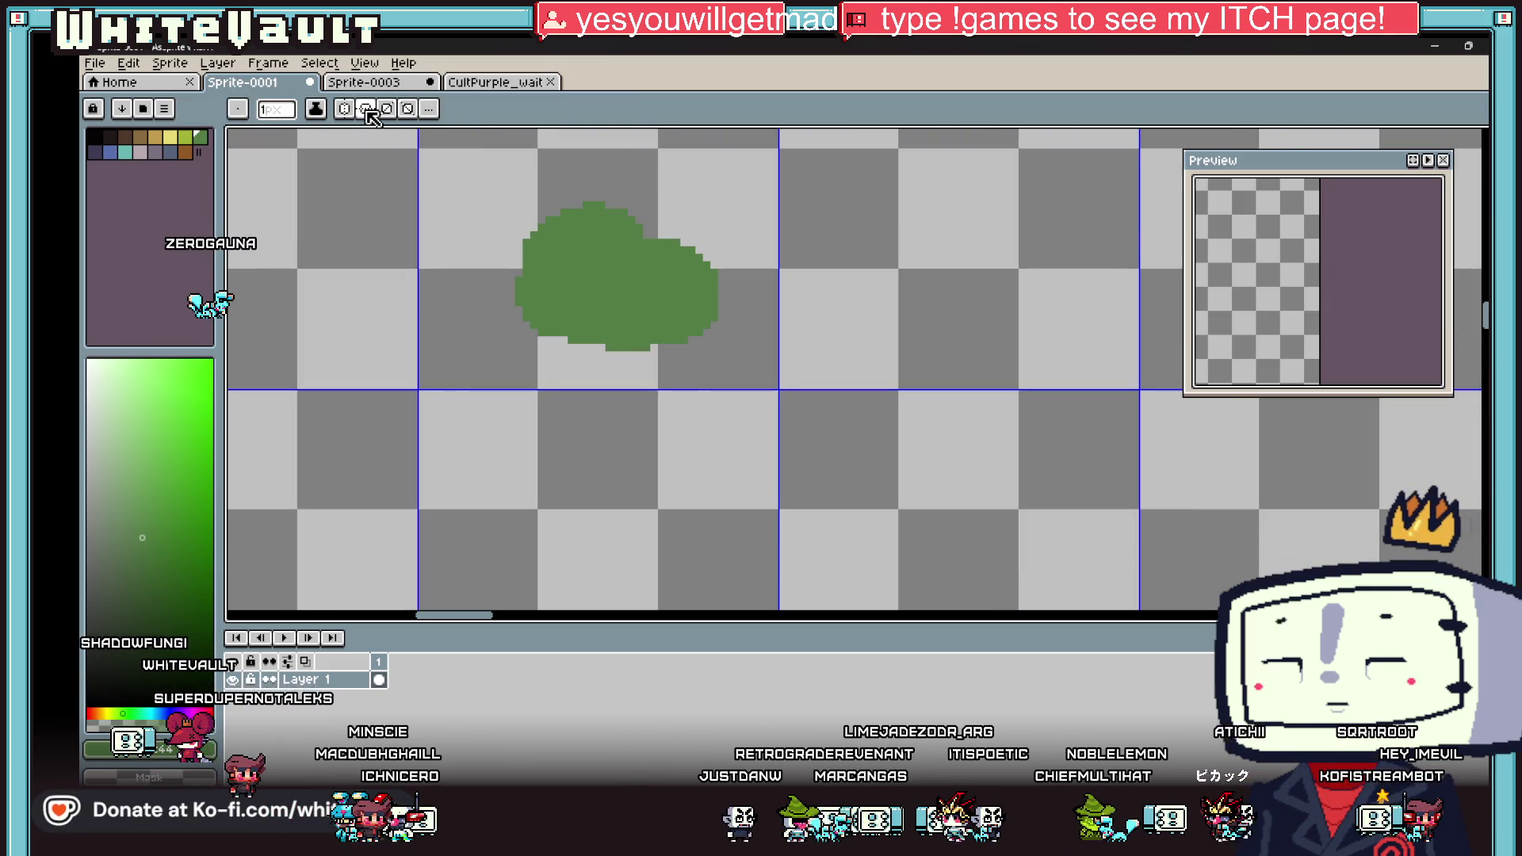
scroll(515, 206, down, 4)
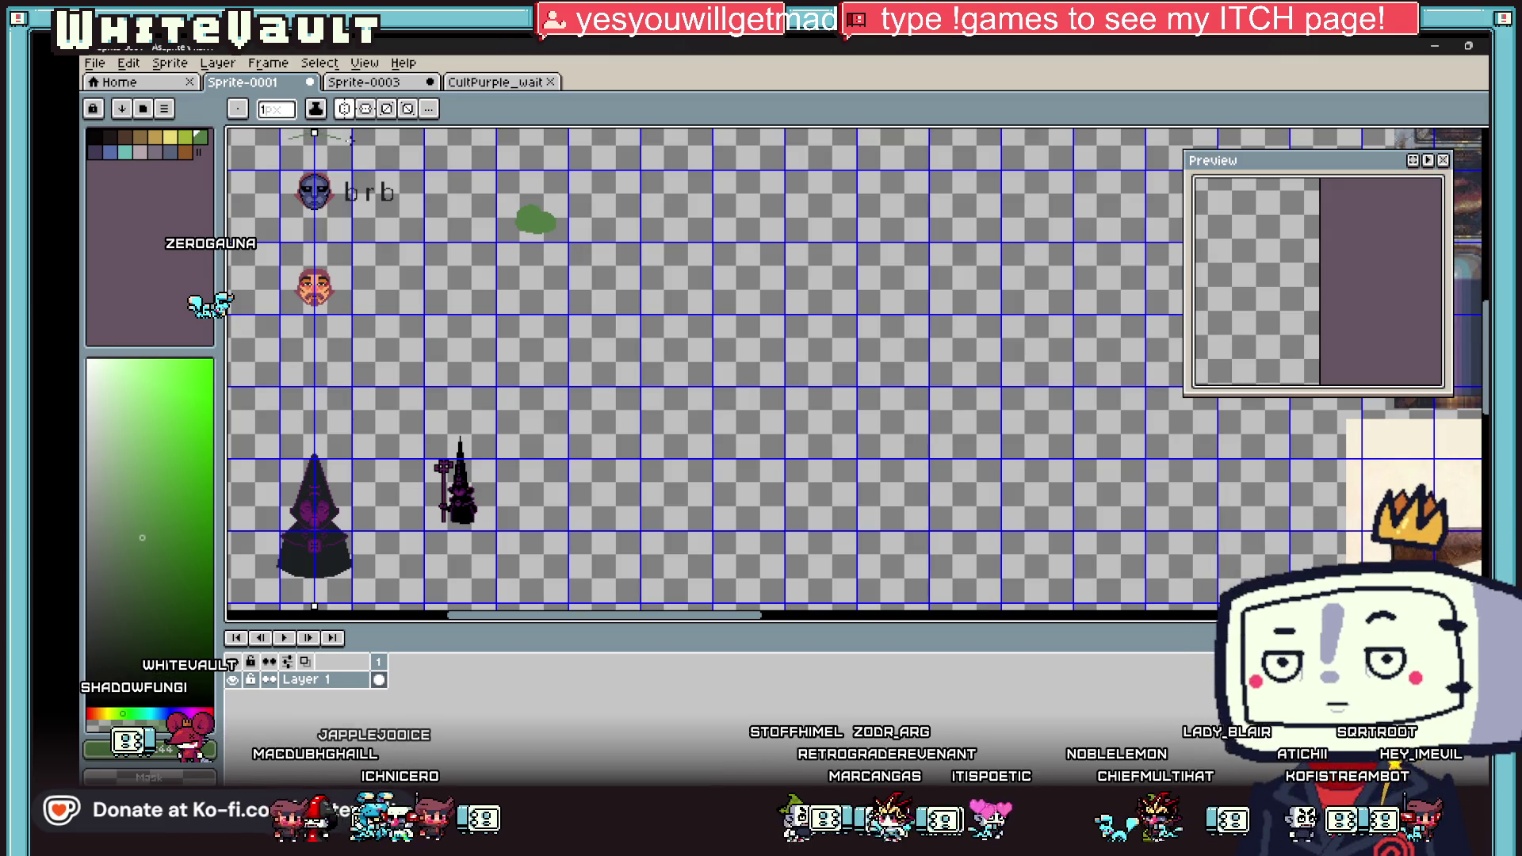
Step: Move the symmetry axis onto the blob and erase most of it
drag(315, 132, 531, 133)
scroll(523, 210, up, 4)
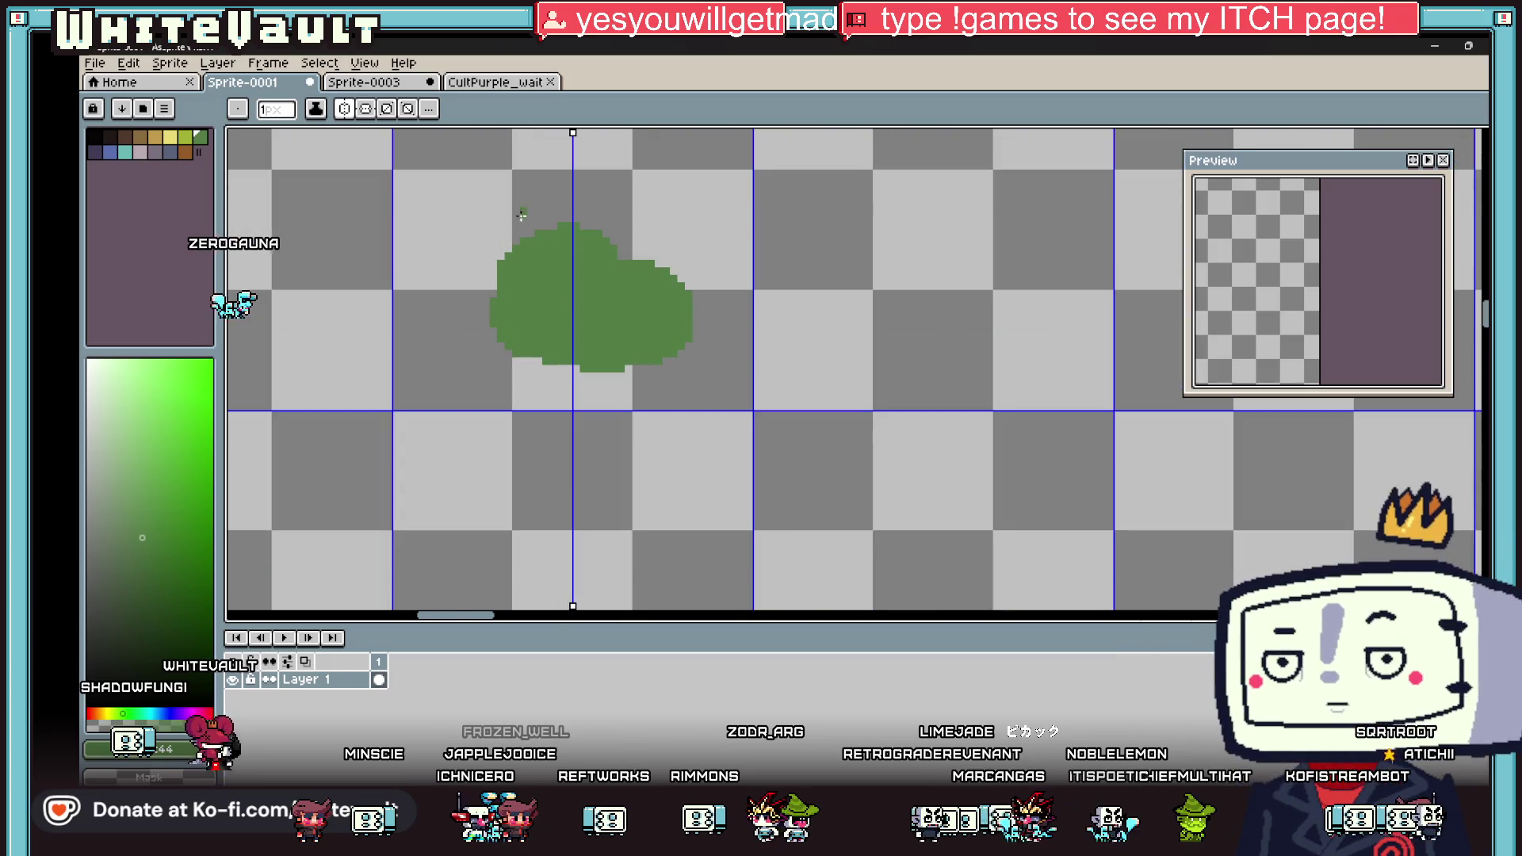
key(e)
drag(537, 231, 588, 305)
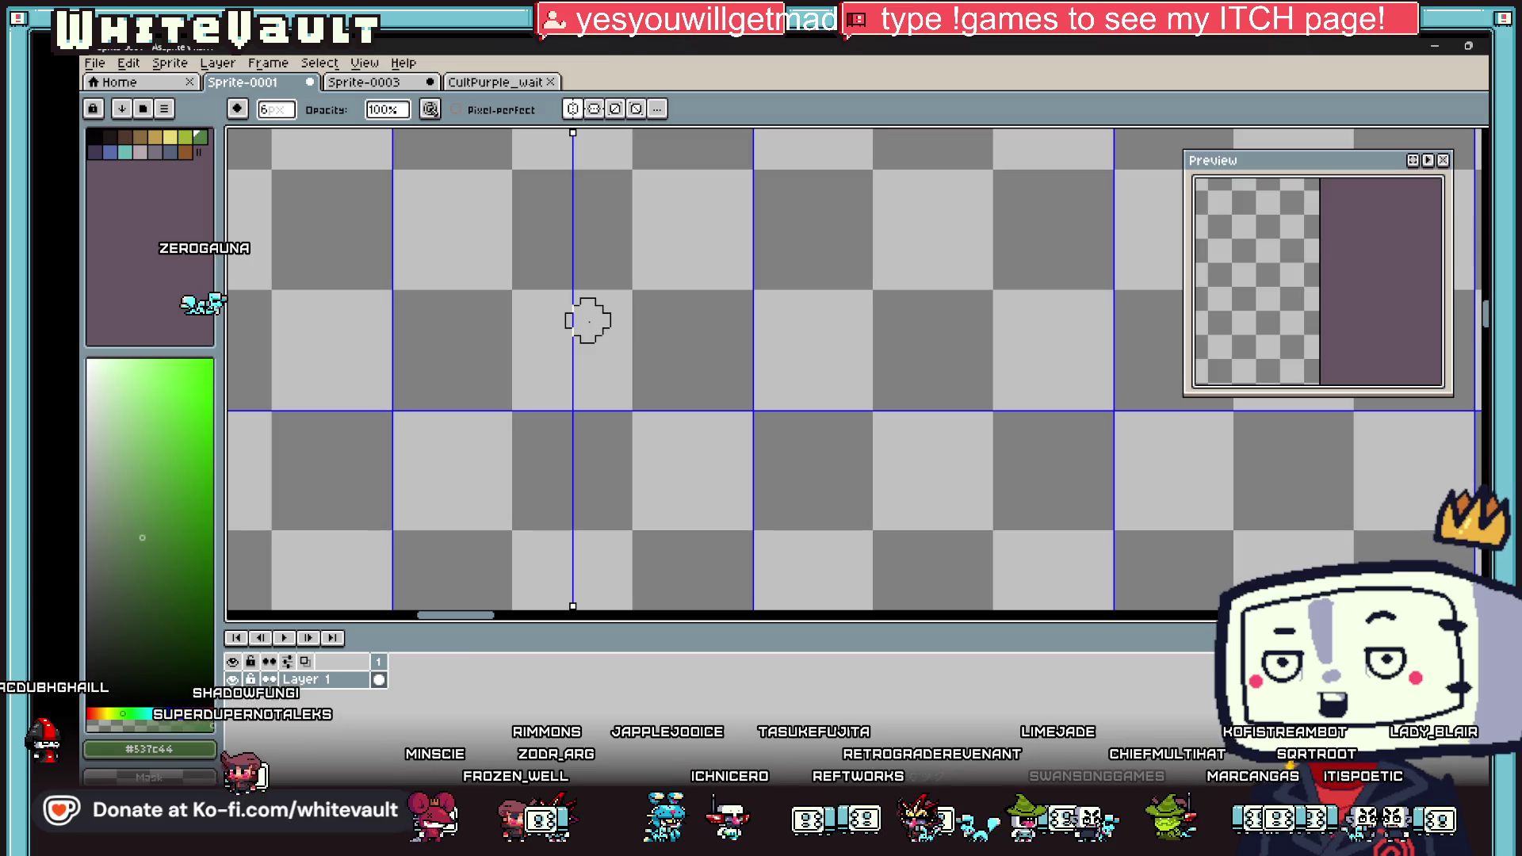
Step: Paint a larger mirrored green bush shape across the axis
click(202, 138)
key(b)
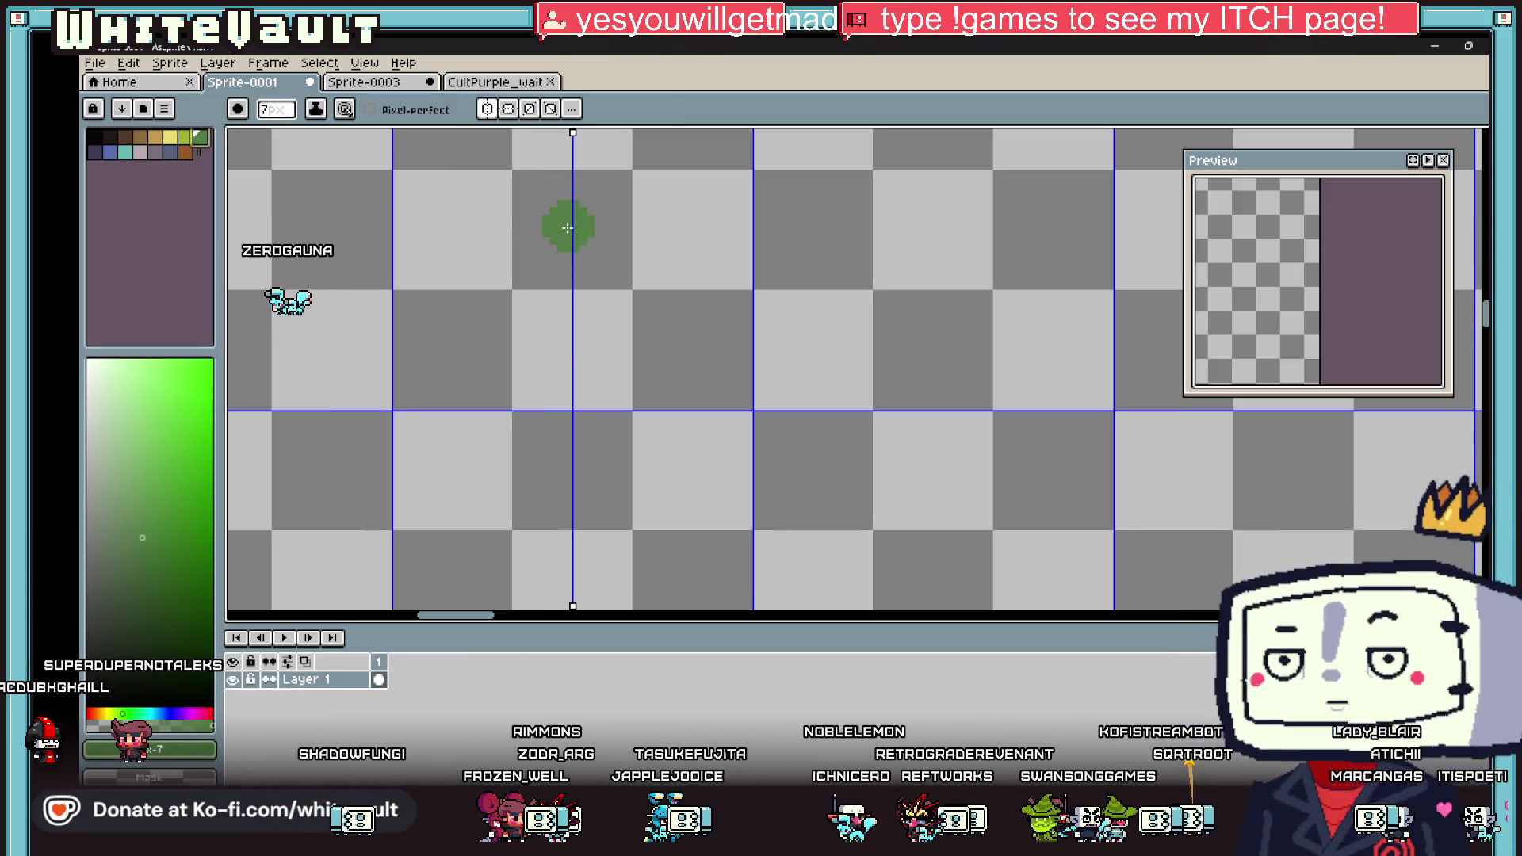
mouse_move(571, 220)
mouse_down()
mouse_move(543, 232)
mouse_move(541, 281)
mouse_move(488, 293)
mouse_move(464, 274)
mouse_move(448, 318)
mouse_move(521, 340)
mouse_move(601, 310)
mouse_up()
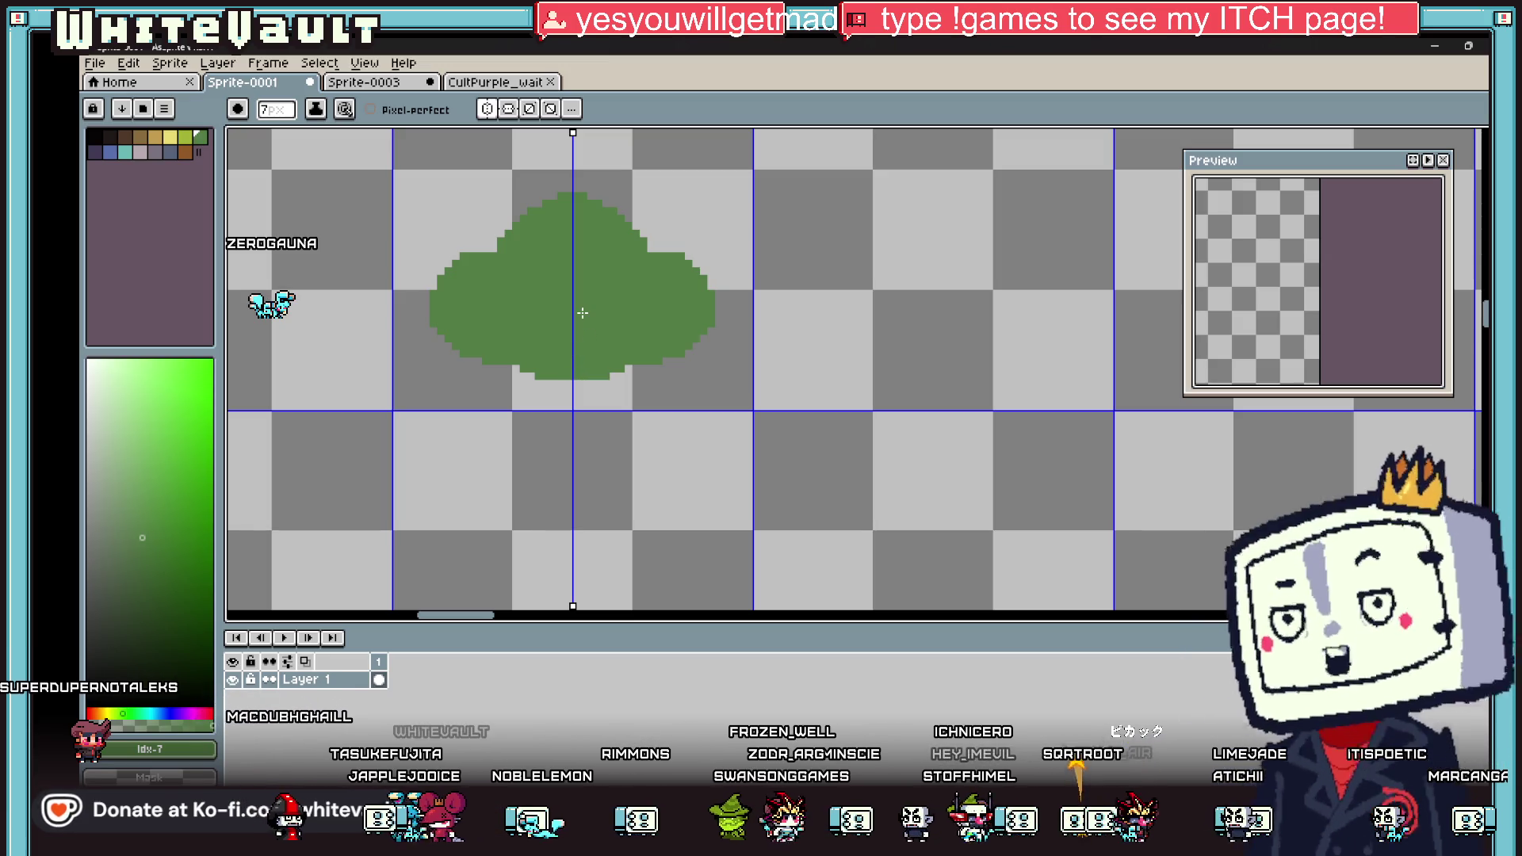
Step: Draw mirrored dark-green diagonal notch lines on the bush
key(i)
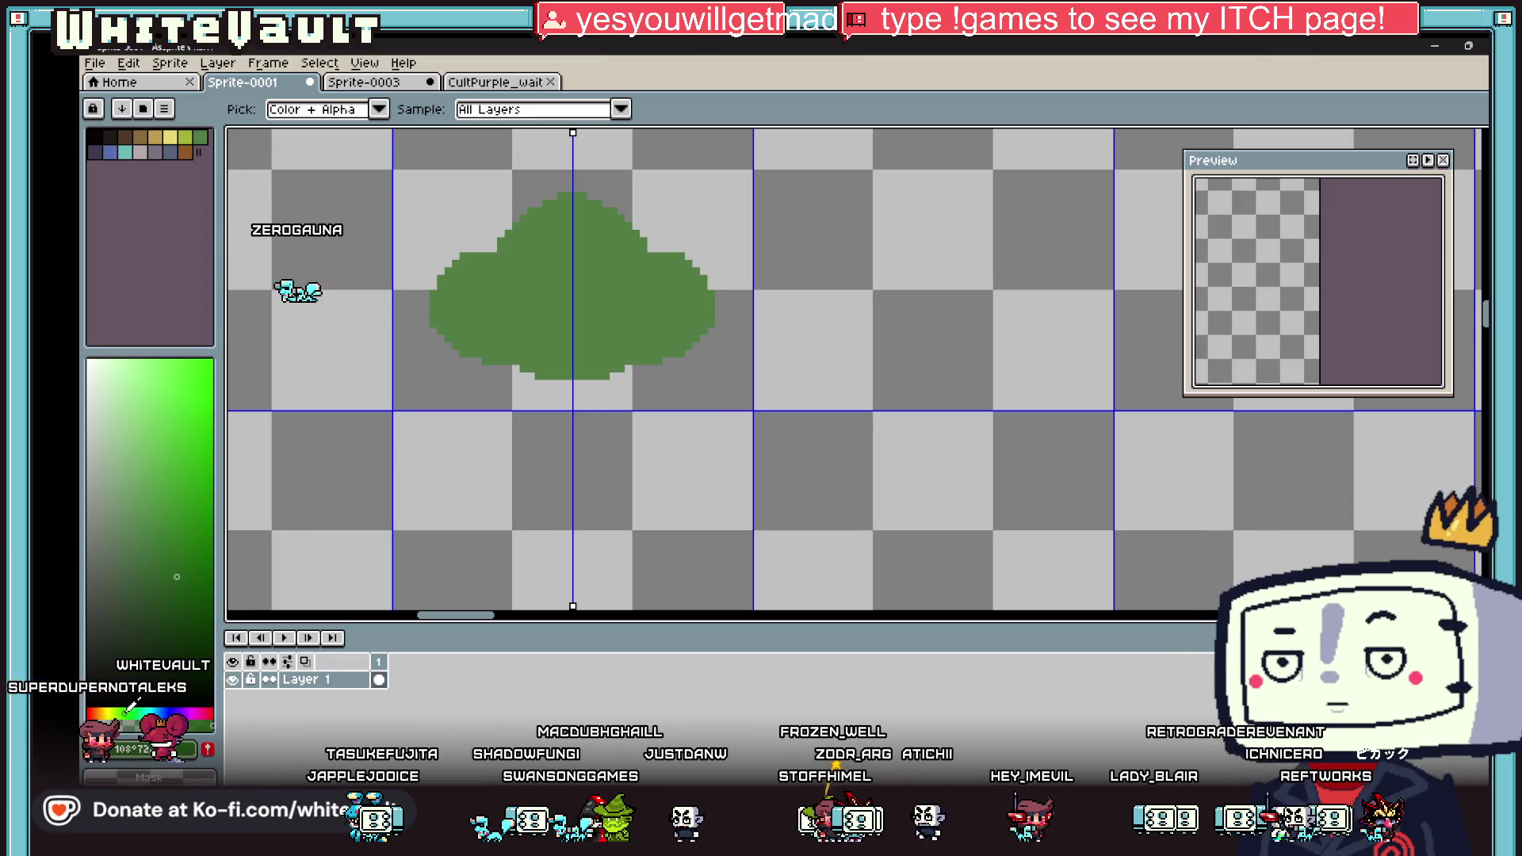
key(b)
scroll(524, 330, up, 2)
mouse_move(494, 304)
mouse_down()
mouse_move(523, 355)
mouse_move(635, 404)
mouse_up()
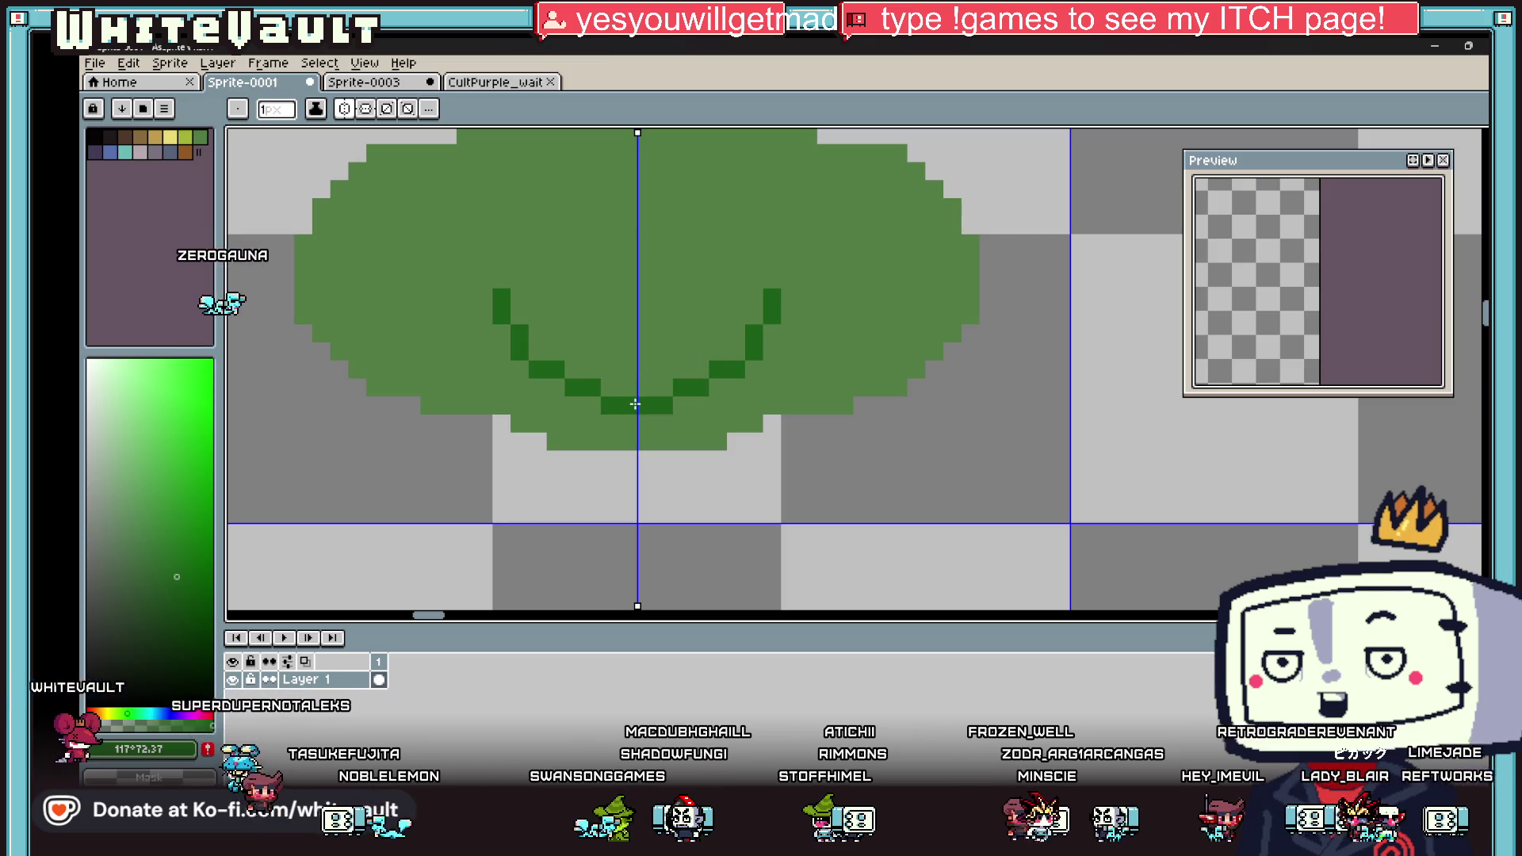
Step: Extend the mirrored dark-green notches and fill the lower bush area dark green
drag(483, 261, 465, 316)
drag(321, 334, 393, 351)
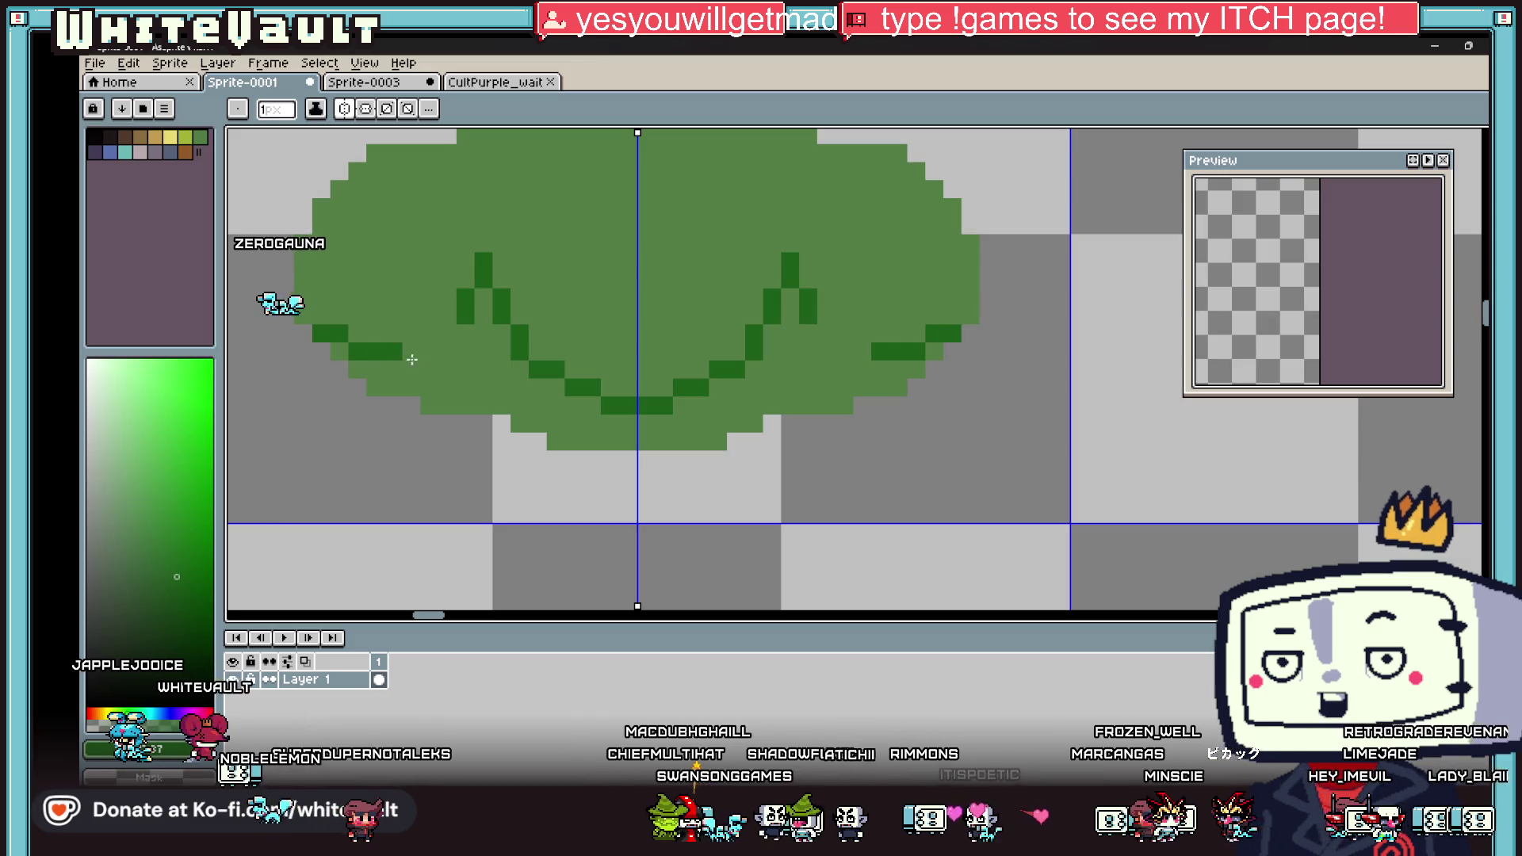
key(g)
click(525, 388)
scroll(508, 357, down, 2)
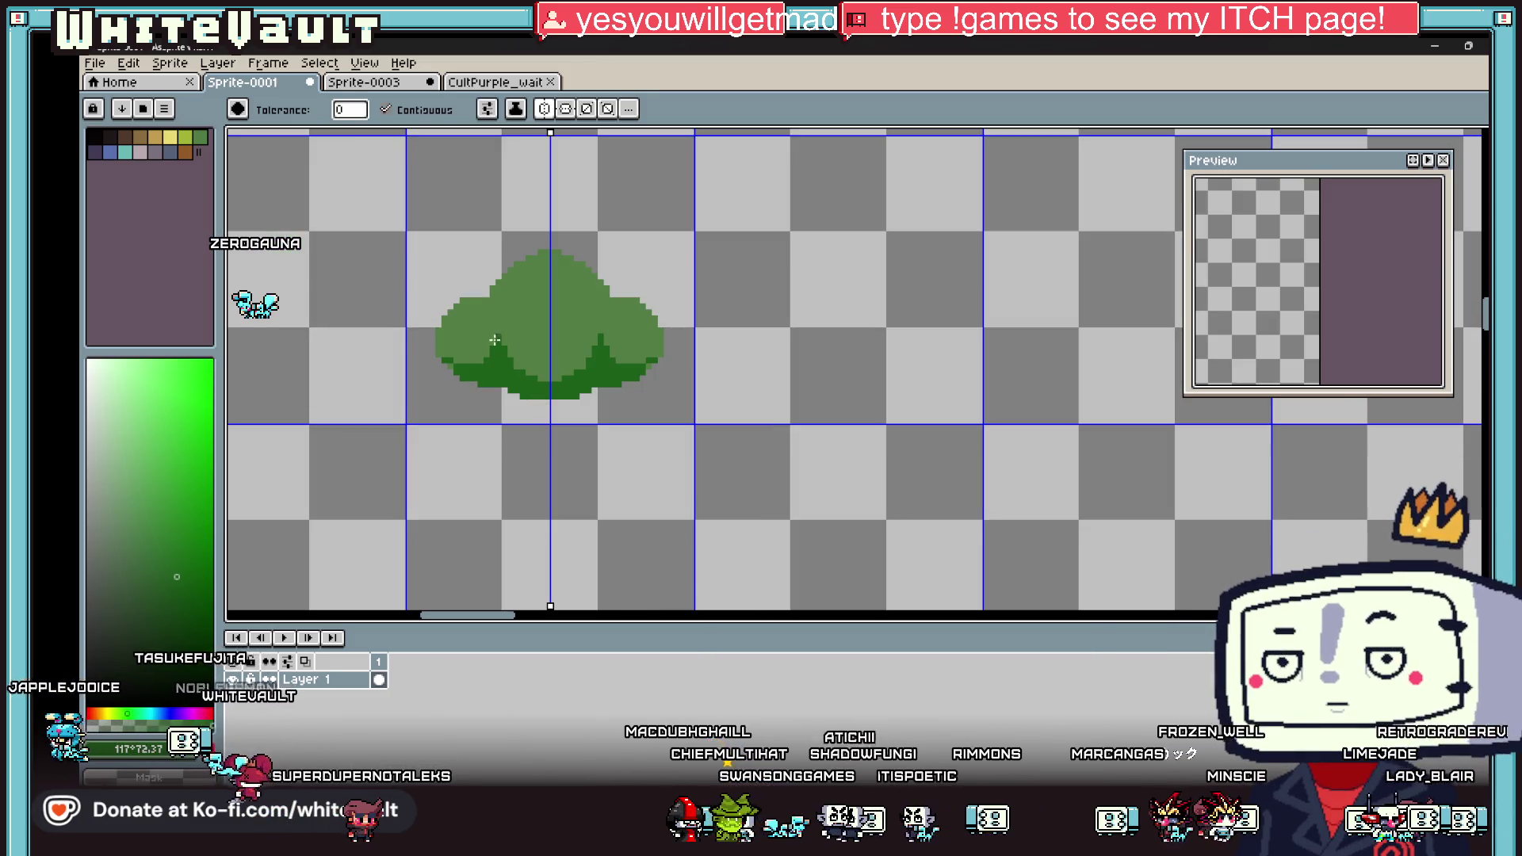
key(b)
scroll(434, 364, up, 2)
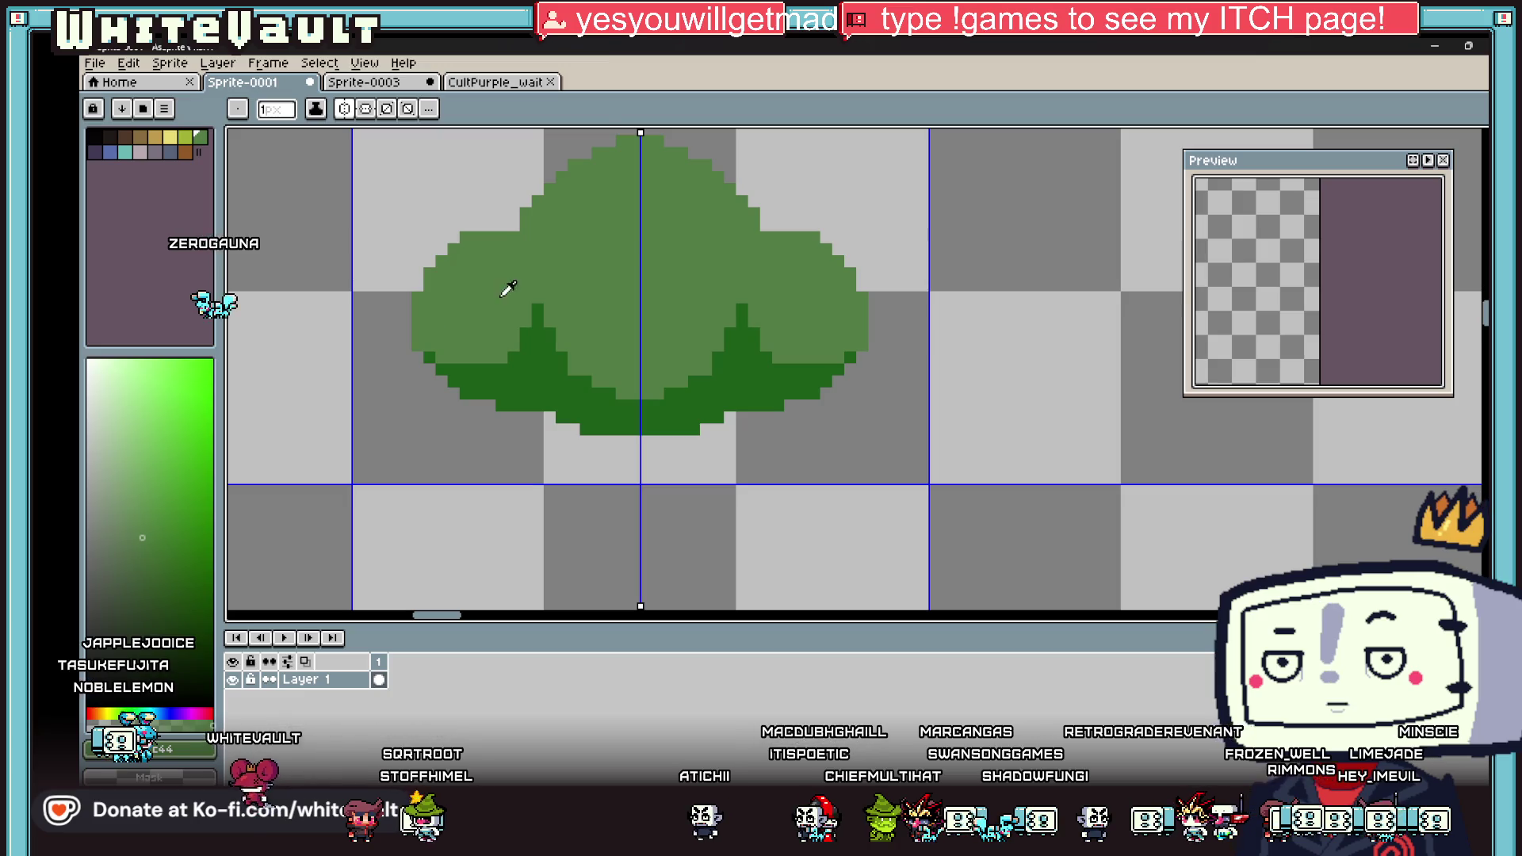
Step: Sample black from the sprite and outline the leaf notches in black, mirrored
key(i)
scroll(664, 321, down, 1)
key(b)
scroll(533, 326, up, 3)
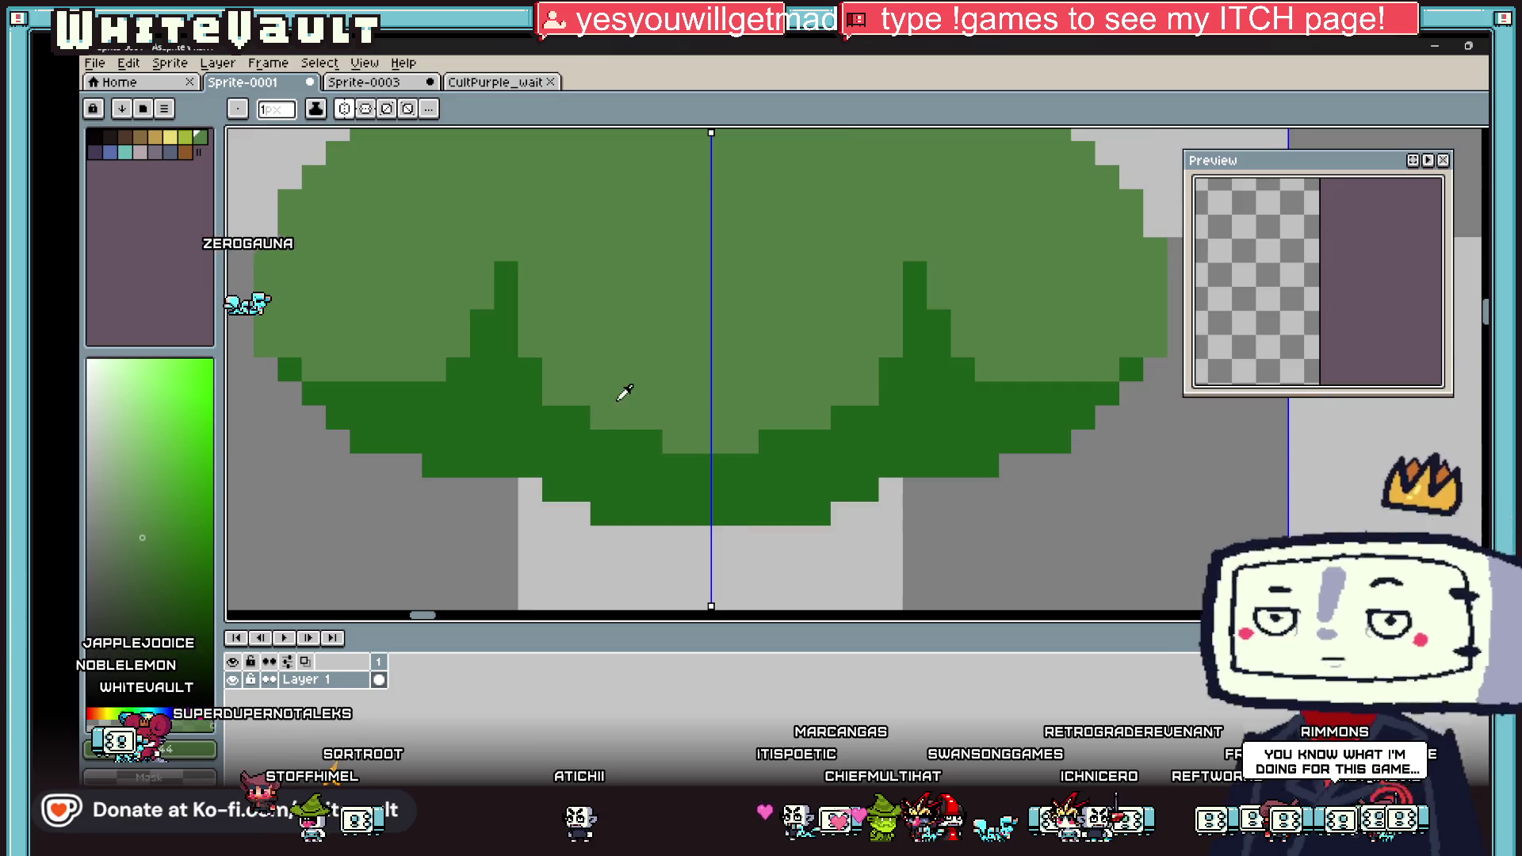
key(i)
scroll(619, 397, down, 3)
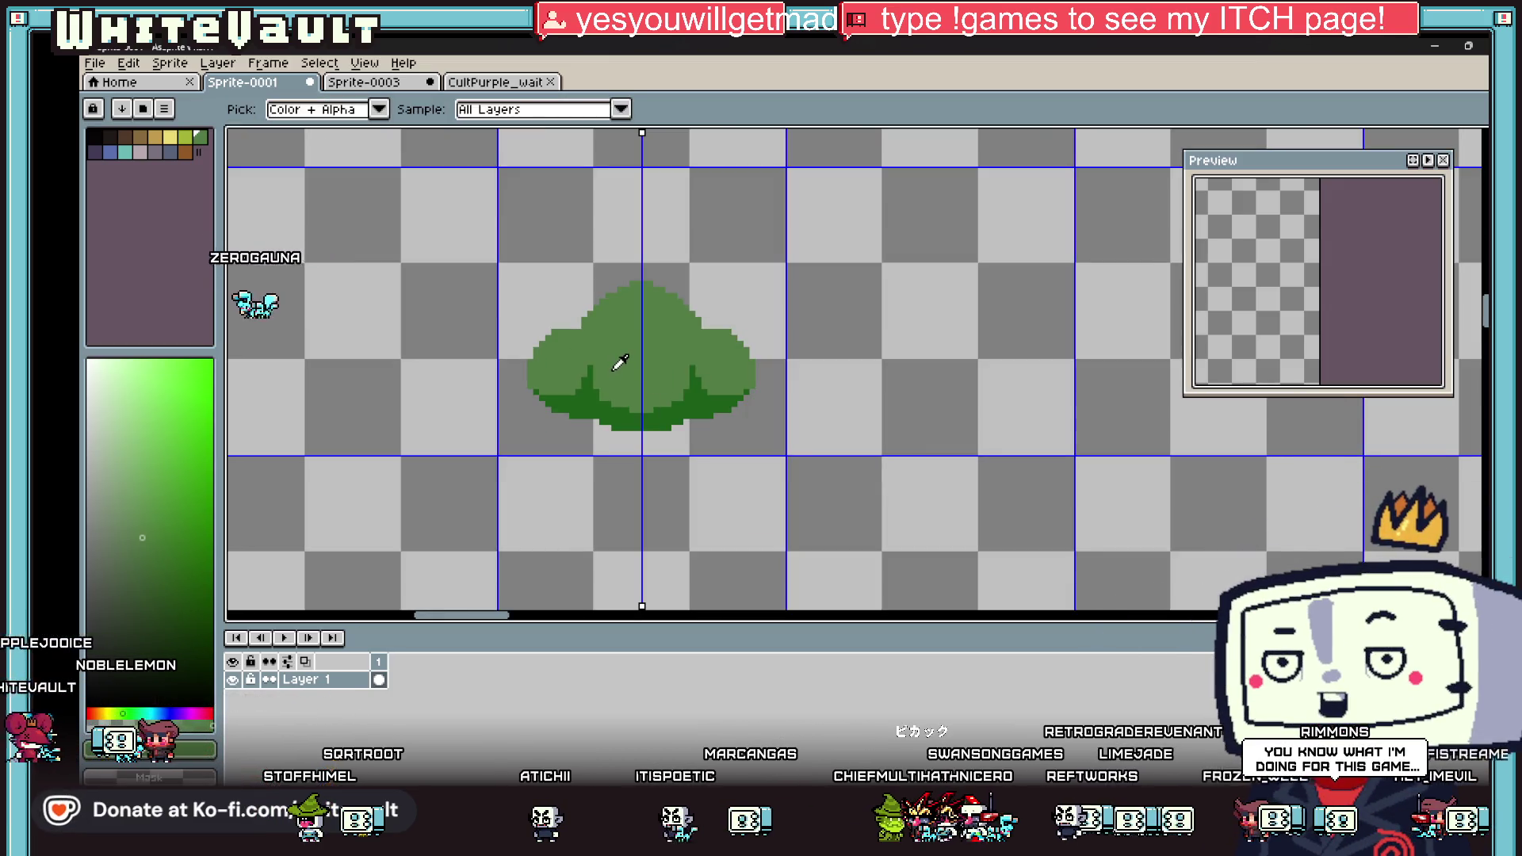
scroll(588, 337, up, 1)
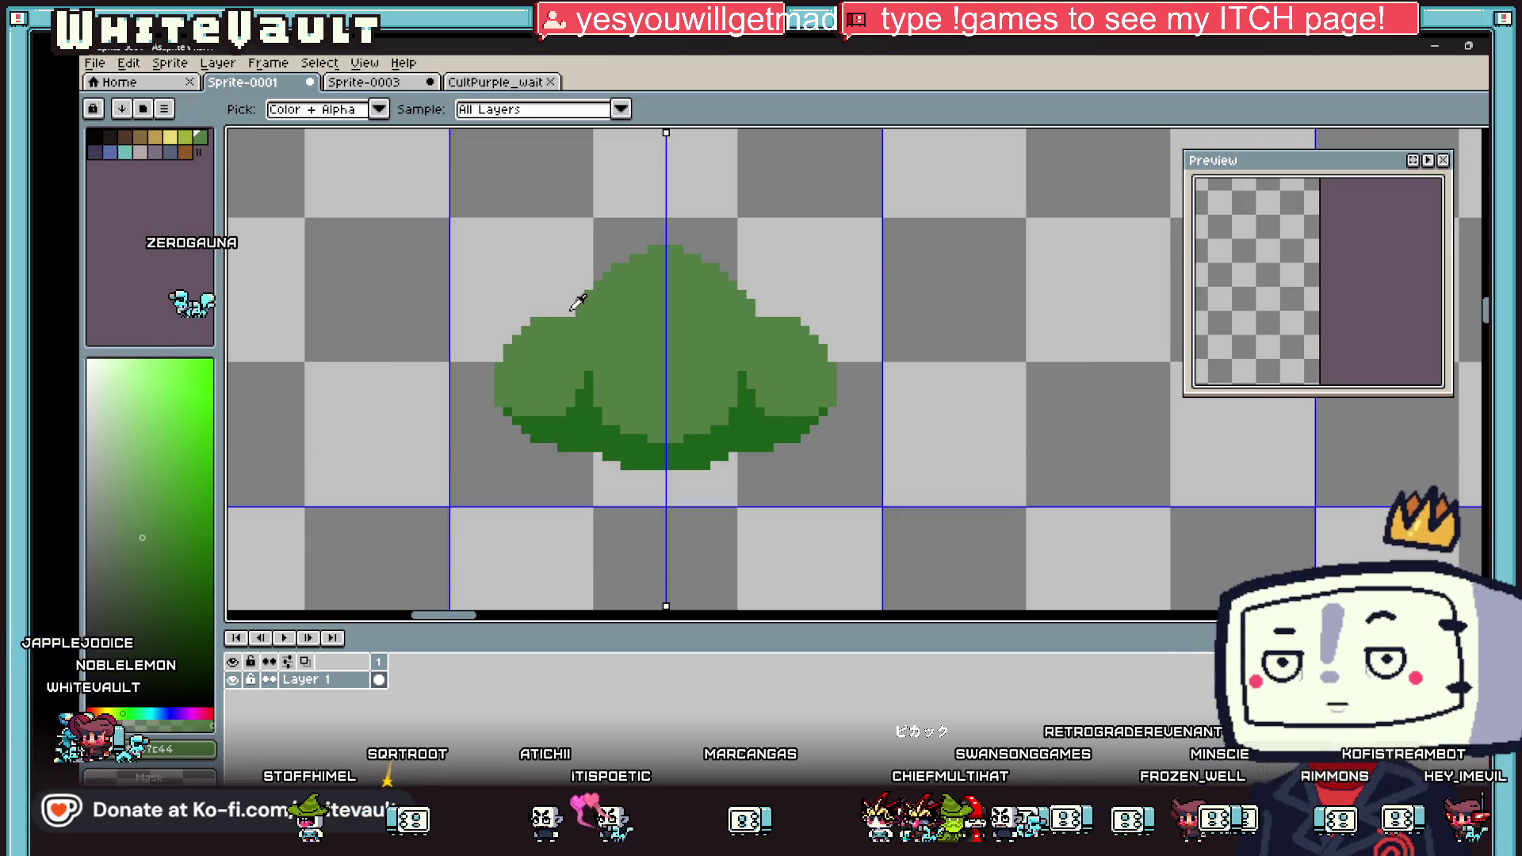
click(581, 307)
key(b)
scroll(539, 336, up, 1)
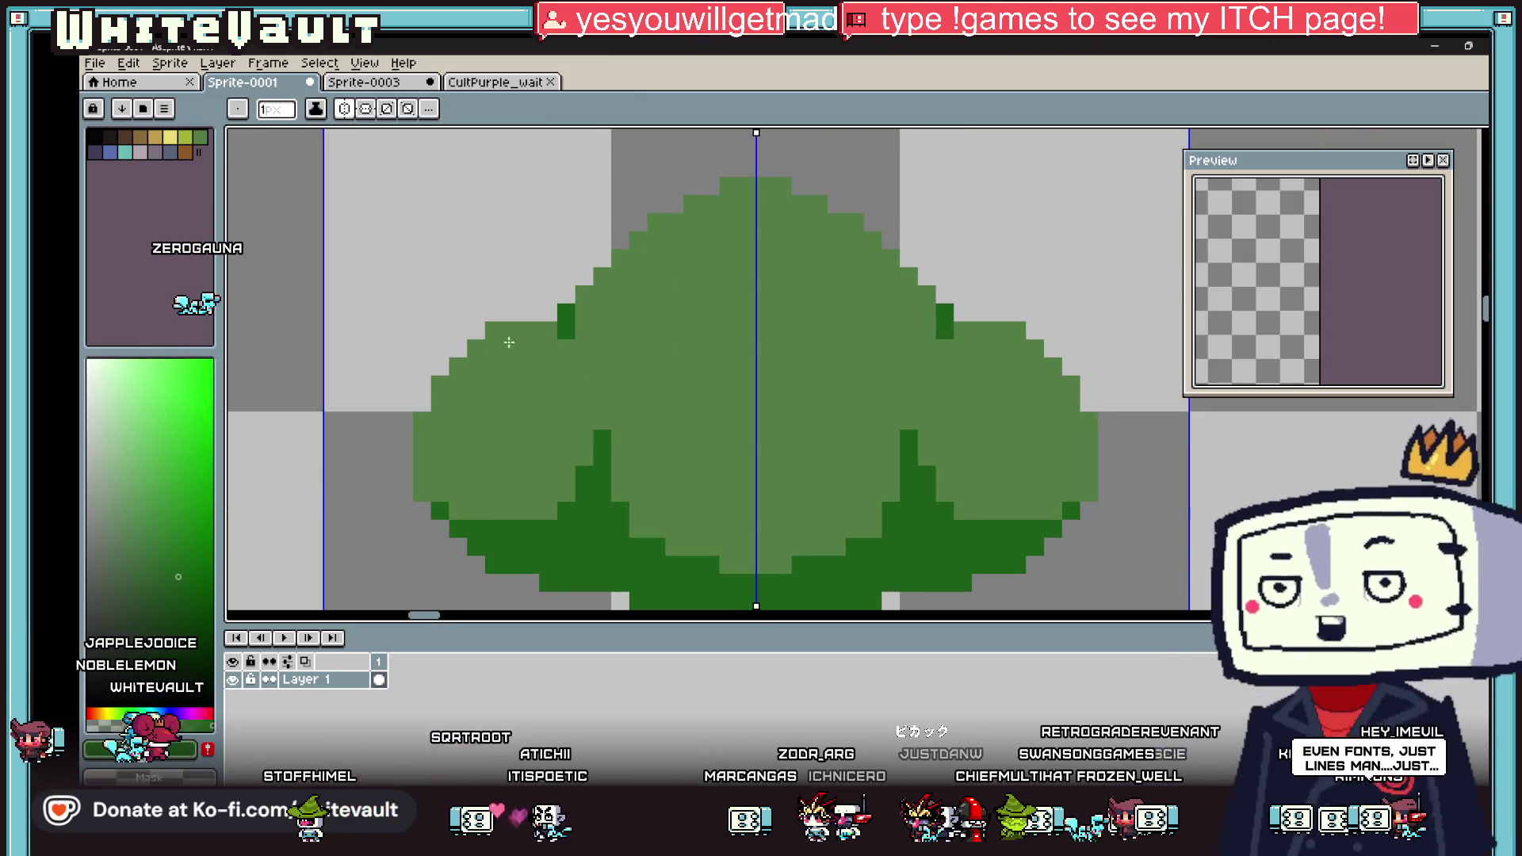
mouse_move(566, 331)
mouse_down()
mouse_move(563, 309)
mouse_move(503, 313)
mouse_move(432, 387)
mouse_move(405, 495)
mouse_move(442, 533)
mouse_up()
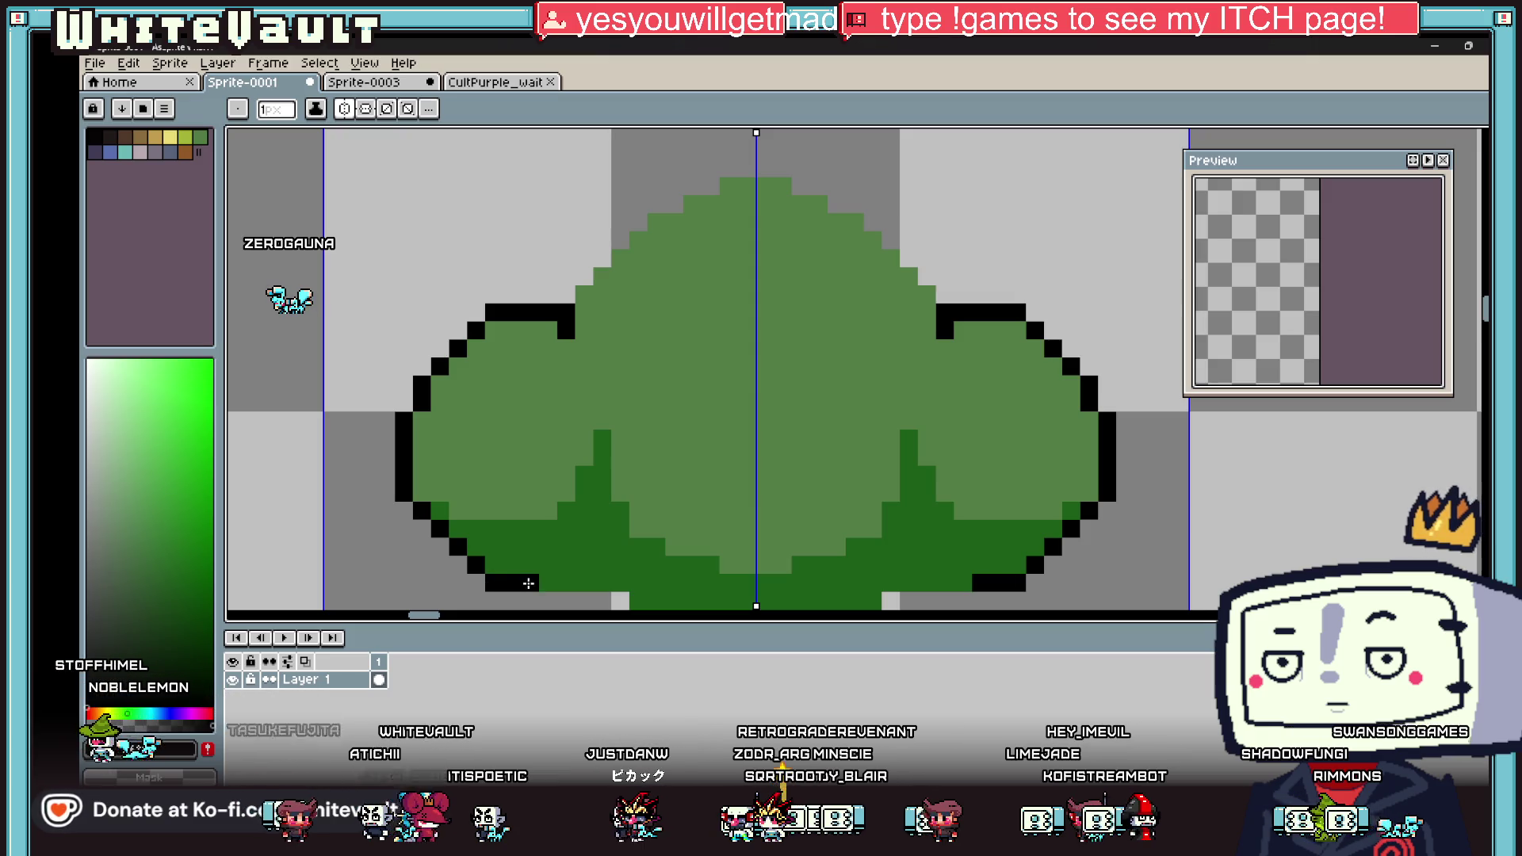
Step: Draw the black outline along the bush's bottom edge and sides
scroll(689, 389, down, 3)
scroll(622, 428, up, 2)
click(624, 429)
scroll(618, 428, up, 2)
mouse_move(618, 428)
mouse_down()
mouse_move(604, 432)
mouse_move(868, 483)
mouse_up()
click(653, 317)
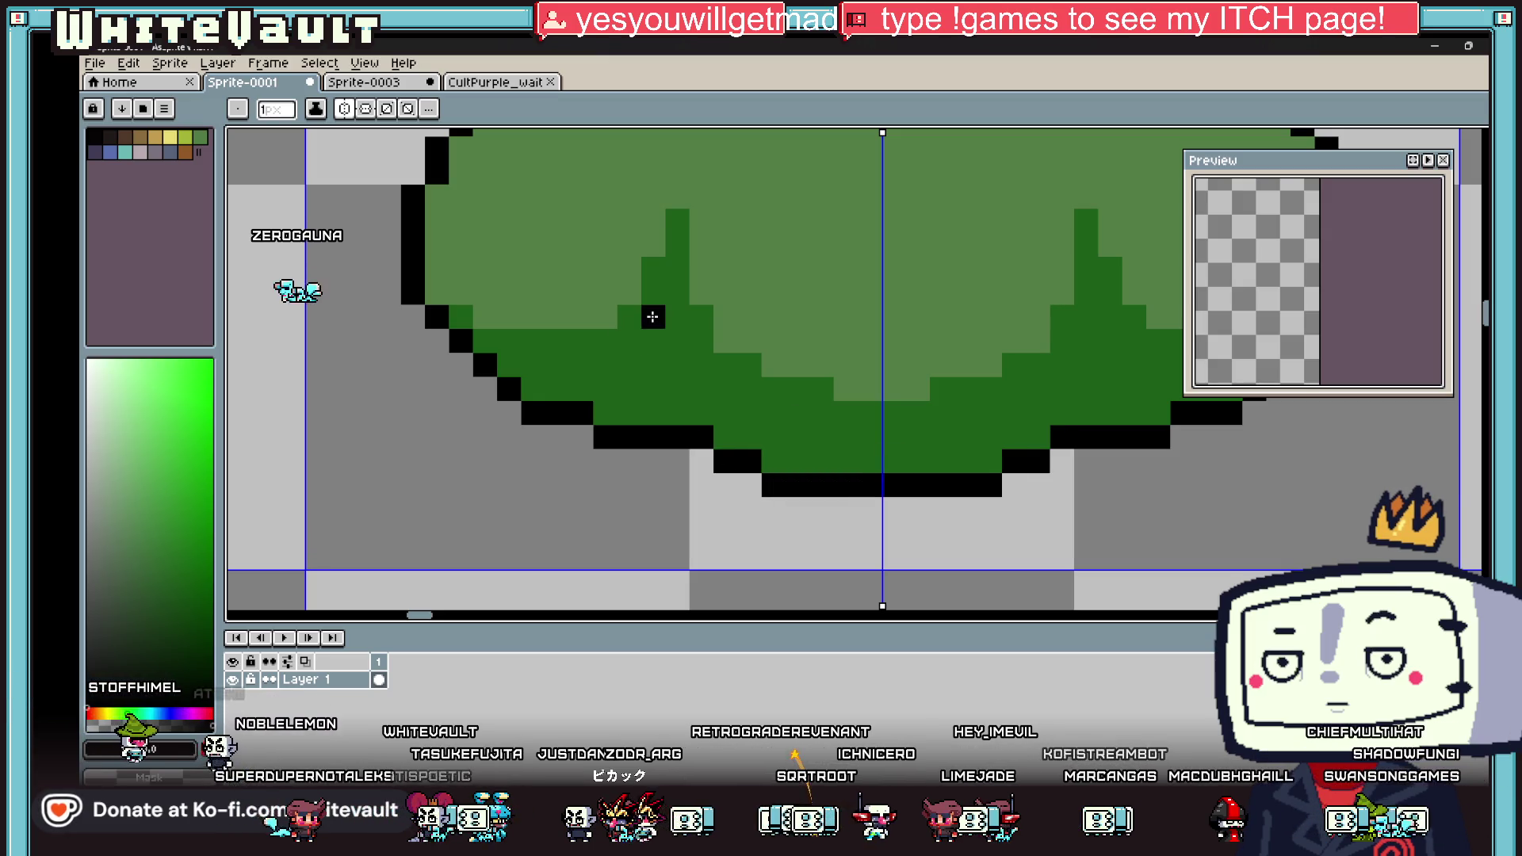
click(652, 341)
click(653, 388)
click(652, 413)
scroll(871, 330, down, 5)
scroll(871, 330, up, 3)
Step: Resample black, outline the top of the bush and erase a stray pixel
key(i)
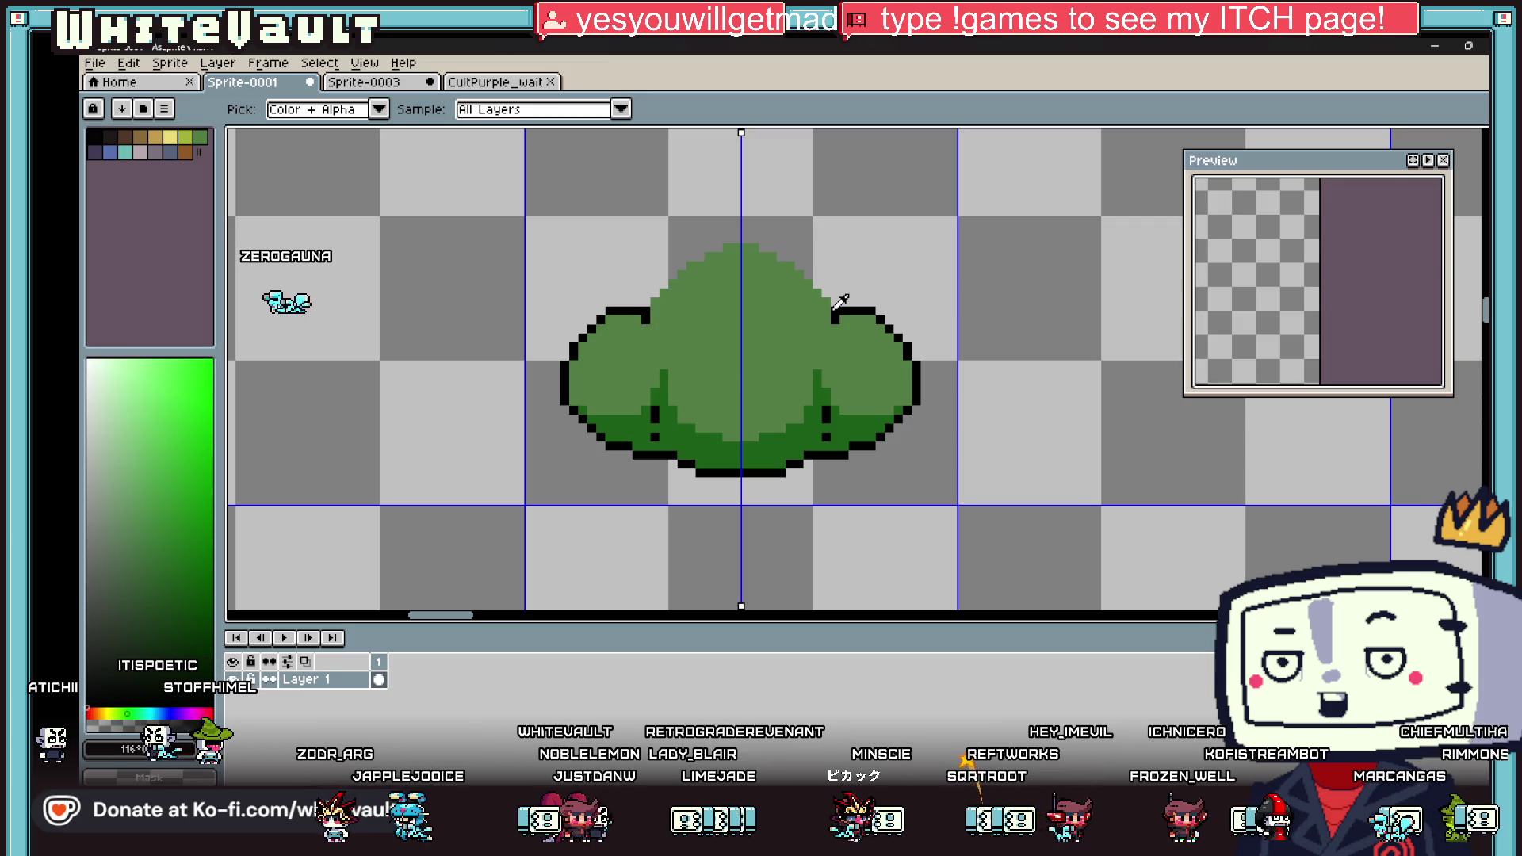
click(838, 313)
scroll(838, 313, up, 1)
key(b)
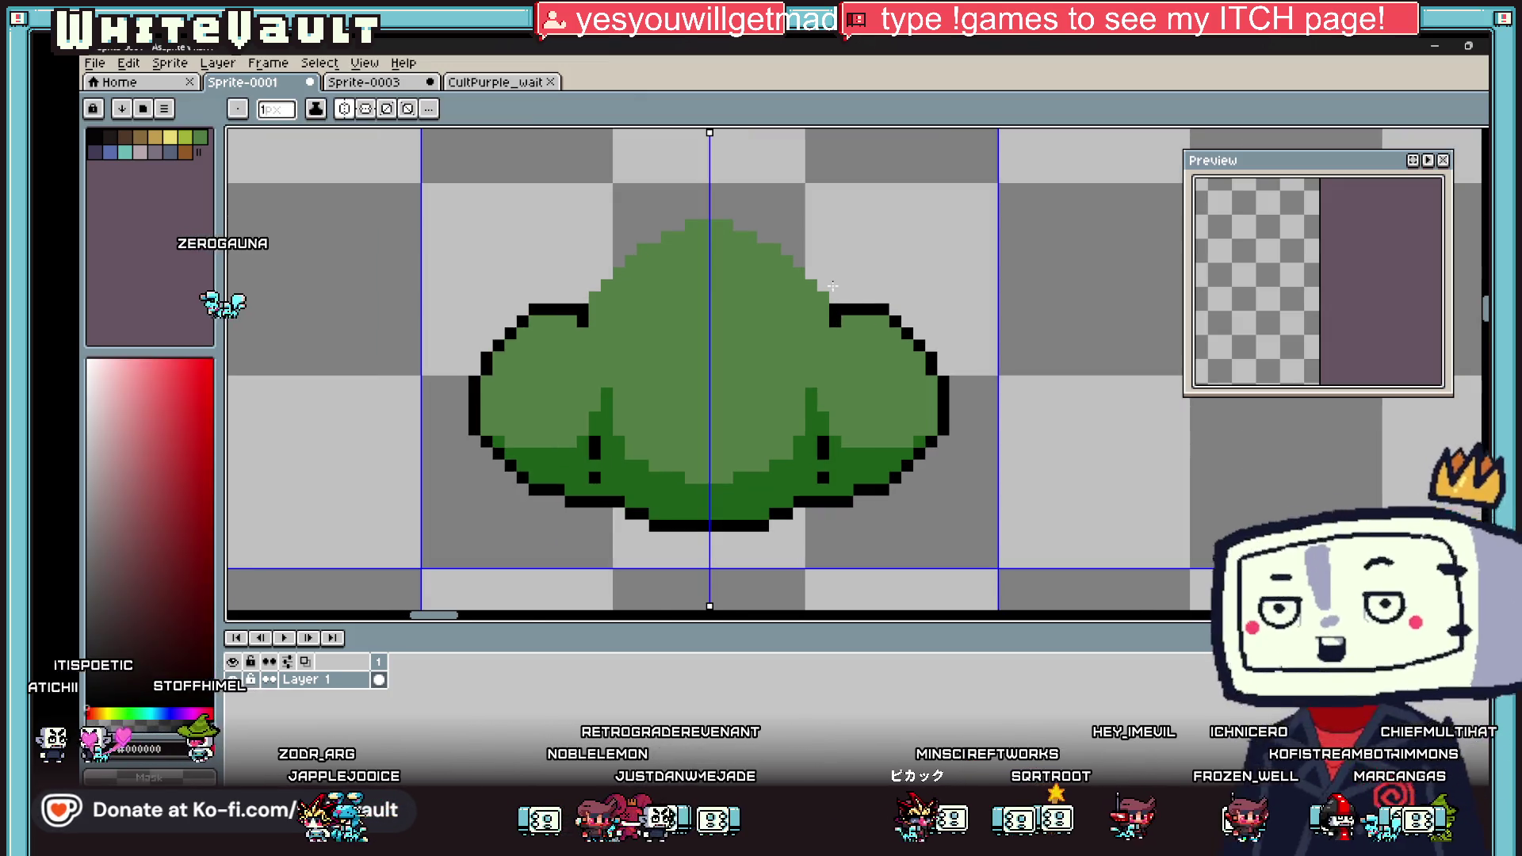
drag(810, 271, 786, 249)
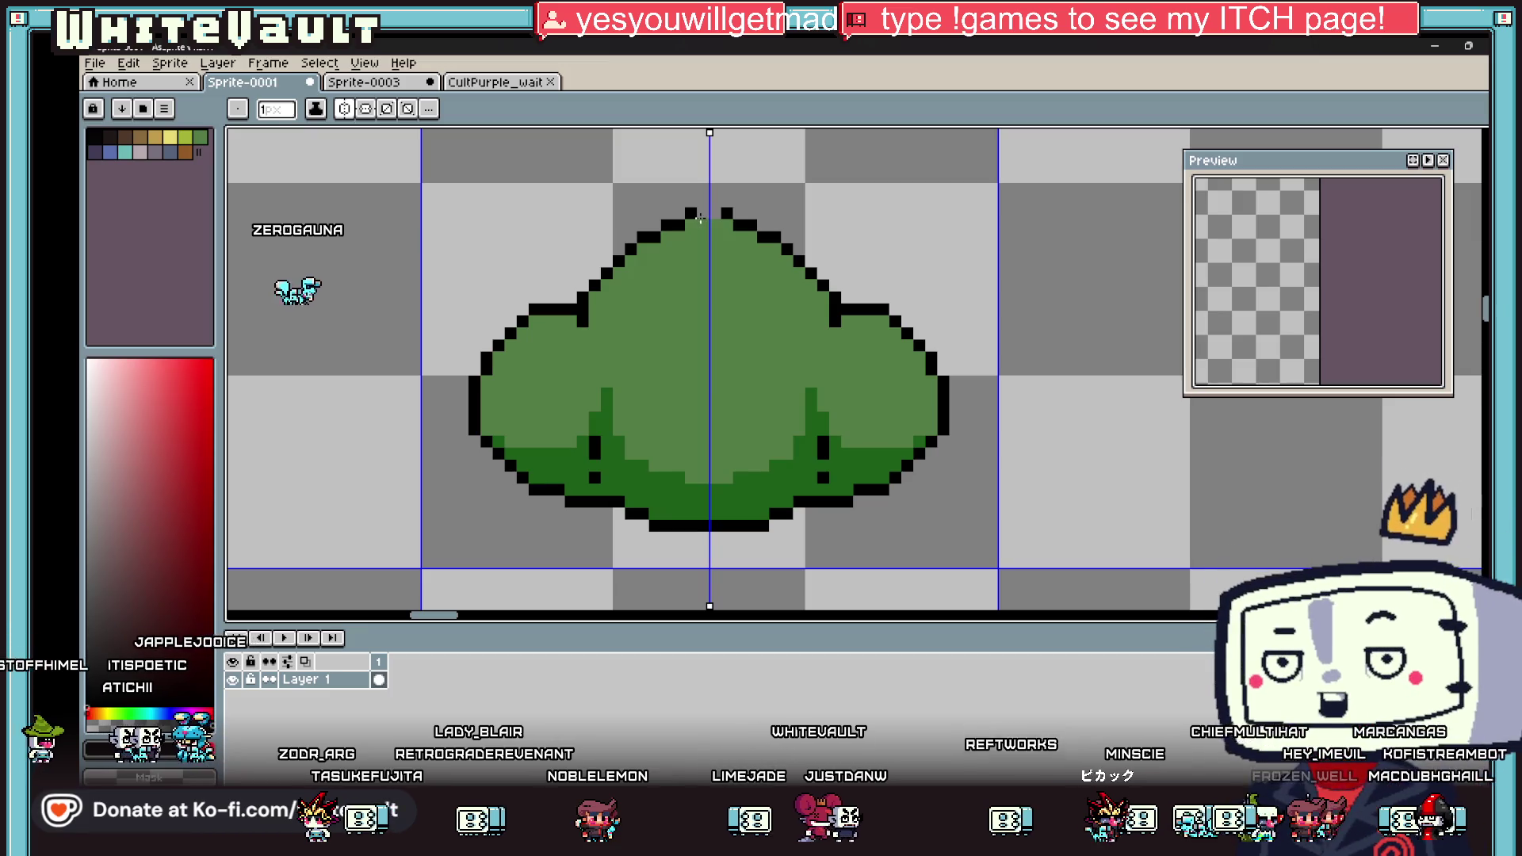
key(i)
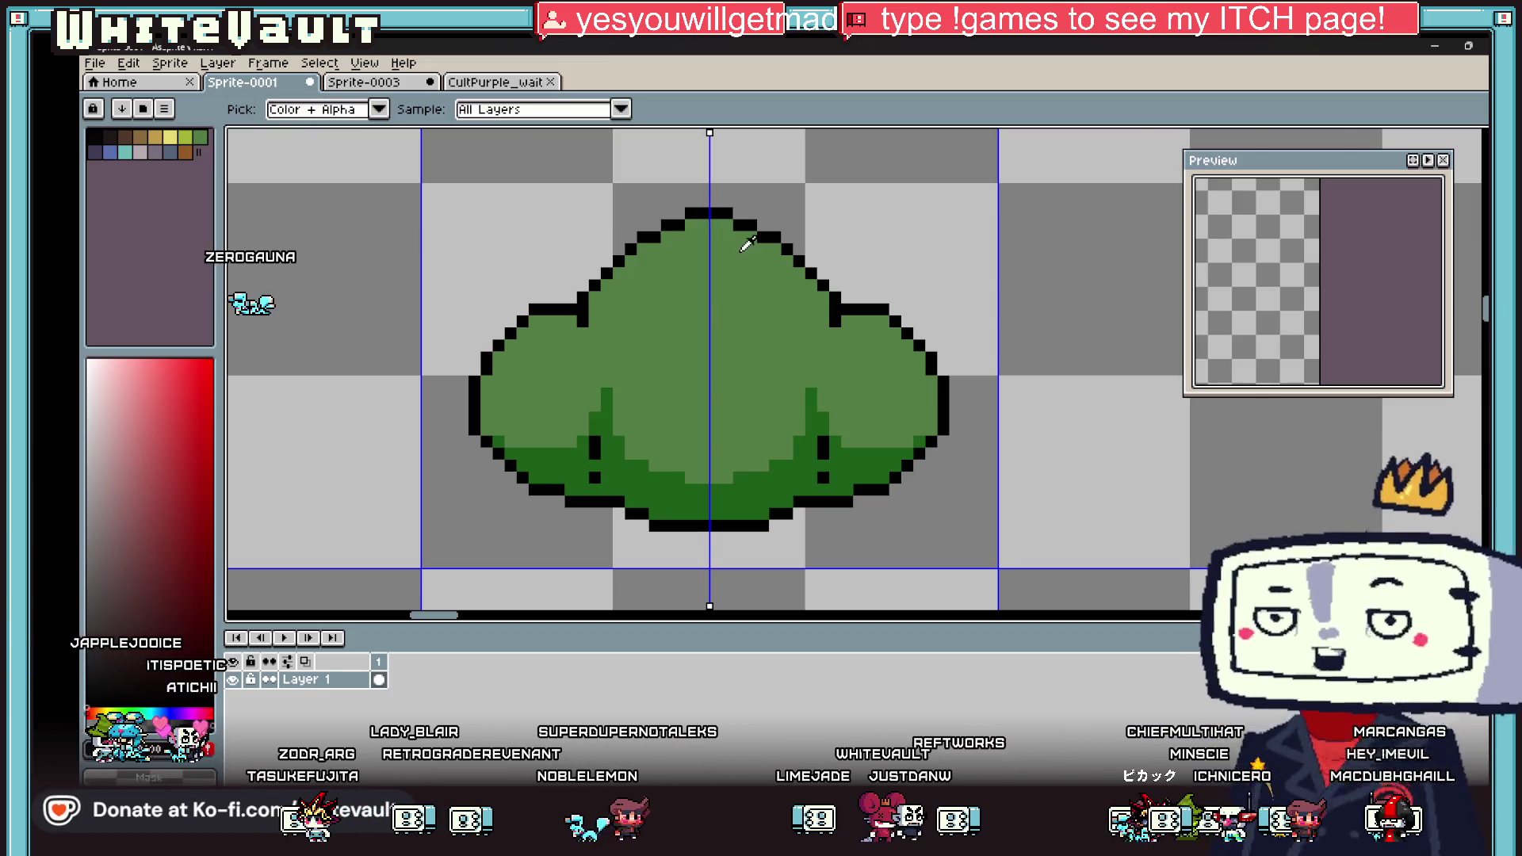
scroll(761, 301, down, 2)
scroll(786, 316, up, 3)
key(b)
click(781, 317)
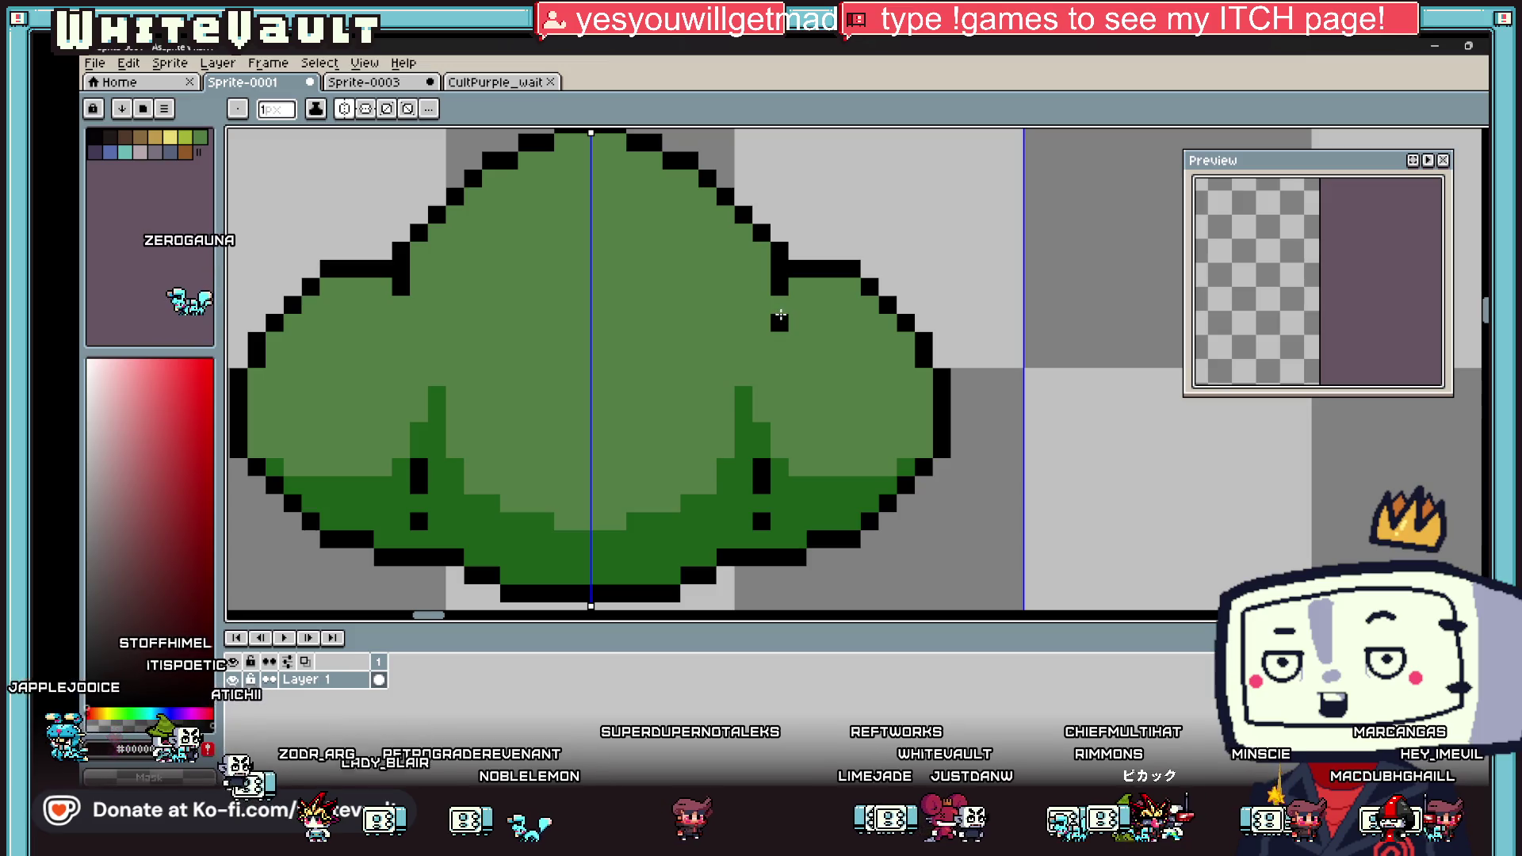
alt+click(806, 227)
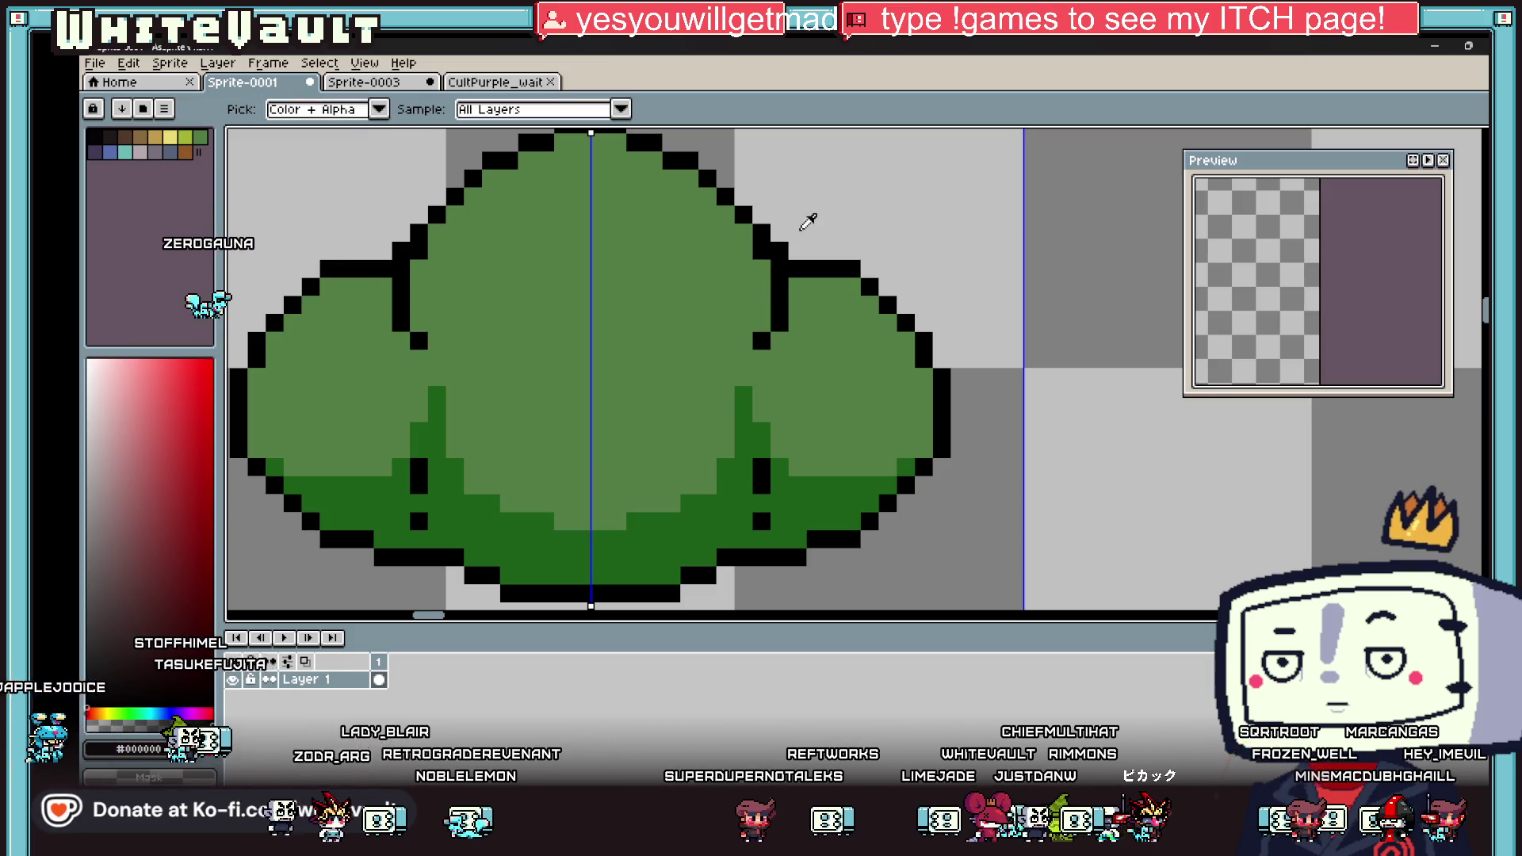
click(780, 251)
Step: Fill gaps inside the outline with dark-green pixels
key(i)
scroll(830, 272, down, 2)
scroll(830, 271, up, 2)
key(b)
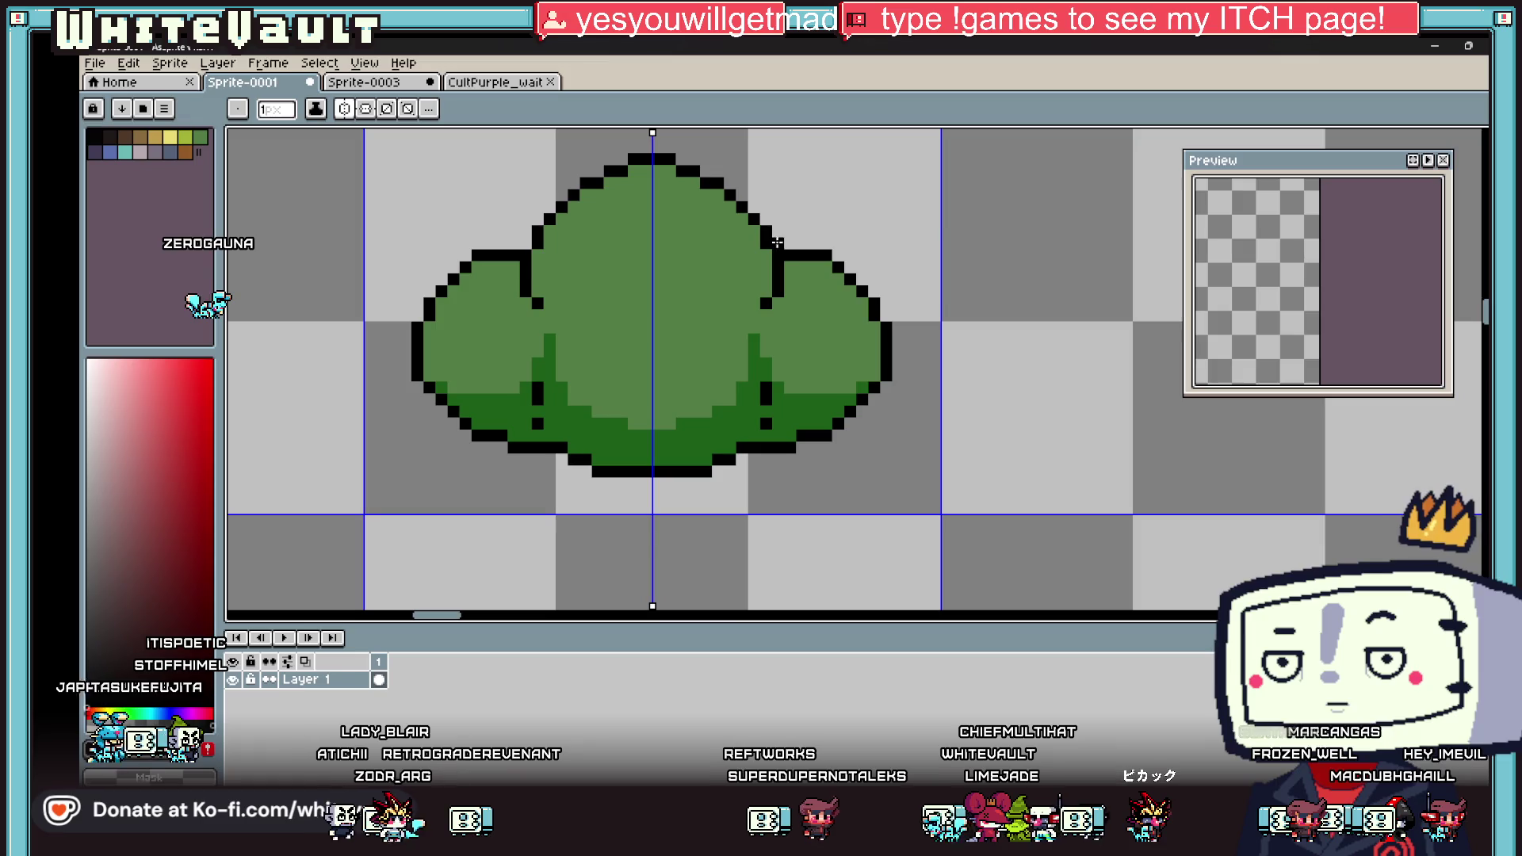
alt+click(816, 384)
click(791, 267)
scroll(790, 266, up, 2)
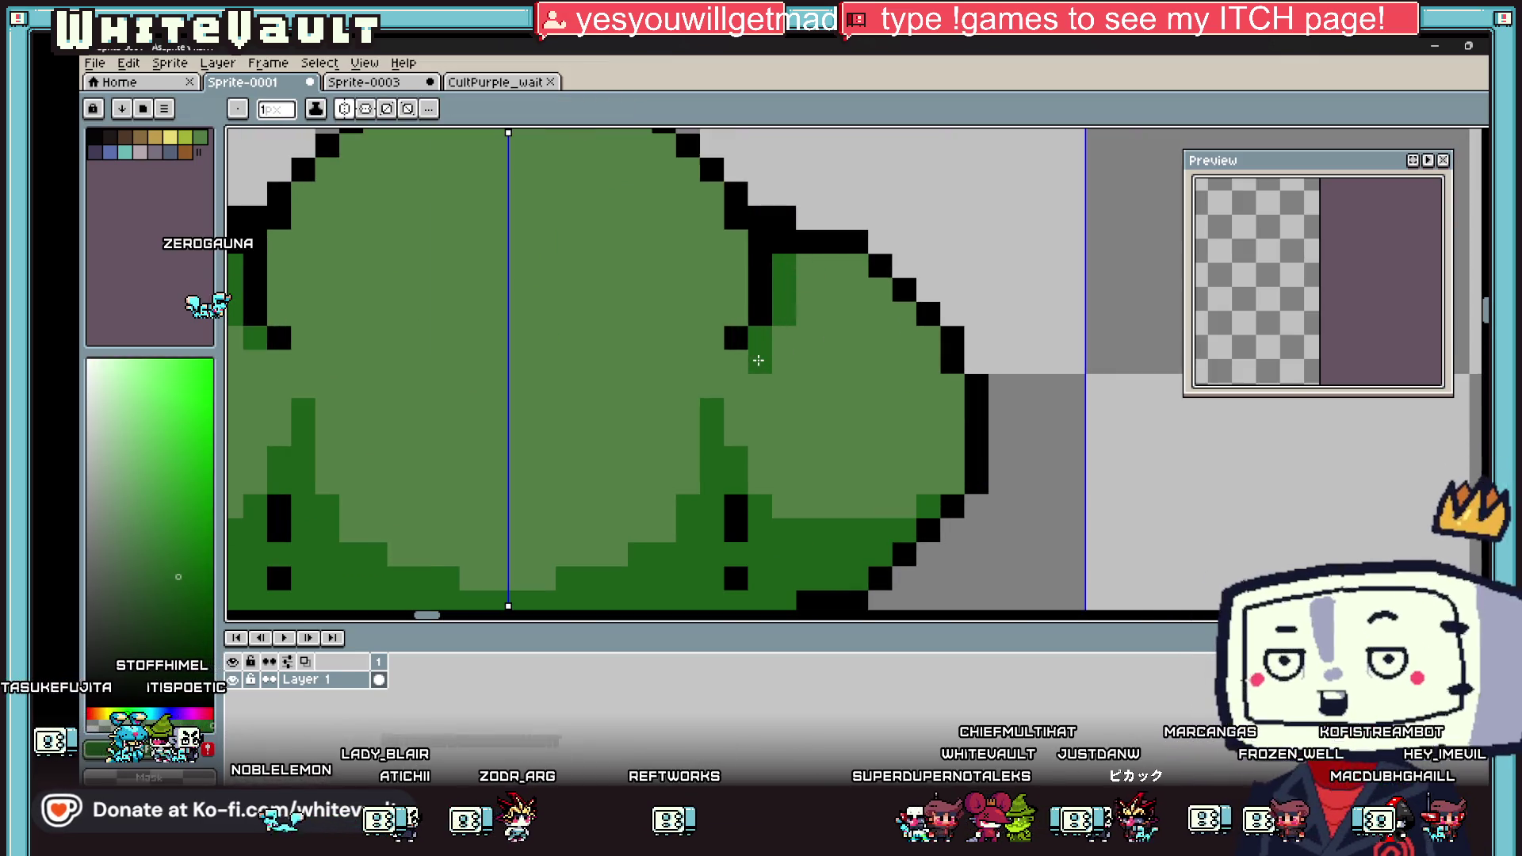
drag(811, 301, 809, 340)
scroll(810, 340, down, 3)
scroll(861, 357, up, 1)
Step: Choose brown and start a mirrored trunk beneath the bush
key(i)
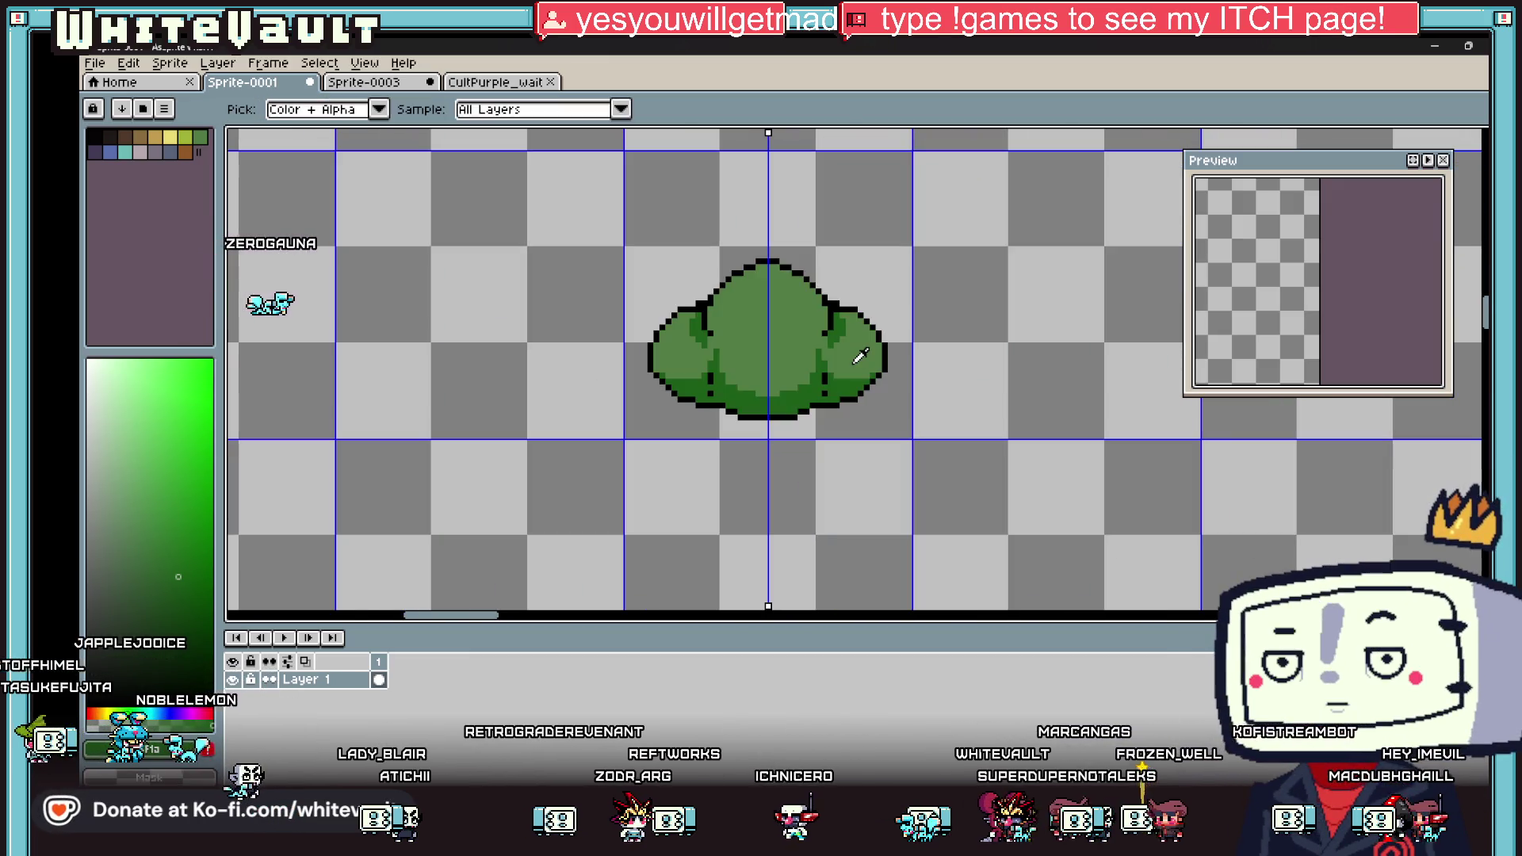
scroll(879, 361, up, 1)
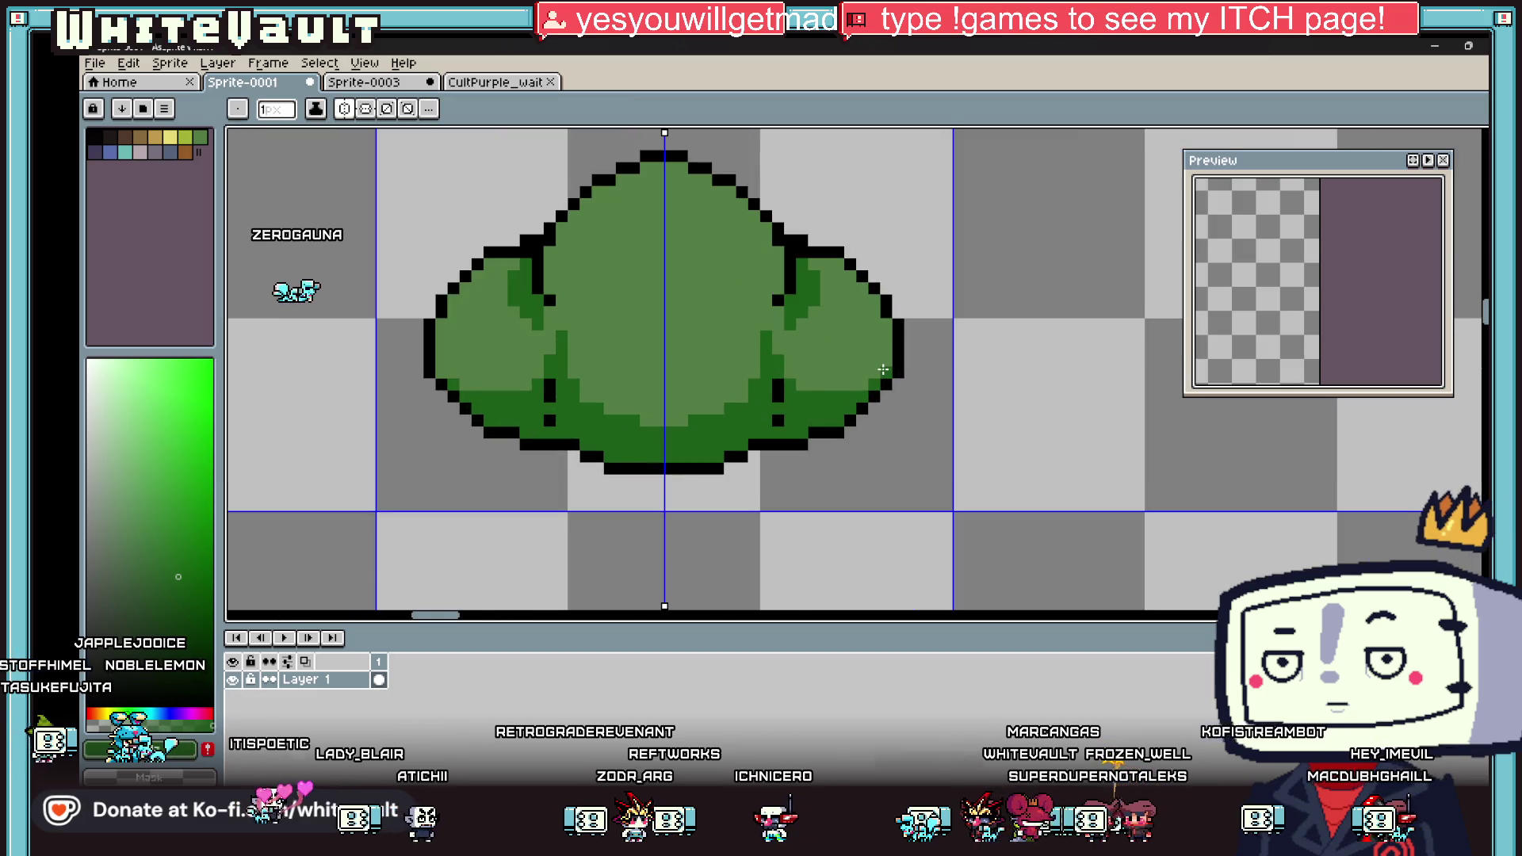
click(535, 440)
scroll(544, 452, up, 1)
scroll(568, 421, down, 2)
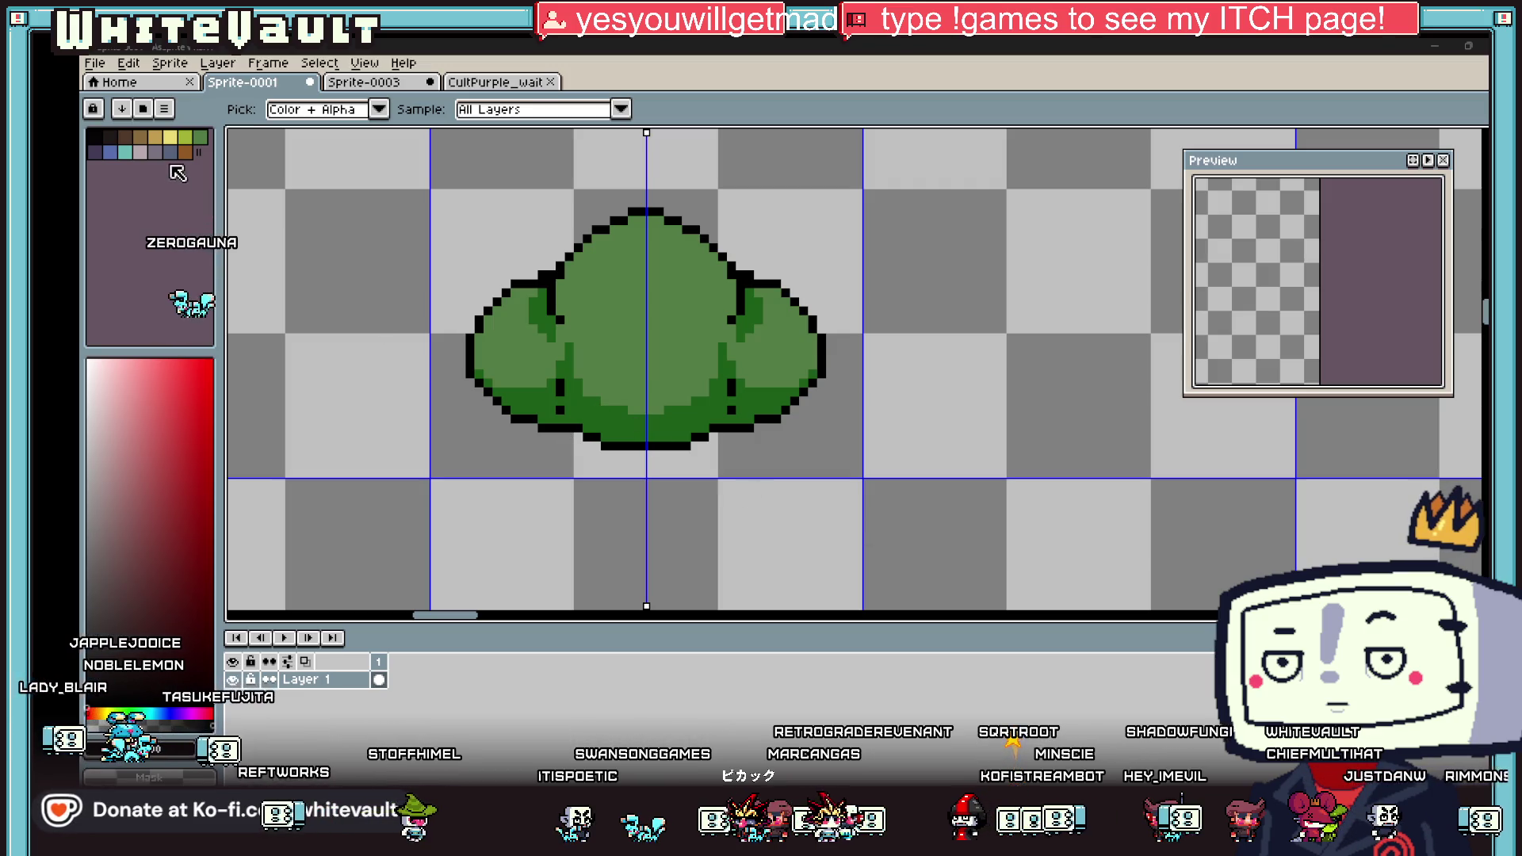
click(185, 151)
key(b)
scroll(568, 464, up, 2)
click(568, 401)
Step: Extend and widen the brown trunk, outlining its base and sides in black
mouse_move(597, 431)
mouse_down()
mouse_move(616, 461)
mouse_move(631, 436)
mouse_move(712, 509)
mouse_up()
mouse_move(781, 473)
mouse_down()
mouse_move(821, 484)
mouse_move(821, 512)
mouse_up()
alt+click(774, 449)
click(754, 484)
drag(712, 473, 639, 437)
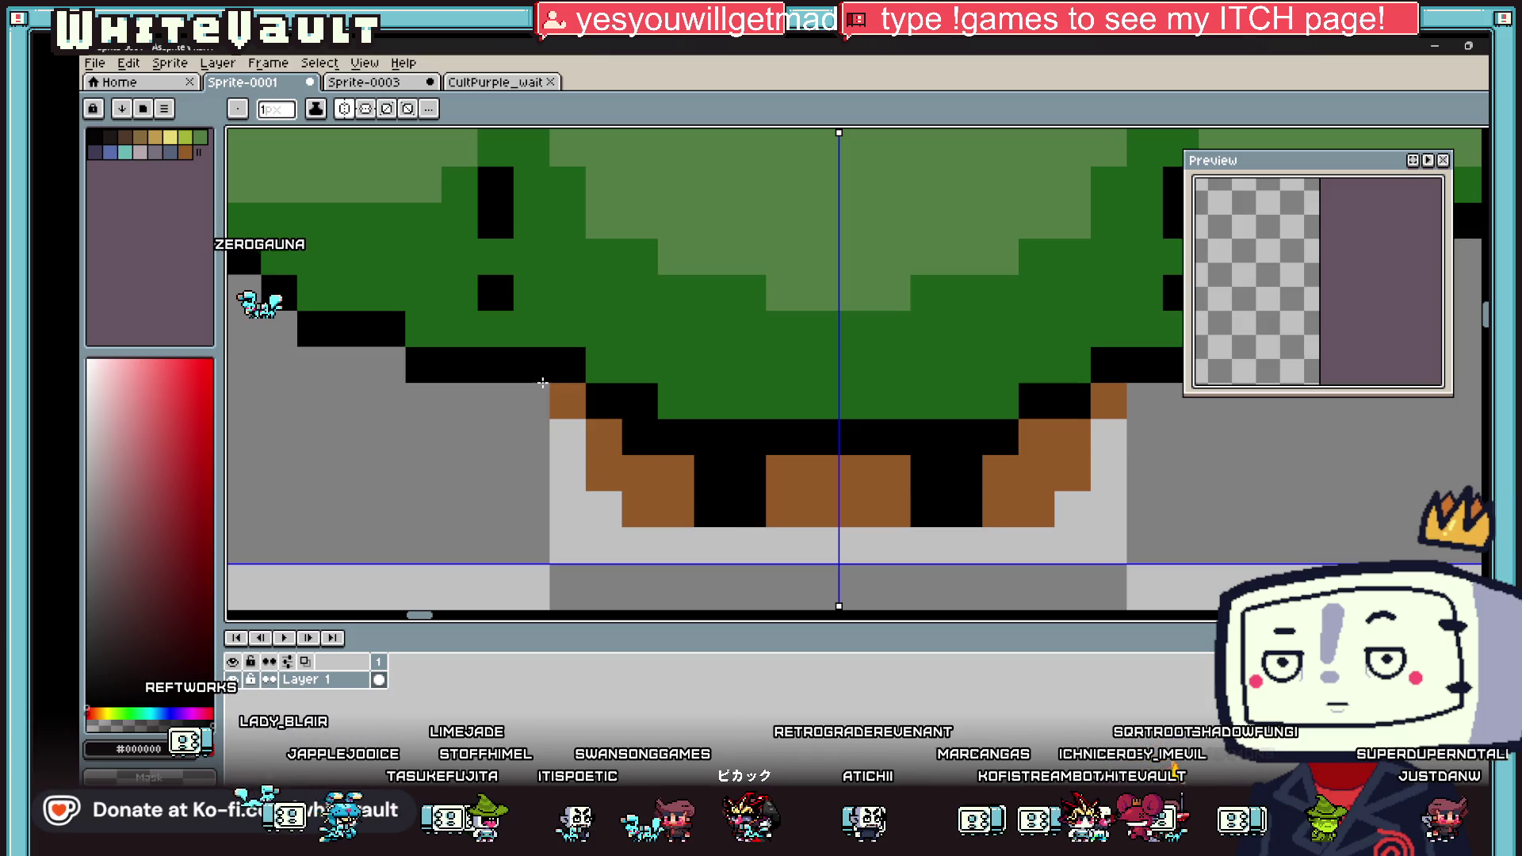
drag(534, 384, 565, 474)
Step: Darken the trunk pixels on both sides and fill the middle trunk block dark brown
scroll(849, 412, down, 5)
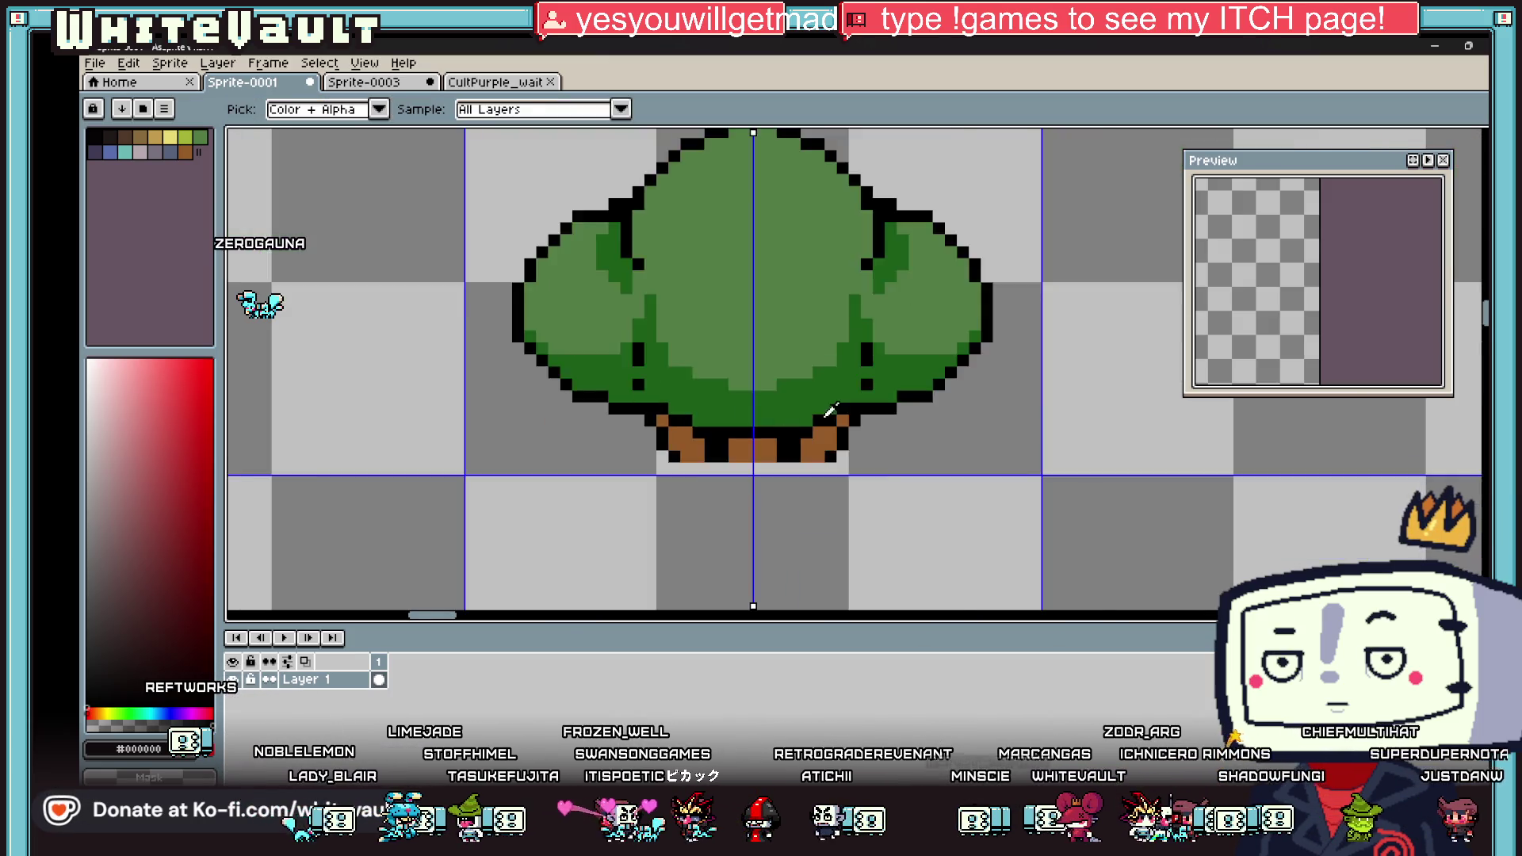
scroll(850, 408, up, 2)
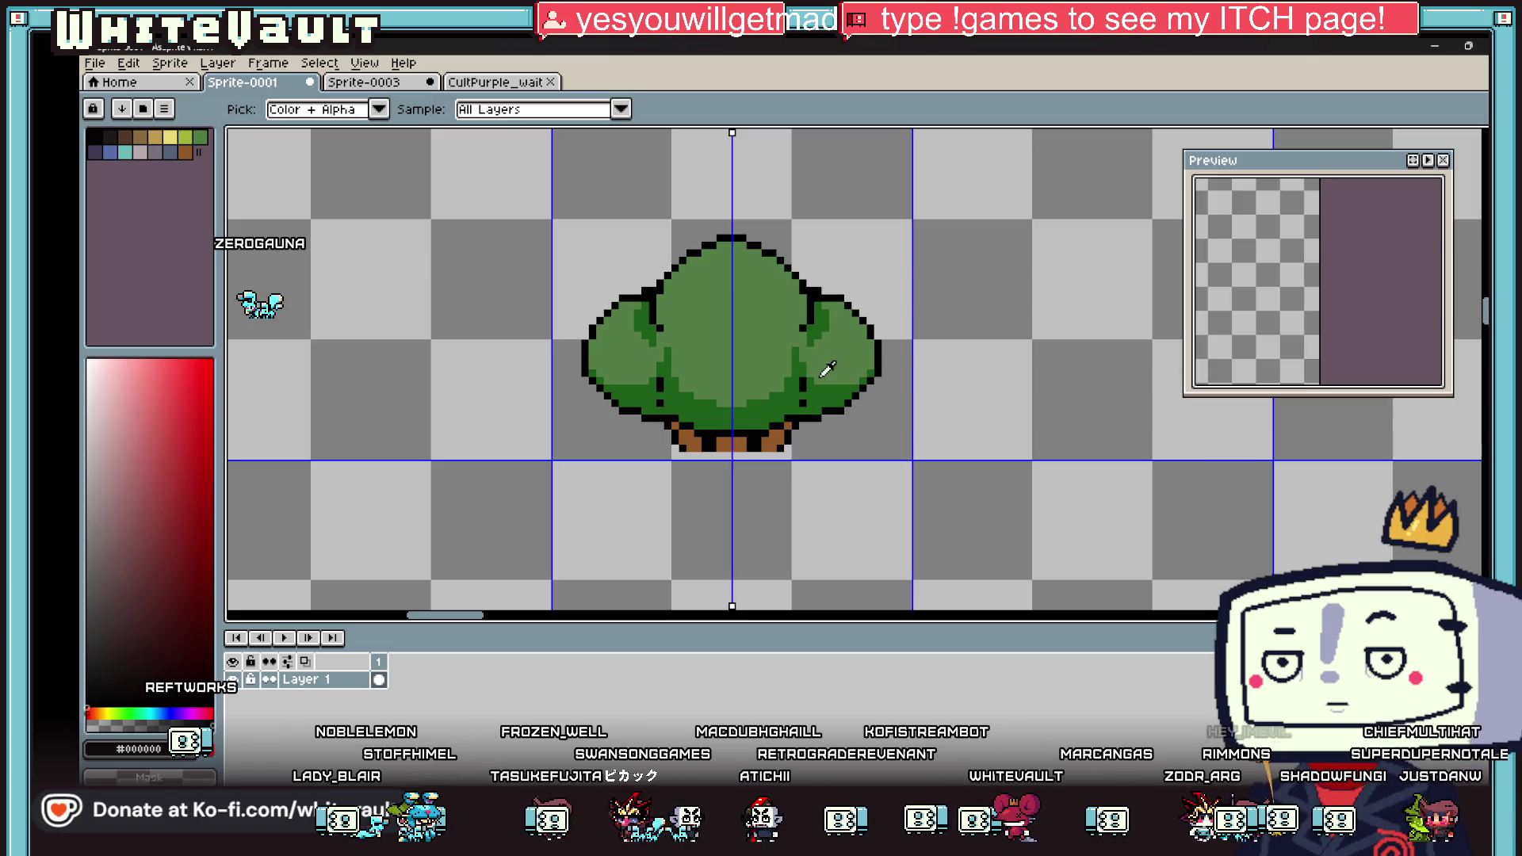
scroll(783, 441, up, 1)
click(782, 441)
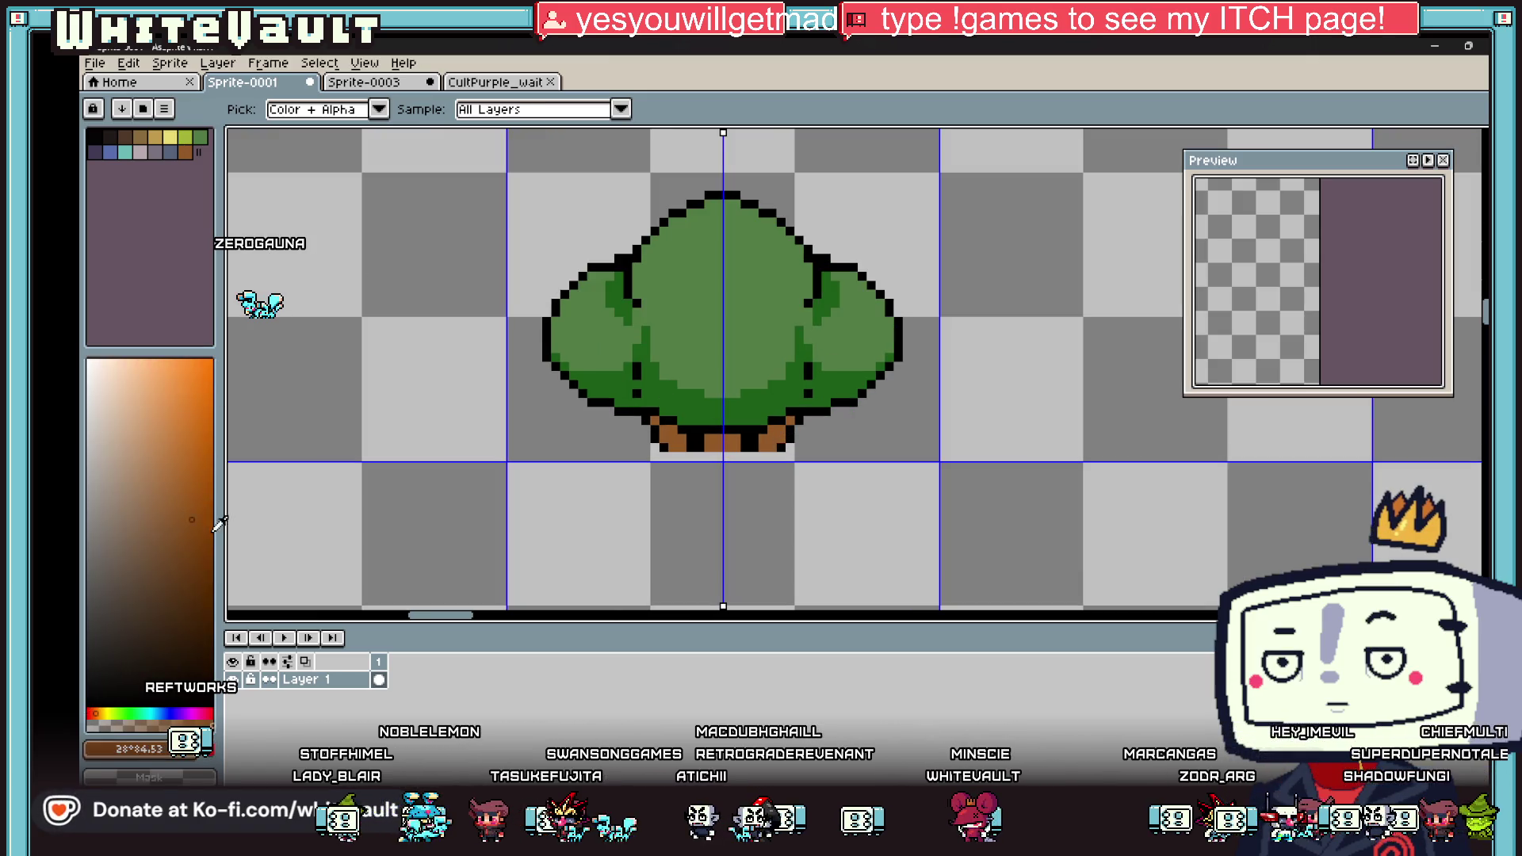
scroll(644, 416, up, 4)
drag(666, 445, 692, 456)
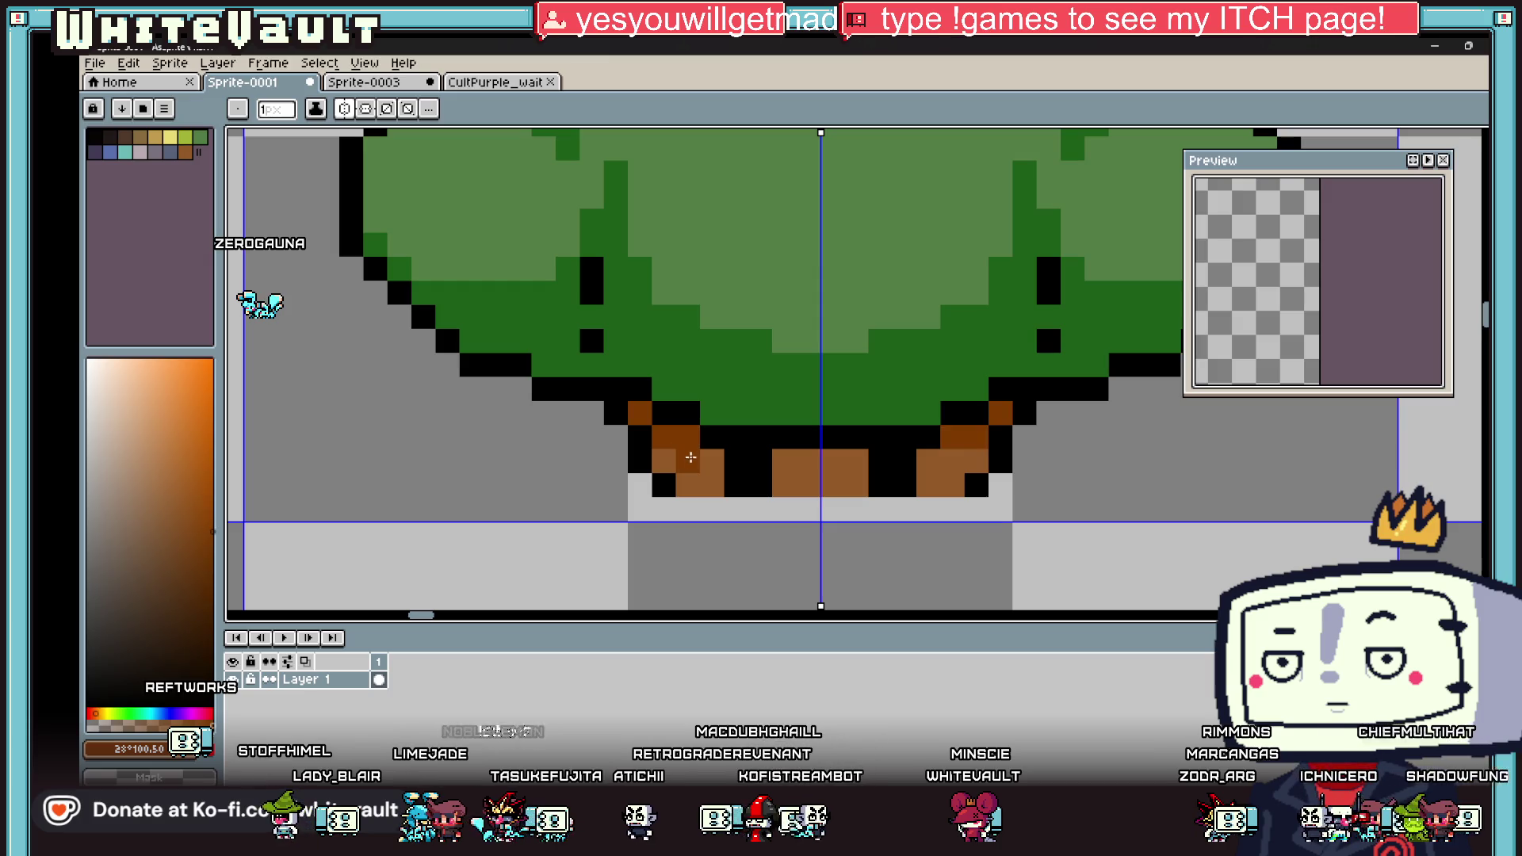
key(g)
click(833, 468)
key(i)
key(b)
click(710, 438)
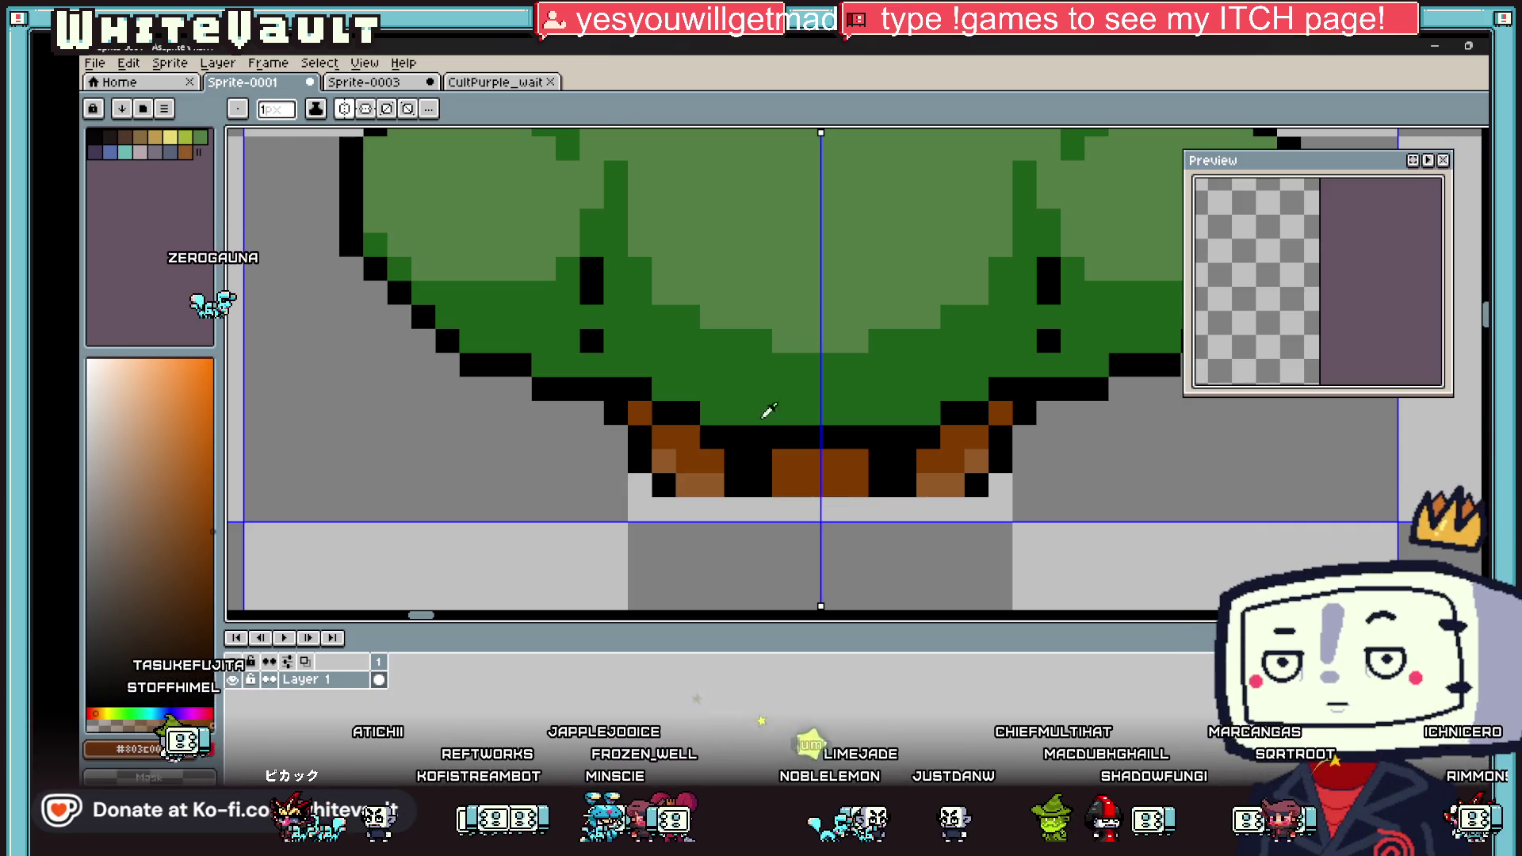
Step: Add a black pixel at the lower base and brown root pixels spreading toward the lower right
key(i)
scroll(1041, 389, down, 4)
scroll(1041, 389, up, 3)
click(985, 394)
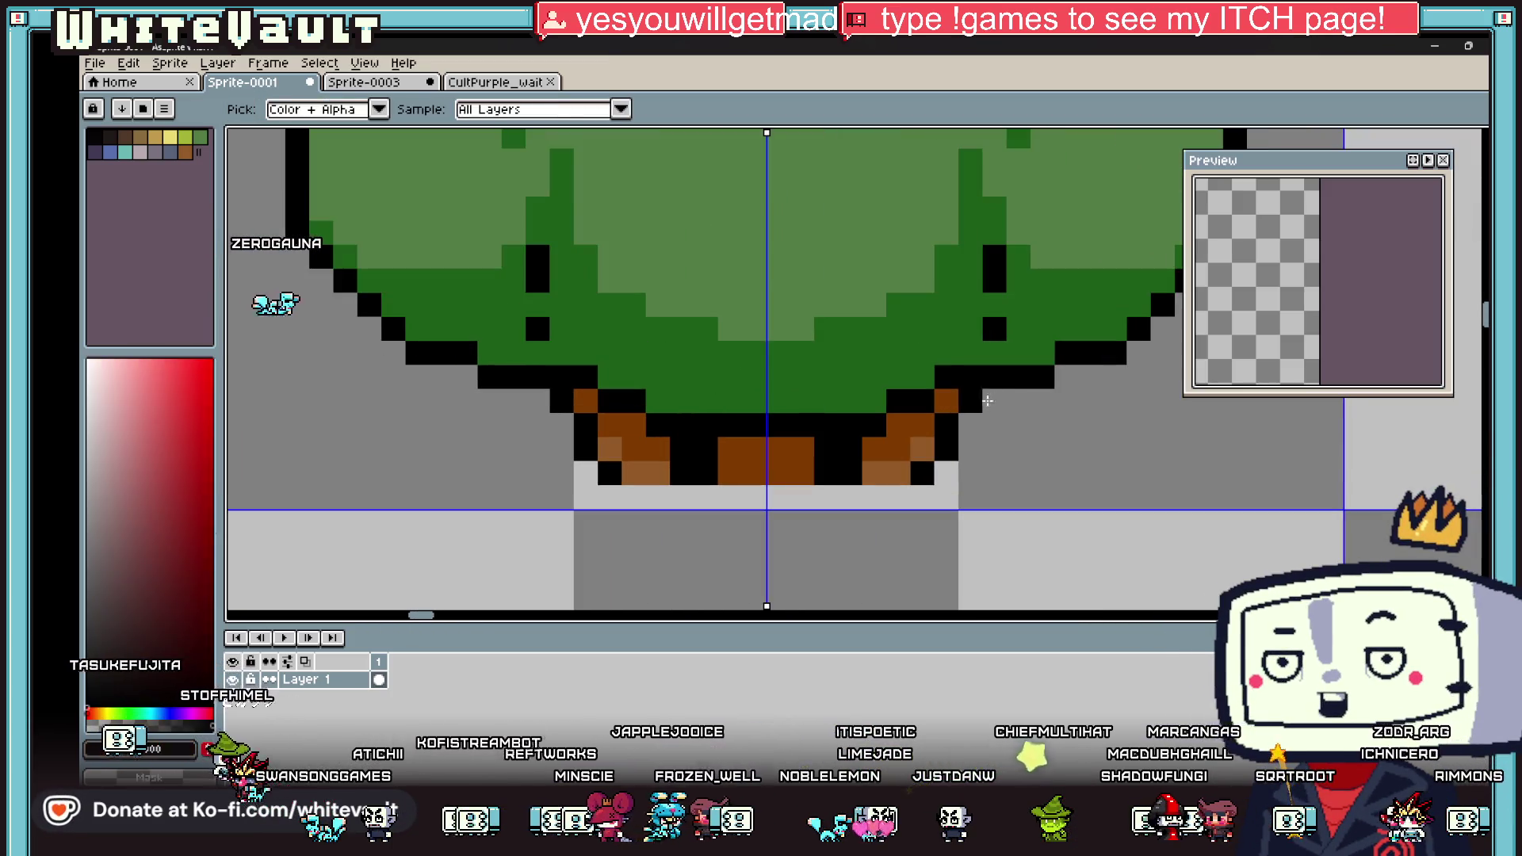
key(b)
click(945, 473)
key(i)
click(908, 442)
key(b)
click(996, 429)
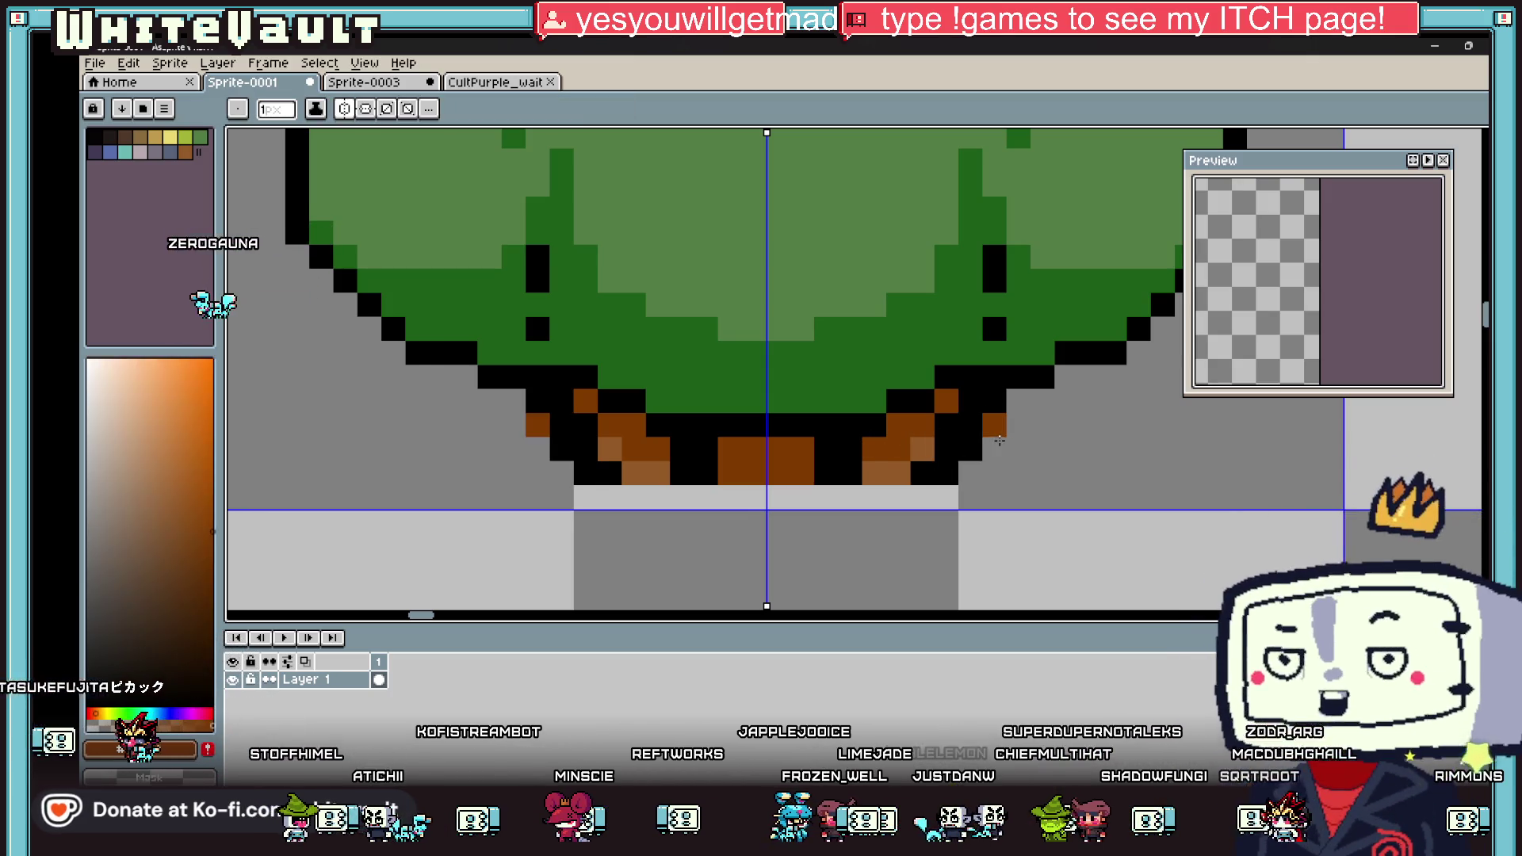
click(1020, 401)
Step: Add a black pixel below the base, another brown root pixel, and turn a black base pixel brown
key(i)
click(1041, 397)
click(1019, 446)
key(i)
click(998, 427)
key(b)
click(996, 446)
click(967, 405)
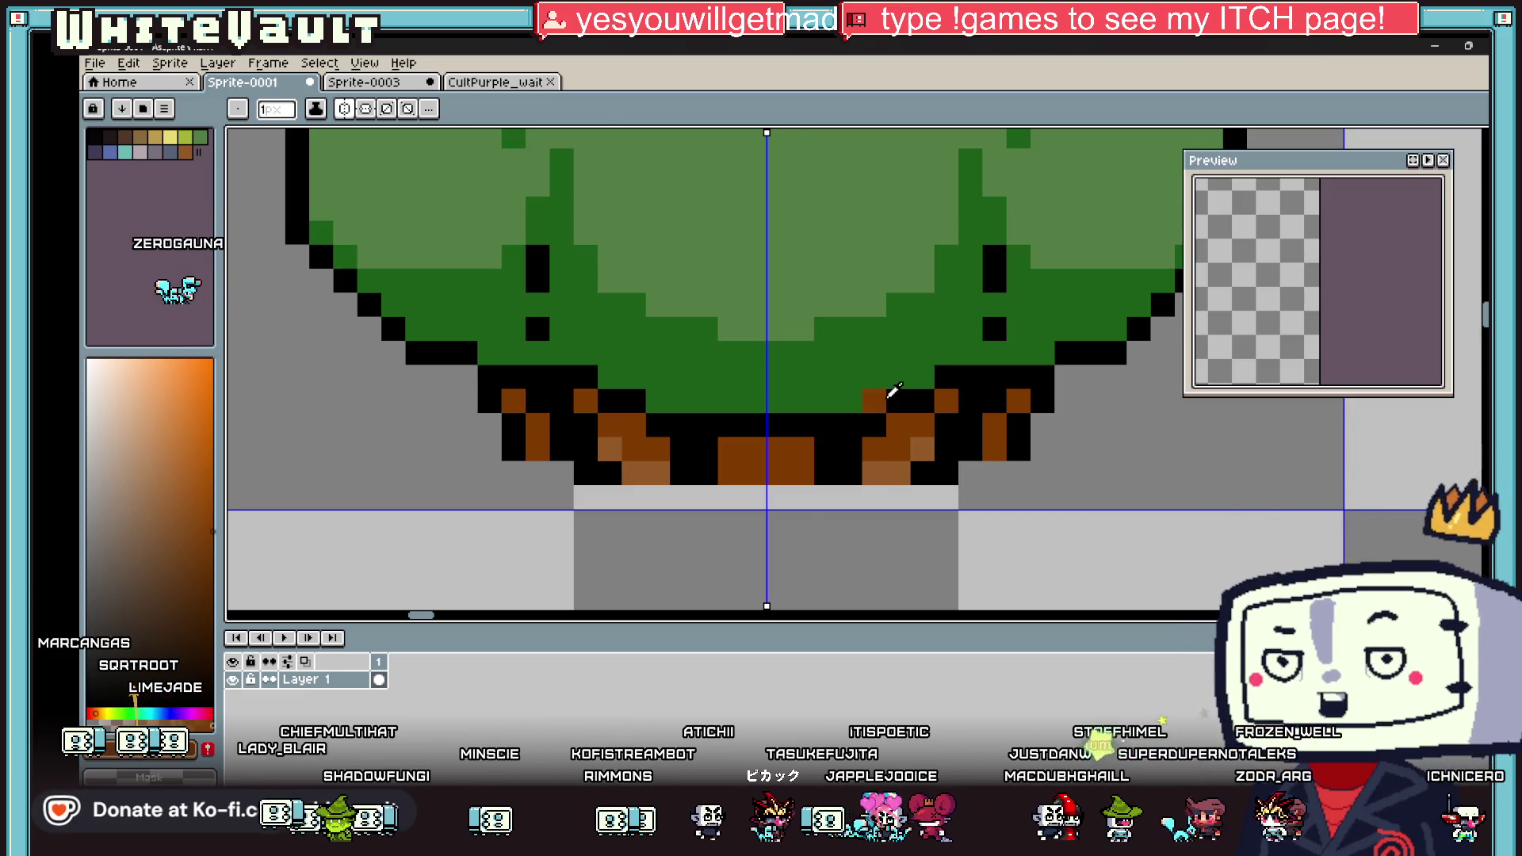
Step: Add a black pixel at a seam between the bush's lobes
key(i)
scroll(894, 389, down, 4)
scroll(952, 294, up, 4)
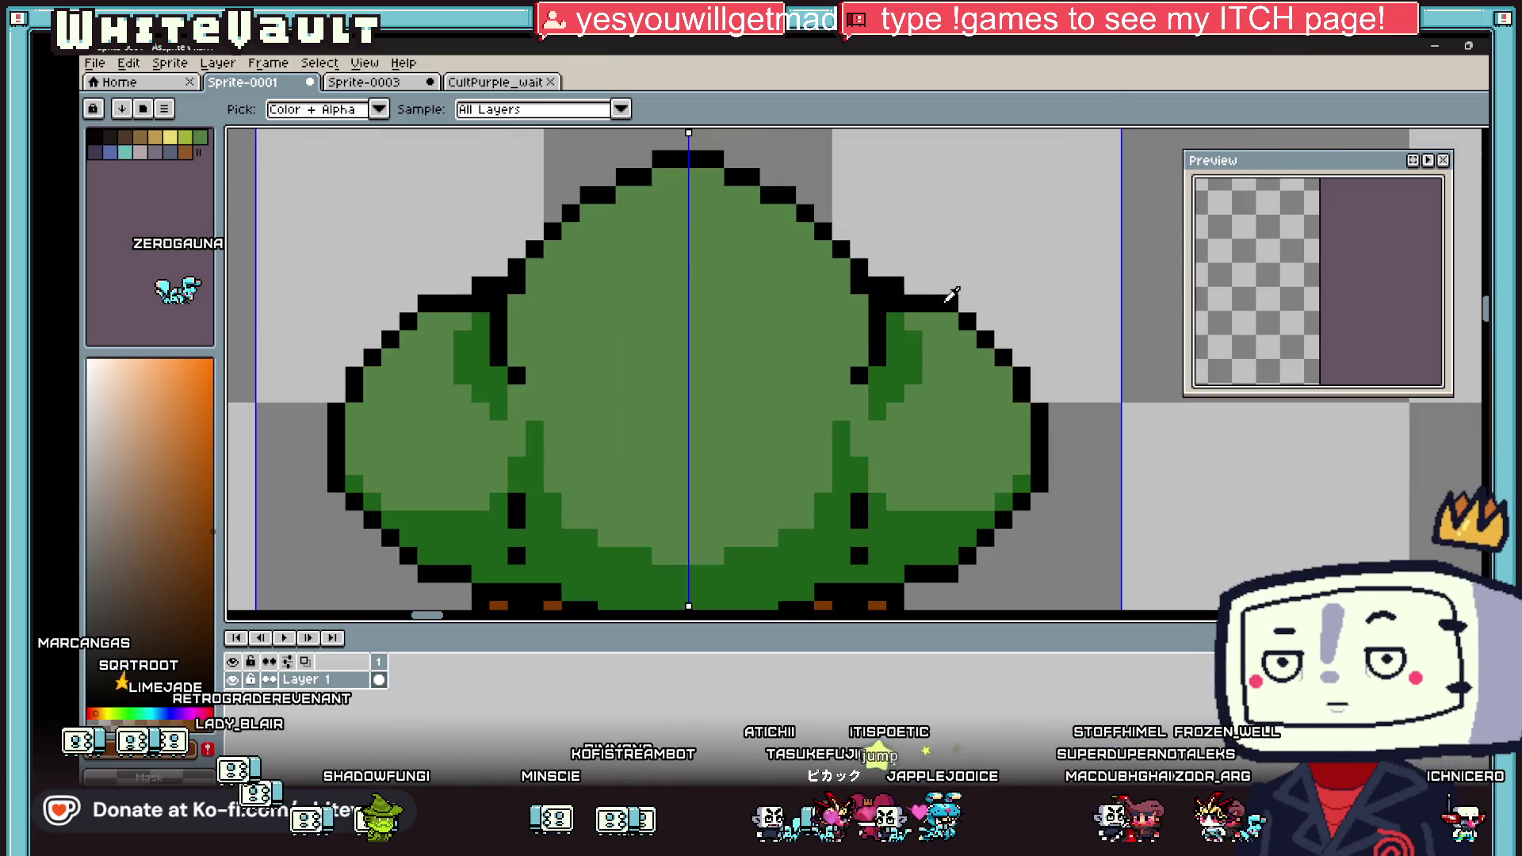
click(892, 295)
key(b)
click(878, 394)
scroll(878, 389, up, 2)
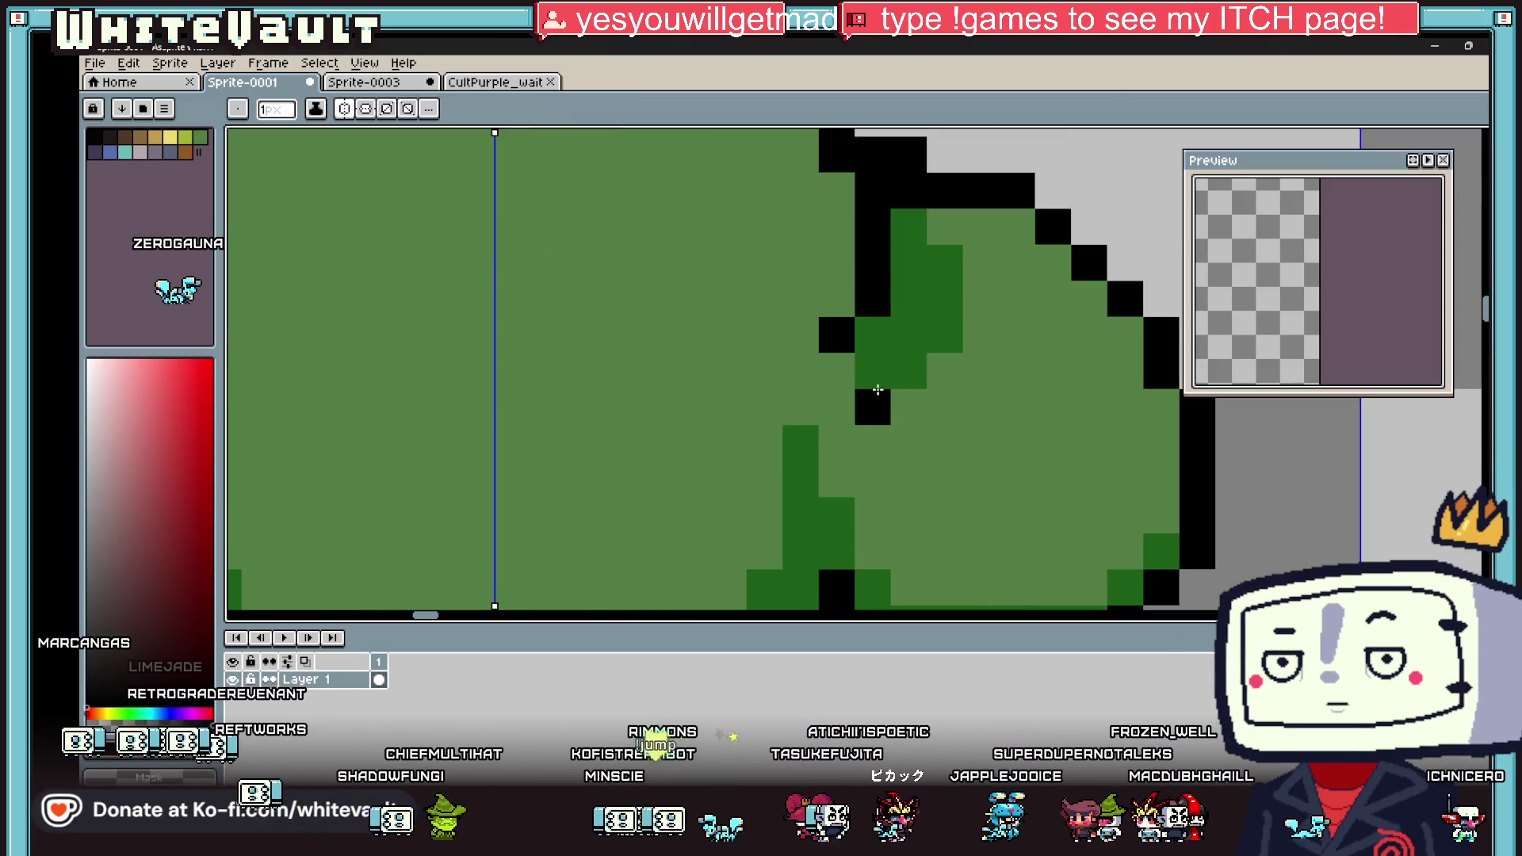
scroll(877, 383, down, 5)
Step: Draw a dark green rim along the central lobe's top and fill the top band dark green
key(i)
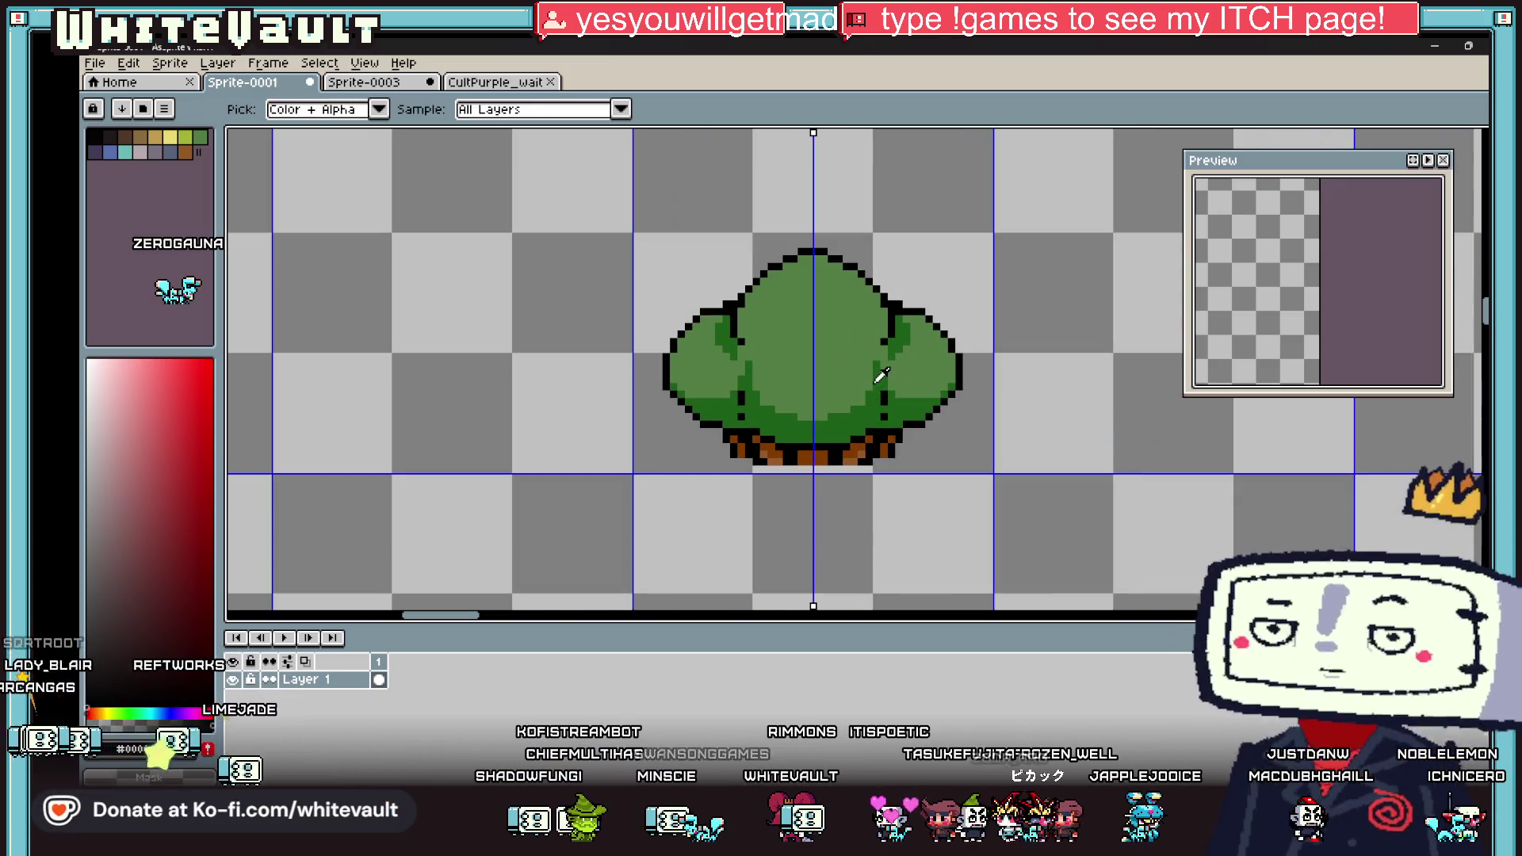
click(838, 376)
key(b)
scroll(781, 317, up, 2)
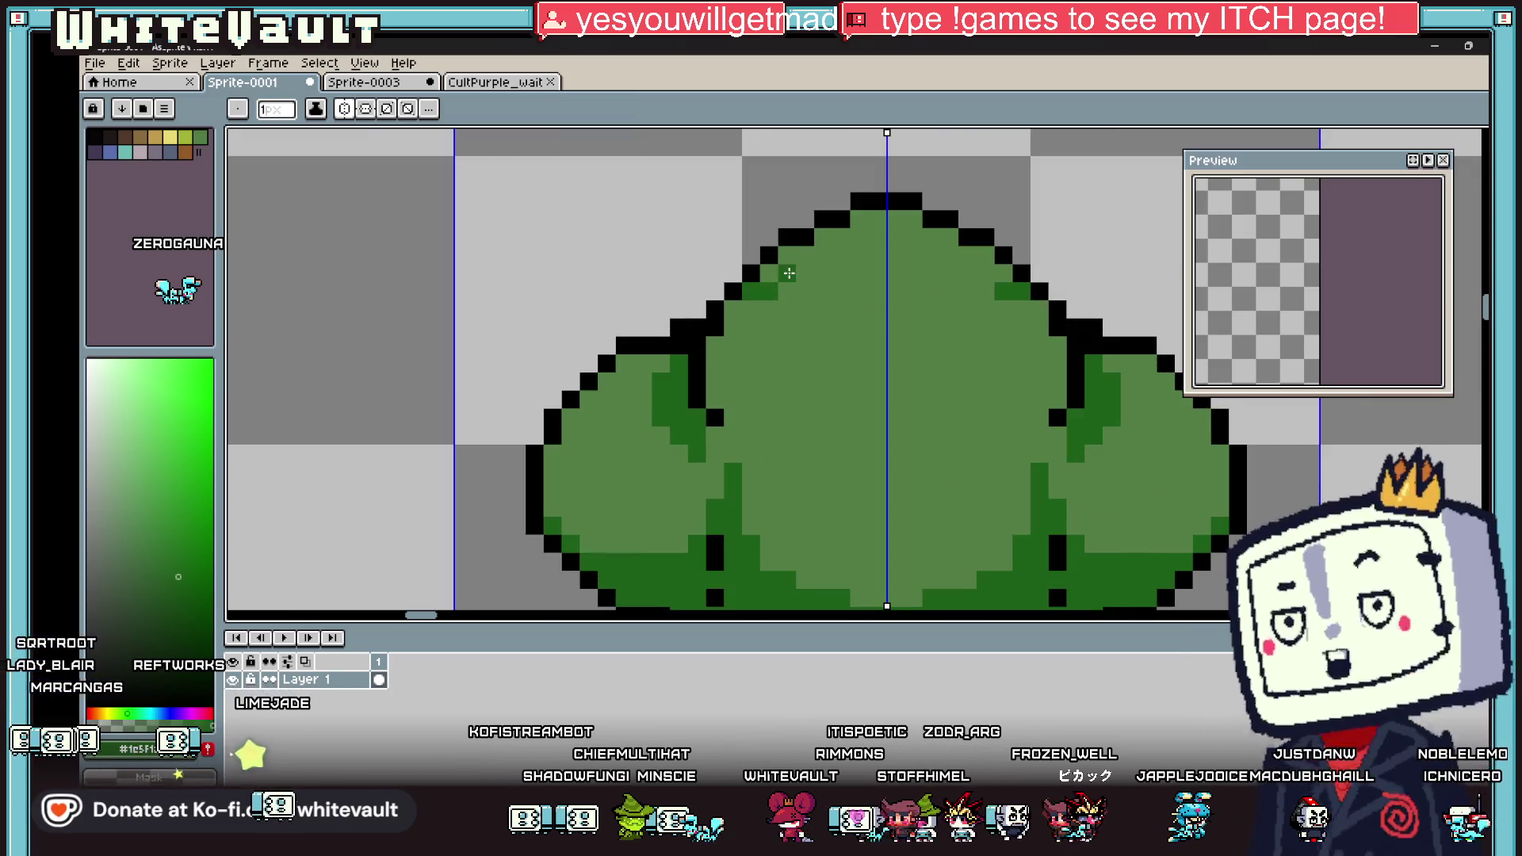
mouse_move(822, 254)
mouse_down()
mouse_move(880, 255)
mouse_move(856, 230)
mouse_up()
key(g)
click(777, 264)
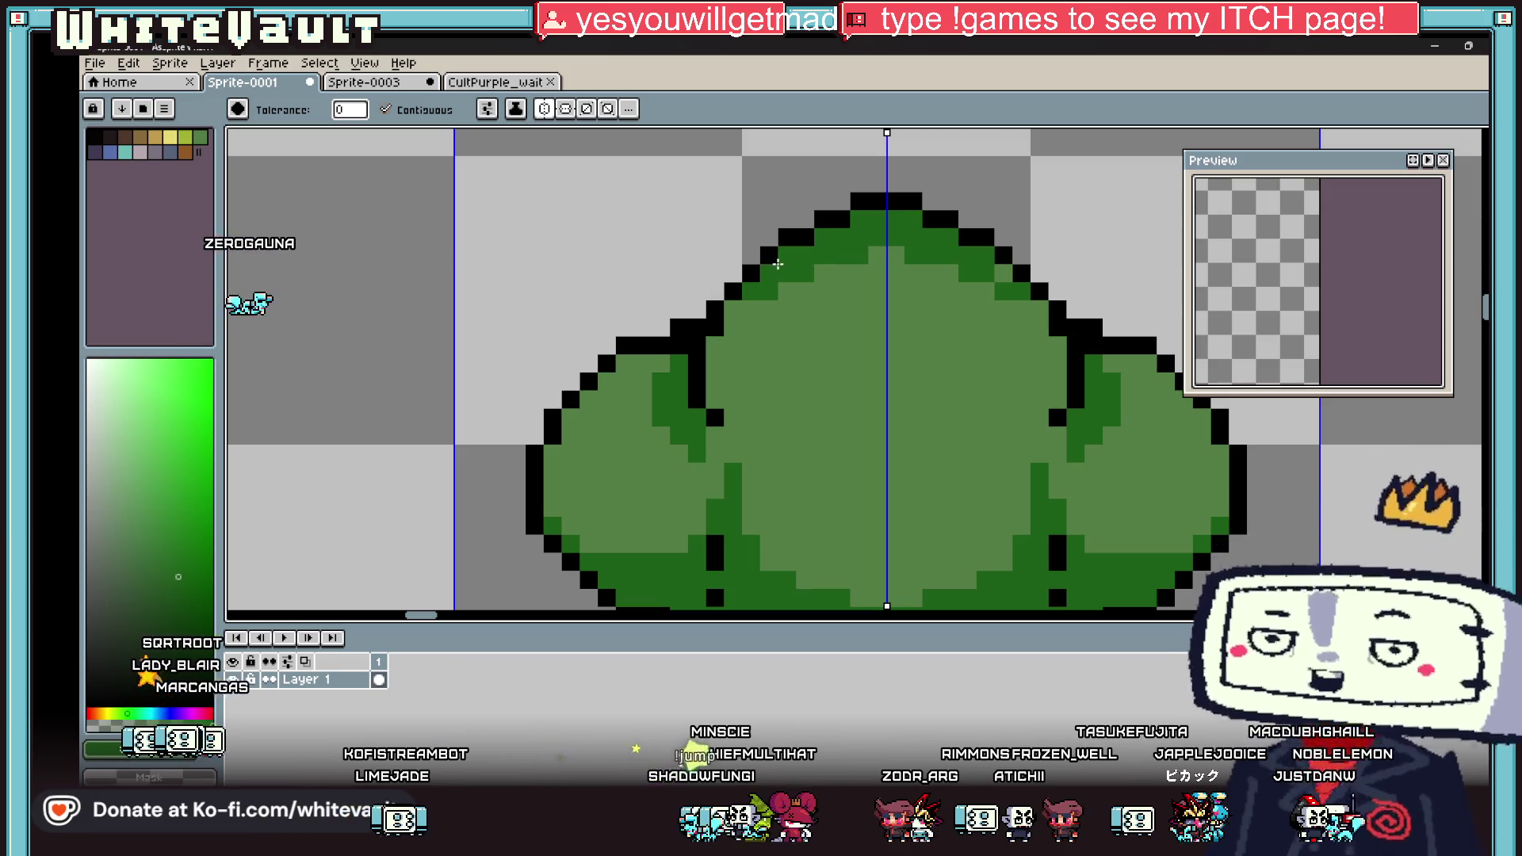
key(b)
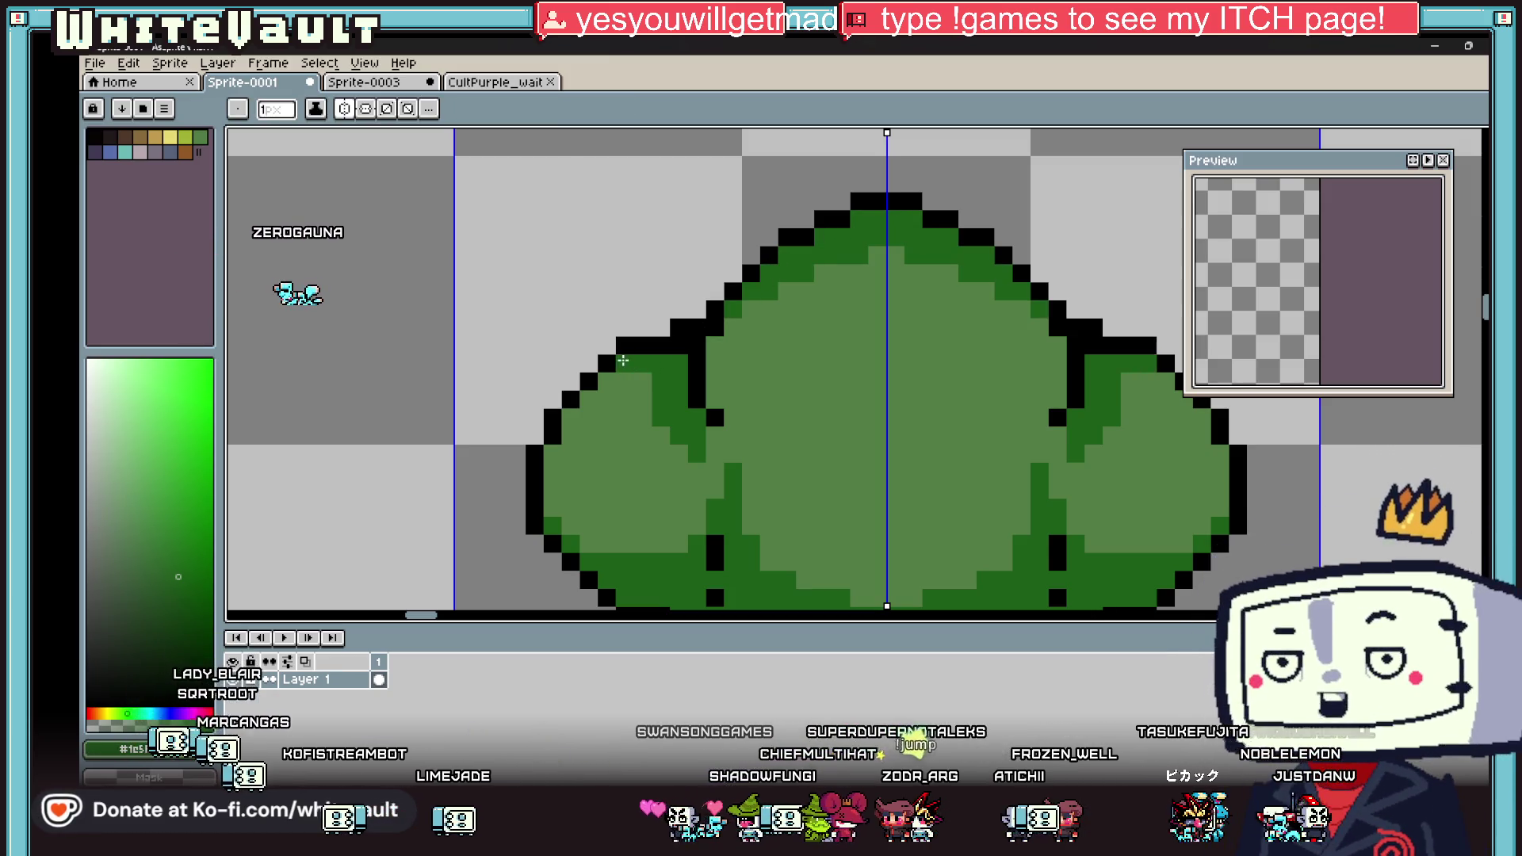
Step: Add more black seam pixels between the lobes
scroll(827, 392, down, 5)
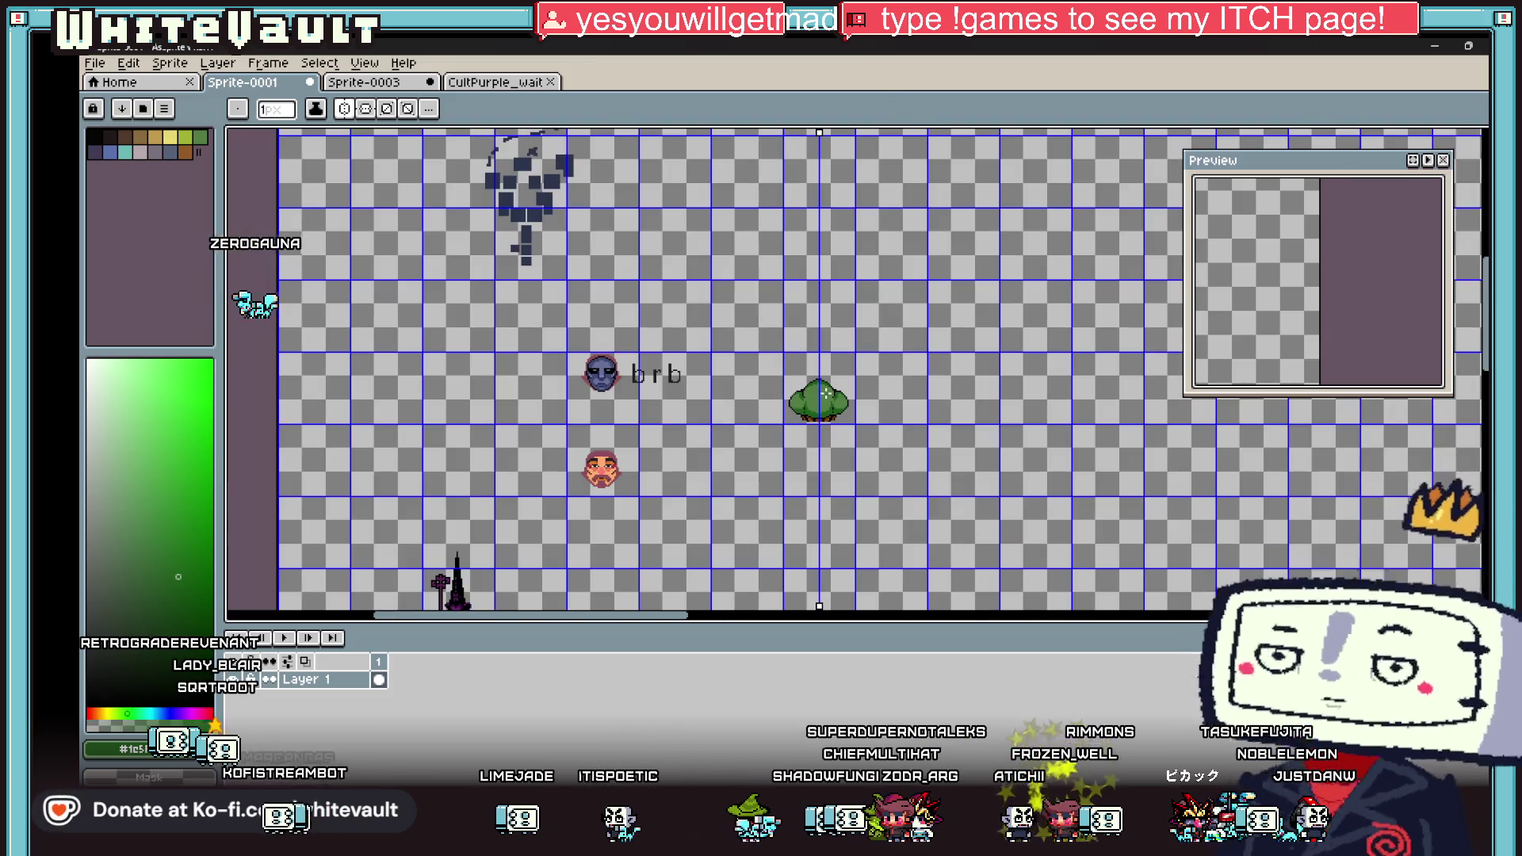
scroll(827, 392, up, 5)
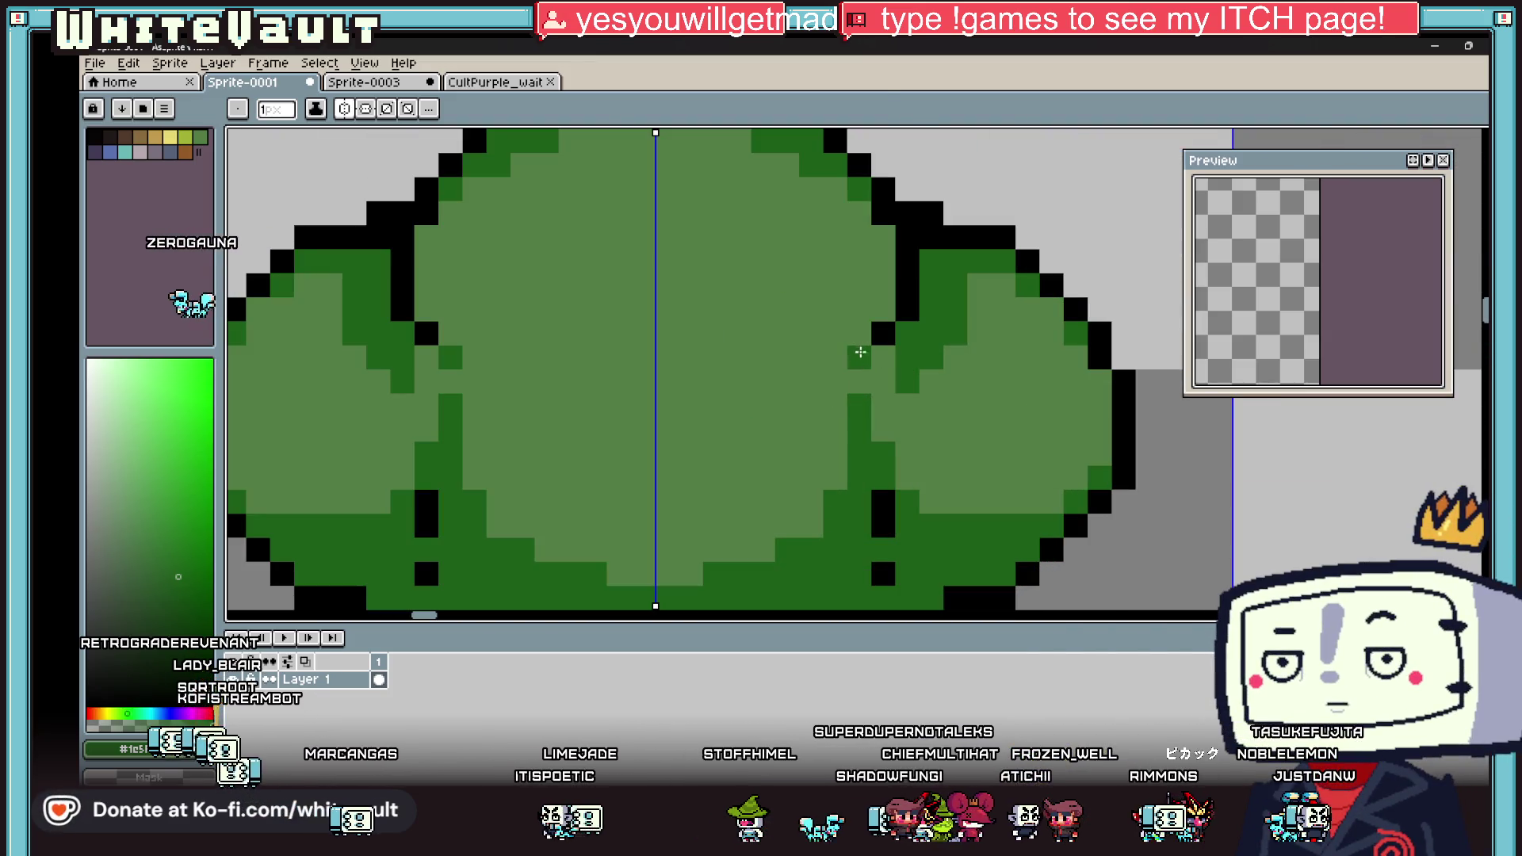
alt+click(884, 333)
click(882, 380)
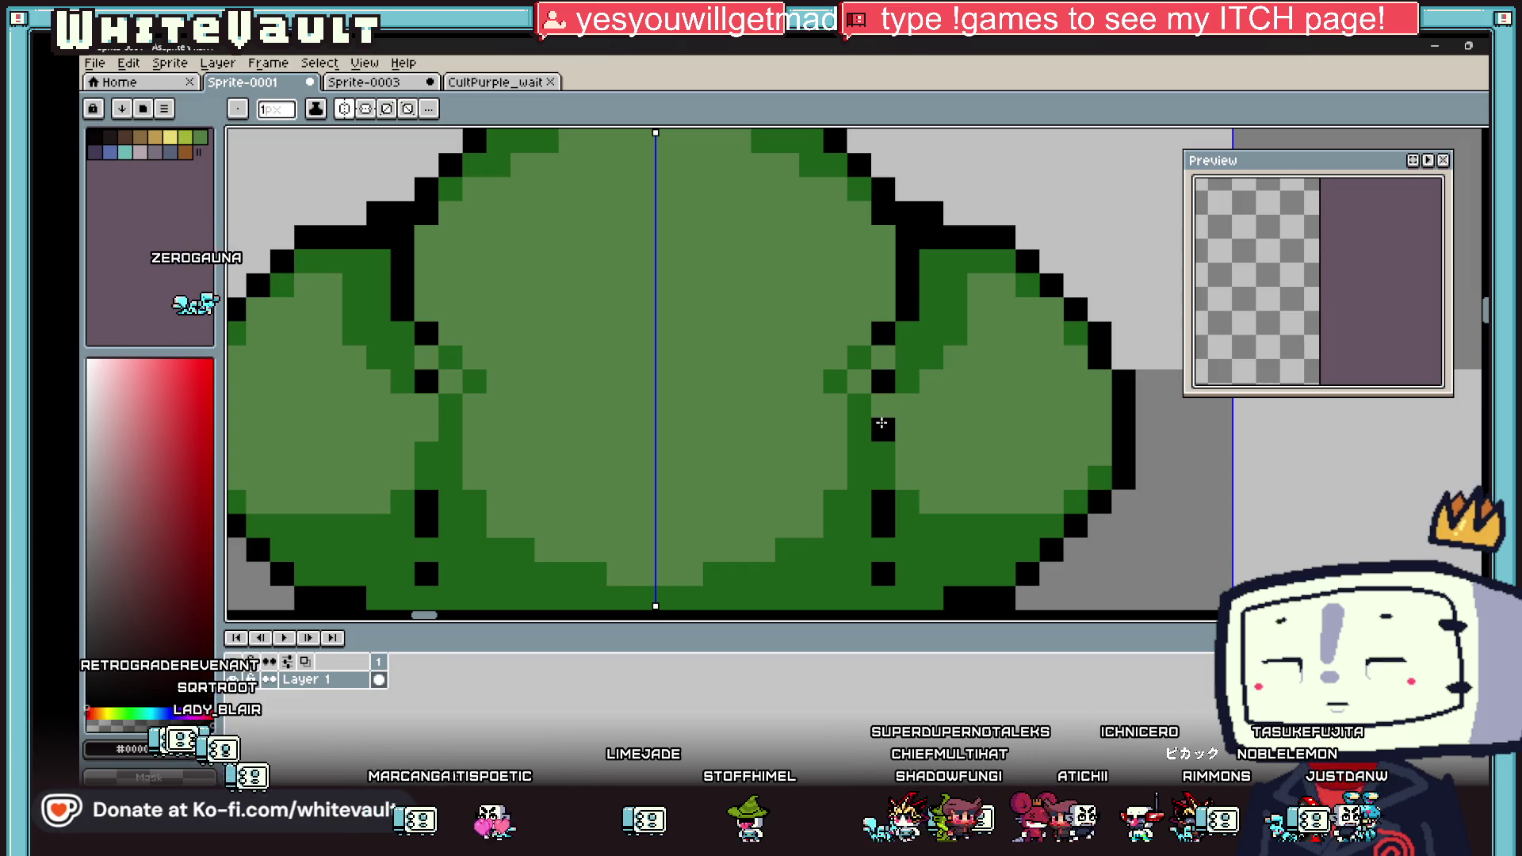
scroll(881, 423, down, 3)
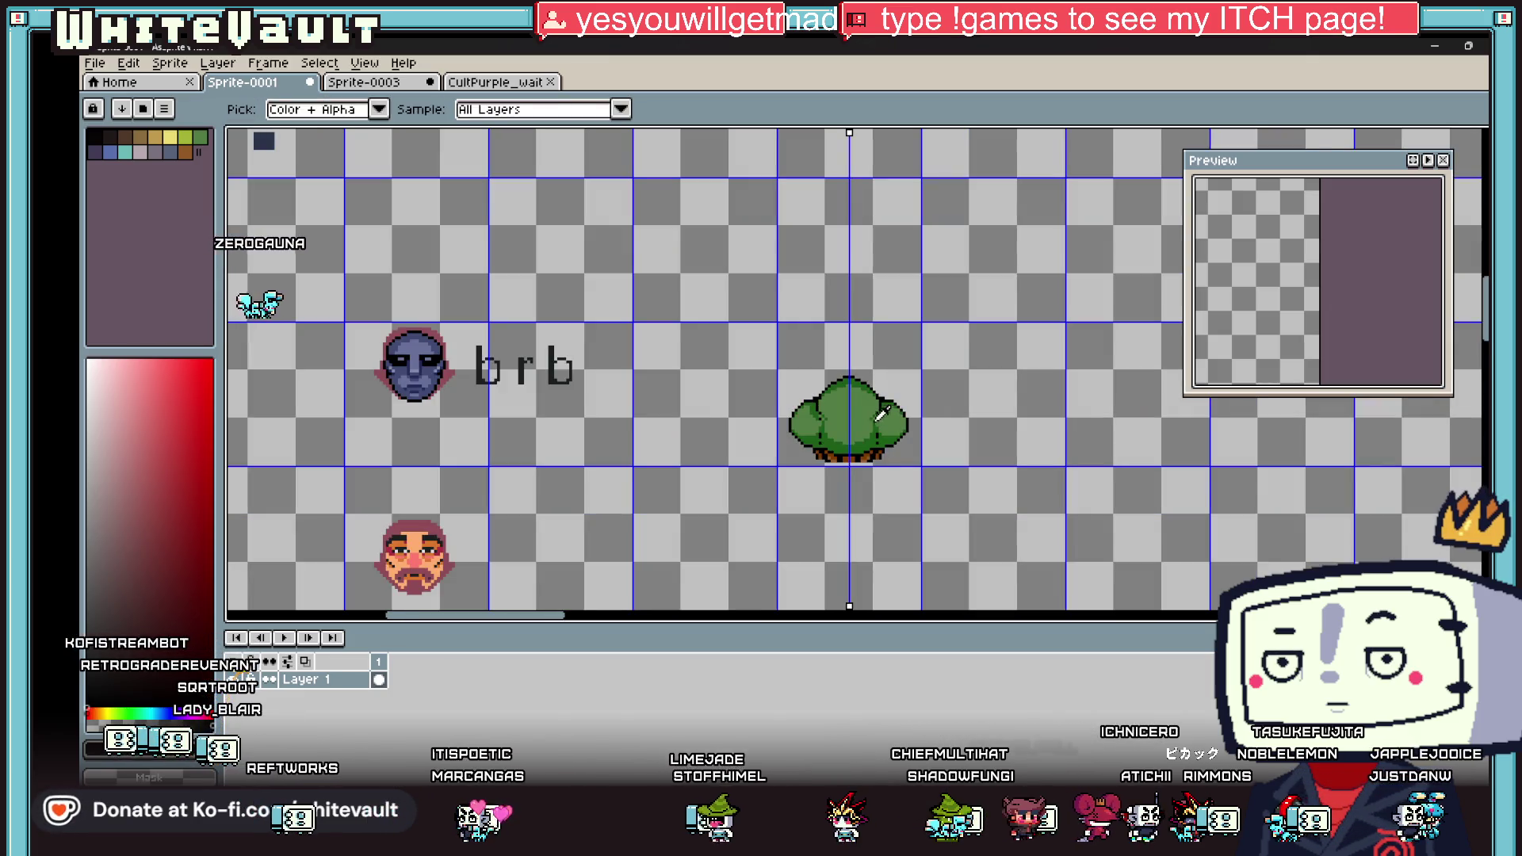
Step: Draw black pixels below the right lobe and along the lower-right edge, then fill the enclosed gap black
scroll(878, 414, down, 2)
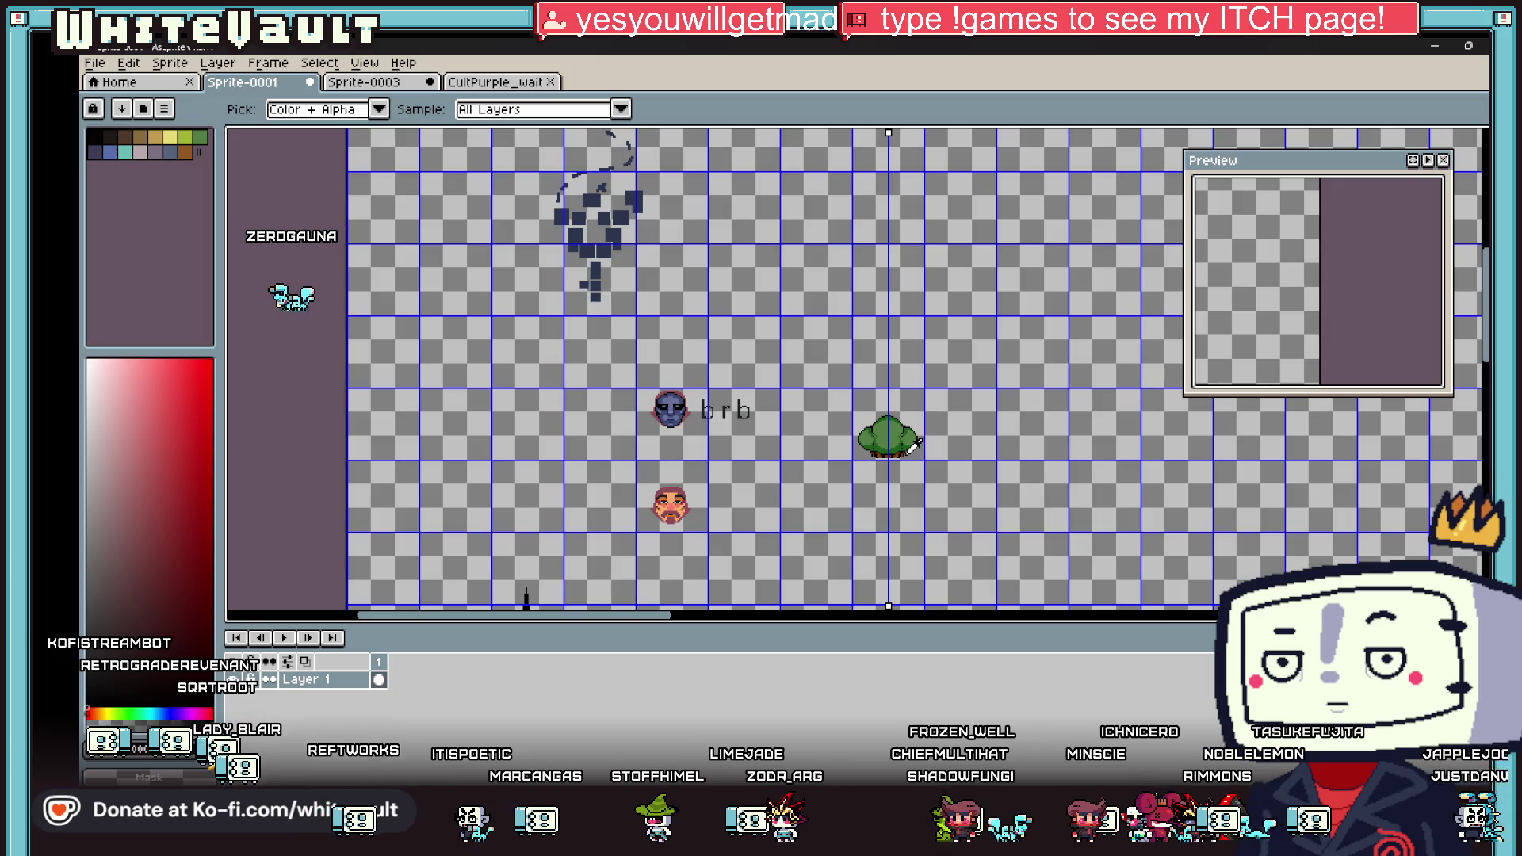
scroll(911, 446, up, 3)
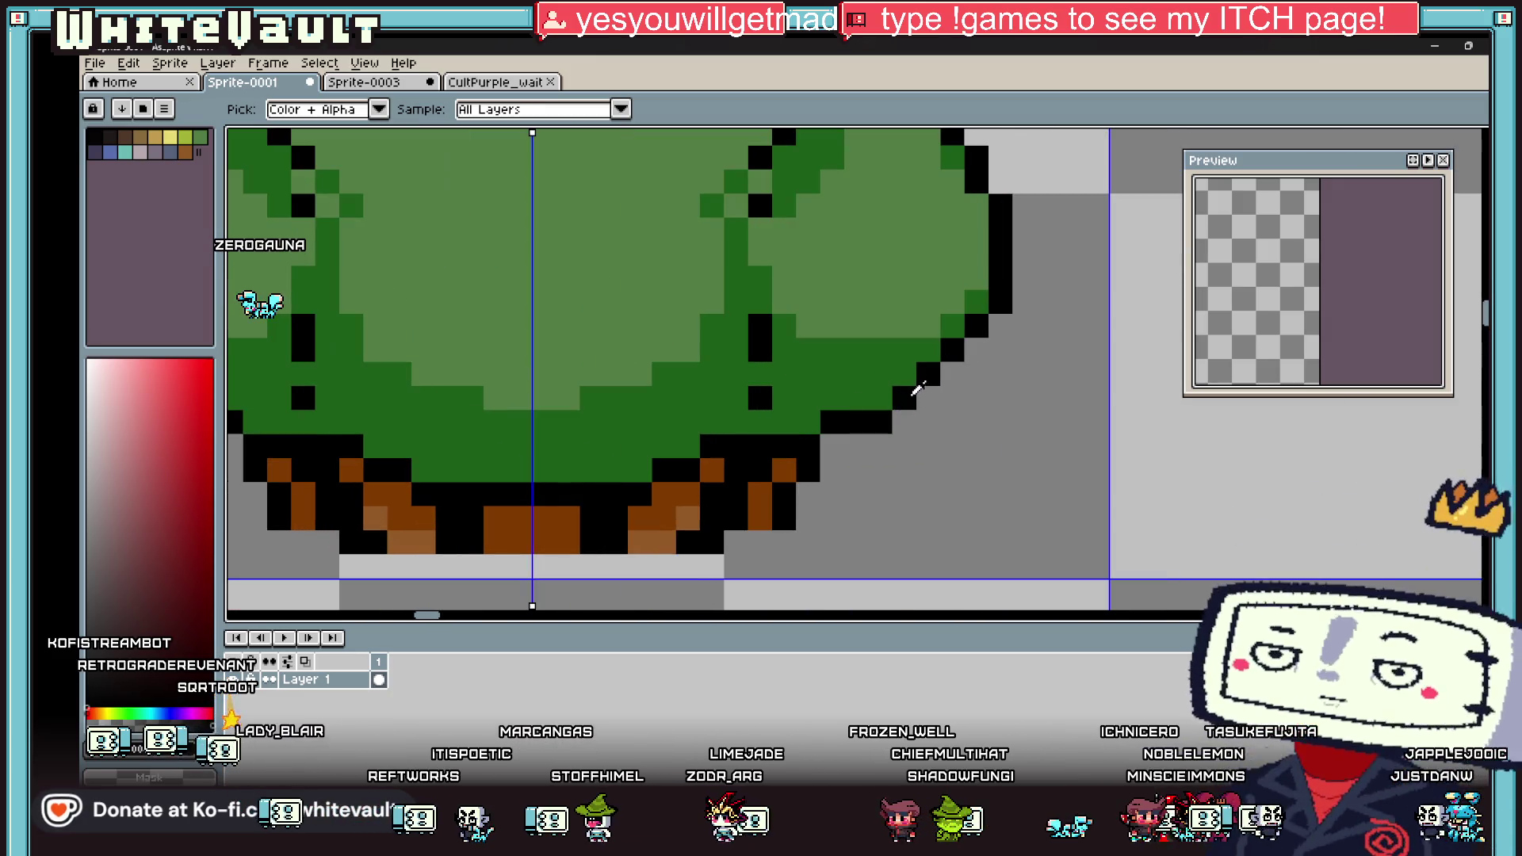
key(b)
drag(977, 375, 976, 398)
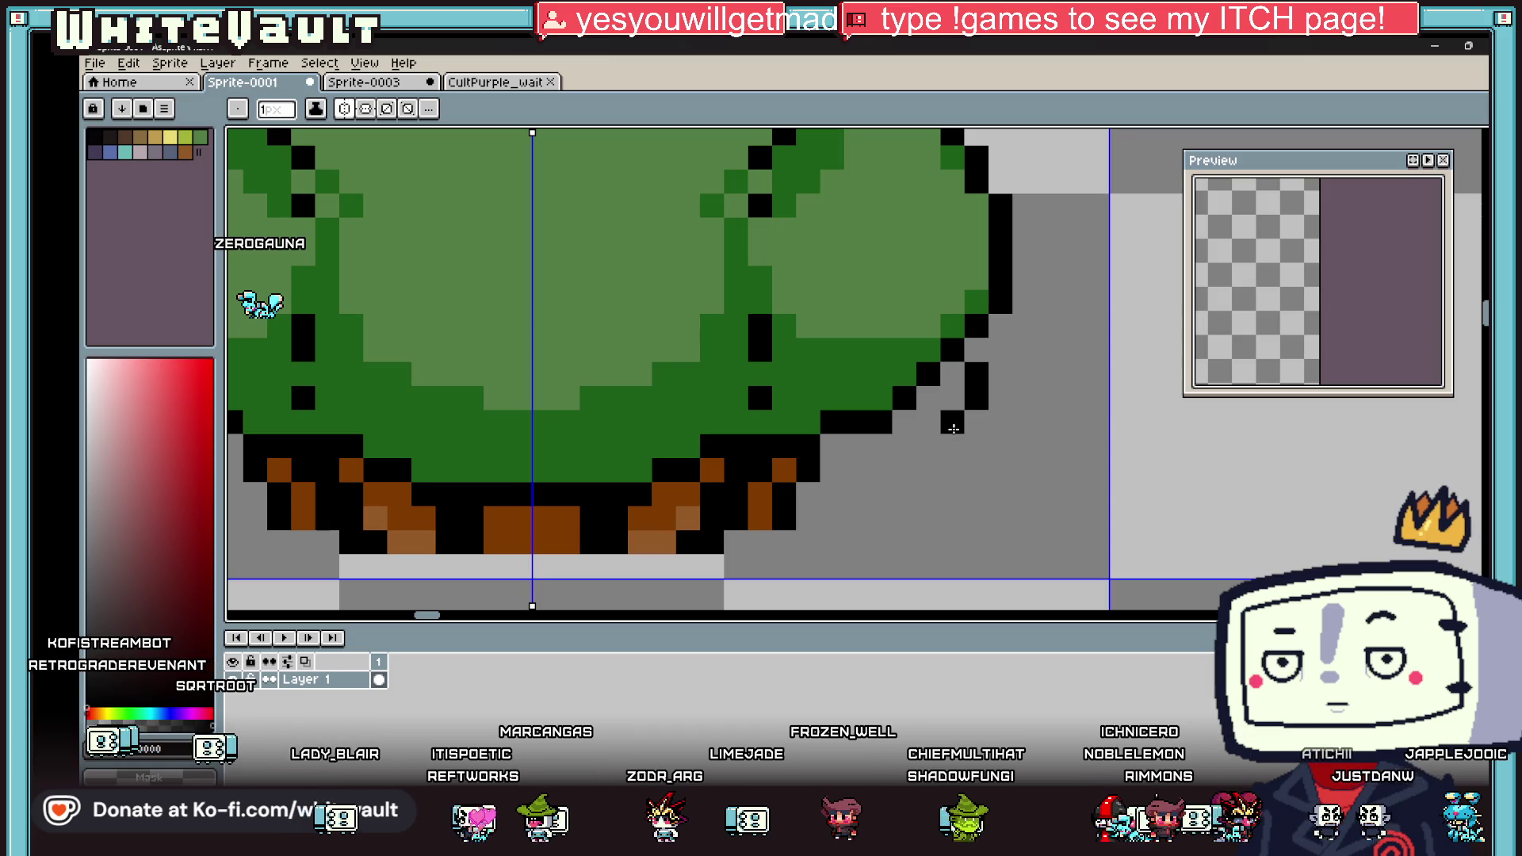
mouse_move(908, 450)
mouse_down()
mouse_move(876, 471)
mouse_move(832, 471)
mouse_up()
key(g)
click(909, 417)
scroll(909, 417, down, 5)
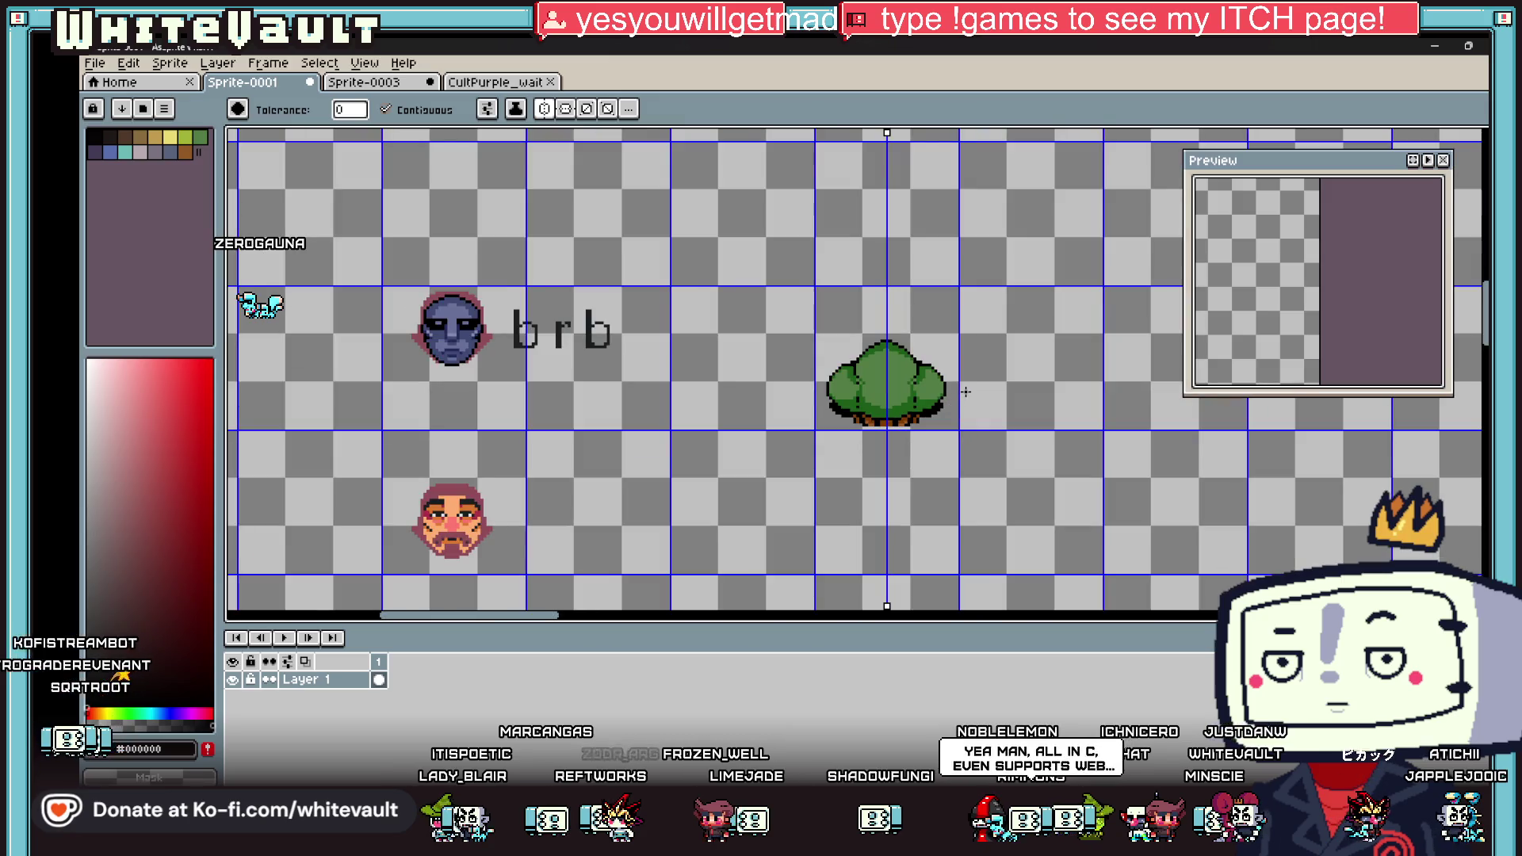
scroll(926, 416, up, 2)
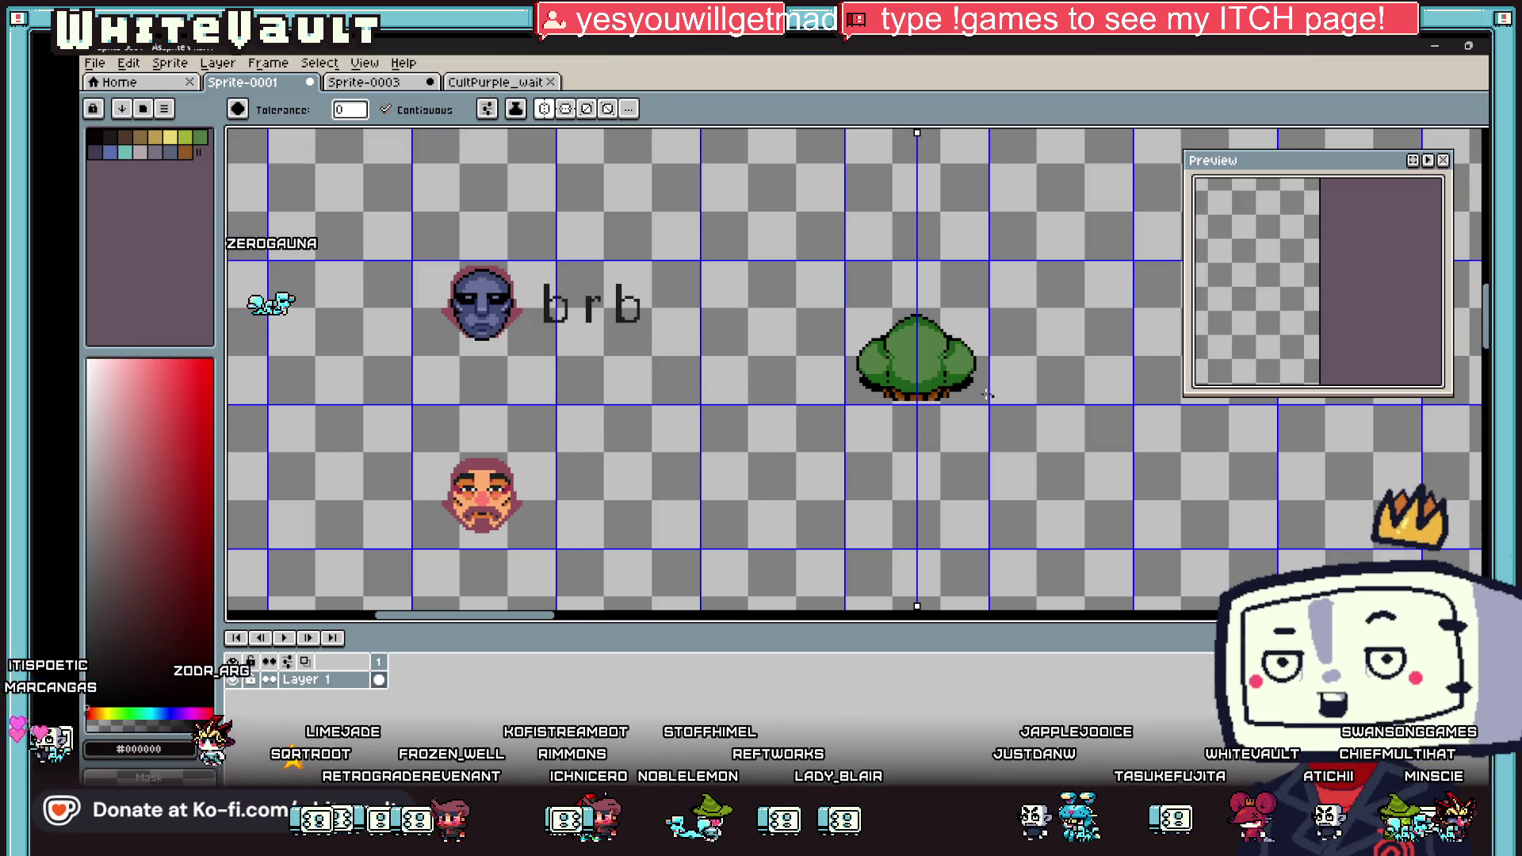
Step: Erase black outline pixels and a stray pixel on the bush's right edge
scroll(987, 394, up, 4)
key(b)
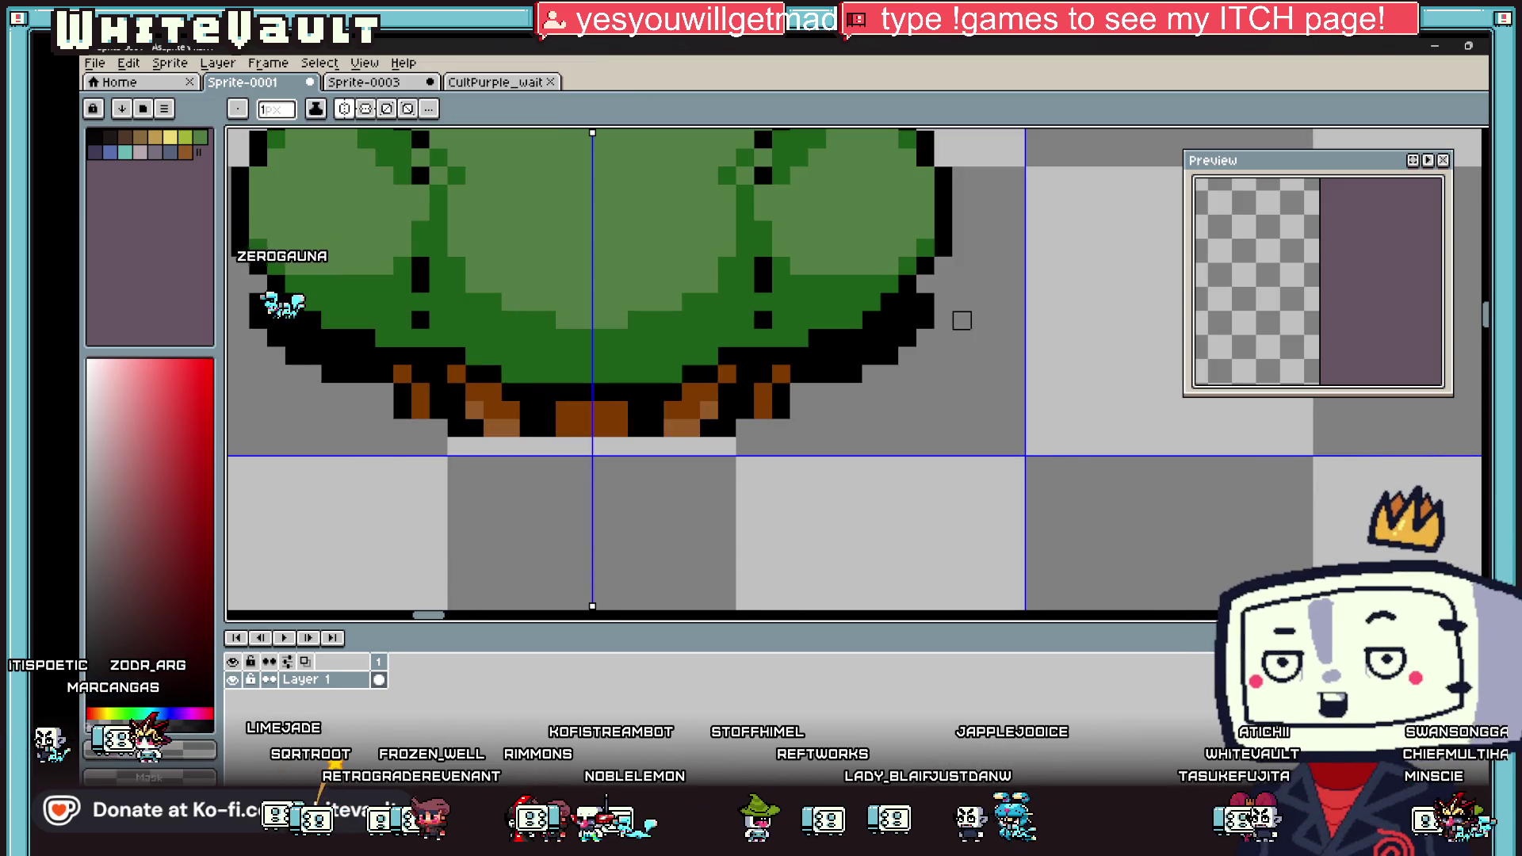
mouse_move(926, 301)
mouse_down()
mouse_move(926, 341)
mouse_move(907, 320)
mouse_move(889, 356)
mouse_up()
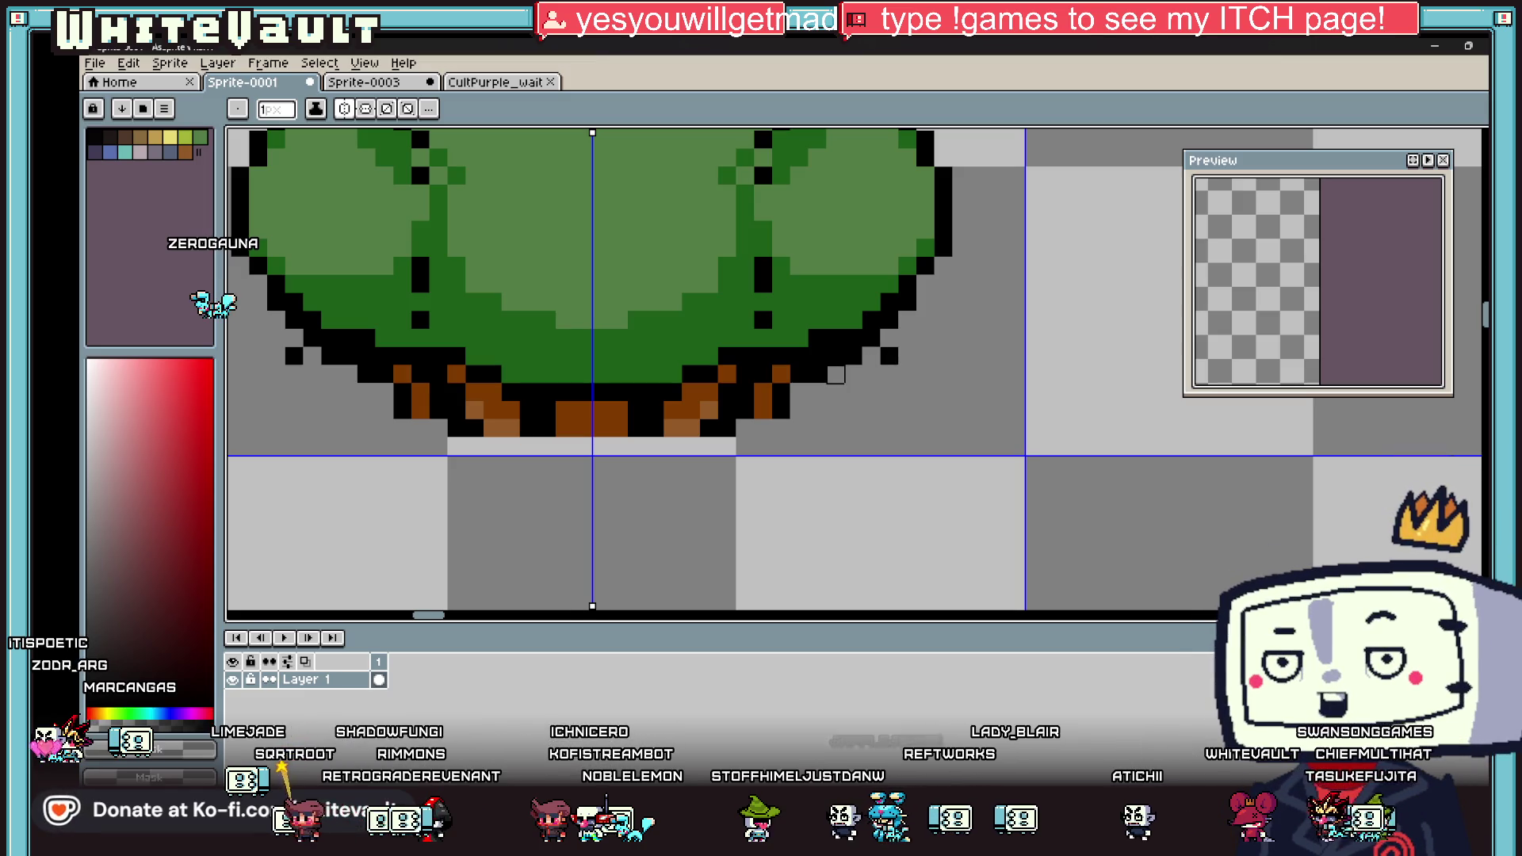
click(889, 356)
Step: Paint the trunk's top row and roots black, then re-add a brown pixel at the trunk's left edge
drag(781, 375, 740, 376)
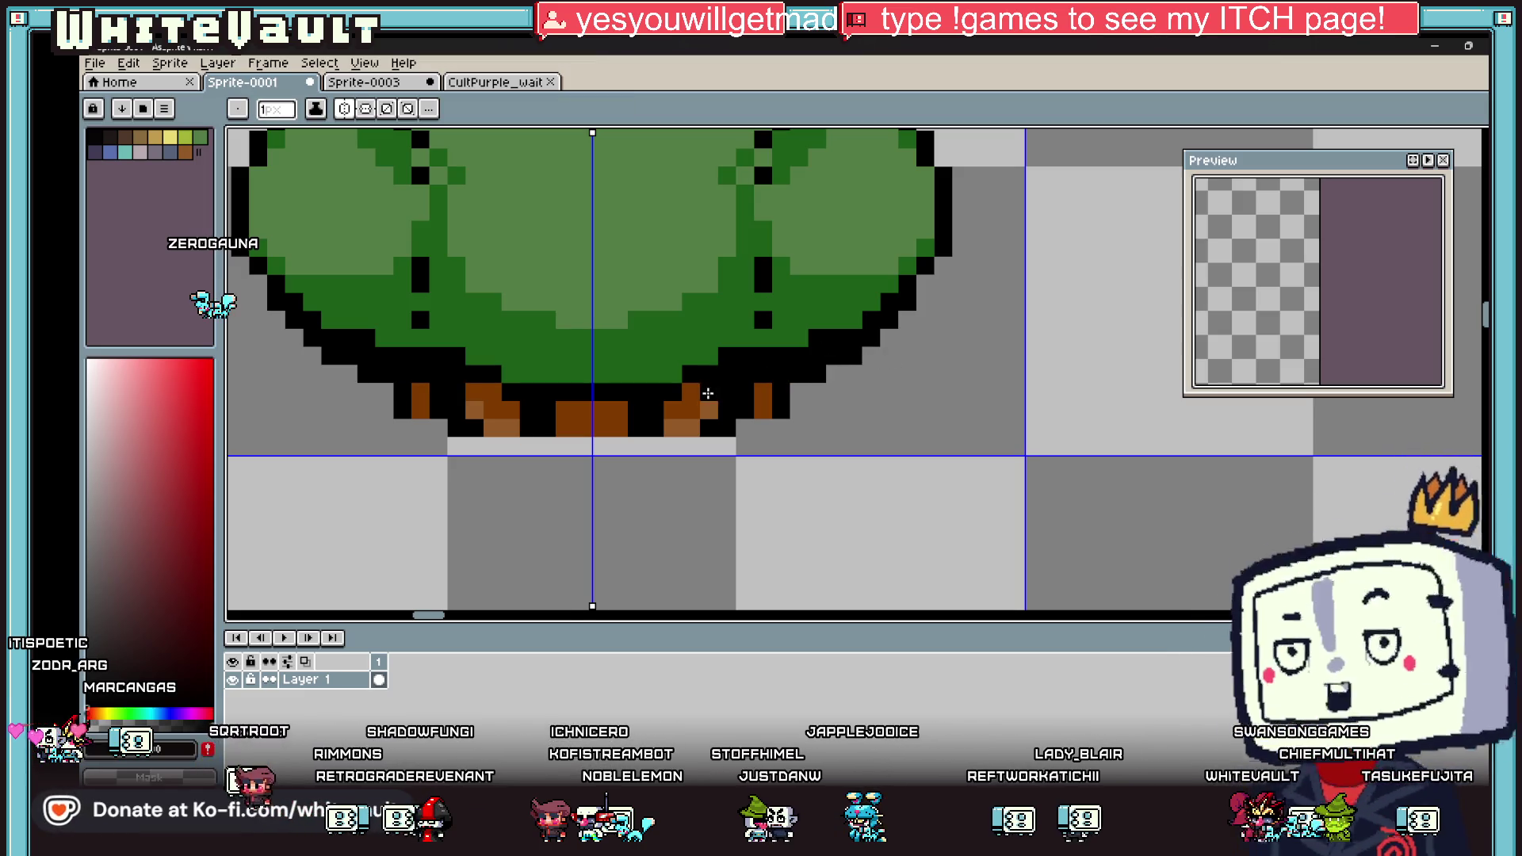
drag(621, 412, 550, 413)
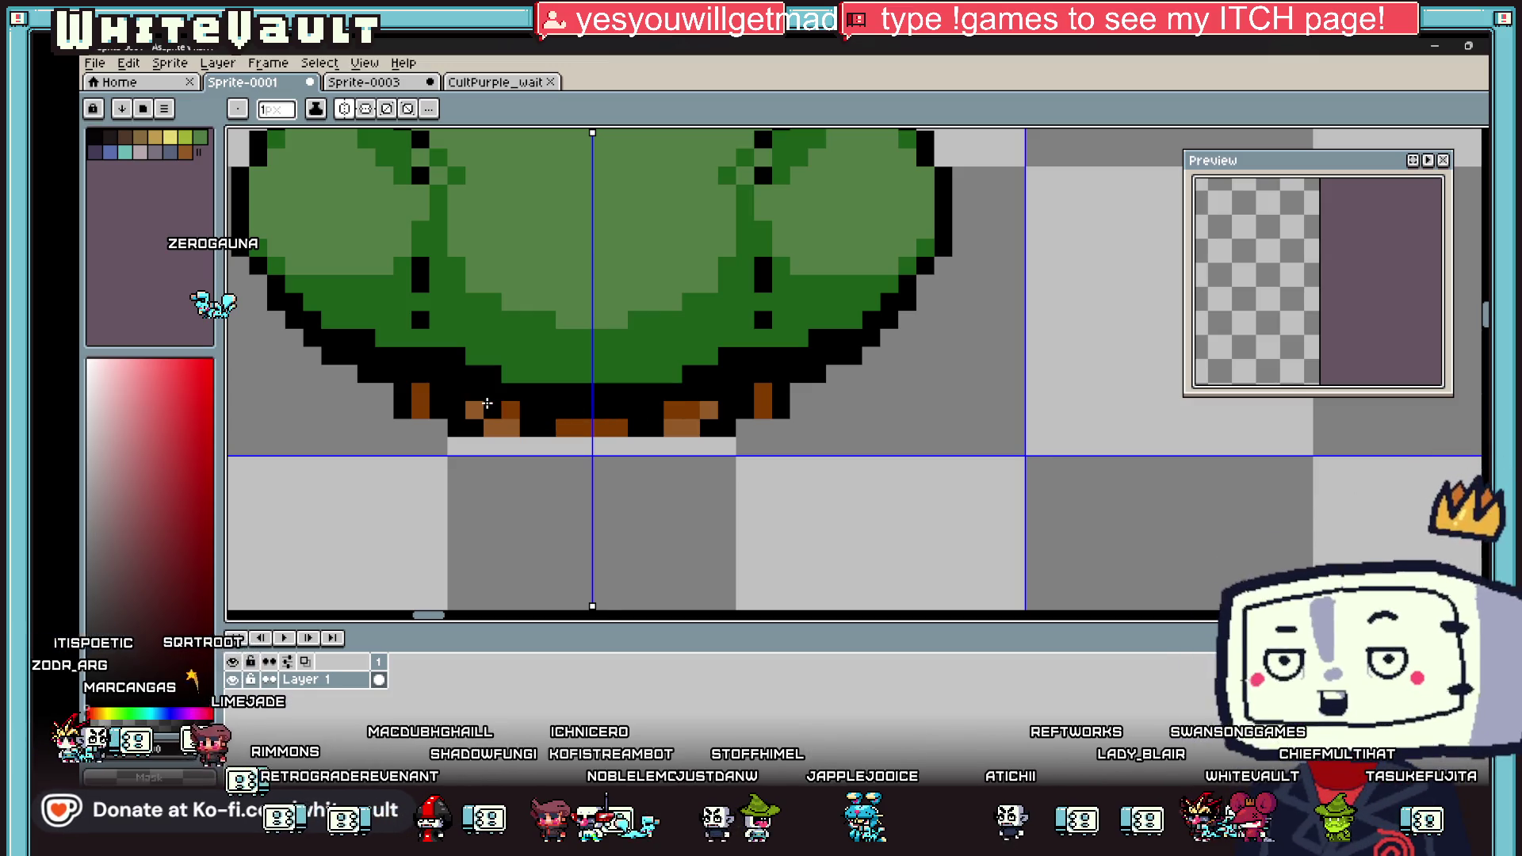
click(487, 403)
key(alt)
click(421, 394)
click(436, 426)
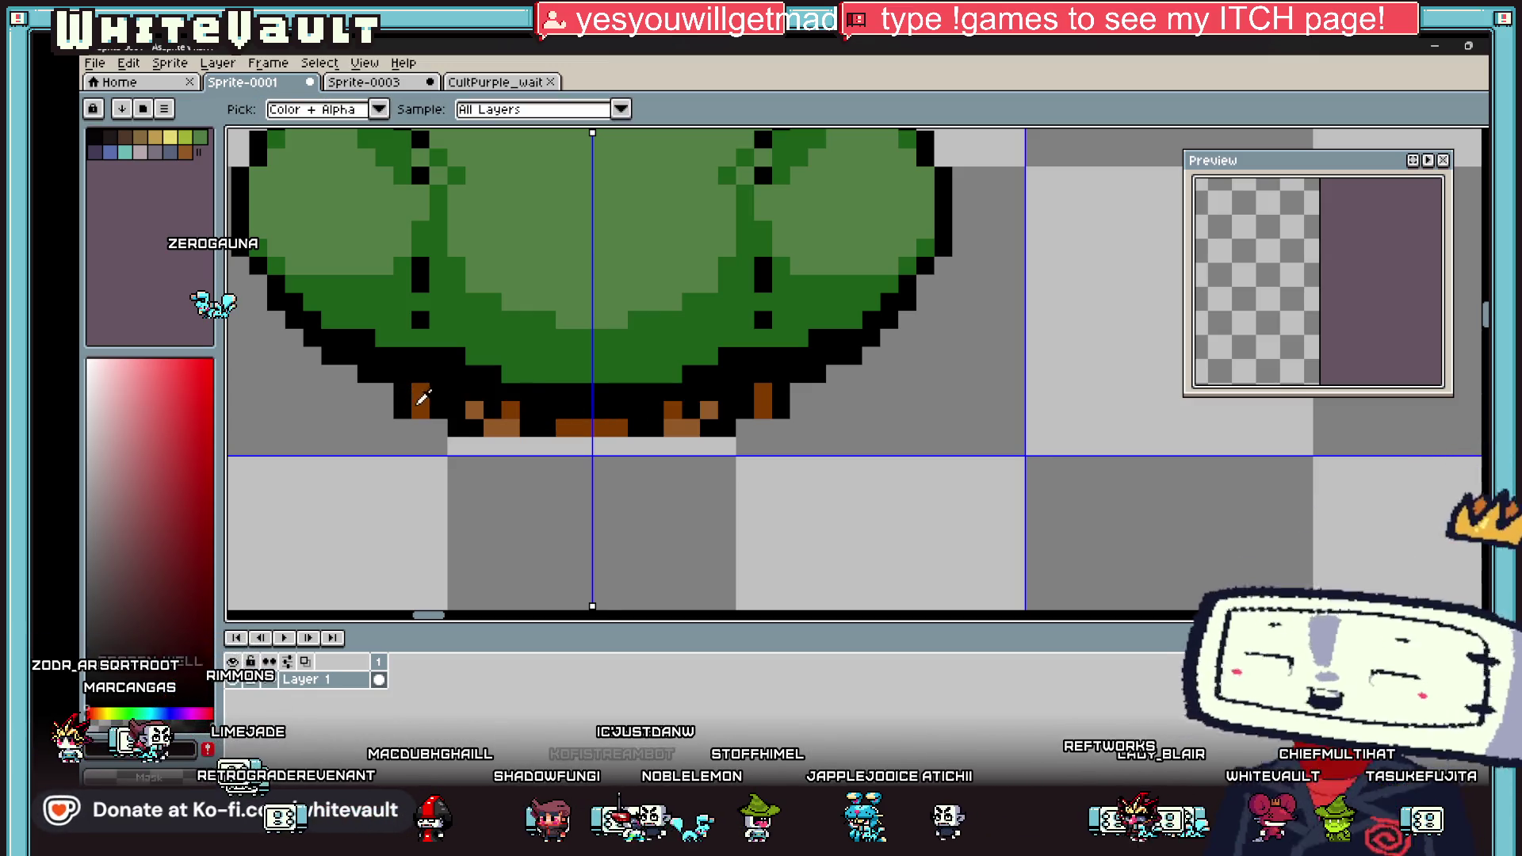
key(alt)
click(401, 401)
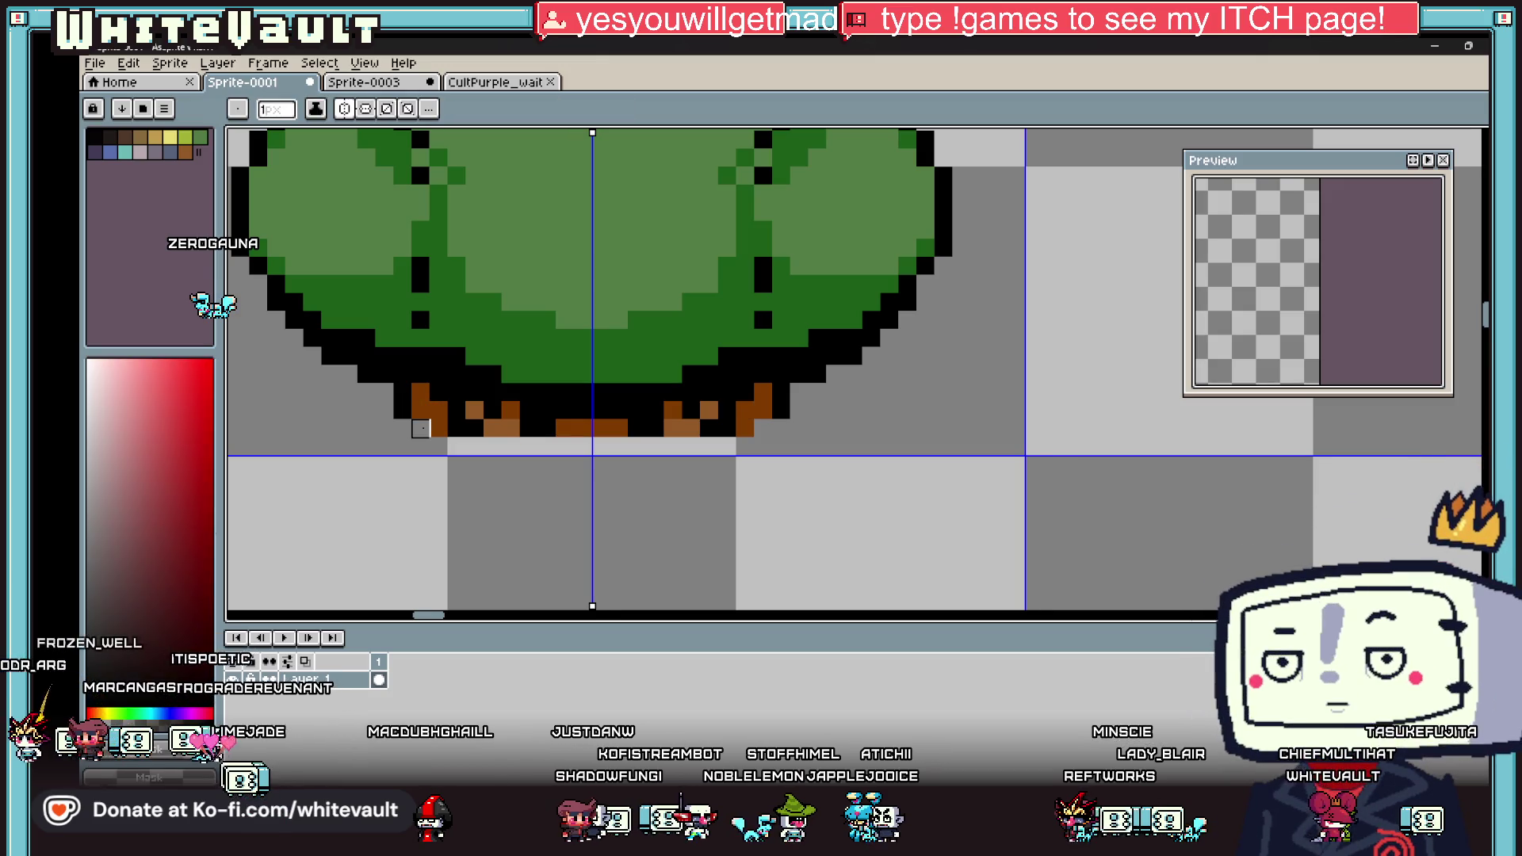
scroll(683, 402, down, 4)
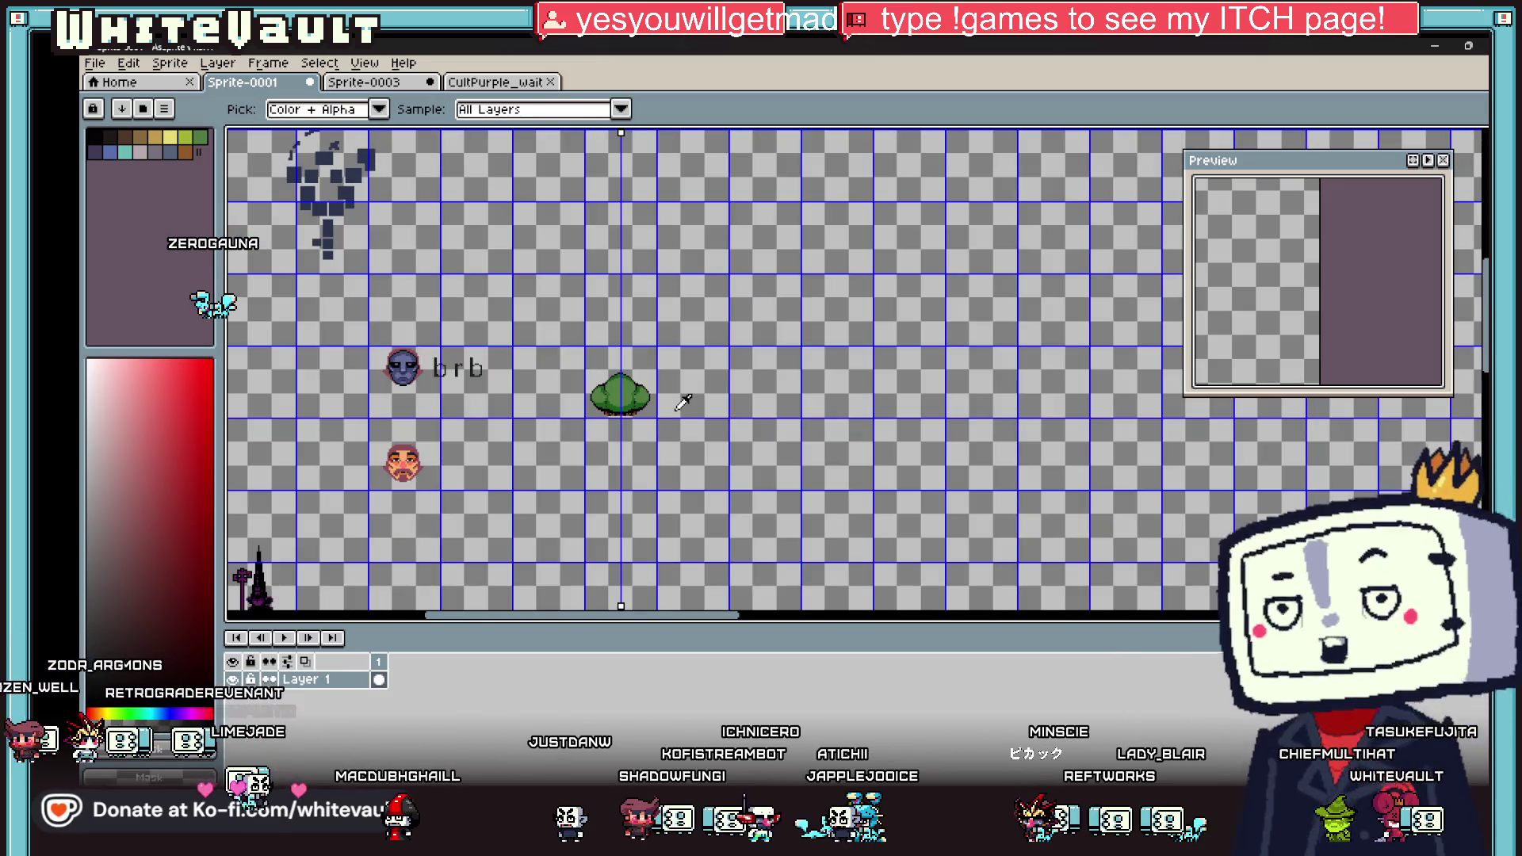
Step: Draw a small diagonal brown branch inside the bush's right lobe using the trunk's brown
scroll(644, 394, up, 3)
click(644, 357)
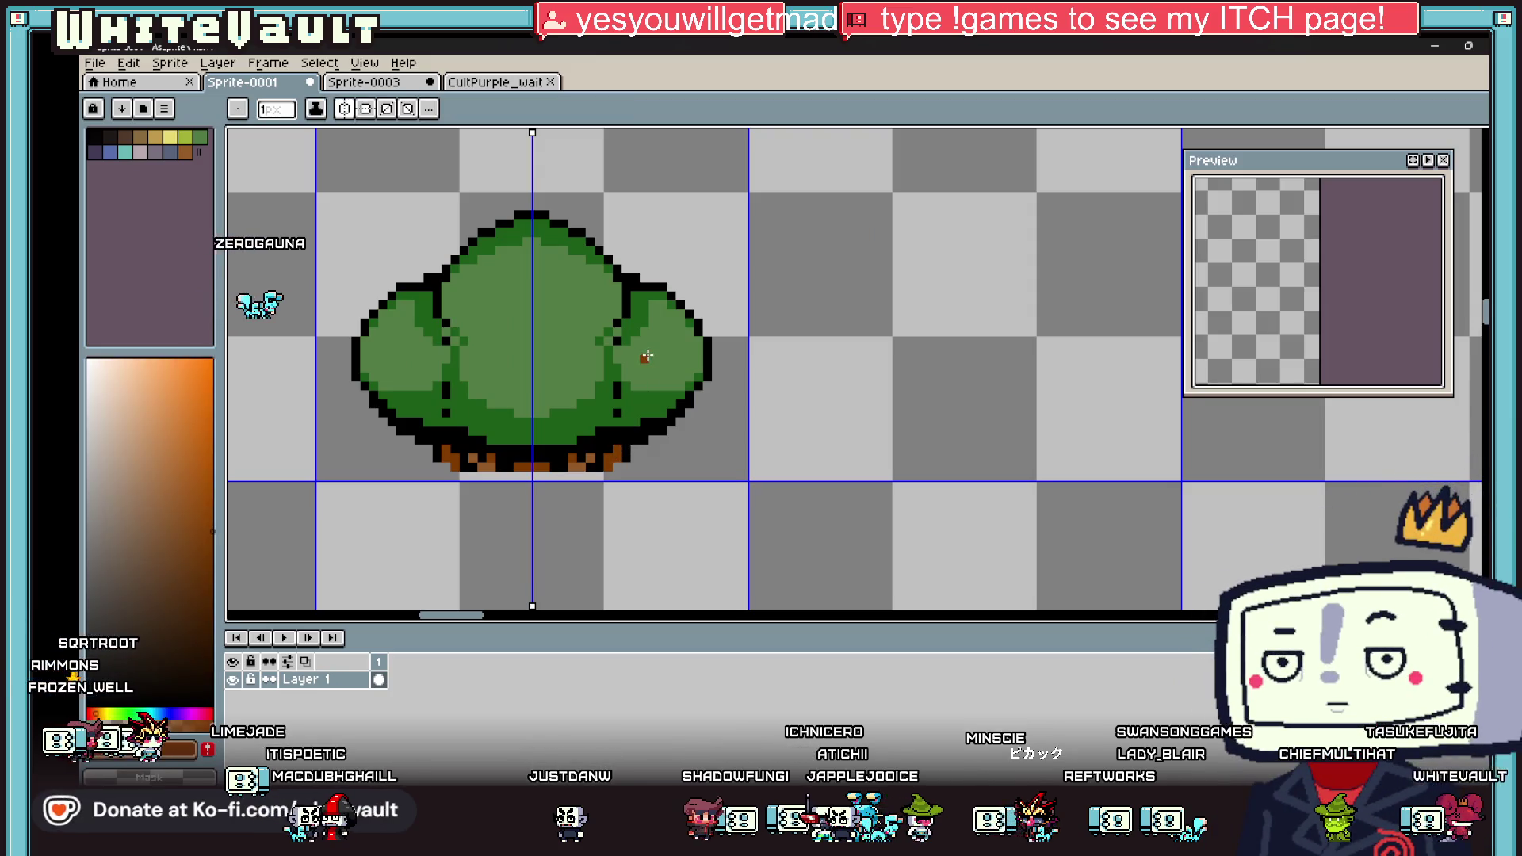
scroll(647, 356, up, 2)
drag(647, 355, 686, 295)
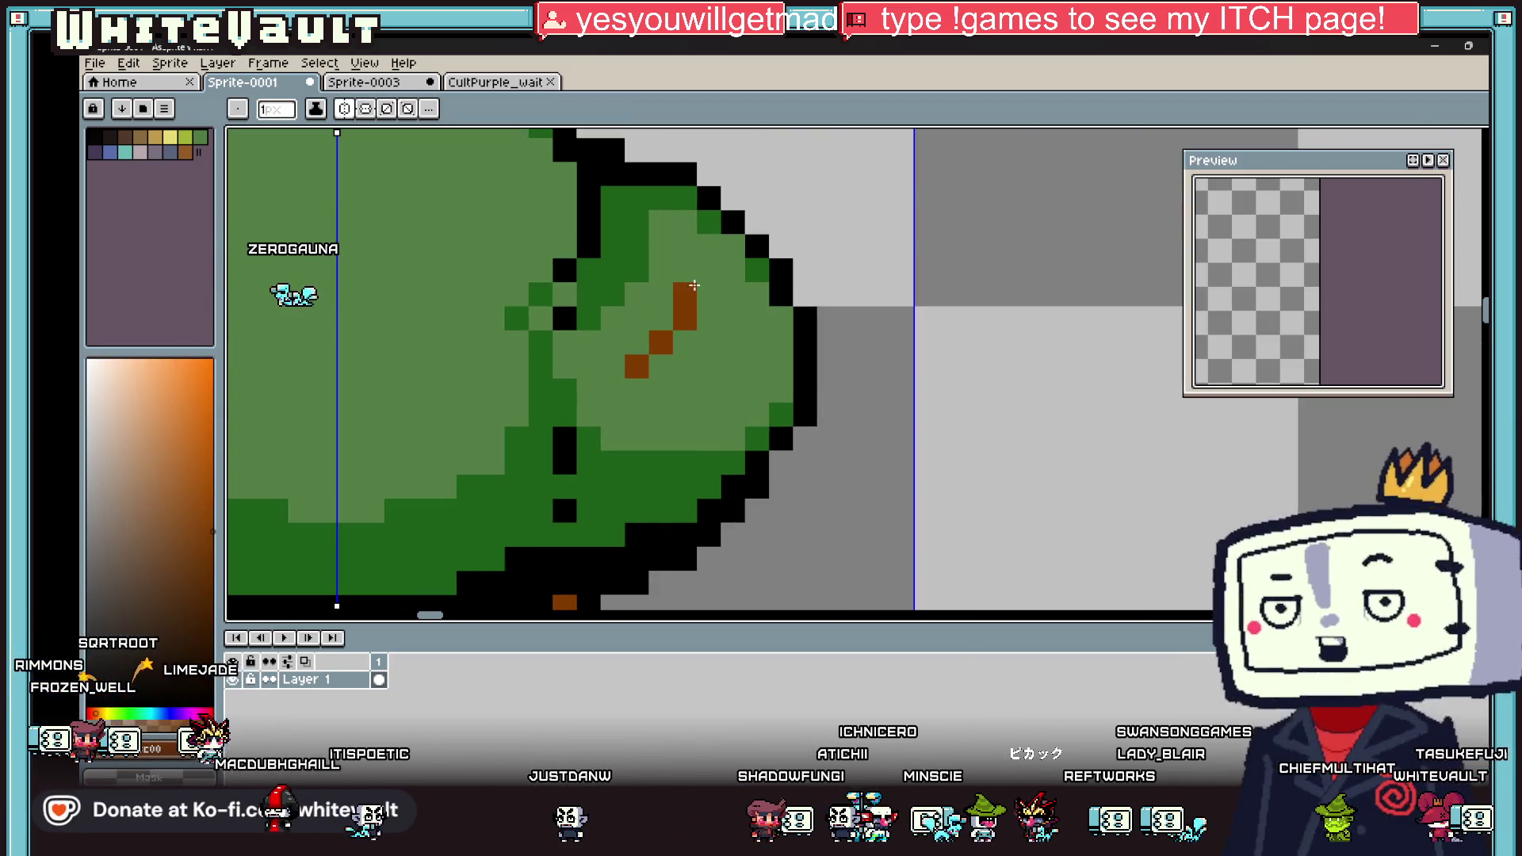
click(660, 366)
click(709, 318)
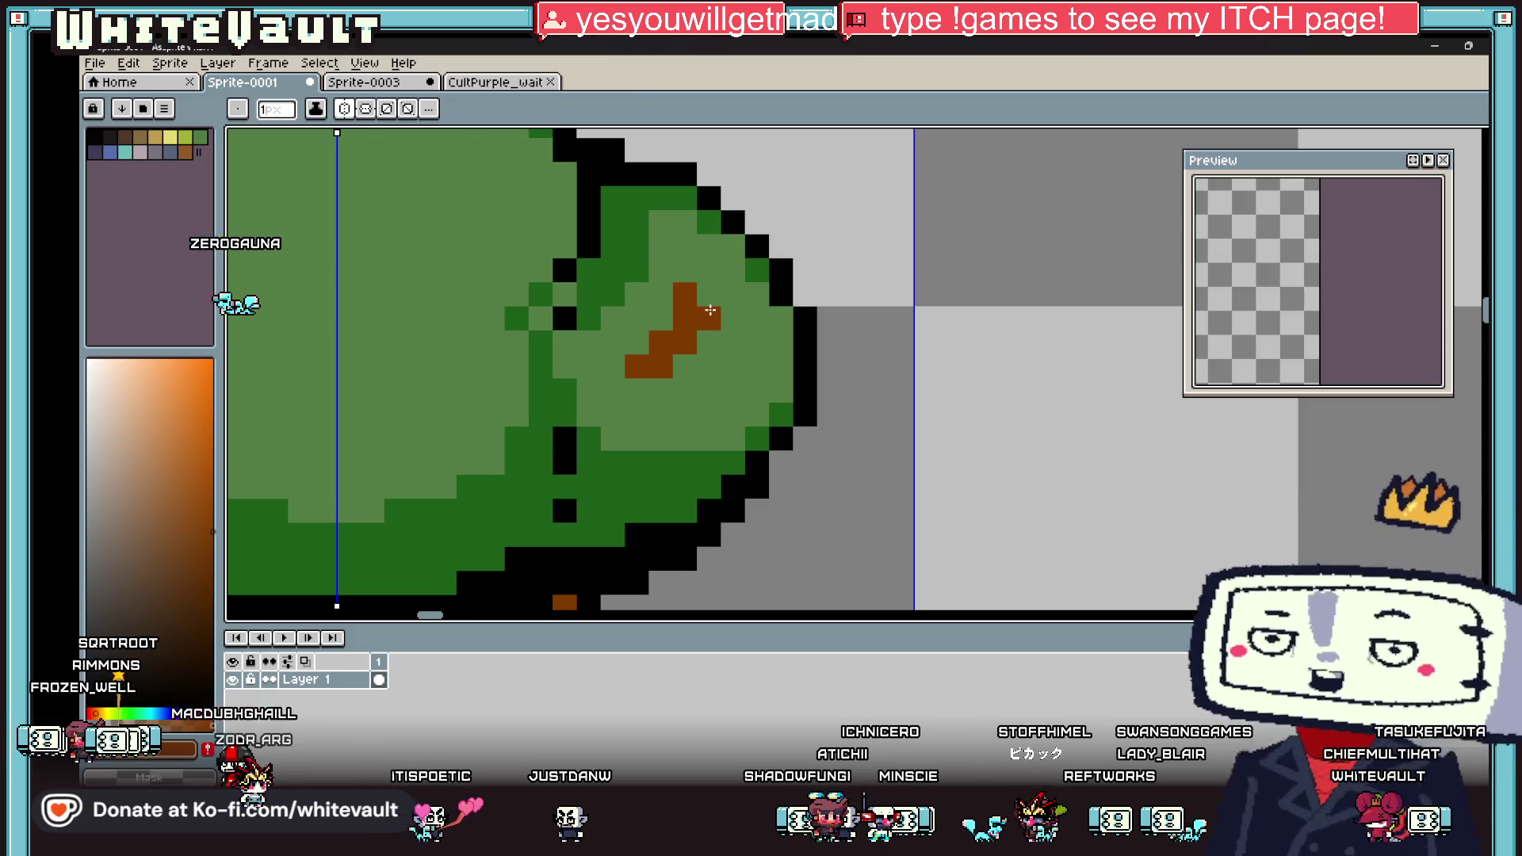
key(i)
scroll(711, 350, down, 5)
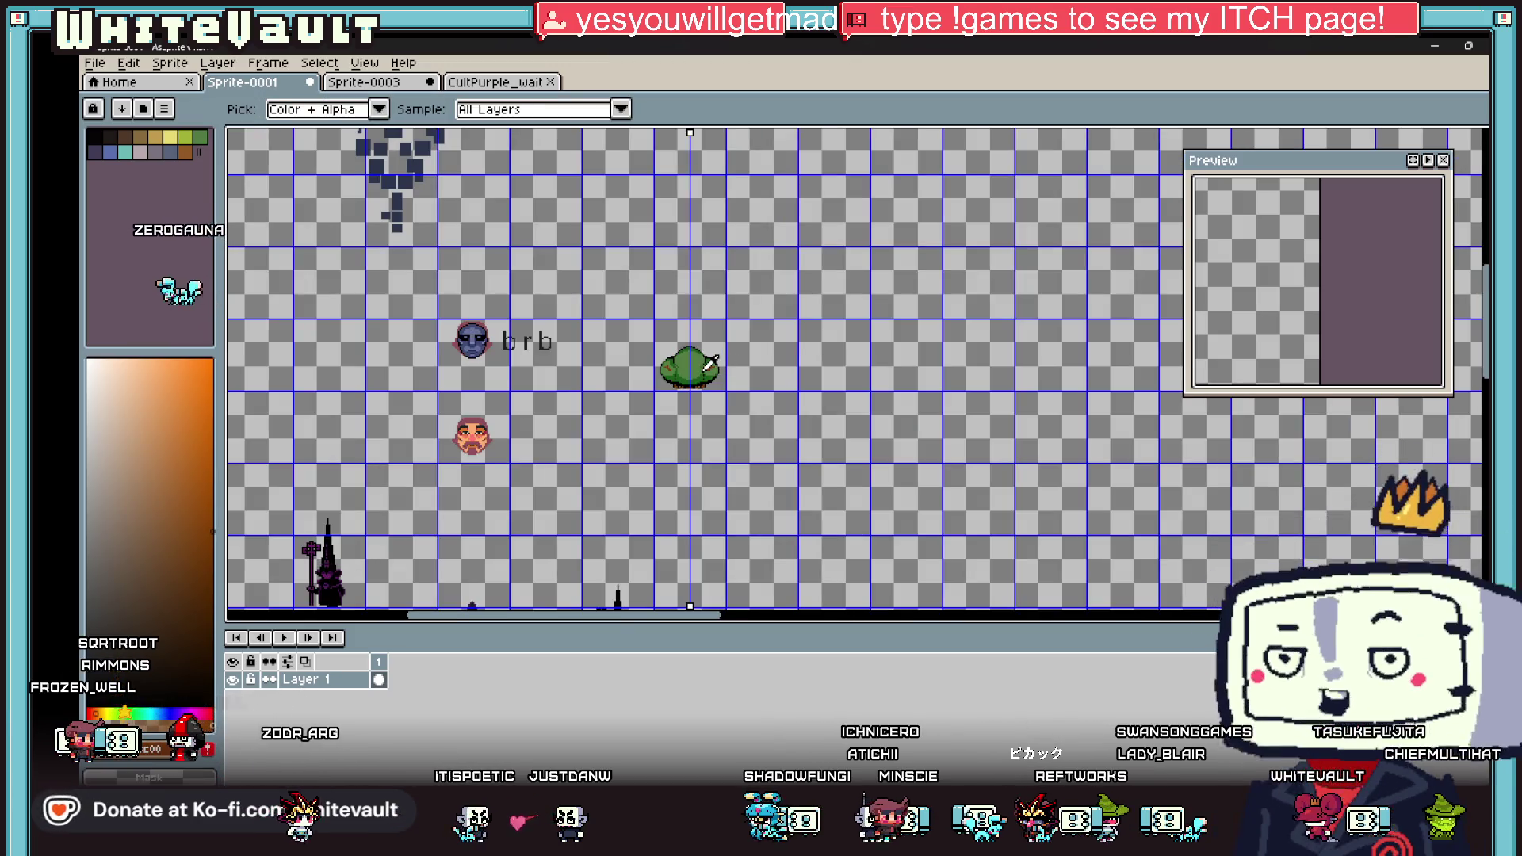
key(v)
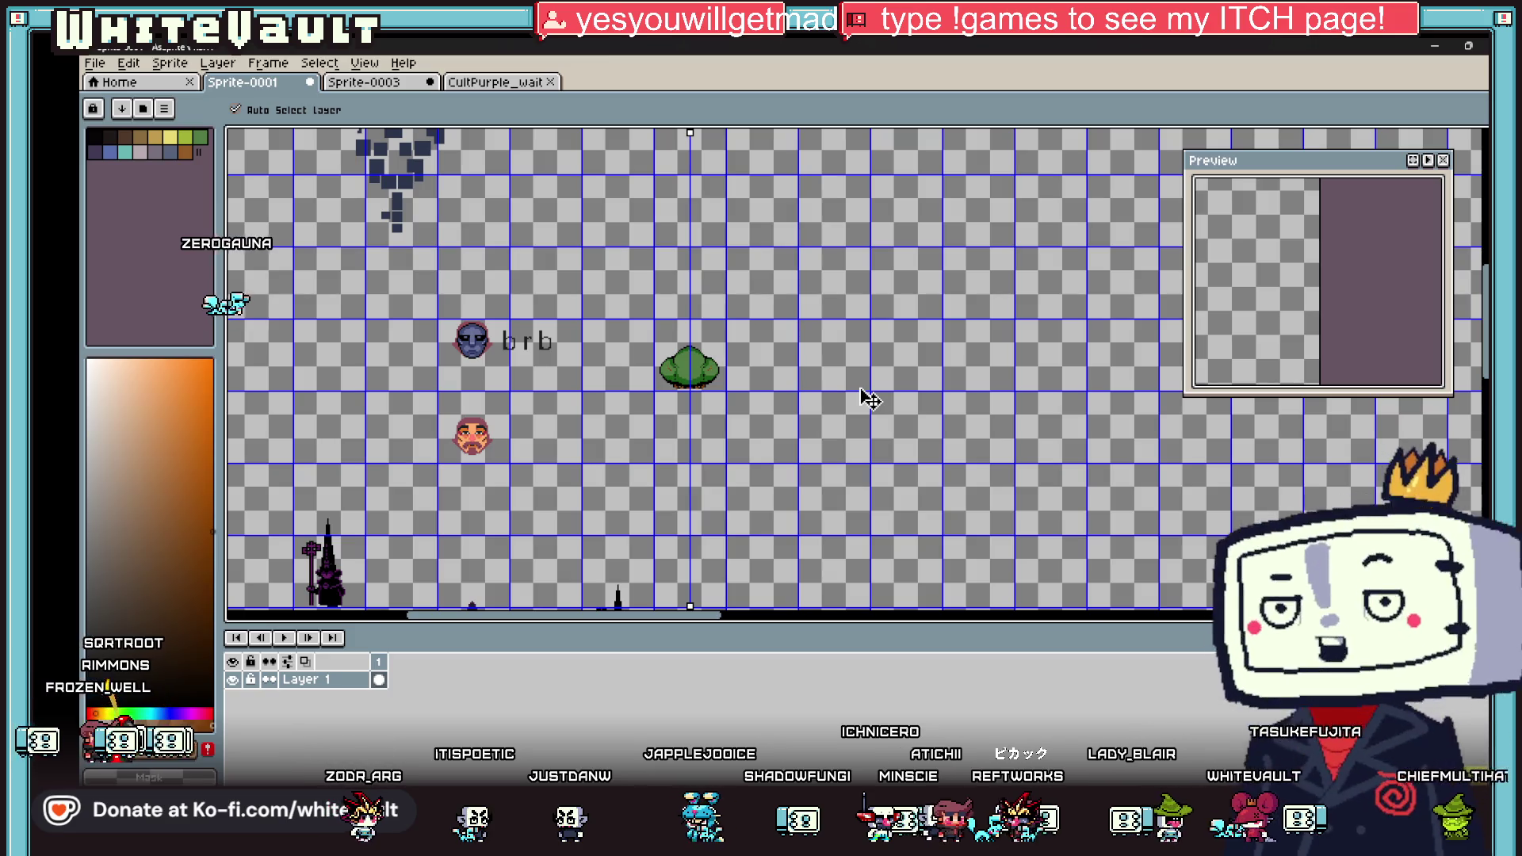
key(i)
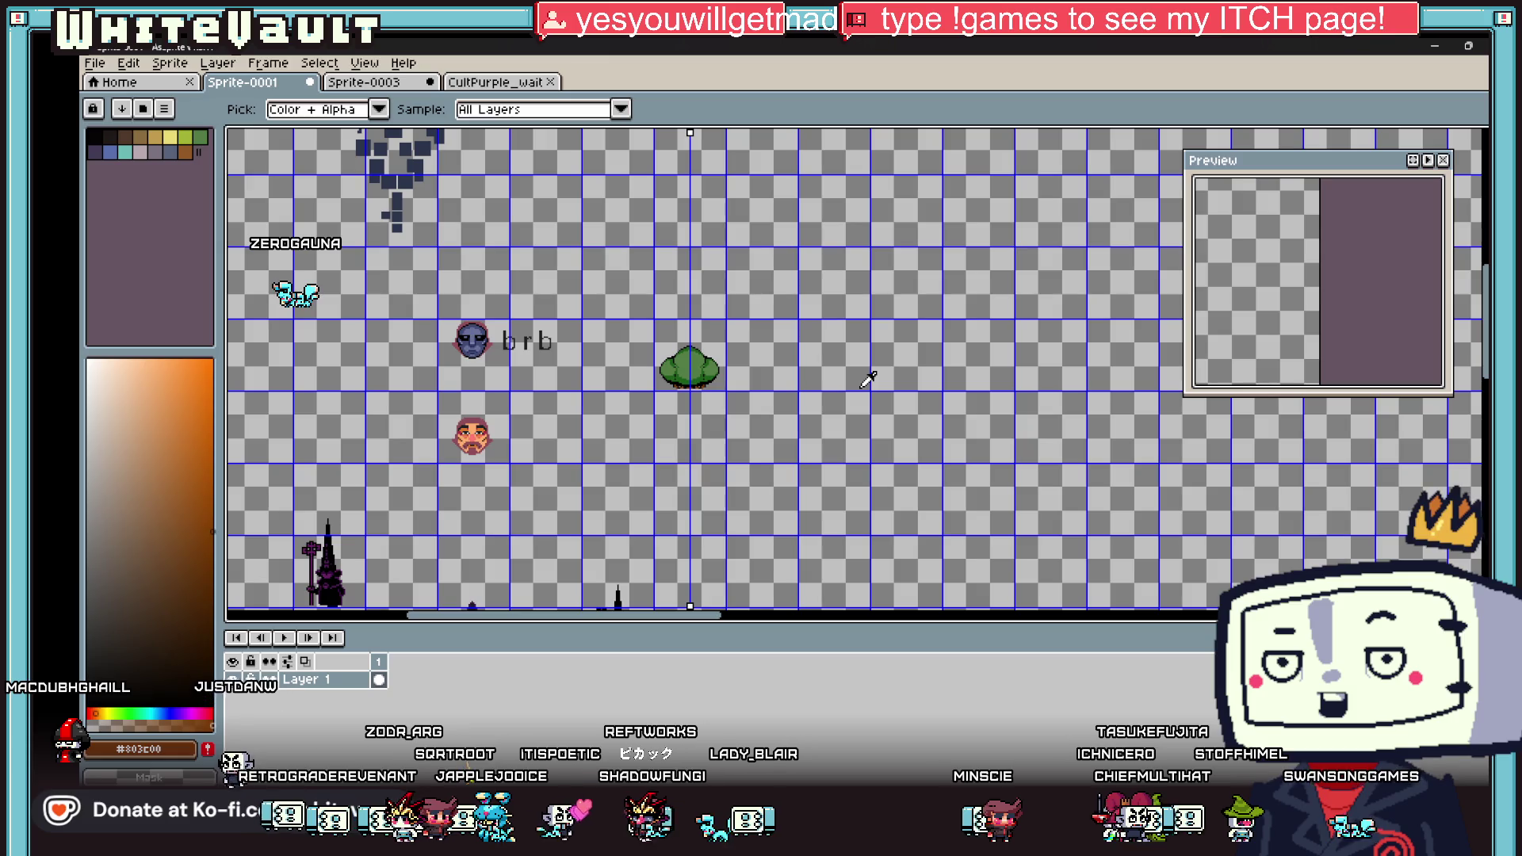
Step: Widen the brown trunk patches on both sides of the bush using the sampled trunk brown
key(b)
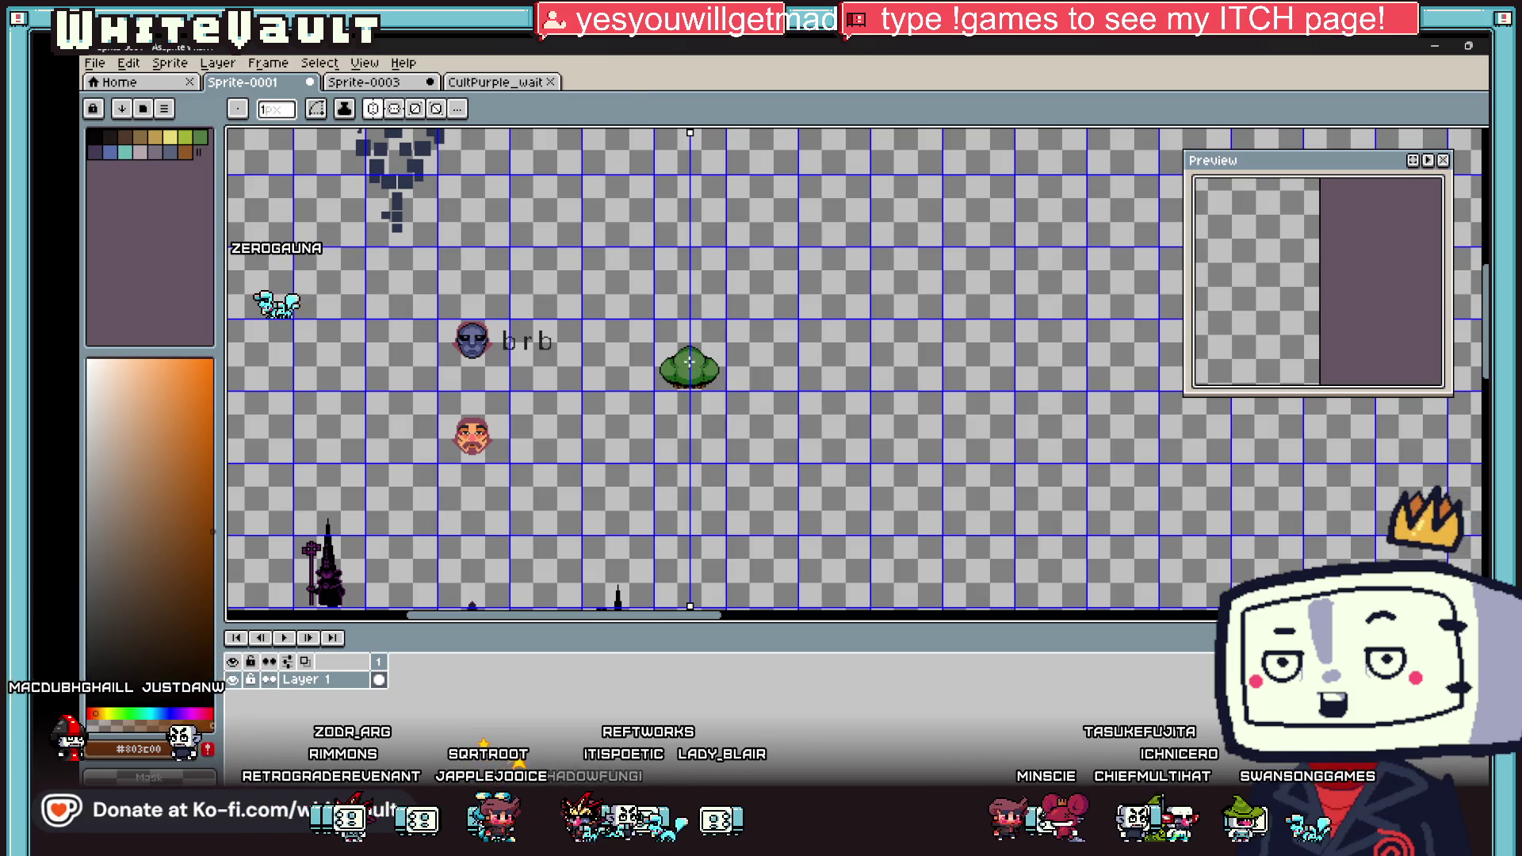
scroll(690, 369, up, 4)
scroll(695, 345, up, 2)
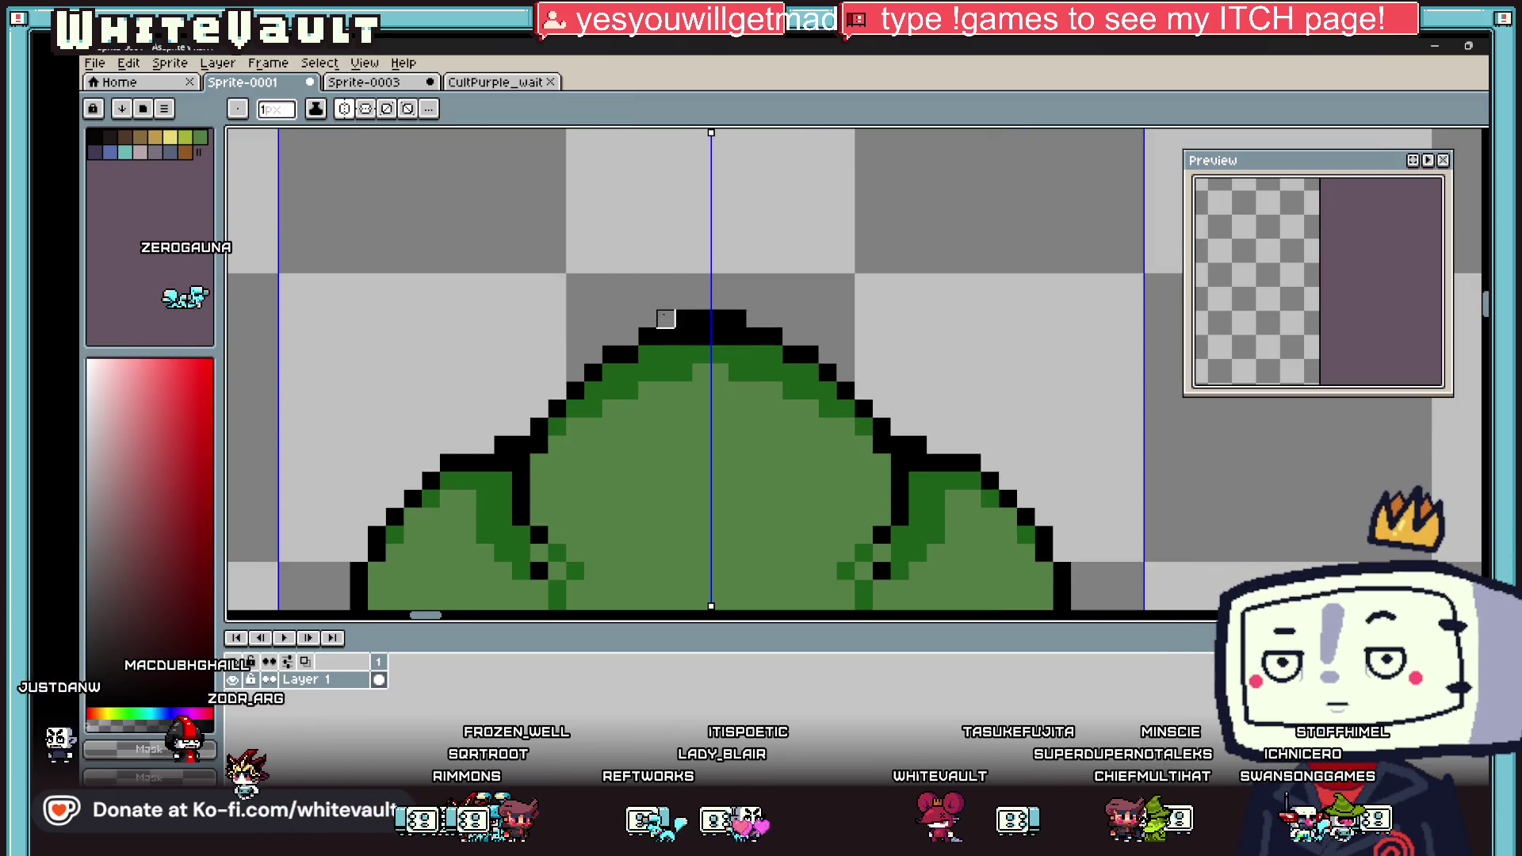
scroll(799, 354, down, 6)
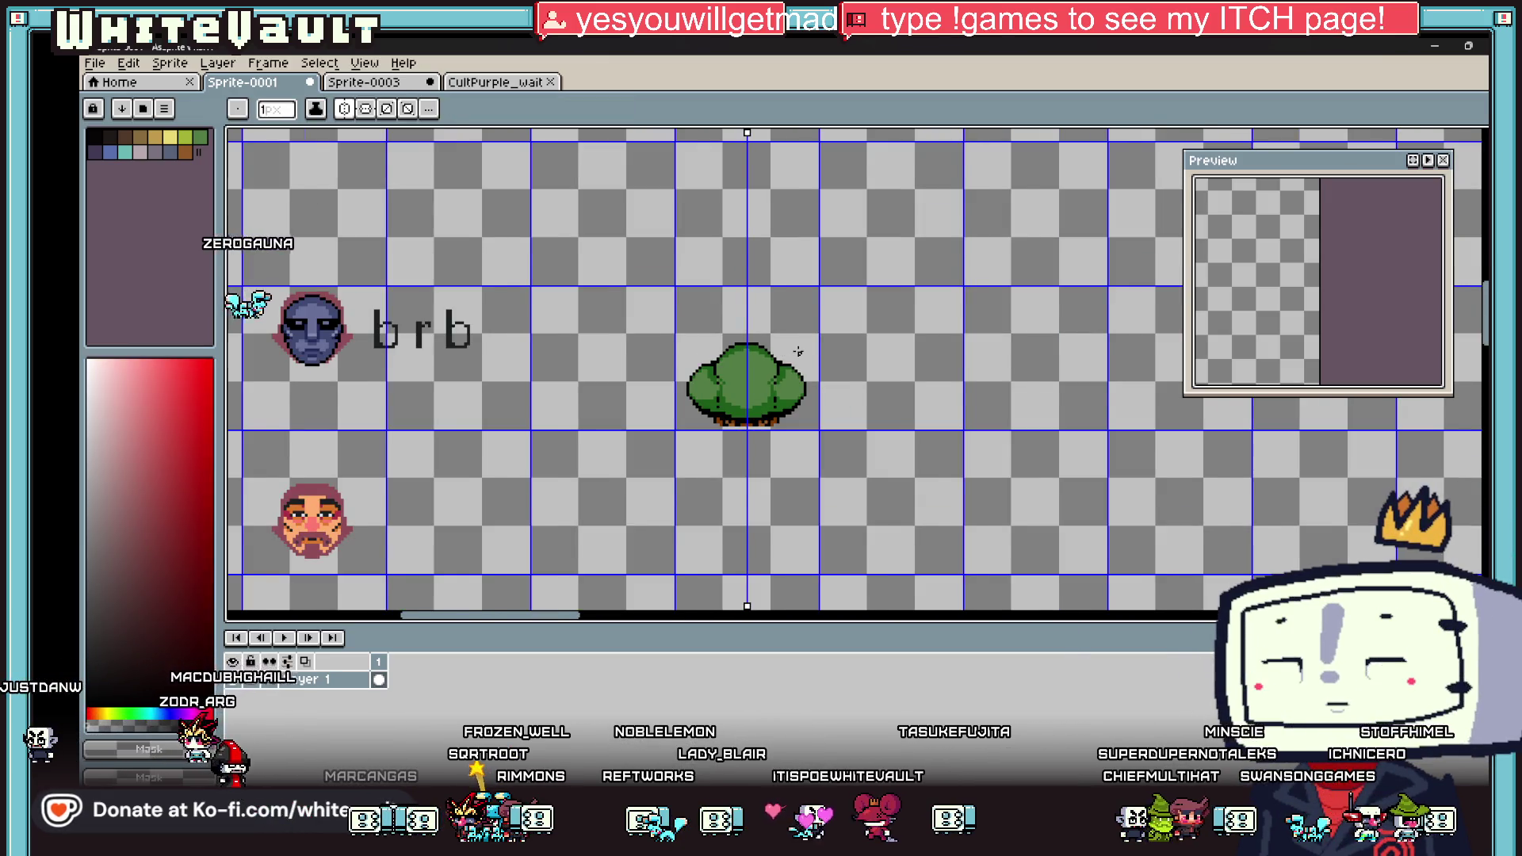
scroll(798, 351, down, 2)
key(i)
scroll(785, 364, up, 5)
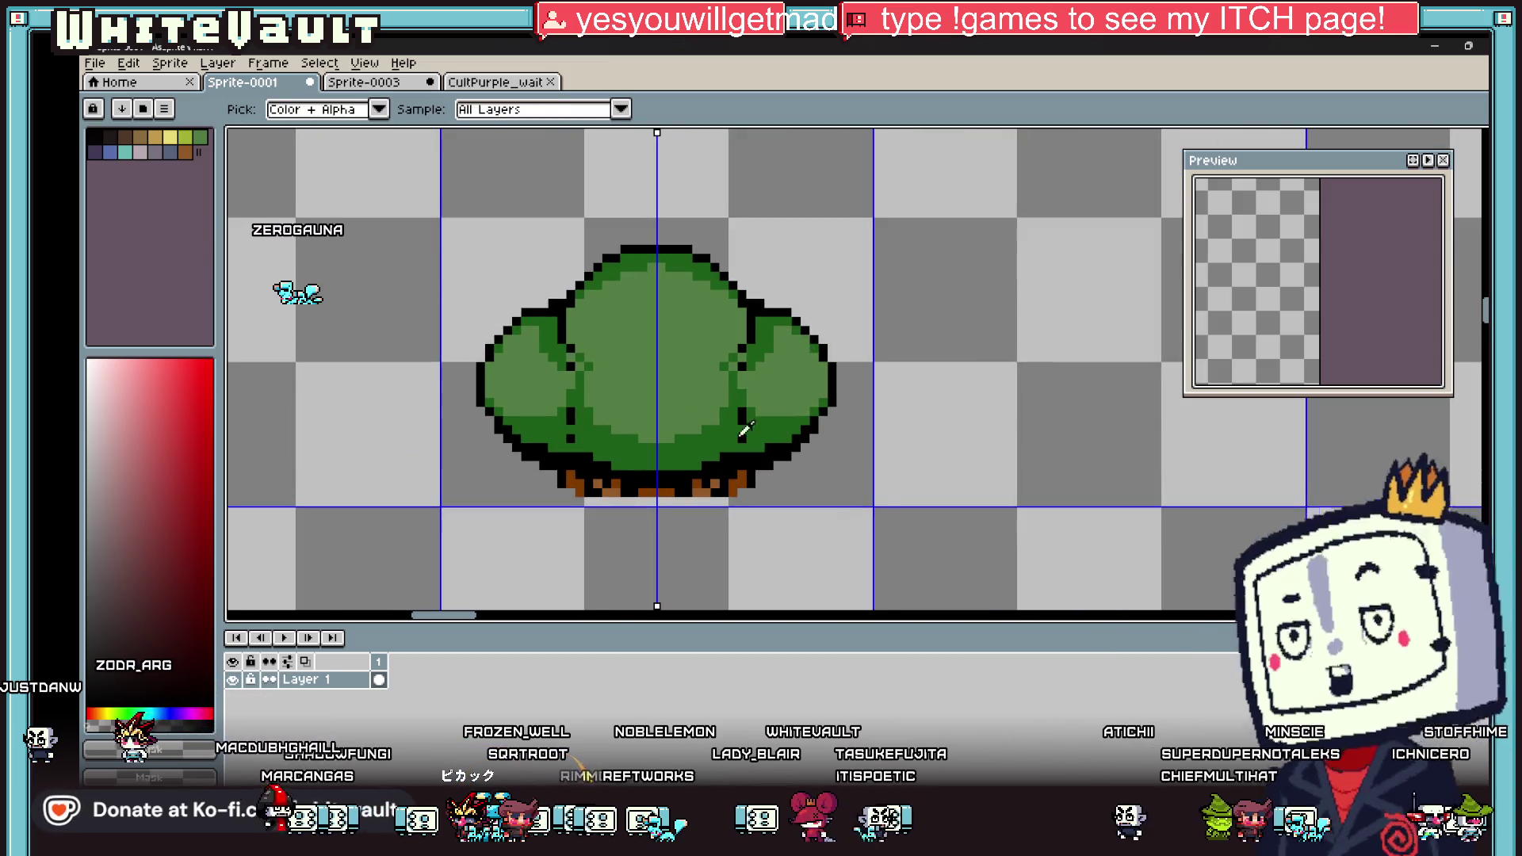
click(741, 480)
key(b)
scroll(760, 349, up, 2)
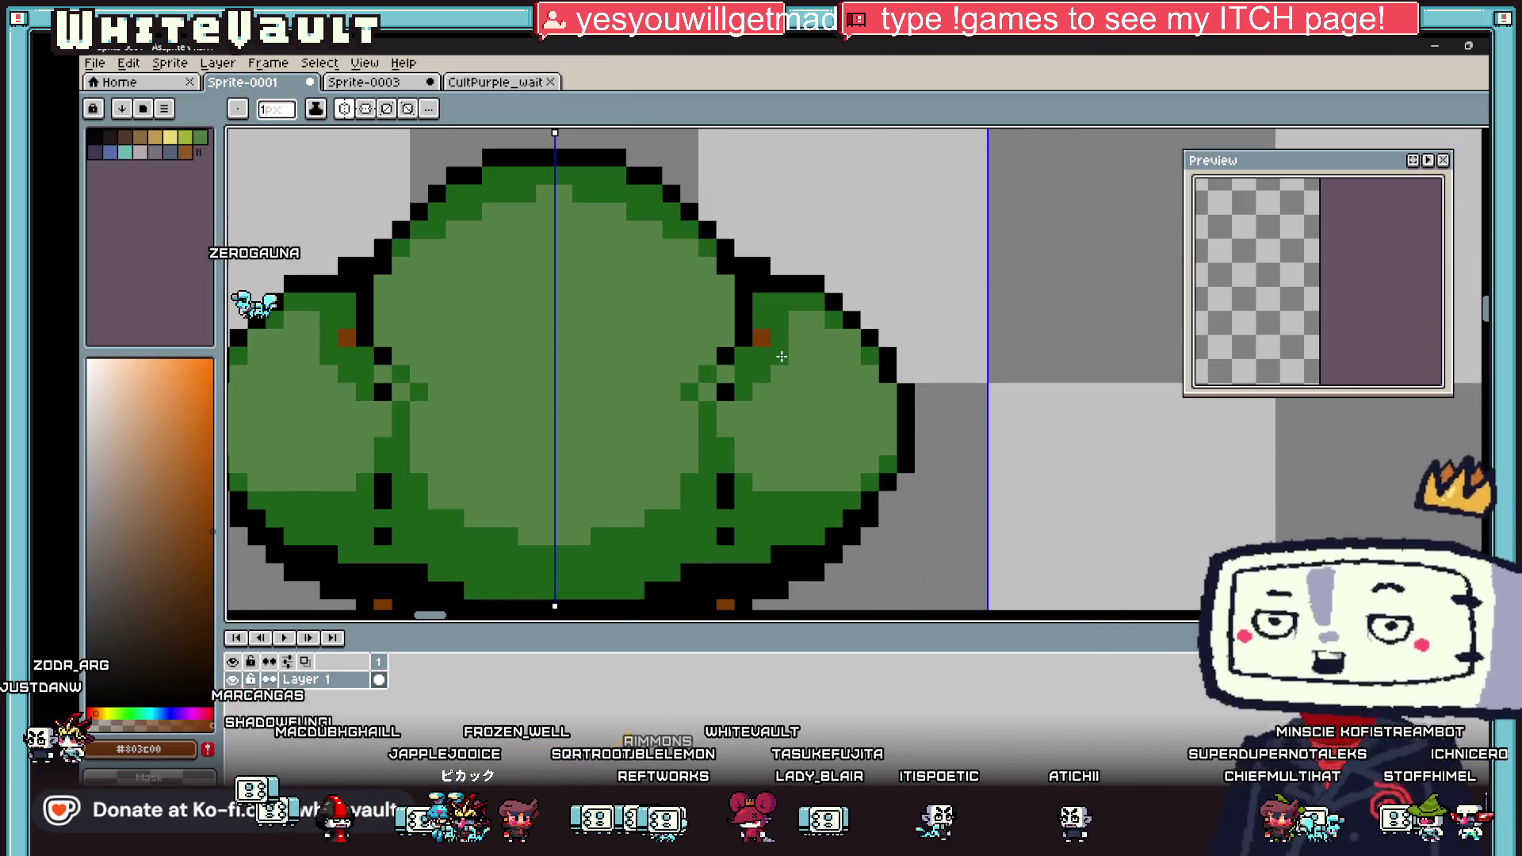
drag(755, 356, 761, 411)
Step: Add black outline pixels beside the widened trunks and at their bottom corners
drag(797, 357, 798, 382)
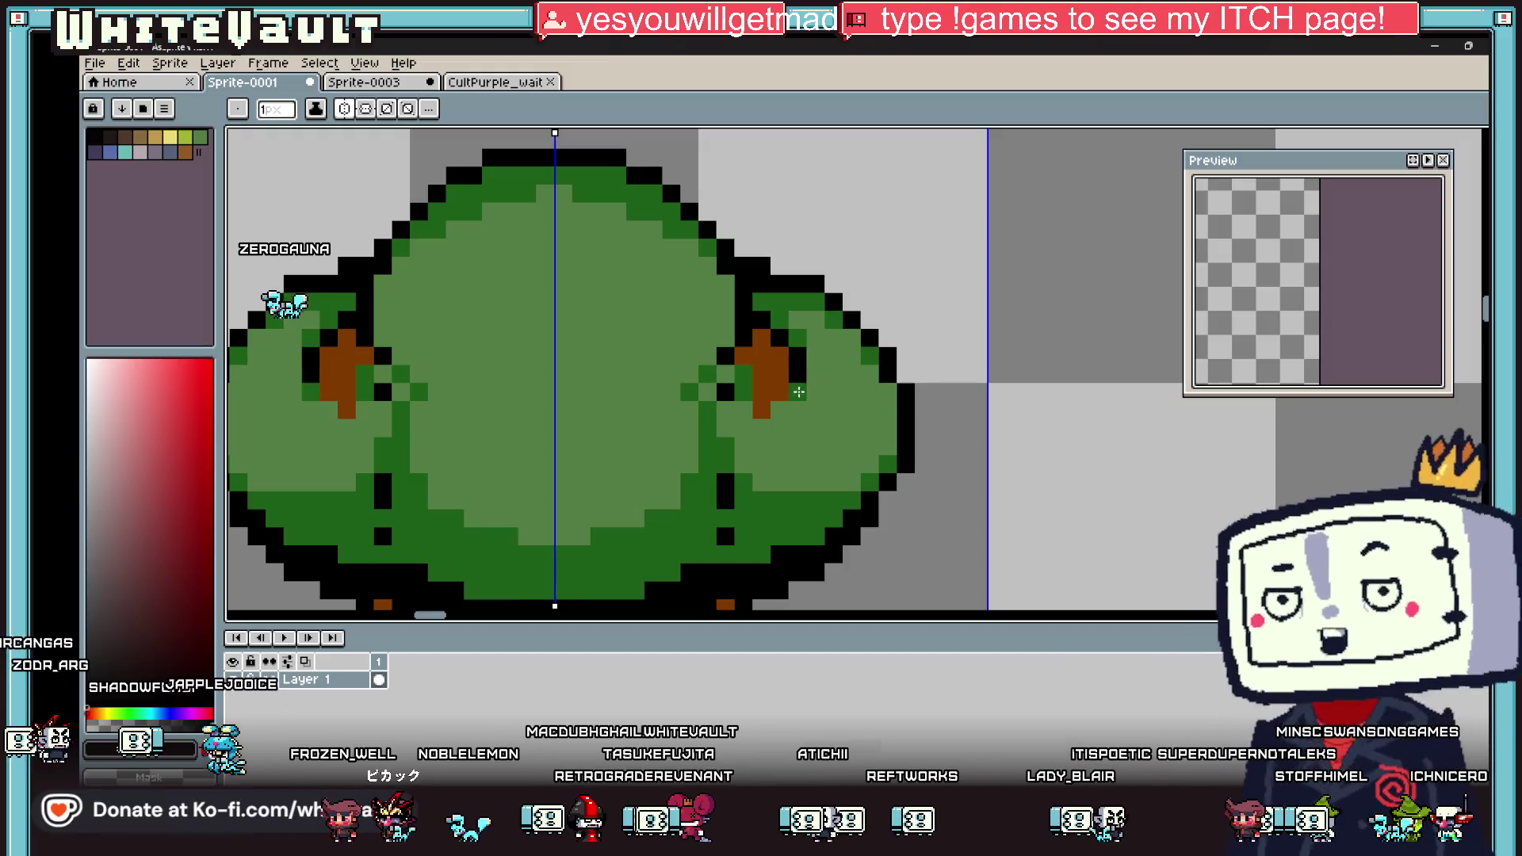
click(779, 409)
click(747, 397)
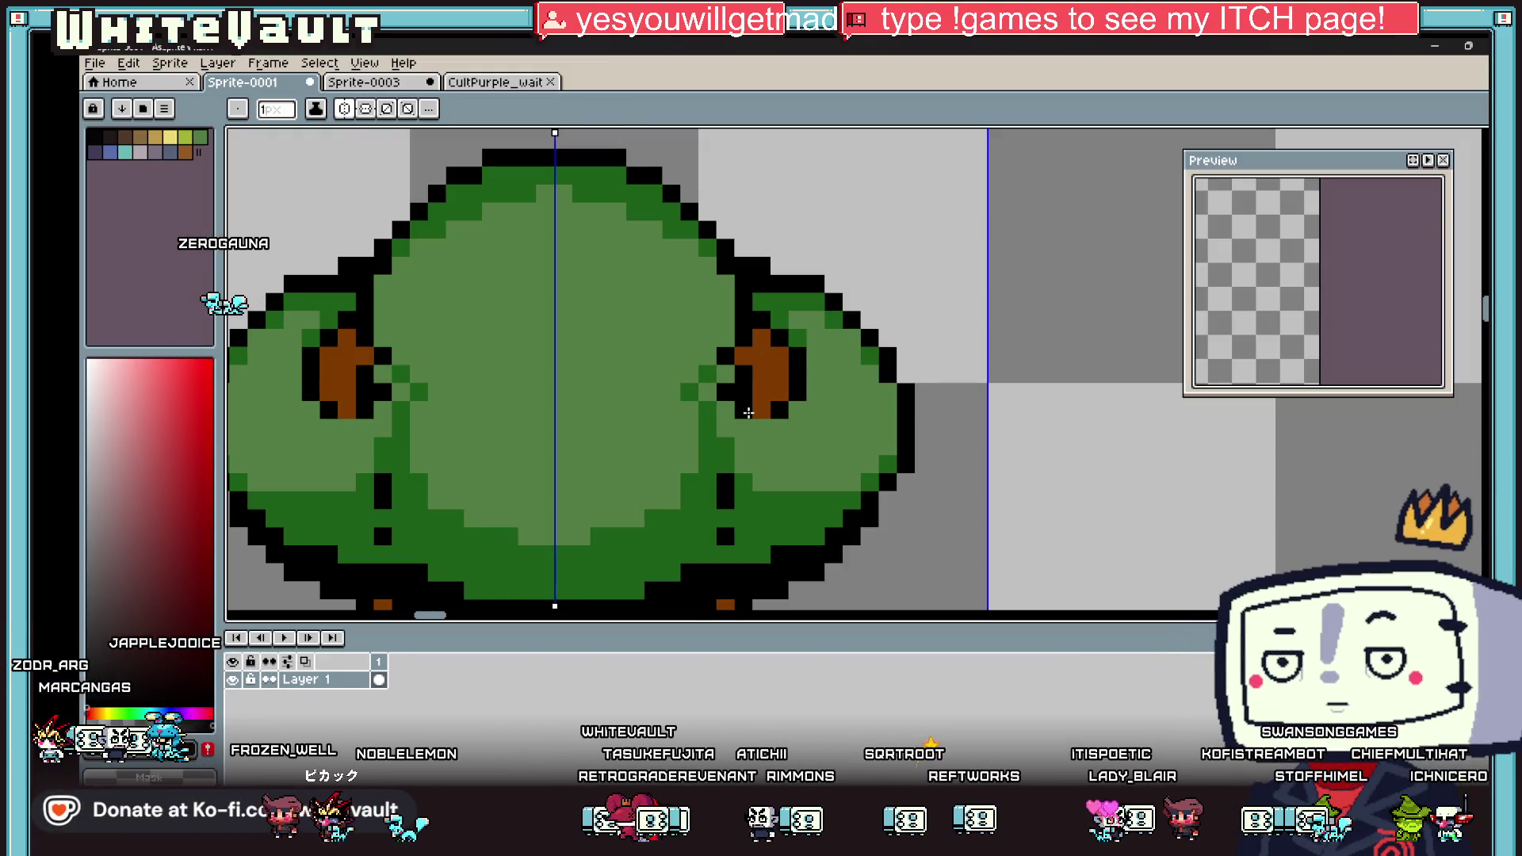
alt+click(749, 431)
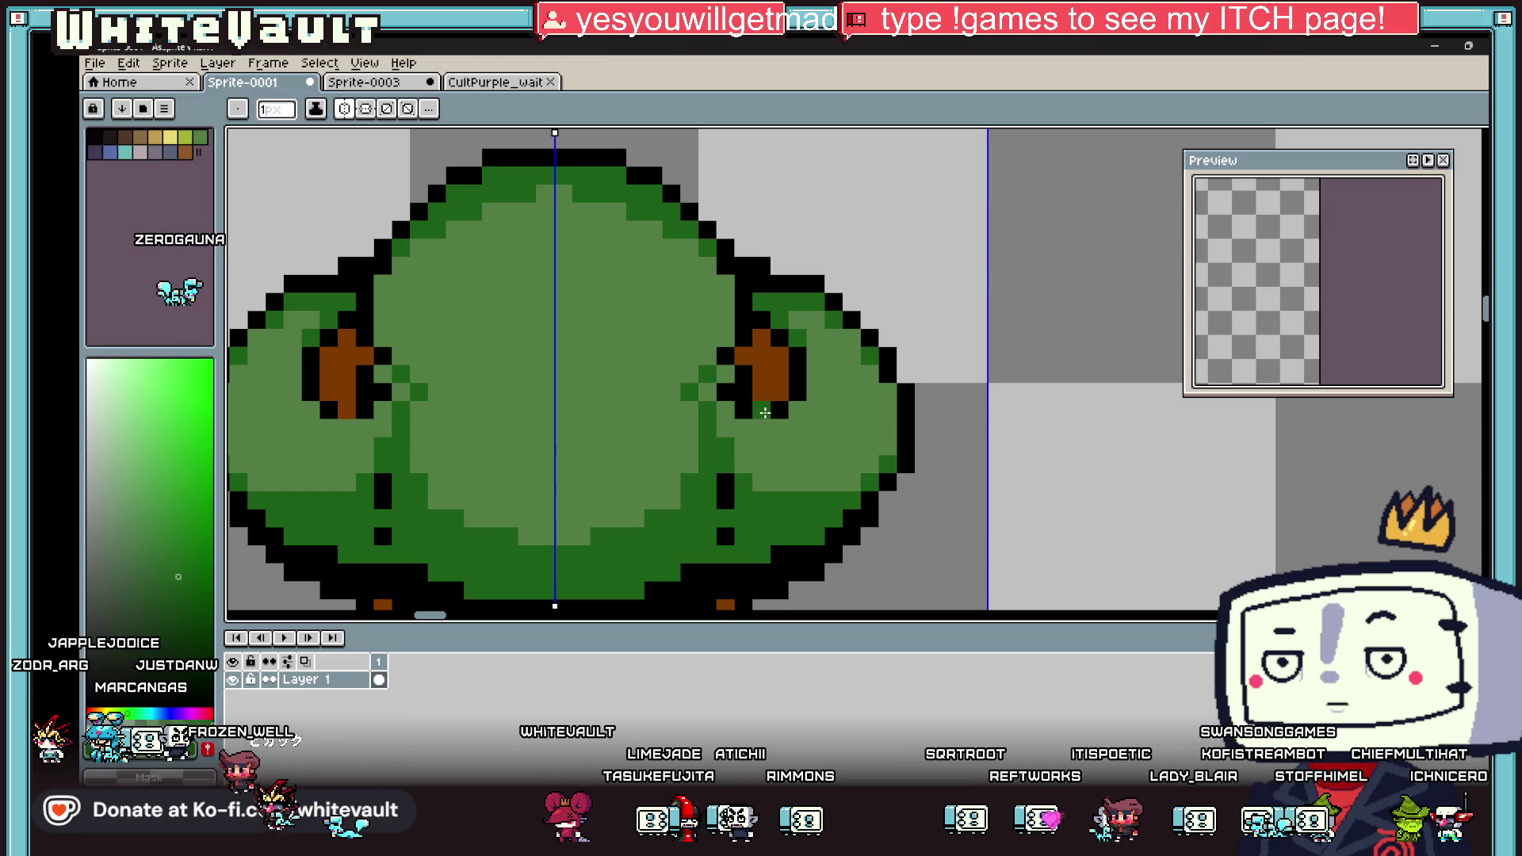
key(alt)
scroll(785, 384, down, 8)
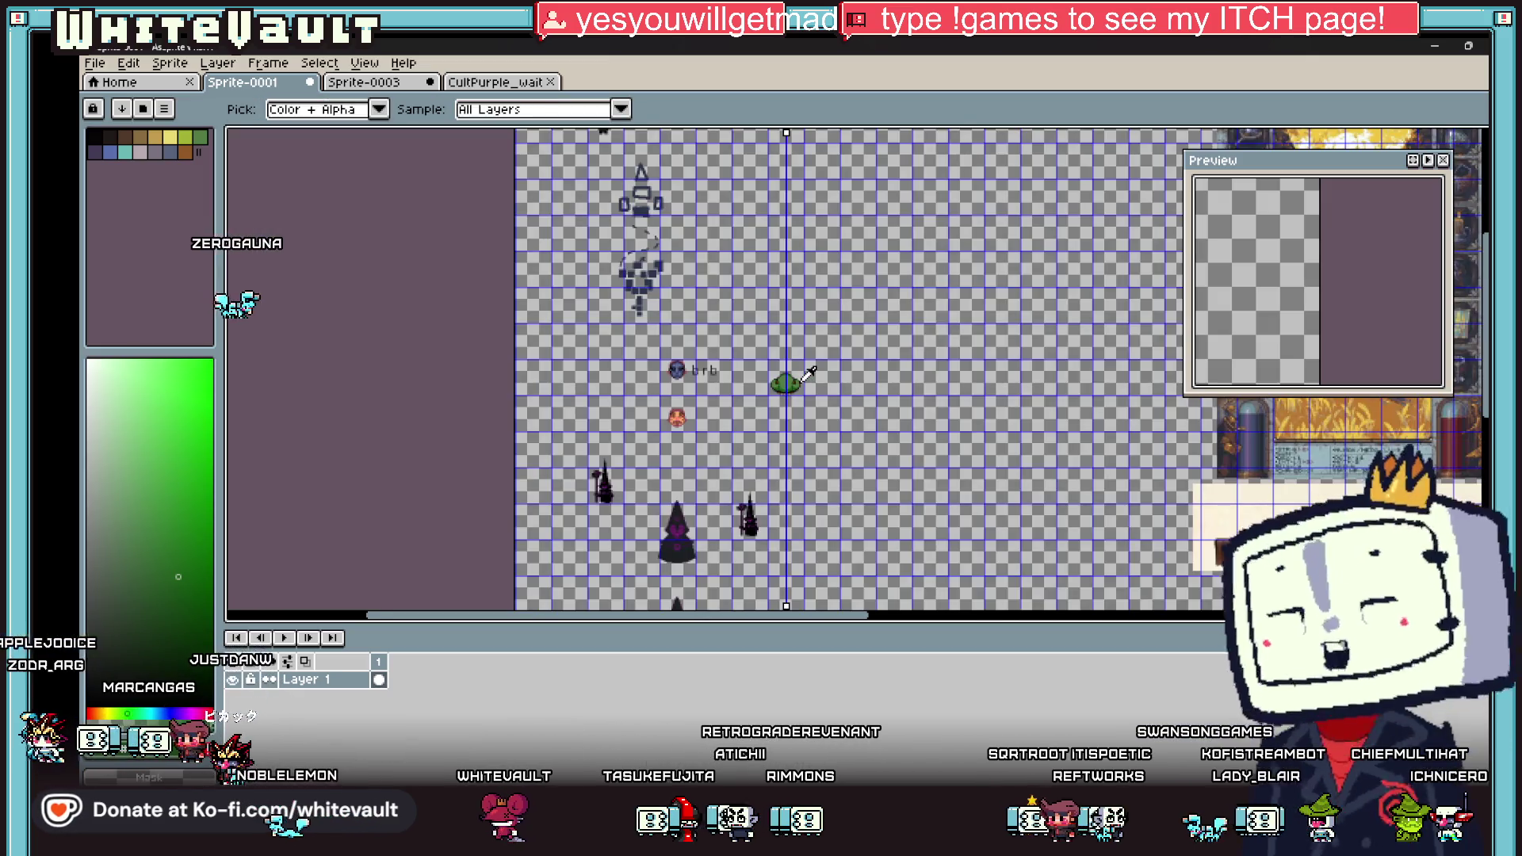
scroll(804, 376, down, 3)
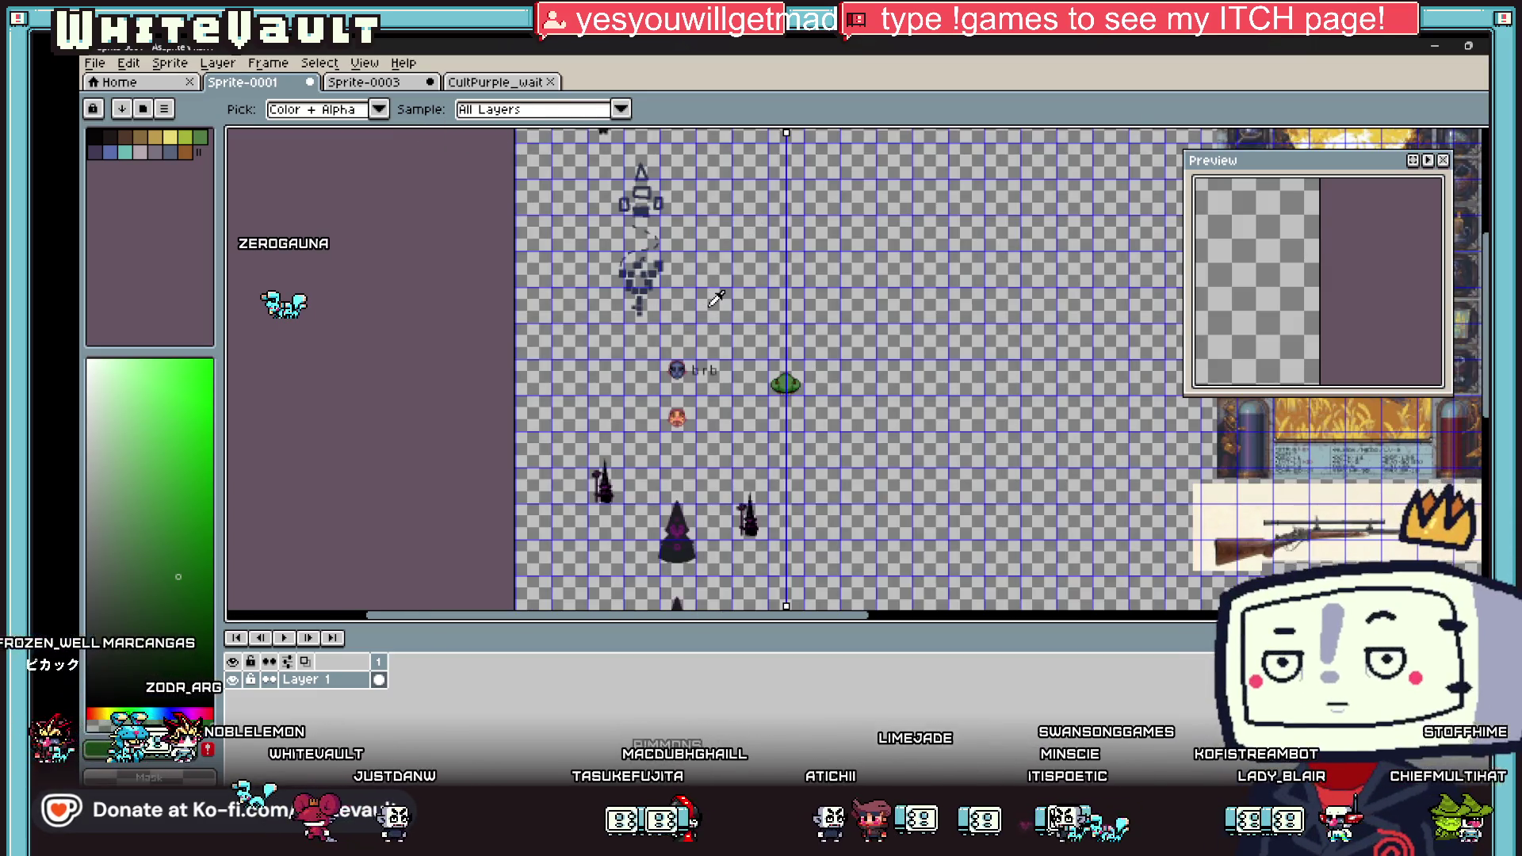
scroll(788, 272, up, 2)
scroll(802, 279, down, 3)
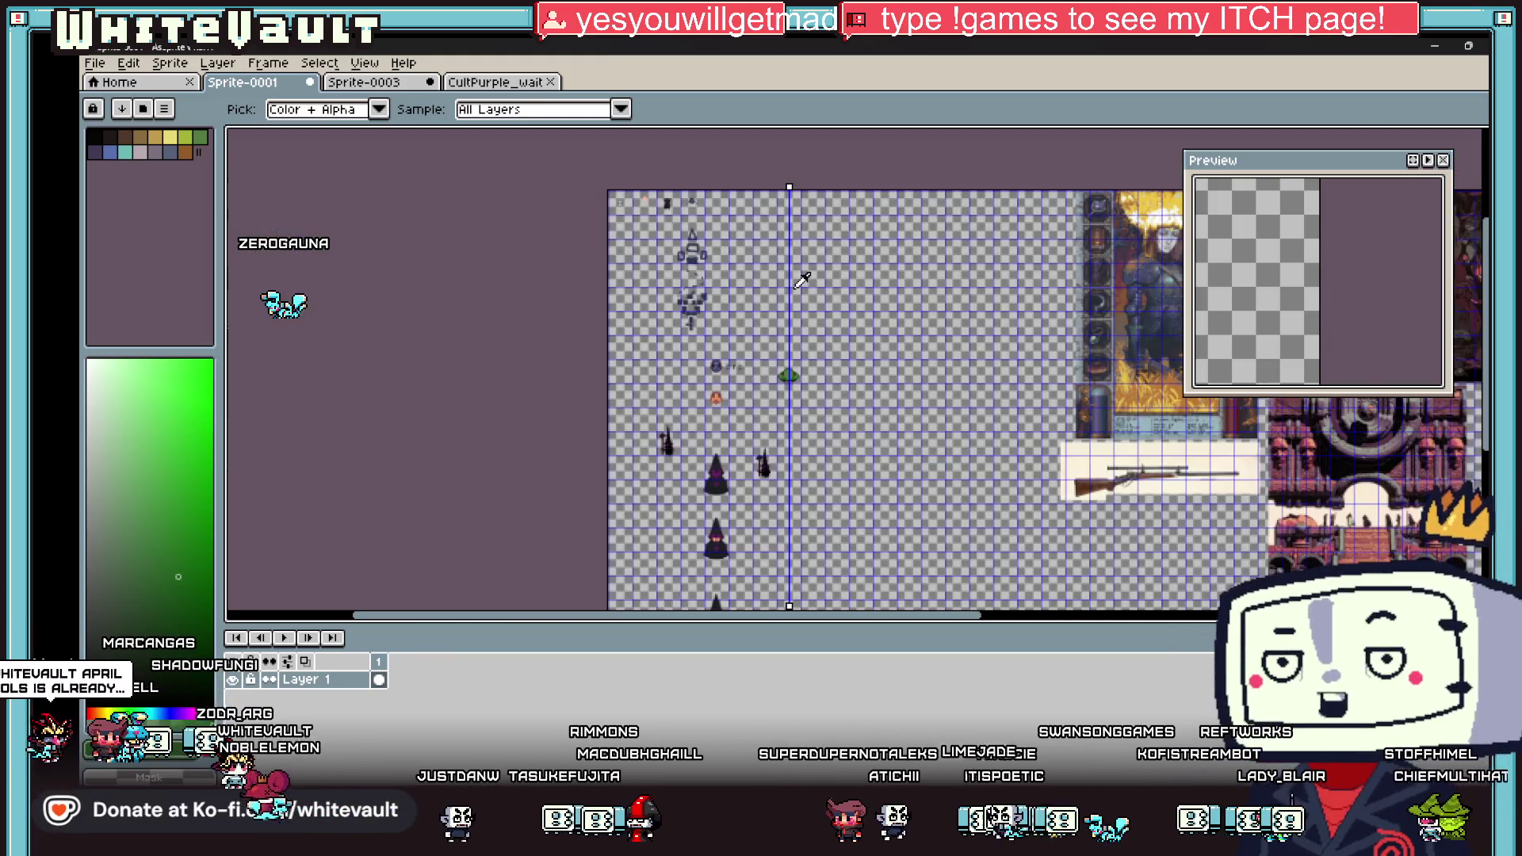
scroll(690, 211, up, 3)
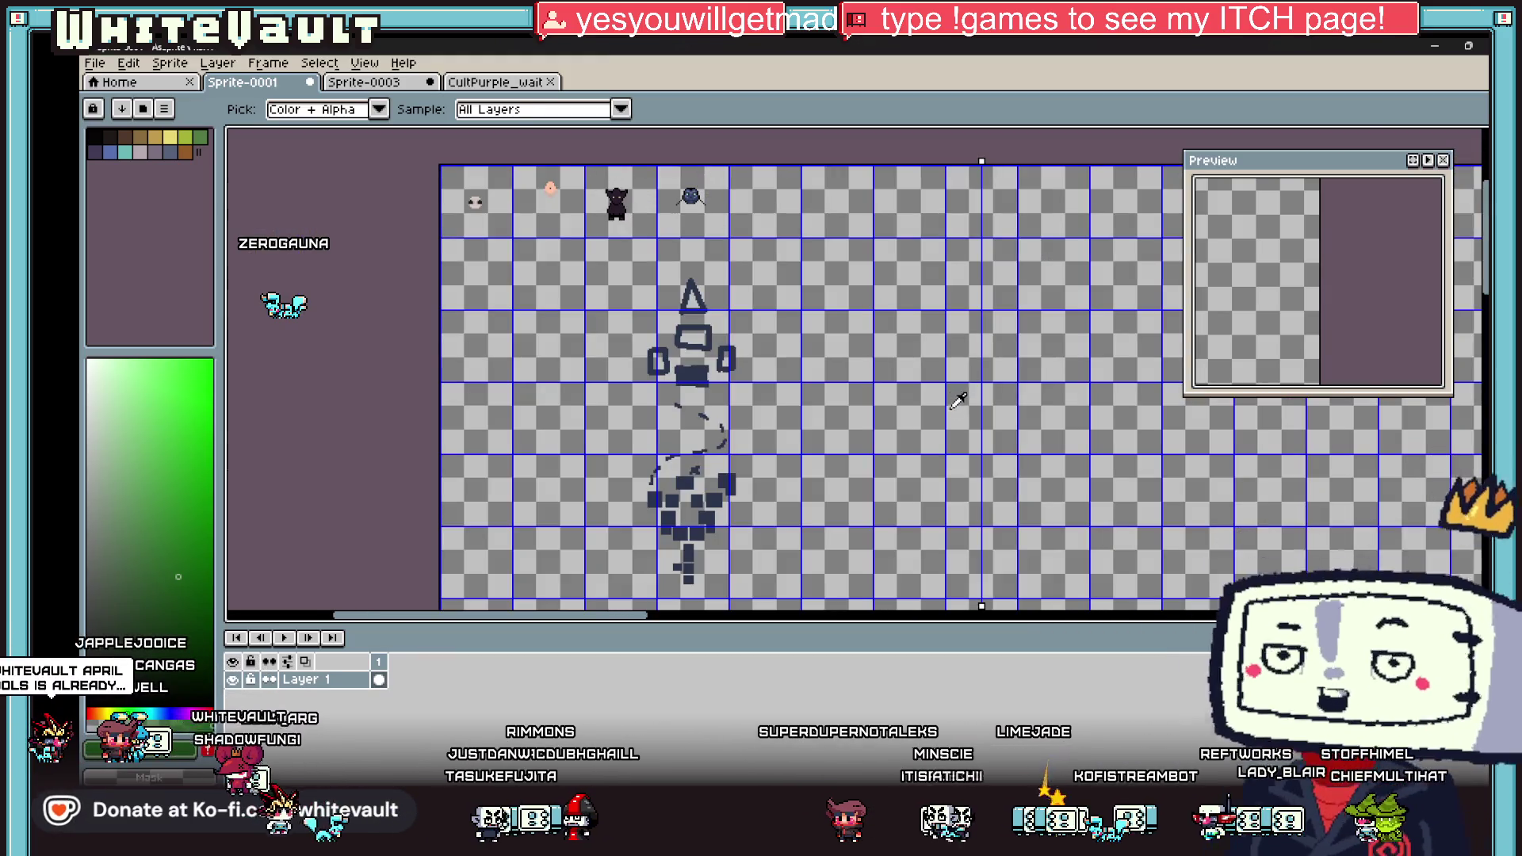
scroll(957, 396, down, 3)
scroll(958, 575, up, 1)
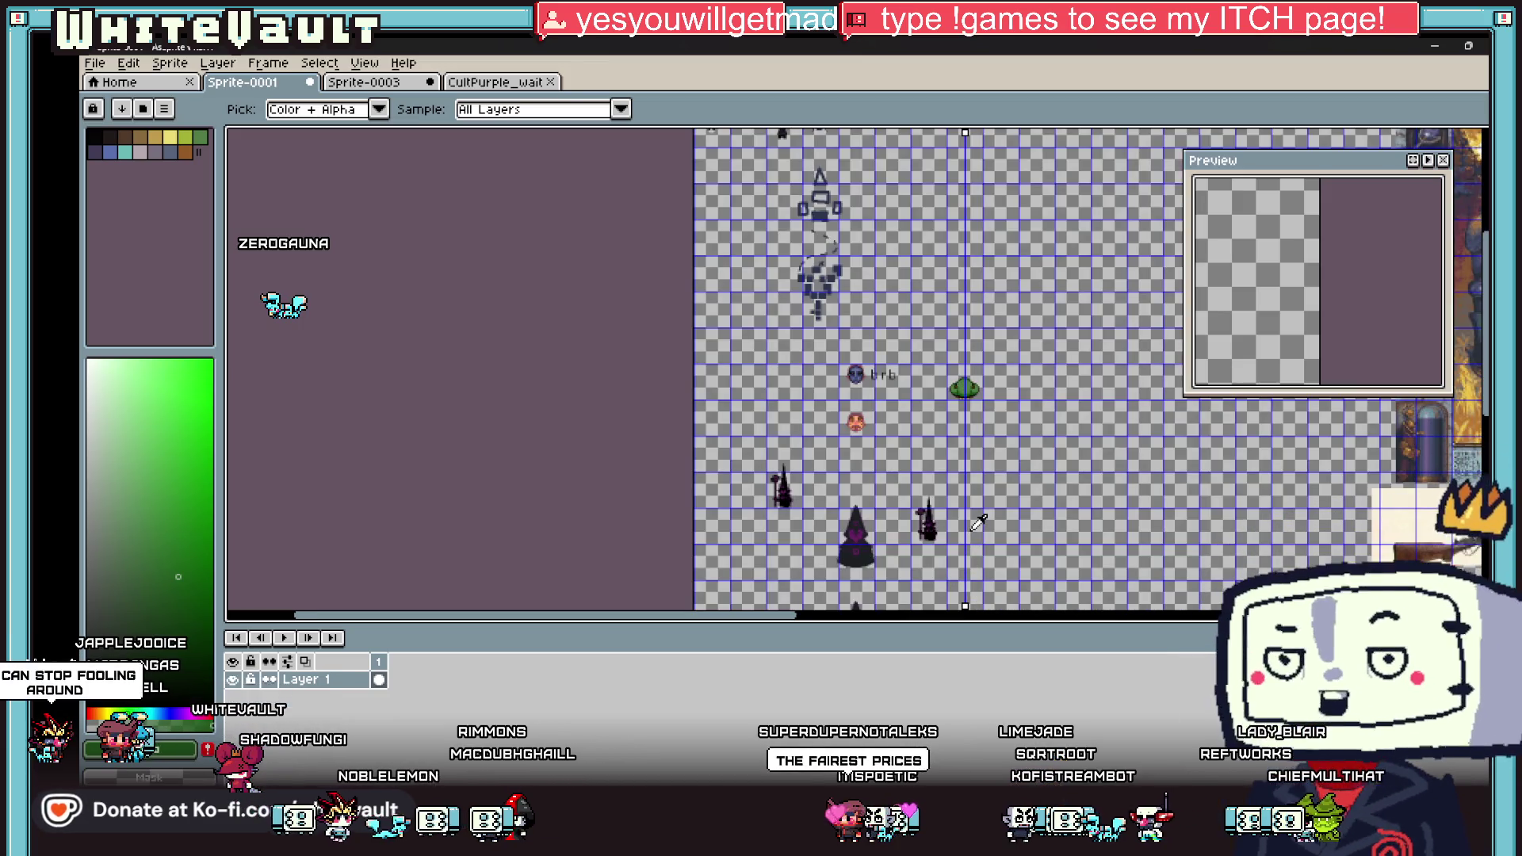
scroll(973, 521, up, 2)
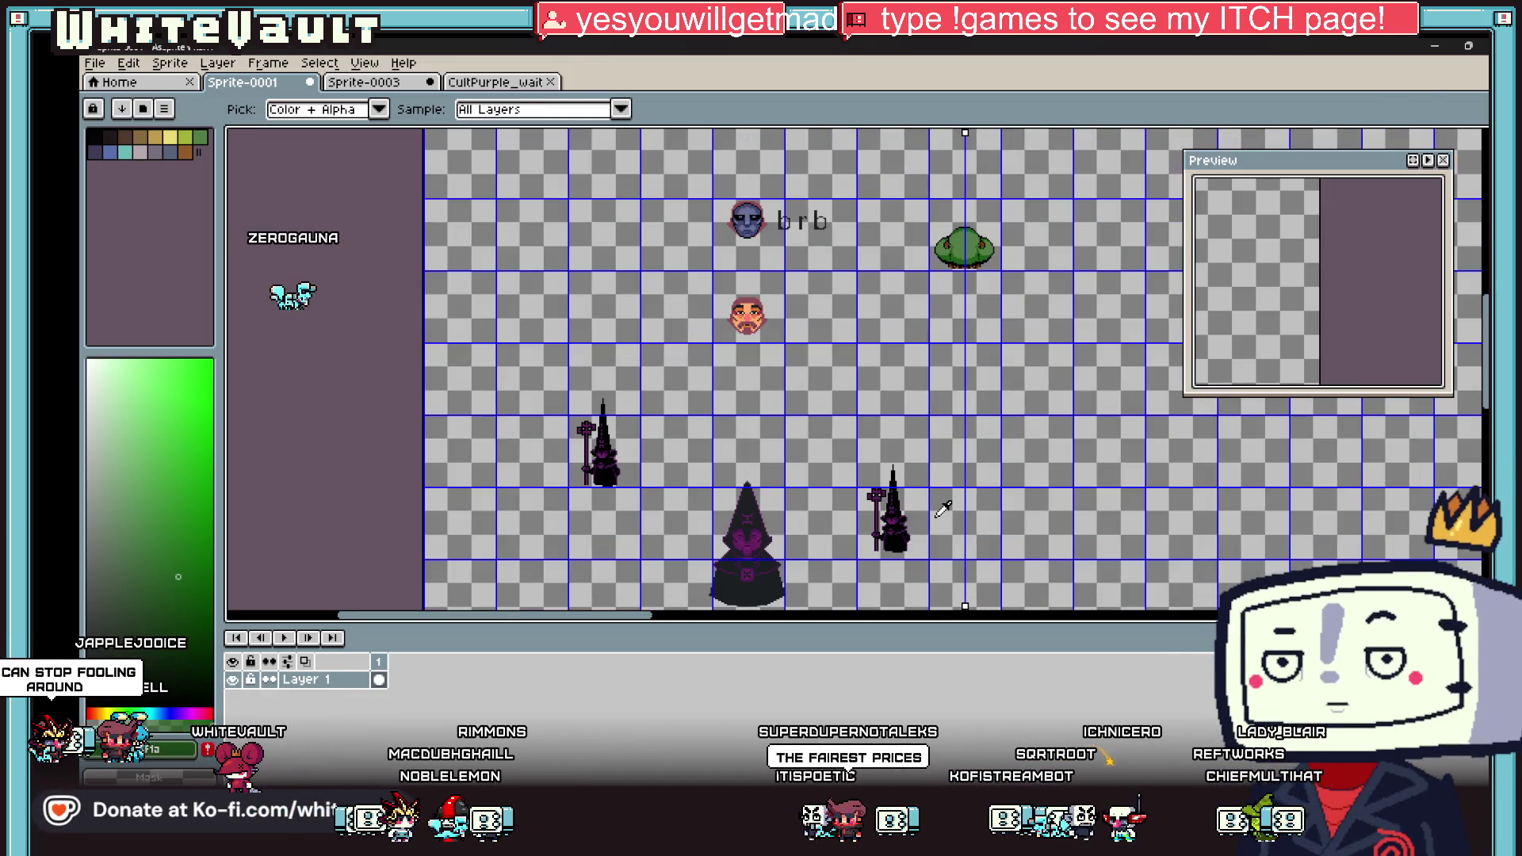
scroll(962, 374, up, 2)
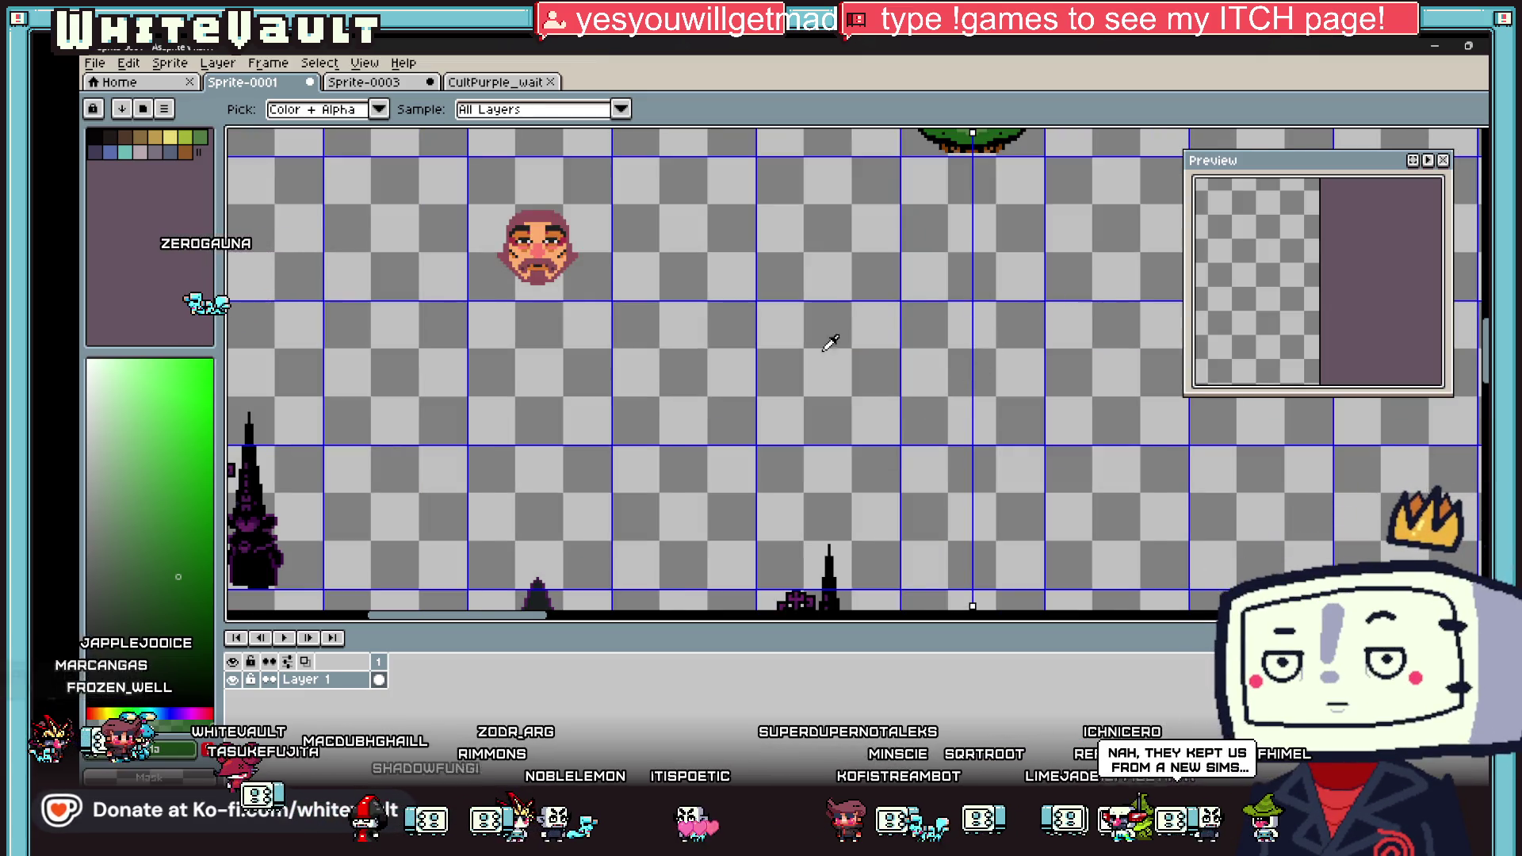
alt+click(833, 569)
scroll(951, 392, up, 3)
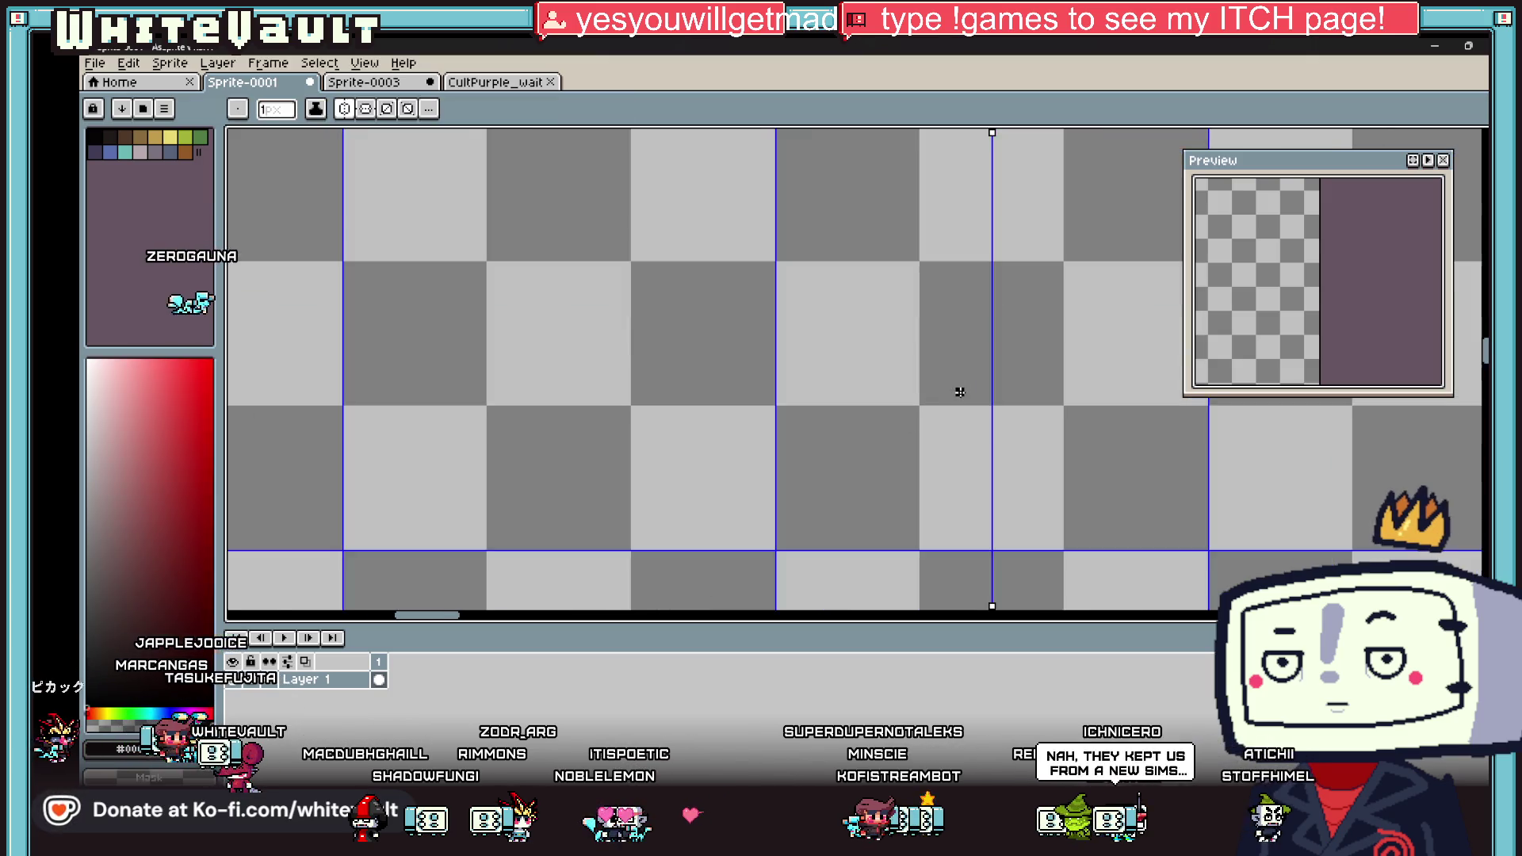
Step: Paint a large mirrored blue-grey round blob, discarding the earlier arch strokes
click(170, 153)
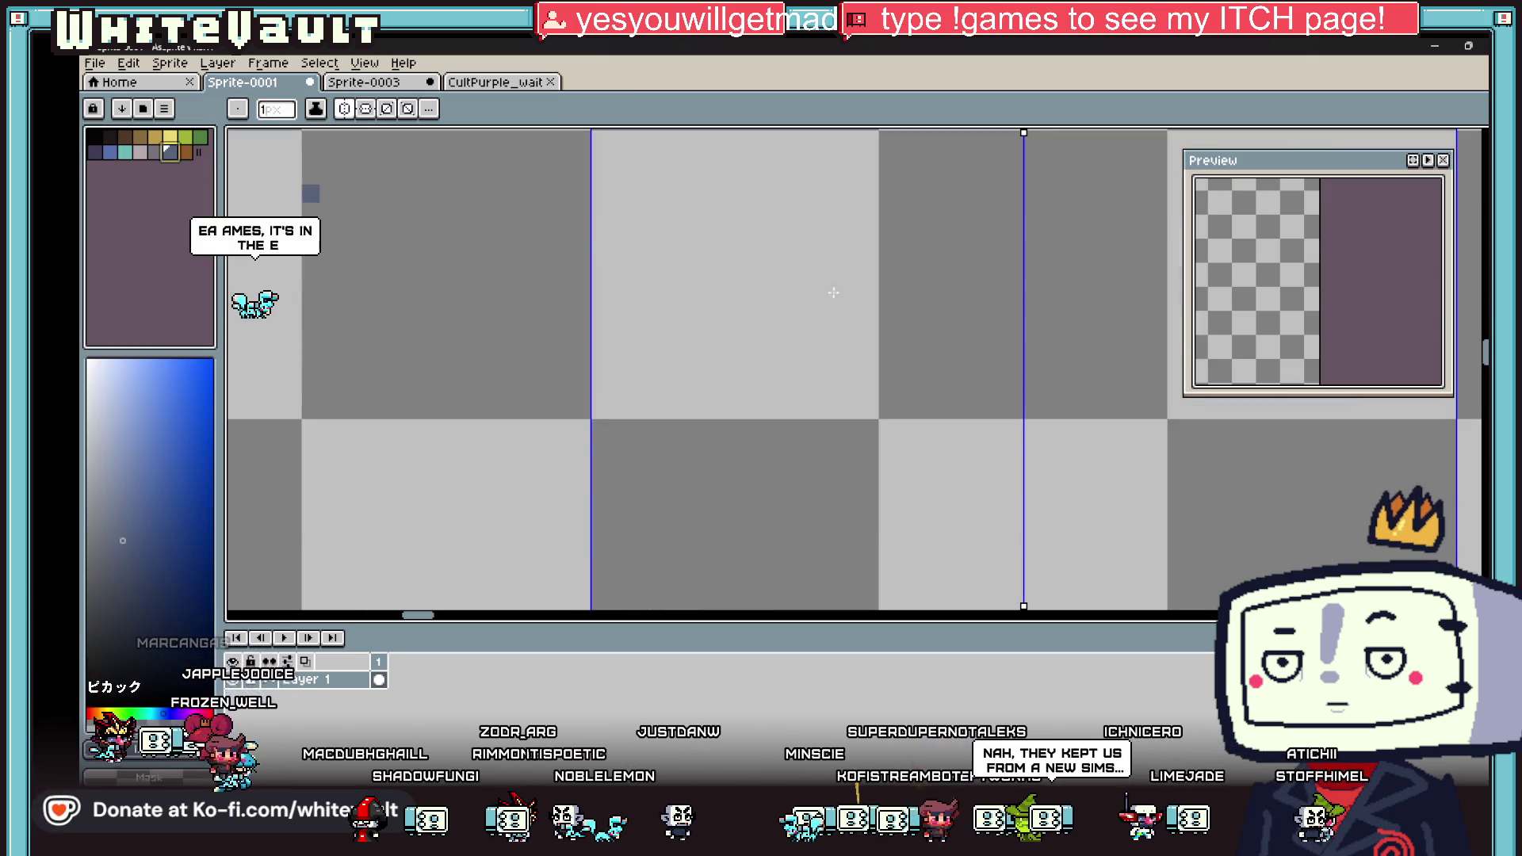
drag(908, 245, 910, 275)
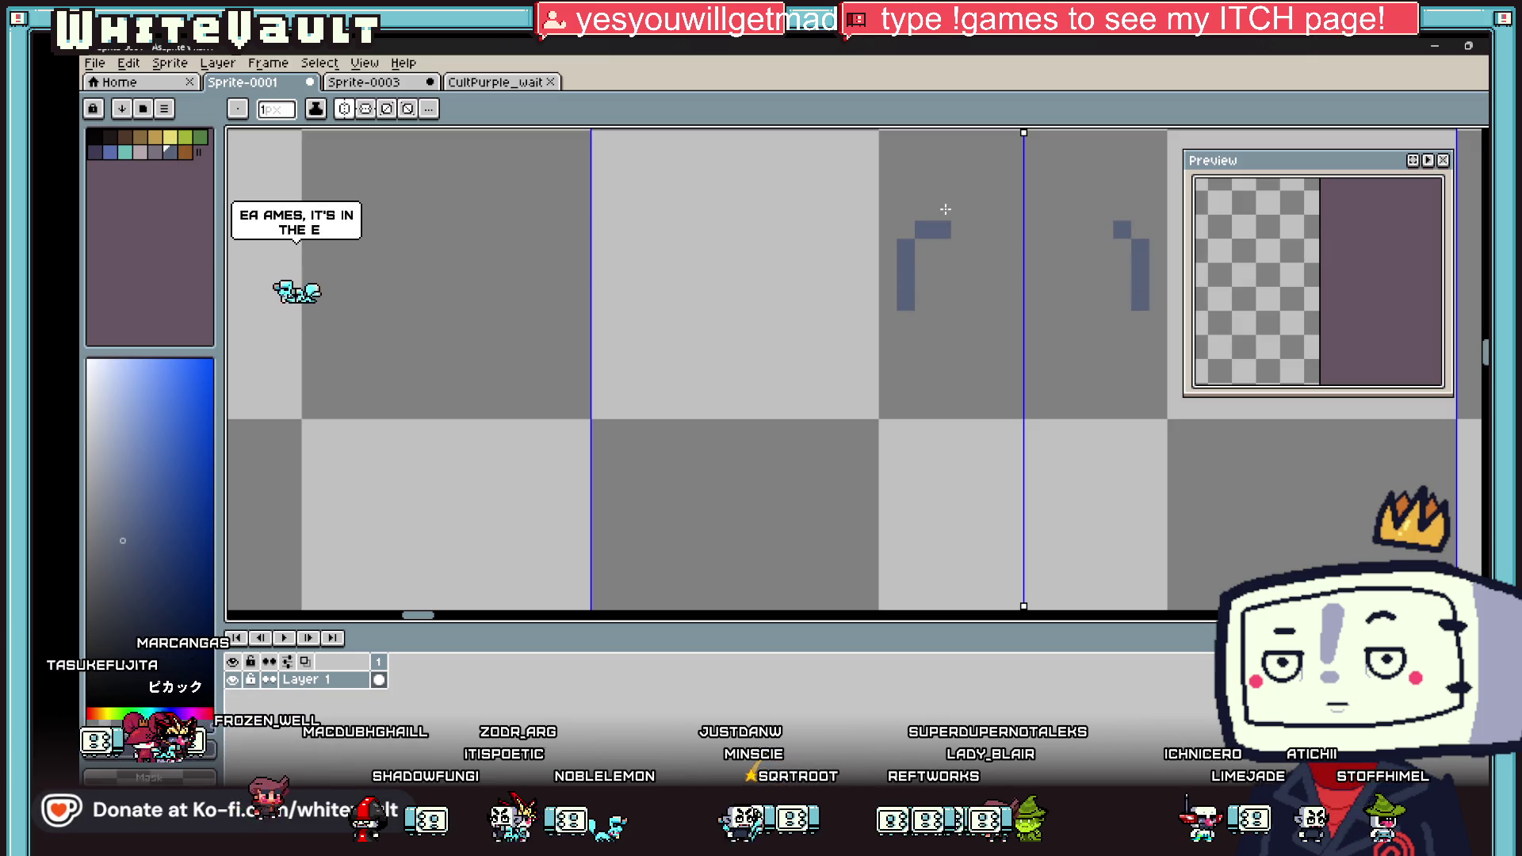
drag(973, 193, 1020, 193)
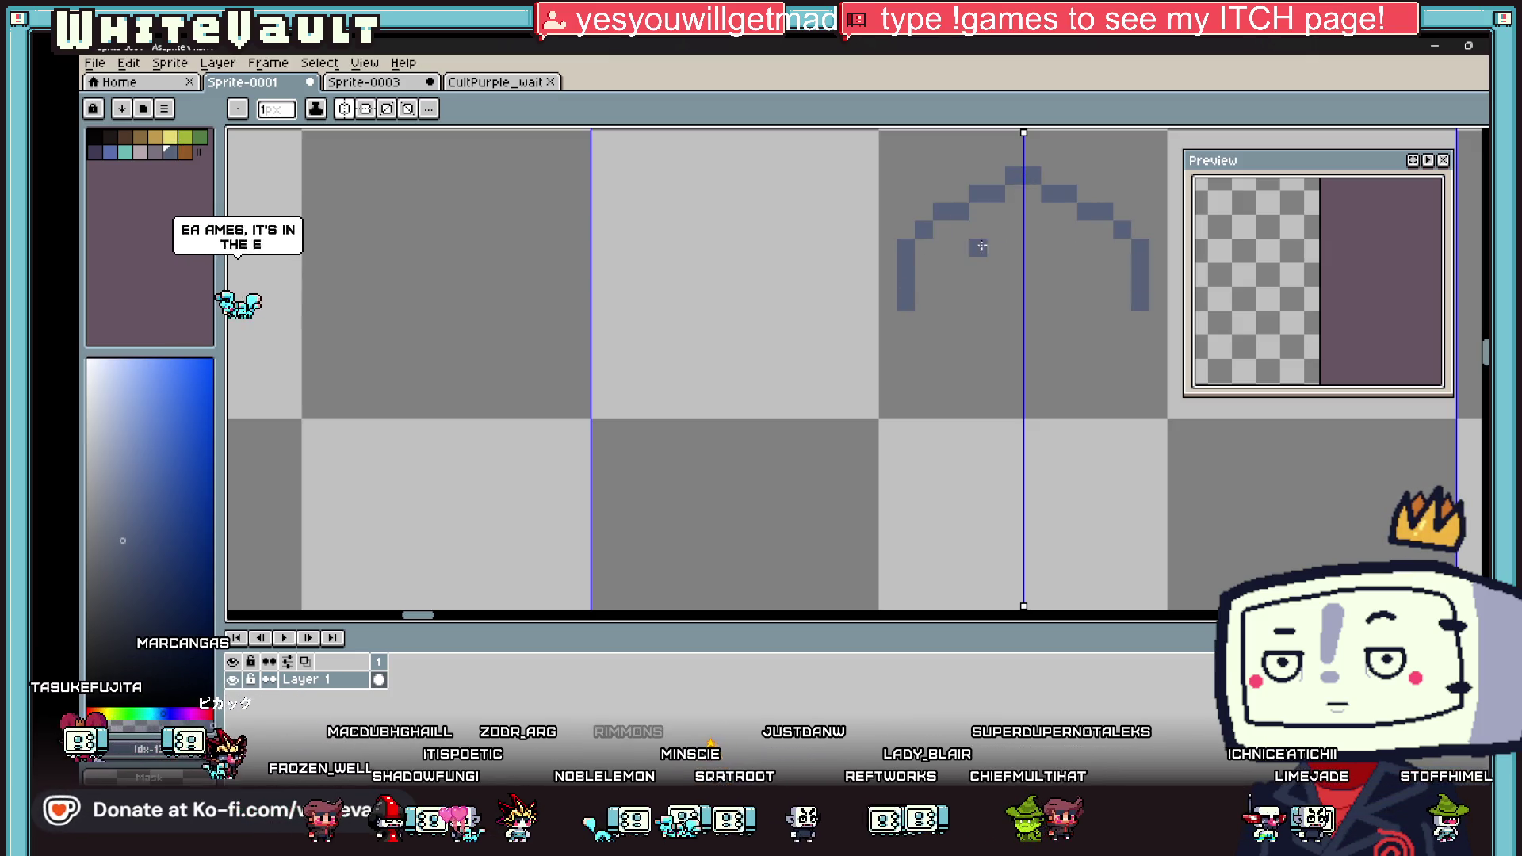
key(ctrl+z)
key(ctrl+z)
key(ctrl+z)
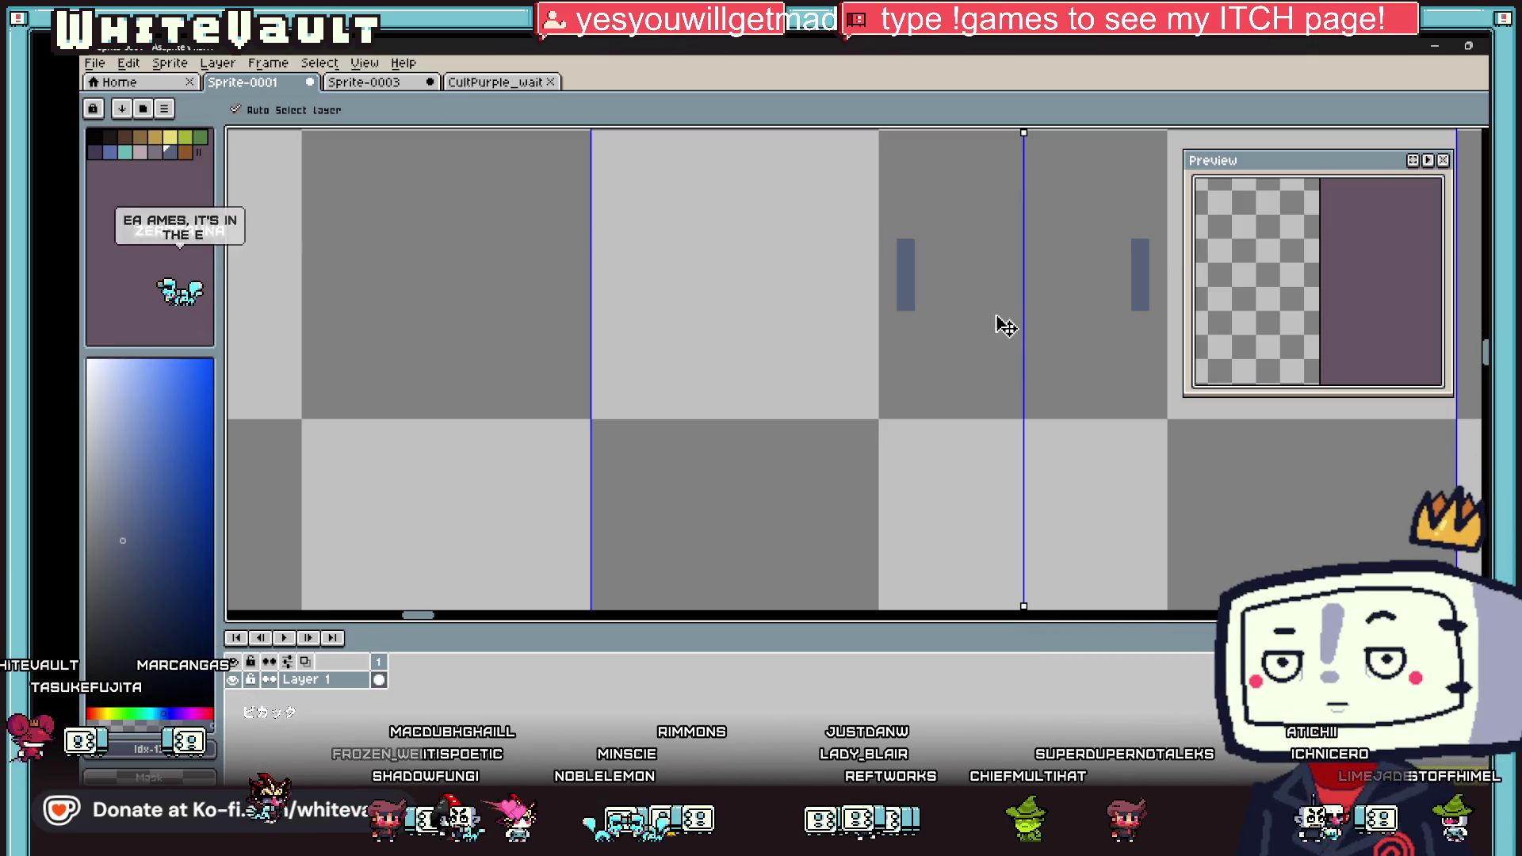
click(1020, 267)
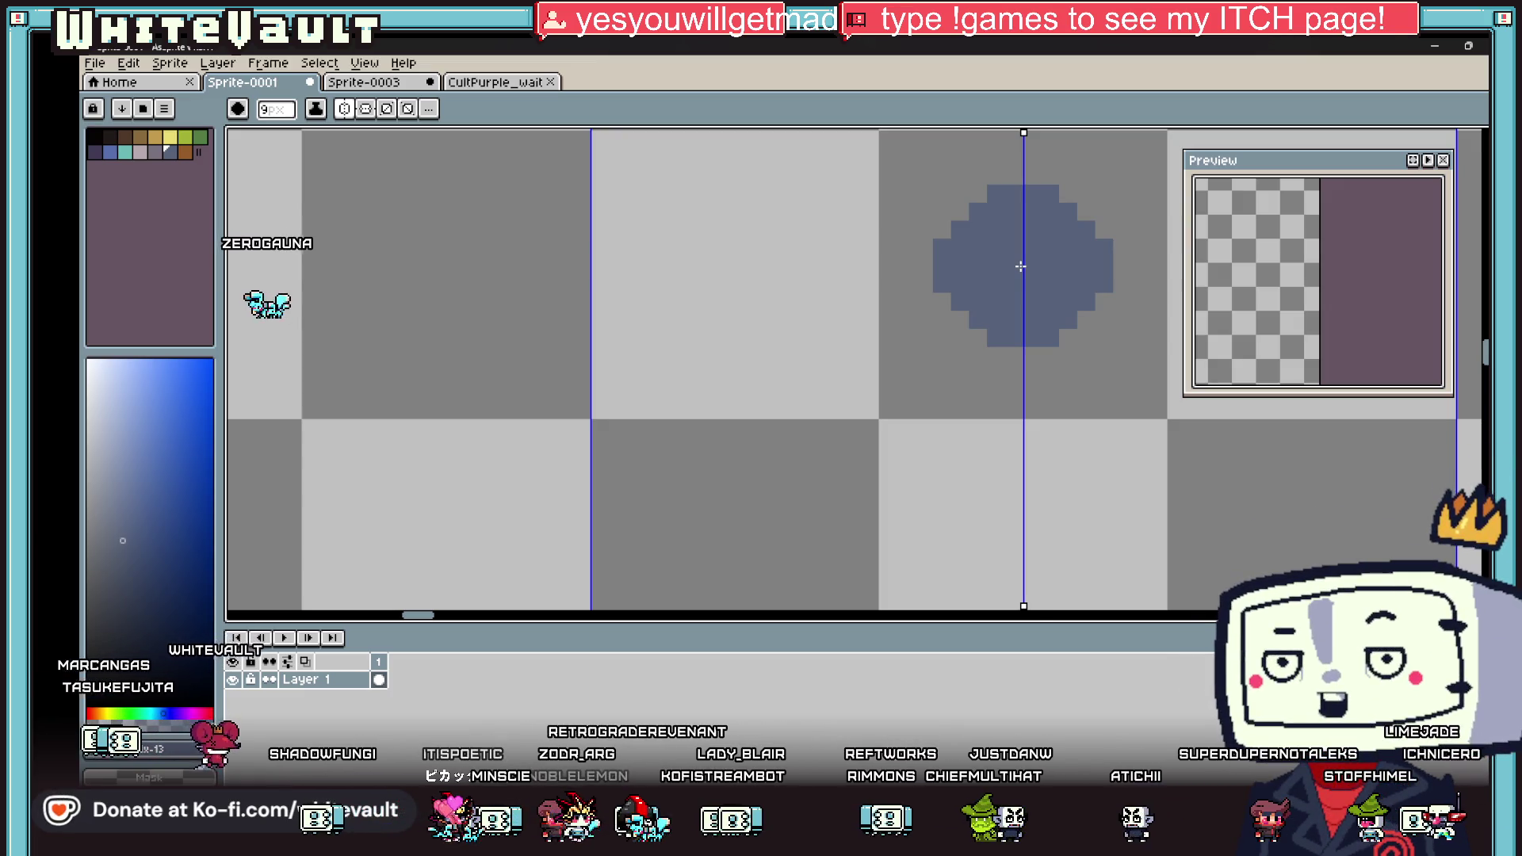
key(i)
scroll(1031, 266, down, 3)
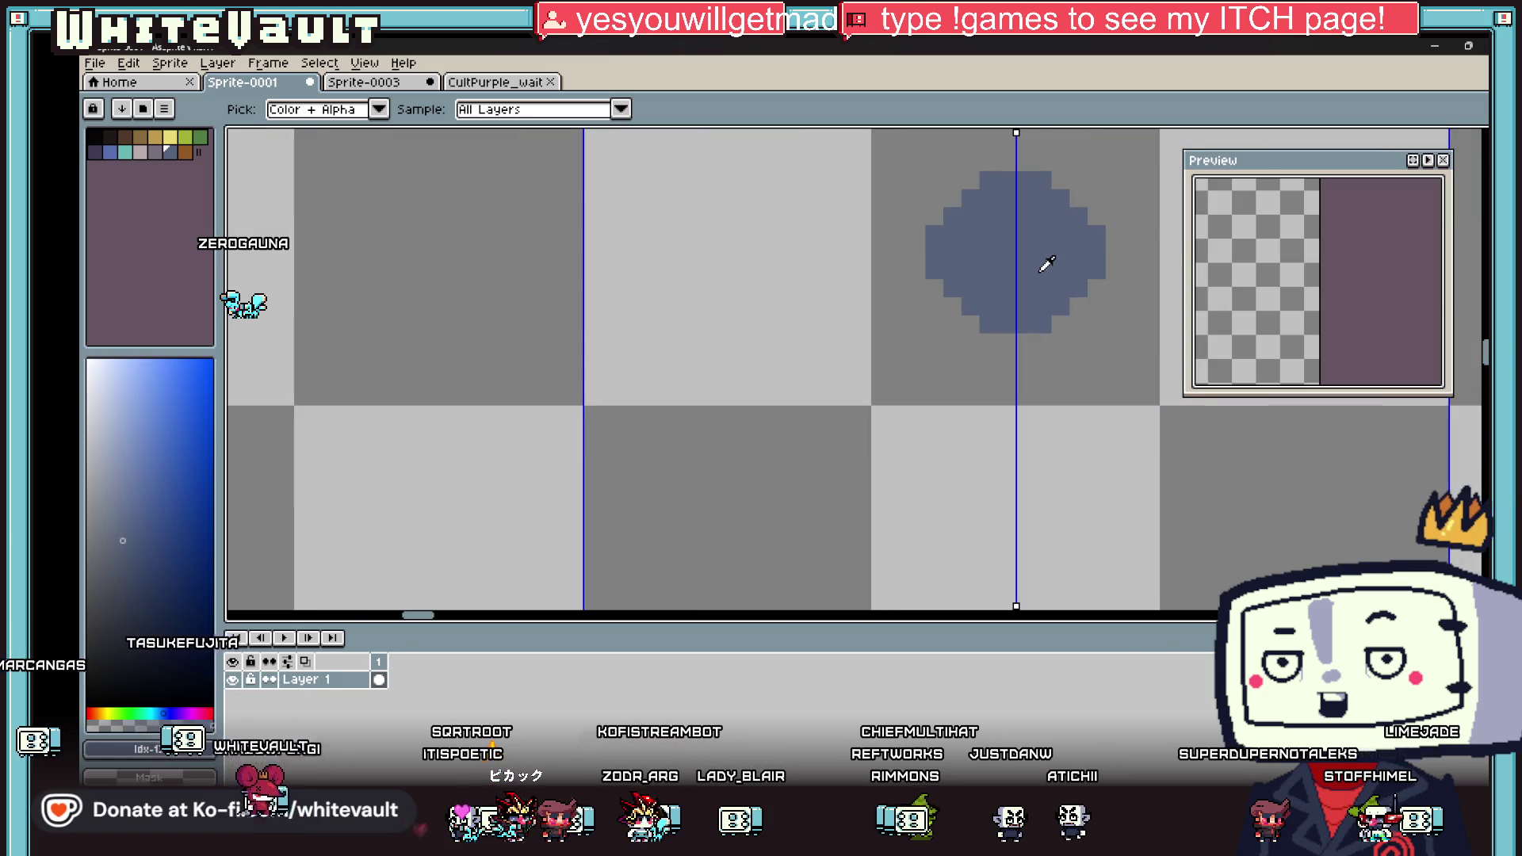
scroll(1023, 274, up, 3)
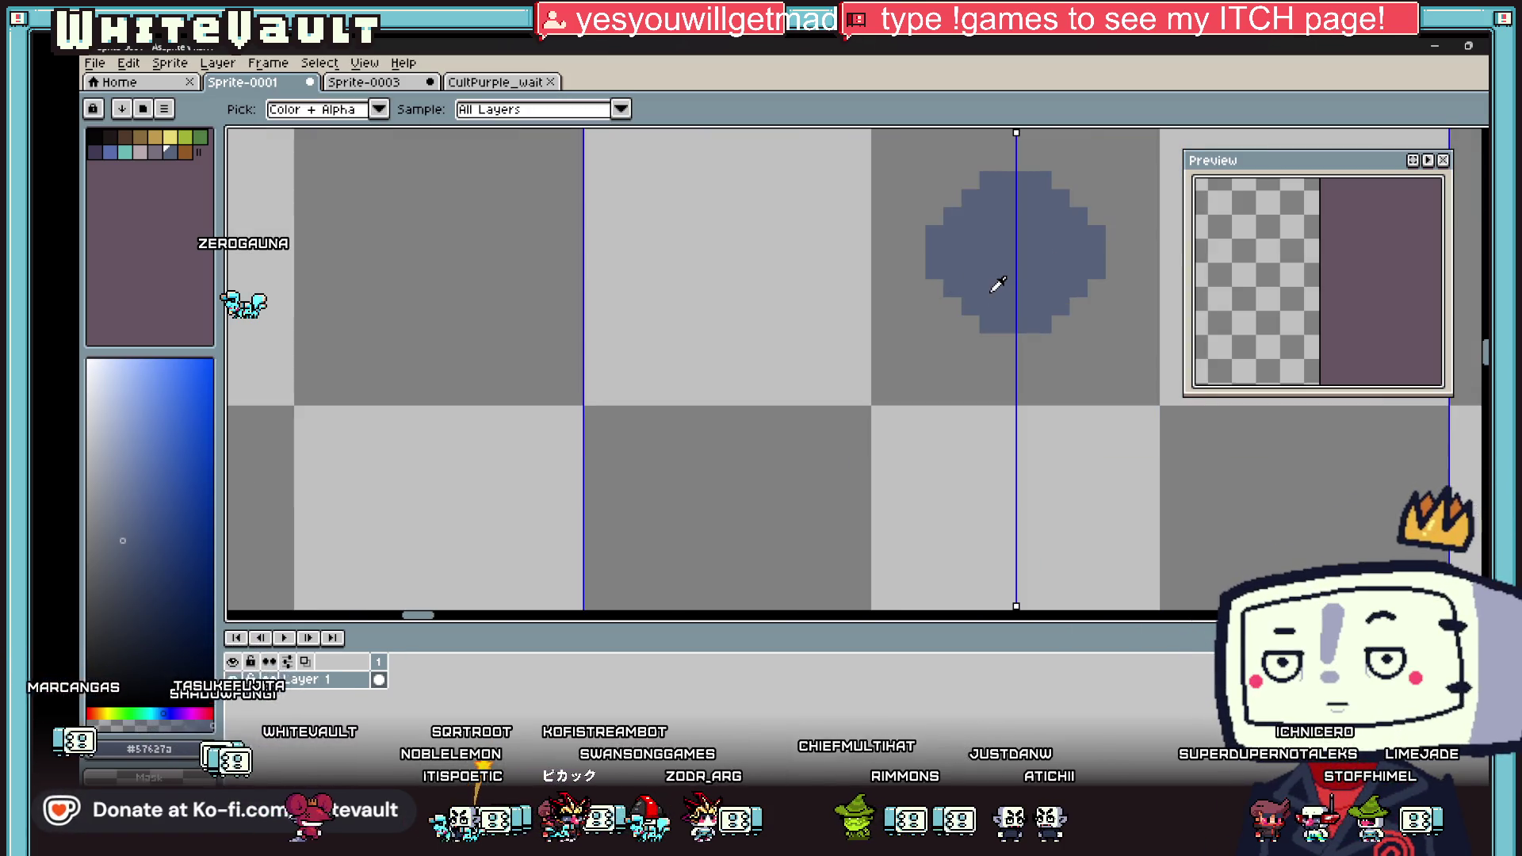
key(b)
drag(997, 287, 983, 291)
key(ctrl+z)
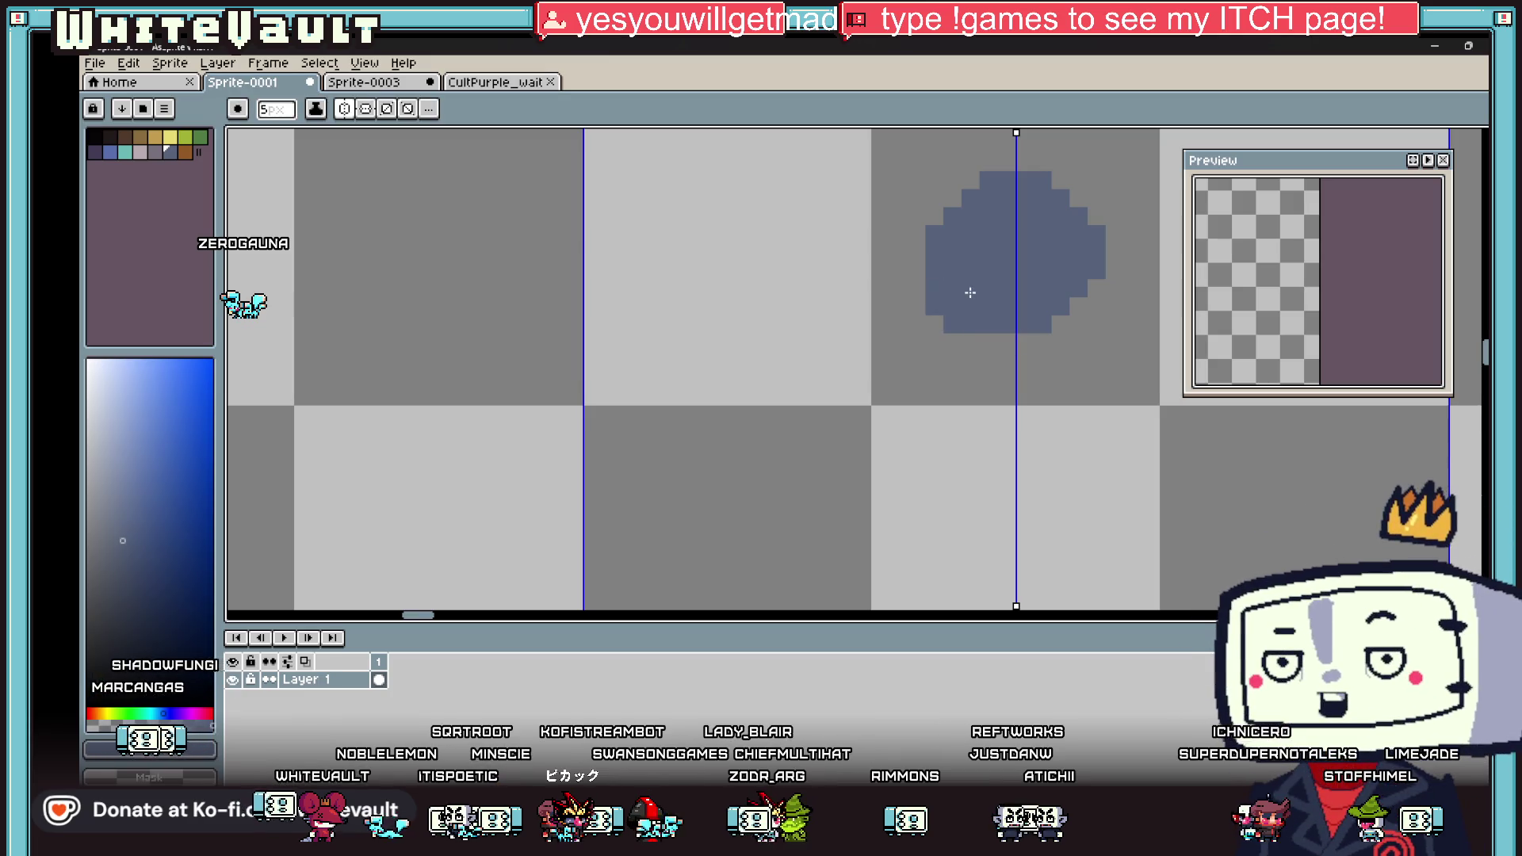
key(minus)
key(minus)
key(minus)
click(1007, 342)
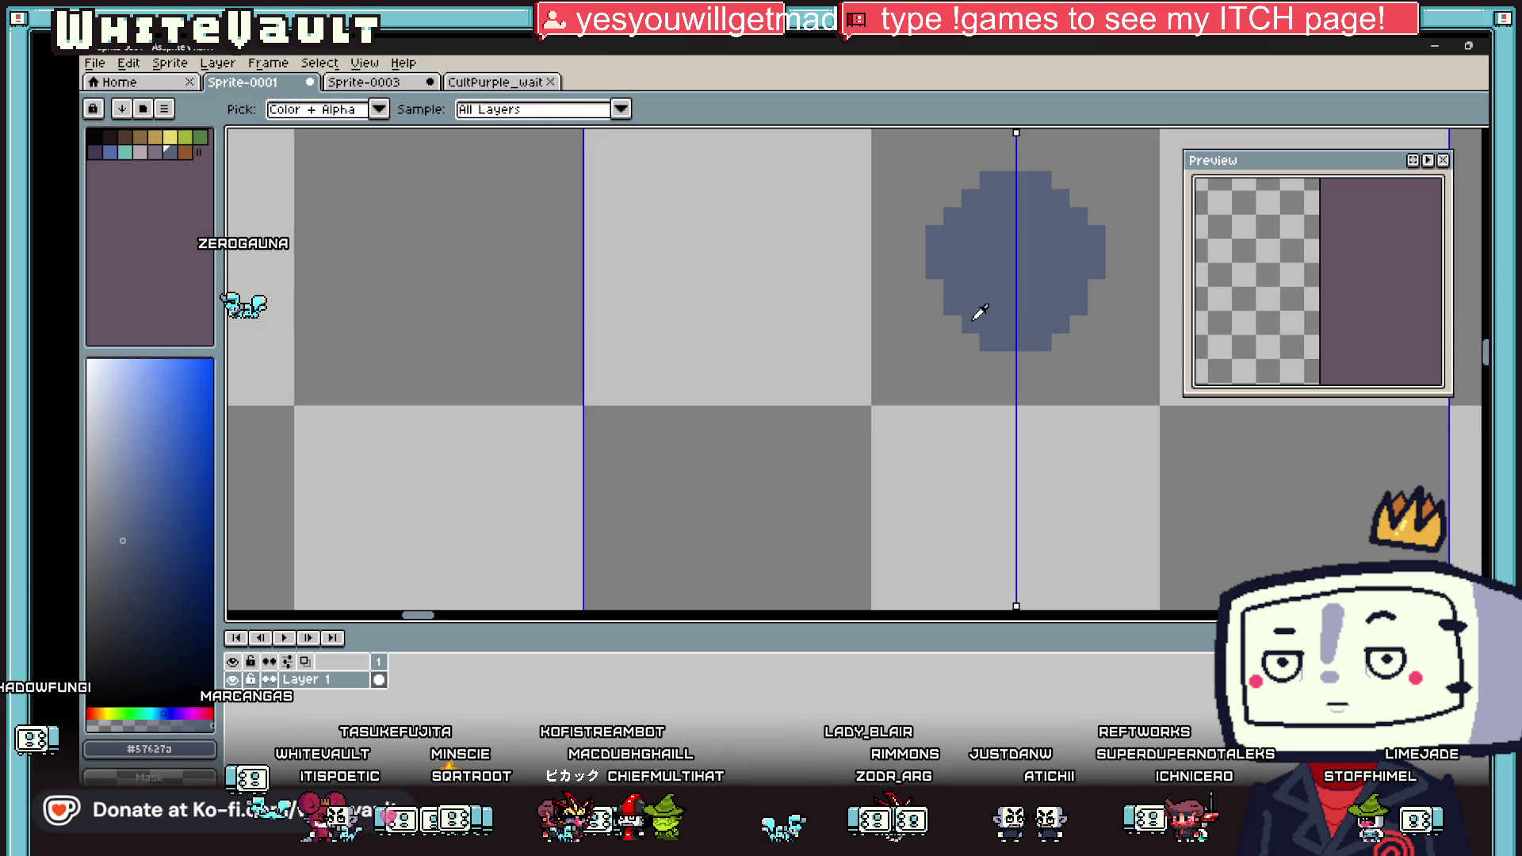
Step: Add two mirrored yellow eye pixels on the blob
key(alt)
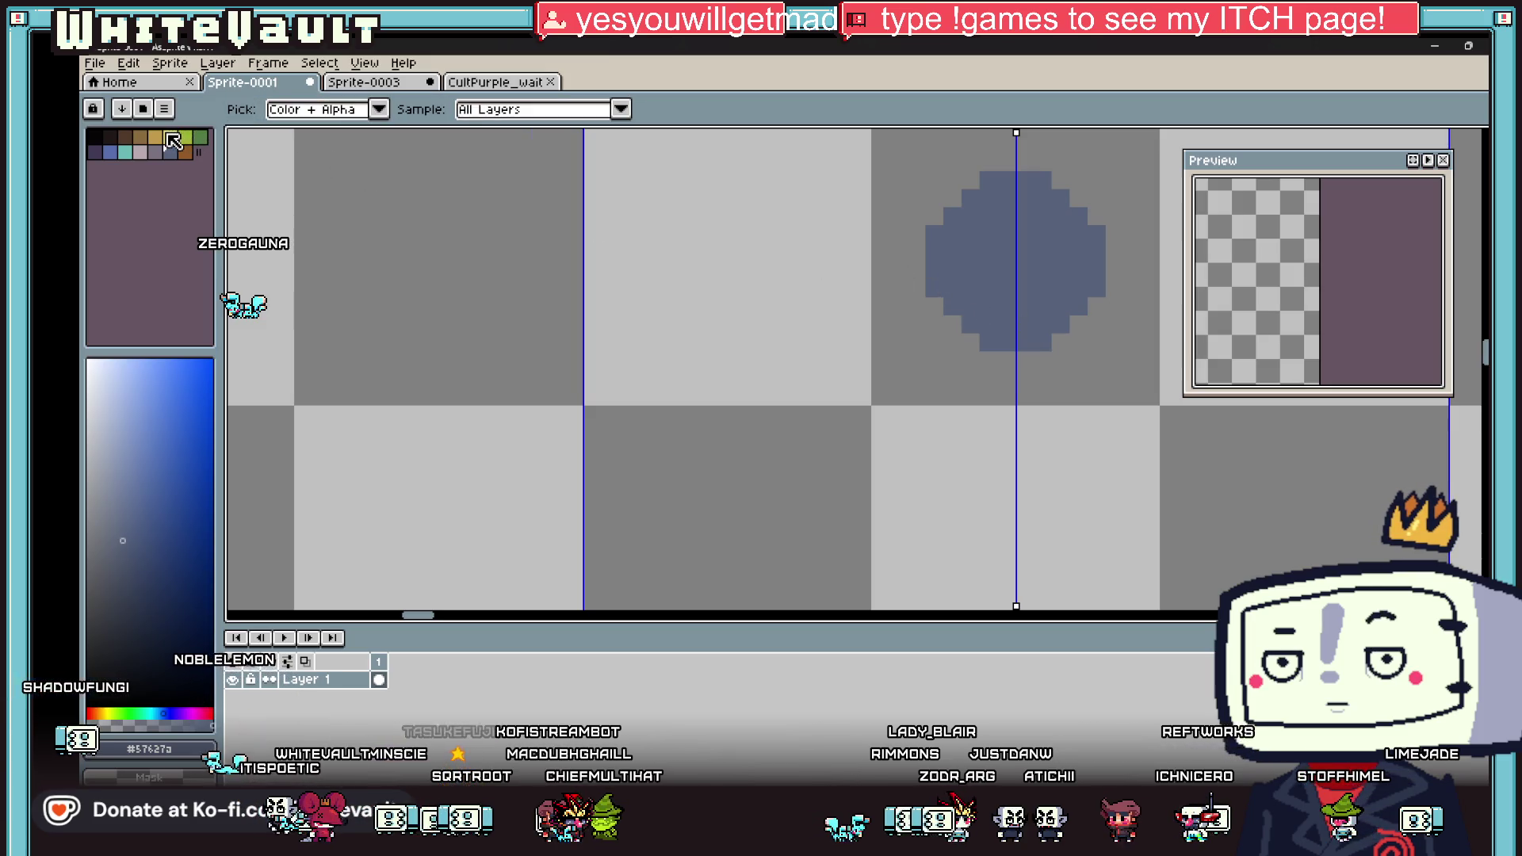
click(170, 137)
click(985, 248)
scroll(985, 253, up, 2)
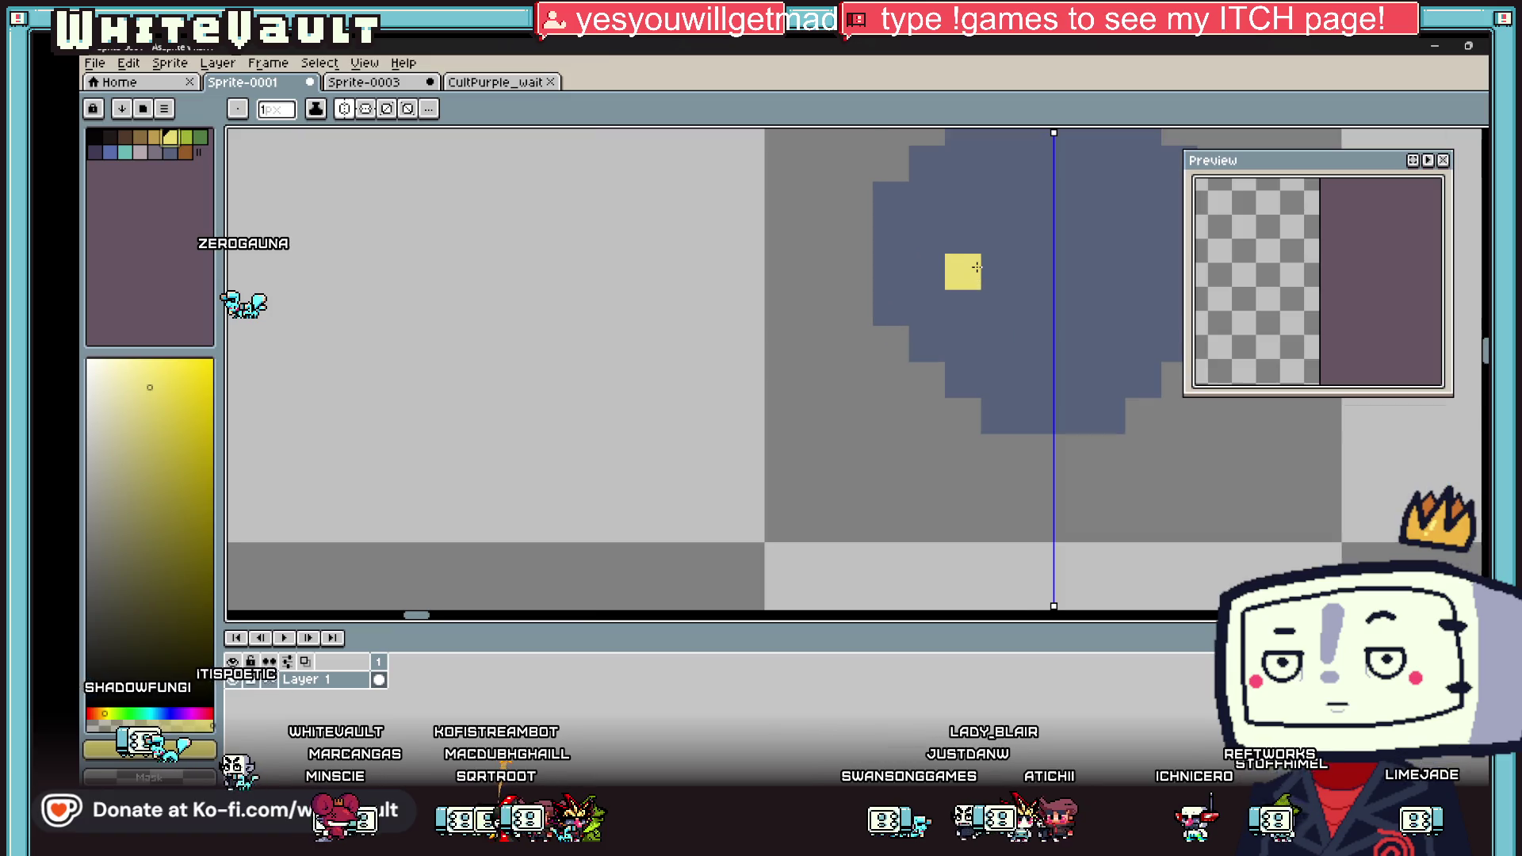
click(971, 245)
Step: Shade the blob's edges with mirrored darker blue and fill its lower half dark blue
key(ctrl+z)
alt+click(970, 245)
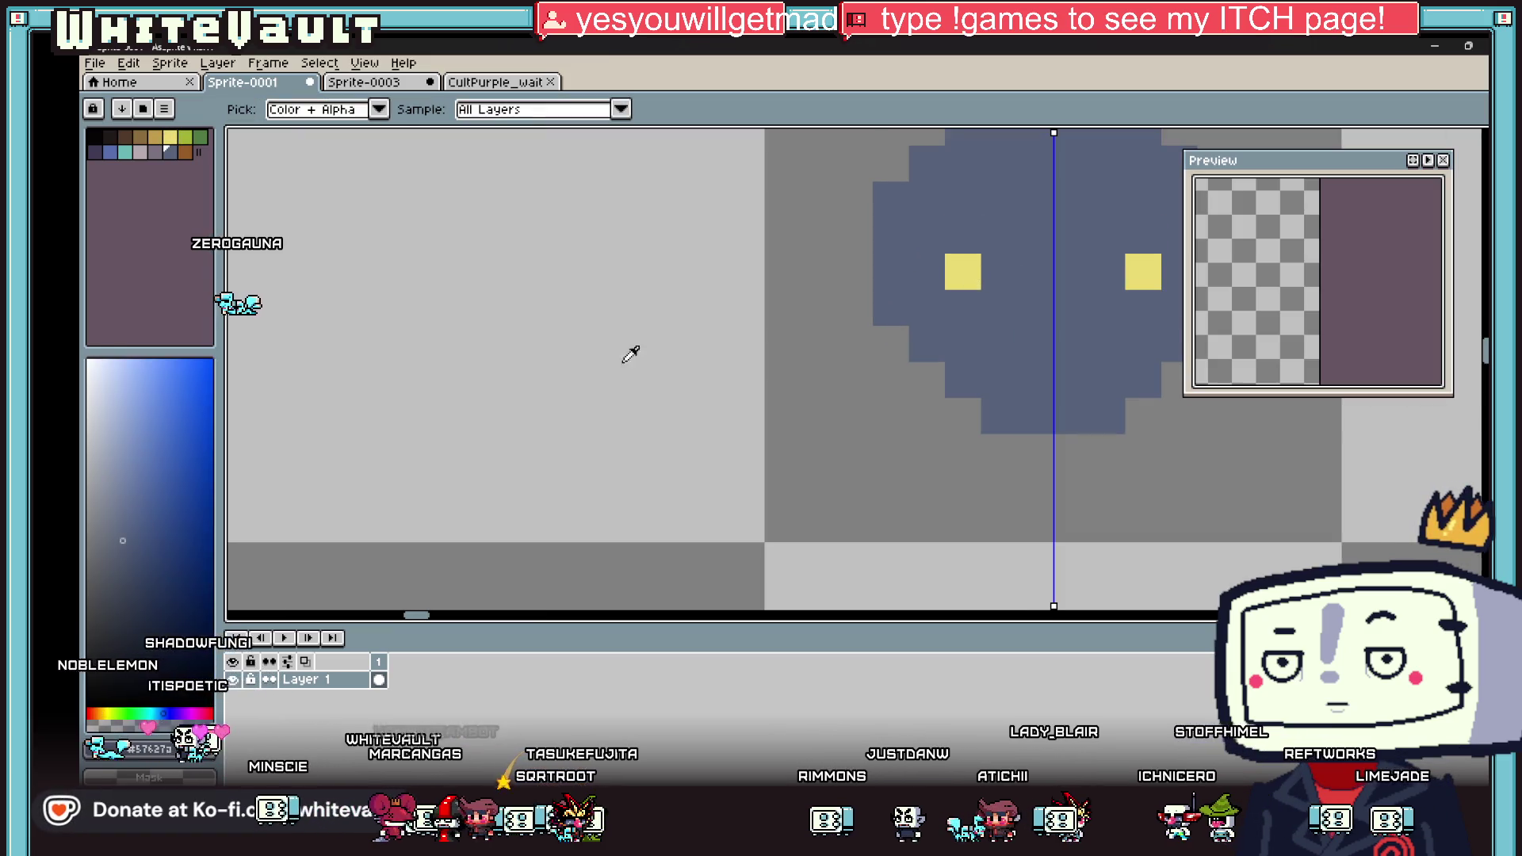
click(162, 562)
click(890, 199)
click(890, 235)
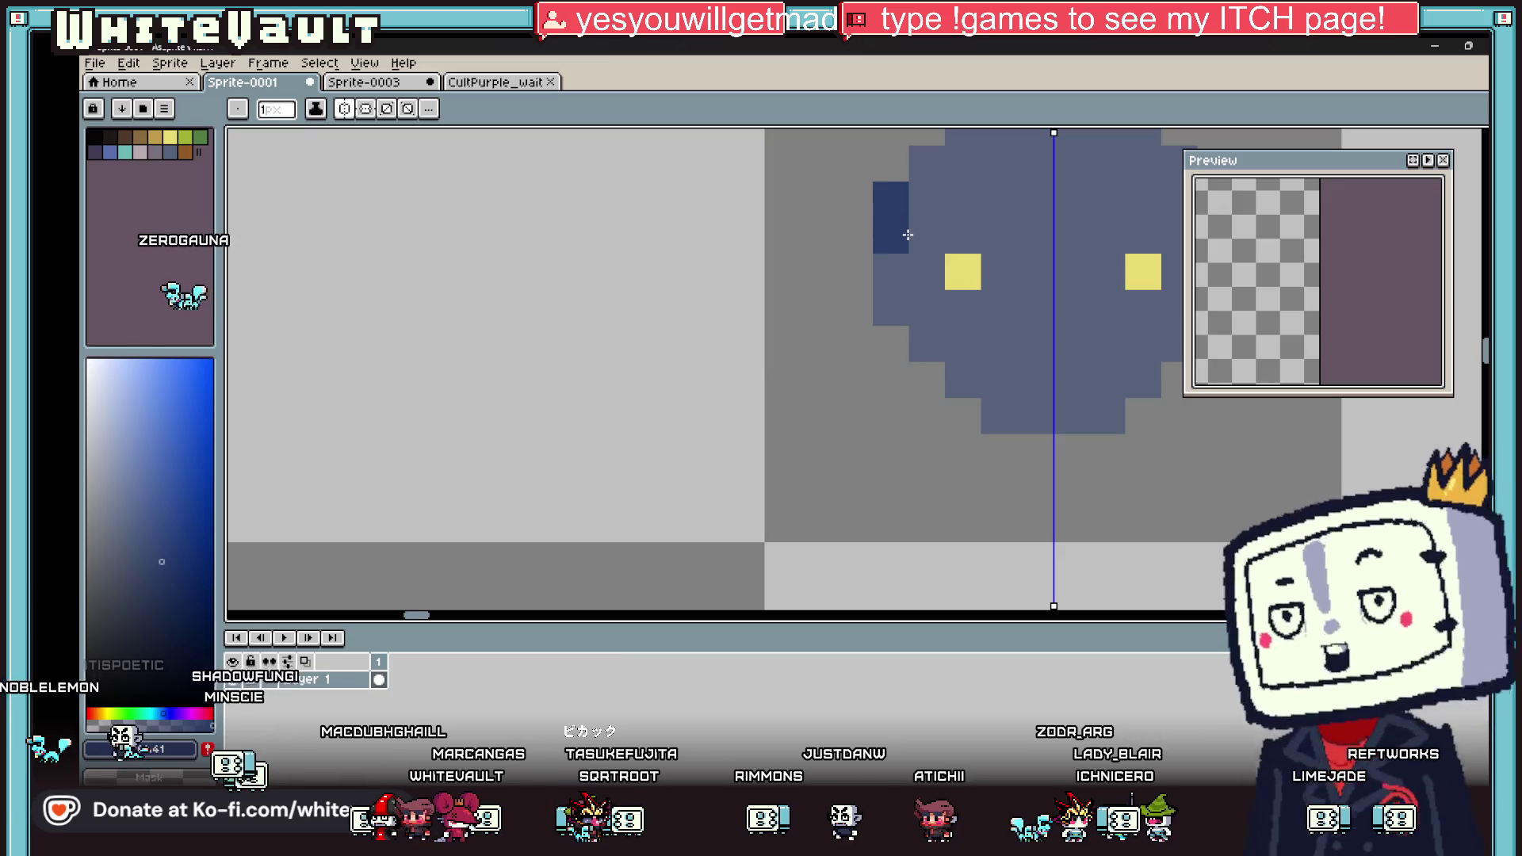
mouse_move(922, 236)
mouse_down()
mouse_move(926, 272)
mouse_move(1037, 272)
mouse_up()
click(890, 272)
key(g)
click(983, 317)
scroll(1031, 305, down, 3)
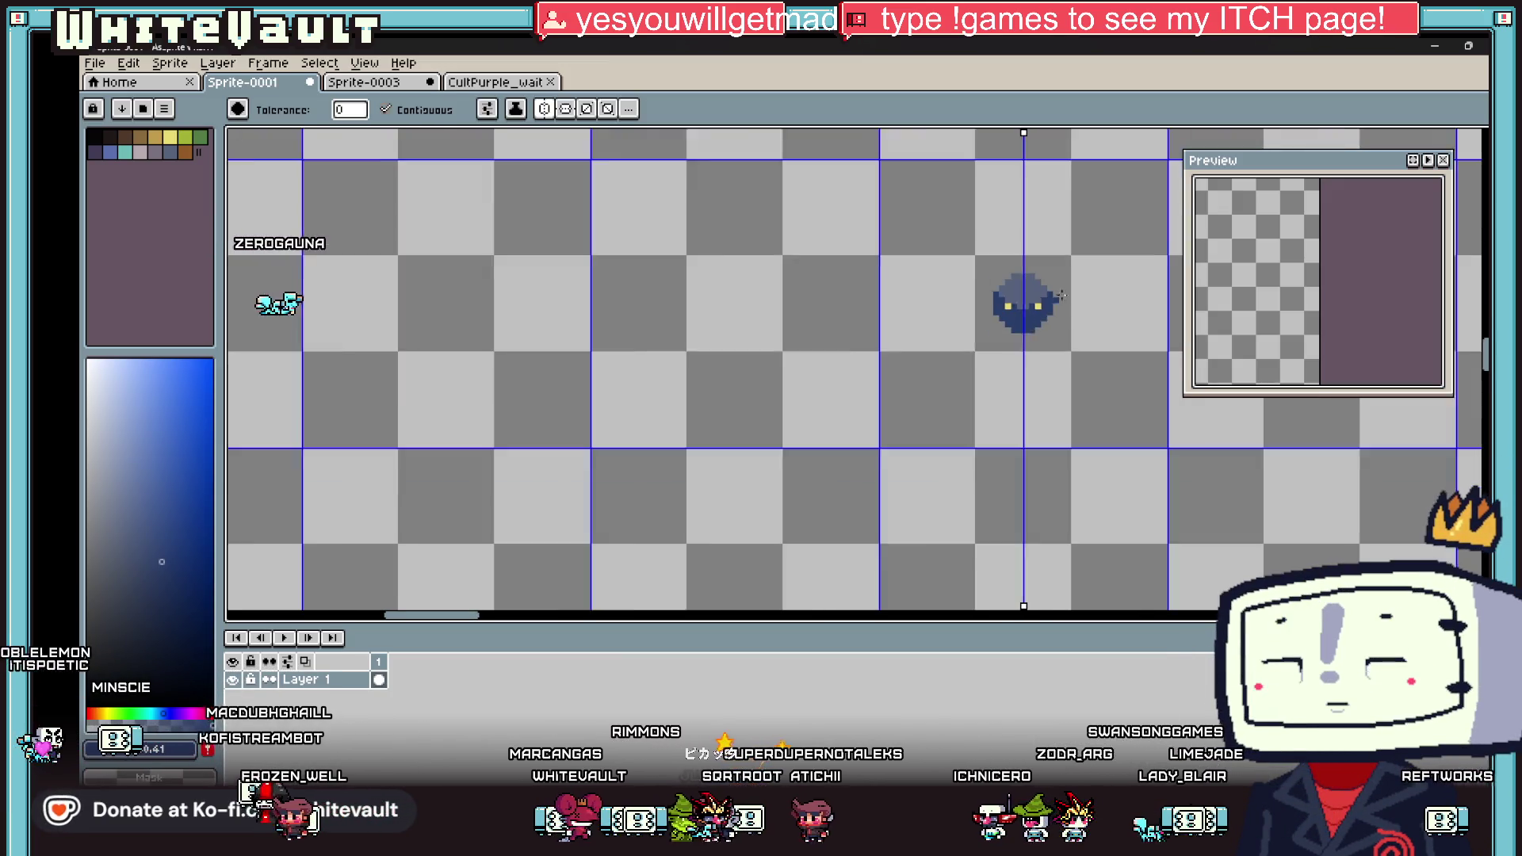
Step: With black, draw mirrored edge lines beside the blob and a U-shaped mouth under the eyes
key(i)
scroll(1080, 283, up, 3)
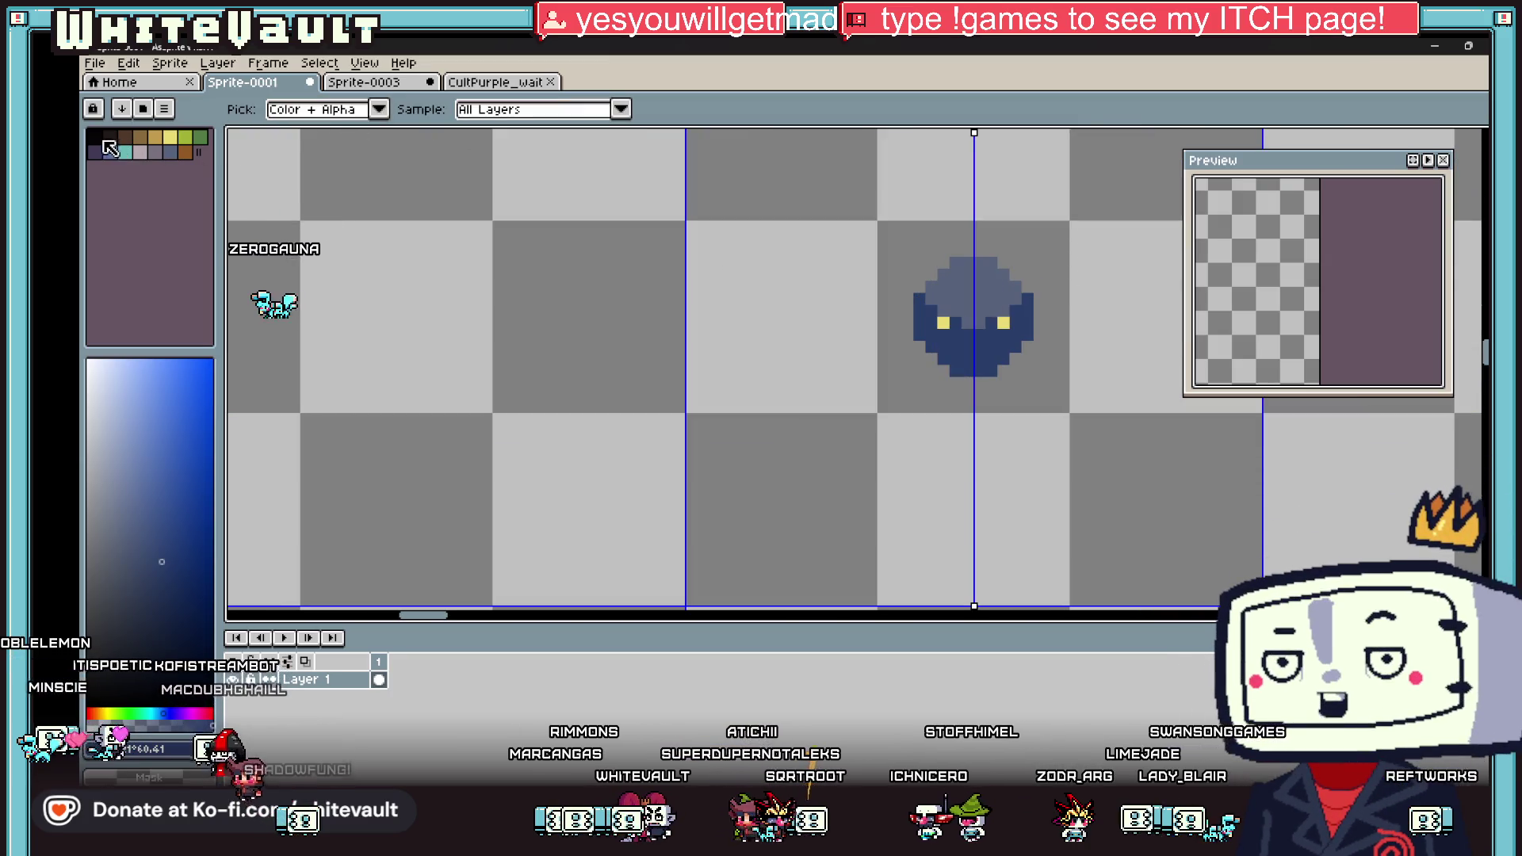
click(113, 148)
key(b)
scroll(1031, 301, up, 2)
click(1019, 307)
drag(1087, 244, 1141, 219)
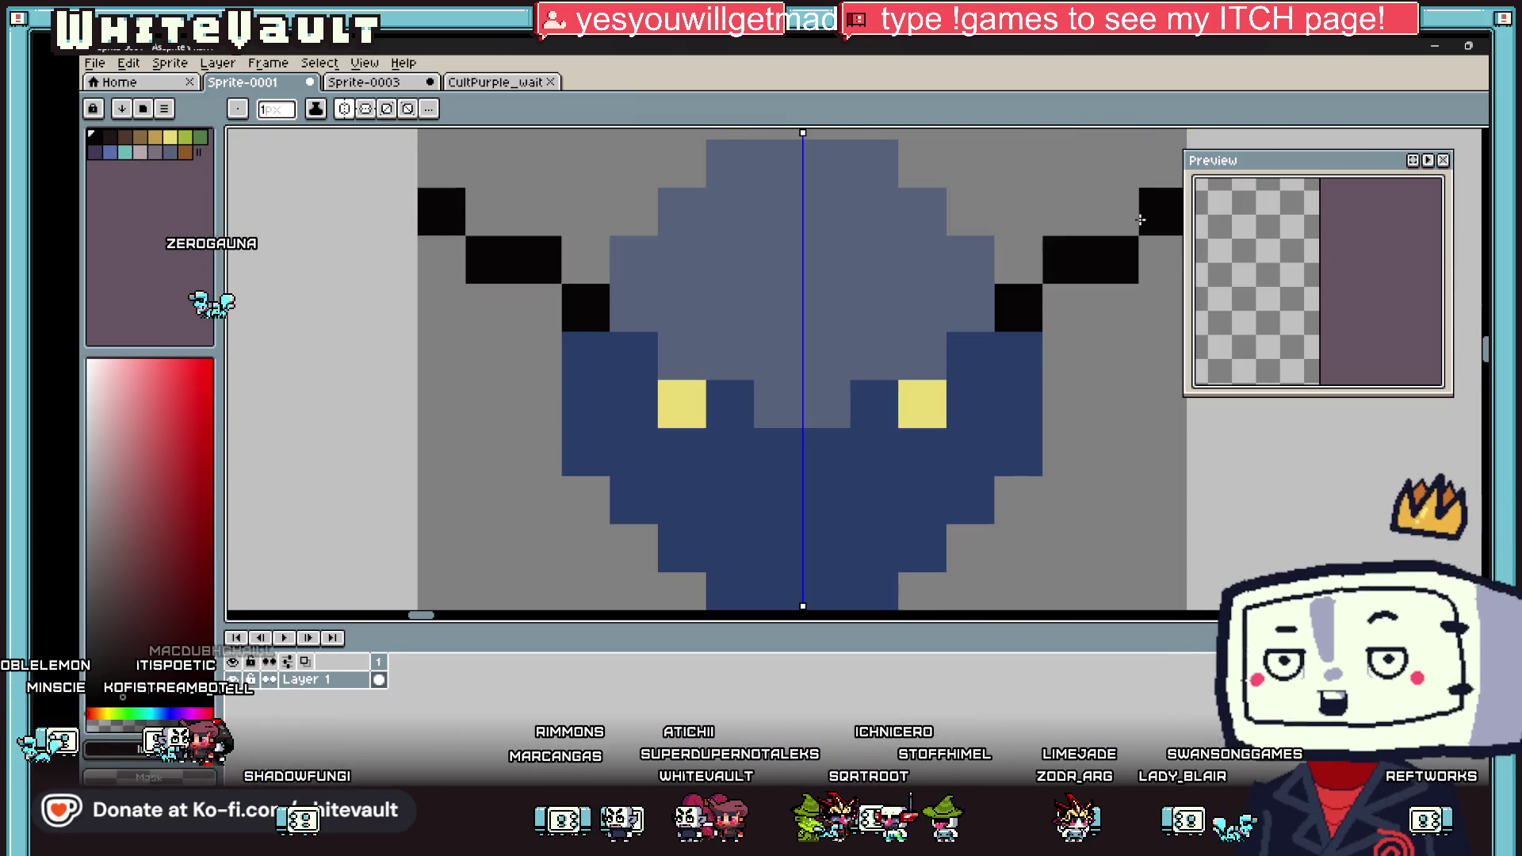
scroll(1118, 238, down, 4)
scroll(1075, 260, up, 3)
drag(1075, 261, 1100, 290)
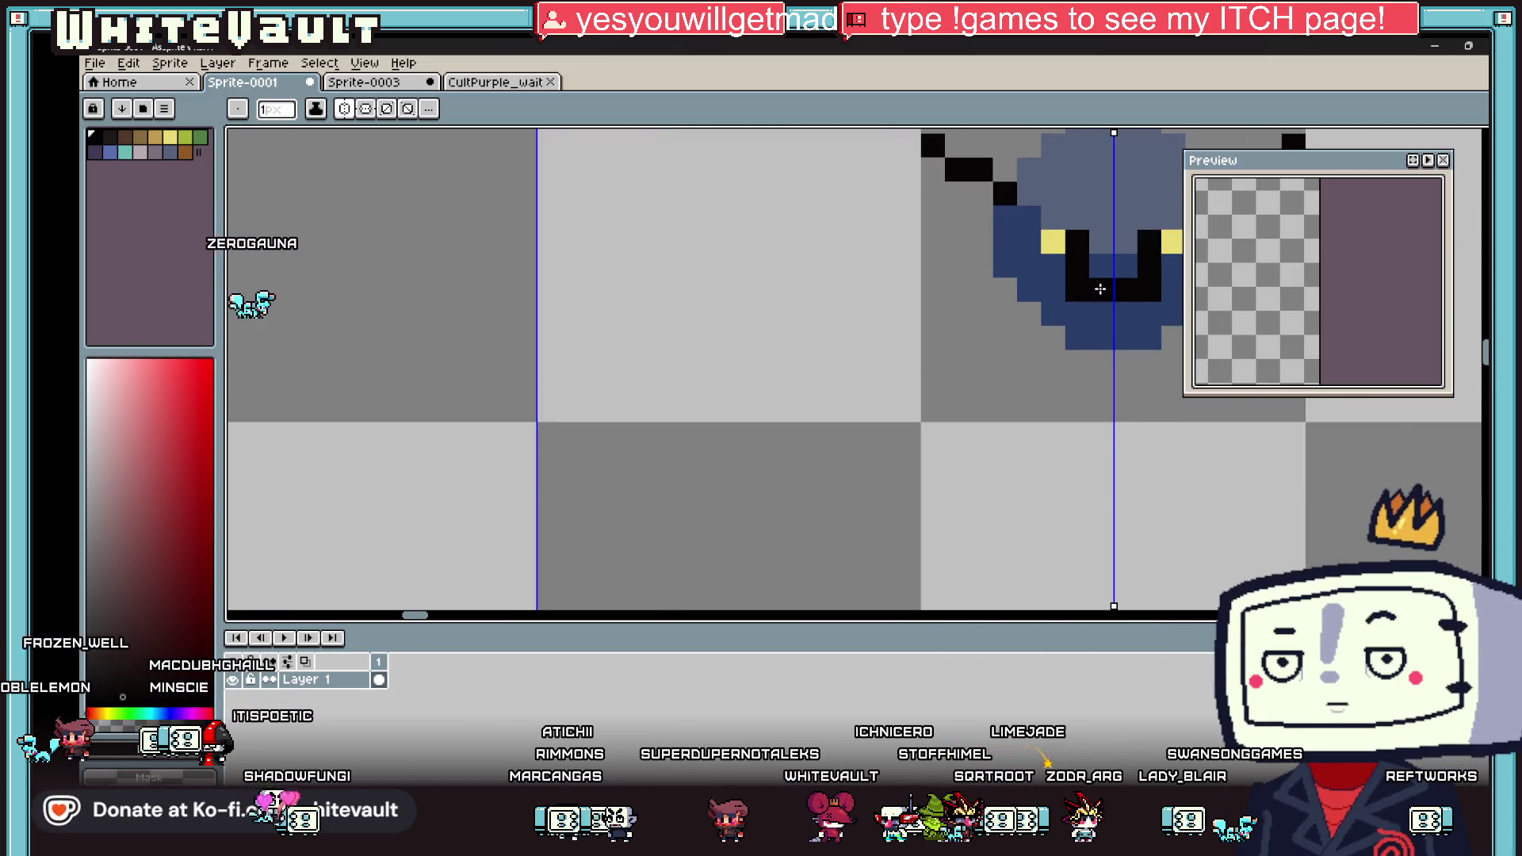
scroll(1101, 289, down, 3)
Step: Narrow the preview window and extend the mirrored black lines diagonally upward
drag(1186, 207, 1279, 215)
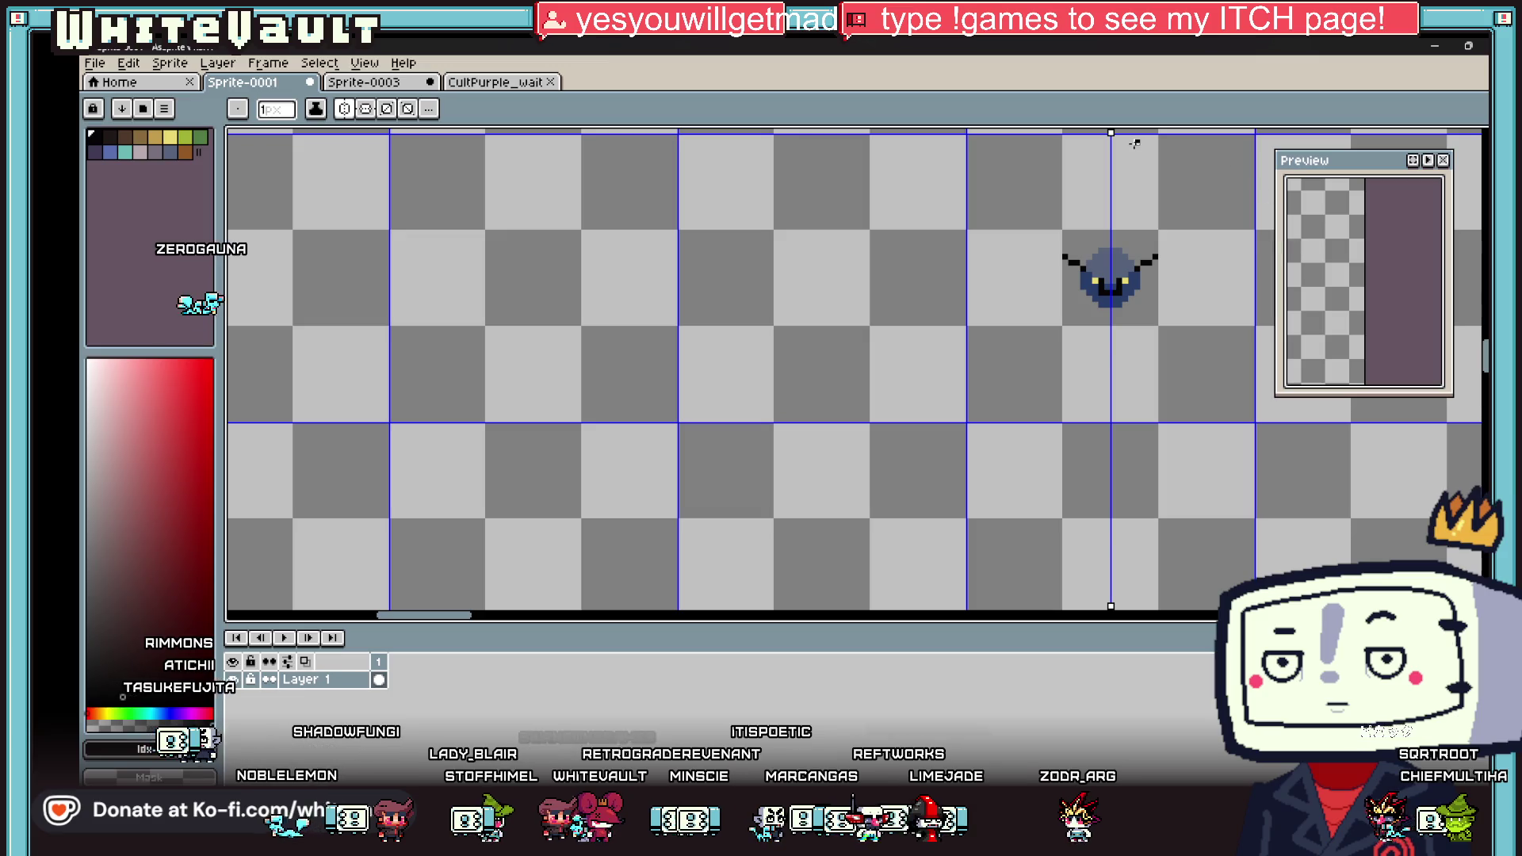
scroll(1150, 246, down, 1)
scroll(1126, 261, up, 8)
key(i)
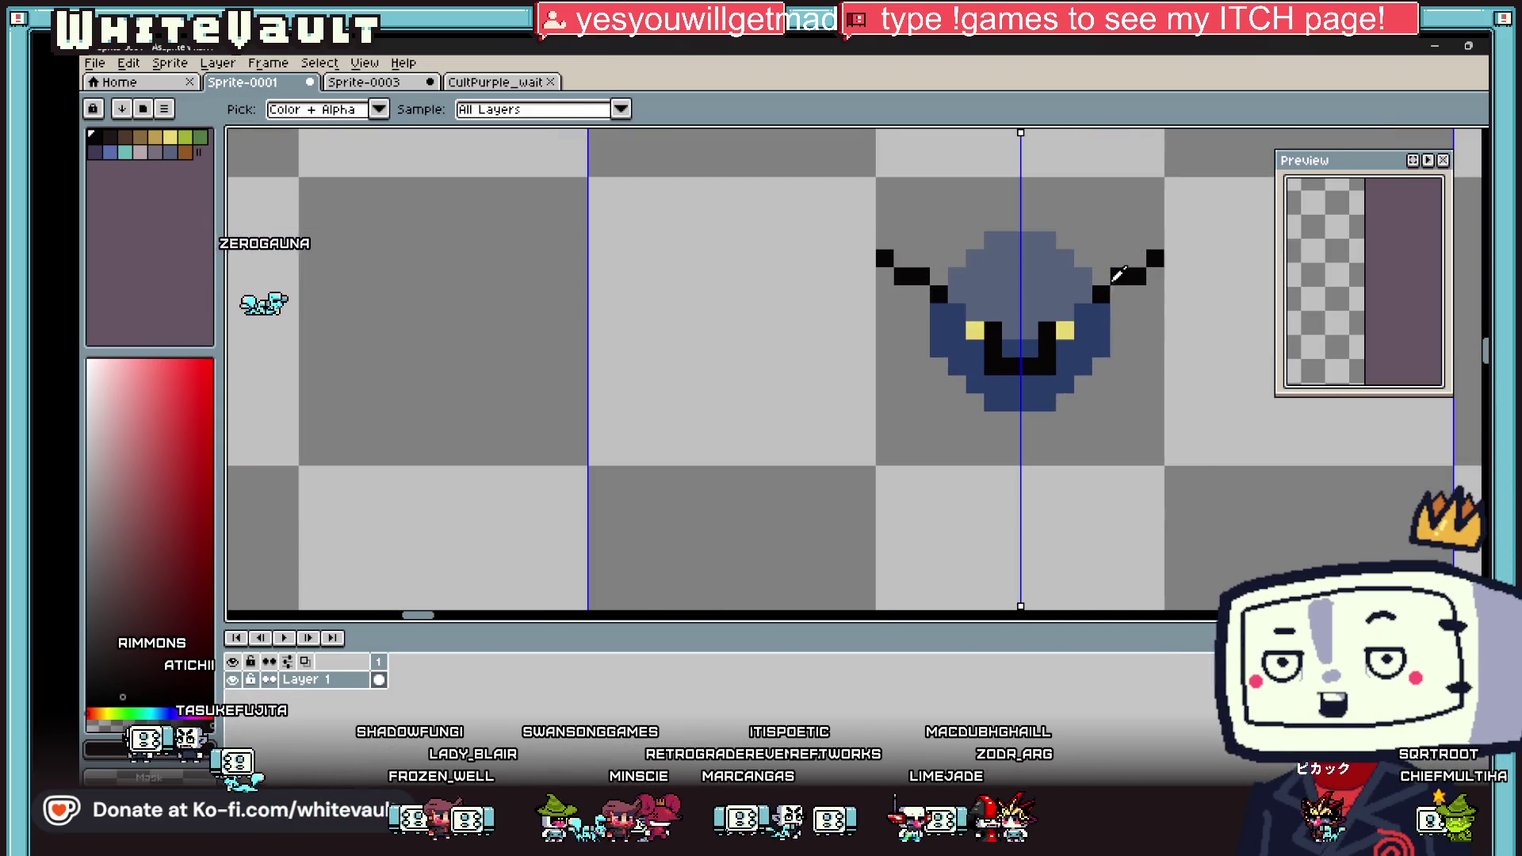
key(b)
click(1090, 262)
click(1040, 212)
click(993, 165)
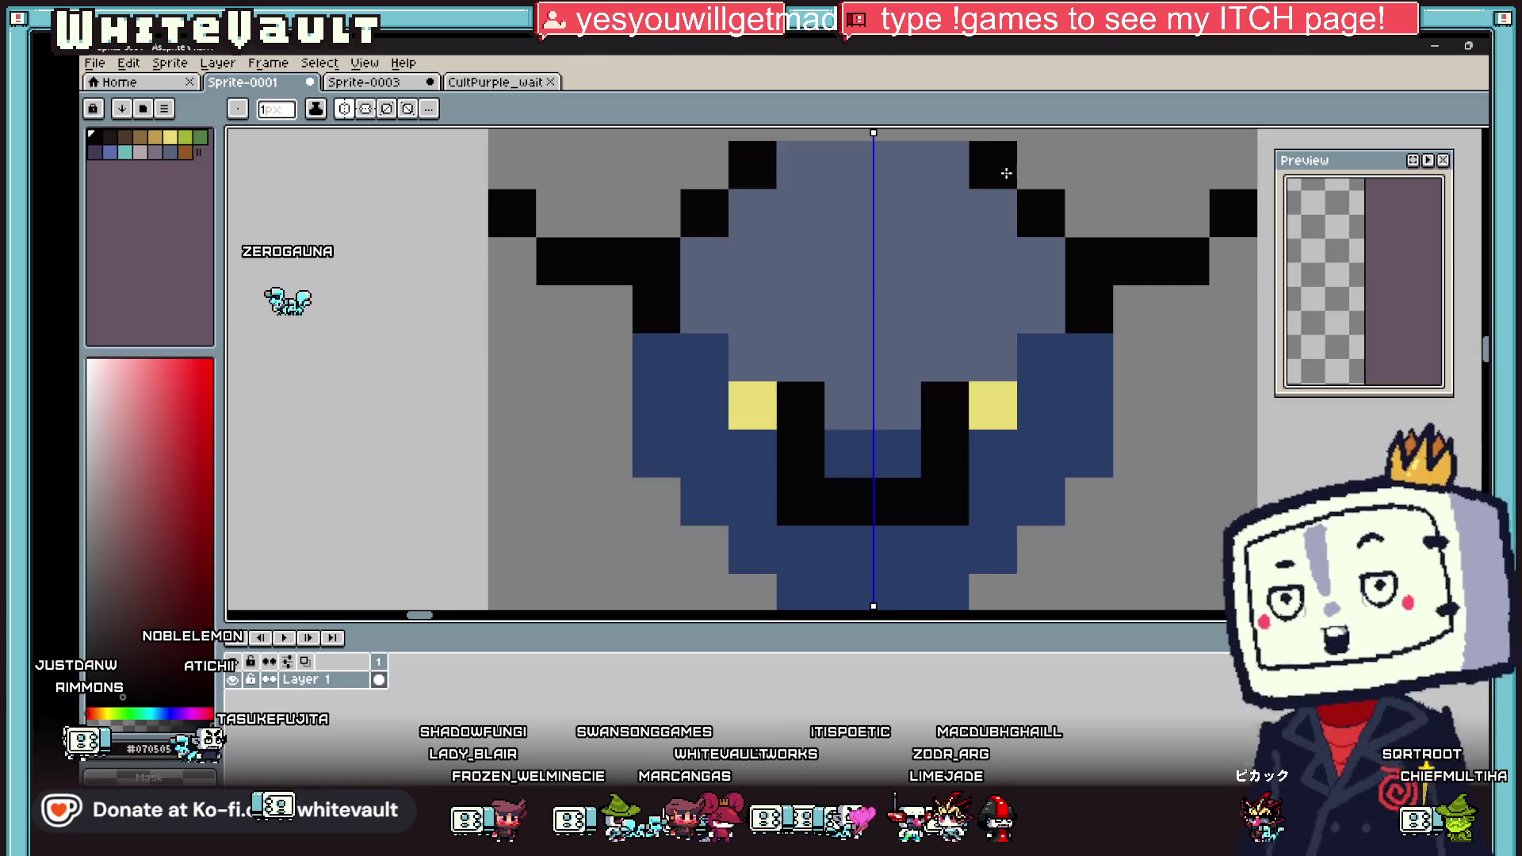
Step: Sample the body's dark blue and paint mirrored dark-blue wing pixels
scroll(981, 156, down, 3)
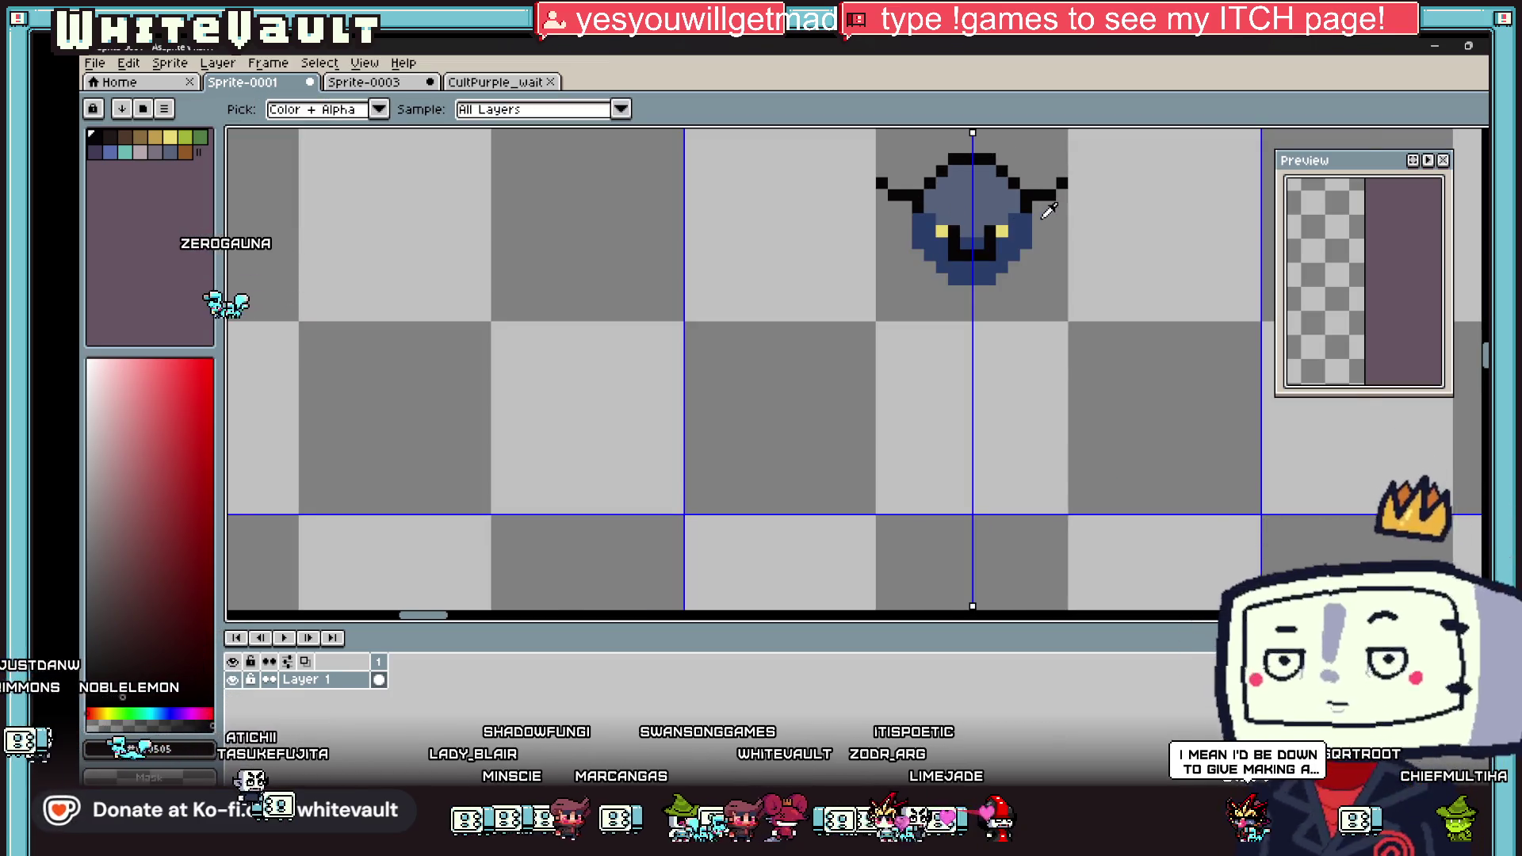
scroll(940, 178, up, 3)
alt+click(1011, 218)
click(1053, 192)
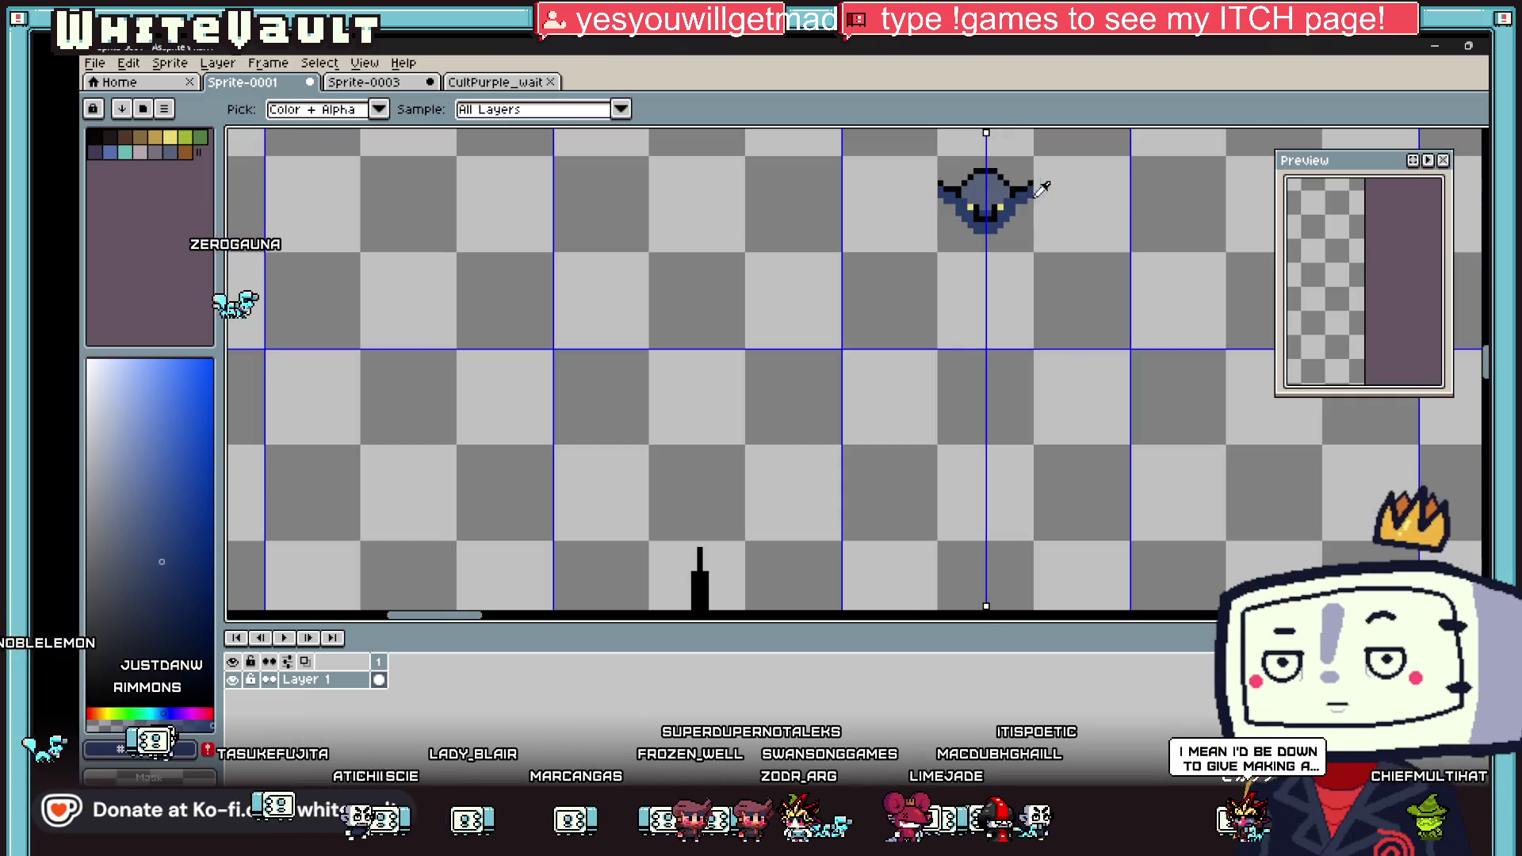
scroll(1023, 190, down, 3)
scroll(1031, 186, up, 2)
alt+click(1037, 182)
scroll(1037, 182, up, 2)
alt+click(1023, 198)
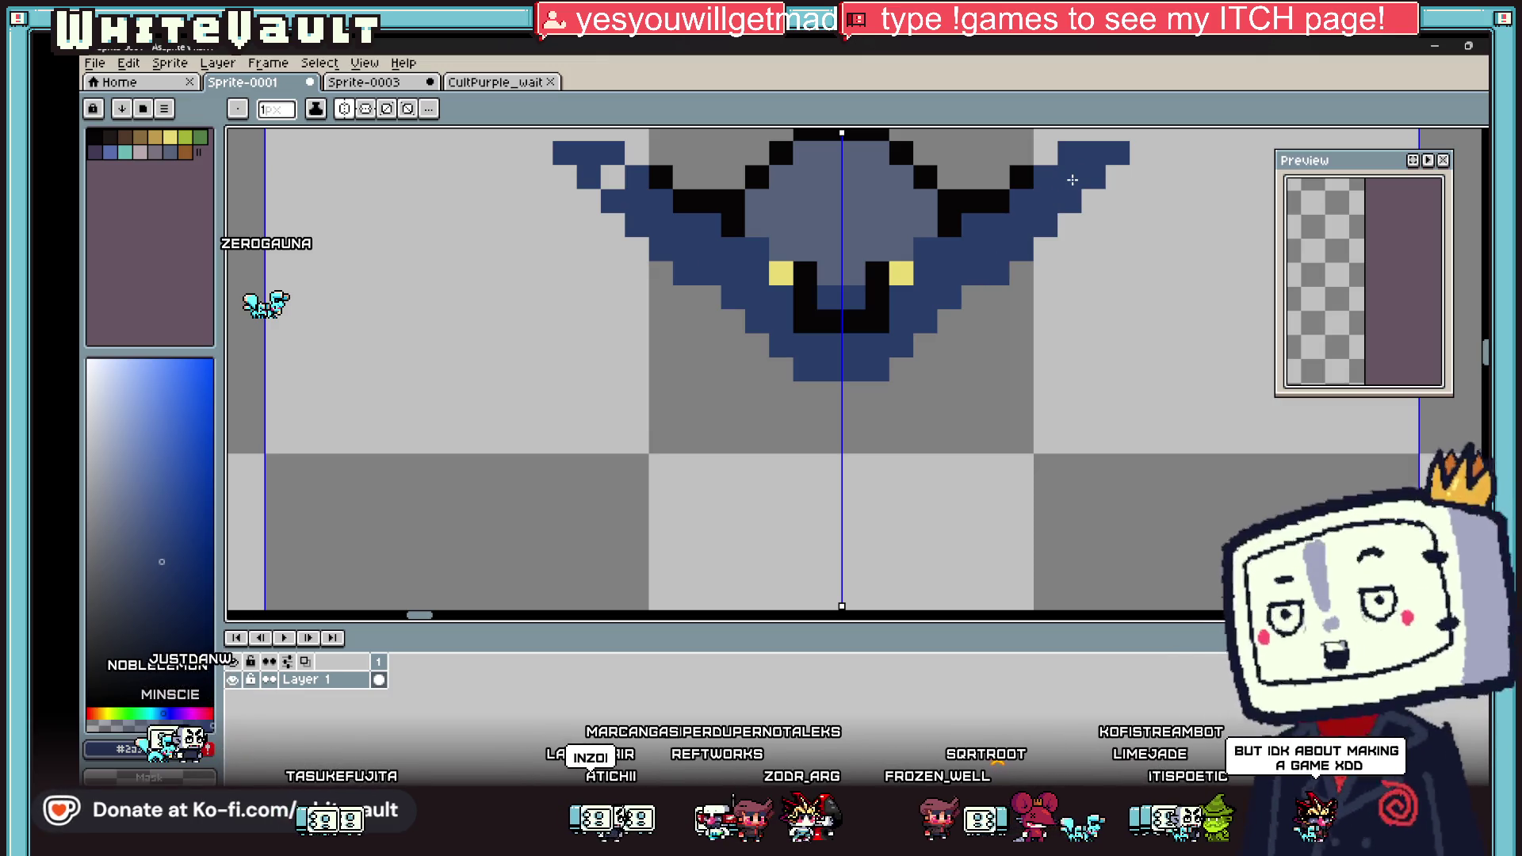
Step: Outline the tops and lower outer edges of both wings in black
scroll(1062, 176, down, 3)
alt+click(1047, 175)
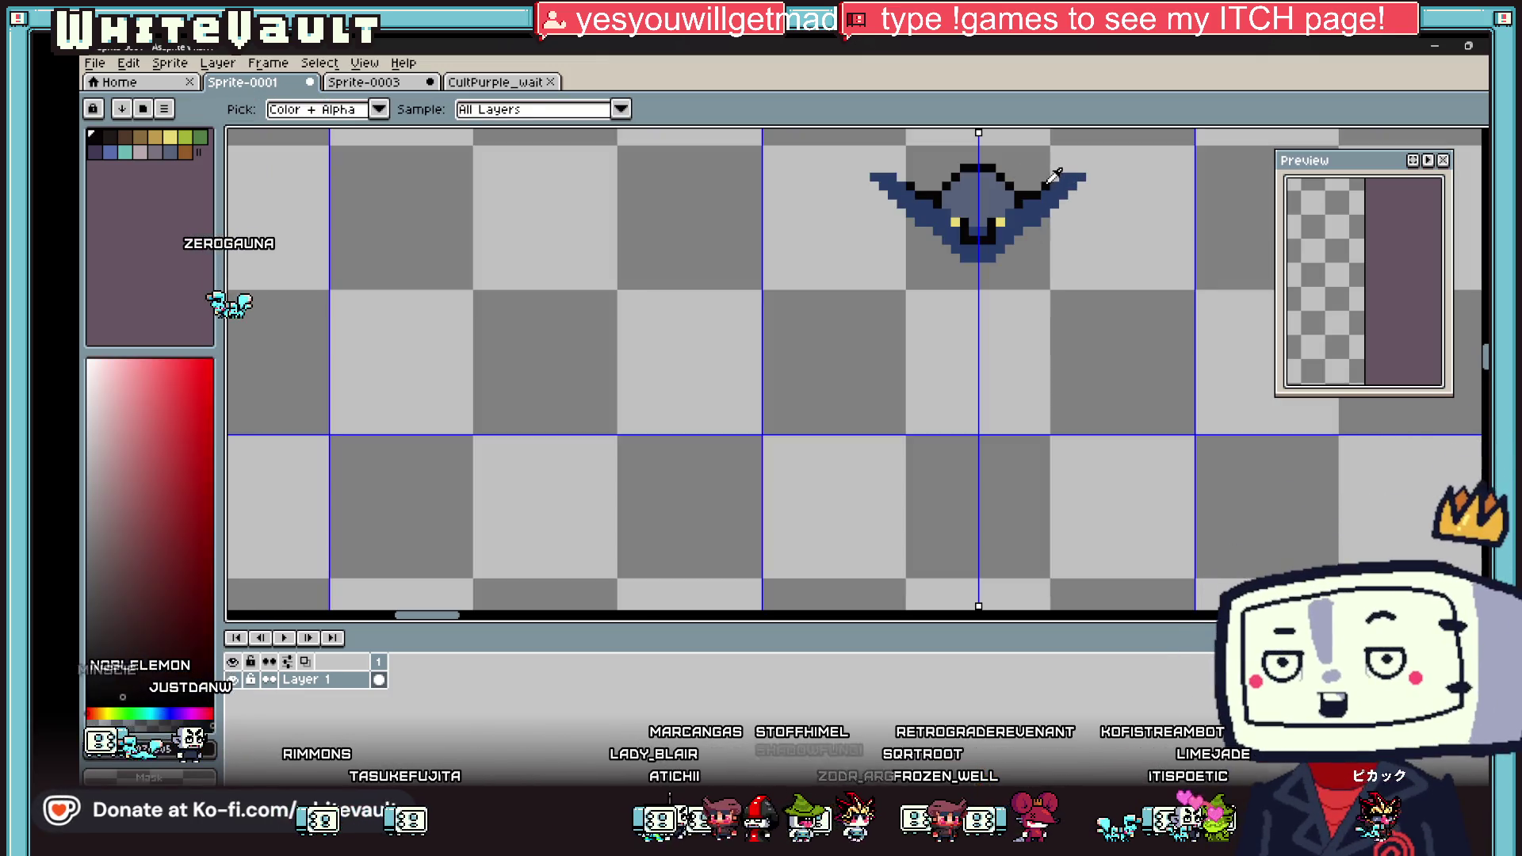
click(1056, 174)
scroll(1054, 172, up, 3)
key(ctrl+z)
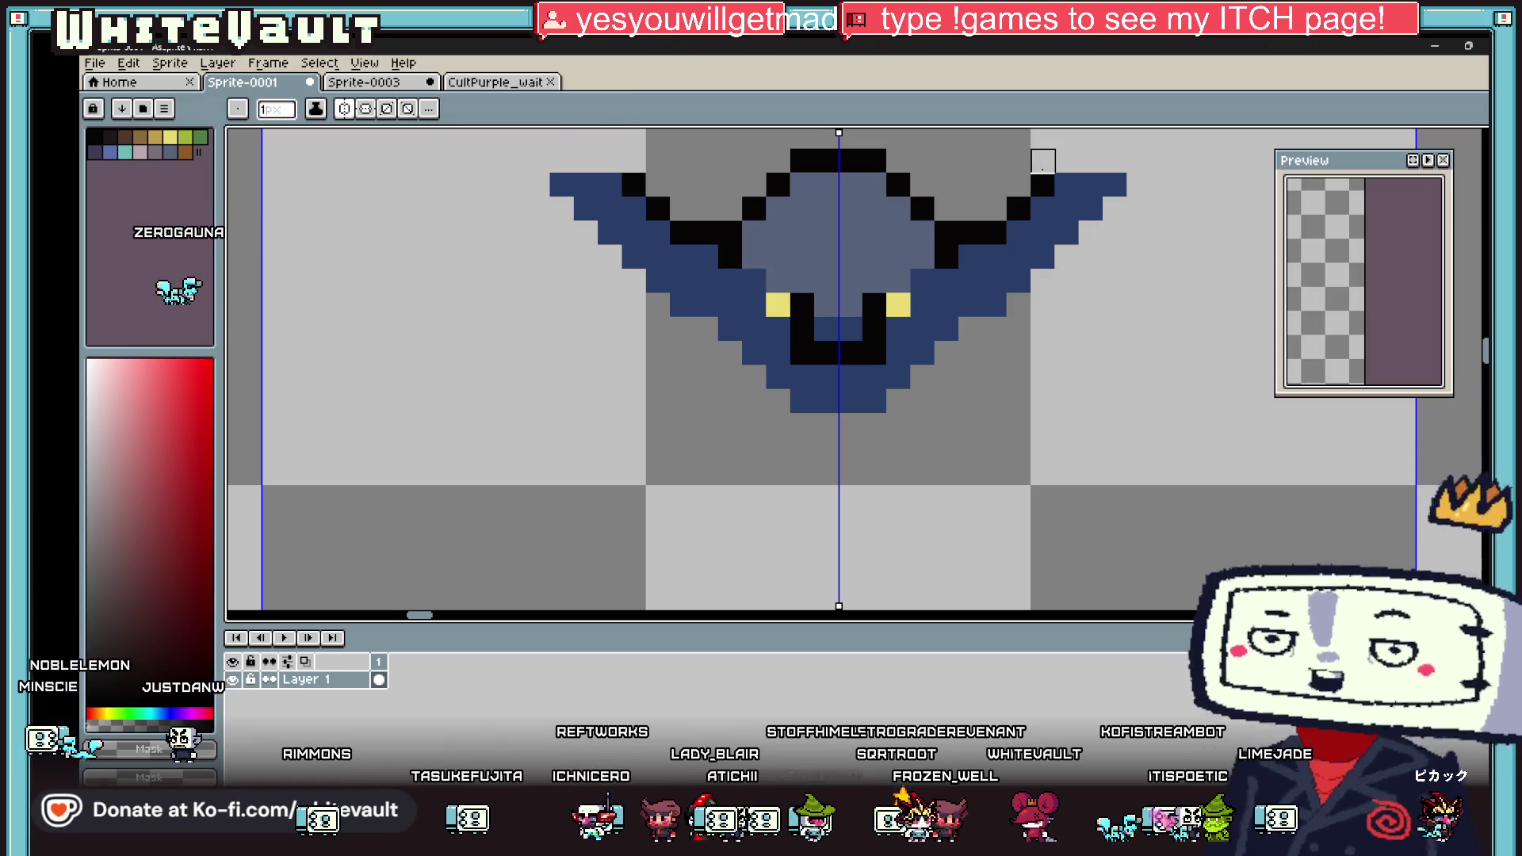
drag(1062, 161, 1123, 163)
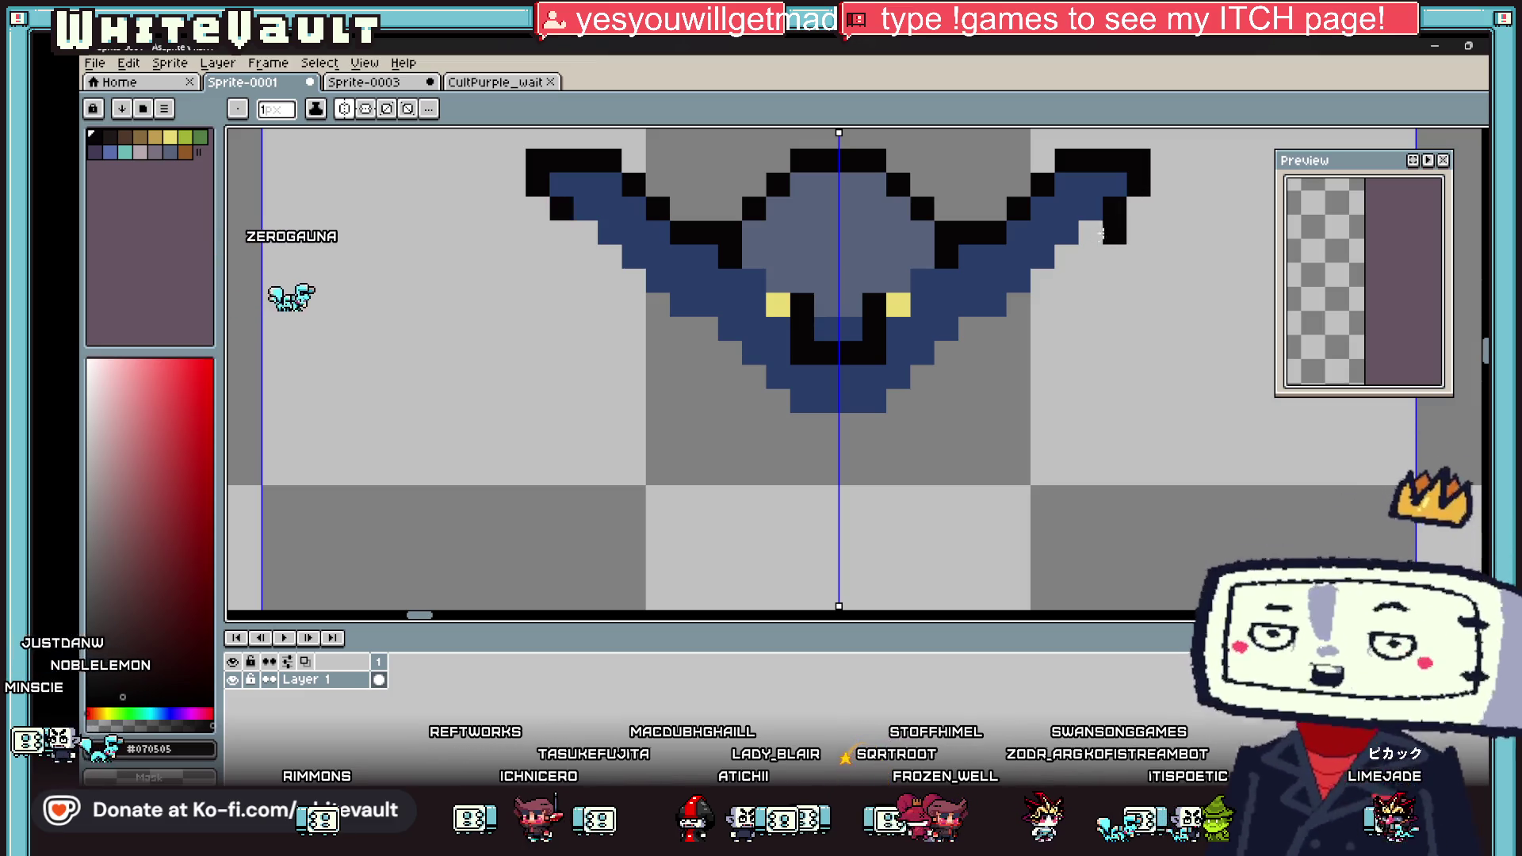
drag(1071, 255, 1019, 306)
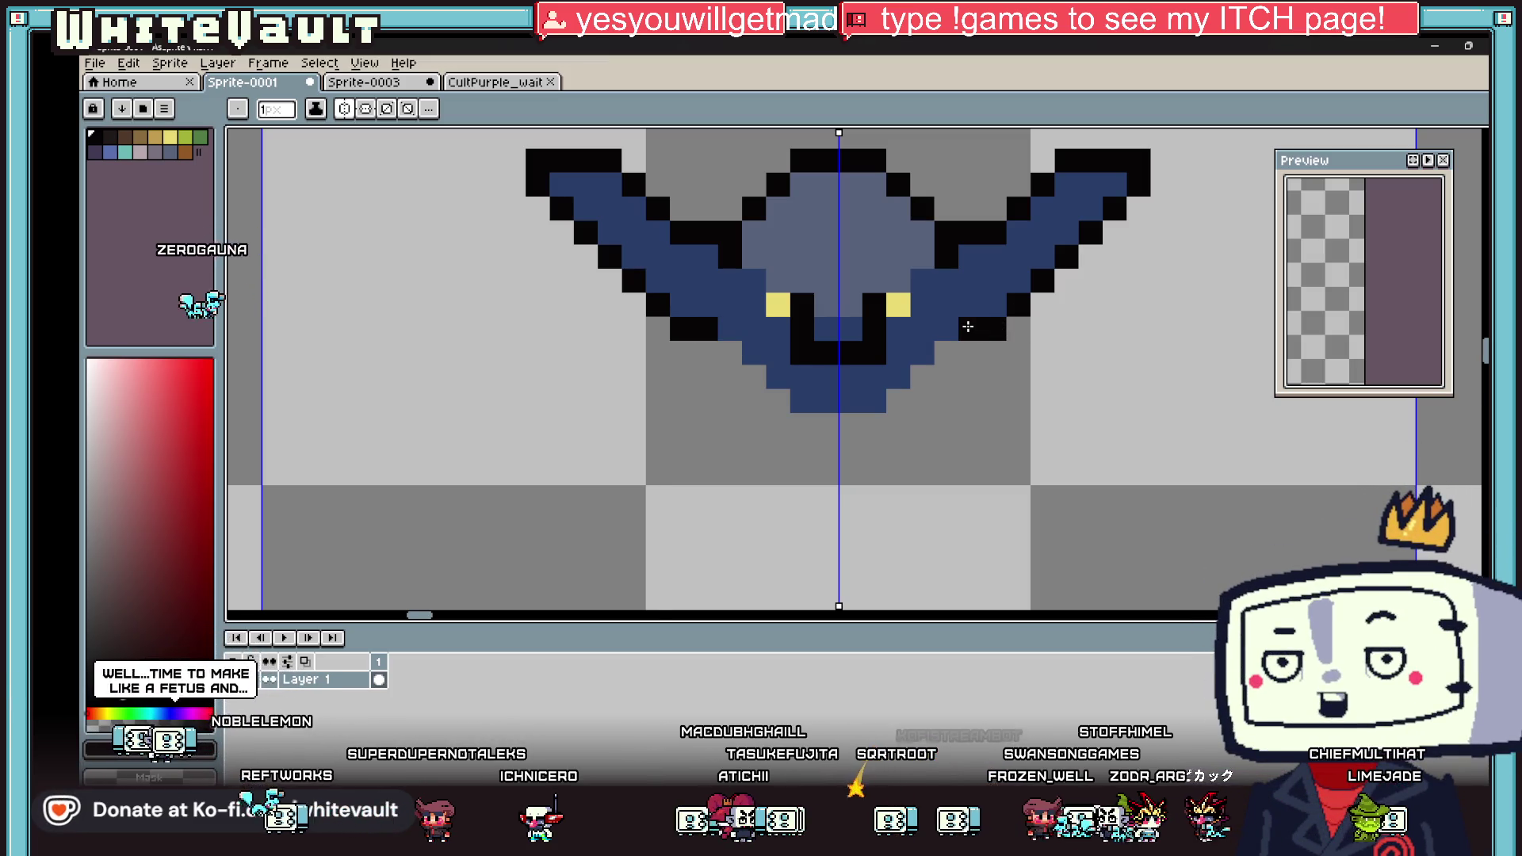
Step: Cover the yellow eyes with dark blue and fill a wide black mouth below them
click(948, 305)
alt+click(924, 329)
click(901, 312)
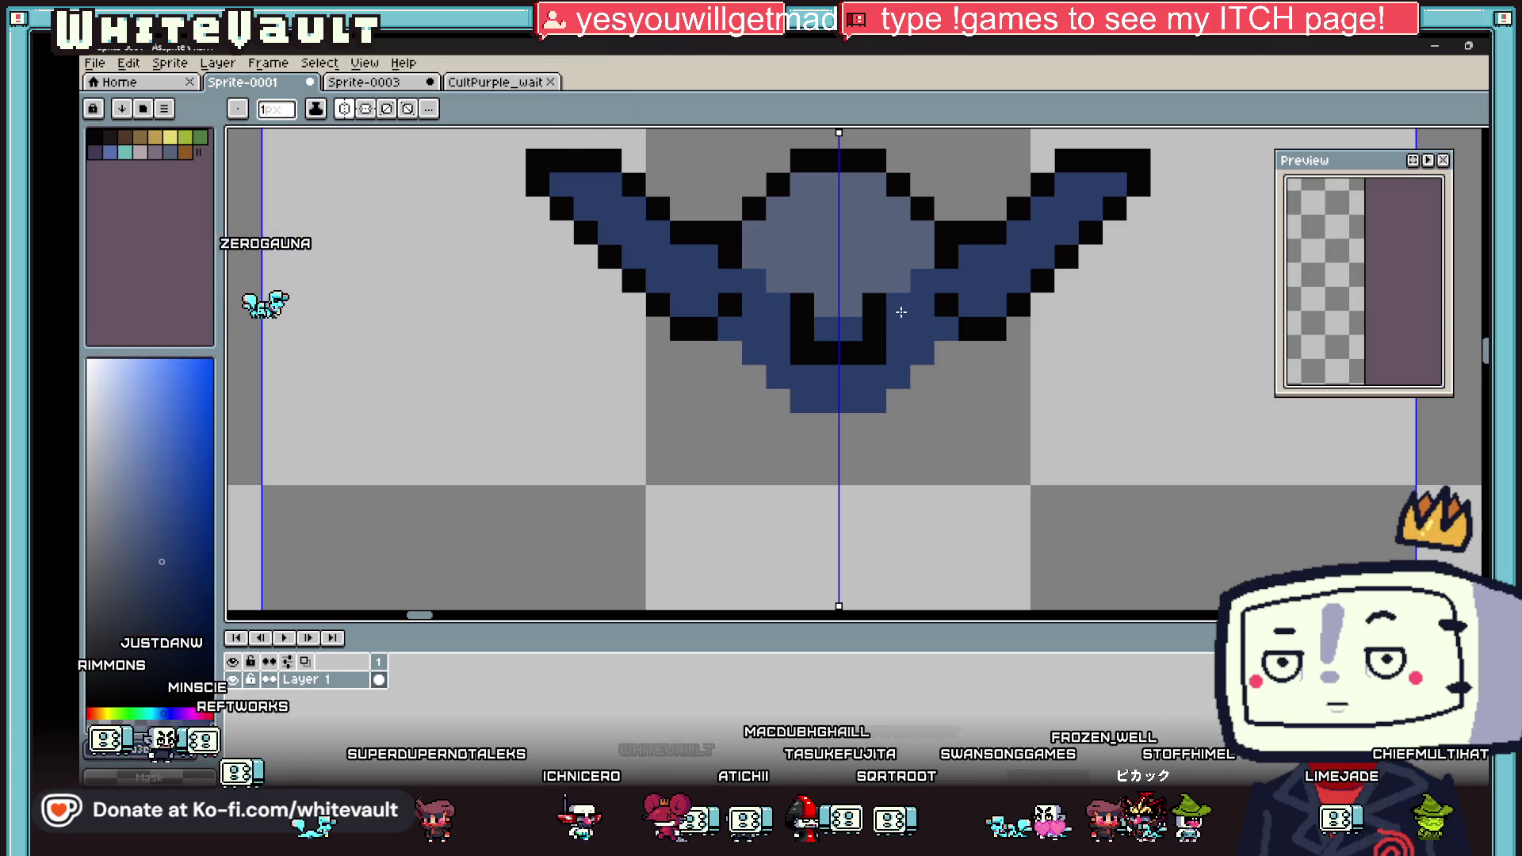
alt+click(815, 317)
mouse_move(825, 330)
mouse_down()
mouse_move(781, 358)
mouse_move(826, 377)
mouse_up()
alt+click(901, 304)
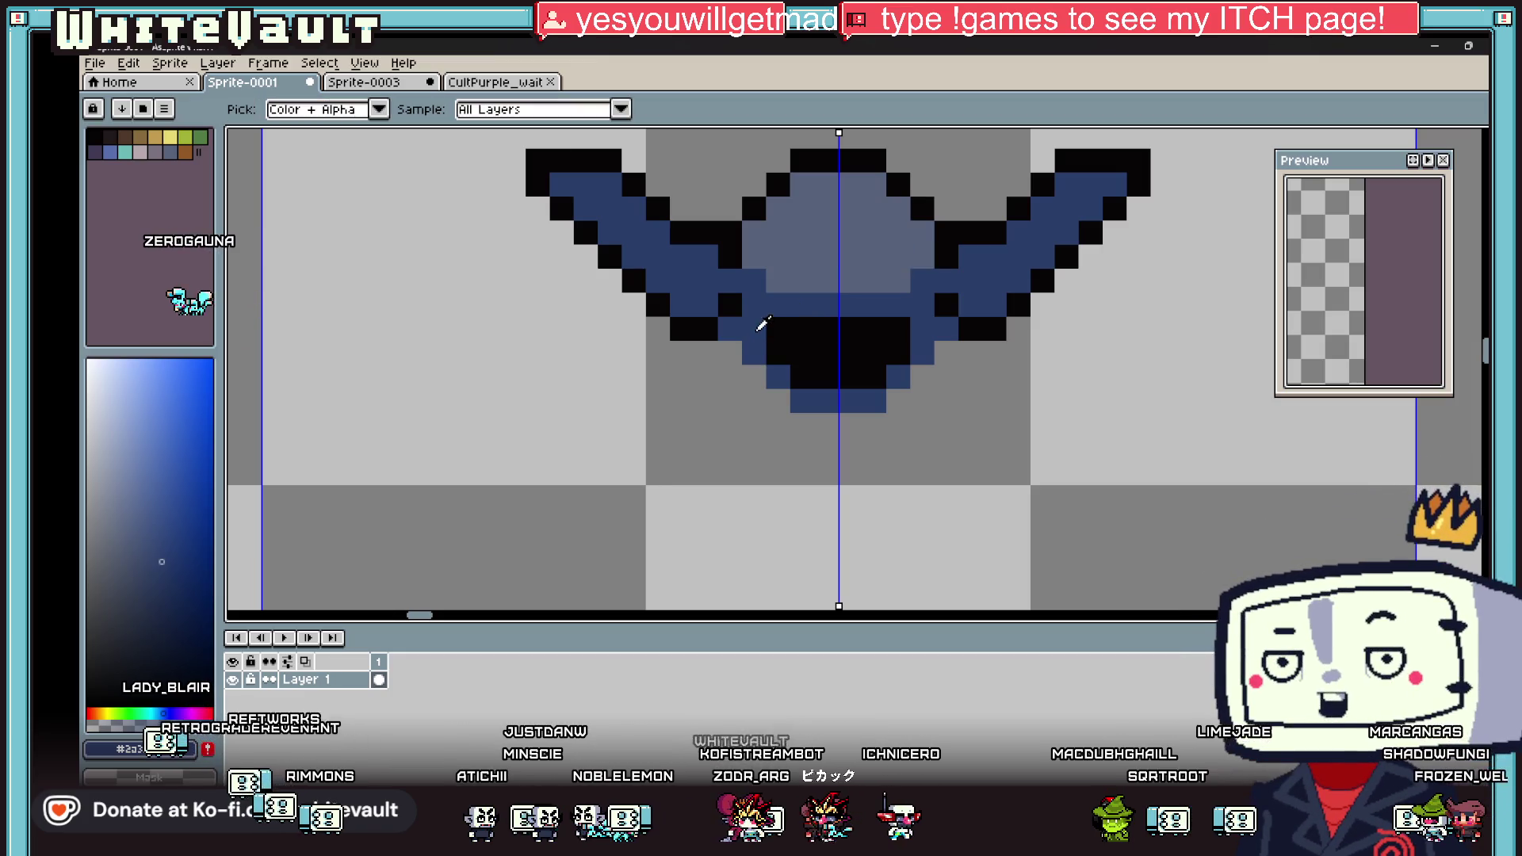
Step: Draw a black staircase down the body sides, a black bottom row, and fill gaps blue
alt+click(728, 352)
mouse_move(728, 352)
mouse_down()
mouse_move(733, 379)
mouse_move(789, 426)
mouse_move(898, 425)
mouse_up()
alt+click(898, 377)
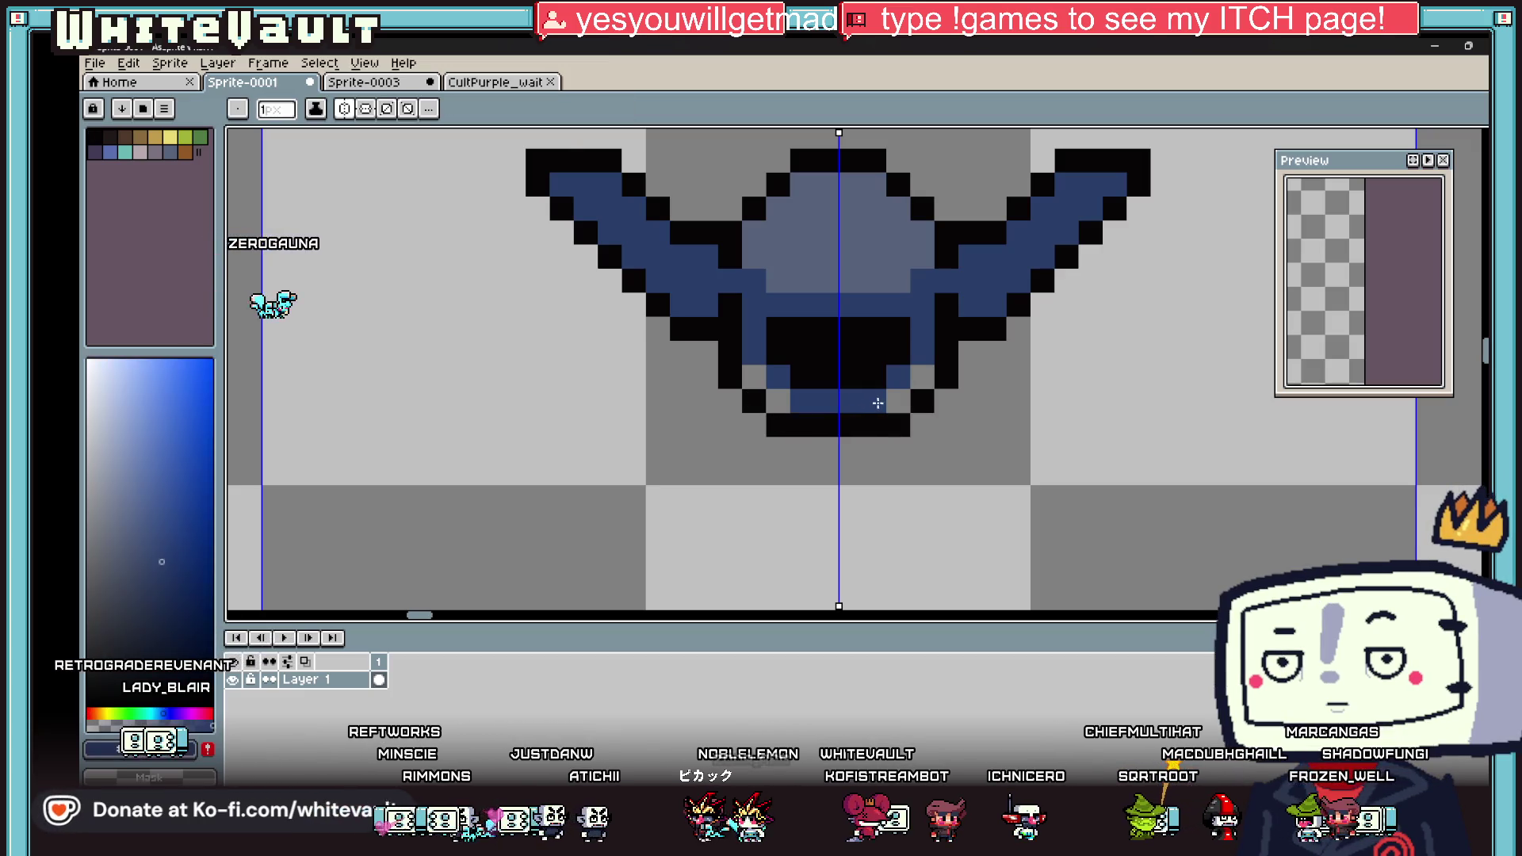
click(899, 400)
click(914, 371)
scroll(914, 371, down, 3)
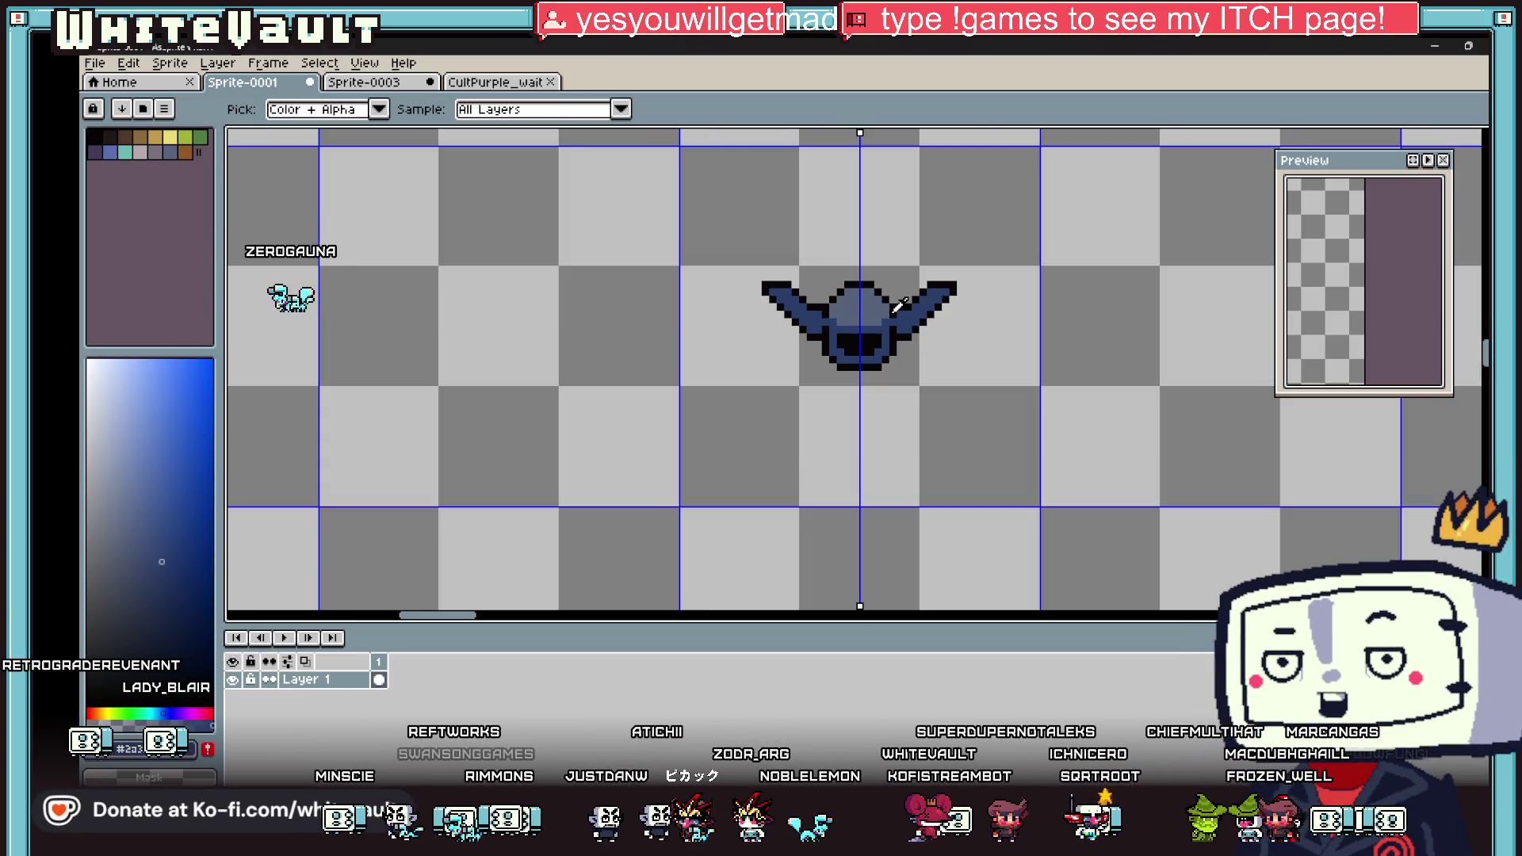
scroll(898, 306, up, 3)
Step: Step the inner lower wing edges with alternating black and blue pixels
alt+click(892, 330)
click(915, 409)
alt+click(916, 361)
click(915, 385)
click(651, 385)
alt+click(628, 385)
click(652, 410)
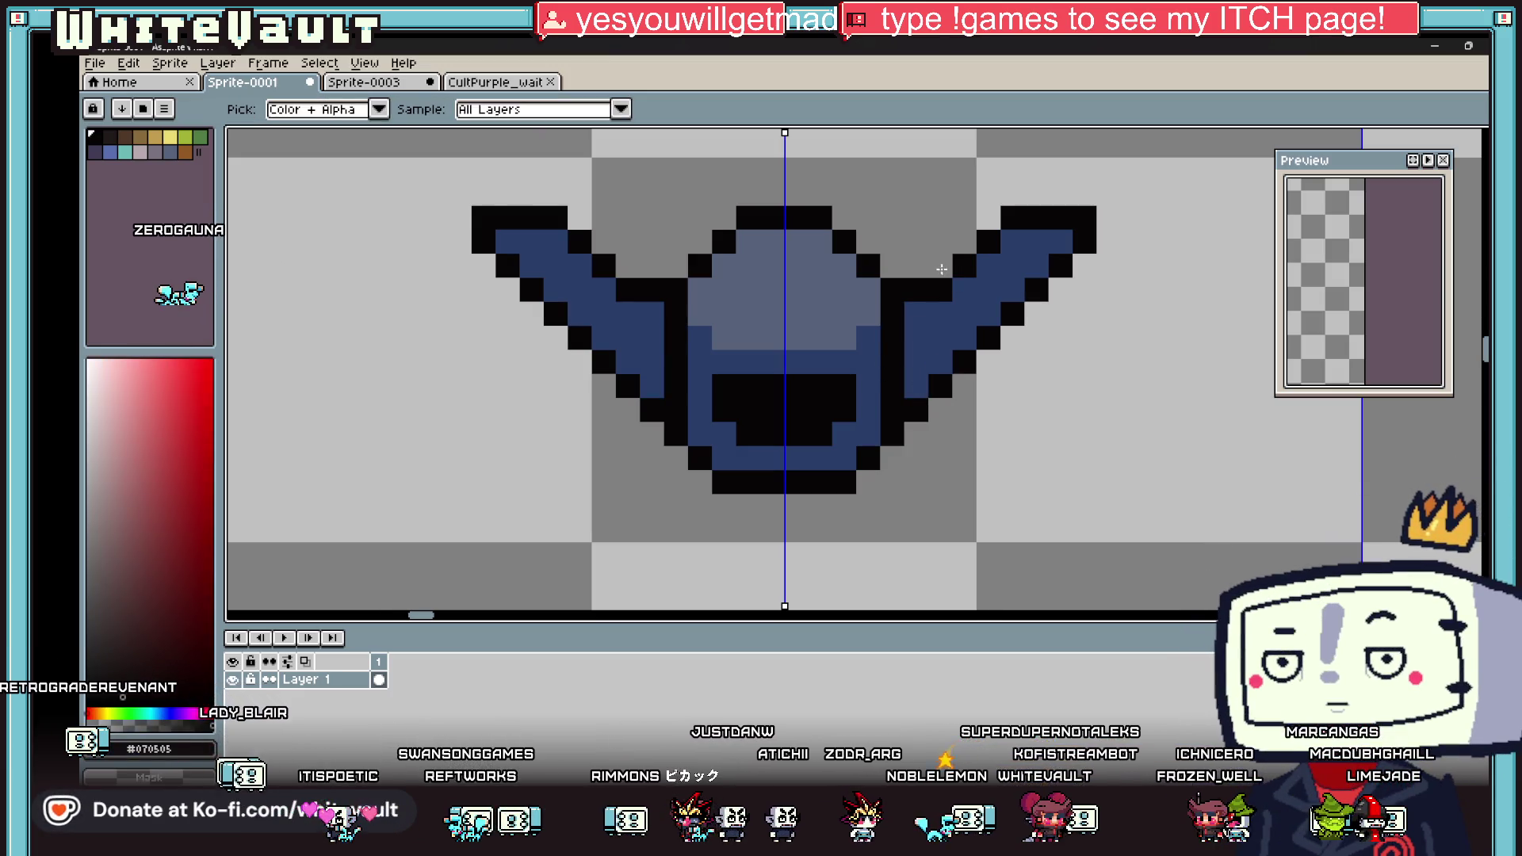
Step: Add a black pixel at both wings' inner tops
click(941, 267)
scroll(991, 252, down, 3)
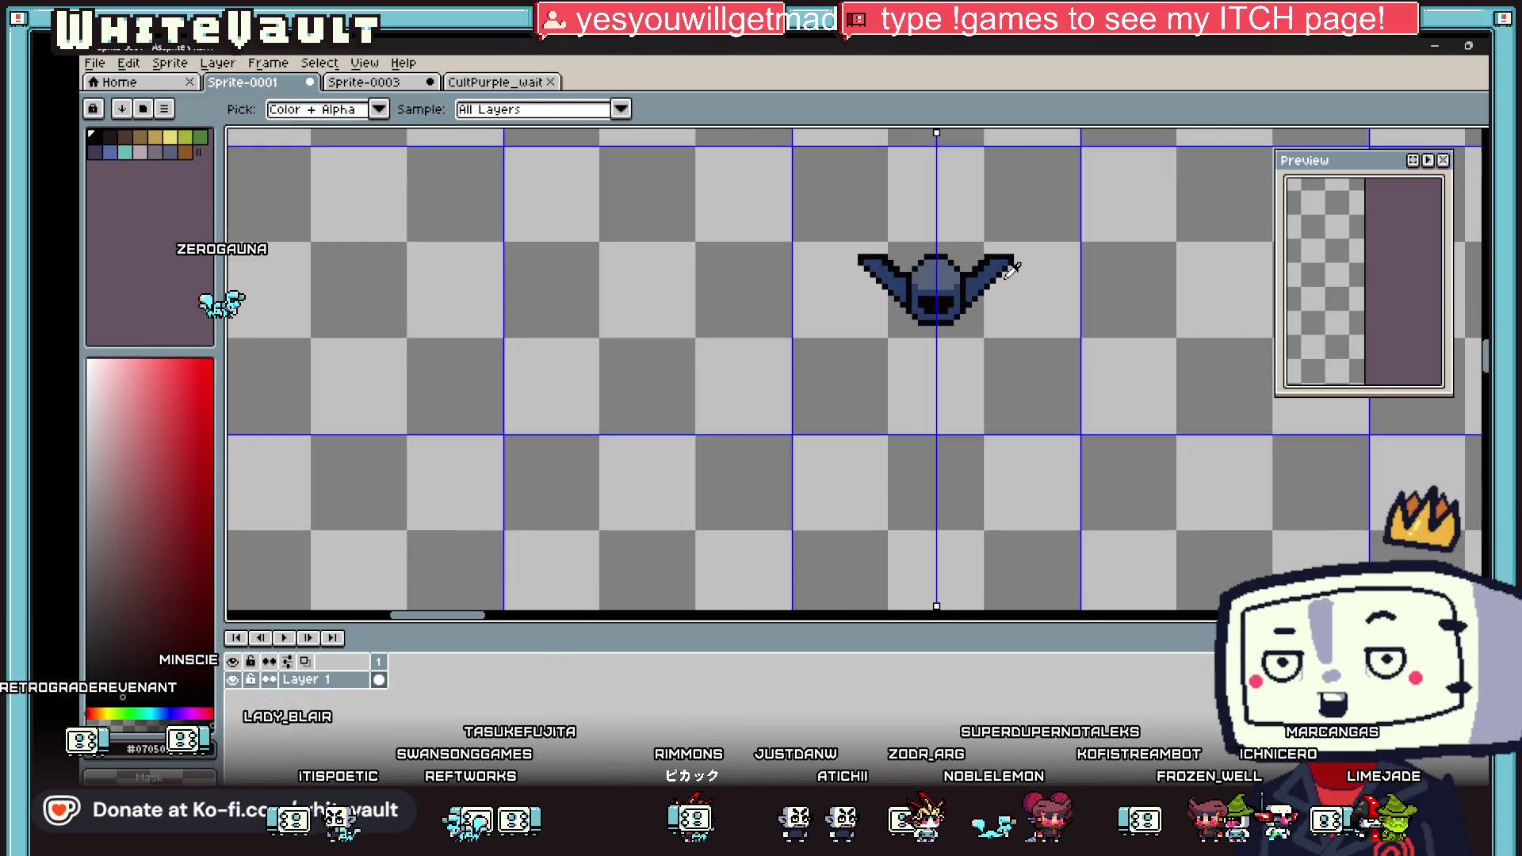
scroll(942, 279, up, 2)
alt+click(916, 274)
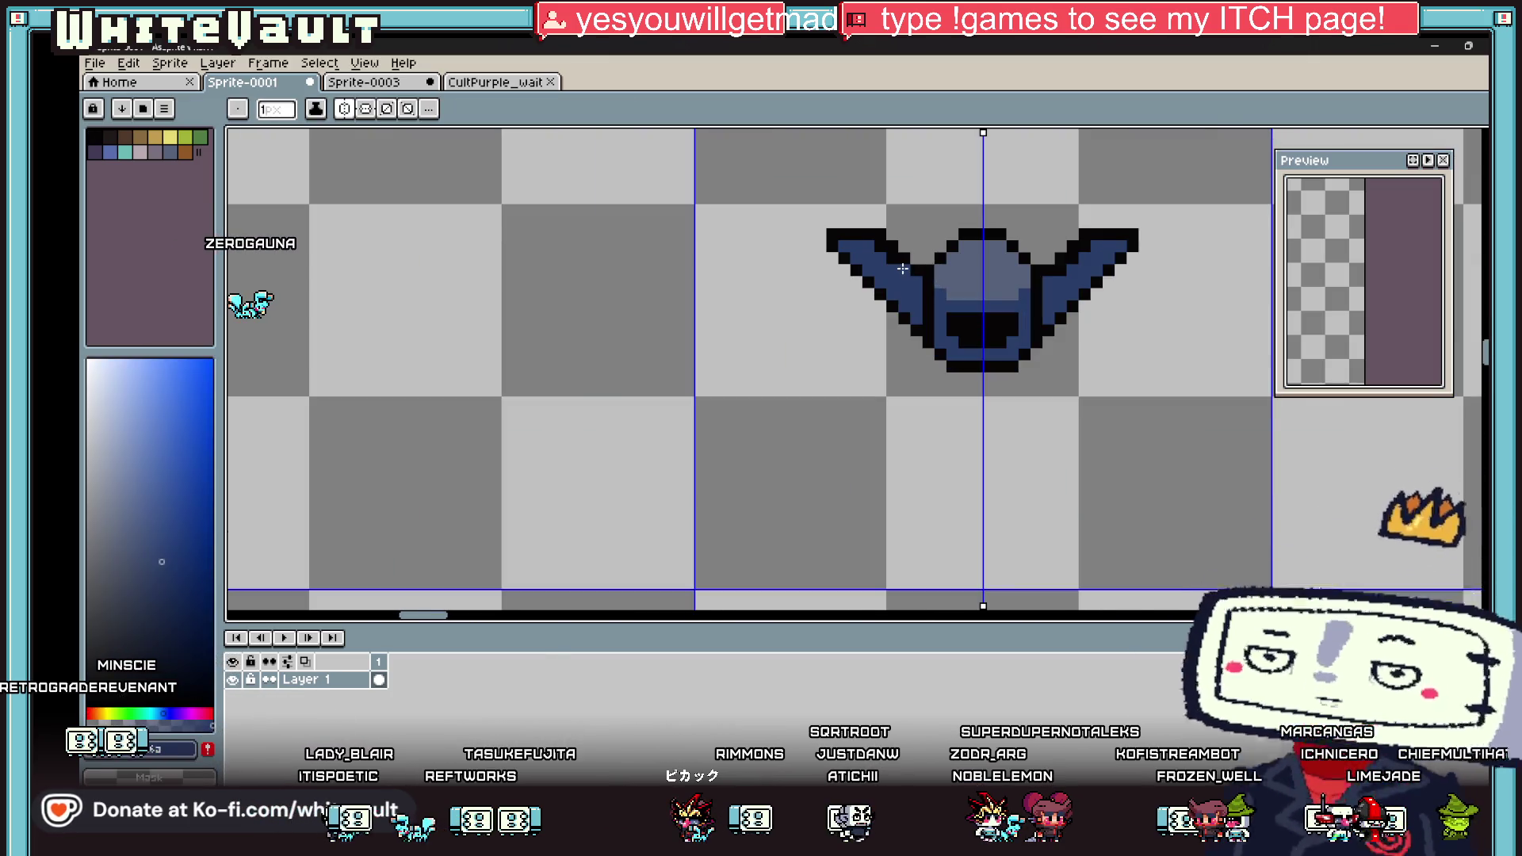
scroll(919, 313, up, 2)
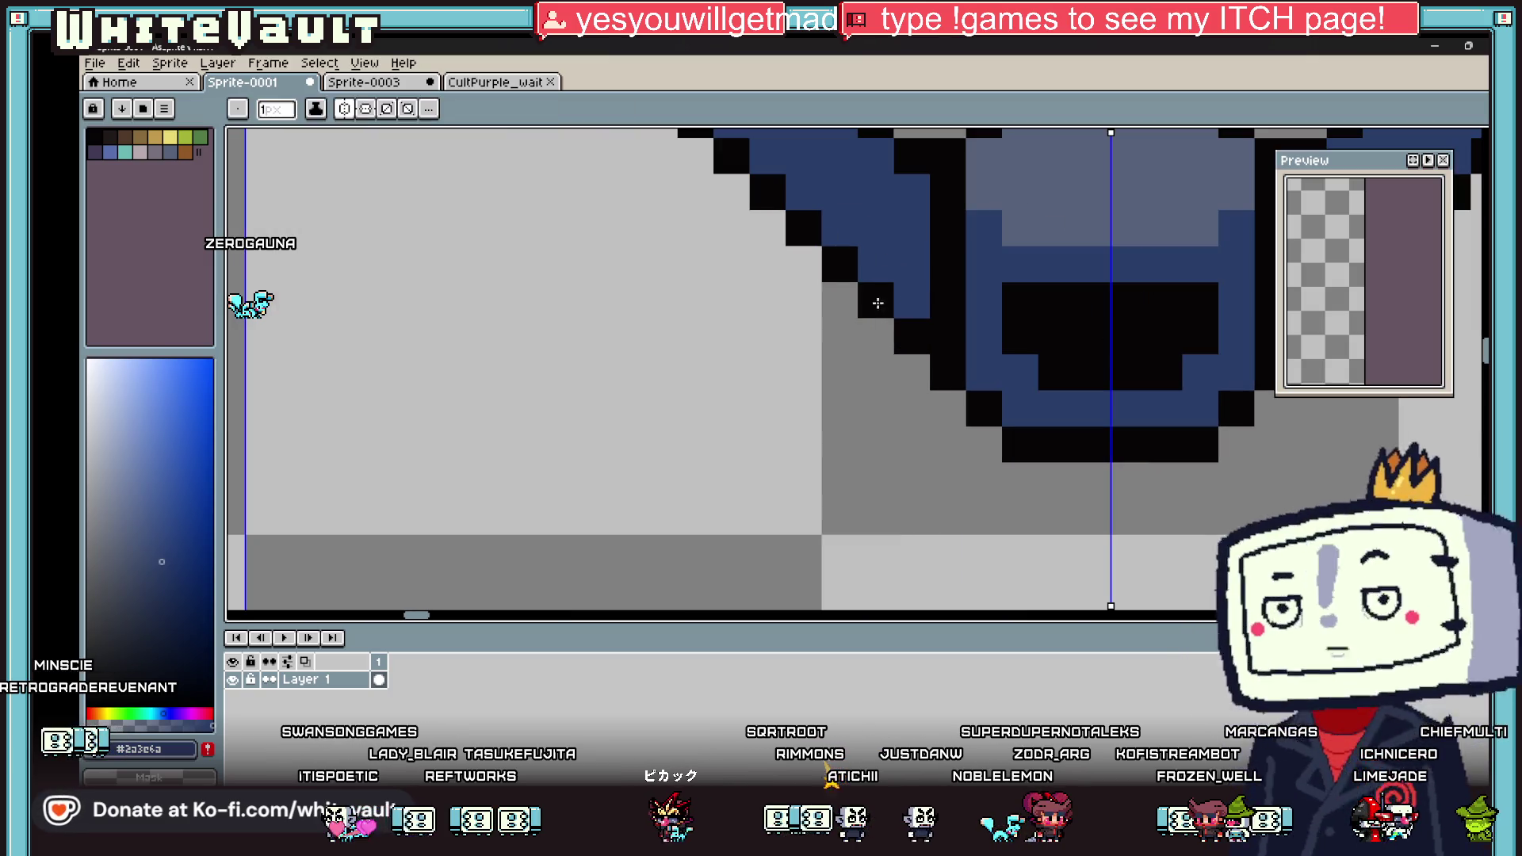
alt+click(873, 268)
scroll(885, 319, down, 5)
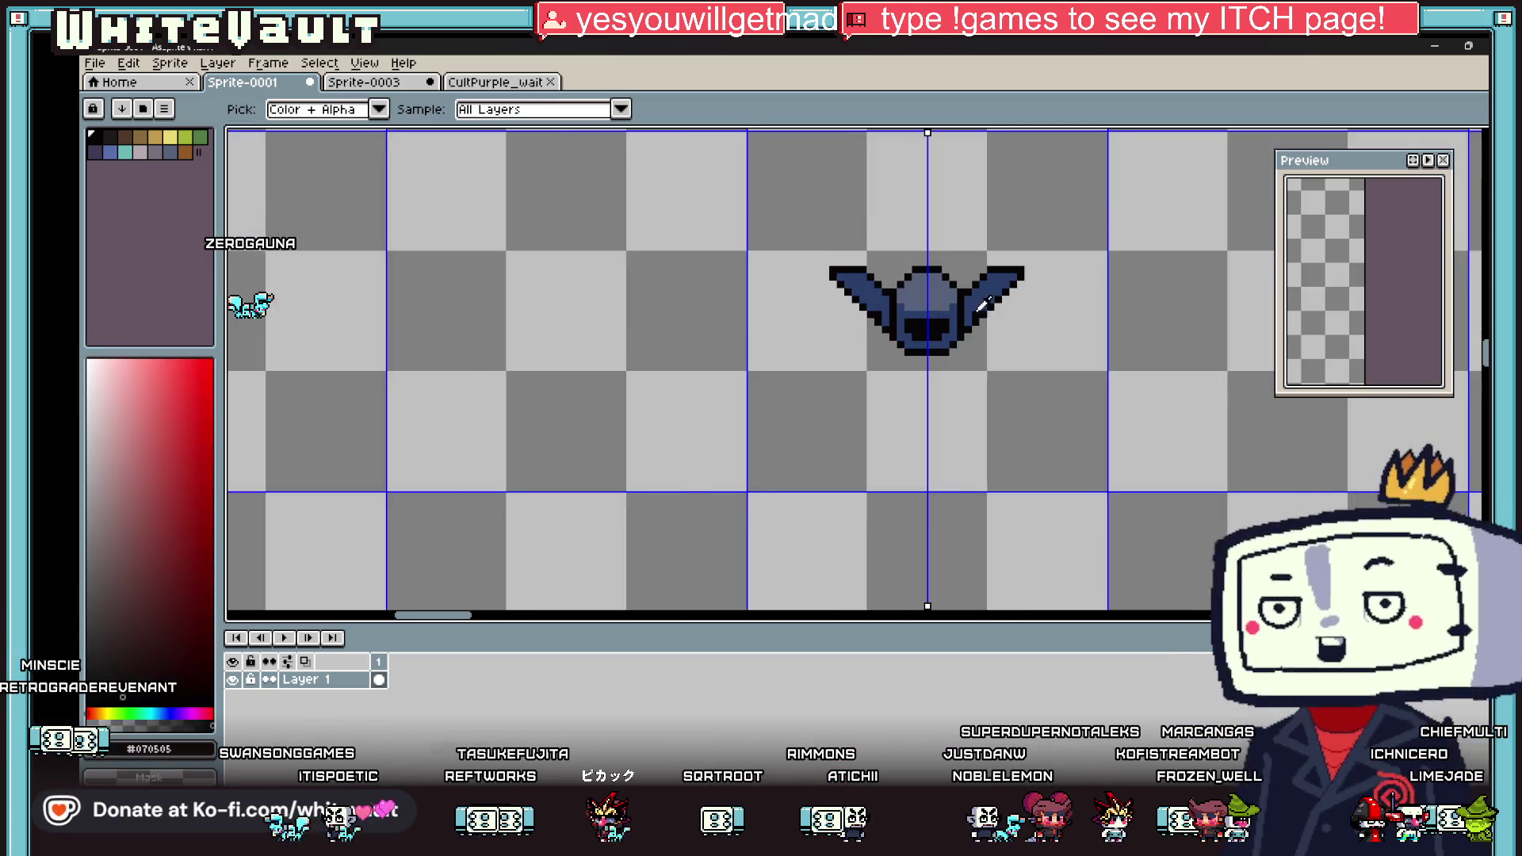
scroll(962, 299, up, 4)
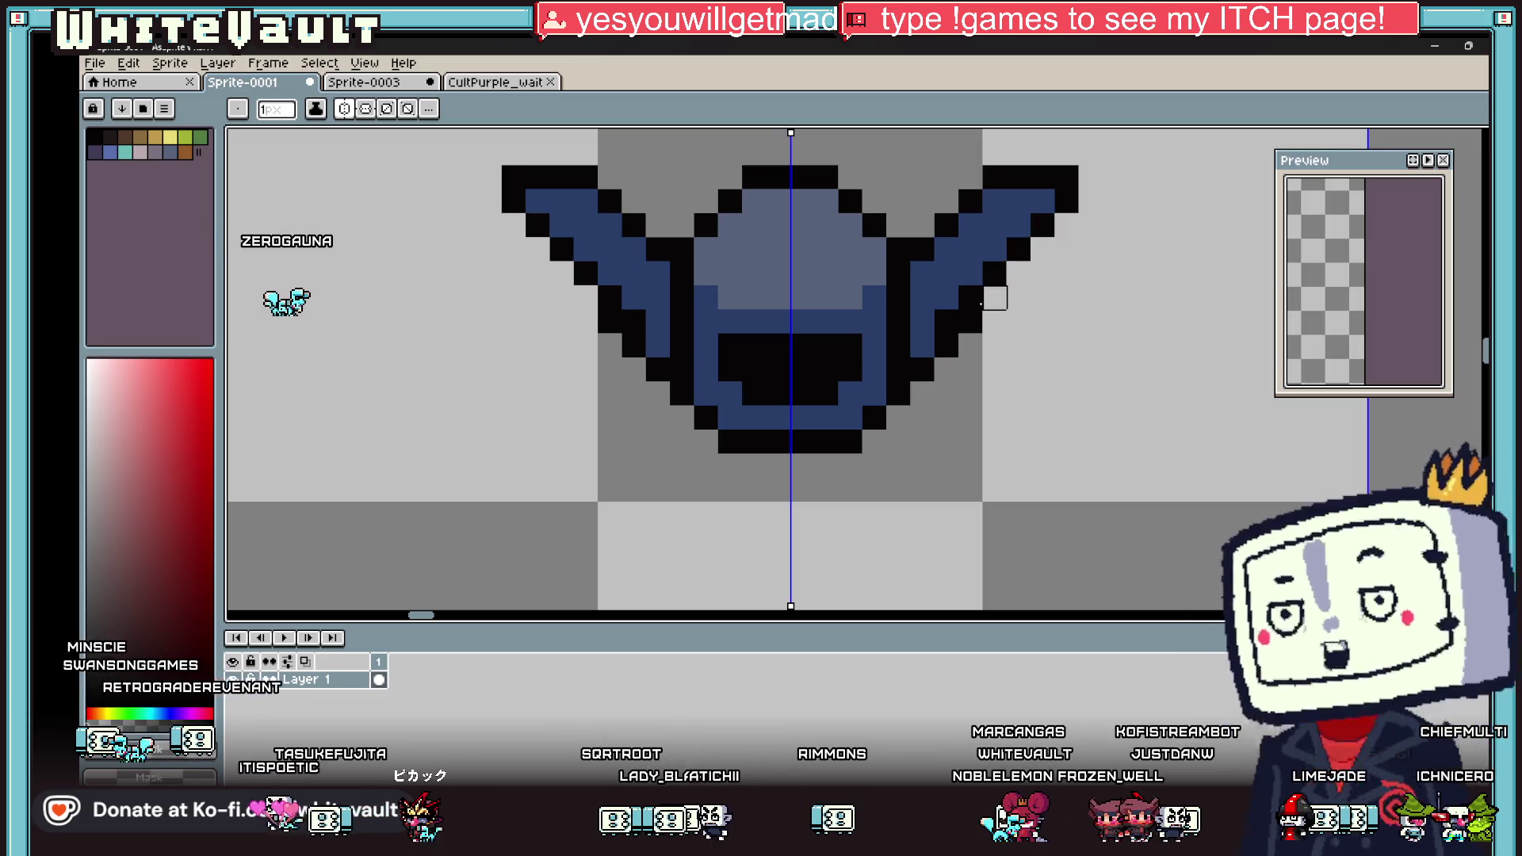
Step: Repaint the lighter hood rows dark blue
key(i)
scroll(983, 306, down, 4)
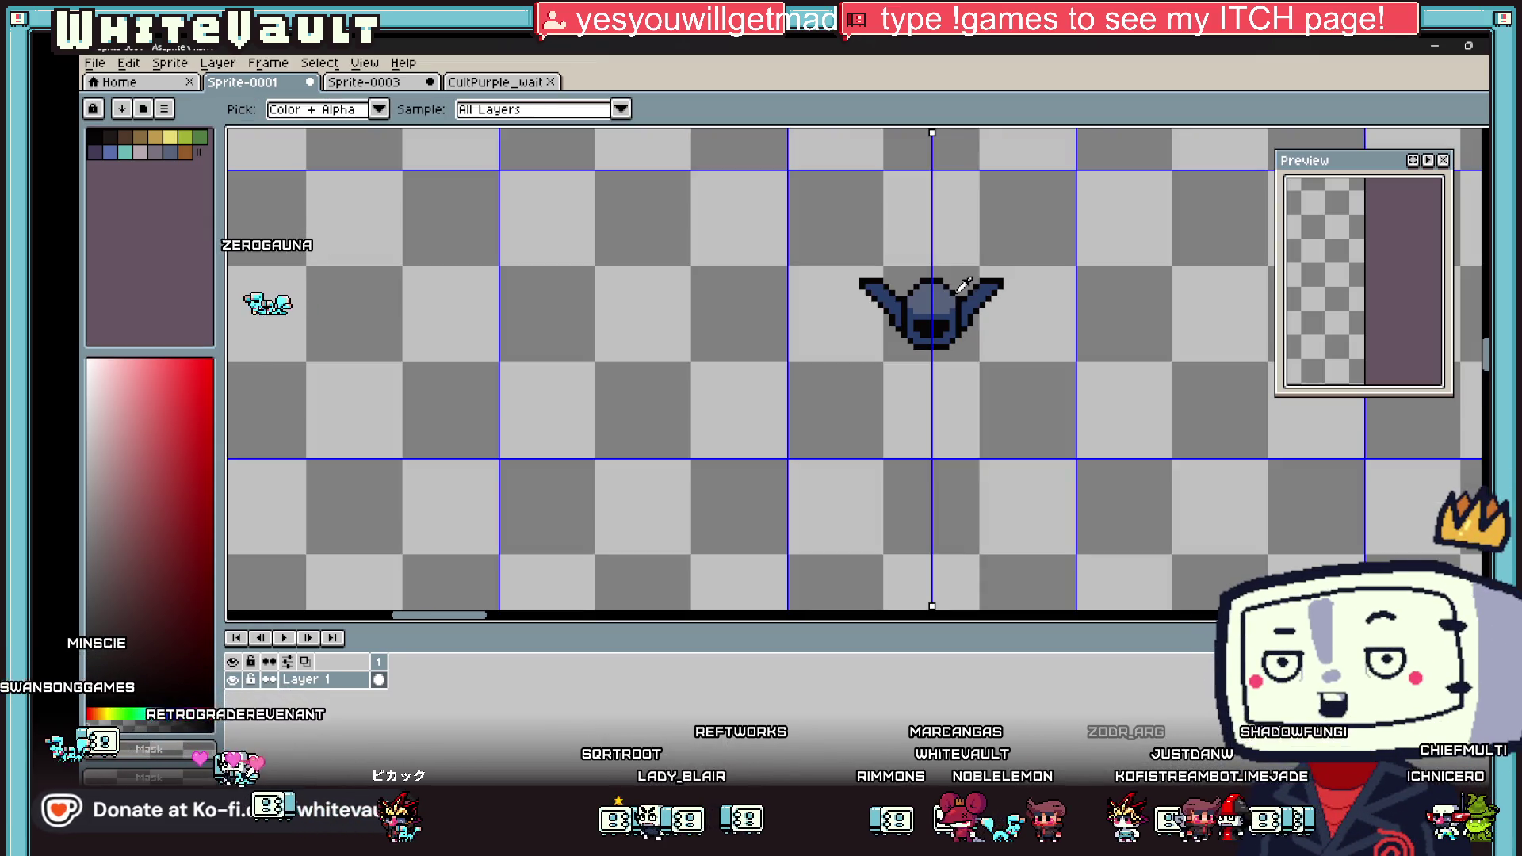
scroll(959, 289, up, 4)
key(b)
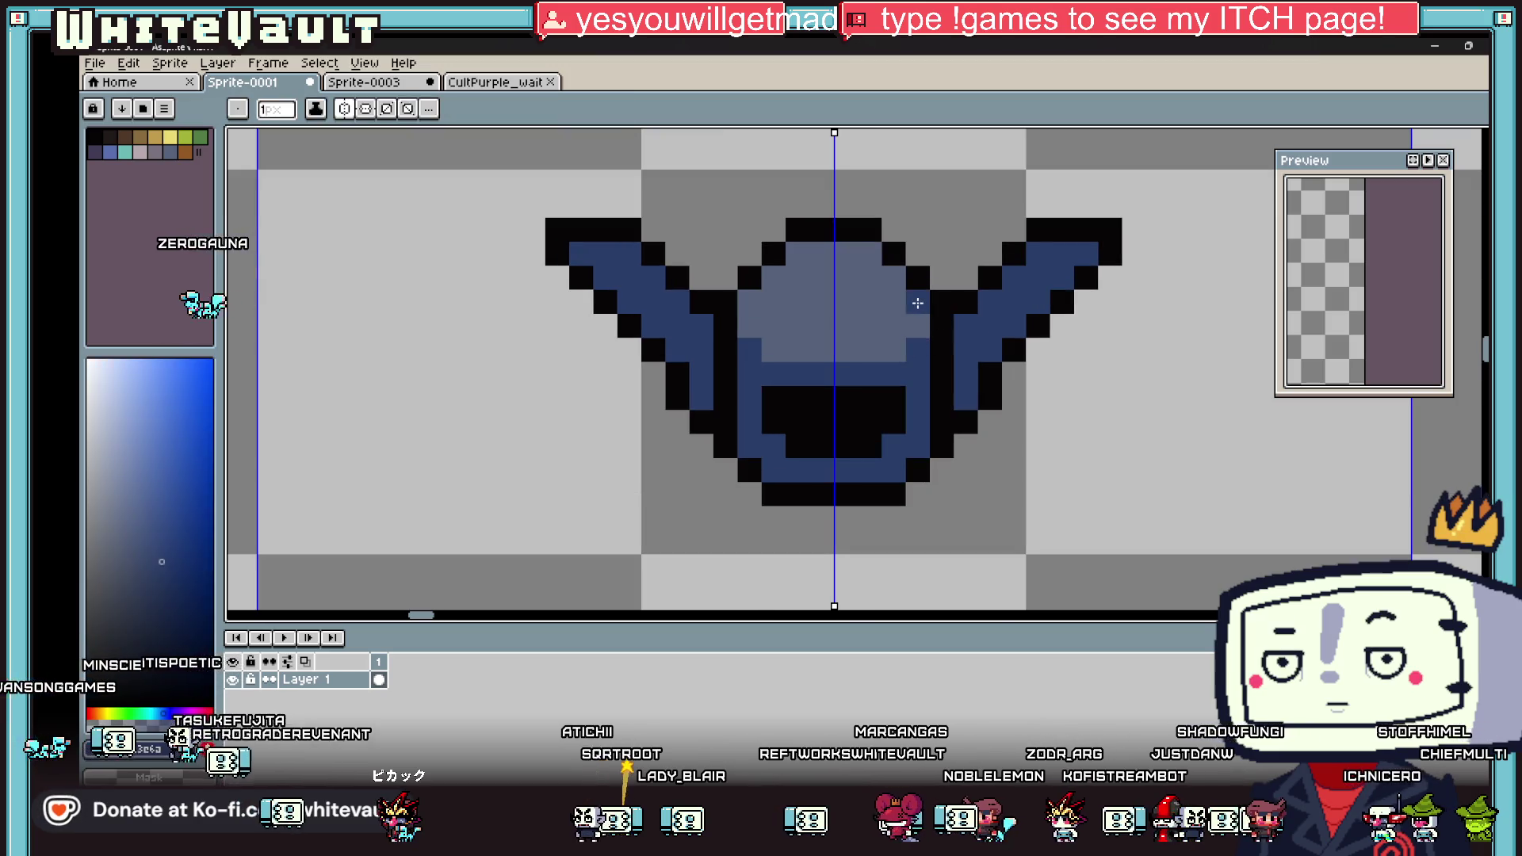
drag(895, 348, 773, 349)
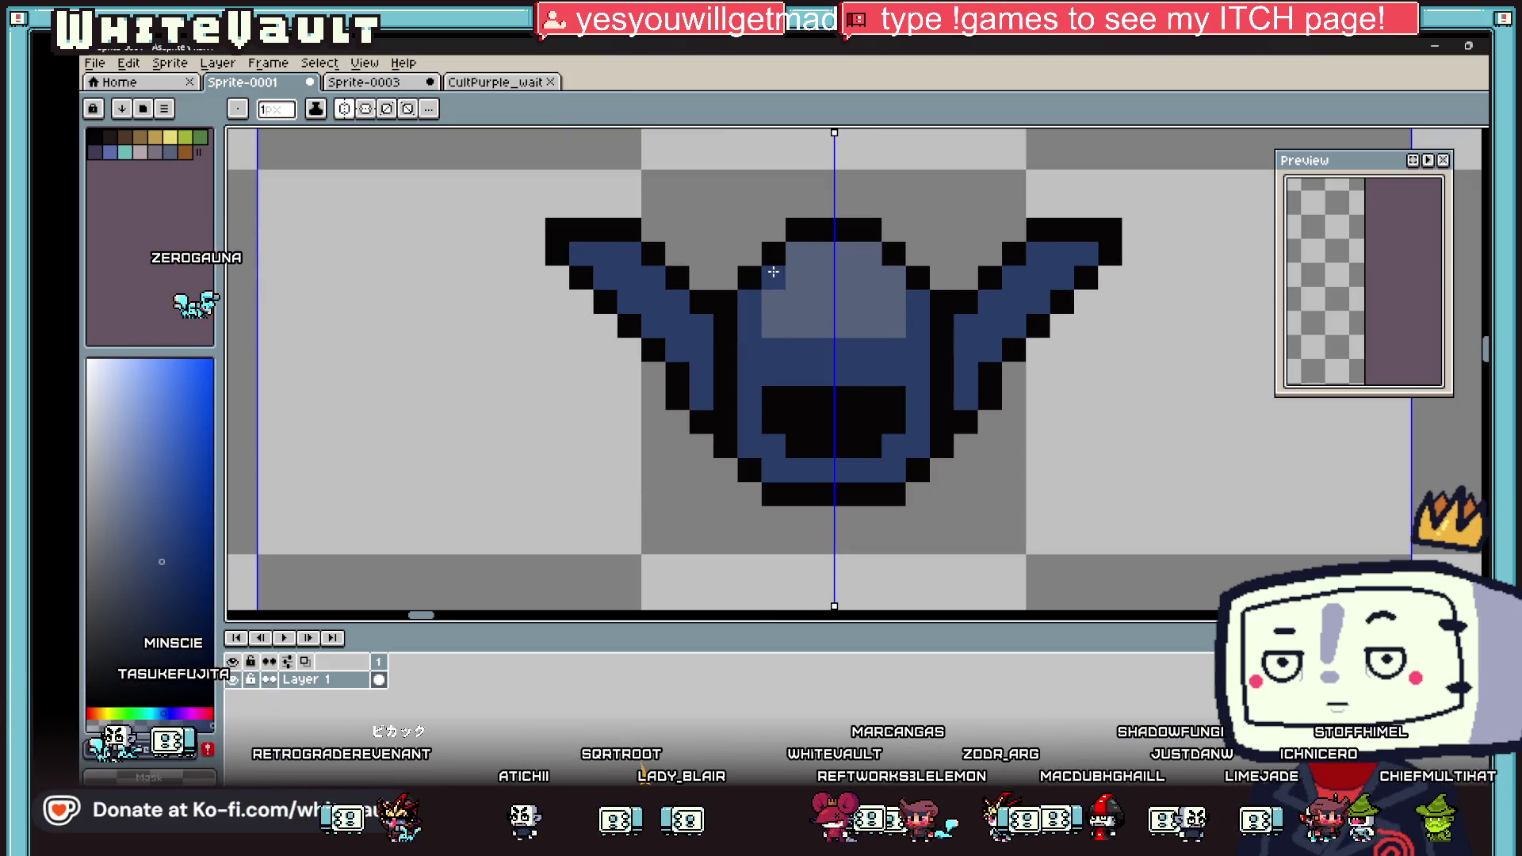
drag(773, 272, 814, 254)
scroll(952, 354, down, 4)
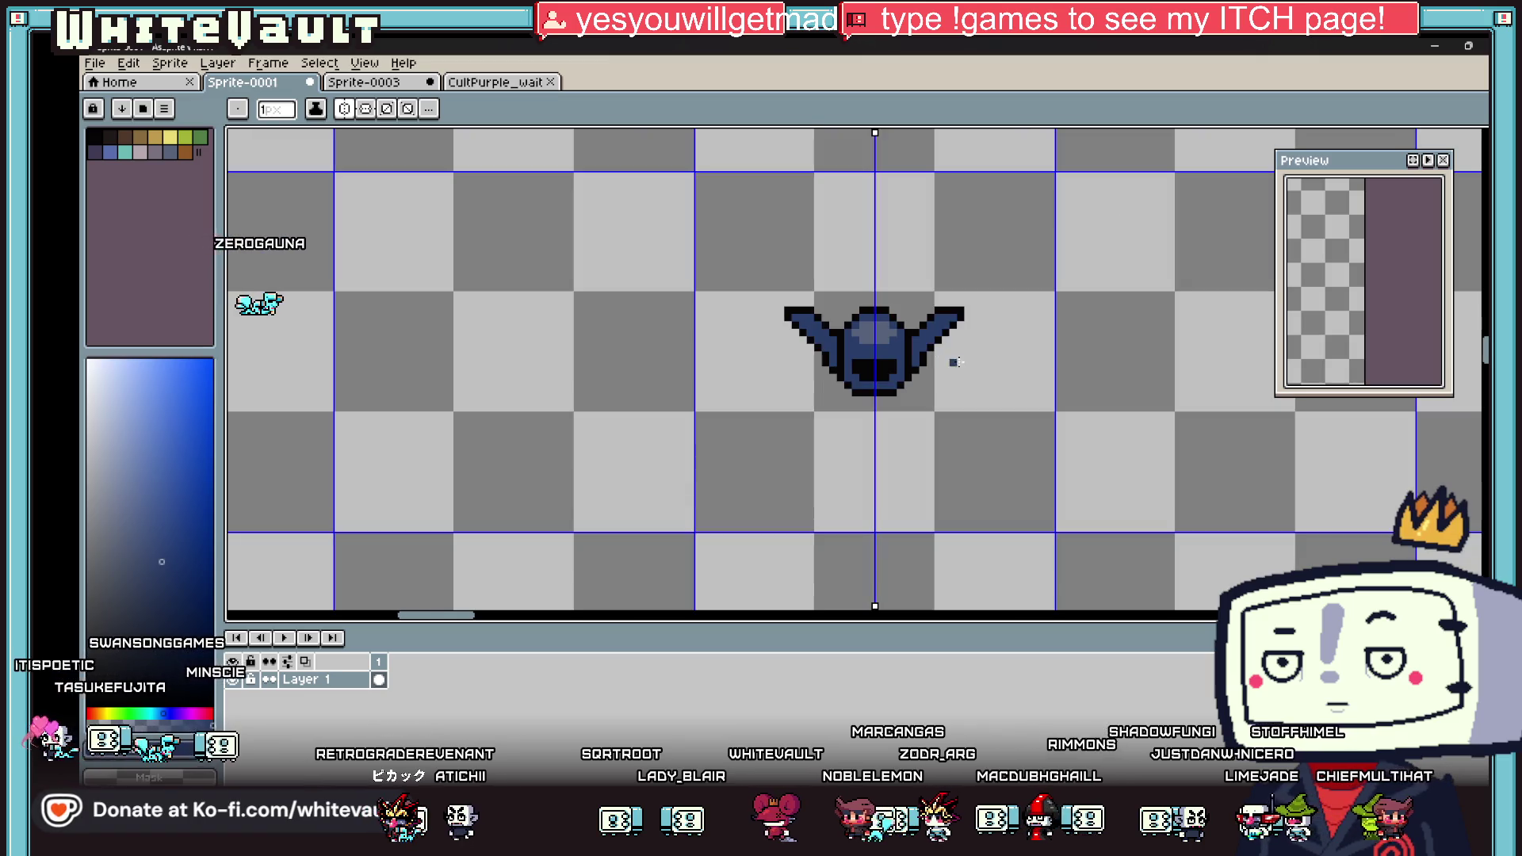
Step: Draw mirrored black legs angling down from the body, each ending one pixel further
key(i)
scroll(912, 353, down, 3)
scroll(895, 354, up, 5)
scroll(894, 354, up, 2)
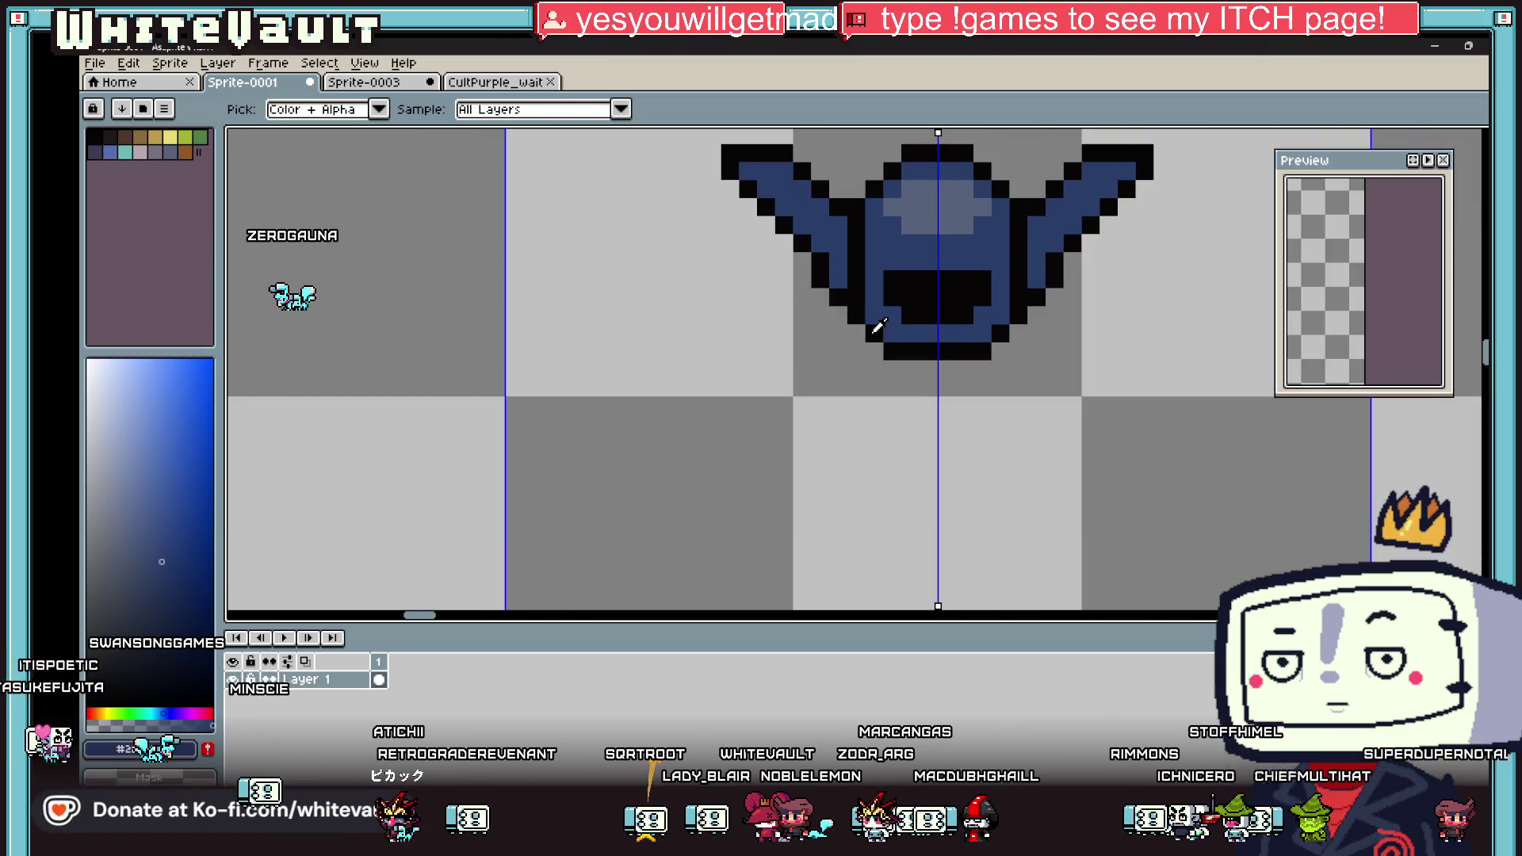
click(884, 341)
key(b)
scroll(841, 348, up, 2)
mouse_move(837, 349)
mouse_down()
mouse_move(764, 486)
mouse_move(736, 495)
mouse_up()
key(ctrl+z)
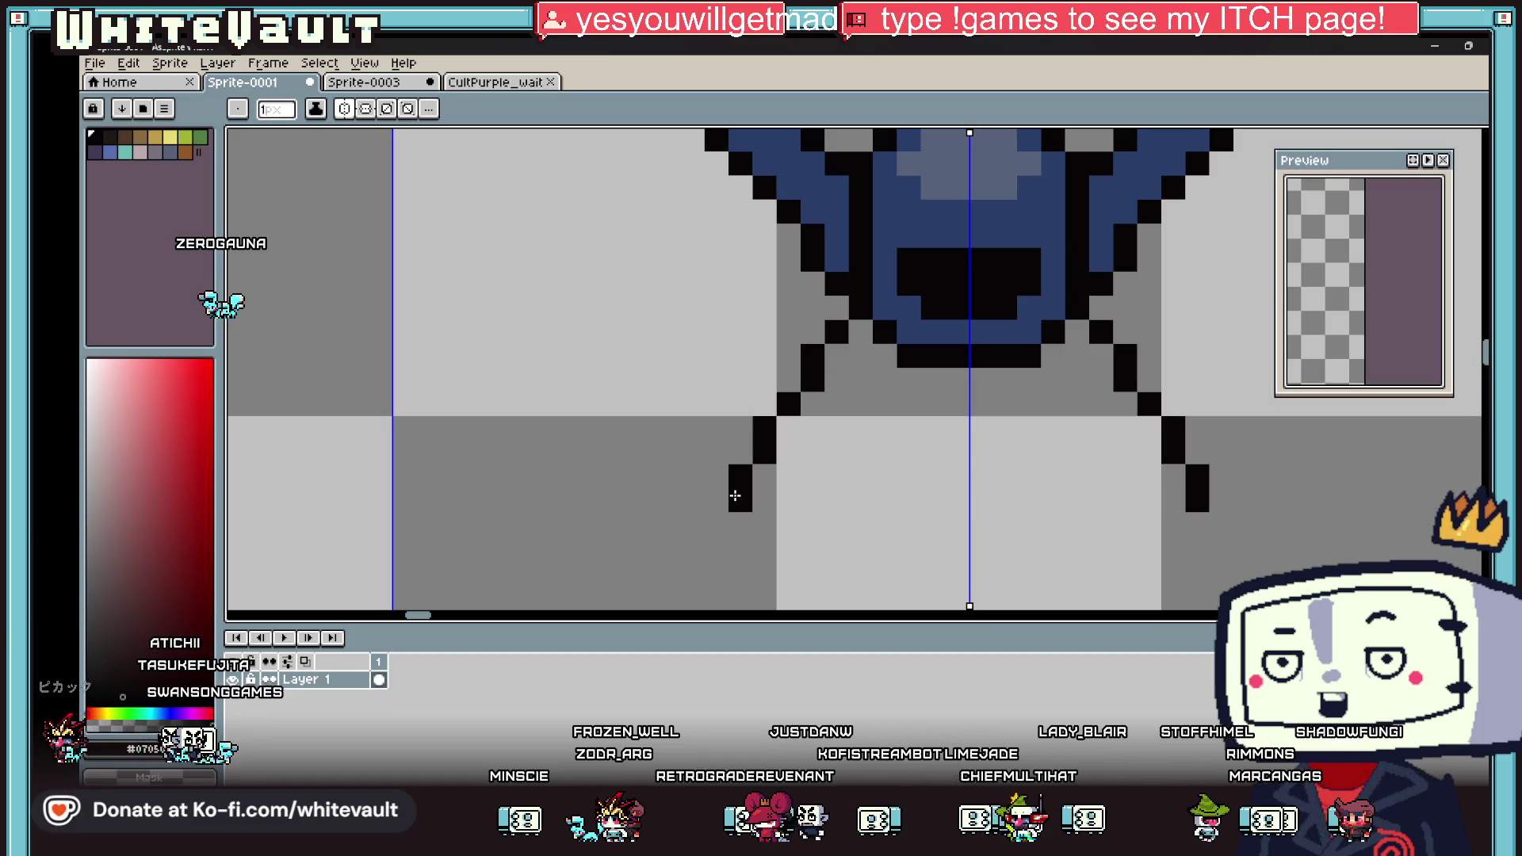
click(692, 355)
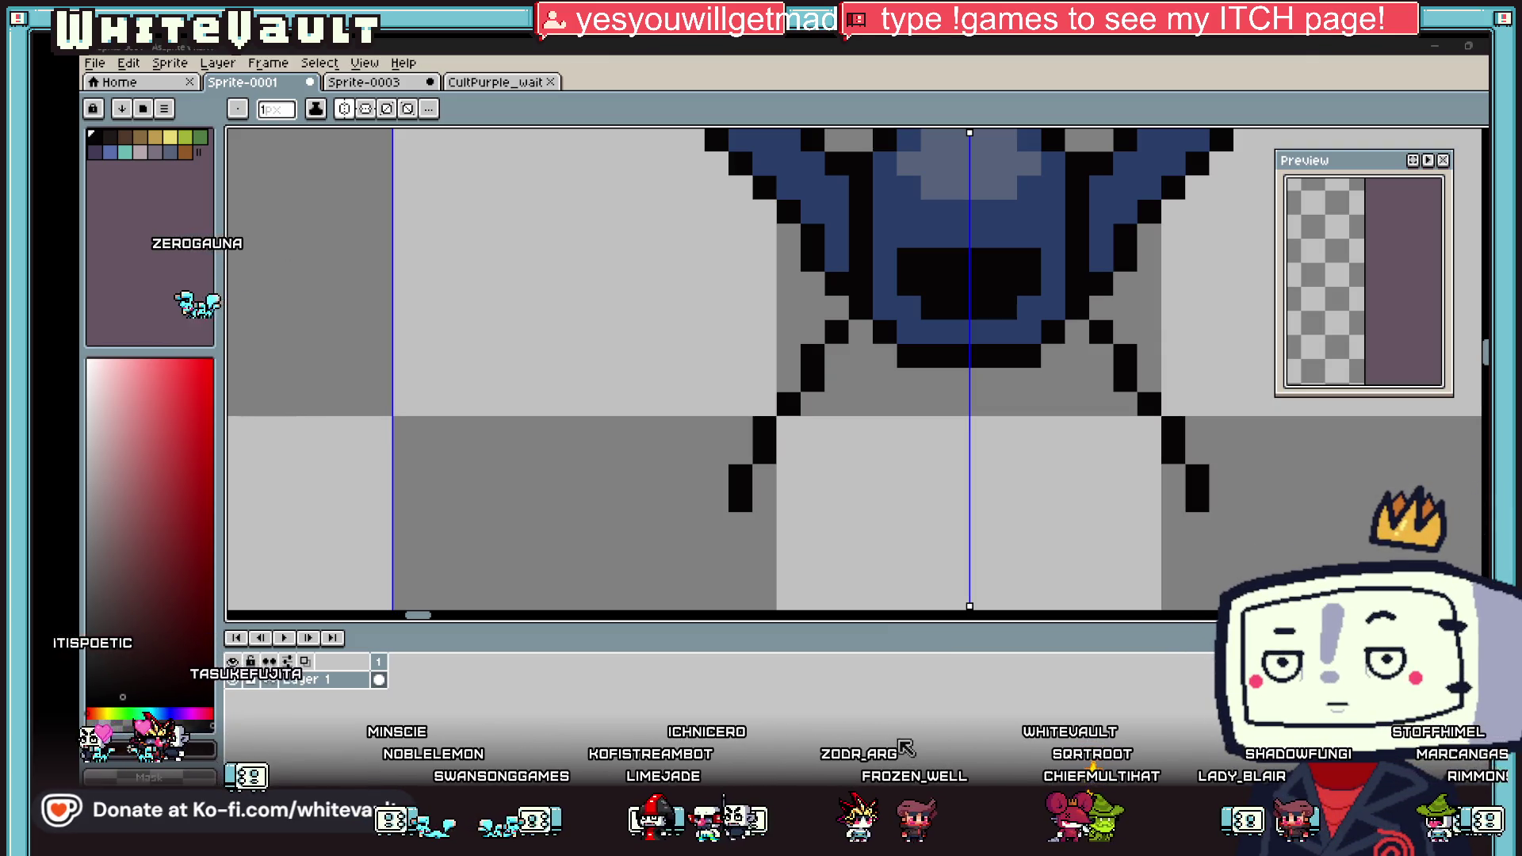
Step: Pencil the black robe outline below the head, correcting a stray pixel
click(927, 520)
scroll(944, 453, down, 3)
scroll(944, 453, up, 1)
key(ctrl+z)
click(944, 453)
key(i)
scroll(959, 449, up, 1)
click(920, 464)
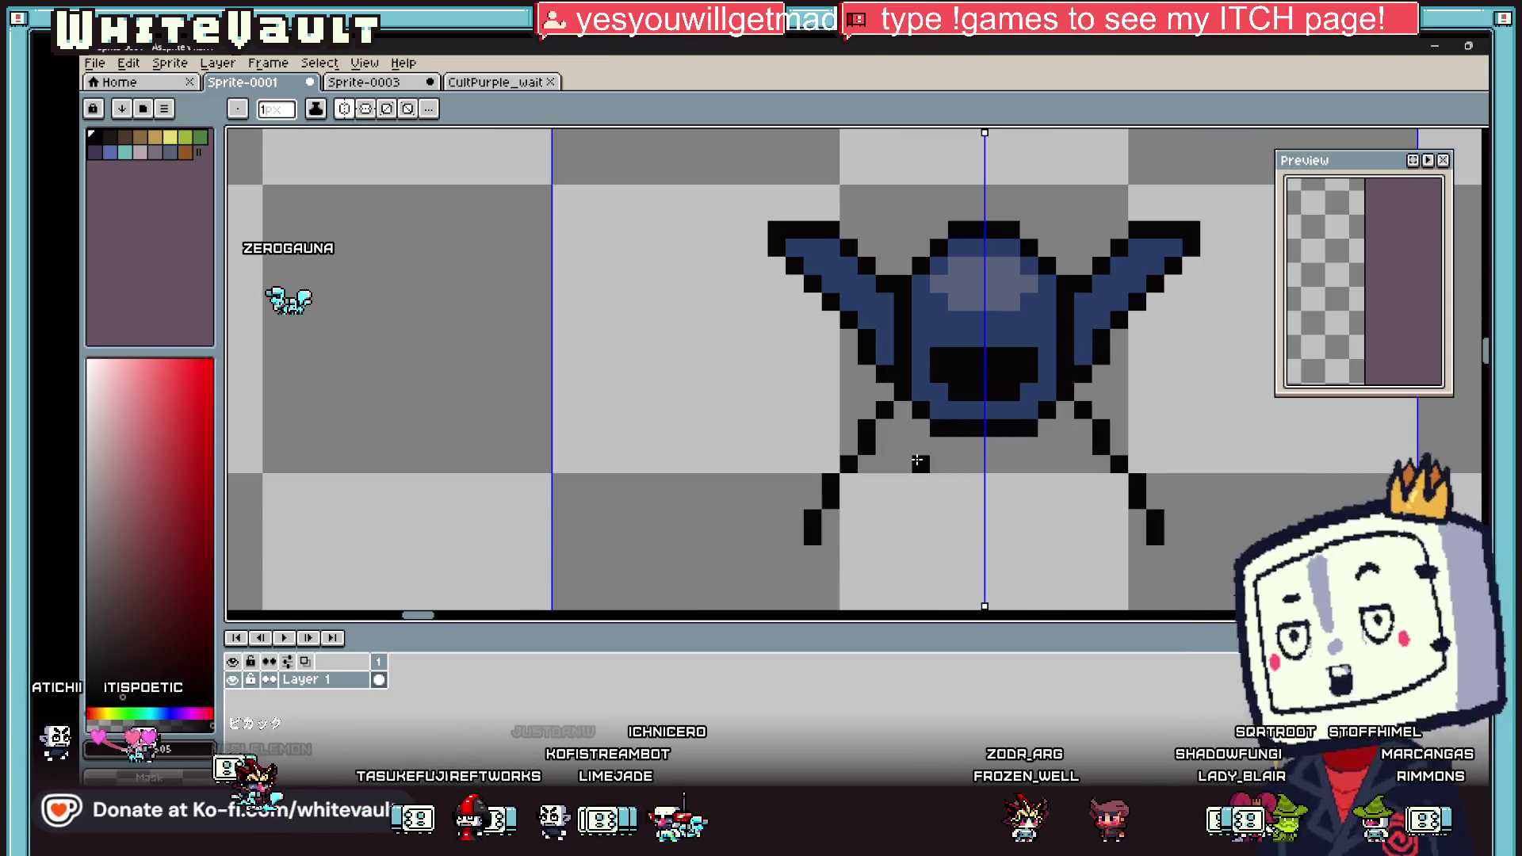
mouse_move(907, 473)
mouse_down()
mouse_move(880, 602)
mouse_move(882, 492)
mouse_move(902, 558)
mouse_up()
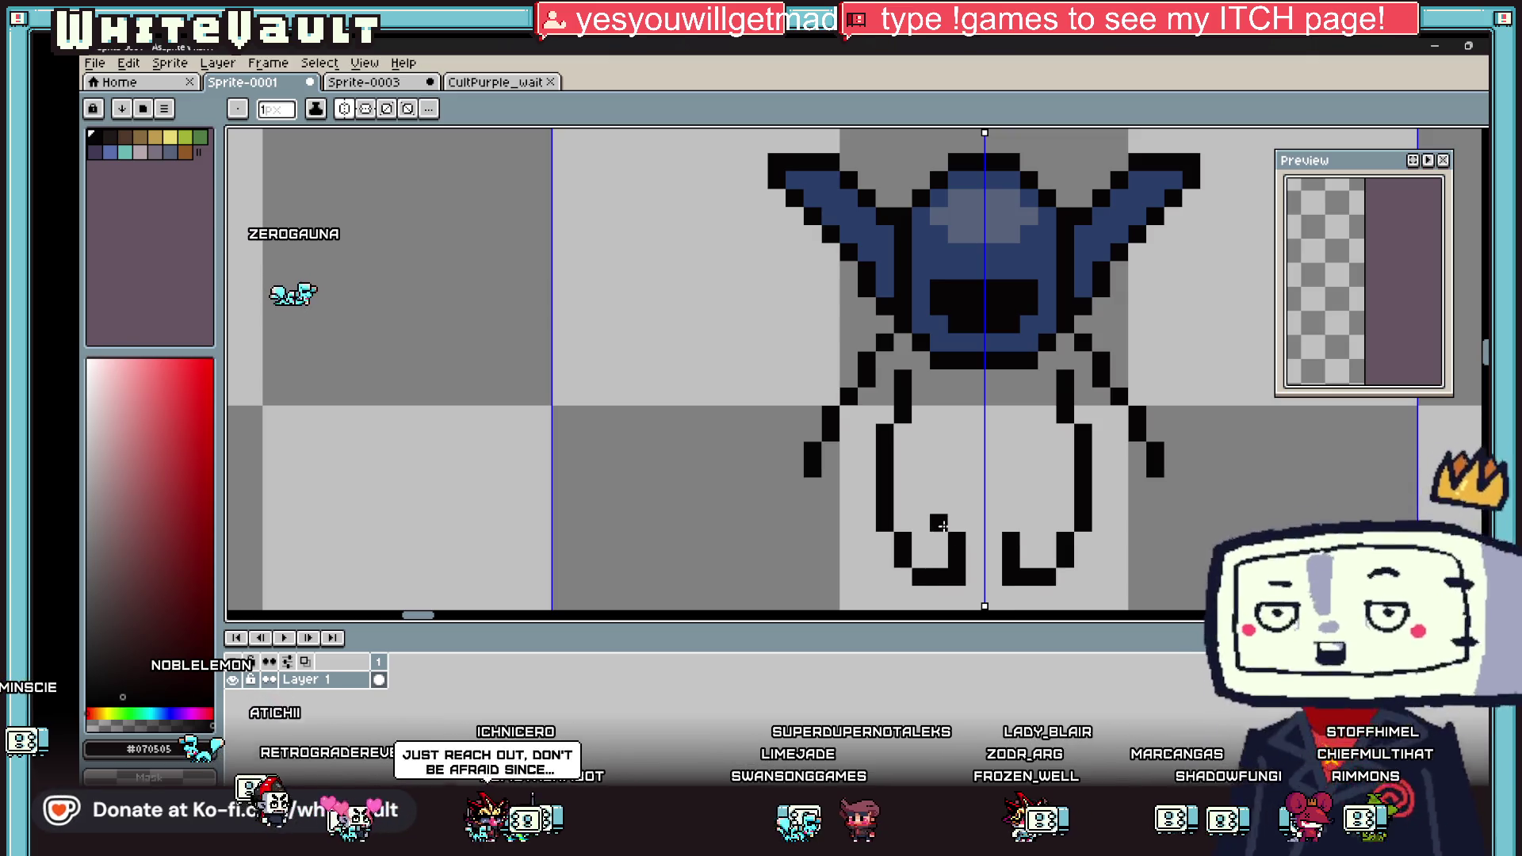
Step: Try lengthening the outer legs, undo it, and pick the sprite's dark blue
scroll(983, 541, down, 3)
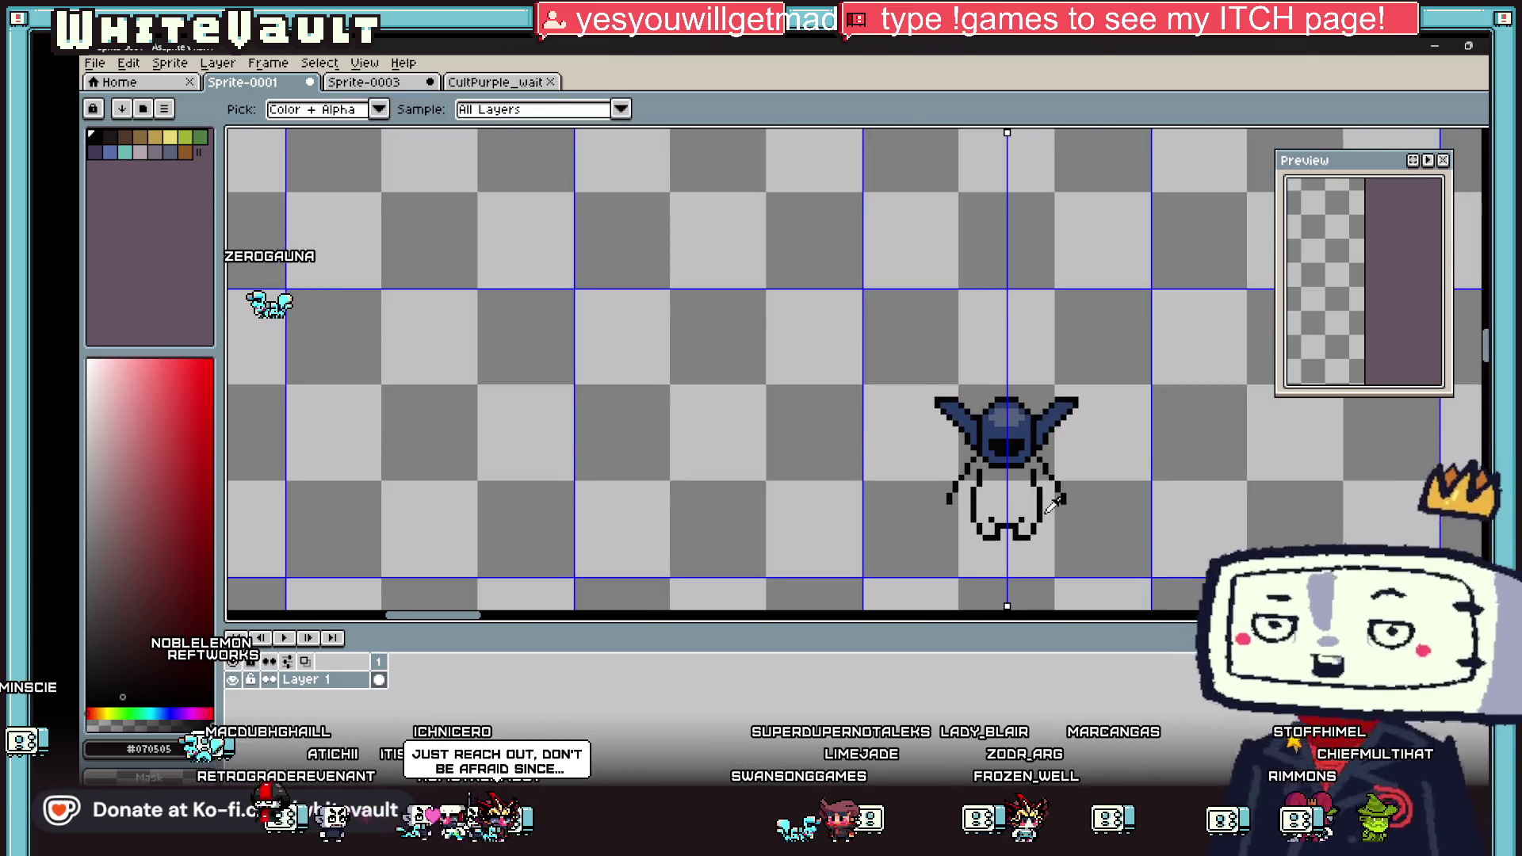
scroll(983, 542, up, 2)
scroll(1083, 529, up, 2)
click(1084, 529)
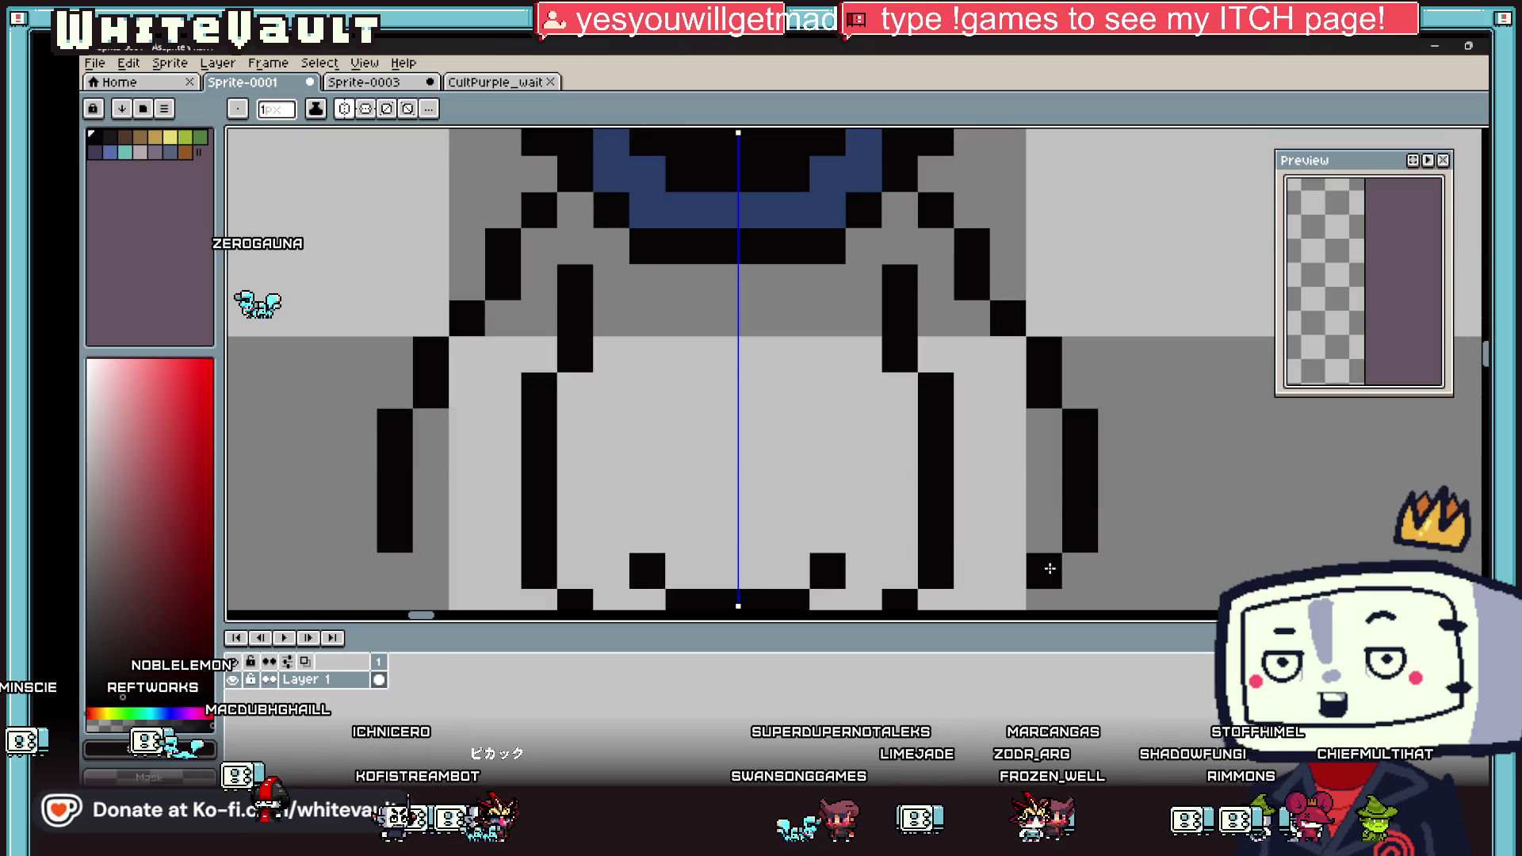
scroll(1040, 559, down, 3)
scroll(1047, 571, up, 3)
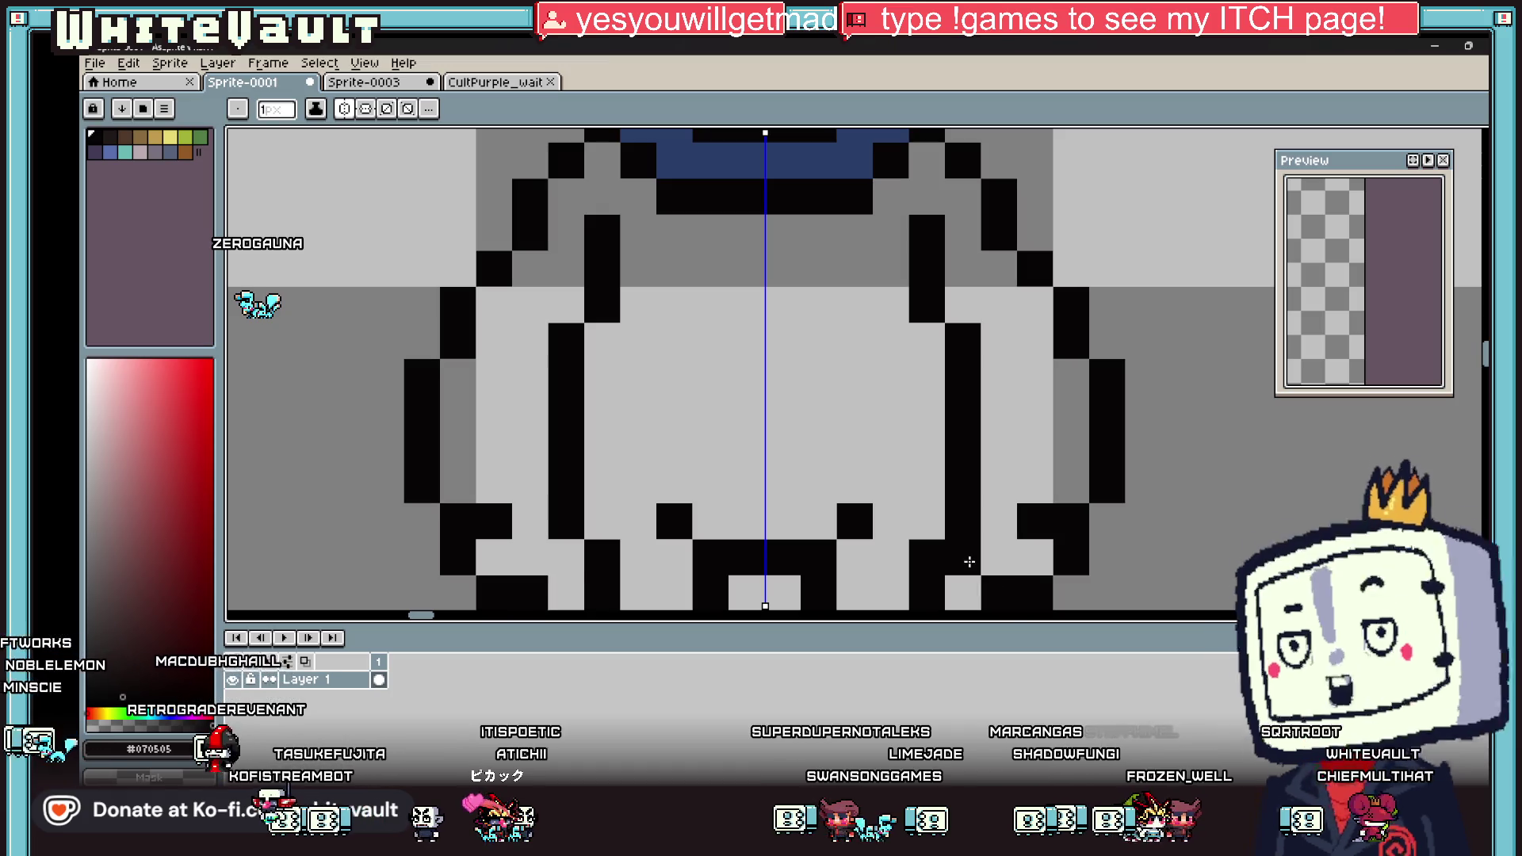
key(i)
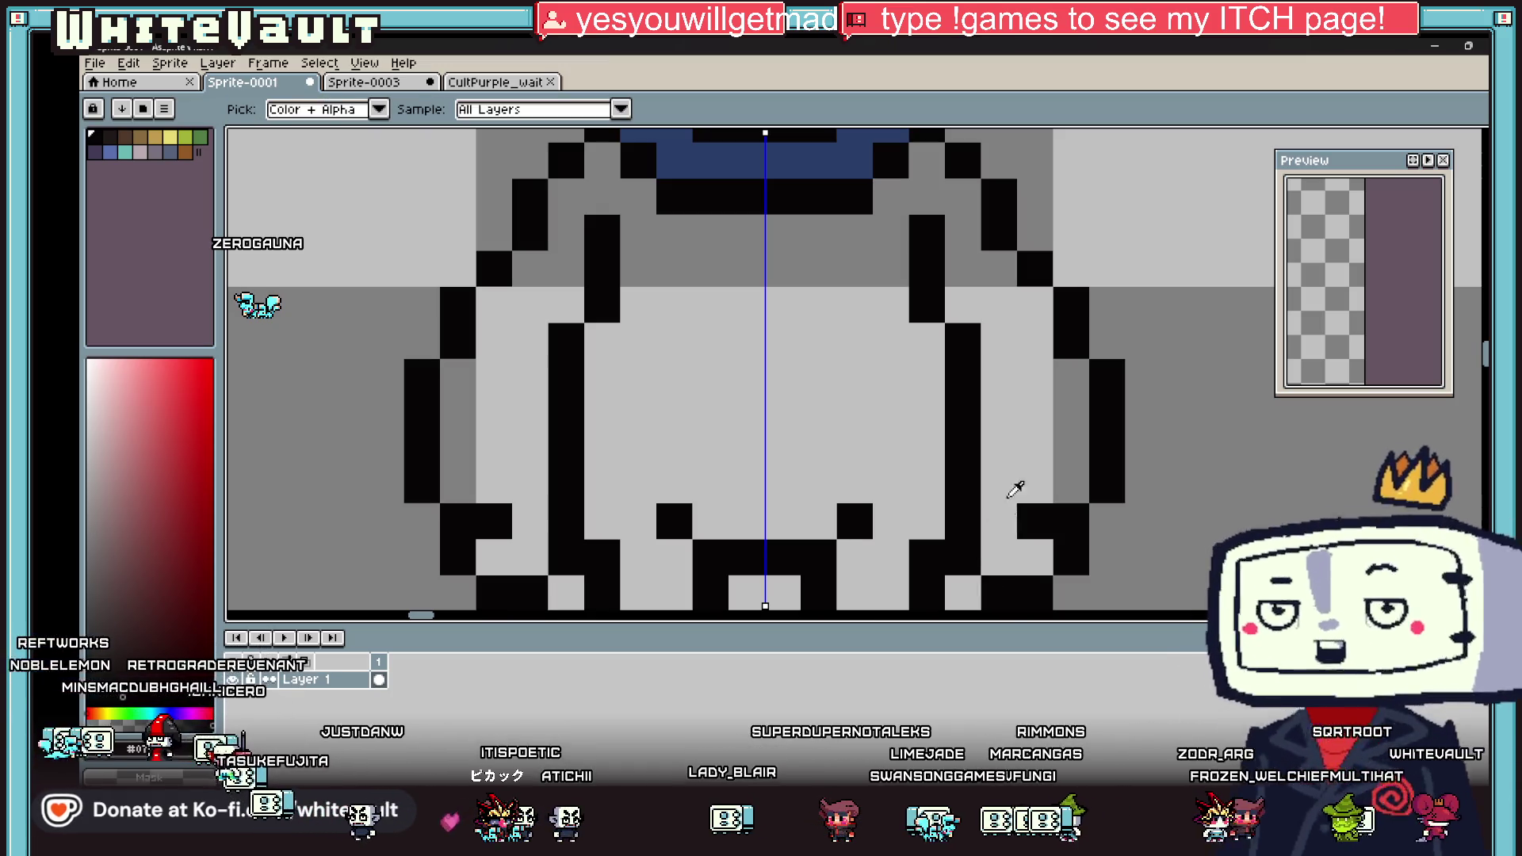
key(ctrl+z)
scroll(1013, 486, down, 3)
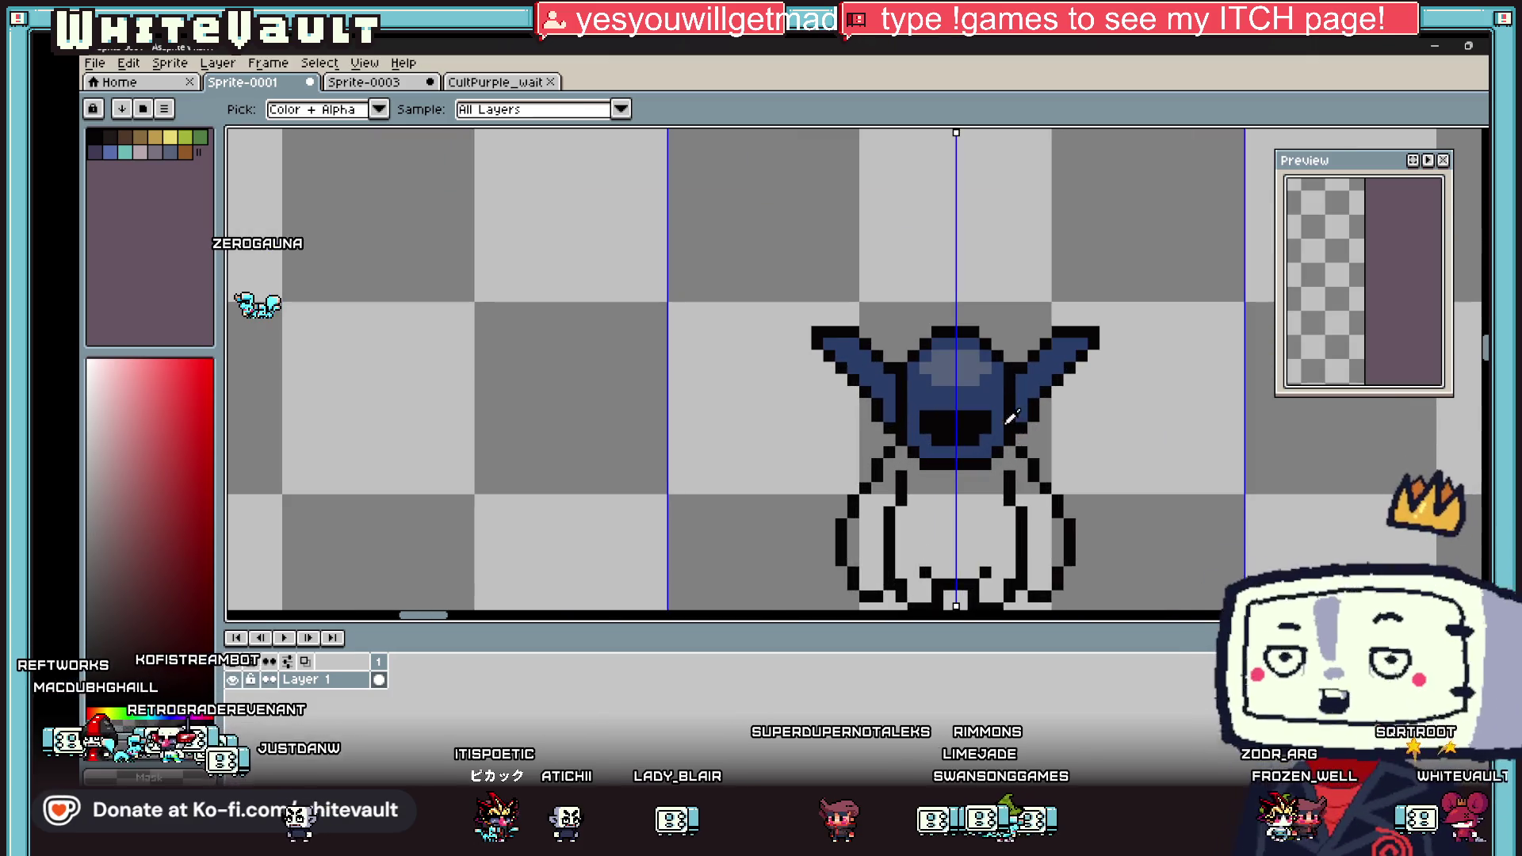
click(1013, 418)
Step: Flood-fill the robe body with dark blue
key(g)
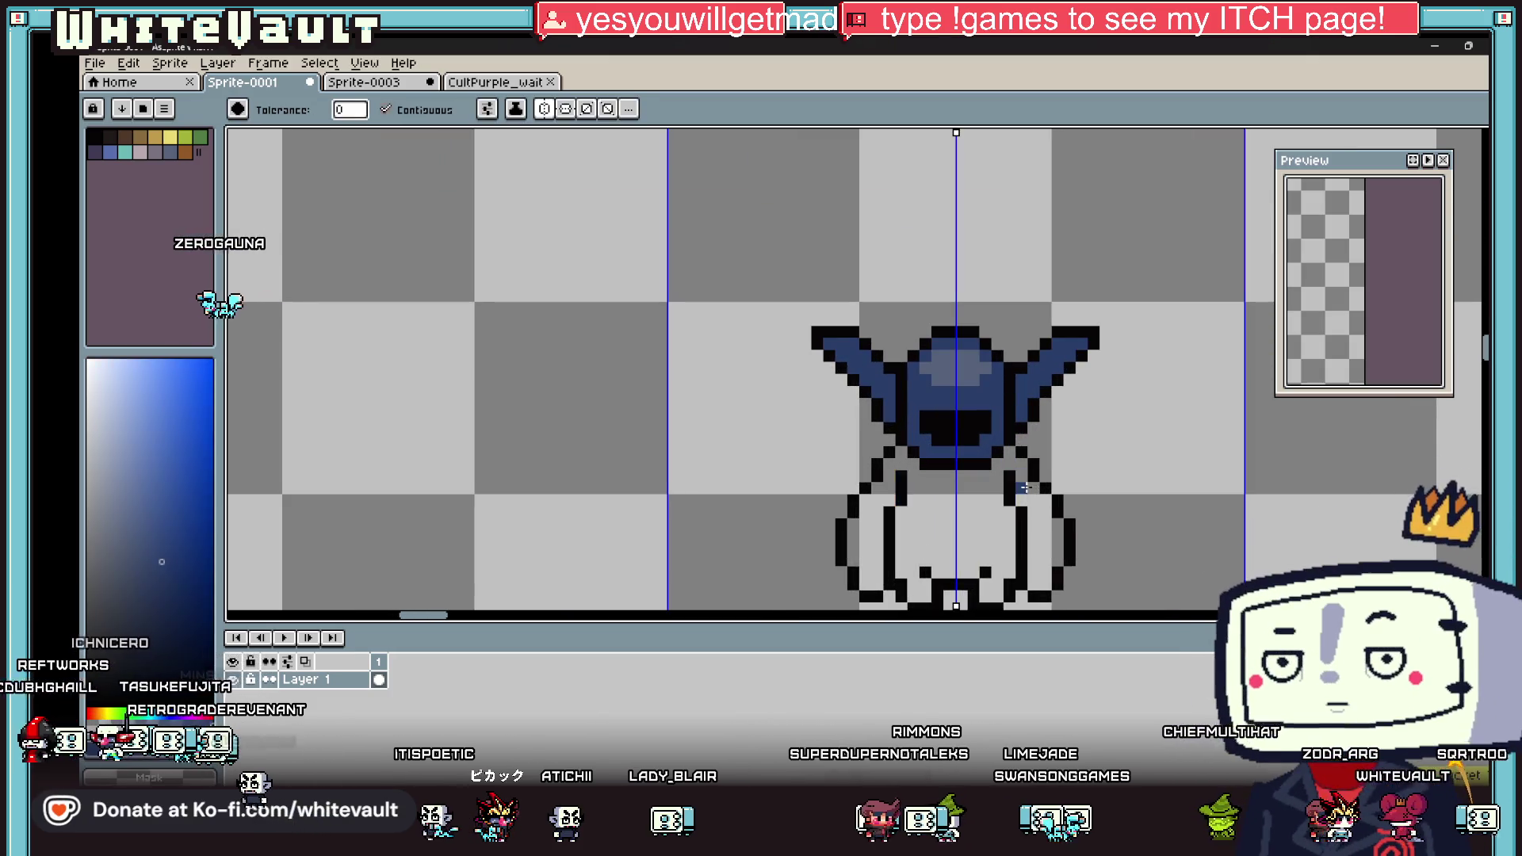
click(1029, 478)
scroll(991, 504, down, 2)
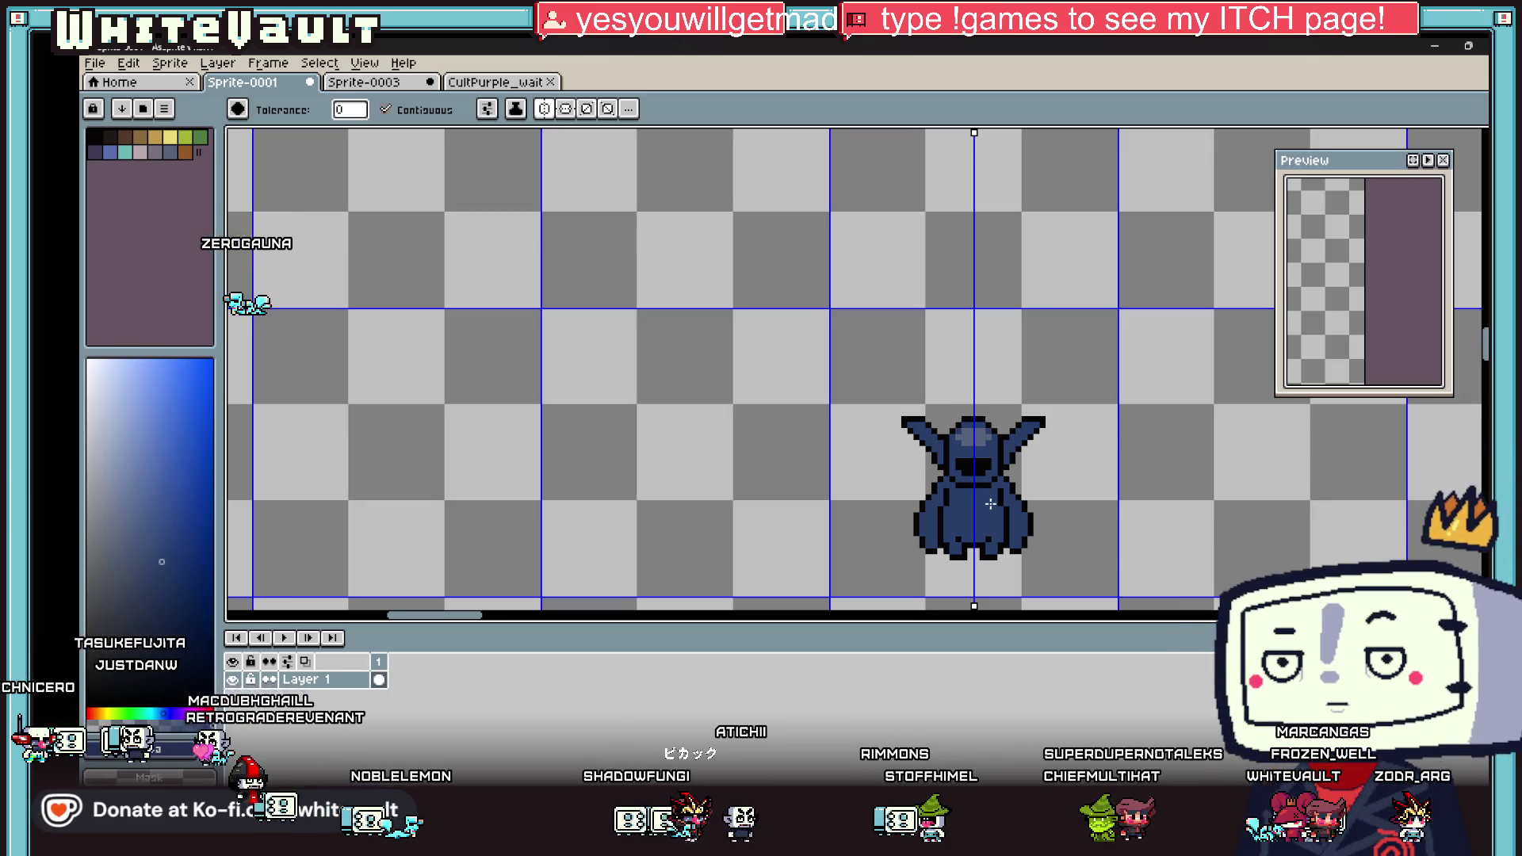
key(i)
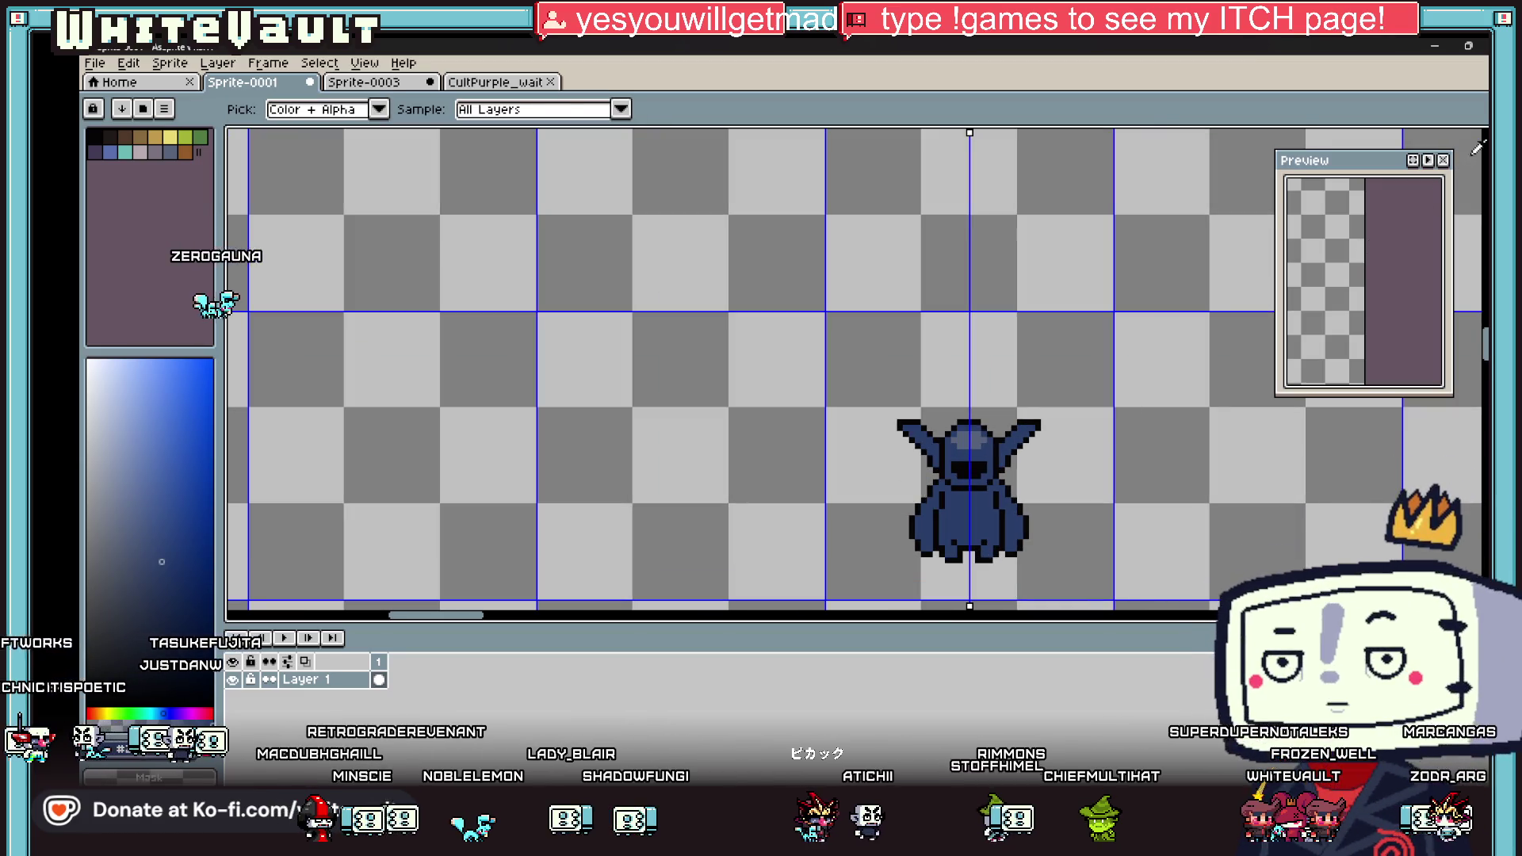
Step: Marquee-select the head and wings above the robe
key(m)
scroll(1024, 446, up, 1)
mouse_move(769, 356)
mouse_down()
mouse_move(1086, 402)
mouse_move(1088, 492)
mouse_up()
Step: Move the selected head and wings upward and drop them in place
scroll(1004, 506, up, 3)
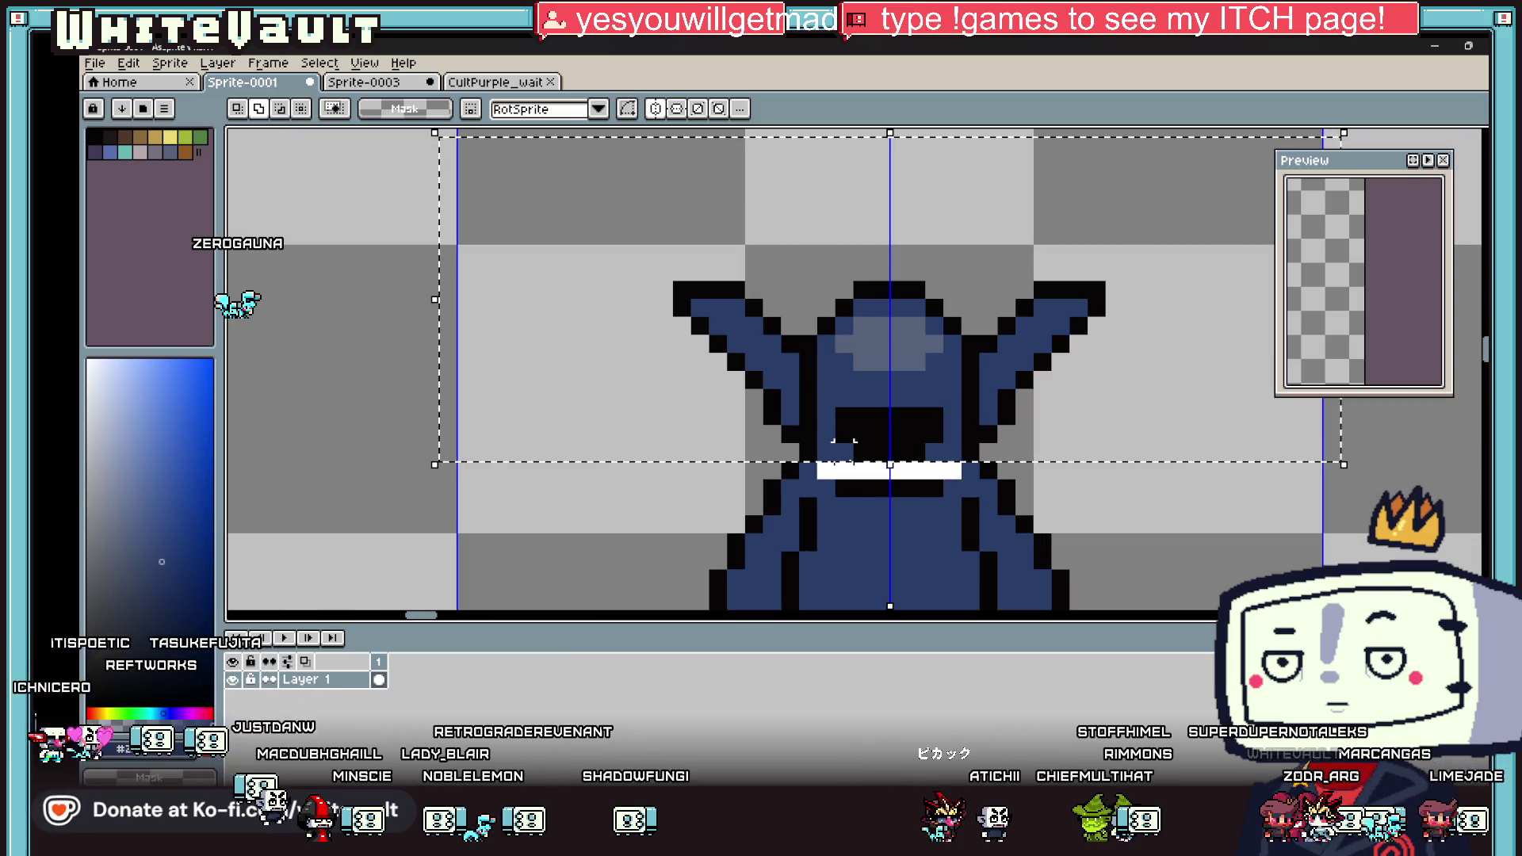
drag(934, 463, 934, 412)
key(Return)
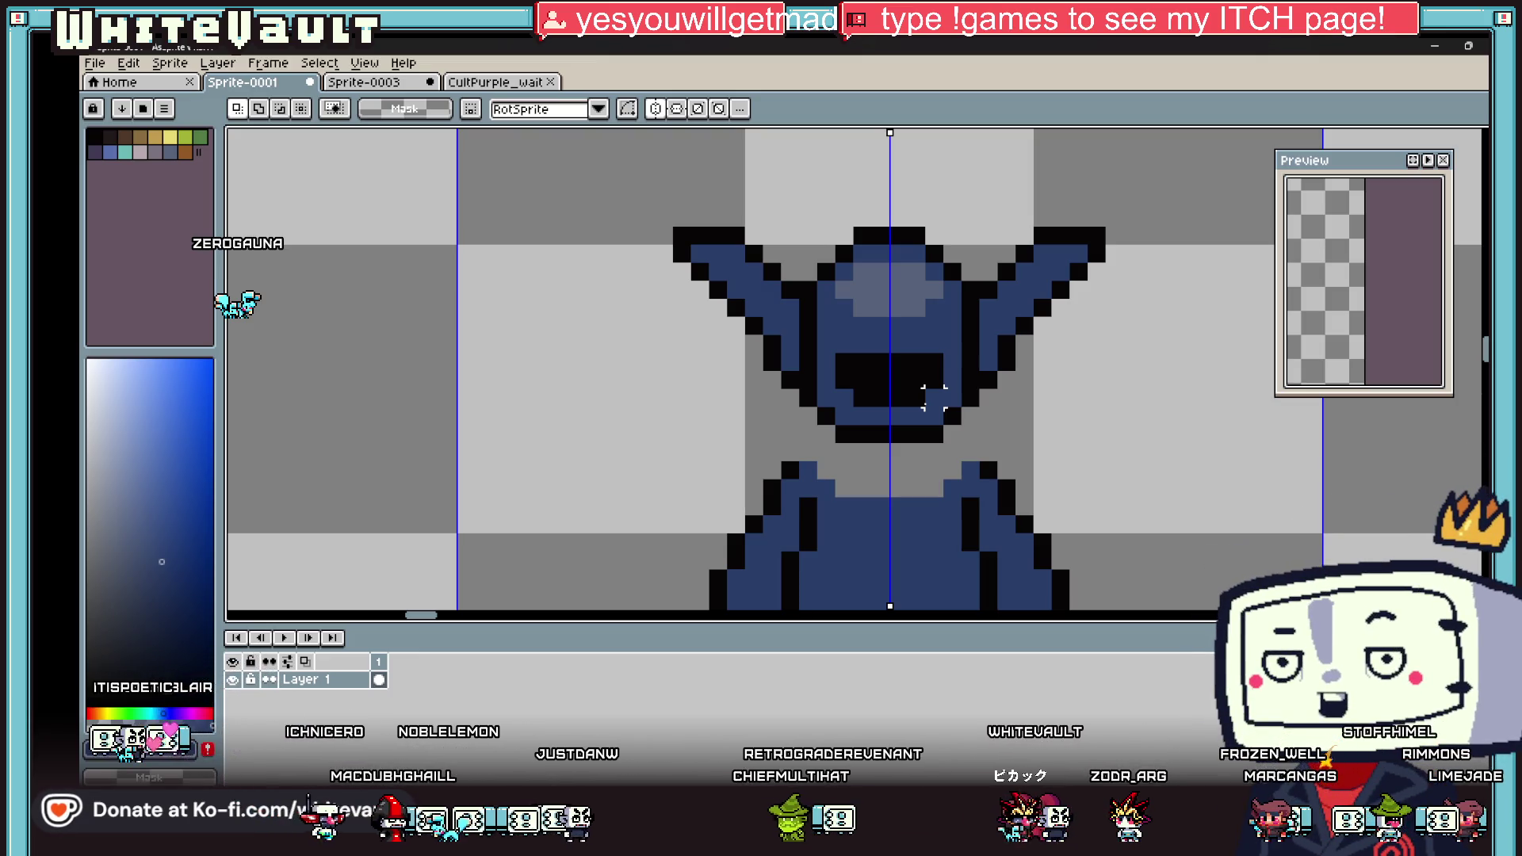
Step: Draw mirrored black neck outline pixels in the gap
key(i)
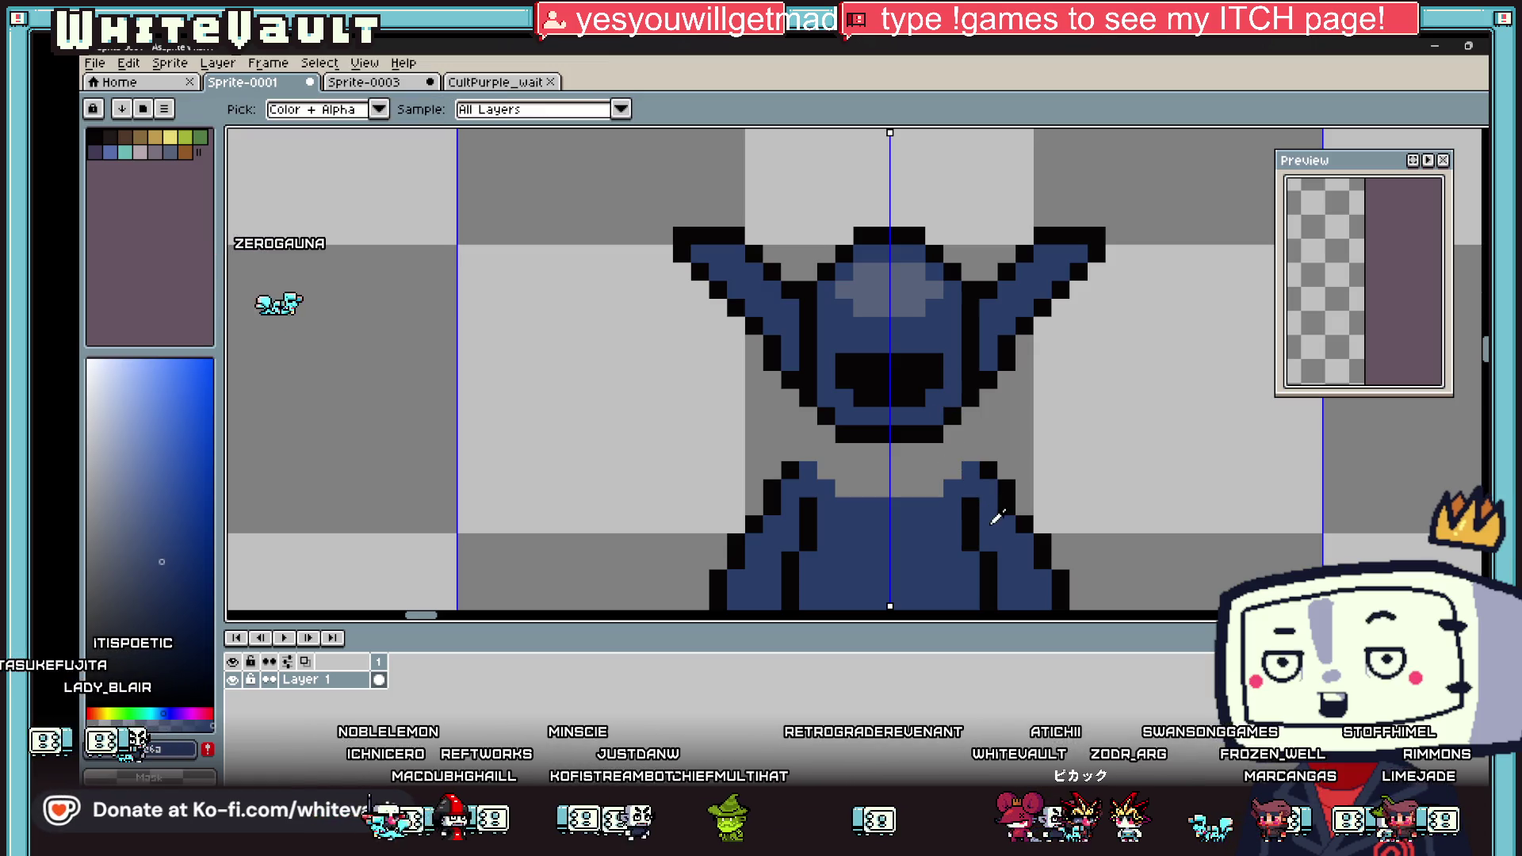
click(1006, 473)
scroll(1003, 476, up, 2)
key(b)
click(616, 426)
click(652, 426)
click(904, 426)
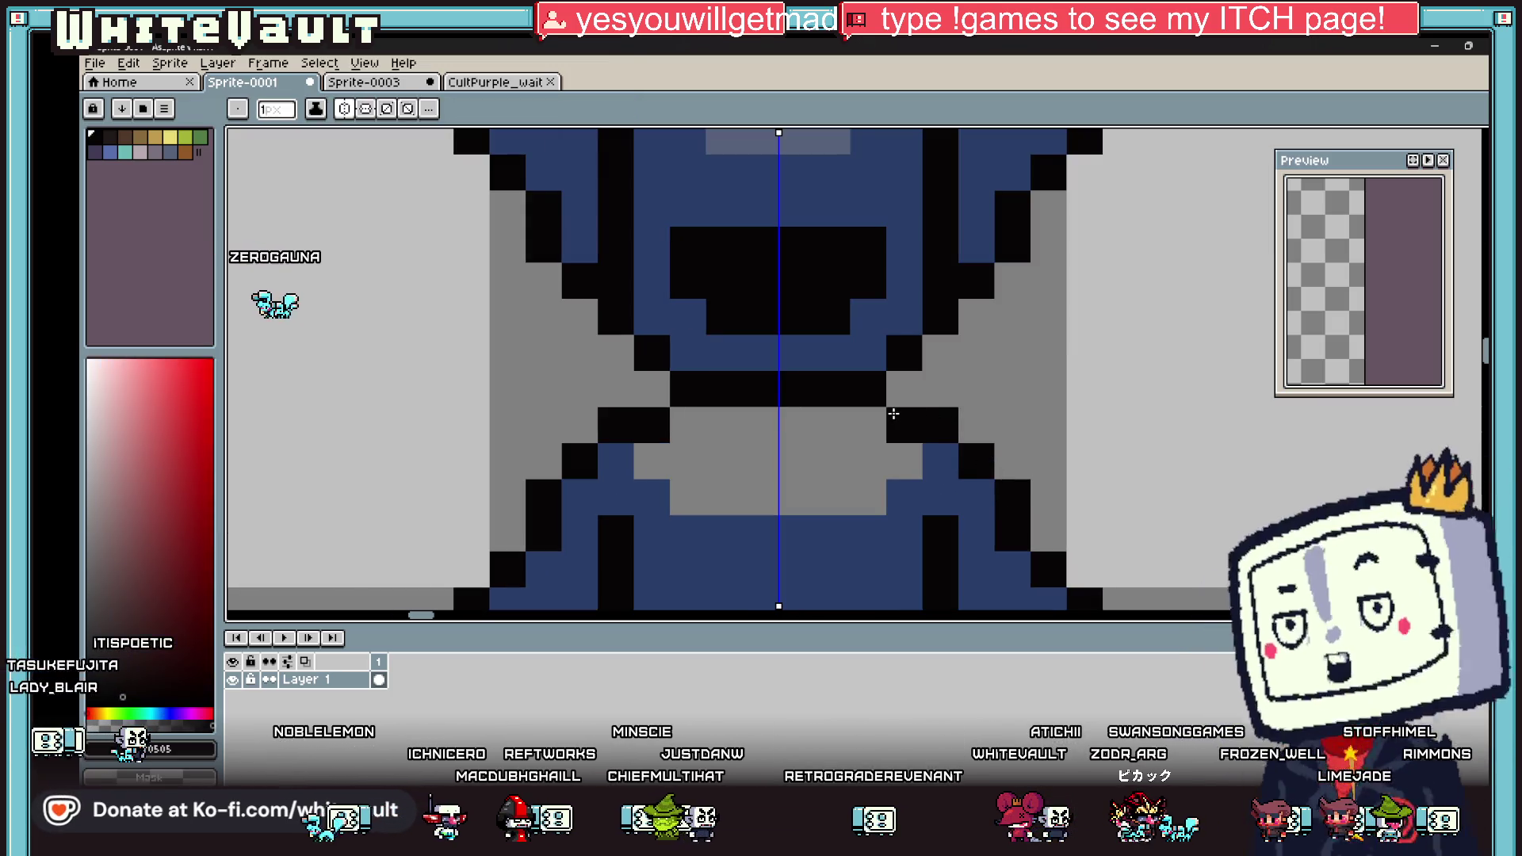
click(900, 390)
Step: Bucket-fill the grey belly gap with the robe's blue
key(i)
click(901, 499)
key(g)
click(870, 455)
scroll(880, 474, down, 3)
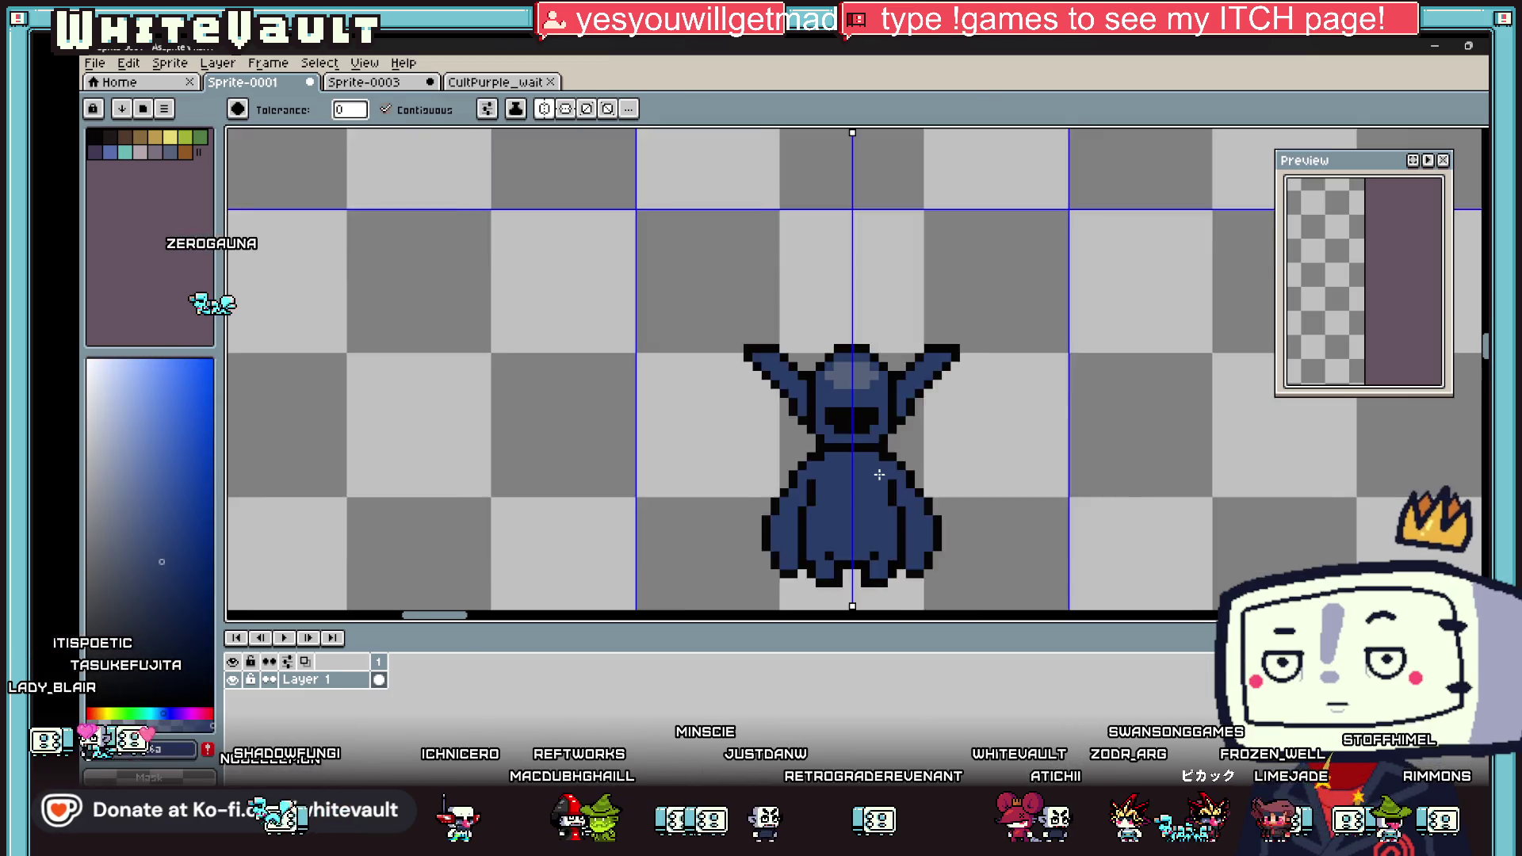
scroll(880, 474, down, 2)
Step: Pick black again and marquee-select the sprite's upper half
key(i)
scroll(857, 480, up, 4)
click(853, 484)
key(b)
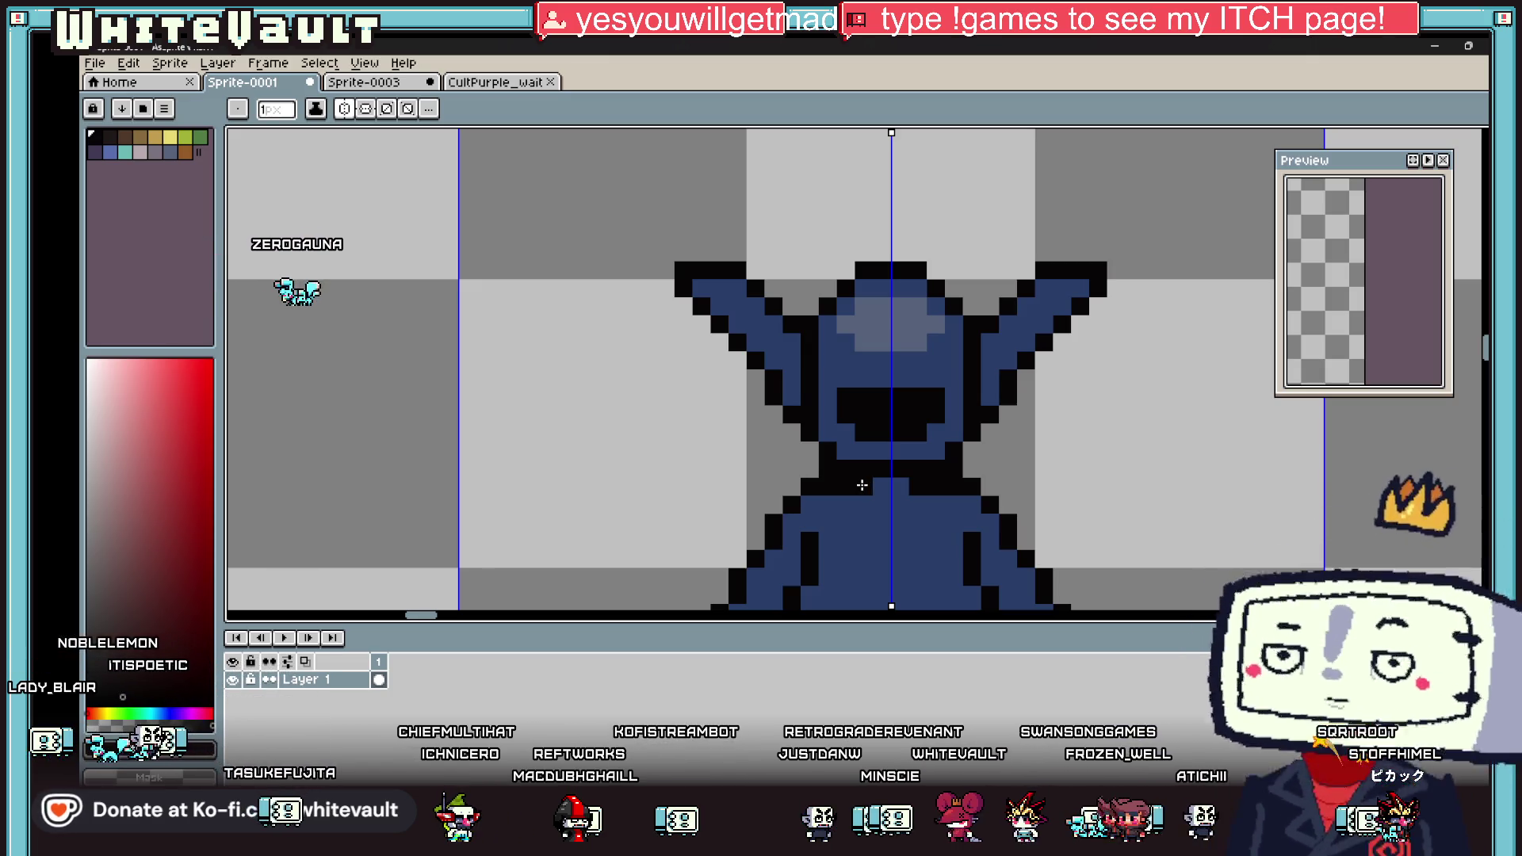
scroll(1099, 468, down, 2)
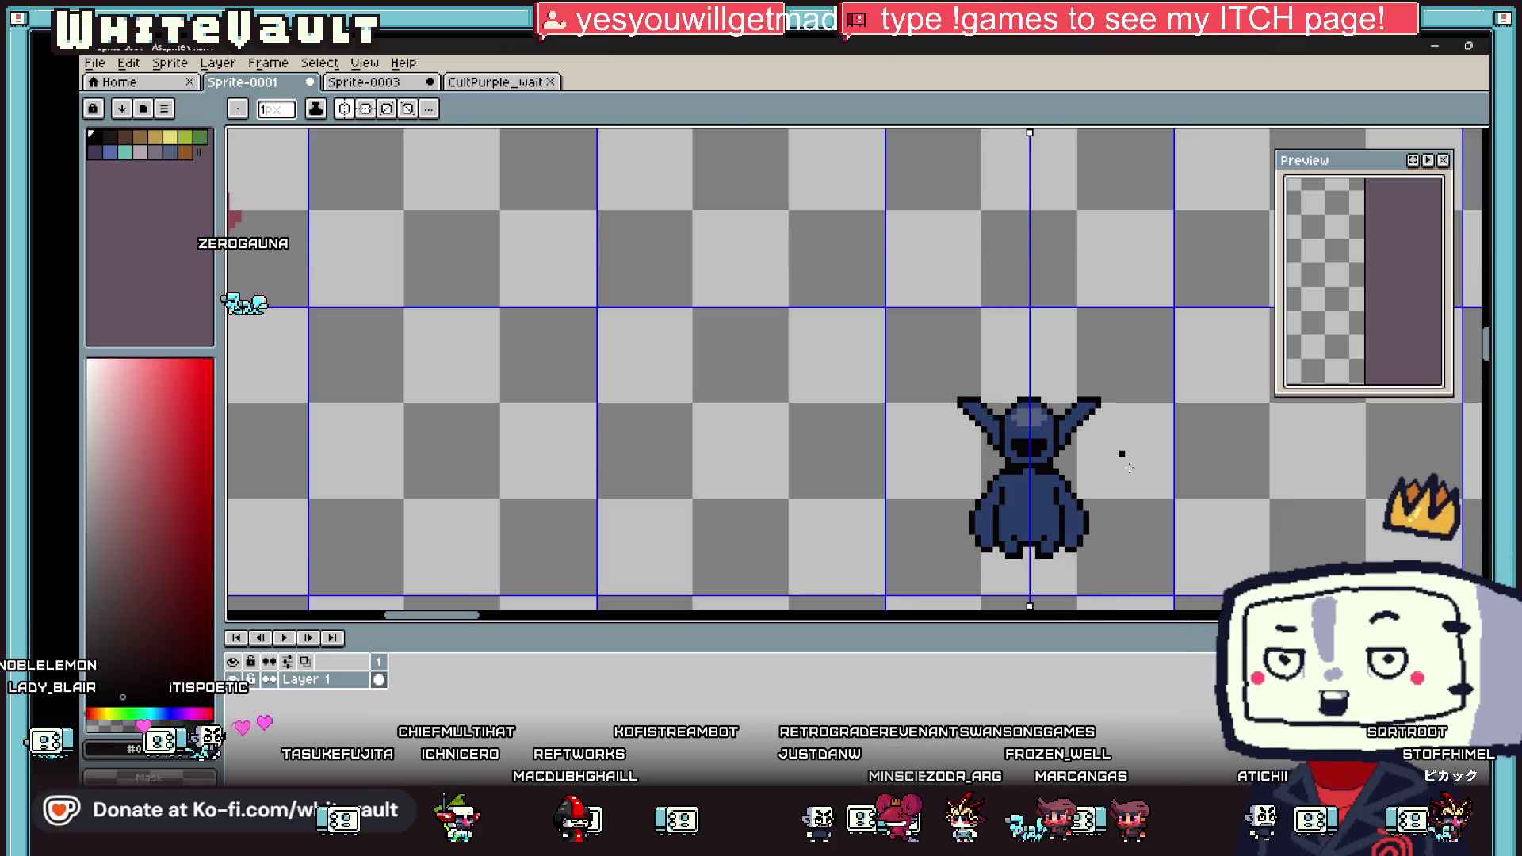
scroll(1054, 513, up, 1)
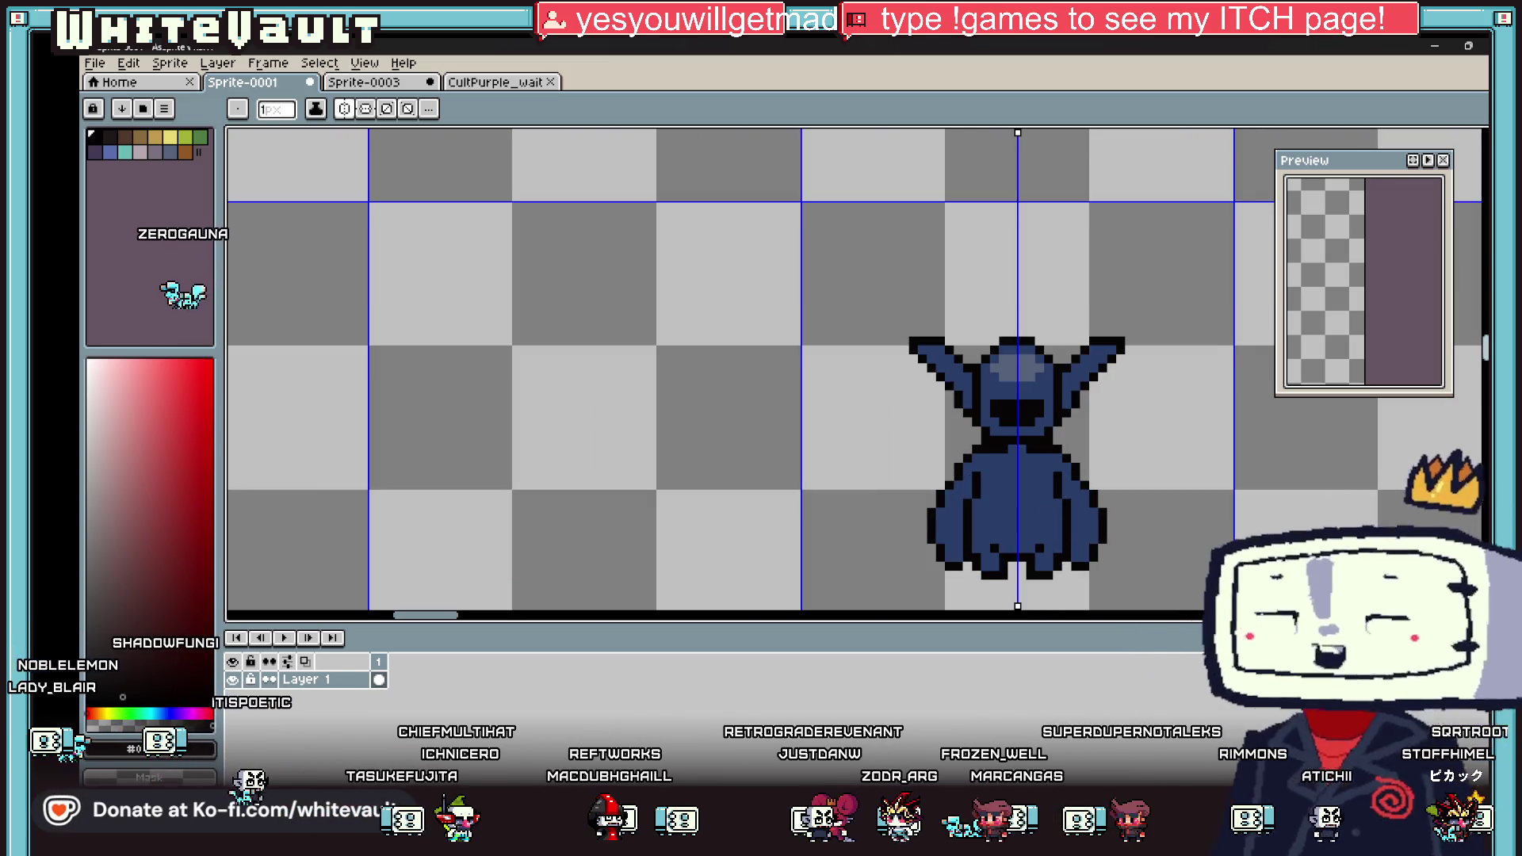
key(m)
mouse_move(873, 305)
mouse_down()
mouse_move(1163, 414)
mouse_move(1163, 450)
mouse_move(1119, 421)
mouse_up()
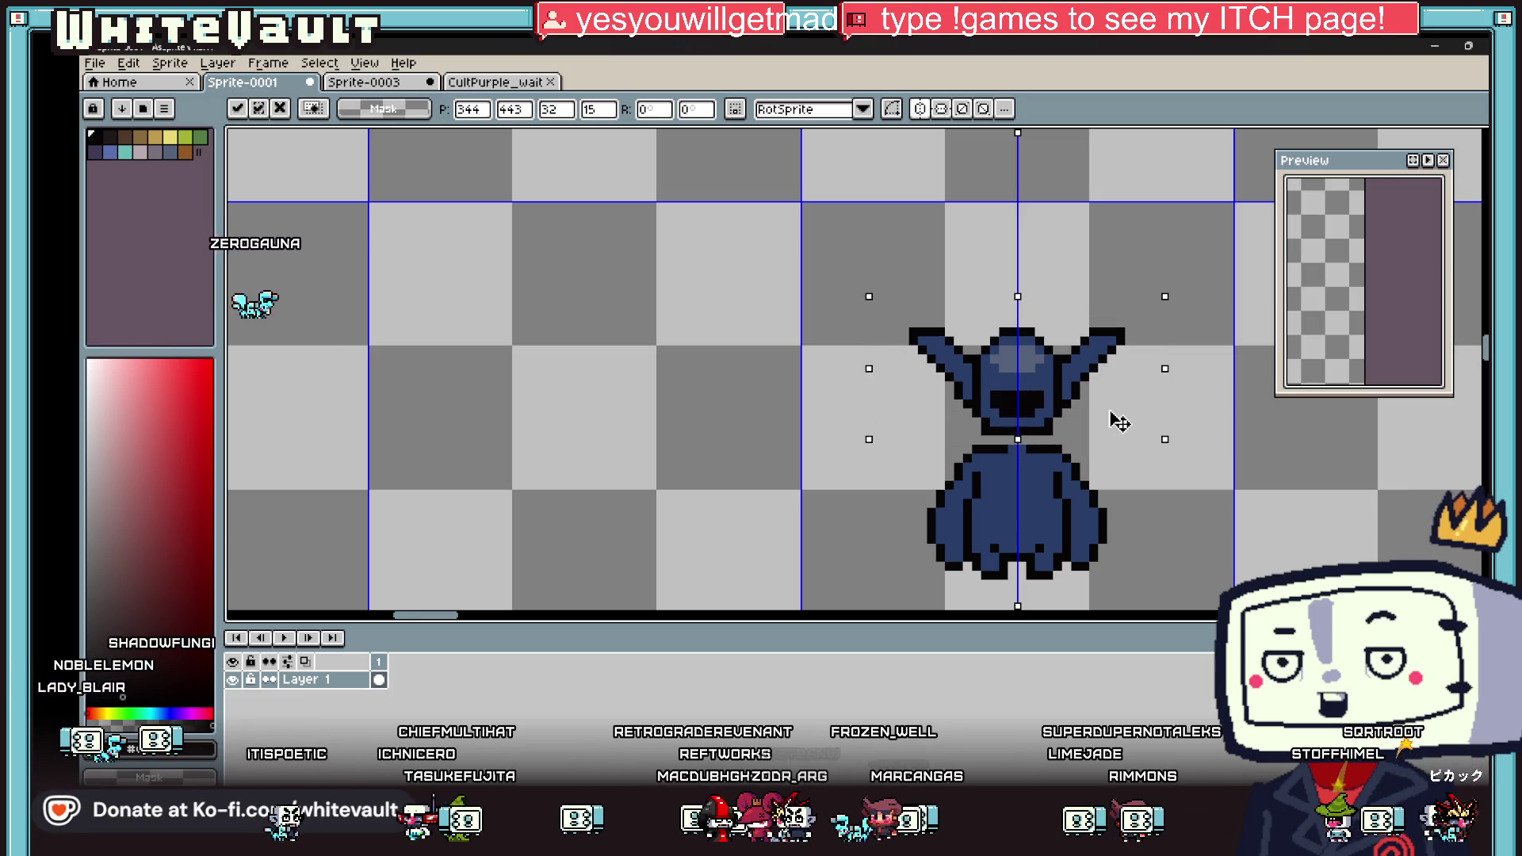
Step: Commit the moved upper half and sample the robe's blue and the outline black
click(1148, 466)
key(i)
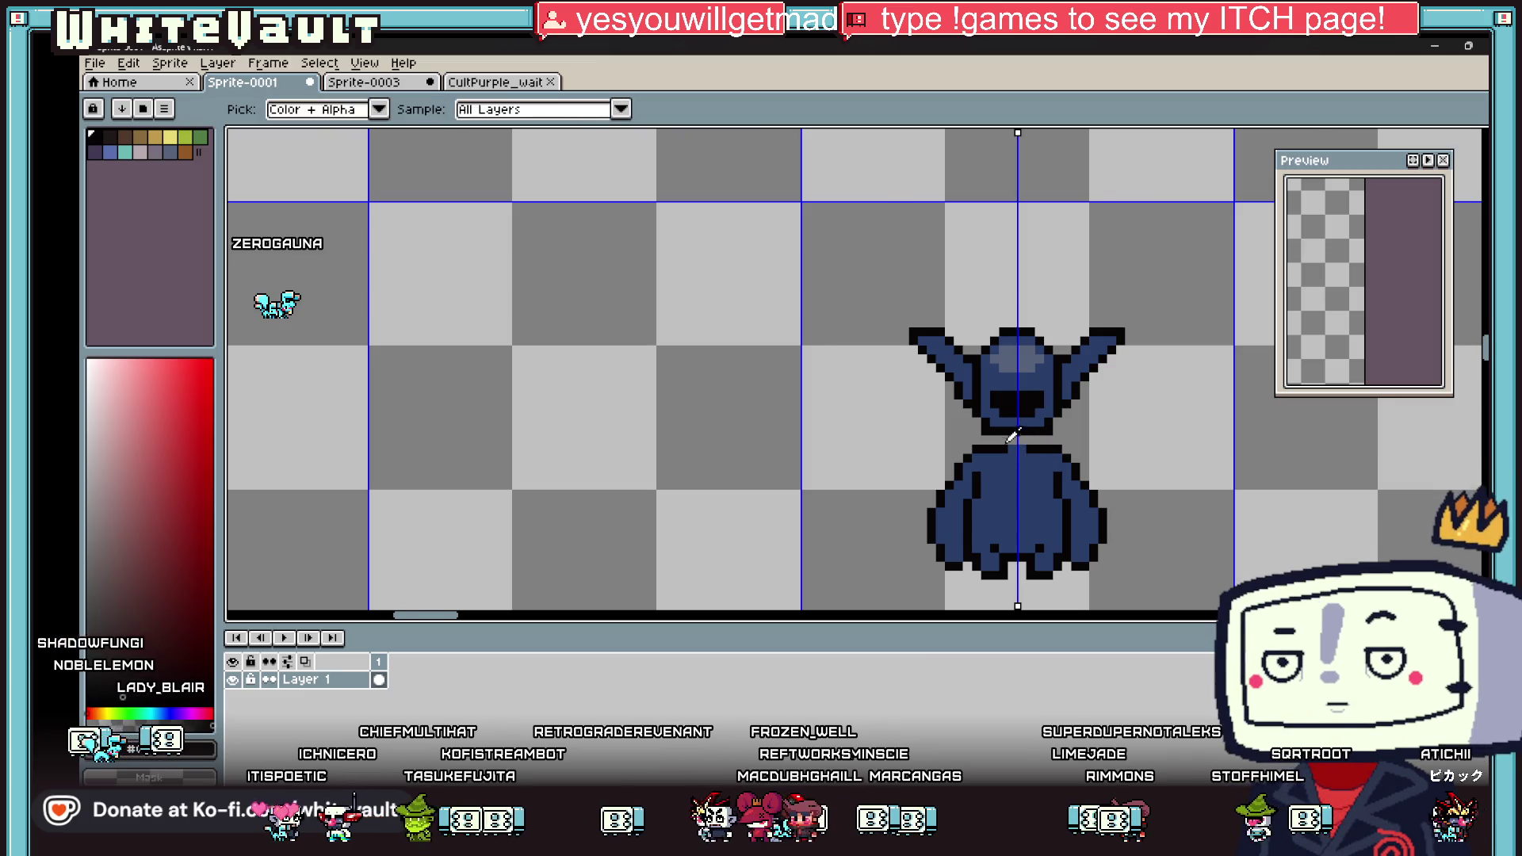
scroll(1030, 448, up, 2)
click(1043, 473)
click(1069, 441)
scroll(1074, 442, down, 3)
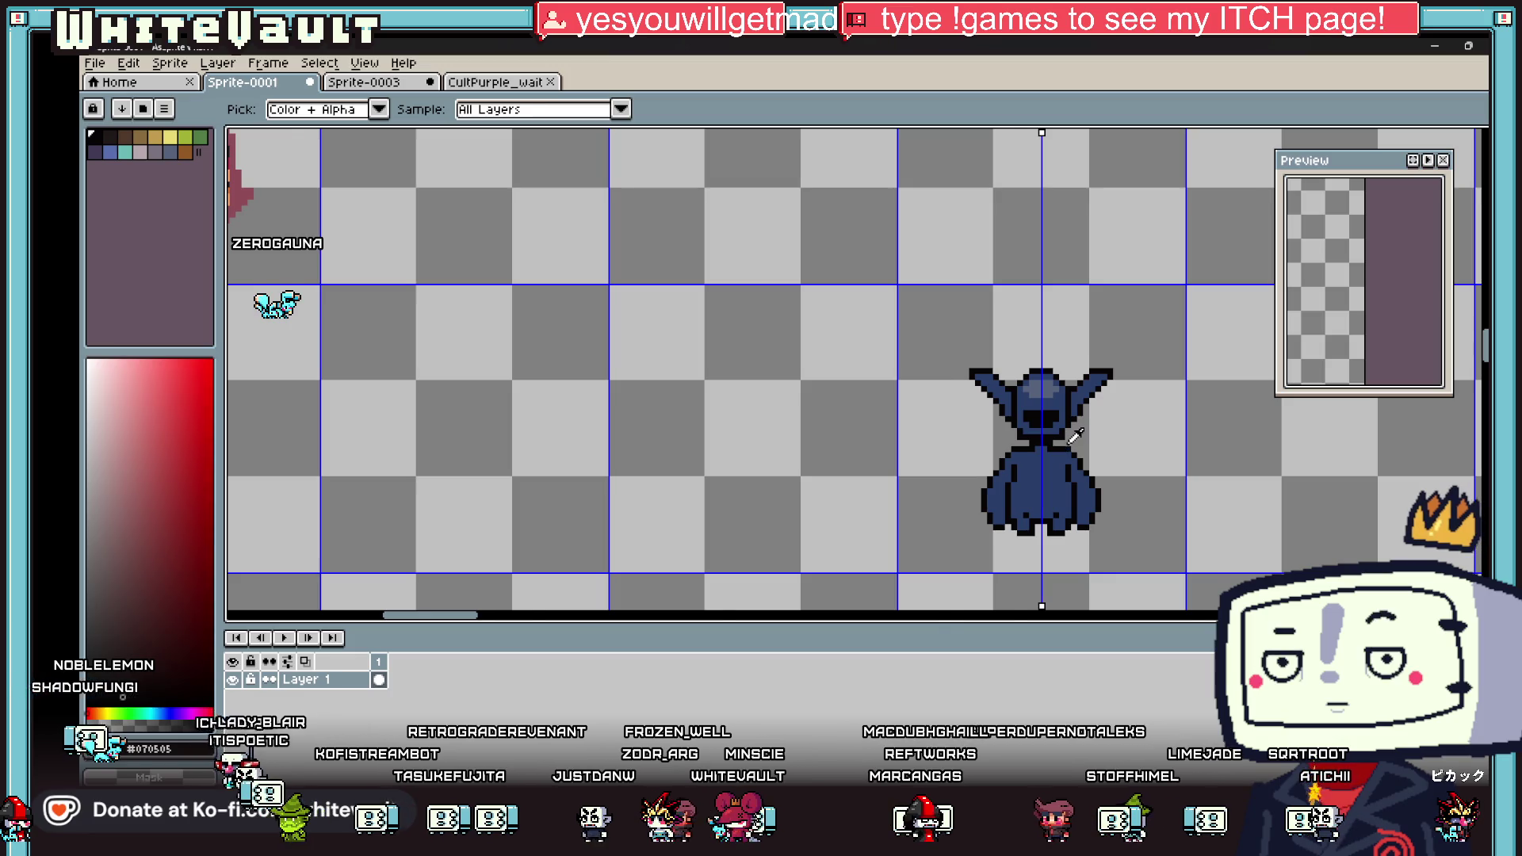
scroll(1075, 436, up, 1)
key(b)
scroll(1110, 436, down, 2)
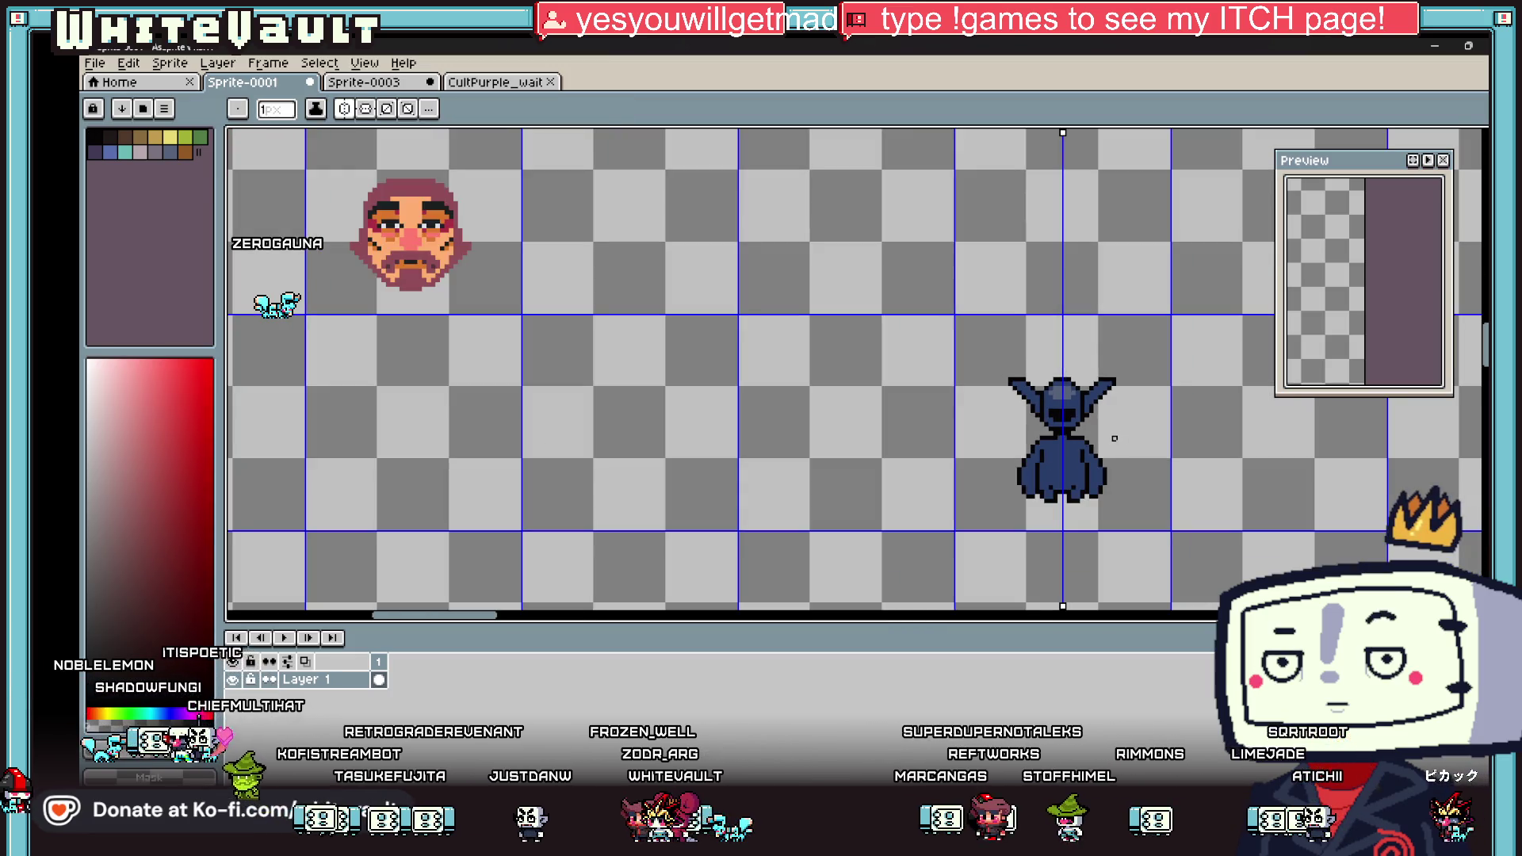
key(i)
scroll(1094, 396, up, 2)
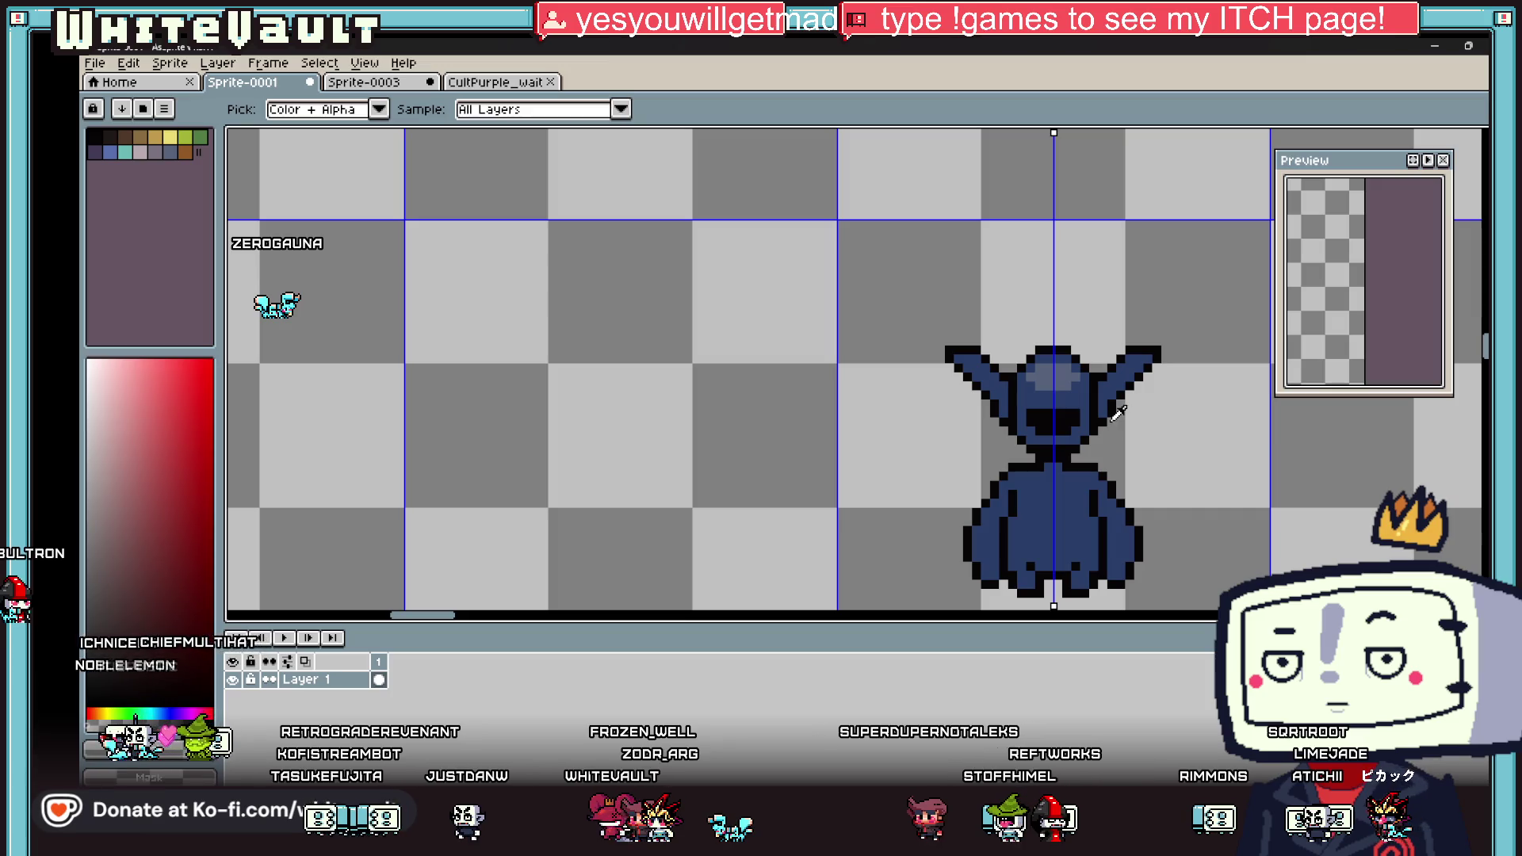
key(b)
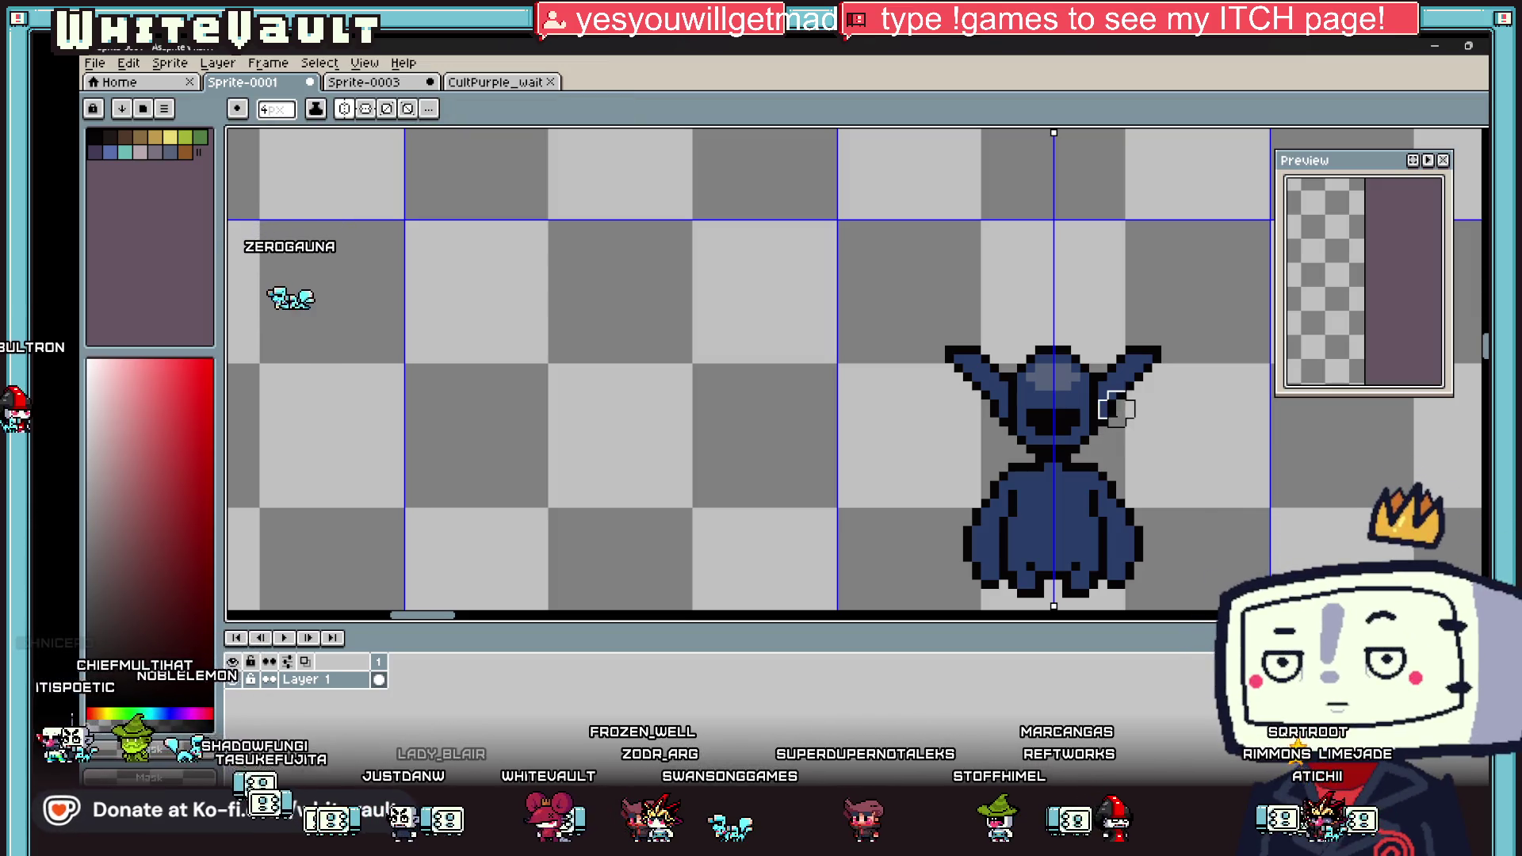
Step: Scale the whole sprite narrower with a RotSprite transform and apply it
key(ctrl+z)
scroll(1166, 341, down, 1)
click(1228, 444)
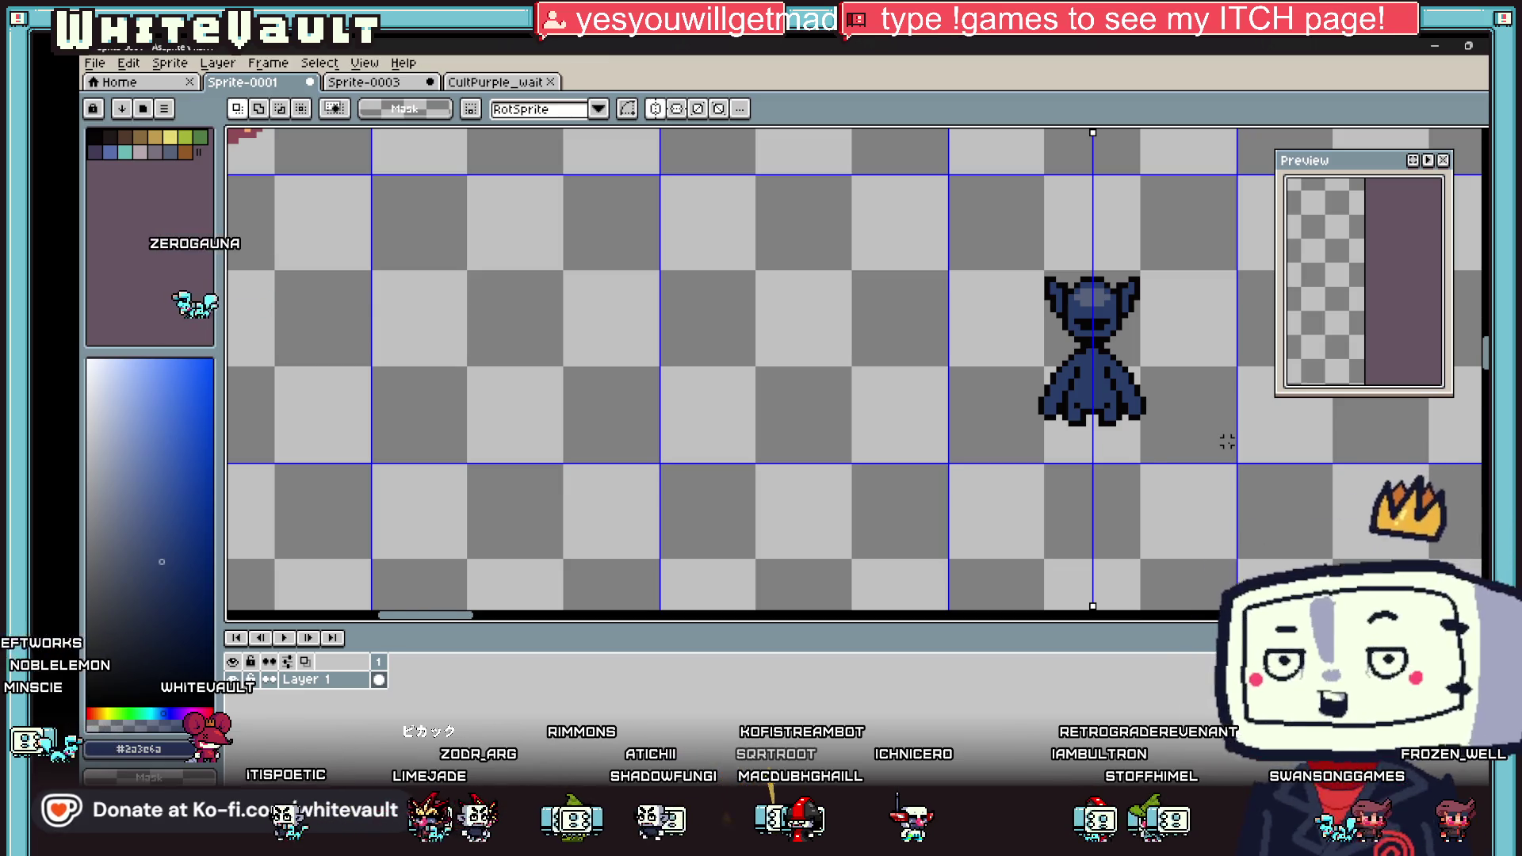
key(i)
scroll(1144, 361, up, 3)
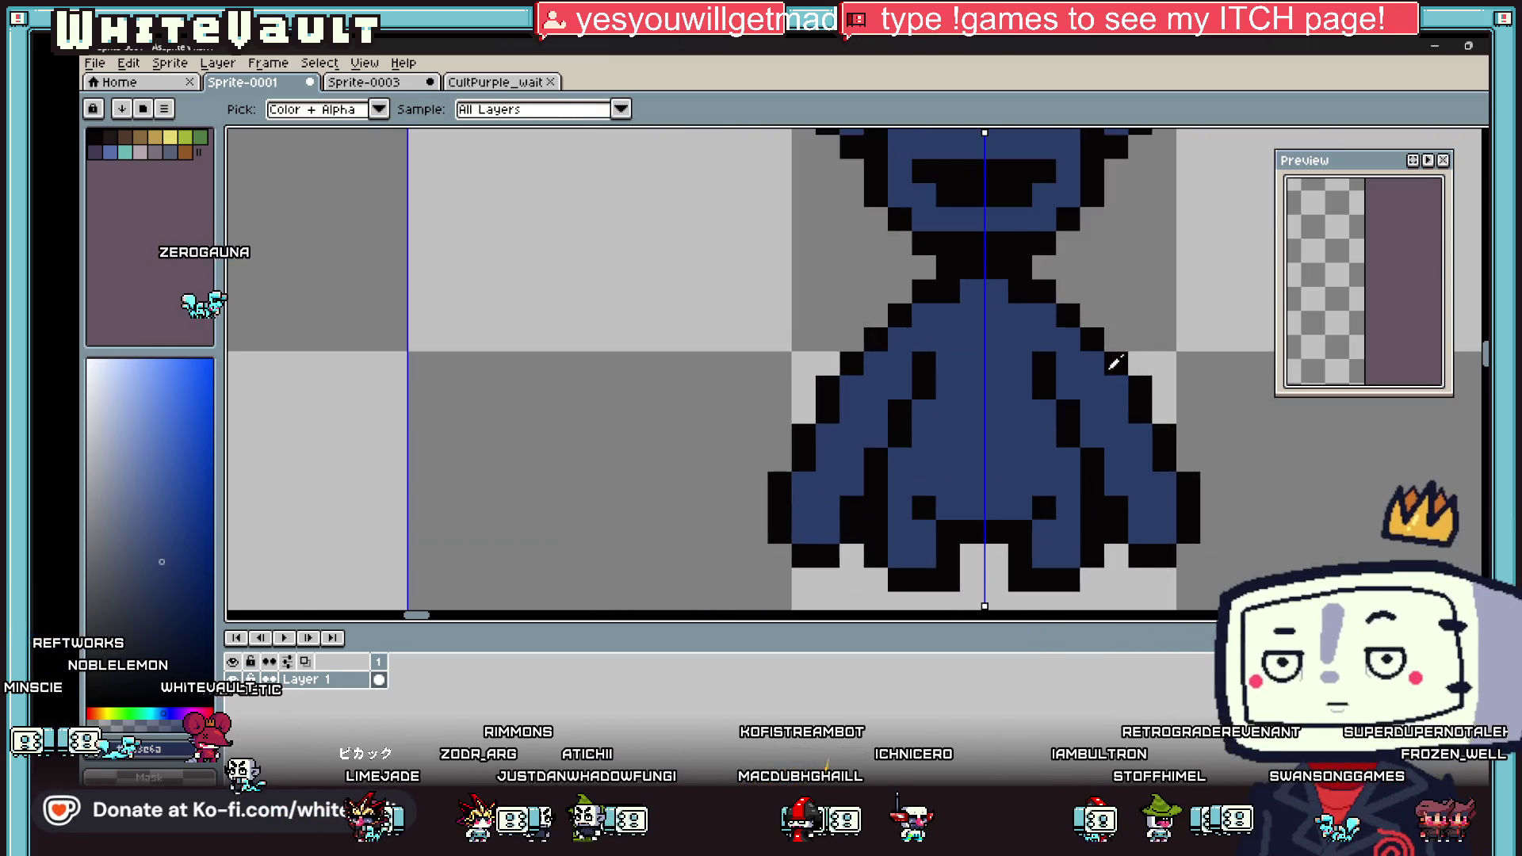
click(1110, 363)
key(b)
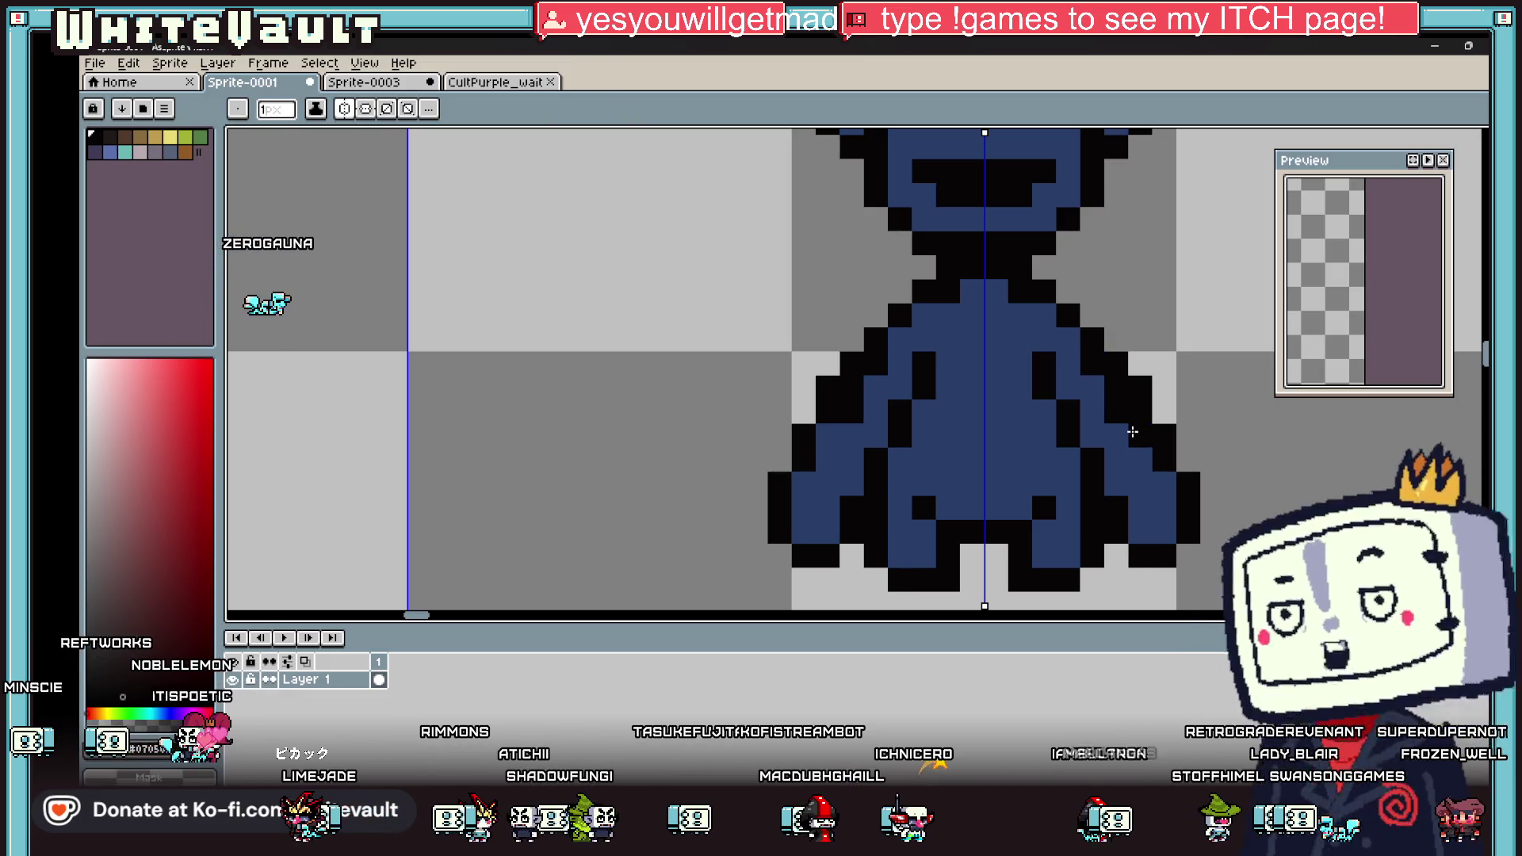
key(i)
key(b)
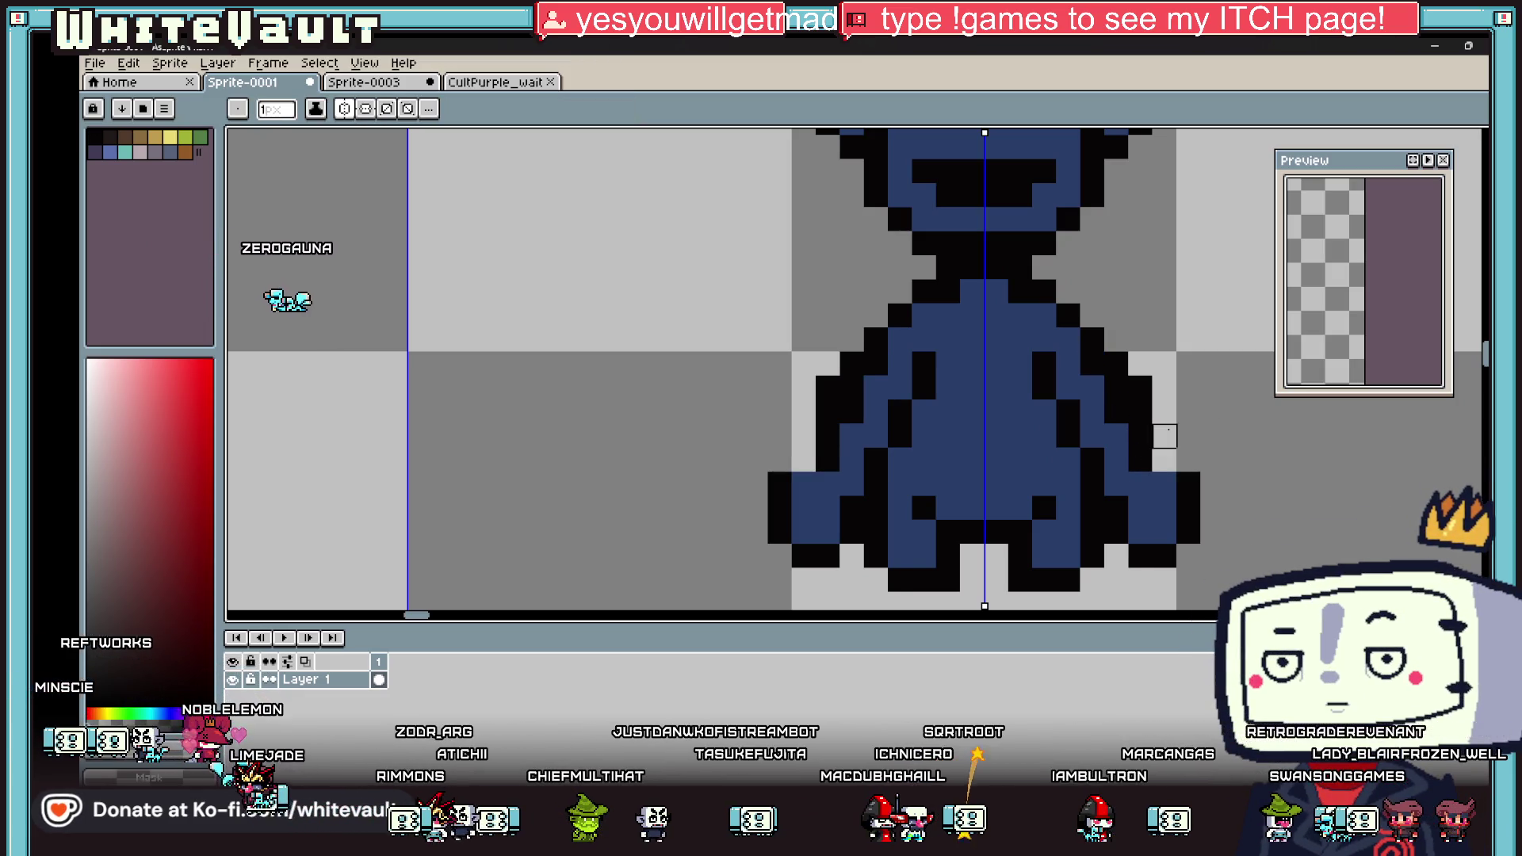
key(ctrl+z)
key(i)
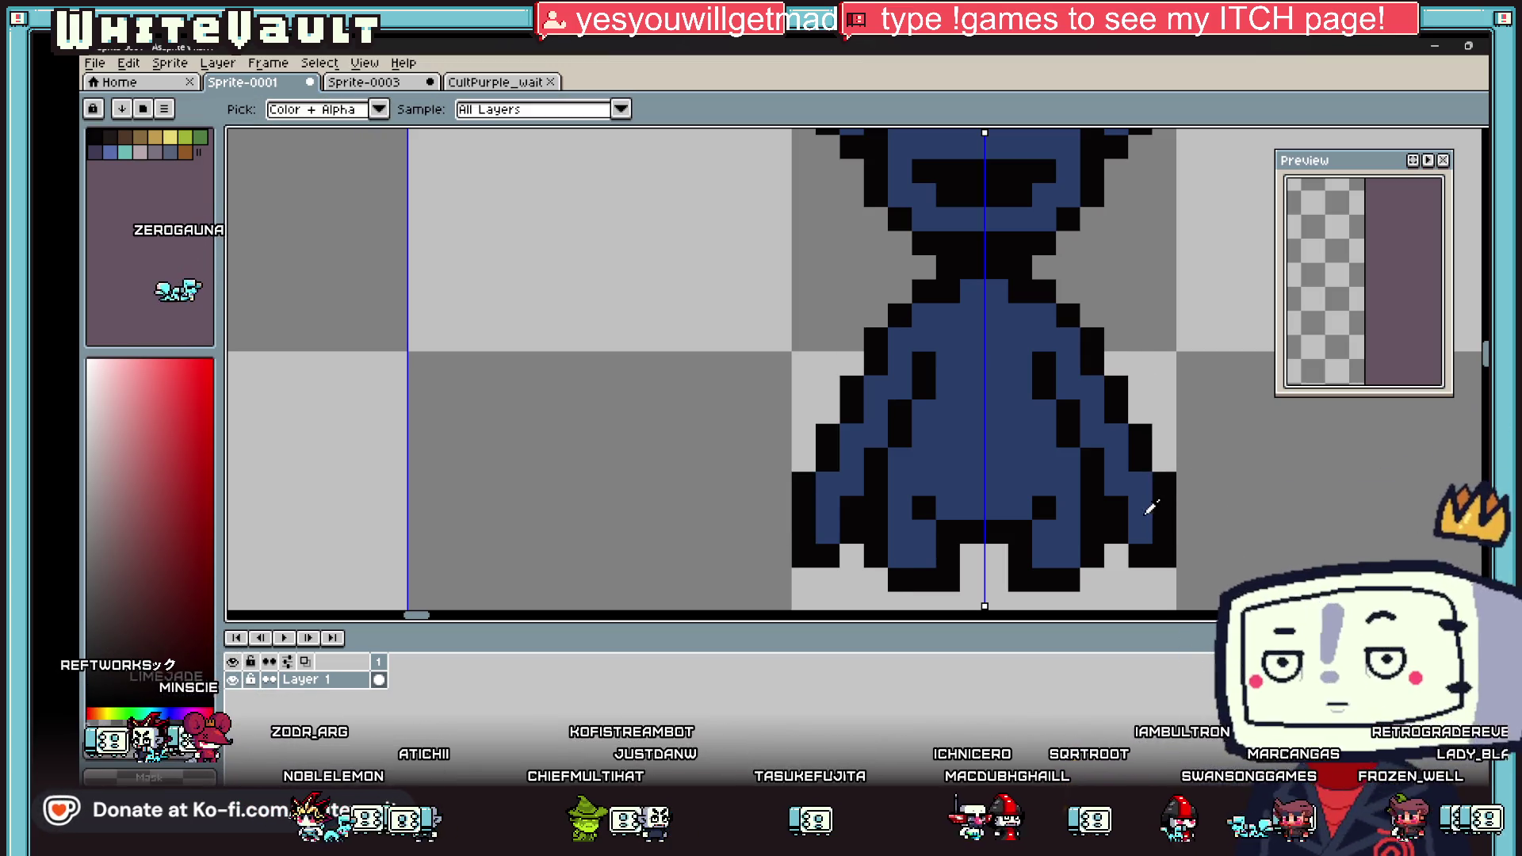
click(1117, 508)
key(b)
key(ctrl+z)
key(i)
scroll(1126, 476, down, 6)
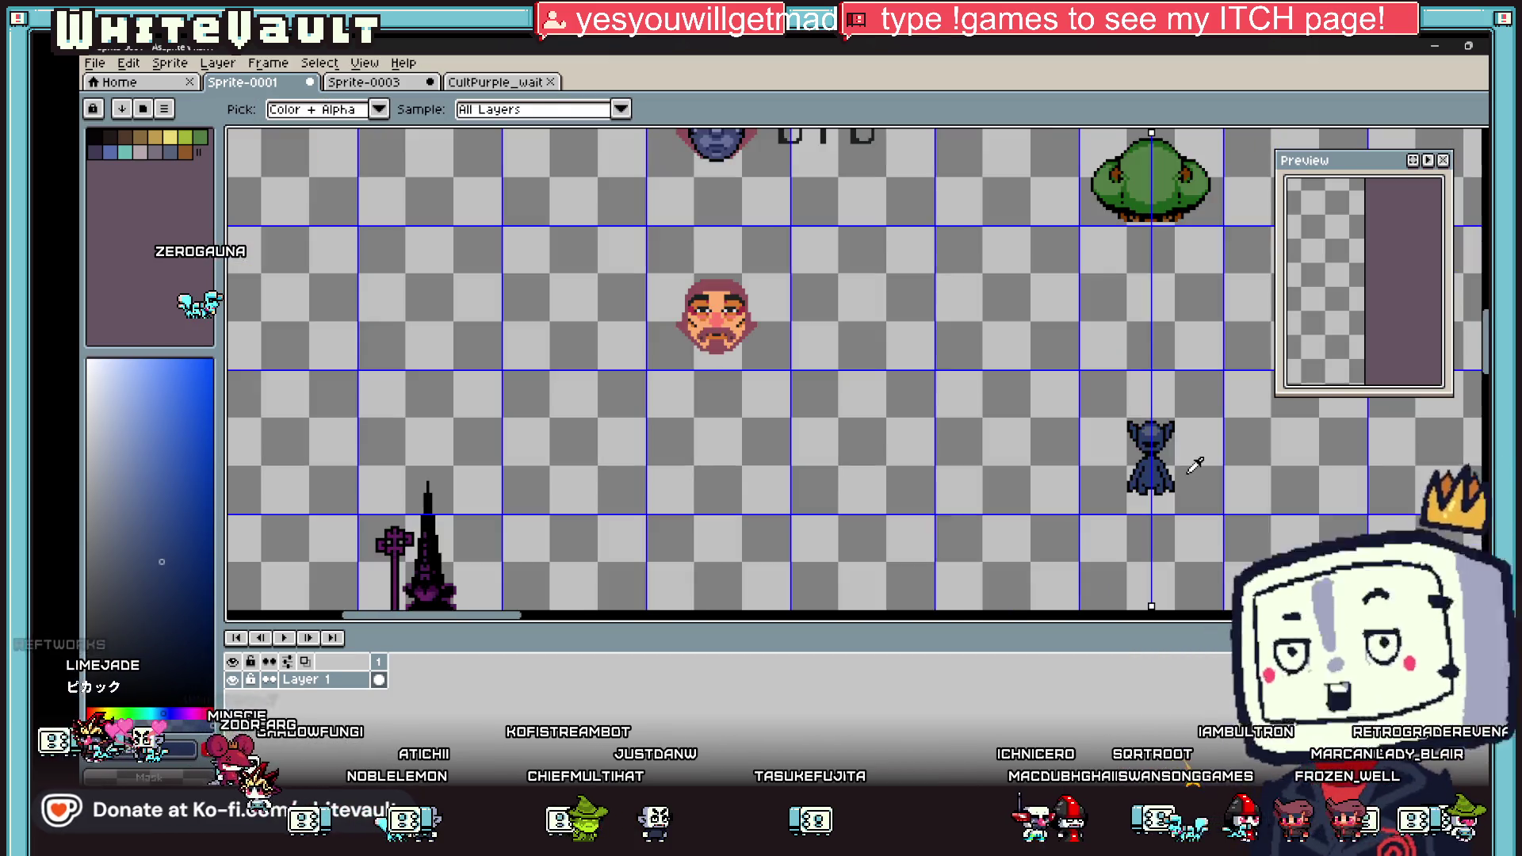
scroll(1147, 450, up, 3)
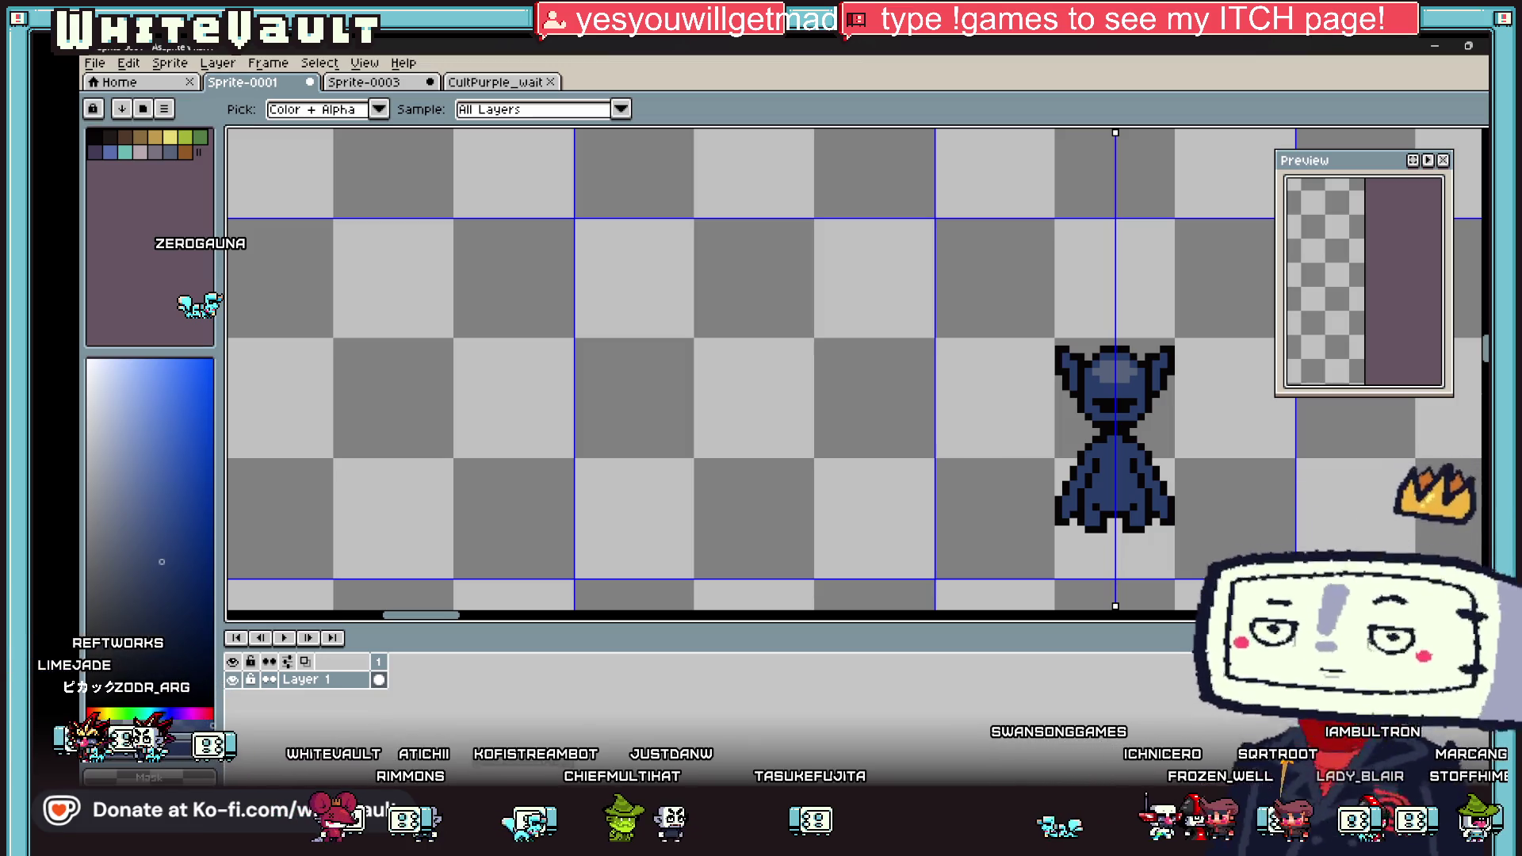
scroll(1162, 442, down, 3)
scroll(1169, 449, up, 3)
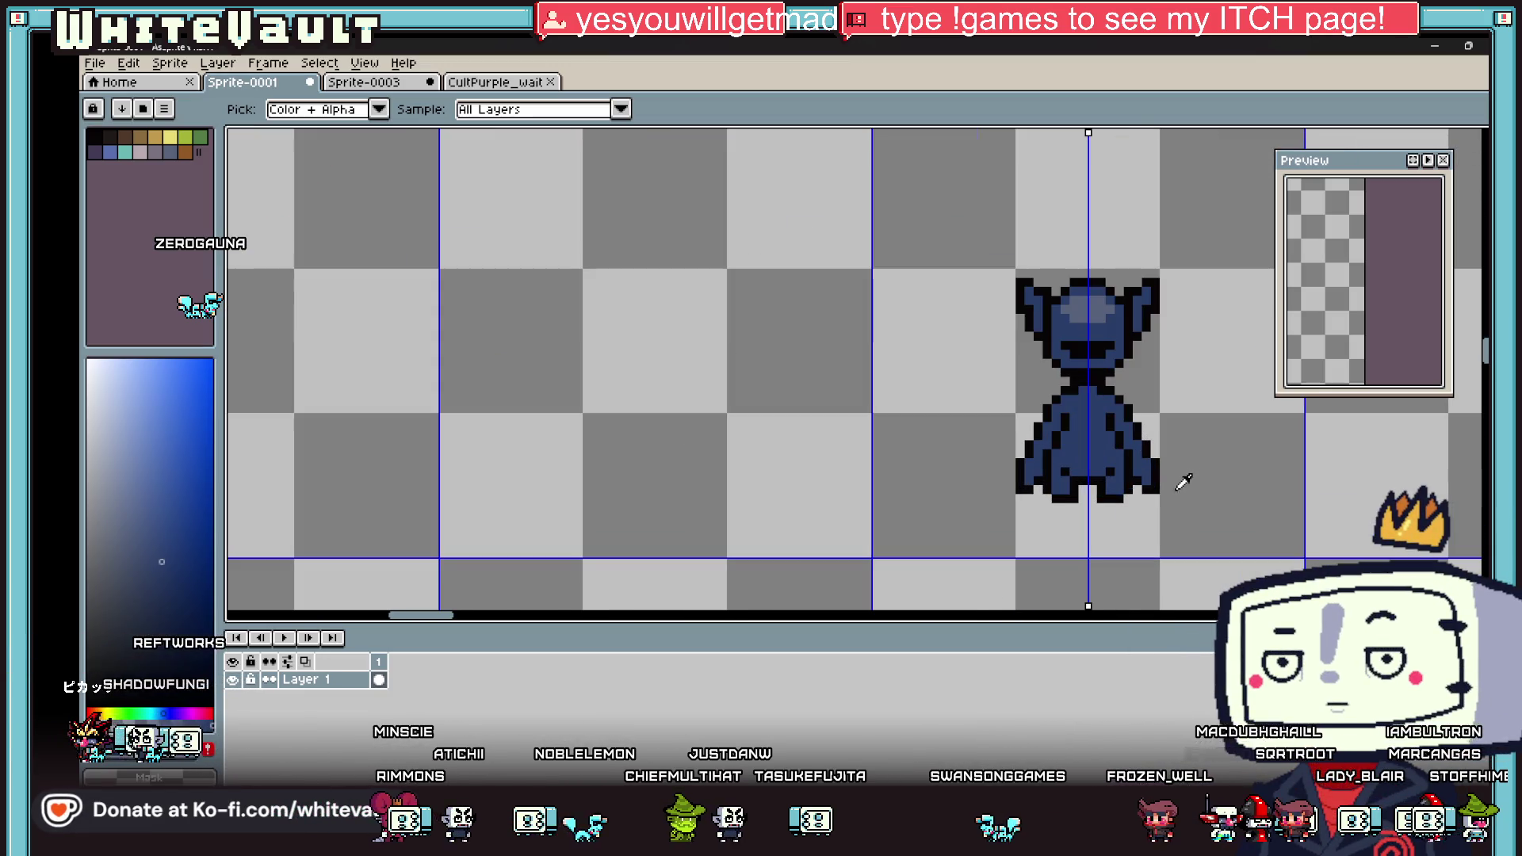
scroll(1124, 441, up, 1)
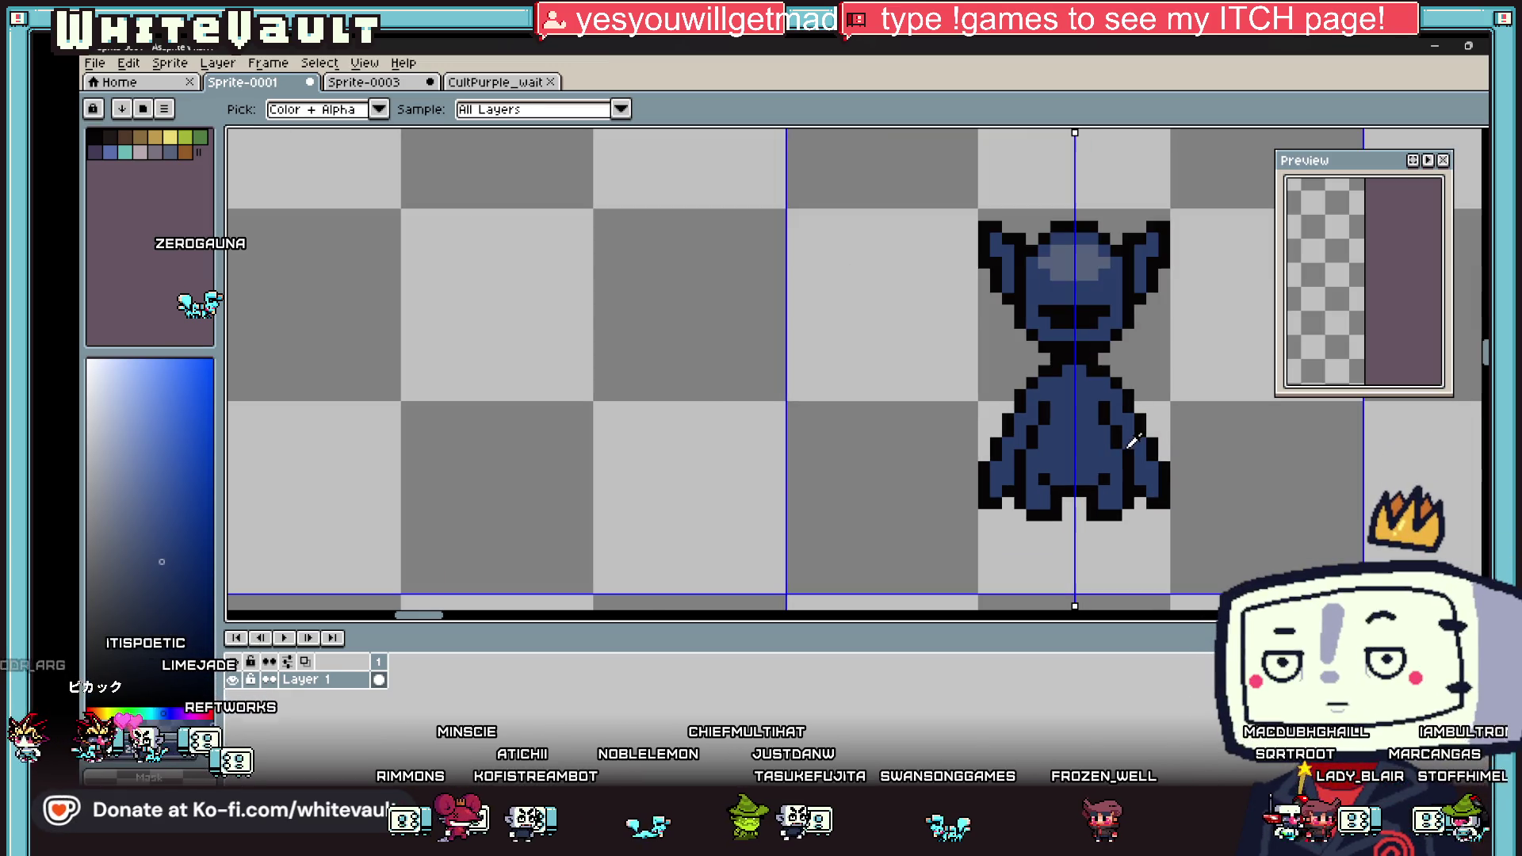
scroll(1110, 356, up, 1)
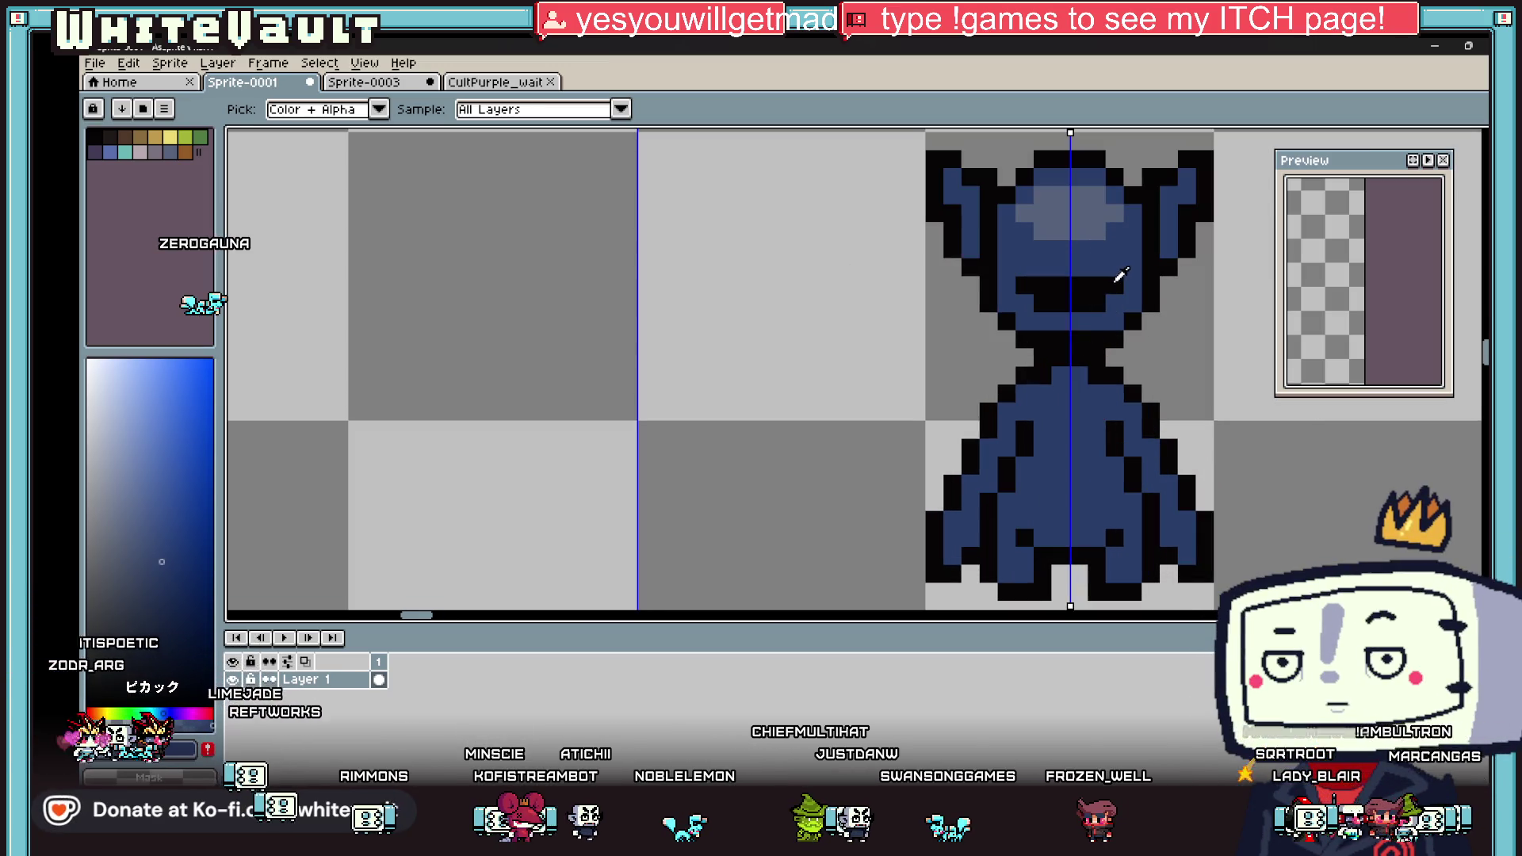
alt+click(1116, 254)
scroll(1115, 253, down, 4)
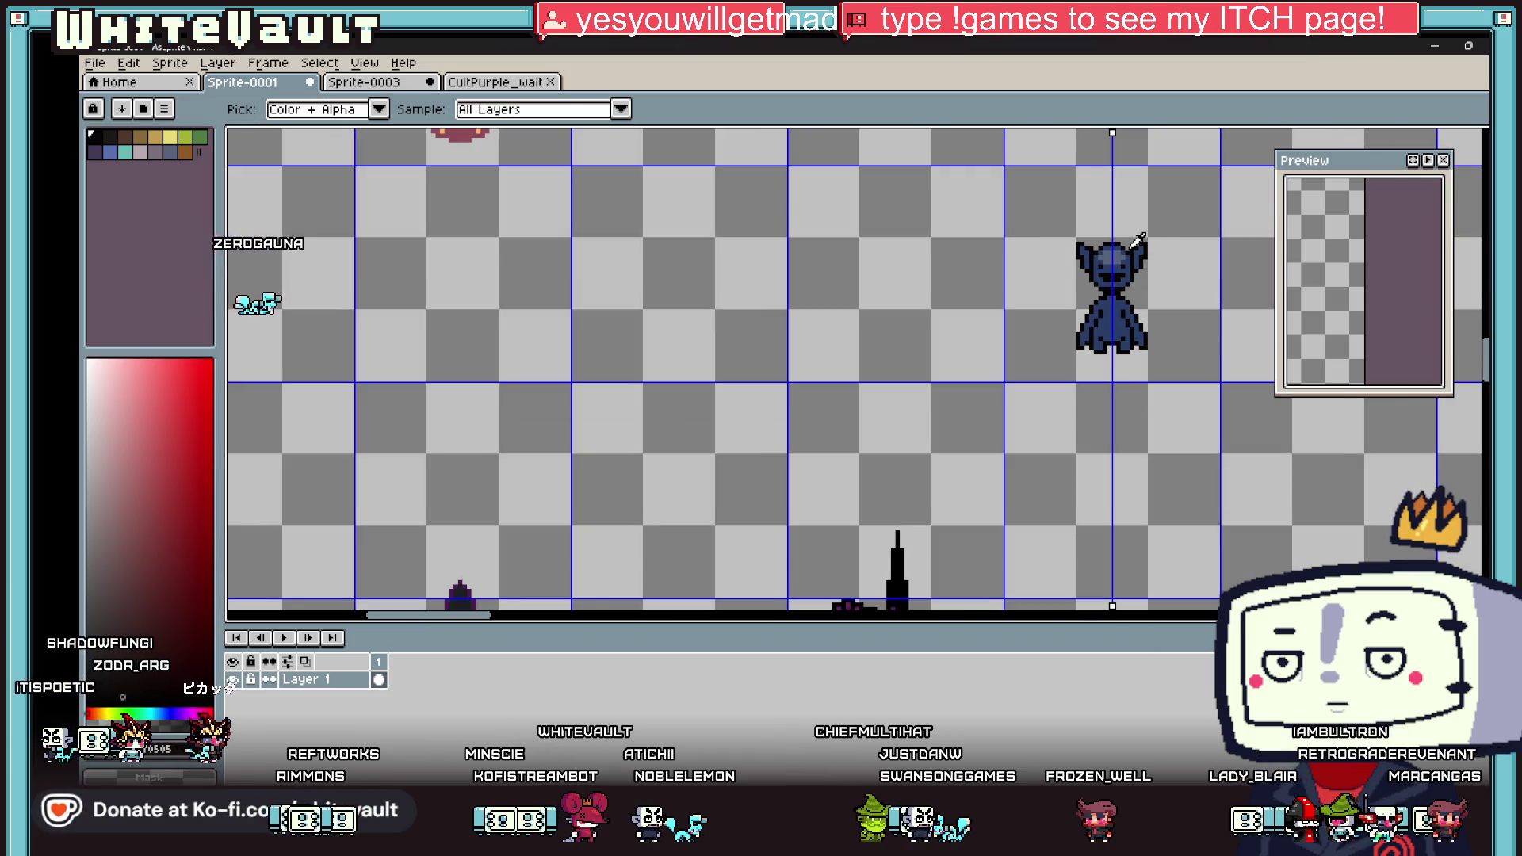
Step: Extend the lighter hood colour down the head and across the eye row
scroll(1125, 262, up, 3)
scroll(1129, 261, up, 2)
alt+click(1063, 312)
mouse_move(911, 298)
mouse_down()
mouse_move(876, 296)
mouse_move(914, 301)
mouse_up()
click(1021, 333)
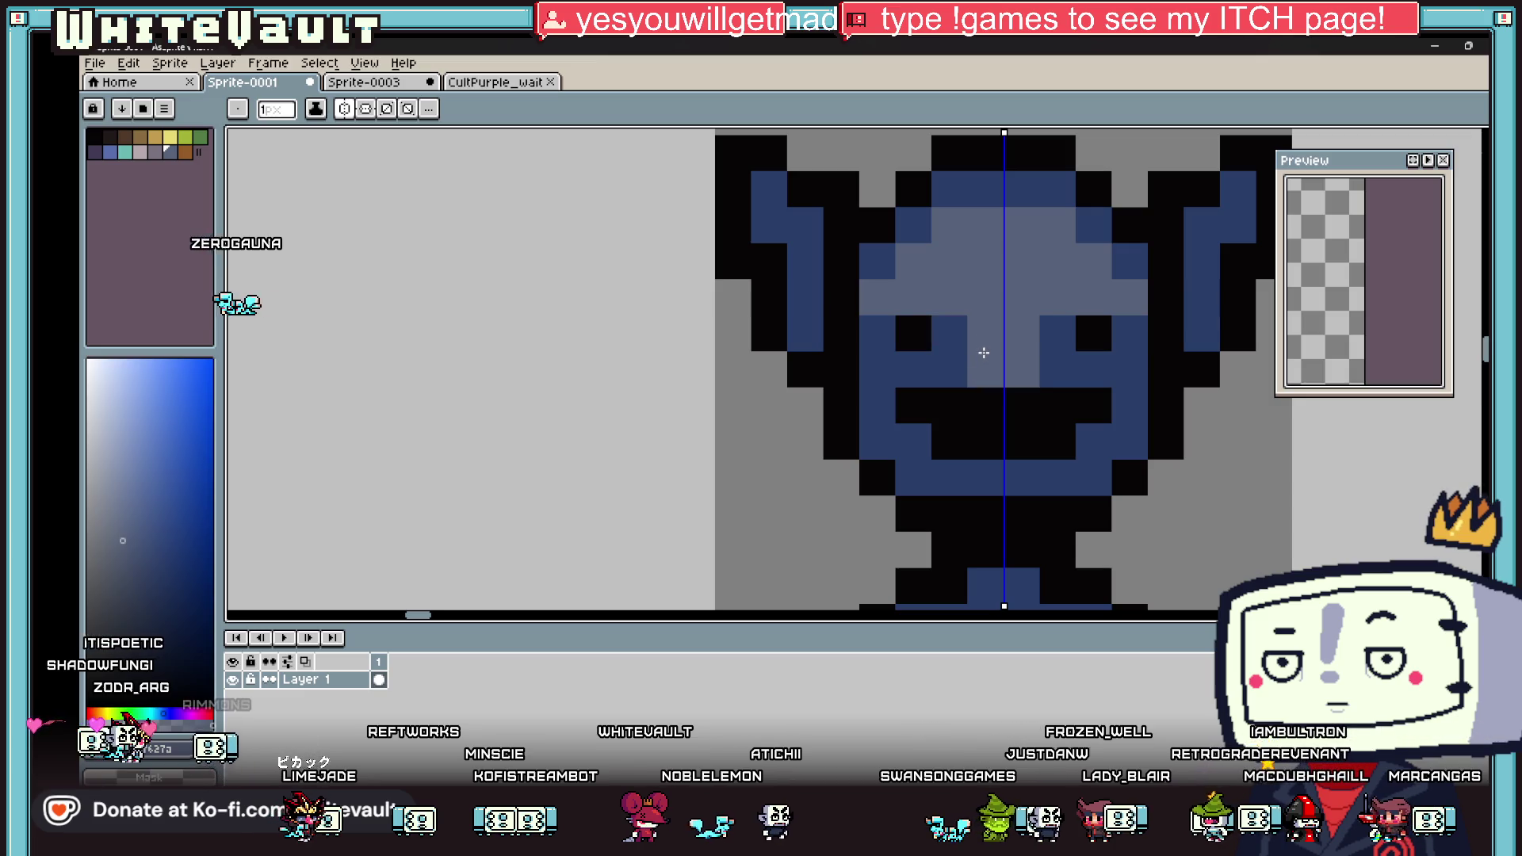
scroll(984, 333, down, 3)
Step: Paint a darker blue band beneath the eyes
key(g)
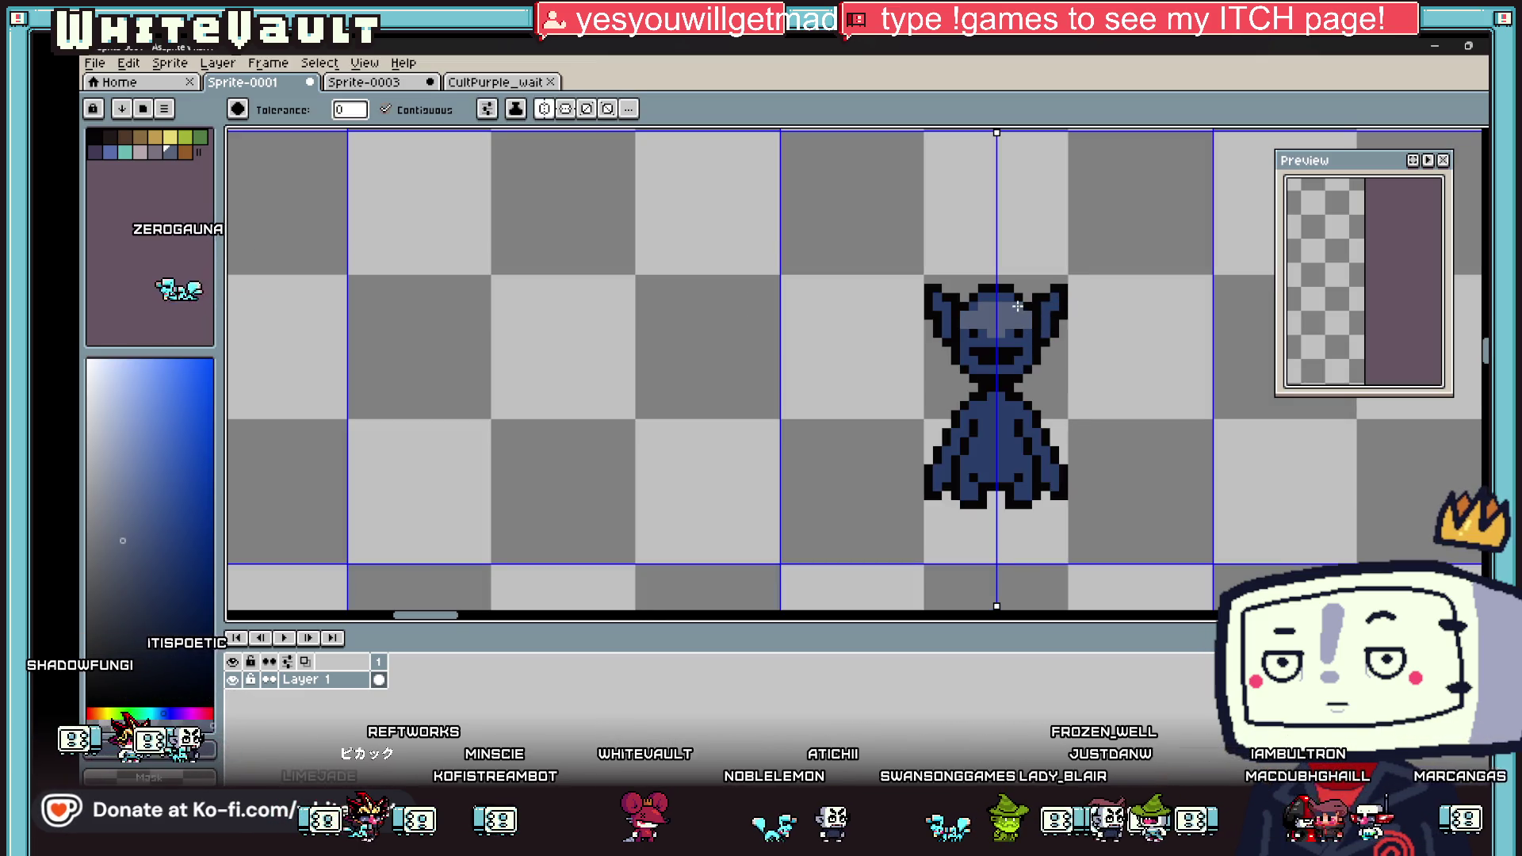
key(i)
scroll(982, 322, up, 2)
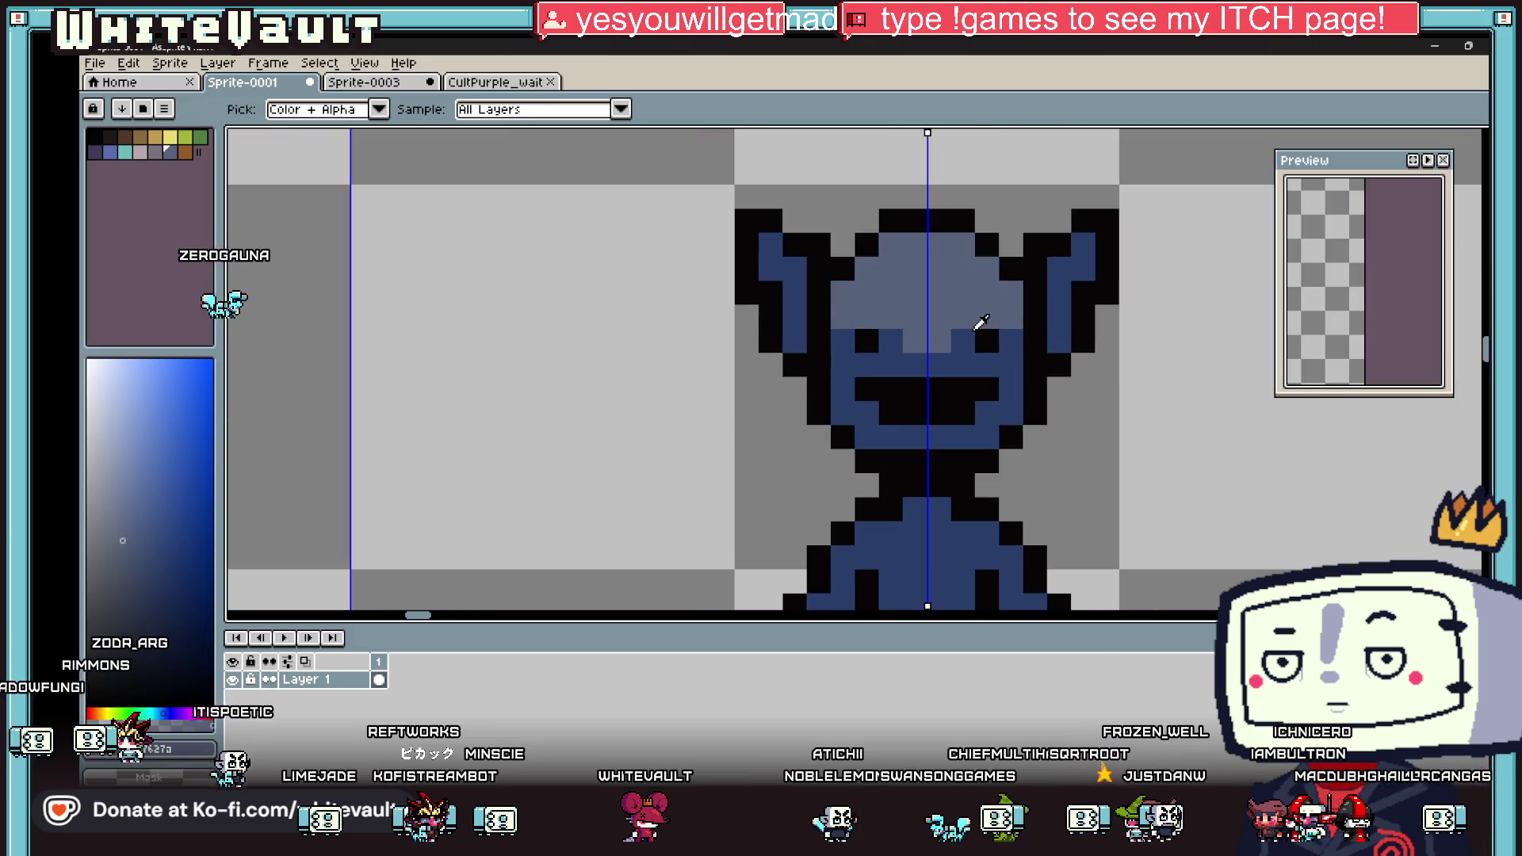
click(846, 369)
key(b)
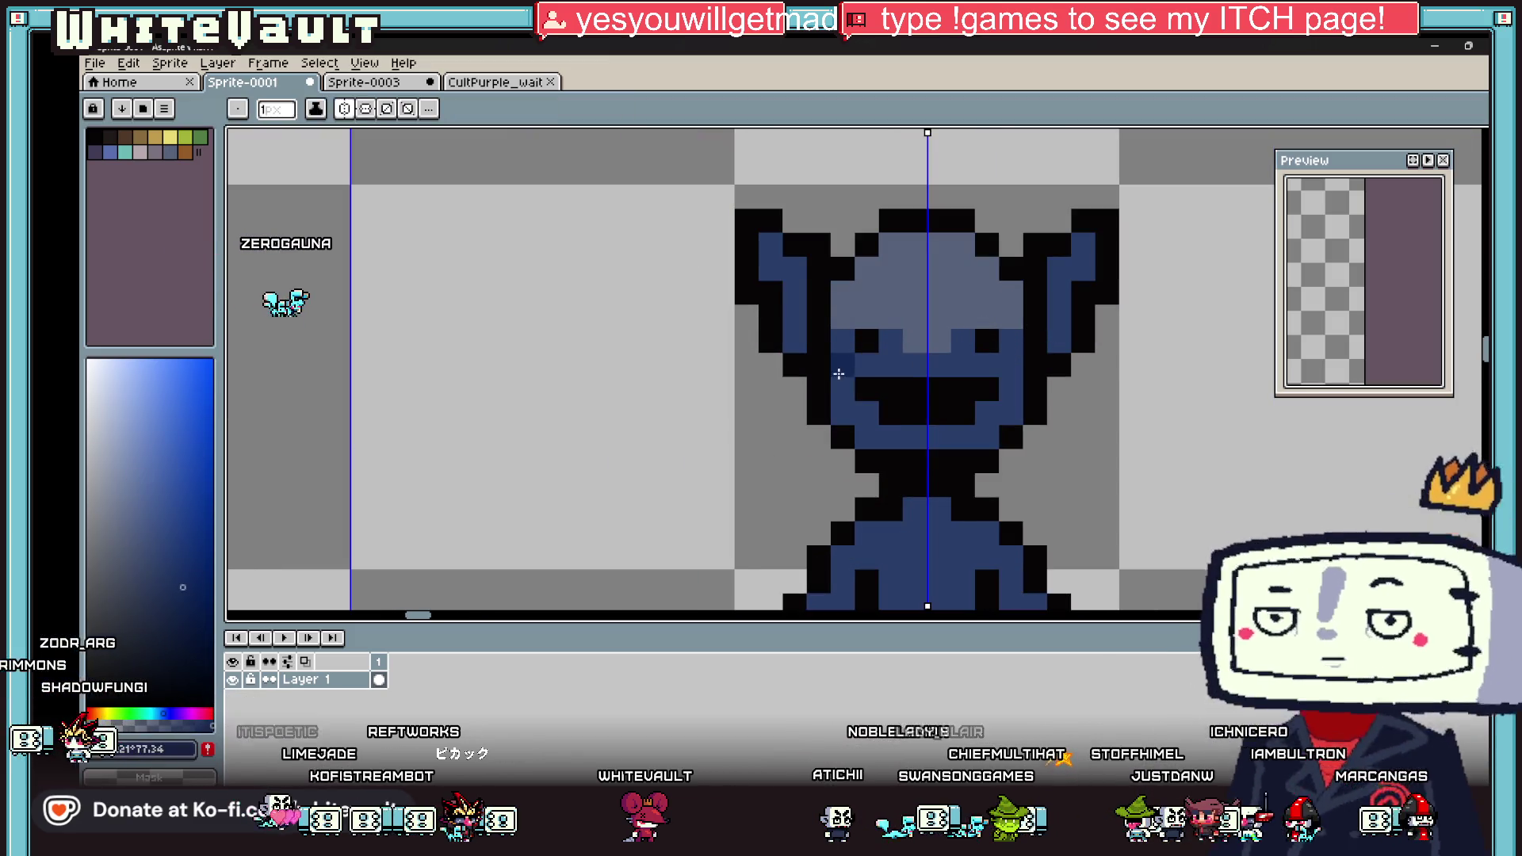
drag(846, 368, 1023, 369)
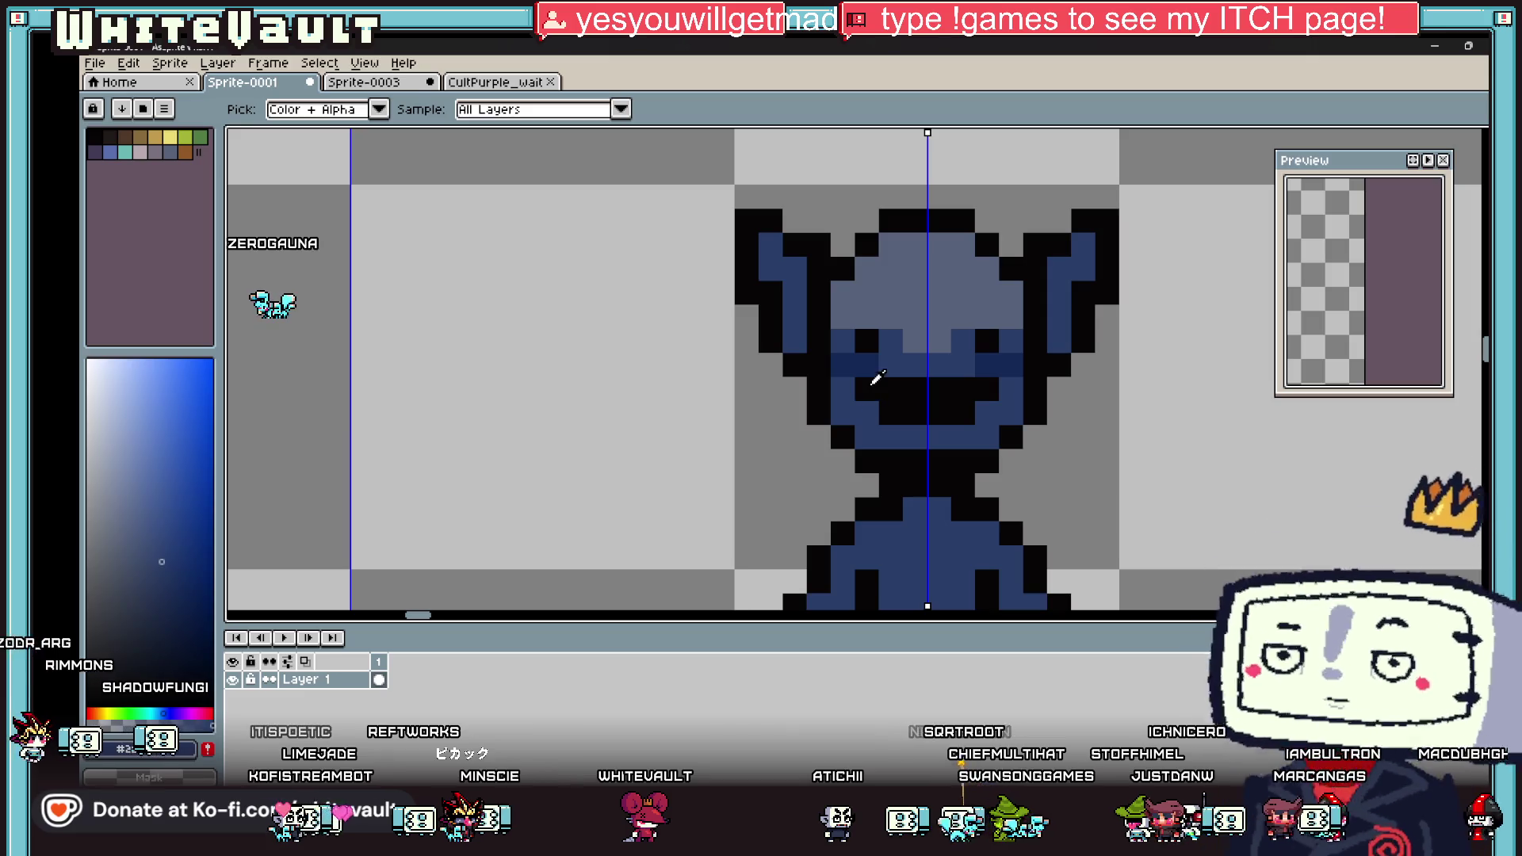
Step: Add a black mouth pixel and trim the mouth edges back to blue
alt+click(912, 377)
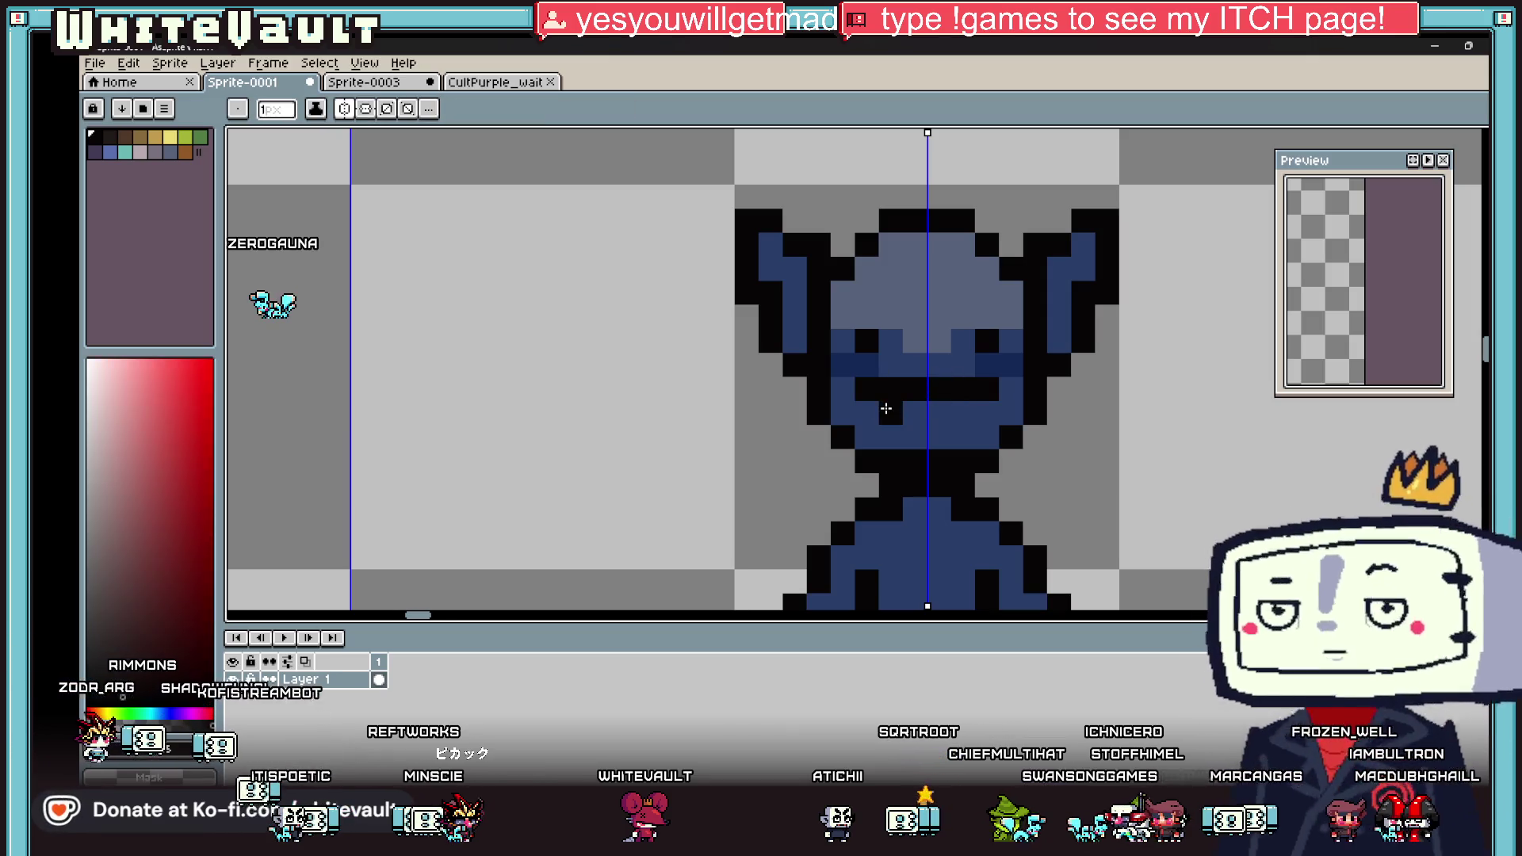
click(892, 412)
alt+click(1001, 388)
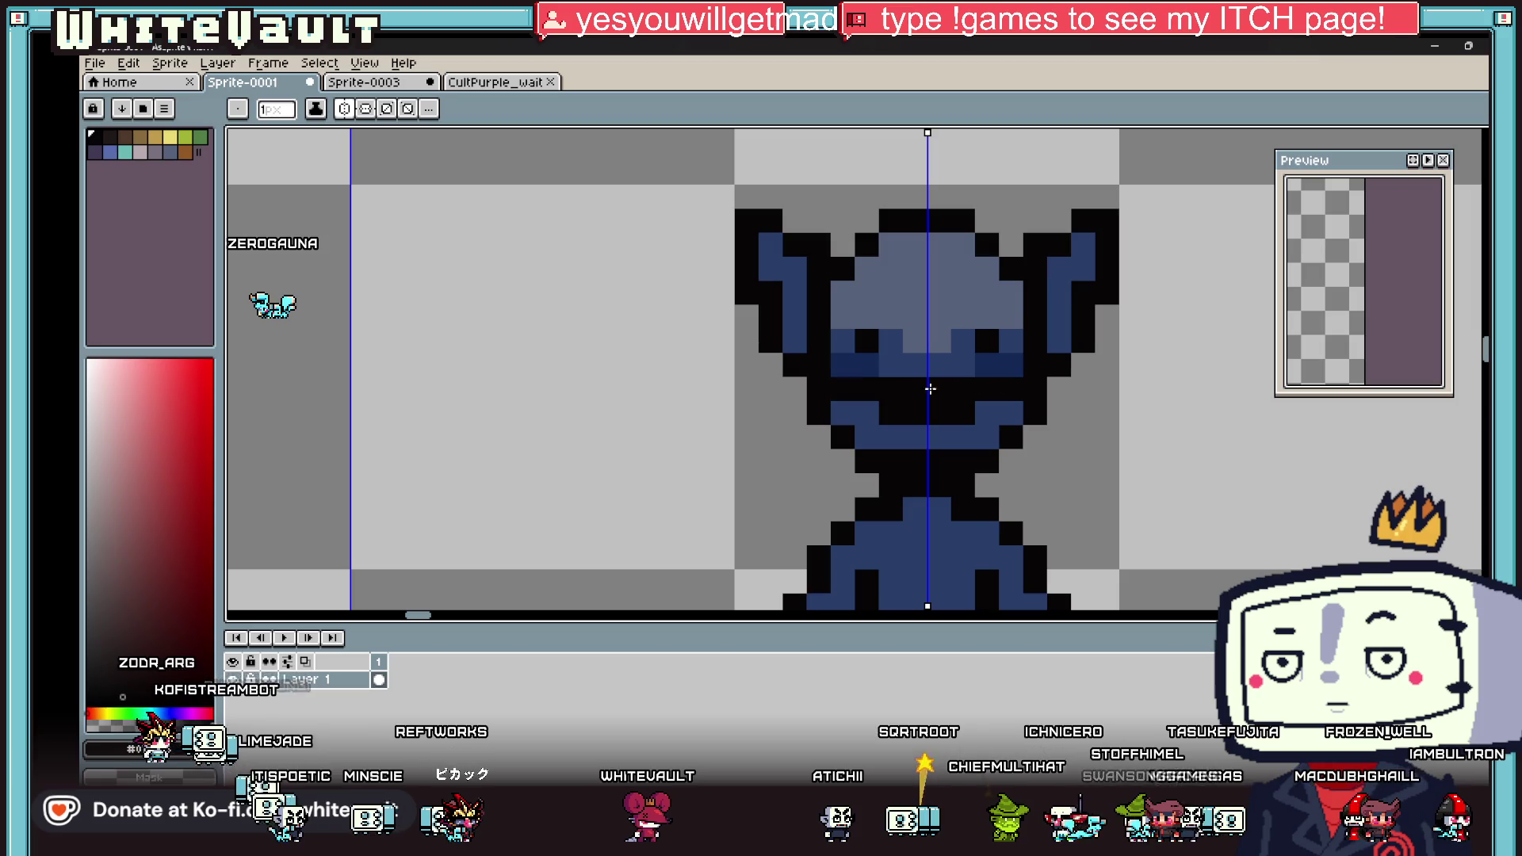
alt+click(892, 428)
click(867, 388)
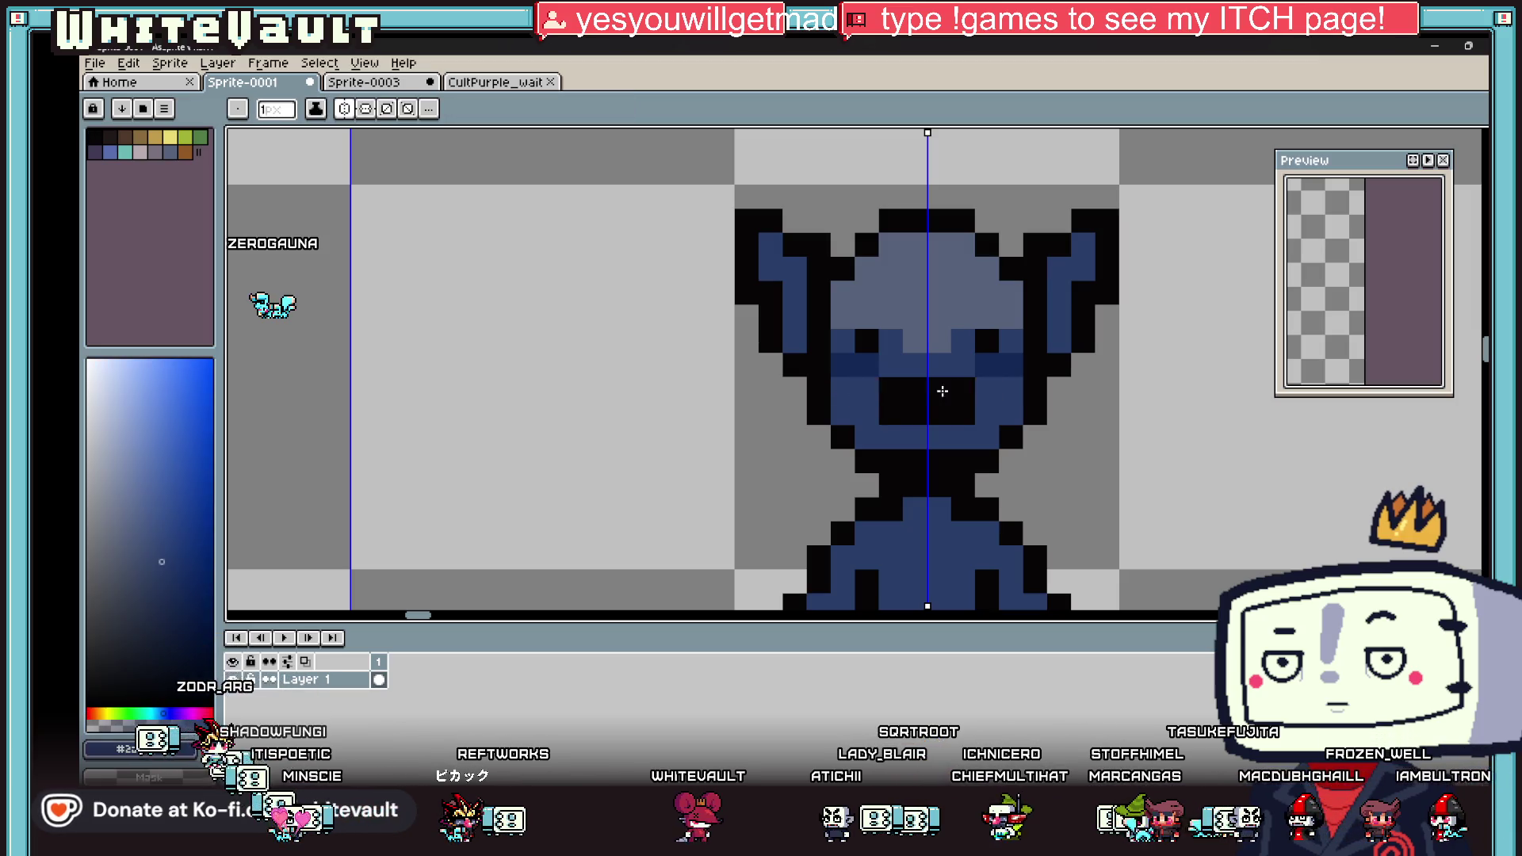
scroll(987, 392, down, 3)
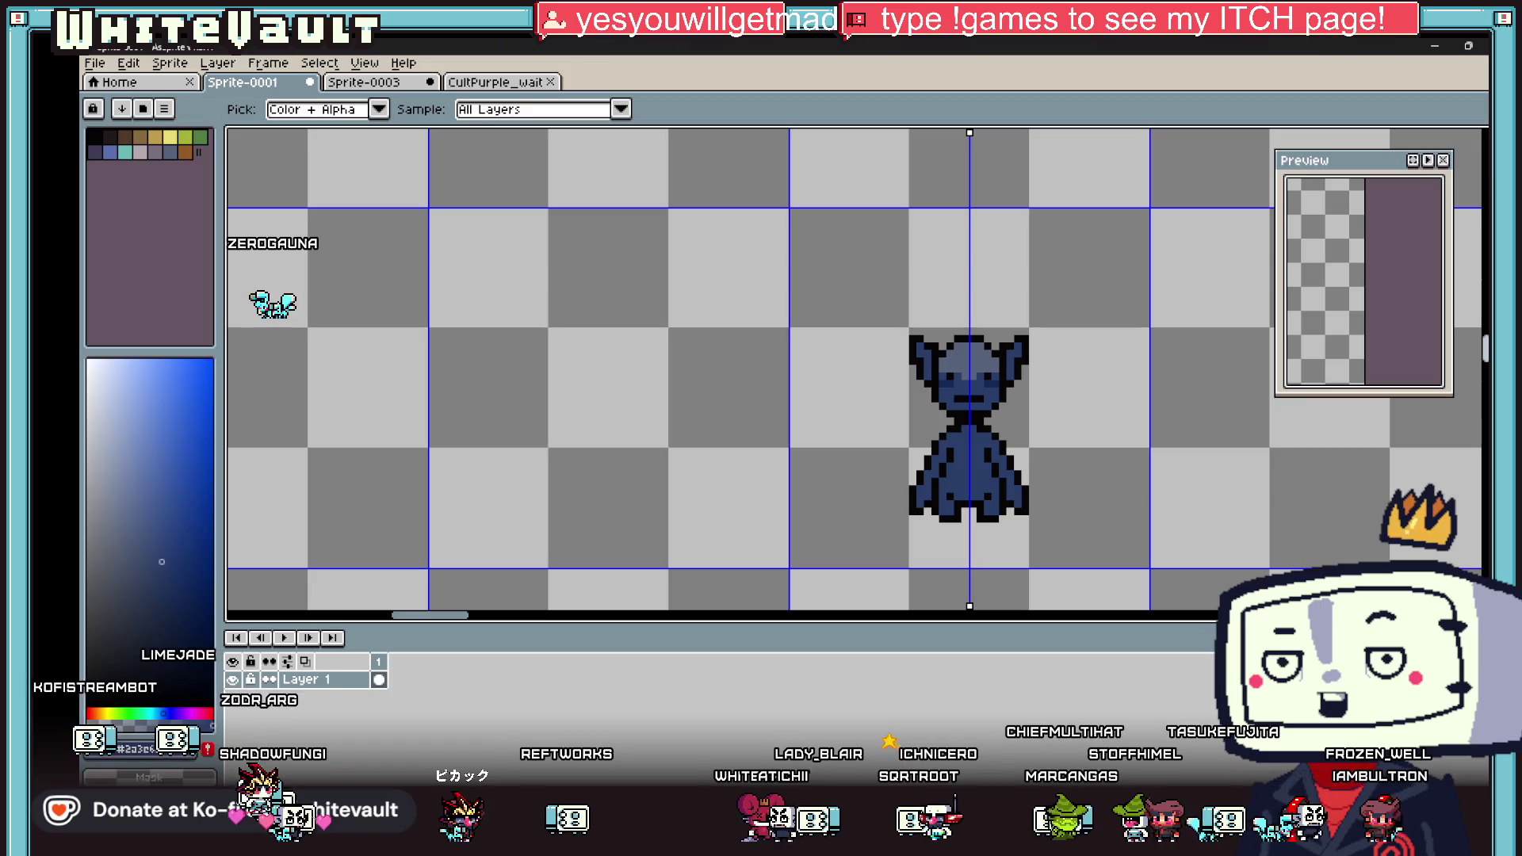
Step: Paste a glasses frame over the head, delete it, and pick the teal palette colour
key(m)
key(ctrl+v)
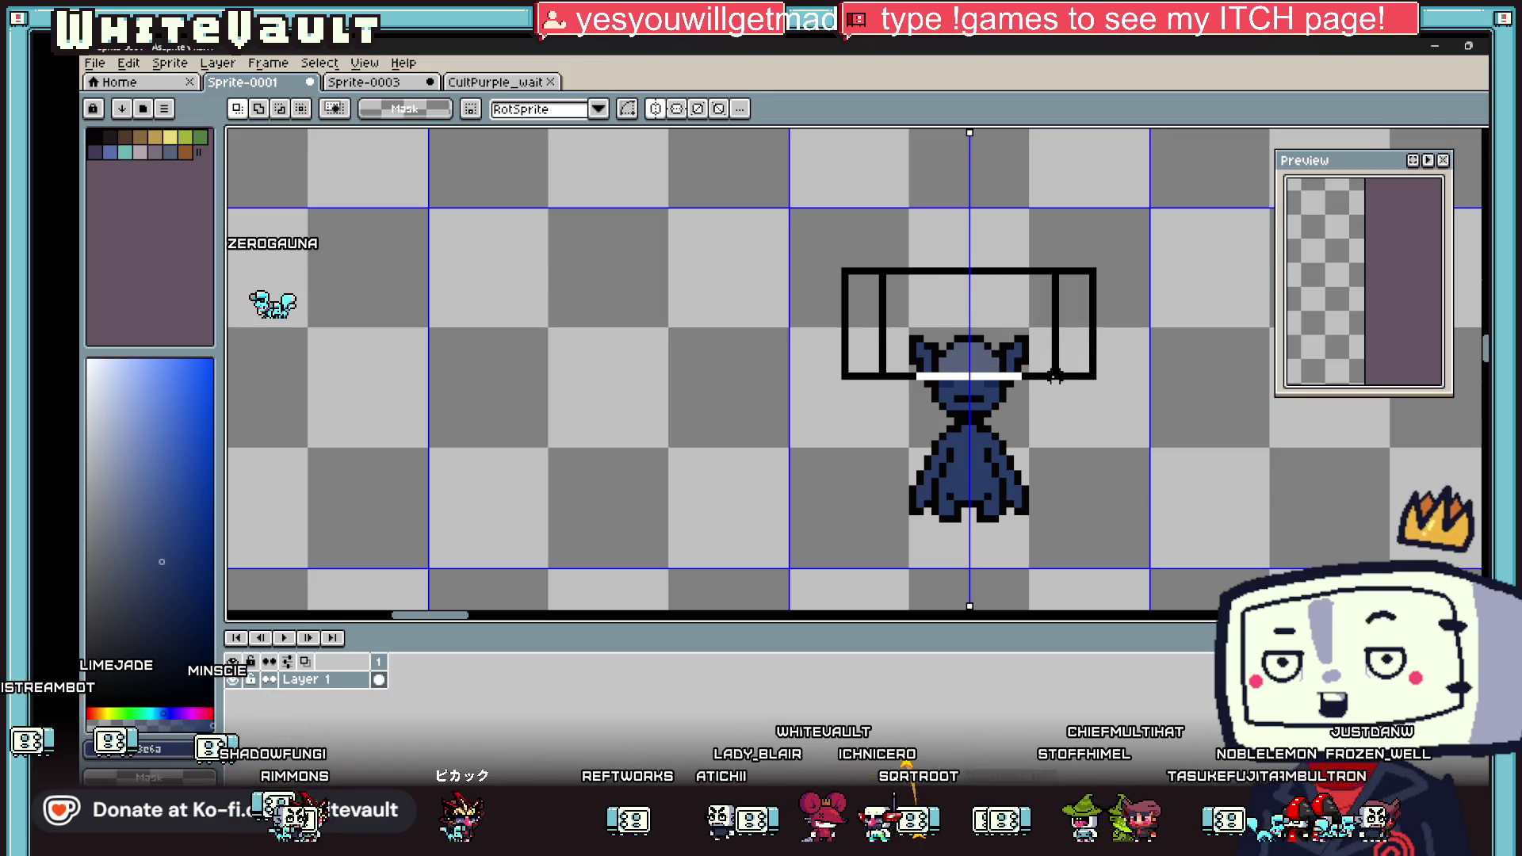
key(Delete)
key(ctrl+d)
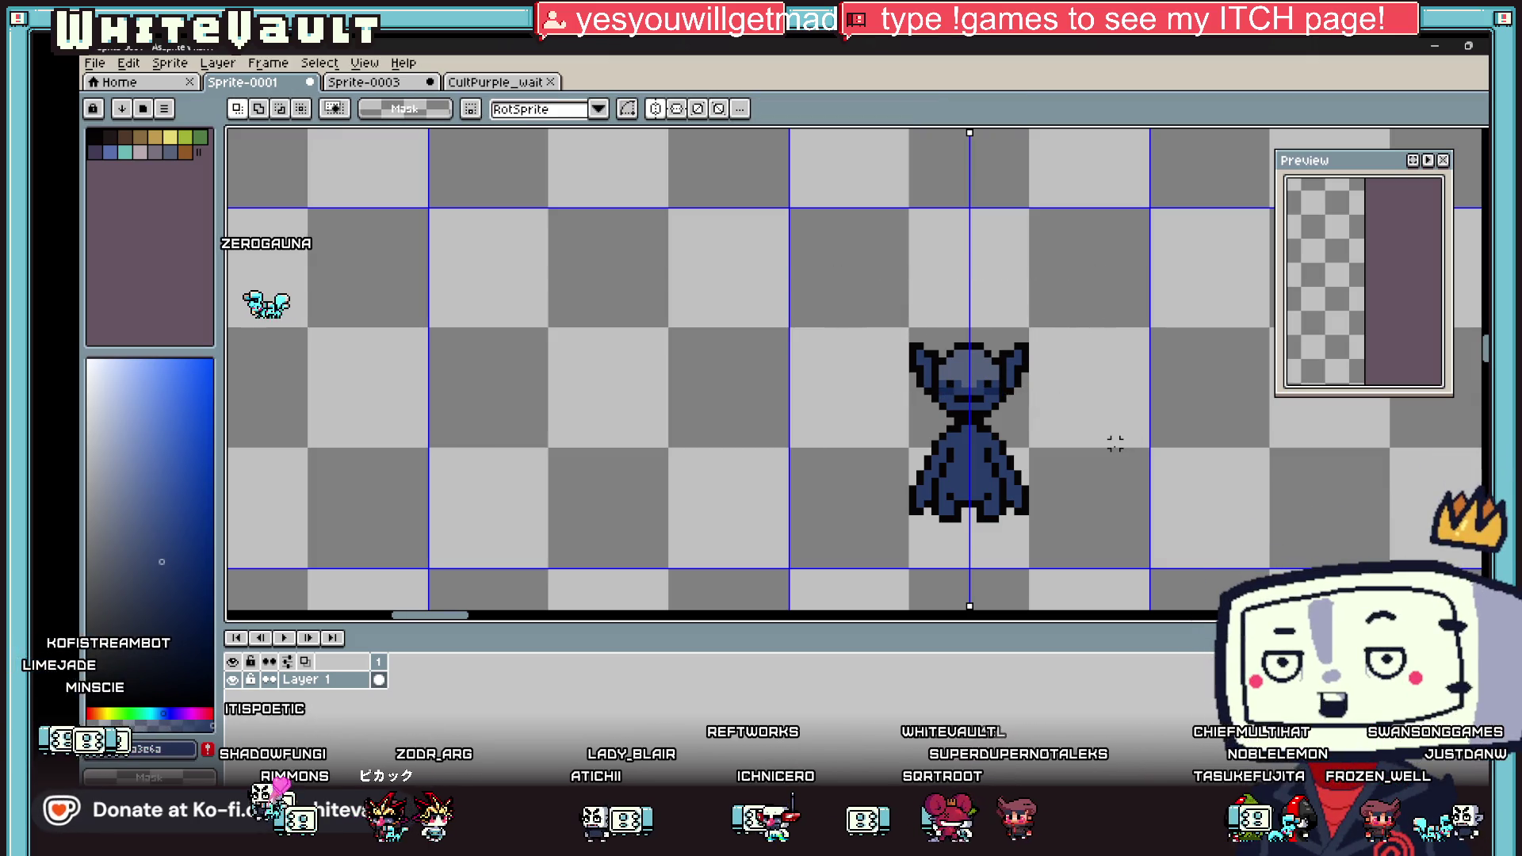
key(i)
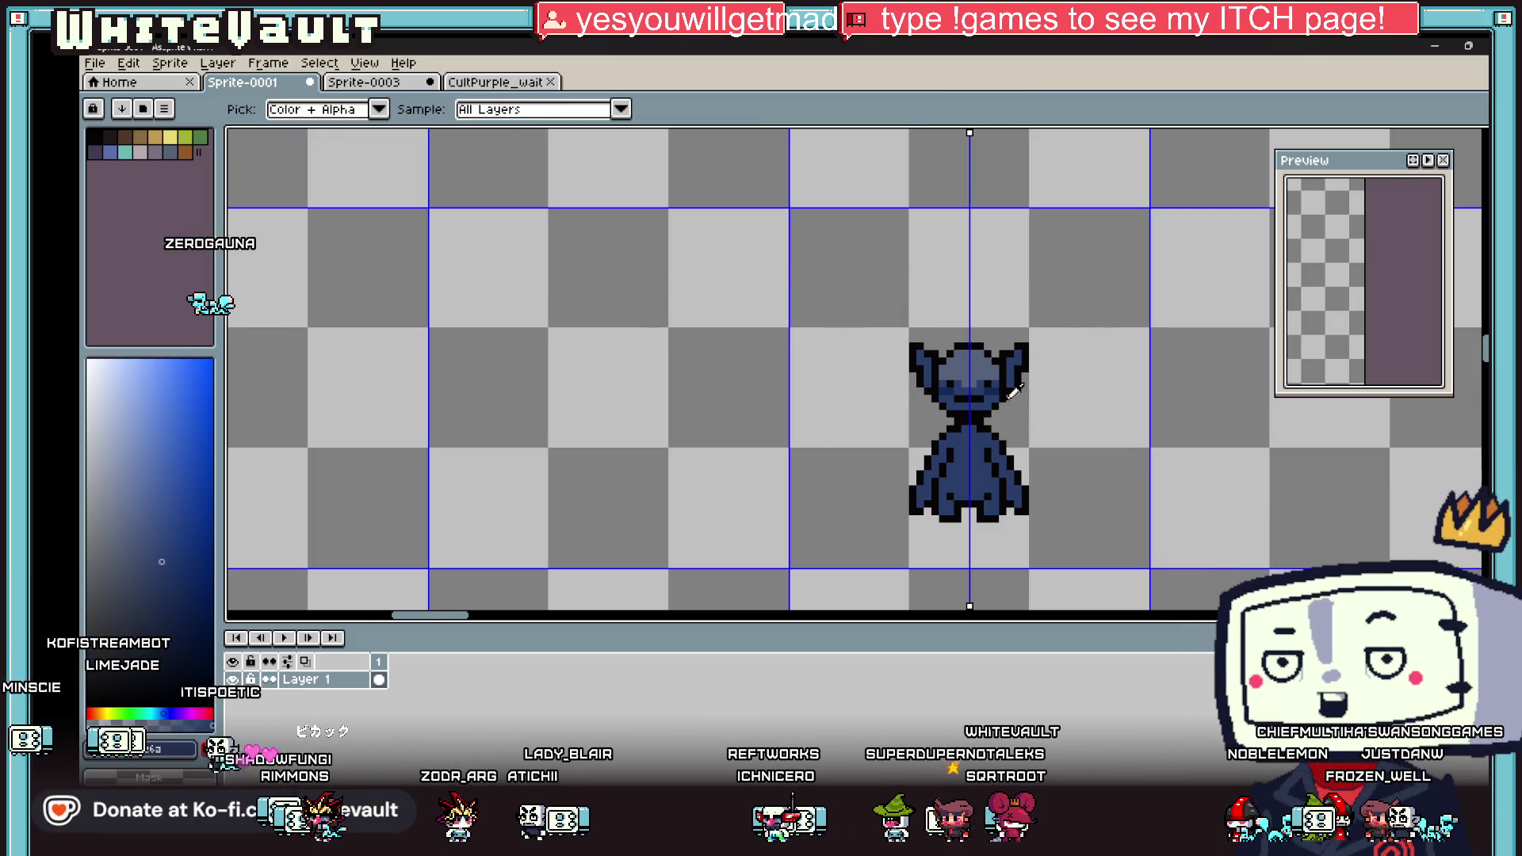
scroll(1010, 403, up, 2)
click(125, 152)
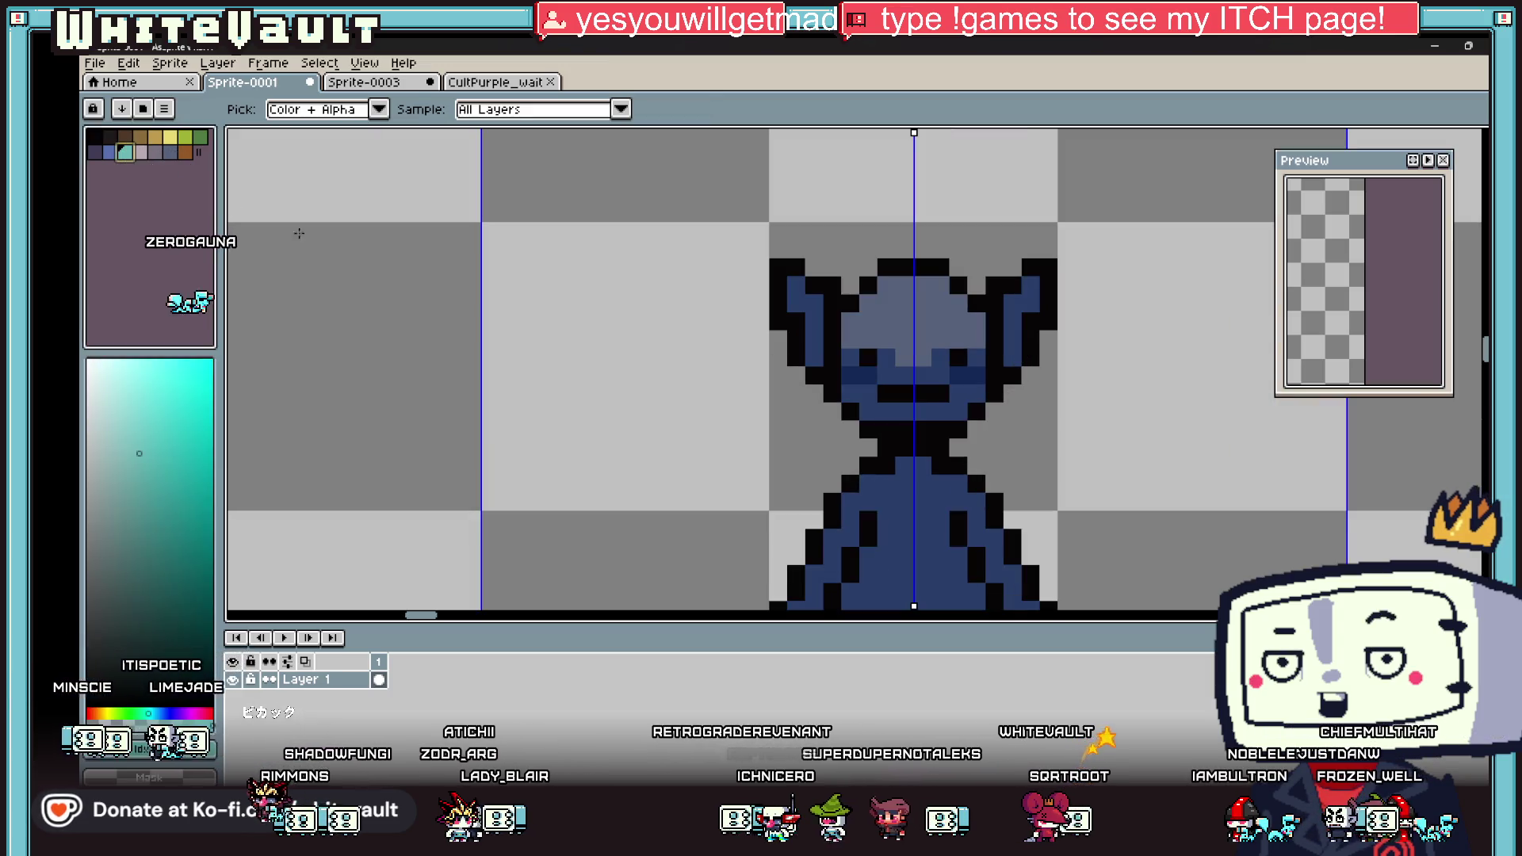
Step: Paint two cyan eye pixels and a dark navy pixel beside the eye
key(b)
click(814, 376)
click(958, 357)
alt+click(959, 375)
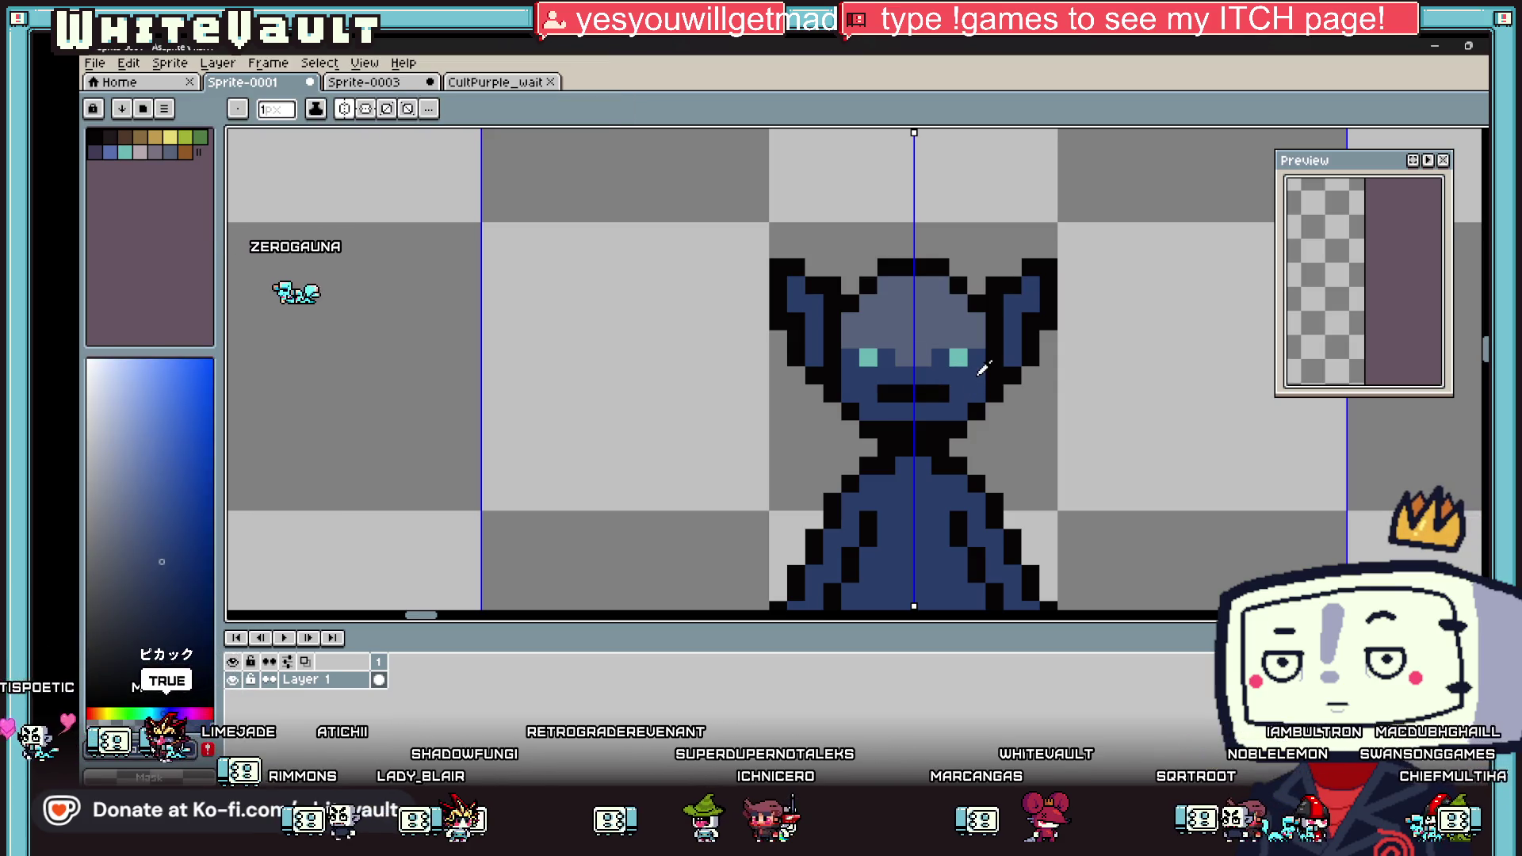
scroll(983, 368, down, 4)
scroll(965, 352, up, 5)
key(i)
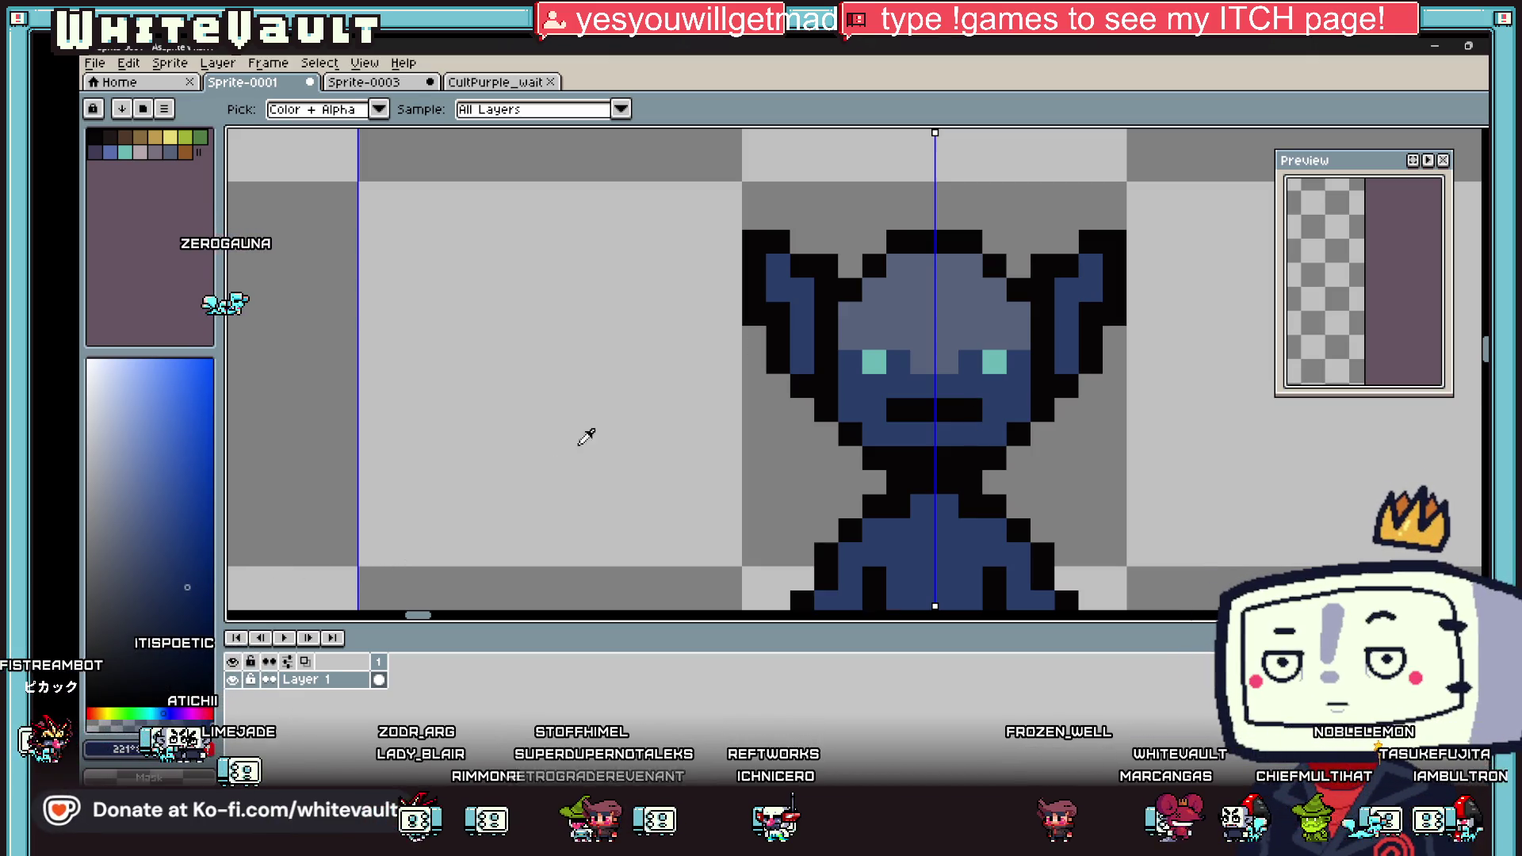
key(b)
click(969, 347)
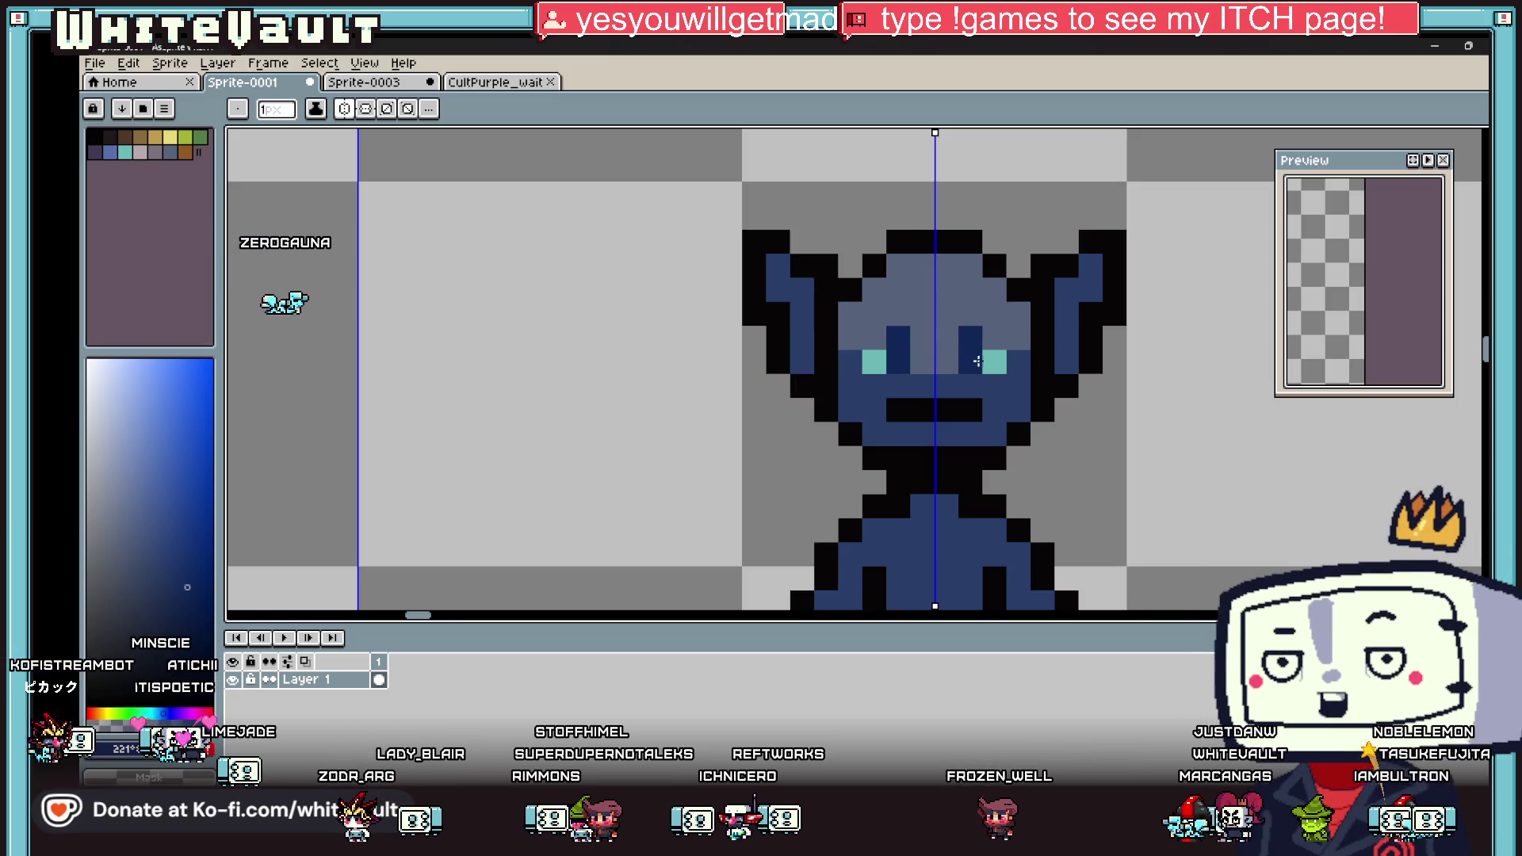
Step: Sample the outline black and paint a black pixel beside each eye
scroll(1001, 345, down, 5)
key(i)
scroll(1008, 373, up, 4)
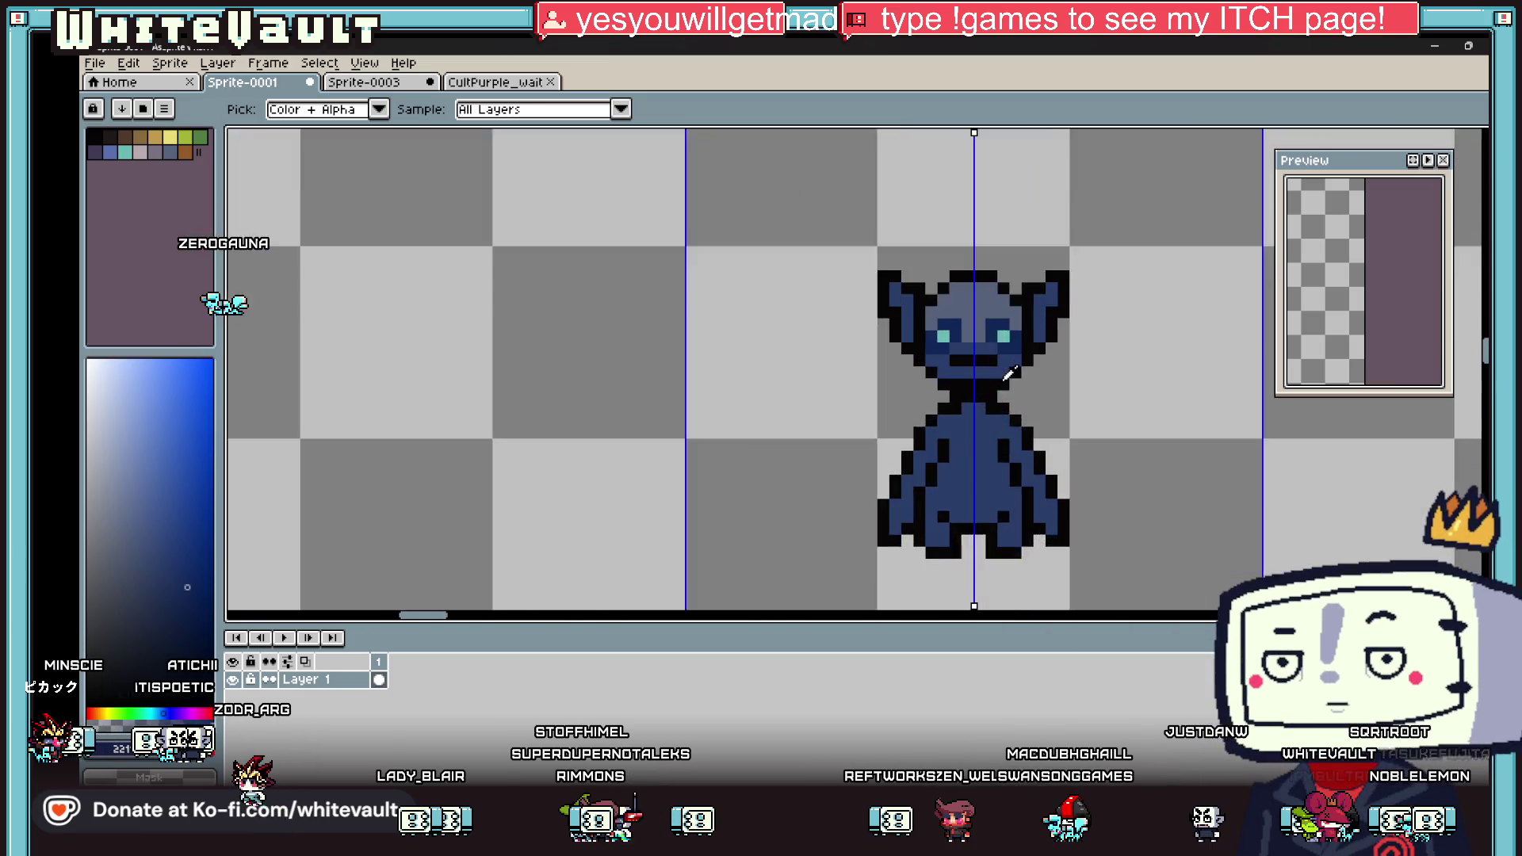
scroll(999, 349, up, 3)
scroll(994, 309, down, 6)
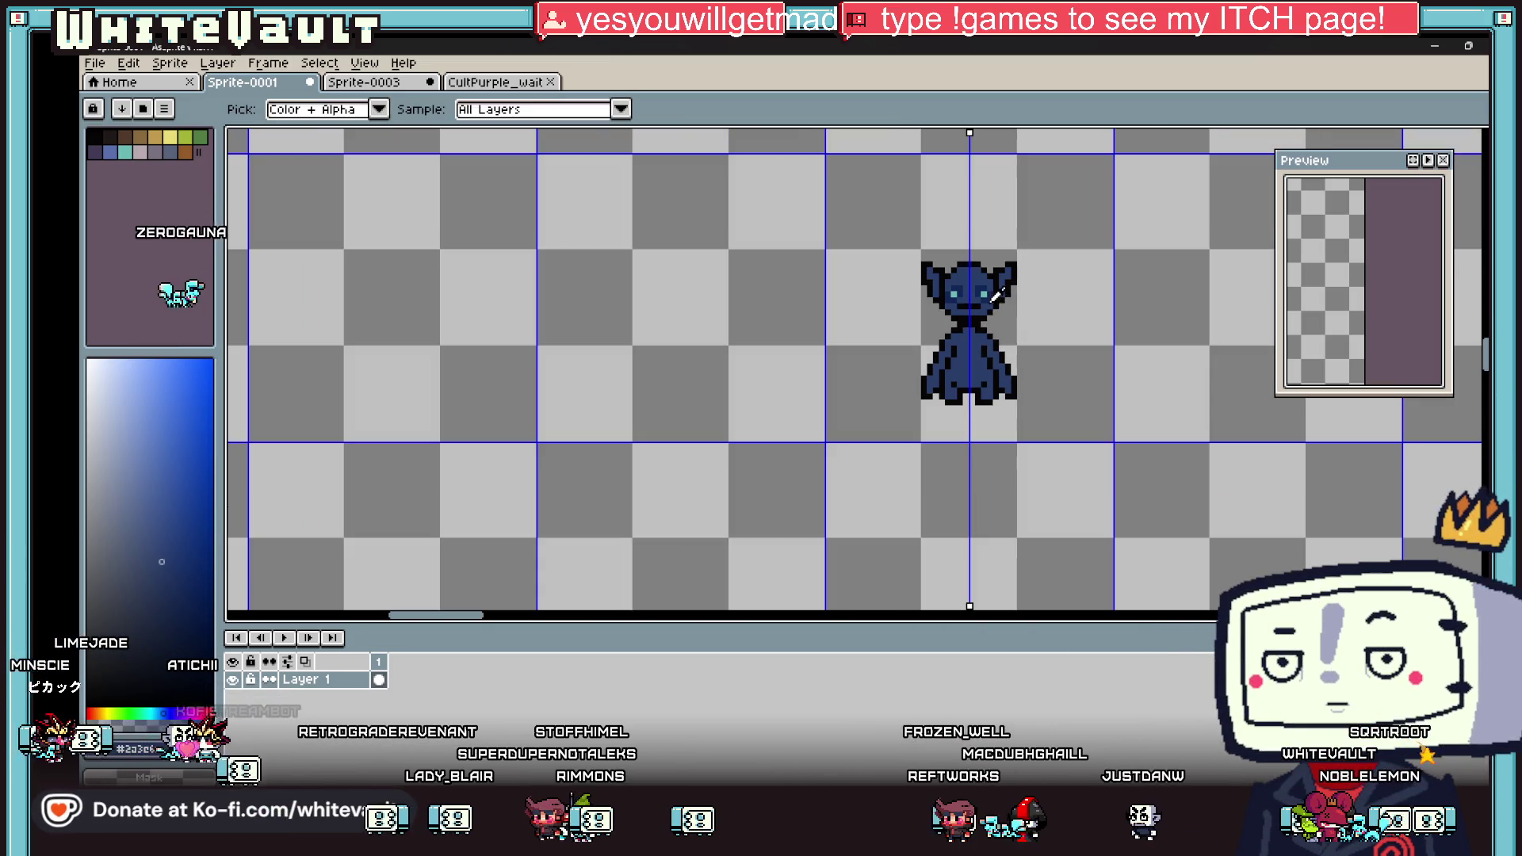
scroll(998, 295, up, 3)
scroll(1064, 267, up, 2)
key(b)
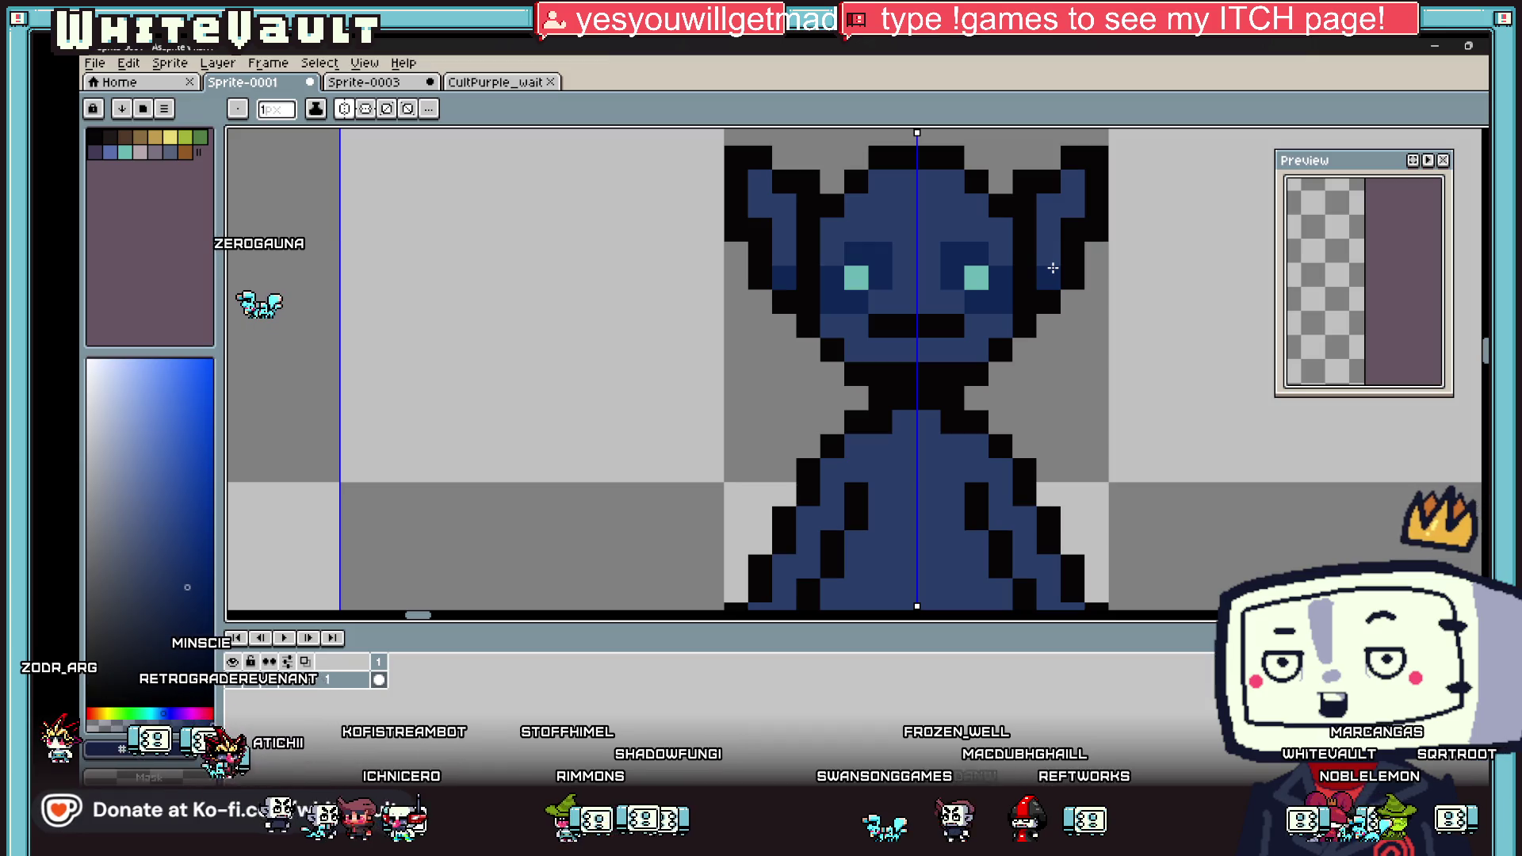
key(i)
scroll(1023, 261, down, 3)
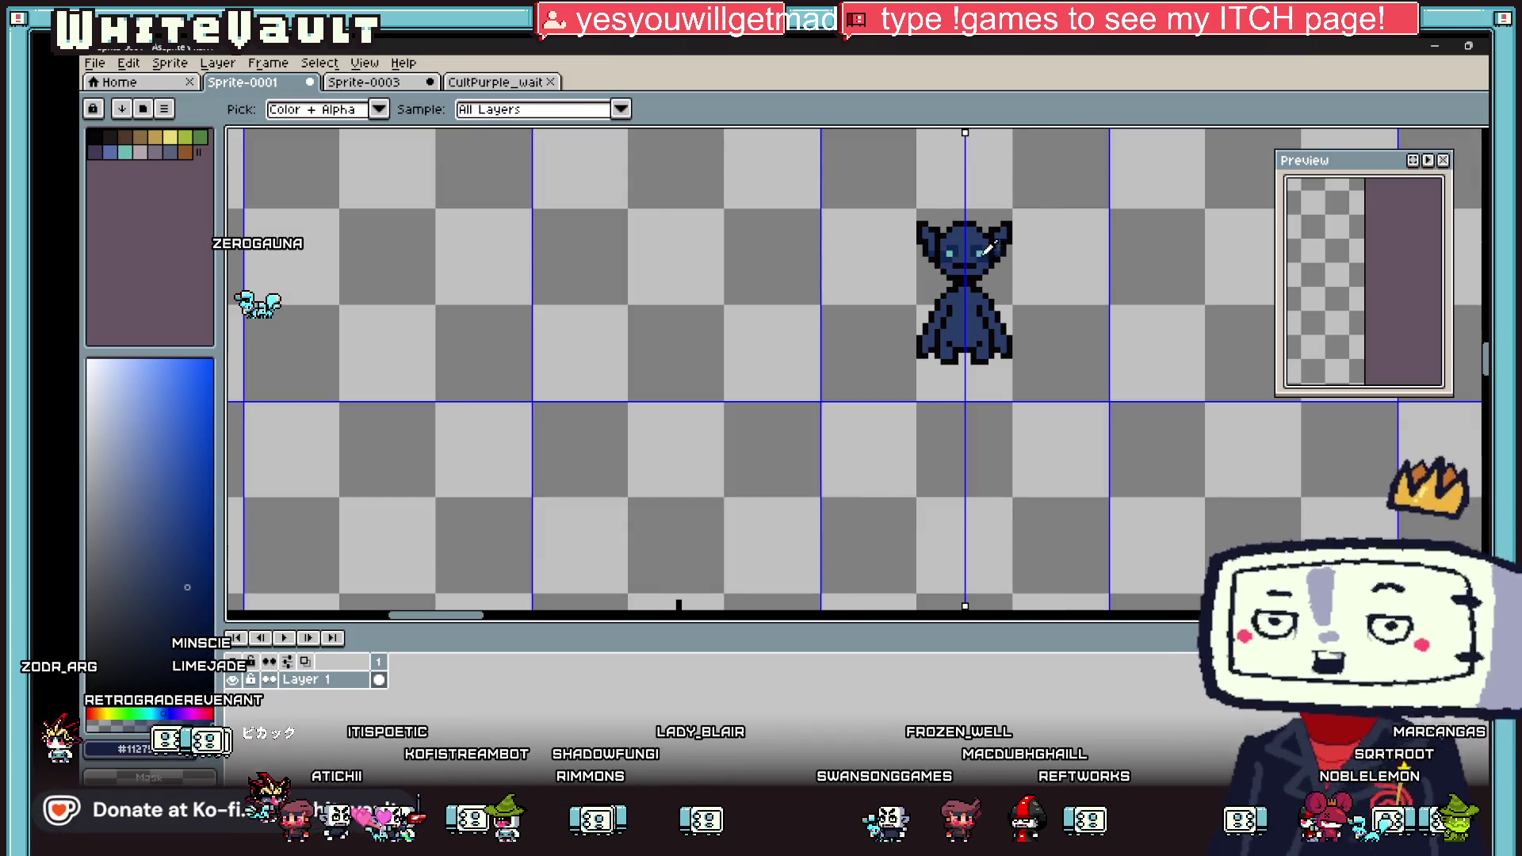
scroll(991, 246, up, 3)
click(1029, 263)
key(b)
click(877, 248)
click(949, 248)
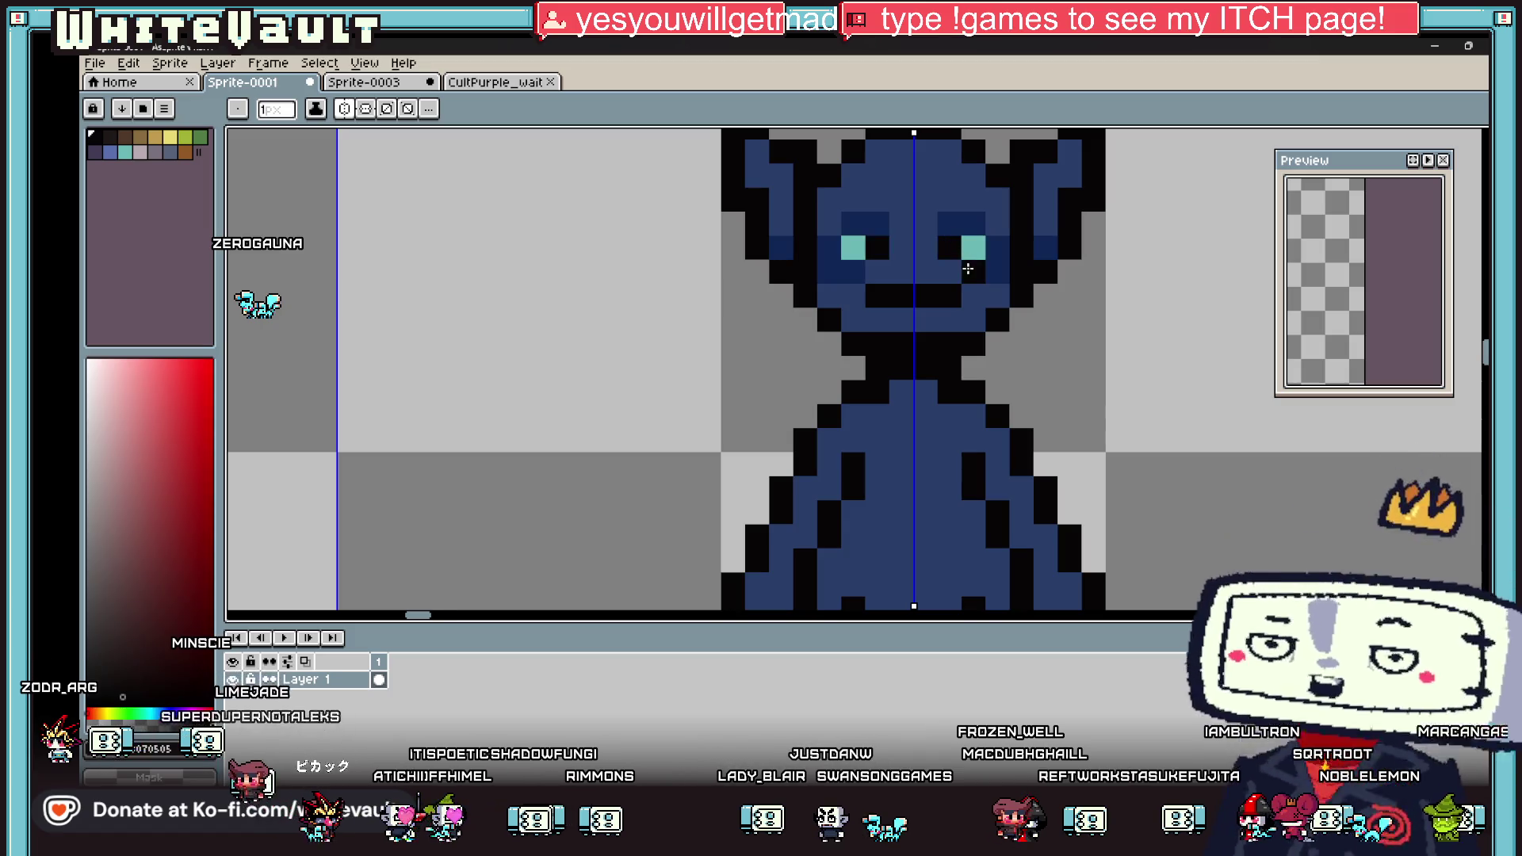
Step: Turn the pixel left of the right eye dark blue #112757
key(i)
scroll(972, 226, down, 3)
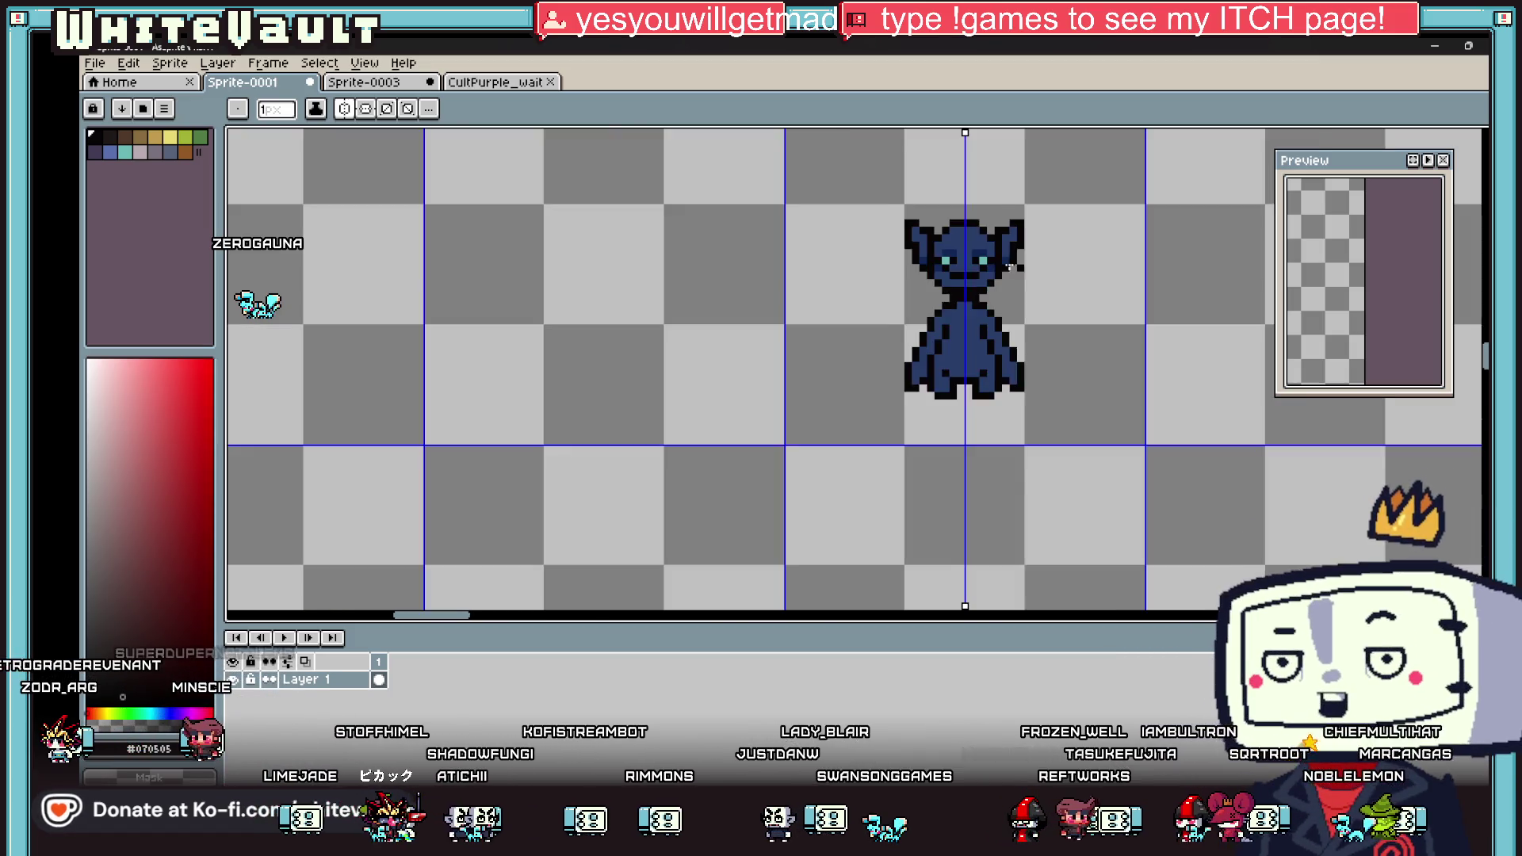
scroll(991, 254, up, 3)
click(969, 258)
key(b)
click(935, 255)
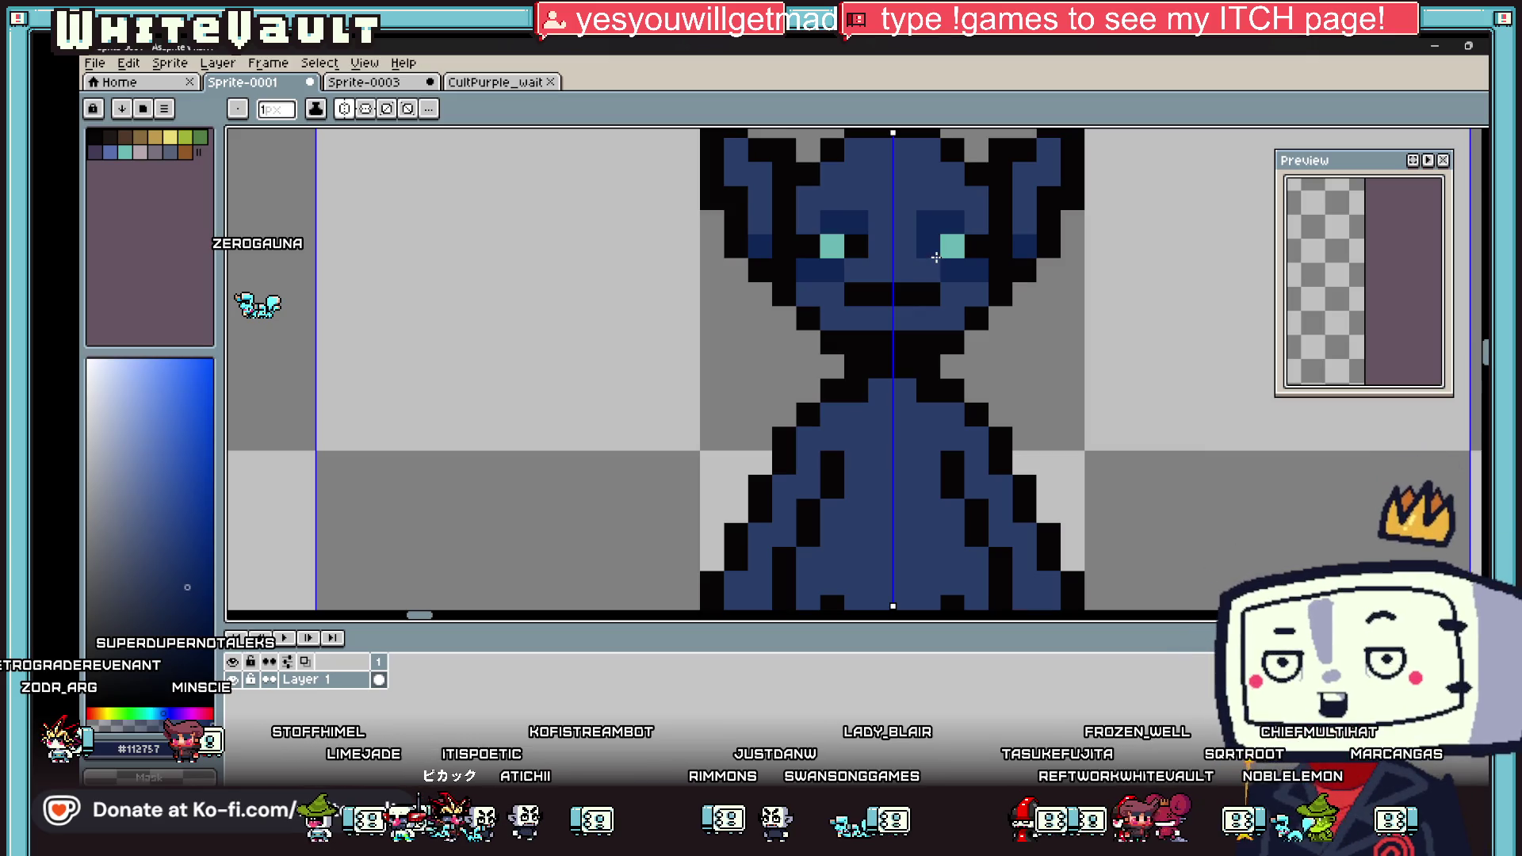
key(i)
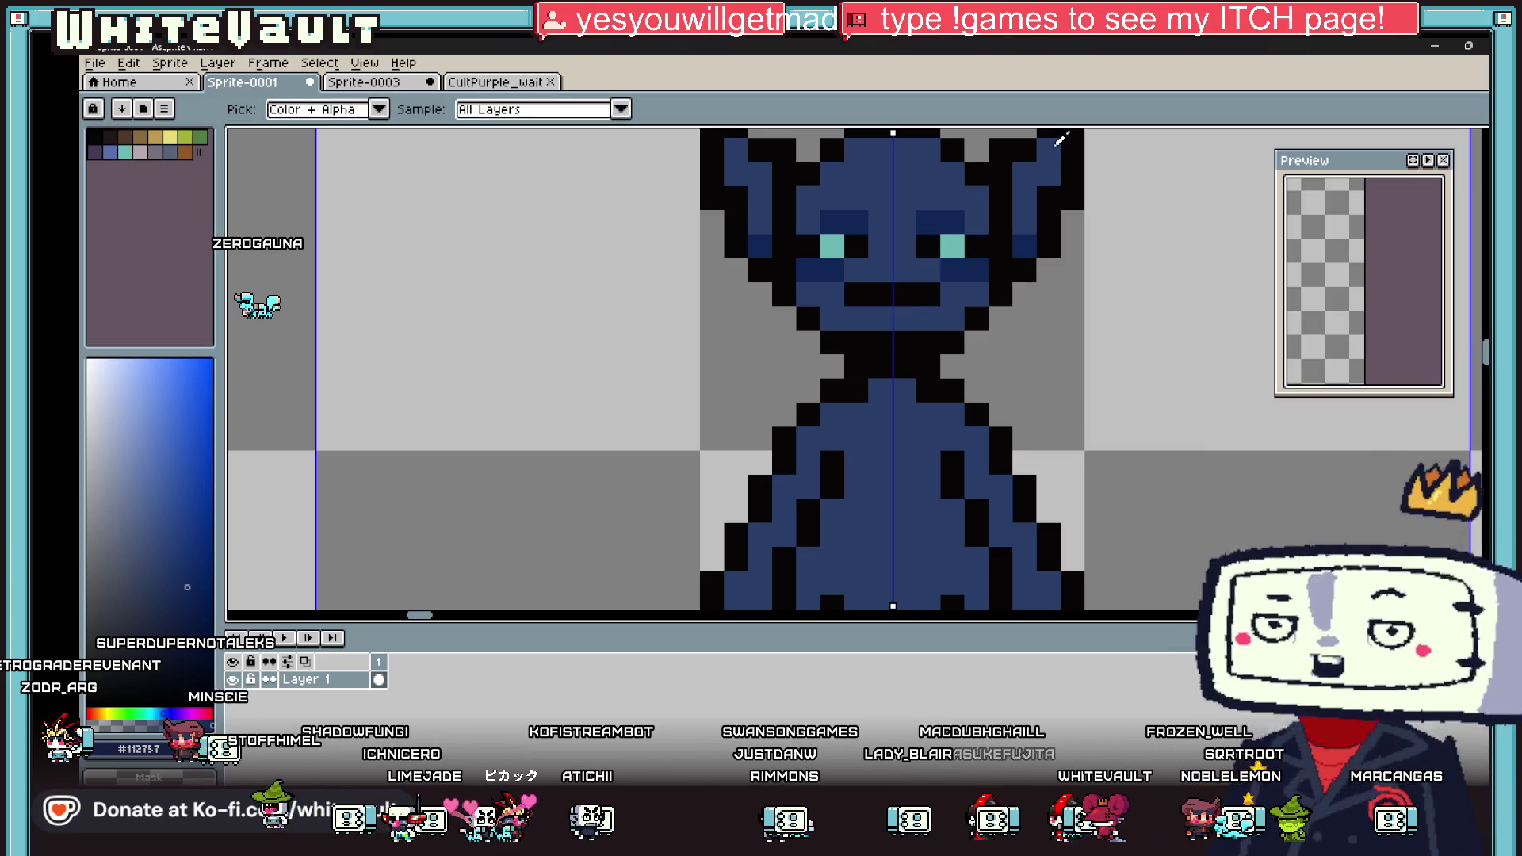
scroll(1078, 259, down, 3)
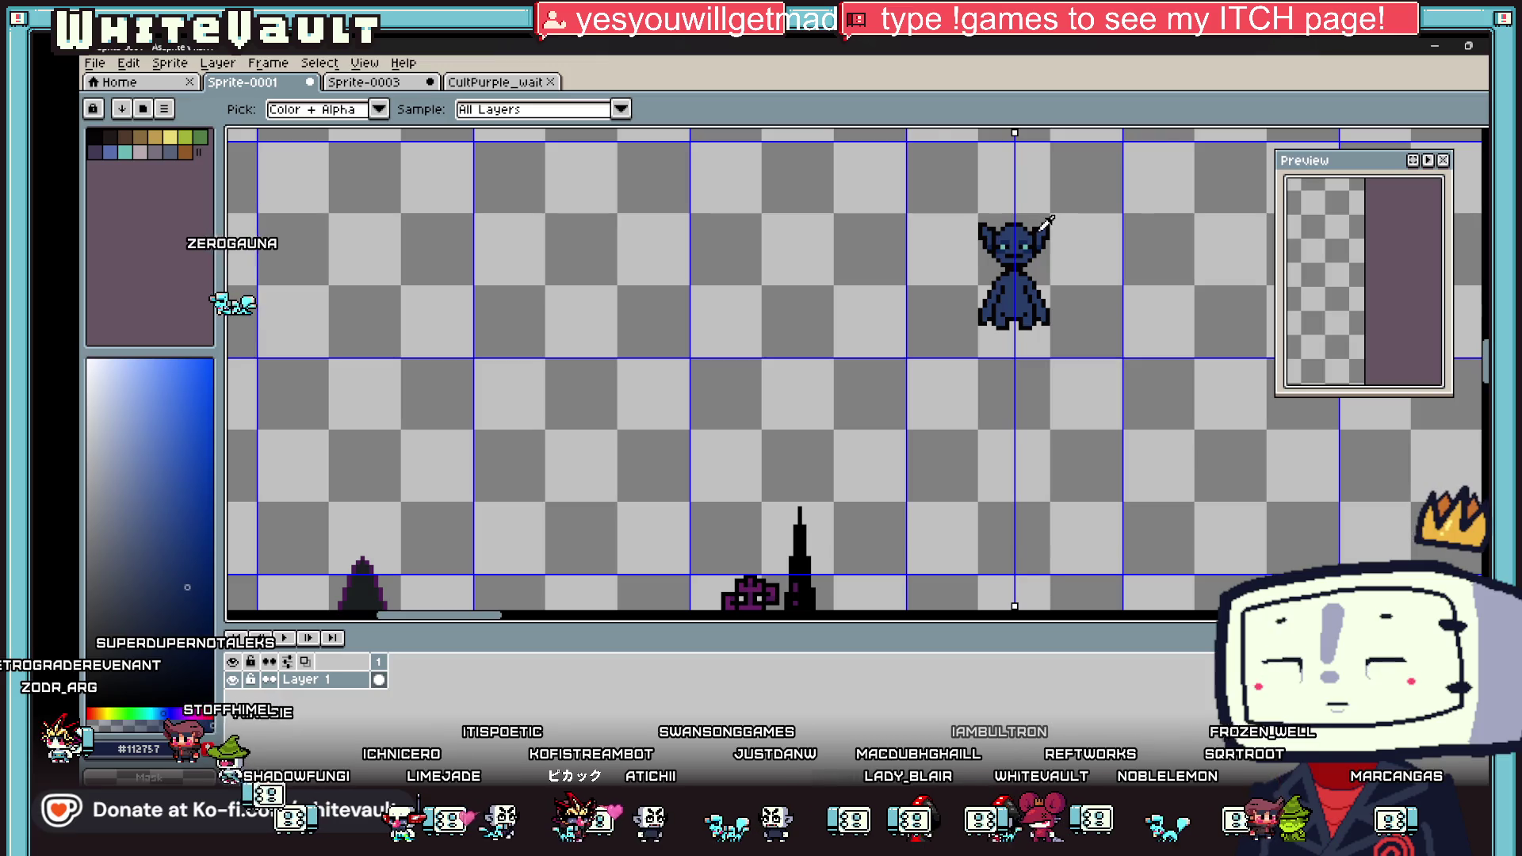
scroll(1047, 222, up, 3)
Step: Darken the nose pixel and the mouth rows to a deeper blue
key(b)
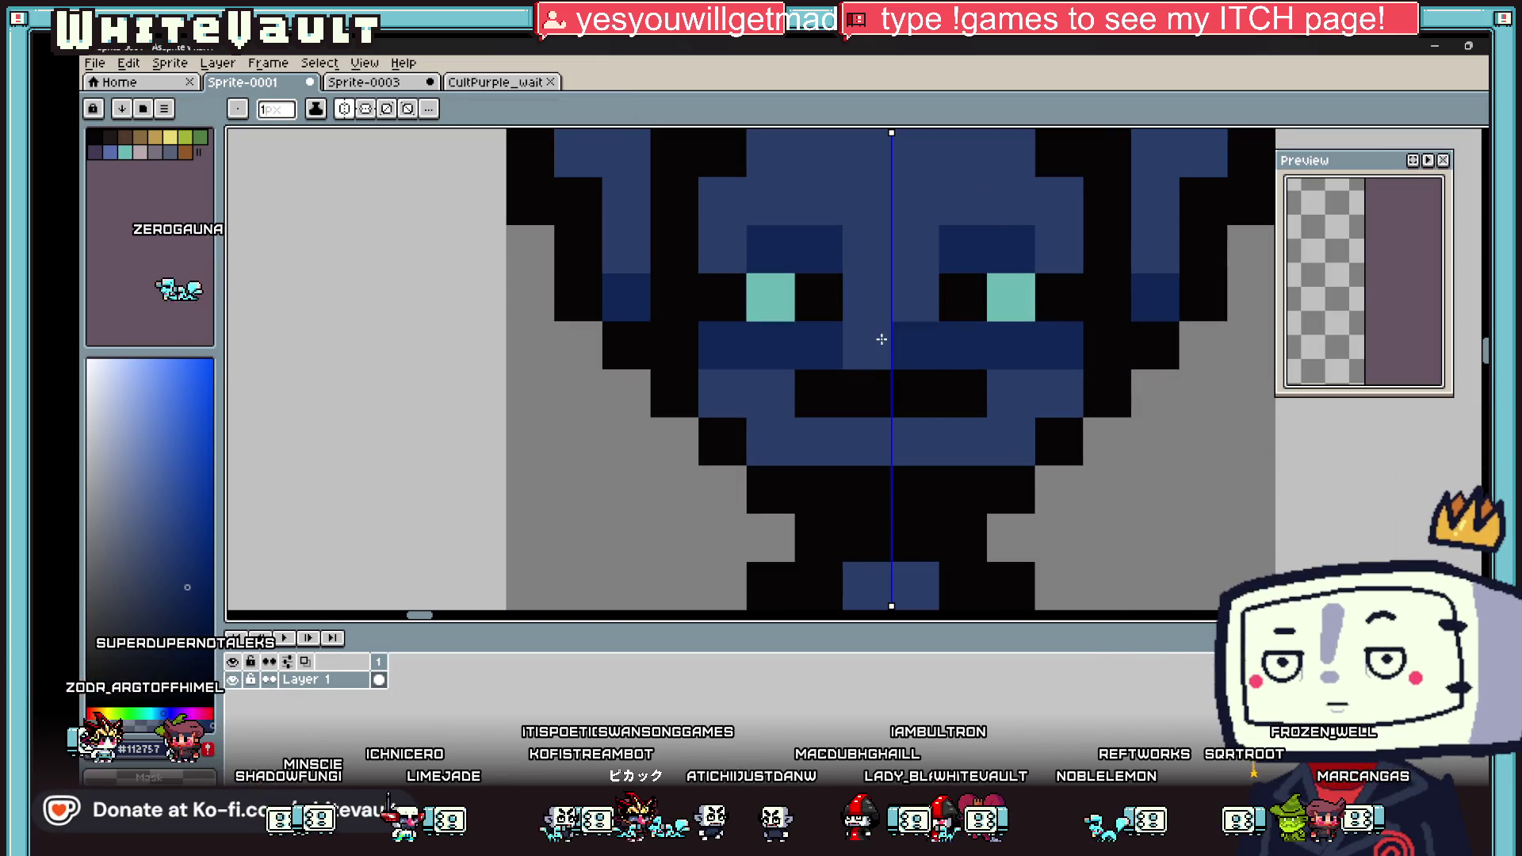
click(883, 340)
mouse_move(743, 395)
mouse_down()
mouse_move(859, 442)
mouse_move(945, 428)
mouse_up()
scroll(1001, 378, down, 5)
scroll(997, 379, up, 4)
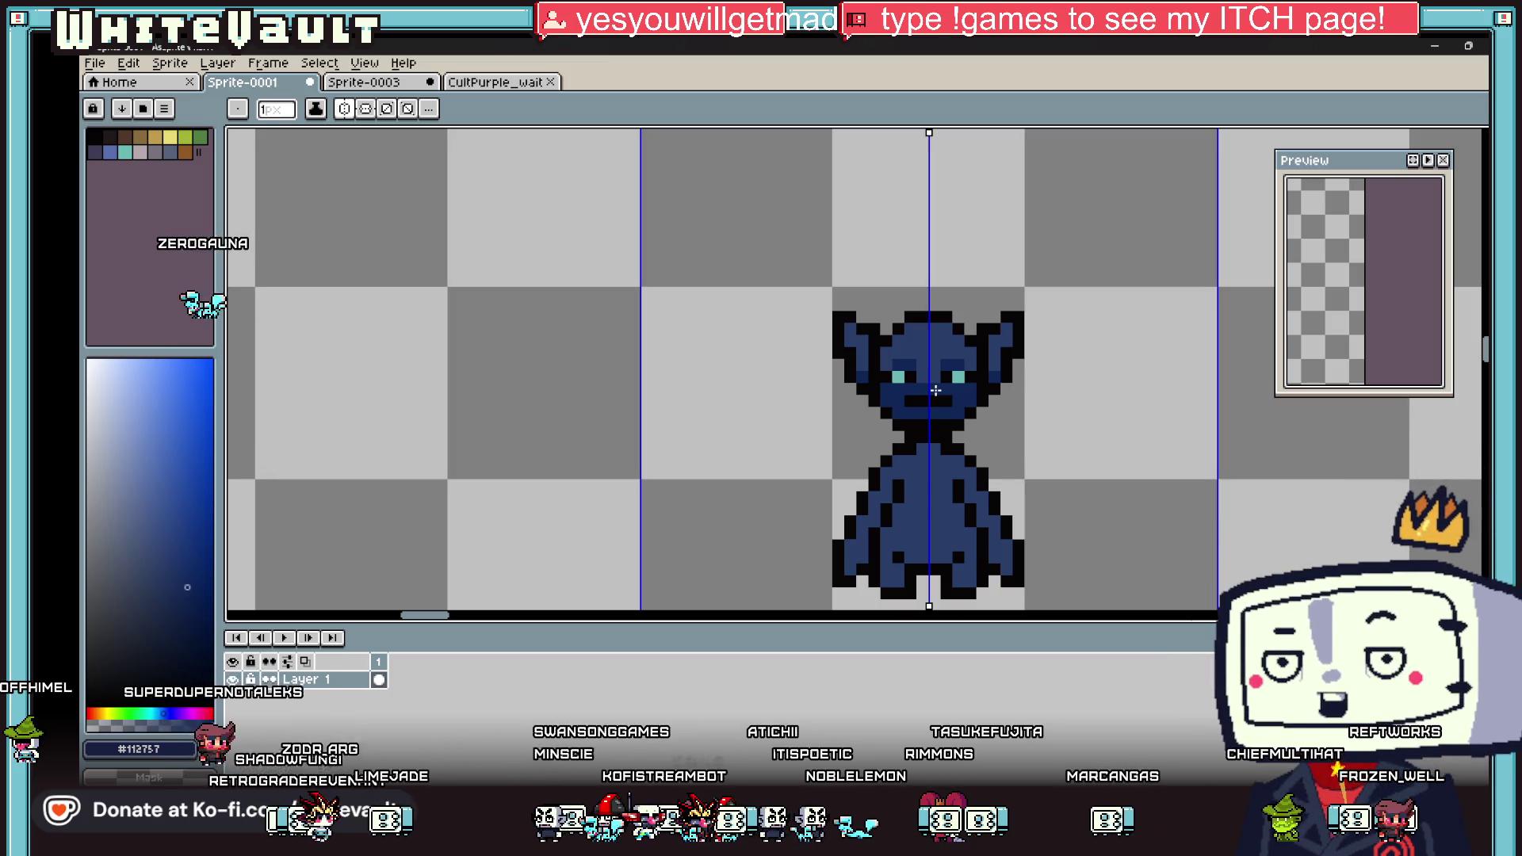
Step: Fill and shade the chest area with the sprite's dark blue, mirrored
key(i)
scroll(955, 404, down, 3)
scroll(961, 415, up, 3)
click(942, 435)
scroll(914, 460, up, 2)
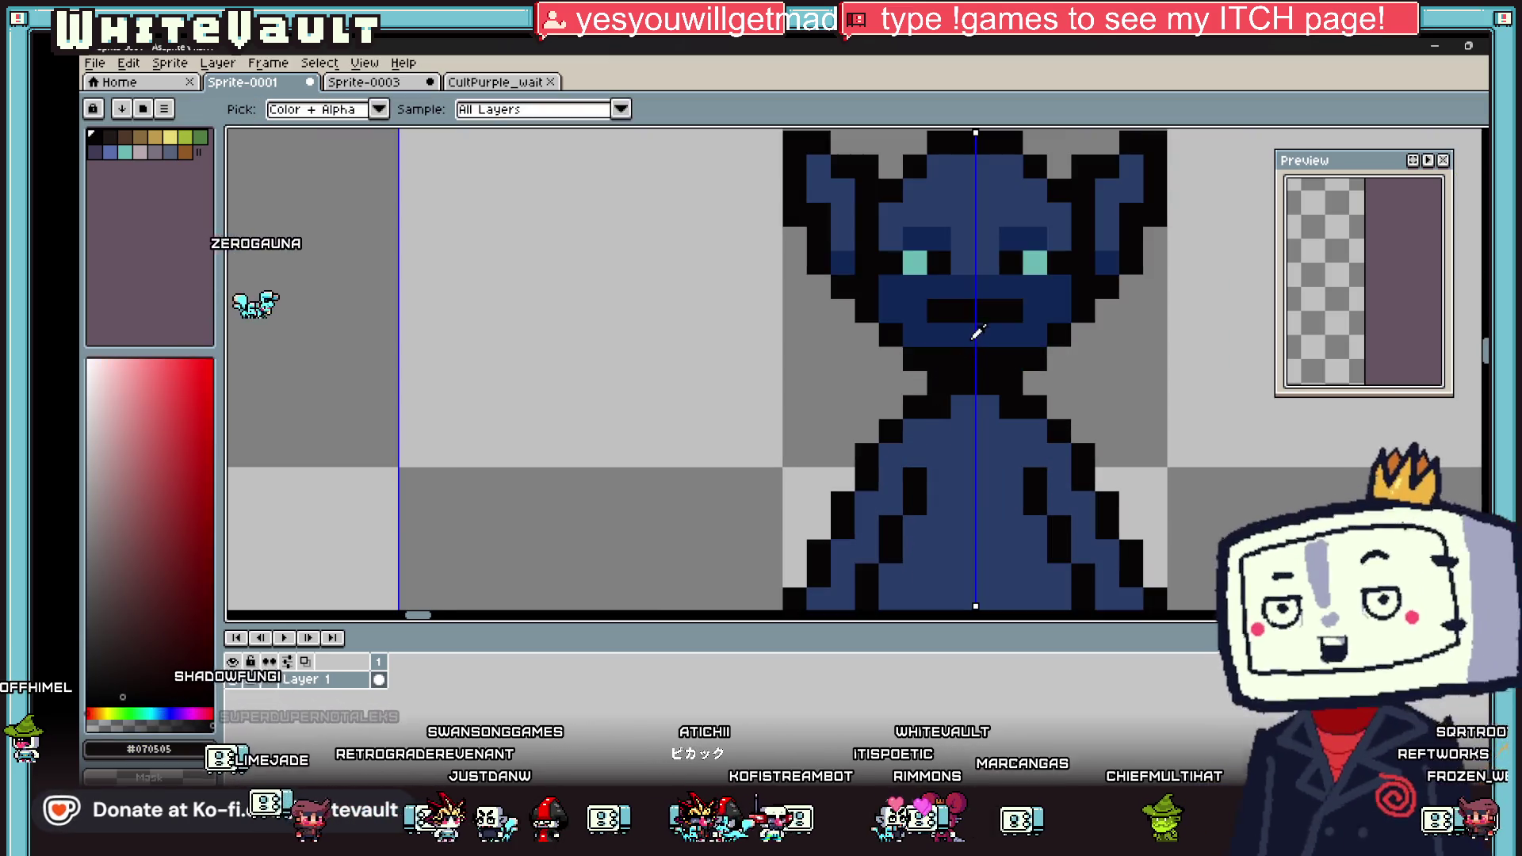
alt+click(895, 470)
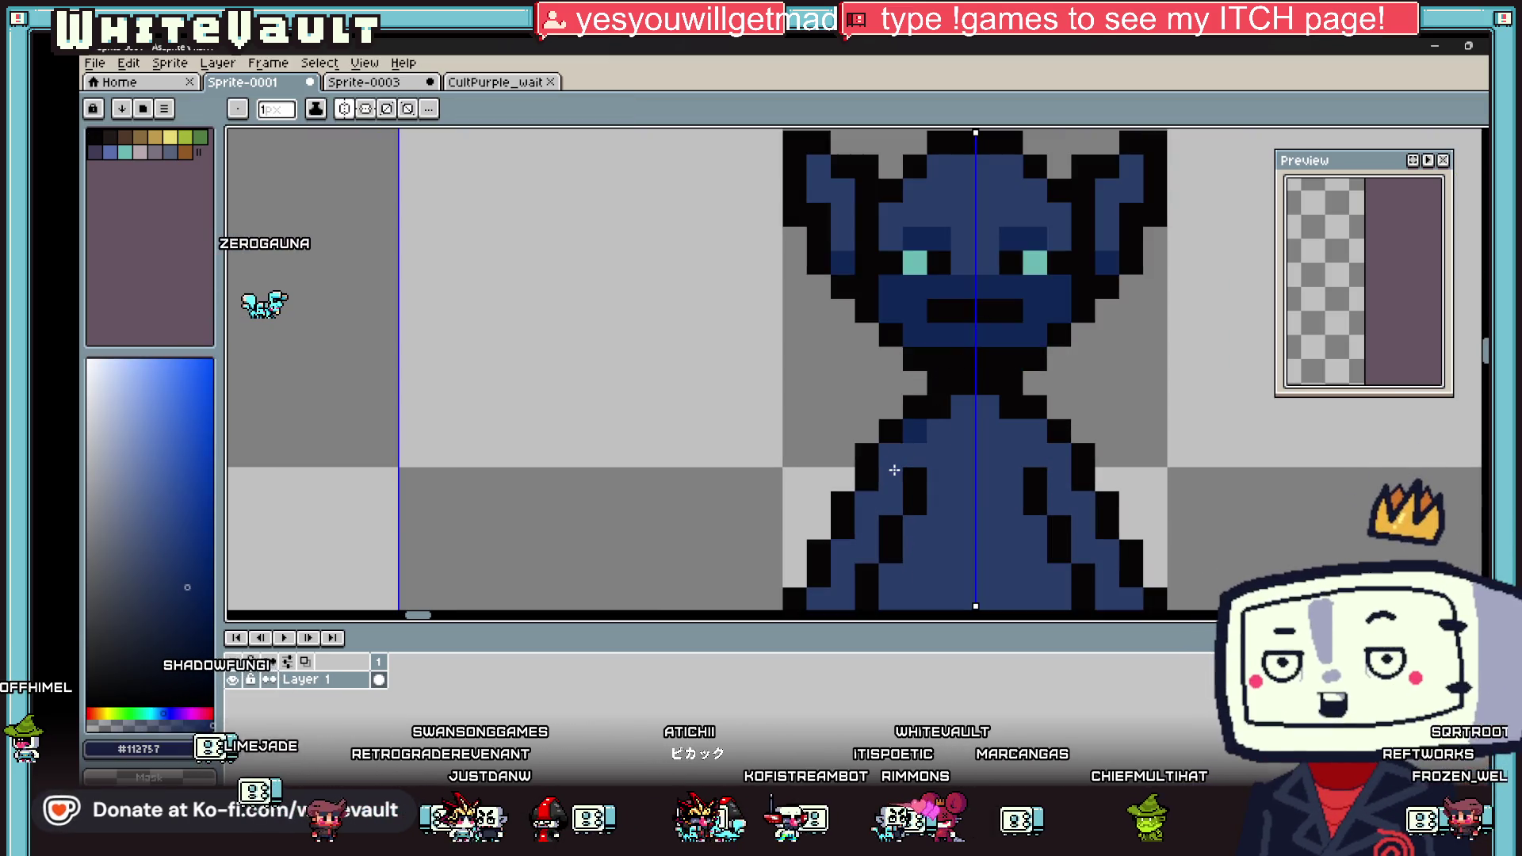
click(994, 484)
scroll(1007, 476, down, 2)
scroll(1025, 468, up, 1)
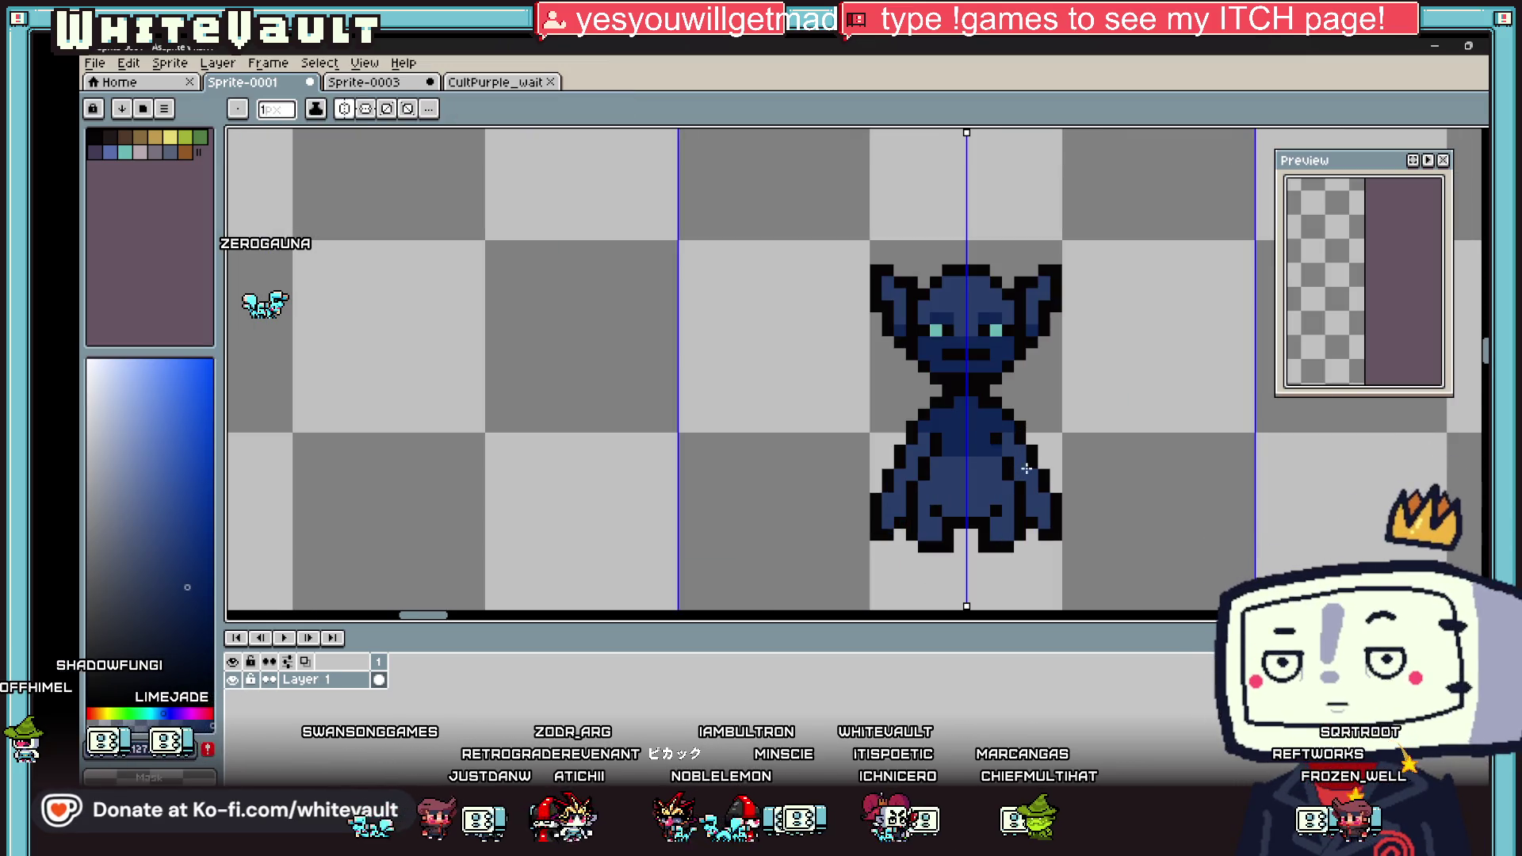
scroll(1026, 468, up, 3)
drag(1006, 467, 969, 373)
Step: Darken chest and lower robe pixels and fill the bottom robe rows dark blue
scroll(1018, 436, down, 2)
key(alt)
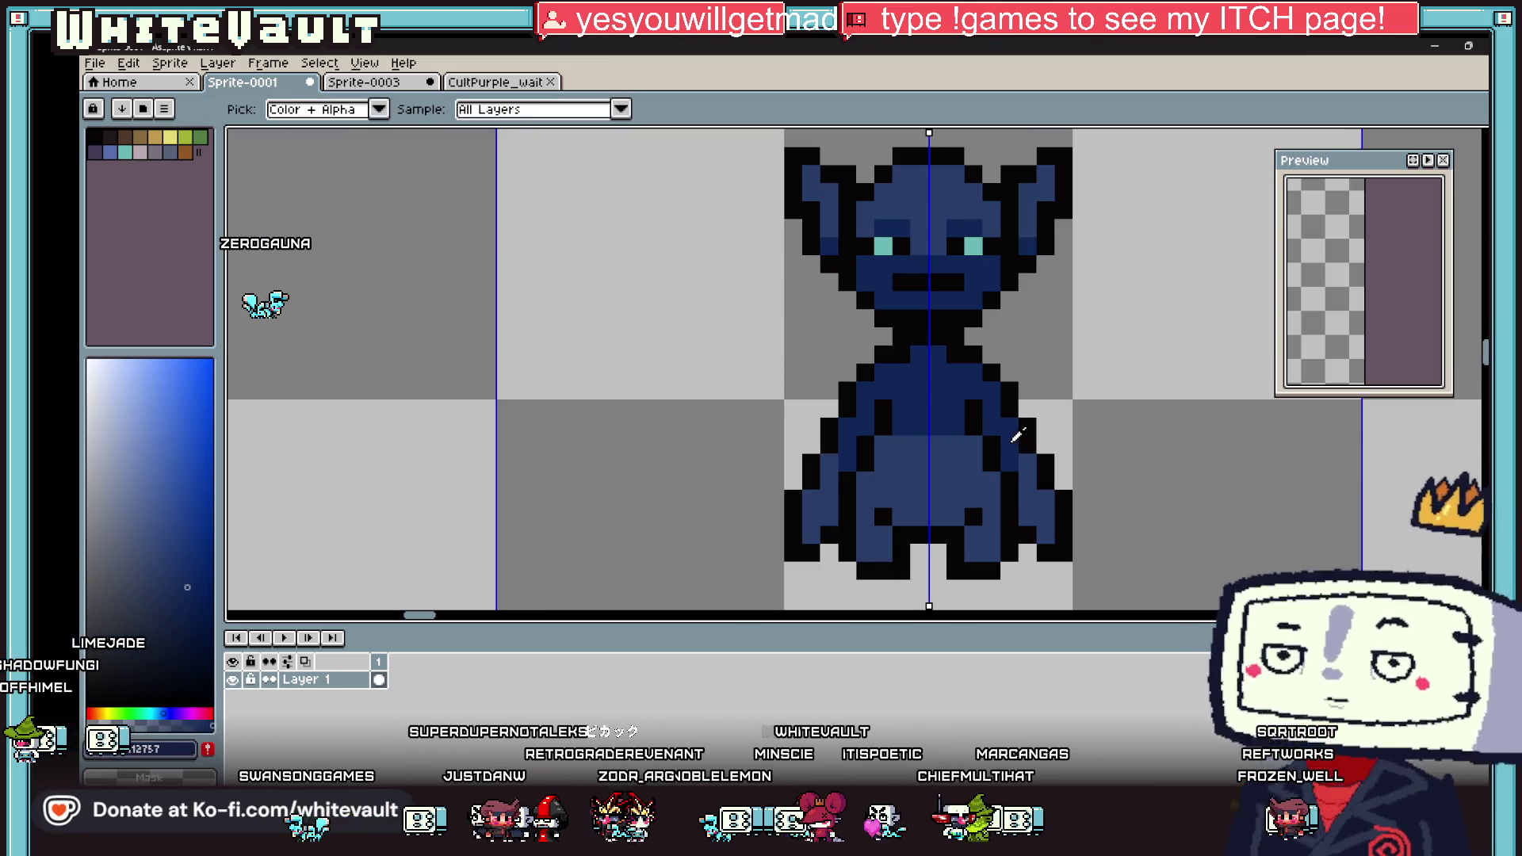
scroll(1017, 434, up, 2)
click(992, 476)
click(957, 512)
click(918, 549)
click(882, 558)
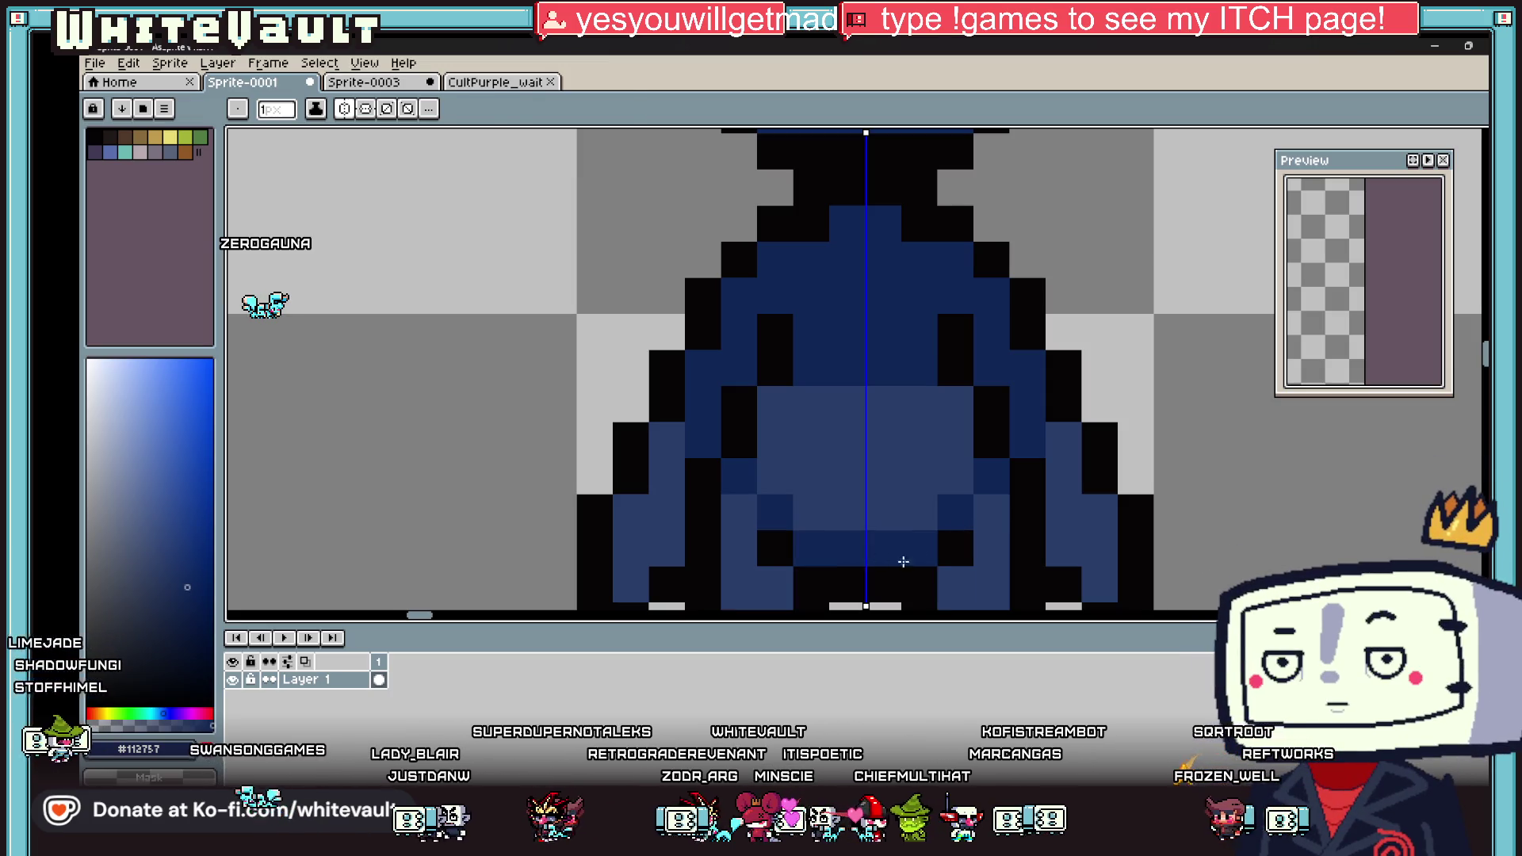
key(g)
click(991, 555)
Step: Add an extra teal pixel to the right eye
scroll(984, 547, down, 5)
scroll(1016, 526, up, 1)
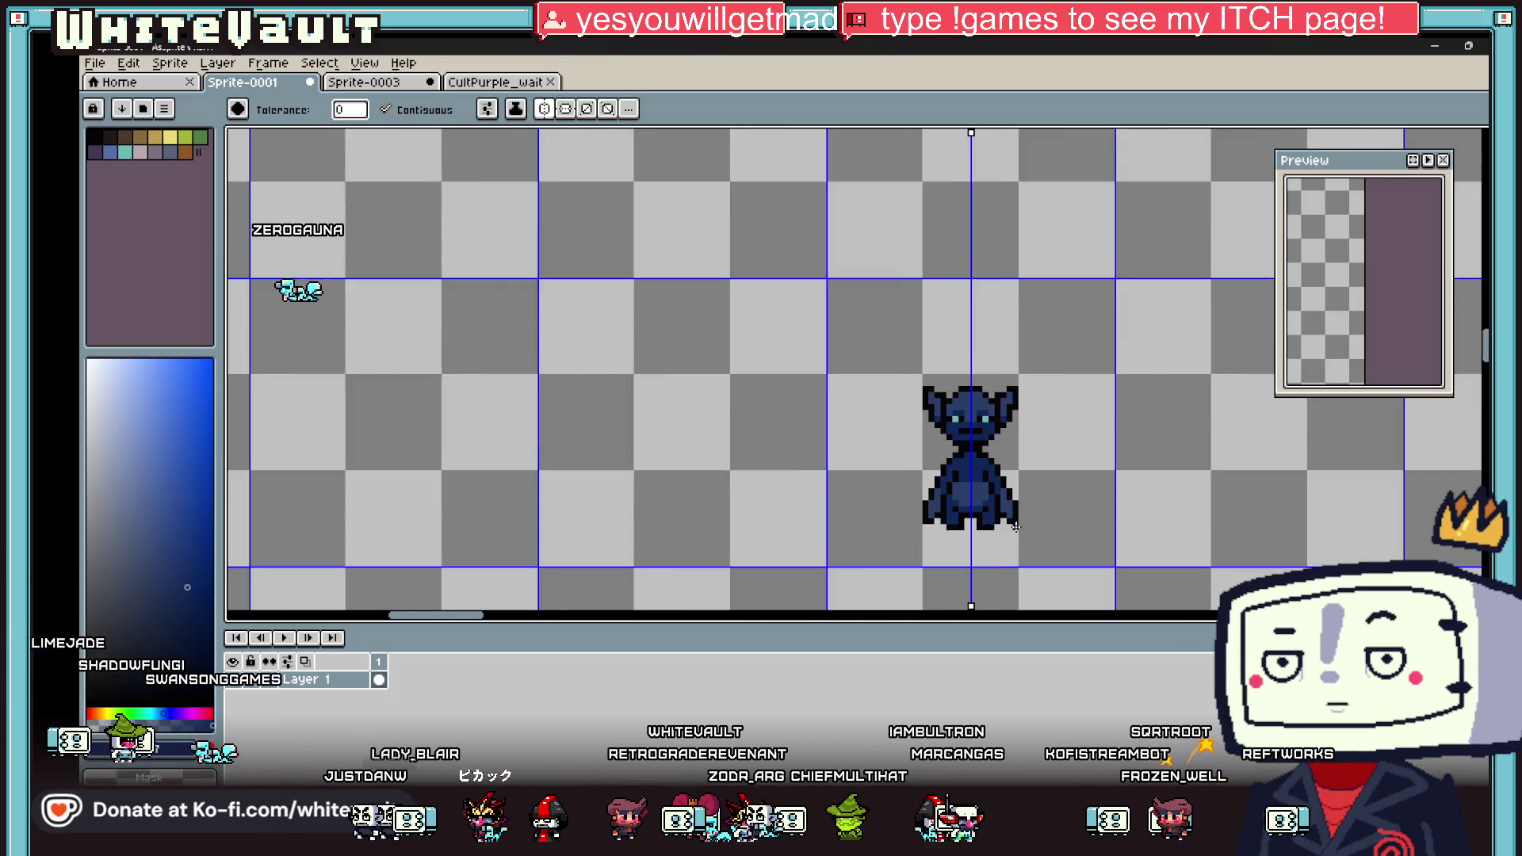
scroll(1016, 526, up, 1)
key(alt)
scroll(971, 379, up, 2)
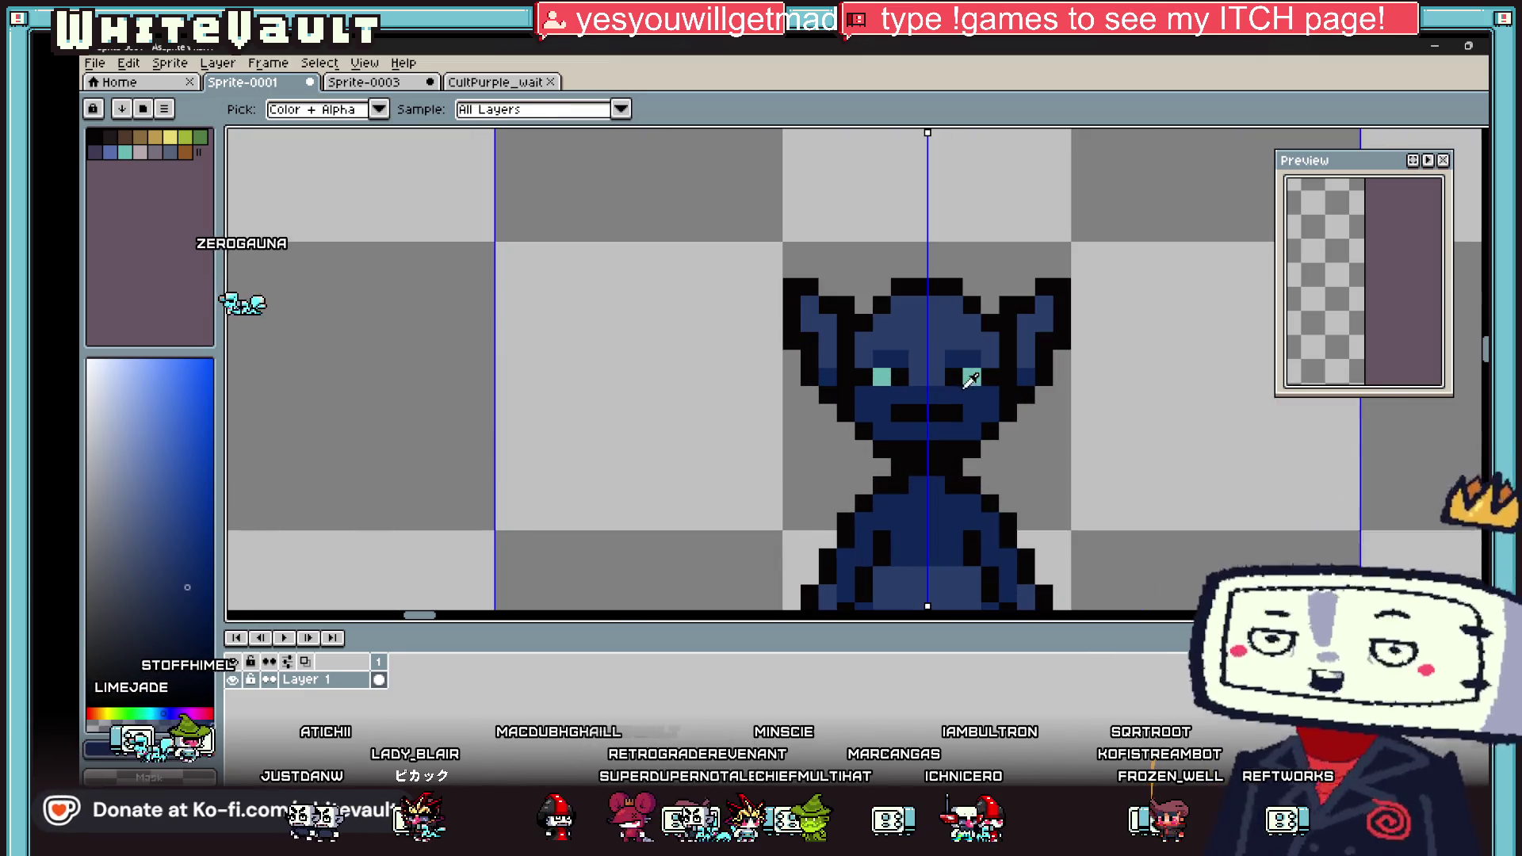
scroll(967, 386, up, 1)
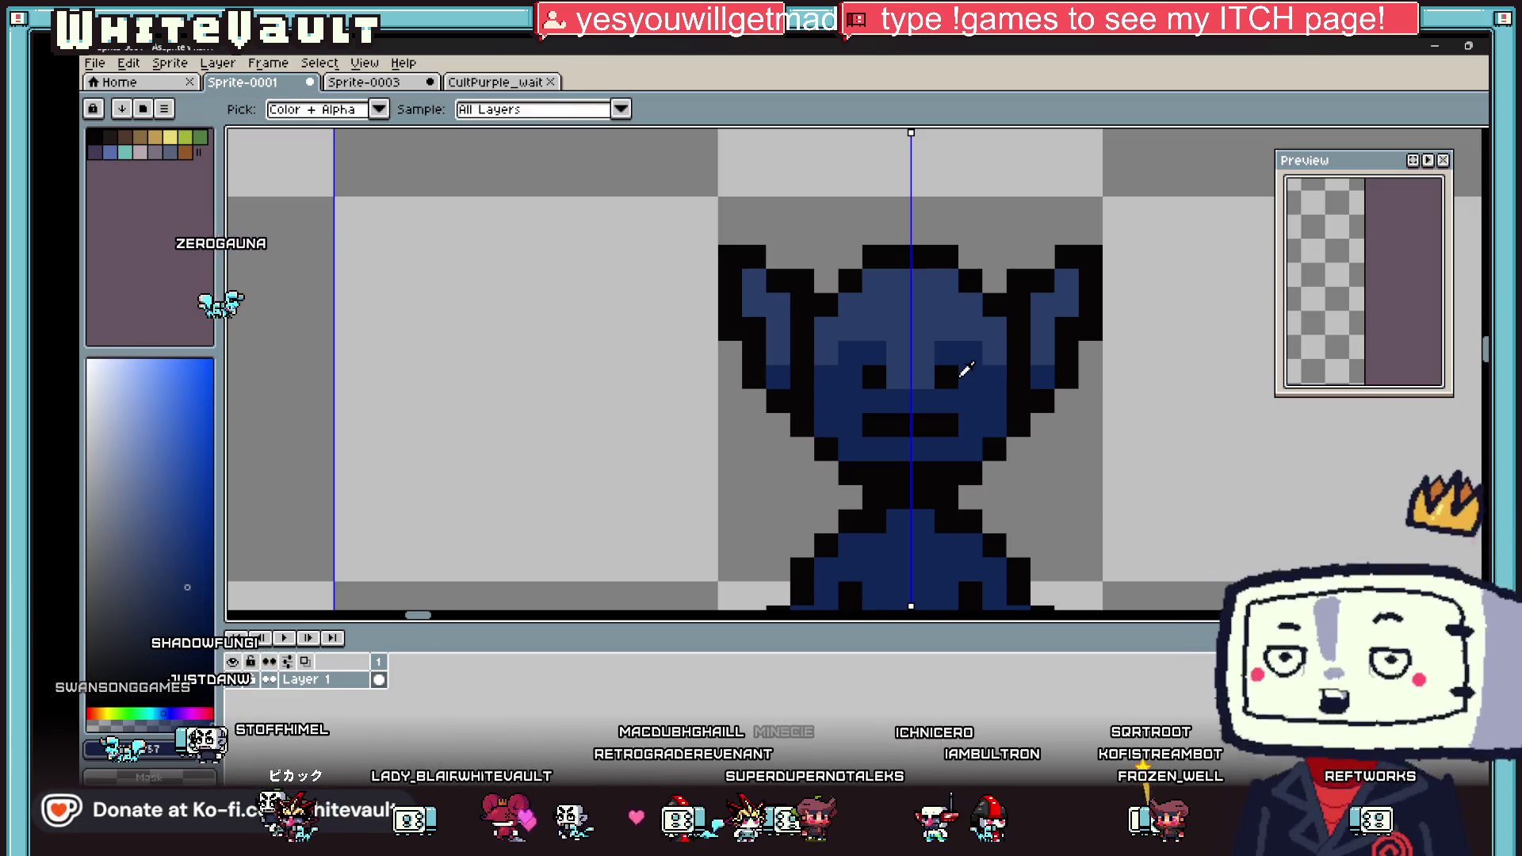
scroll(986, 379, down, 3)
key(alt)
scroll(982, 373, up, 2)
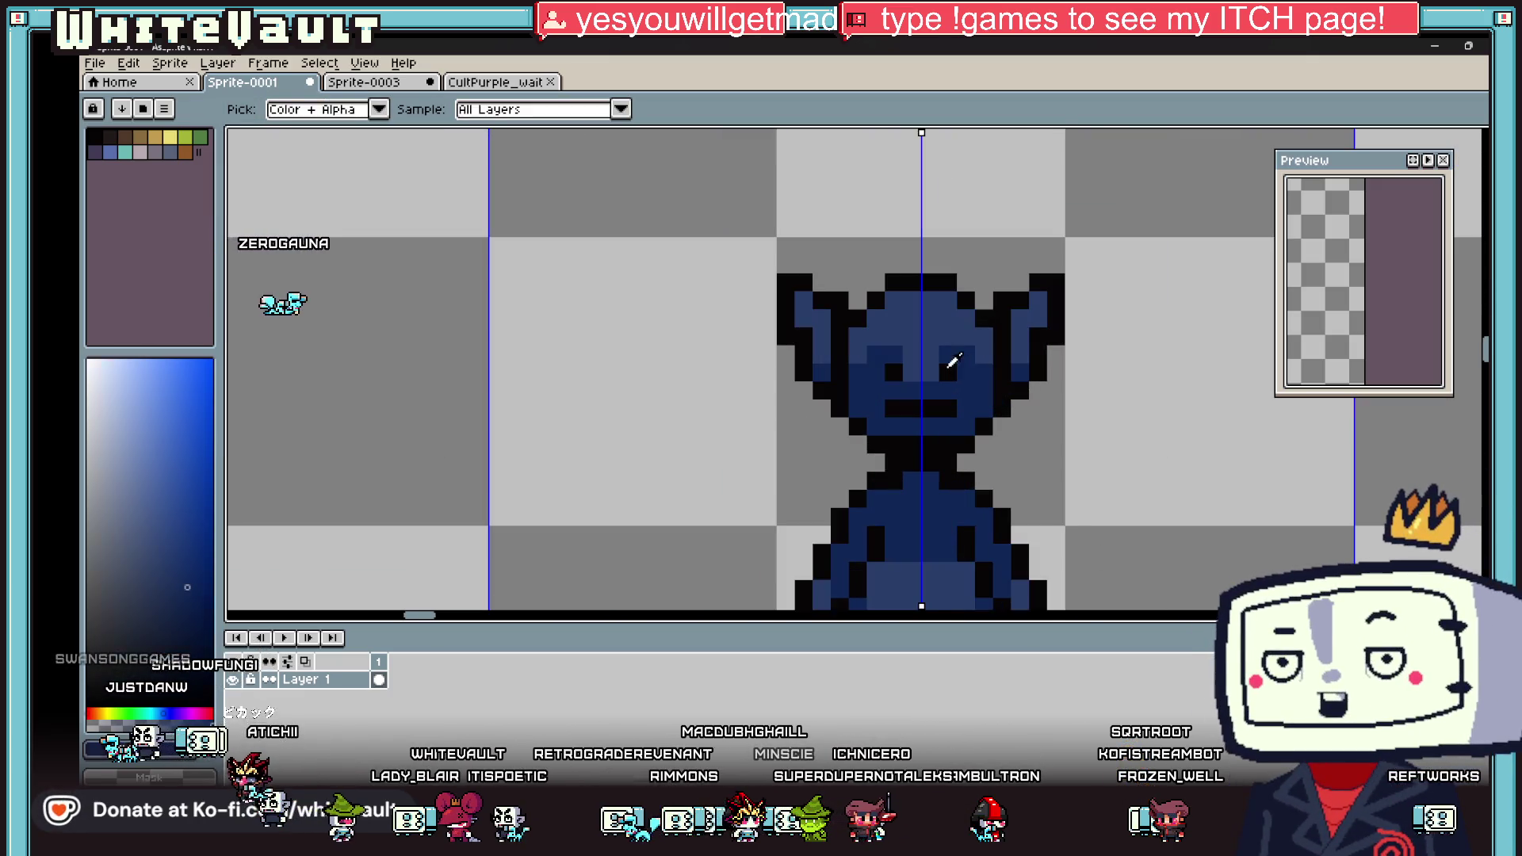
scroll(1035, 382, down, 4)
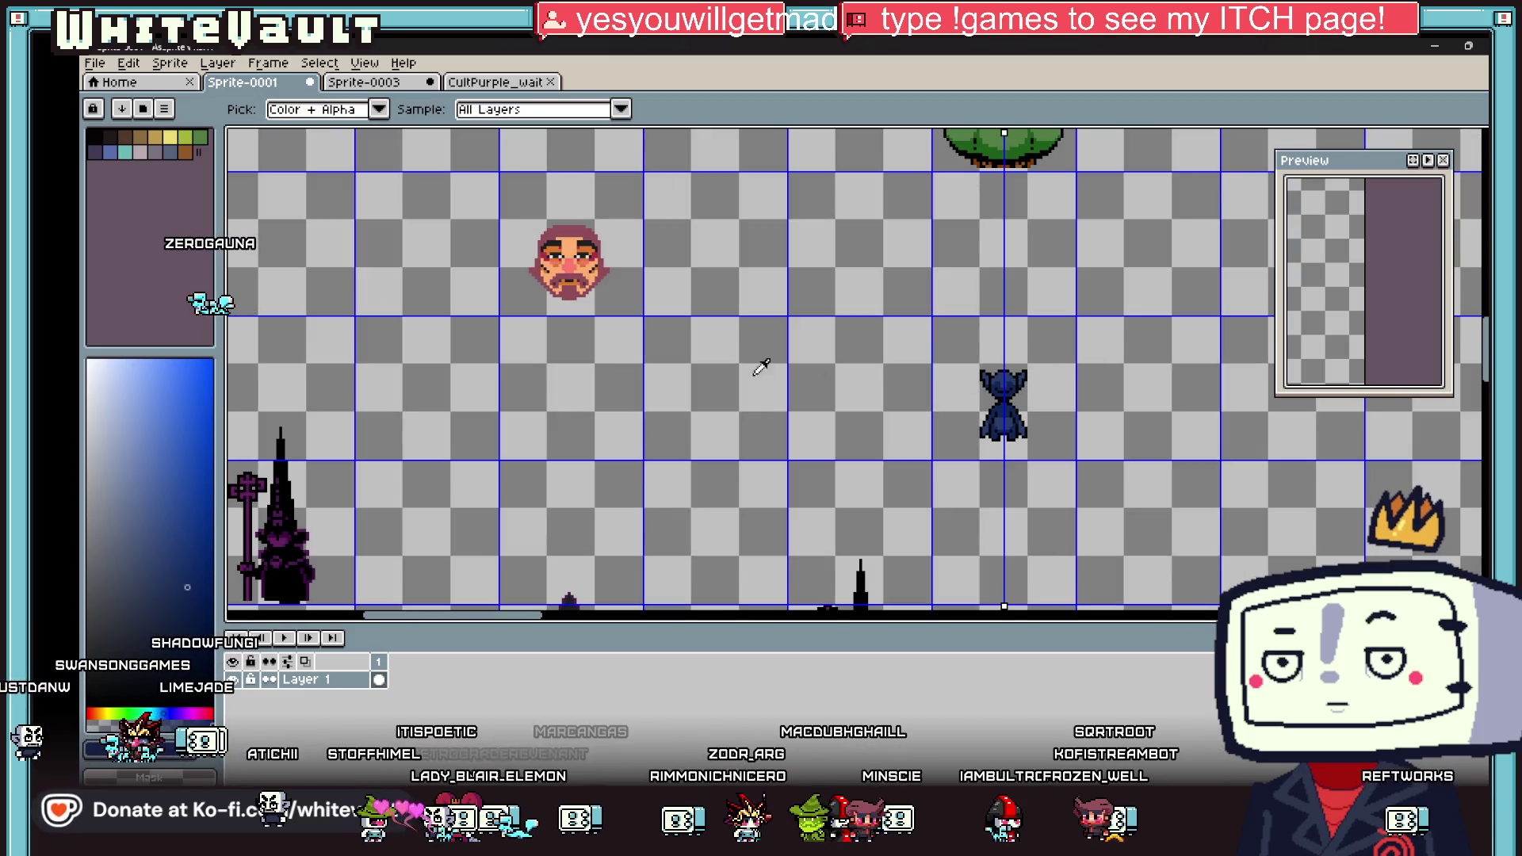
click(125, 152)
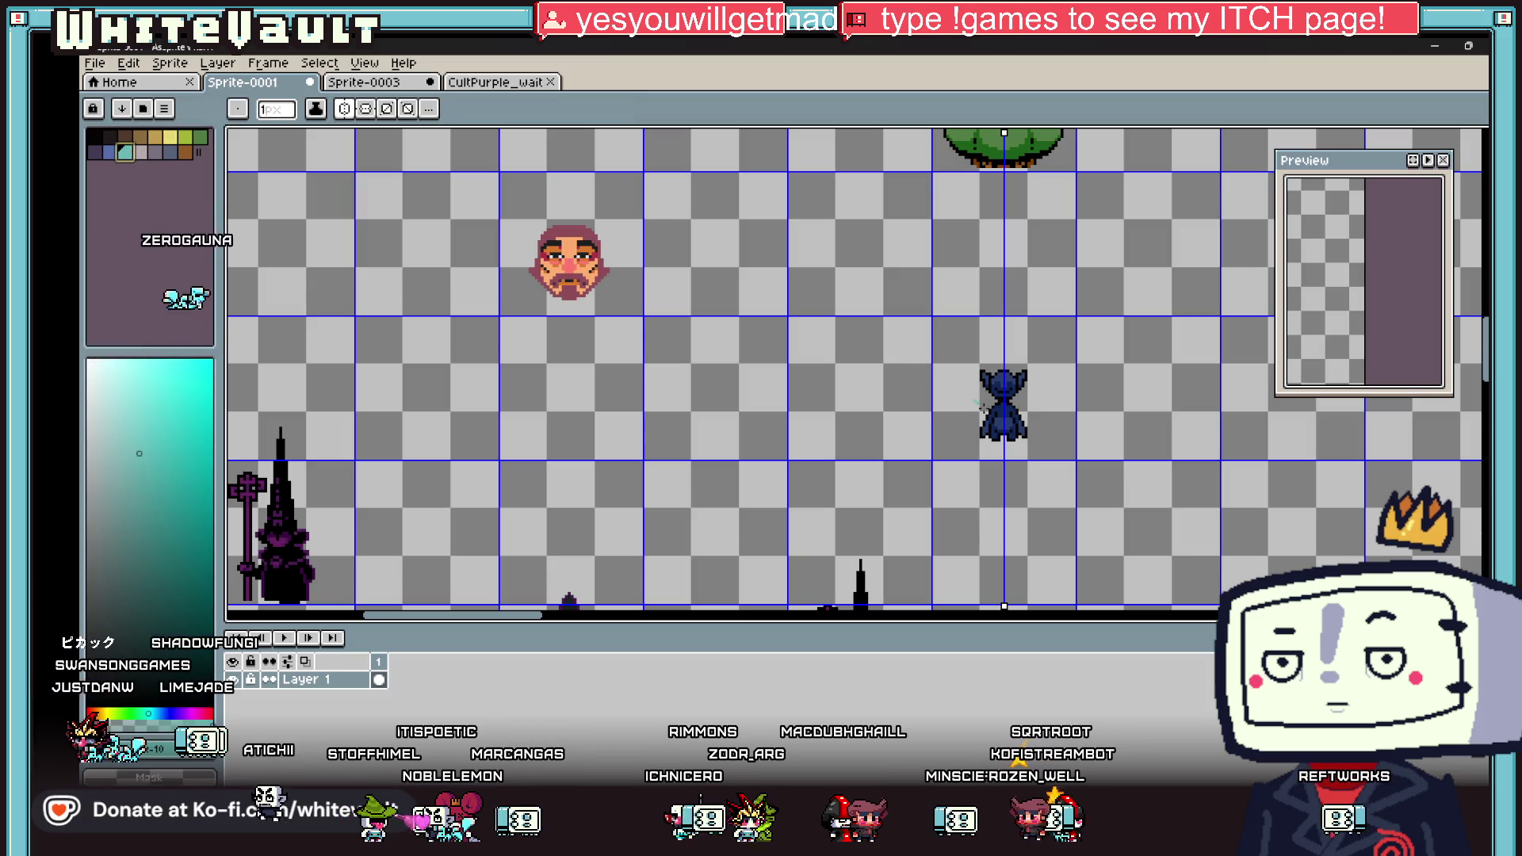
scroll(1017, 392, up, 3)
click(981, 384)
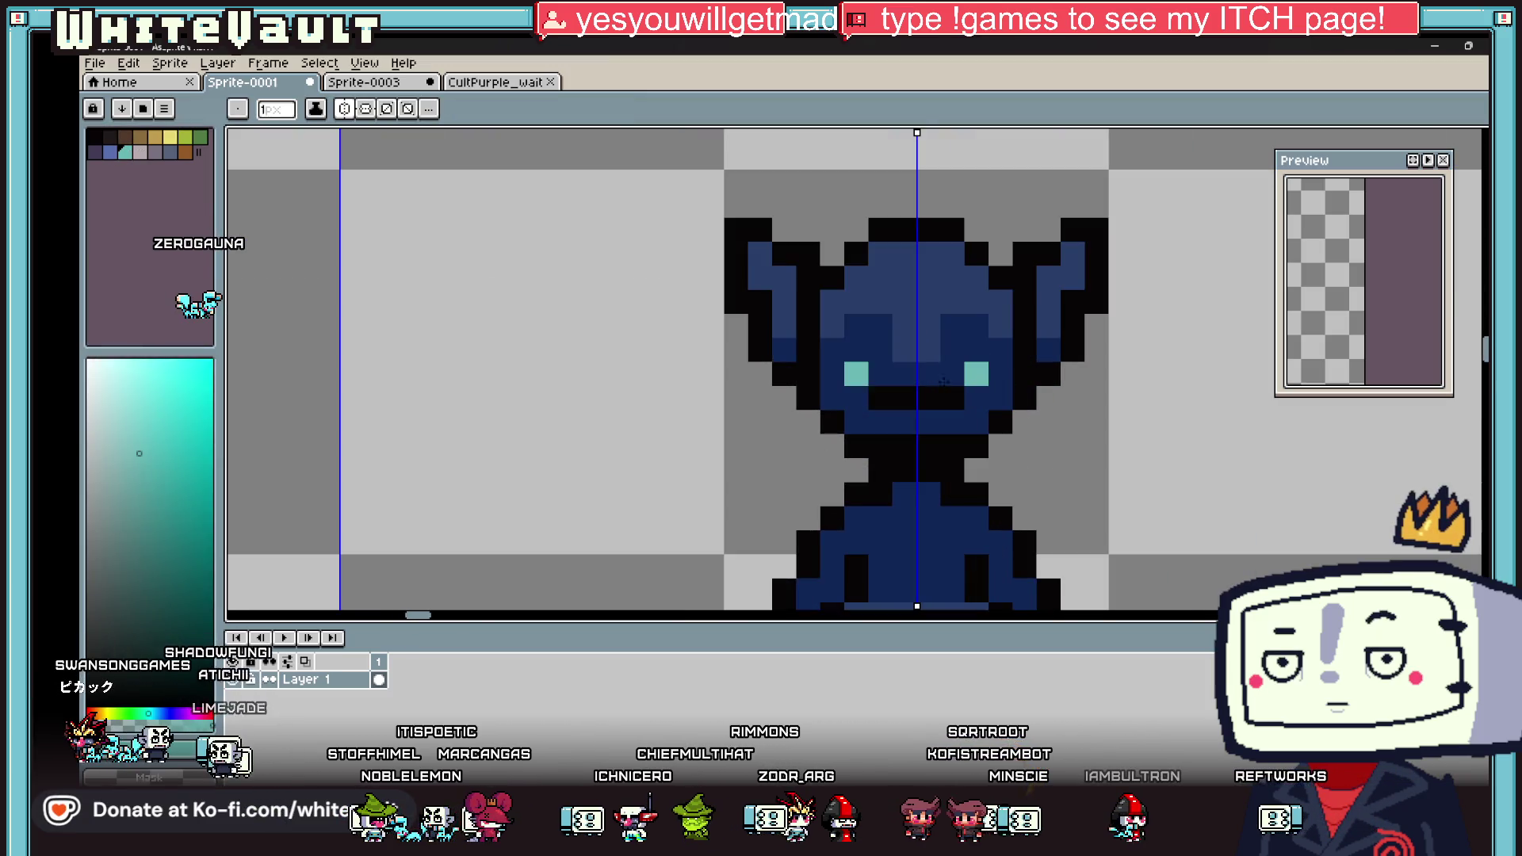
Step: Sample the mid blue from the sprite for further shading
scroll(1037, 392, down, 4)
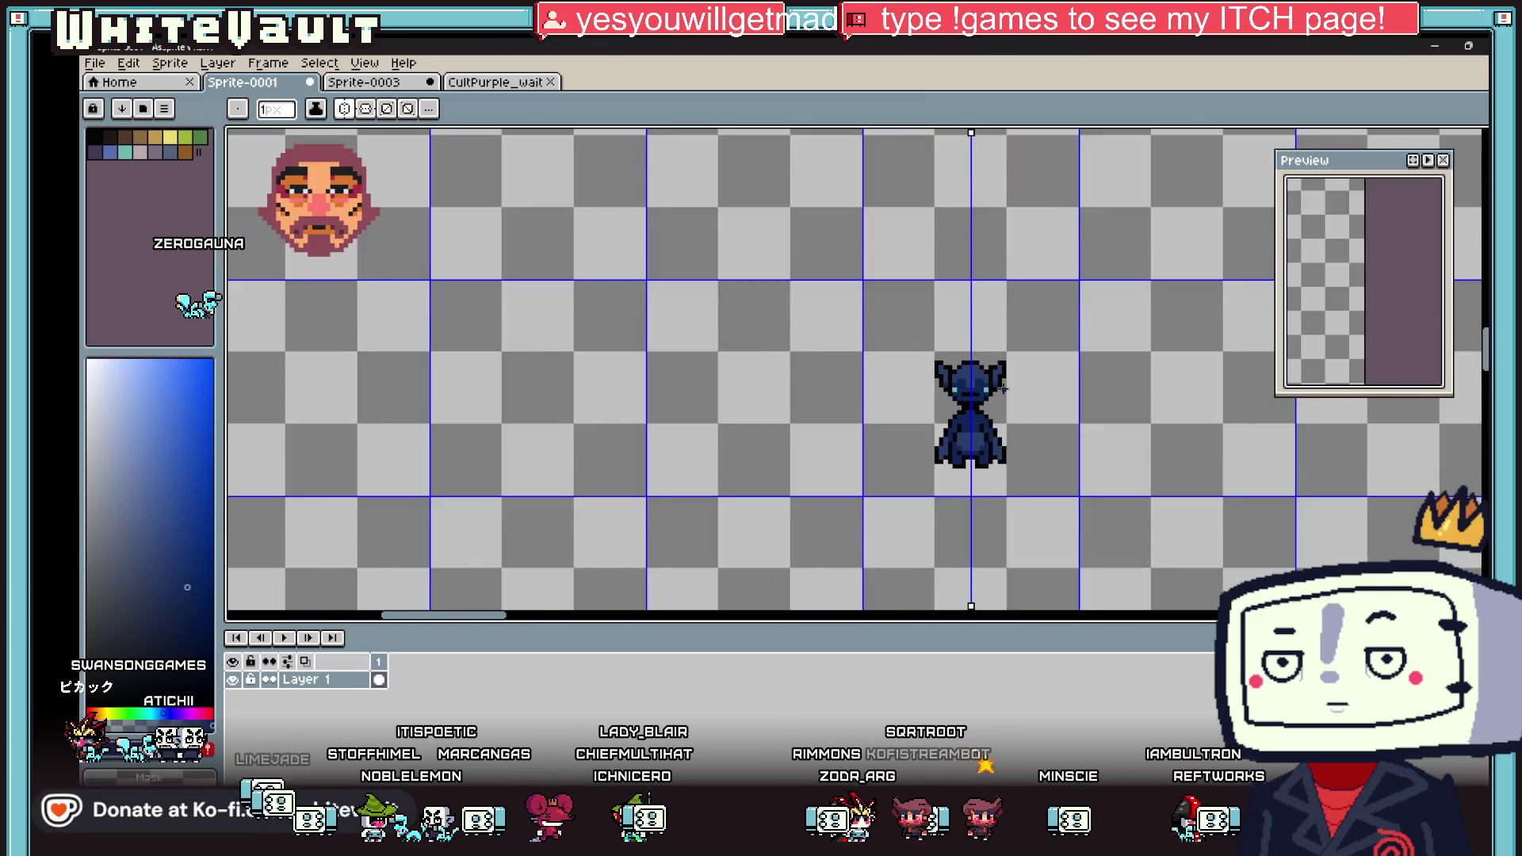
scroll(1037, 392, down, 1)
scroll(1023, 392, up, 4)
alt+click(856, 392)
key(alt)
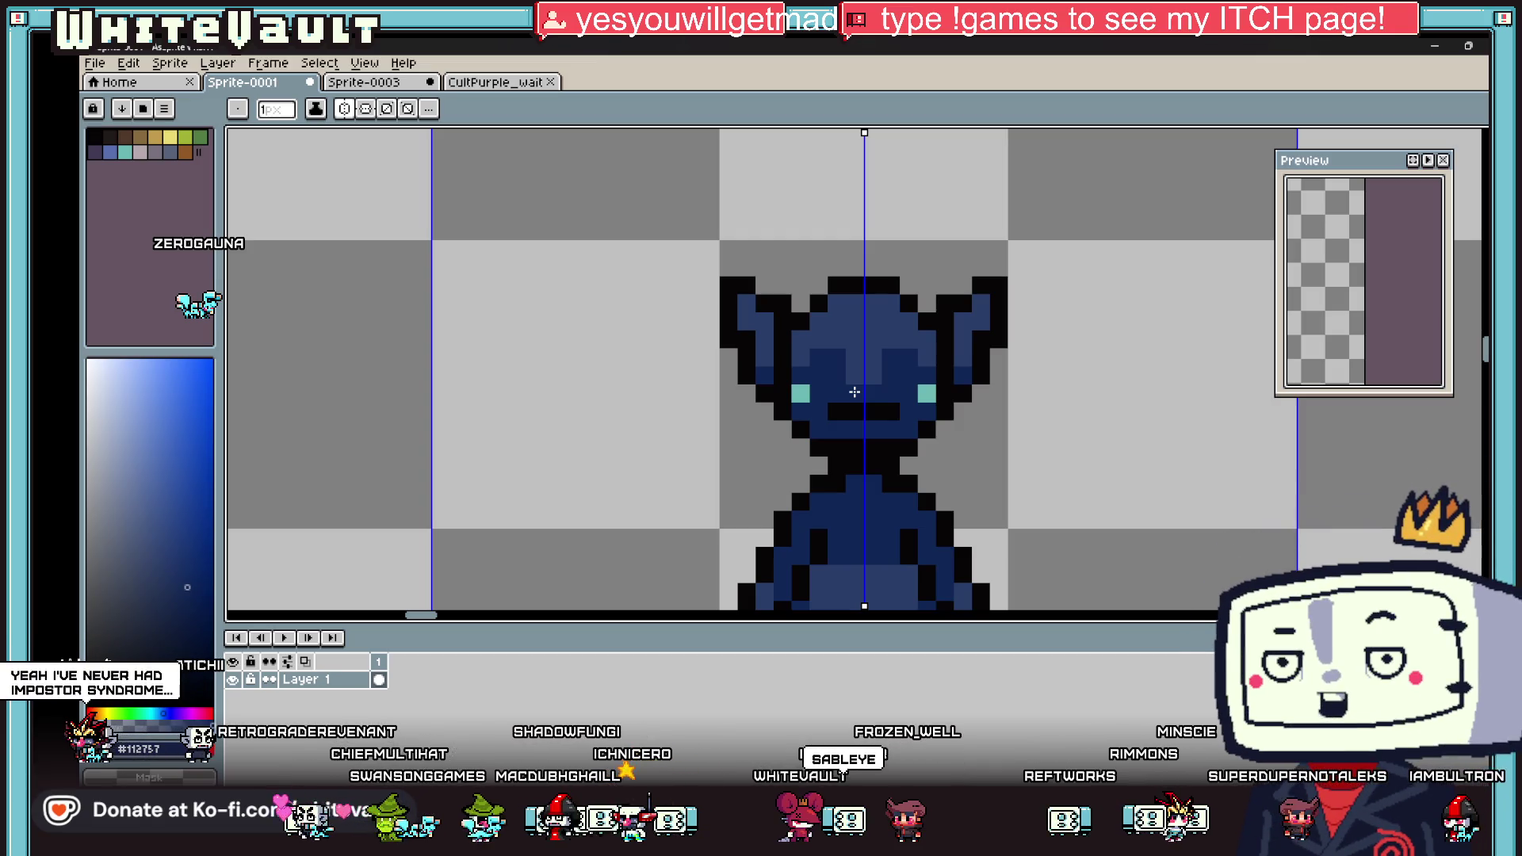
key(alt)
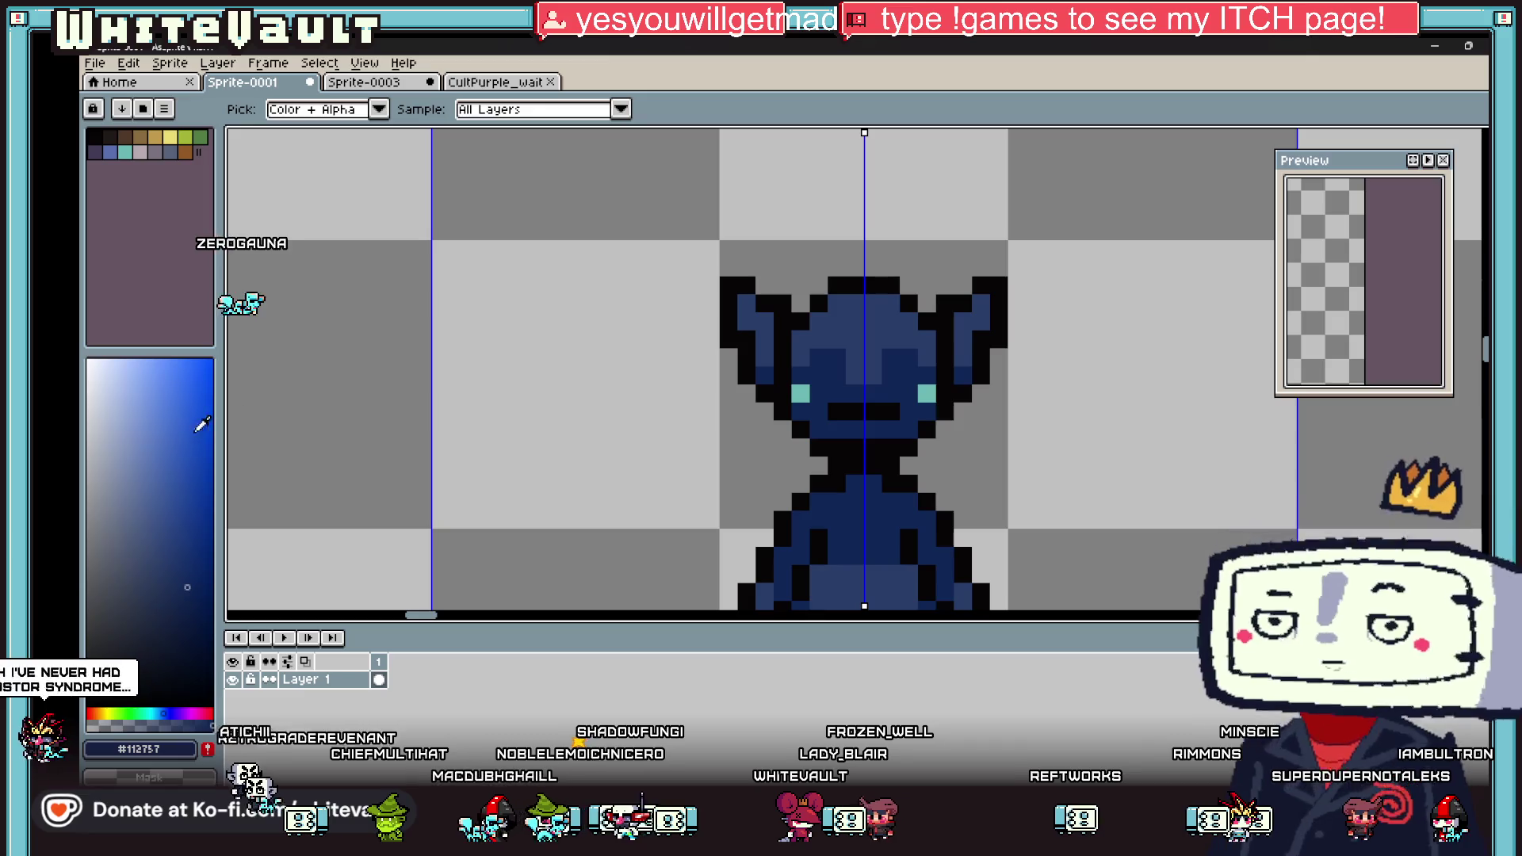
scroll(825, 401, up, 1)
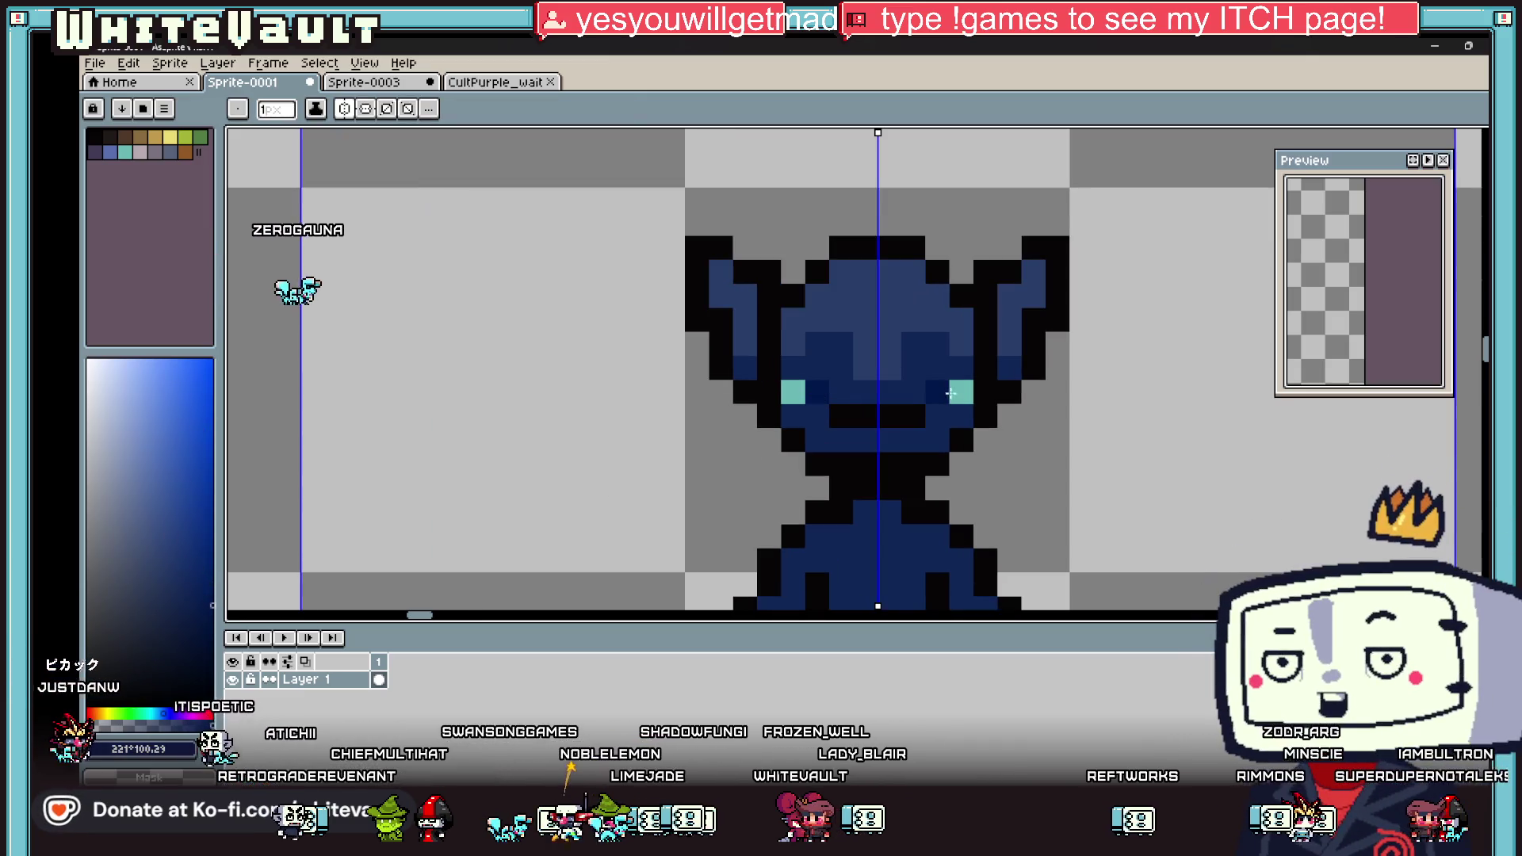
Step: Darken mirrored robe side and lower-sleeve pixels, then pick the robe's darker navy
scroll(968, 423, down, 4)
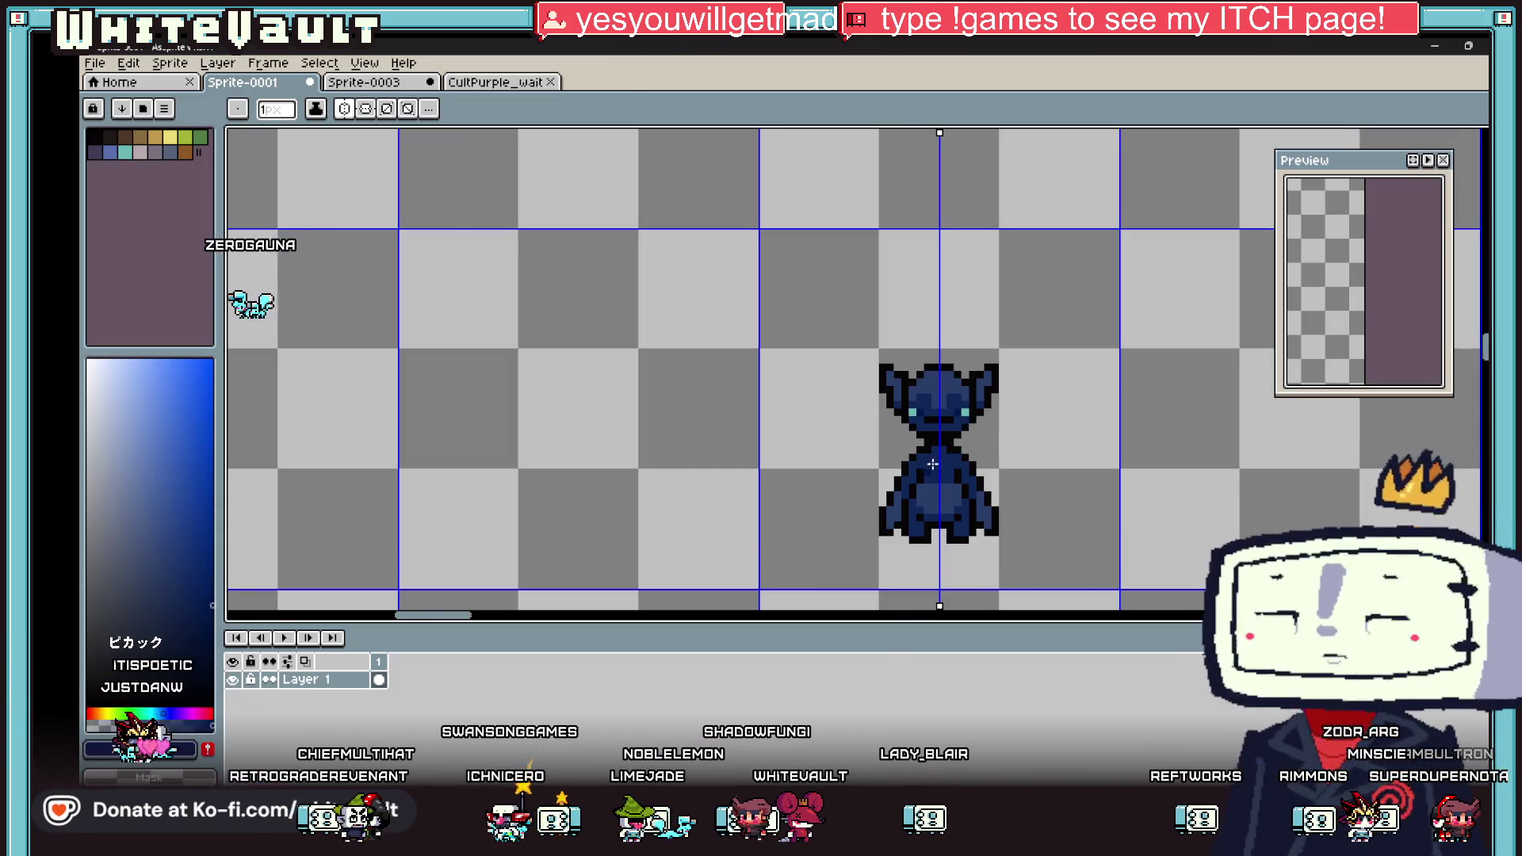
scroll(947, 408, up, 6)
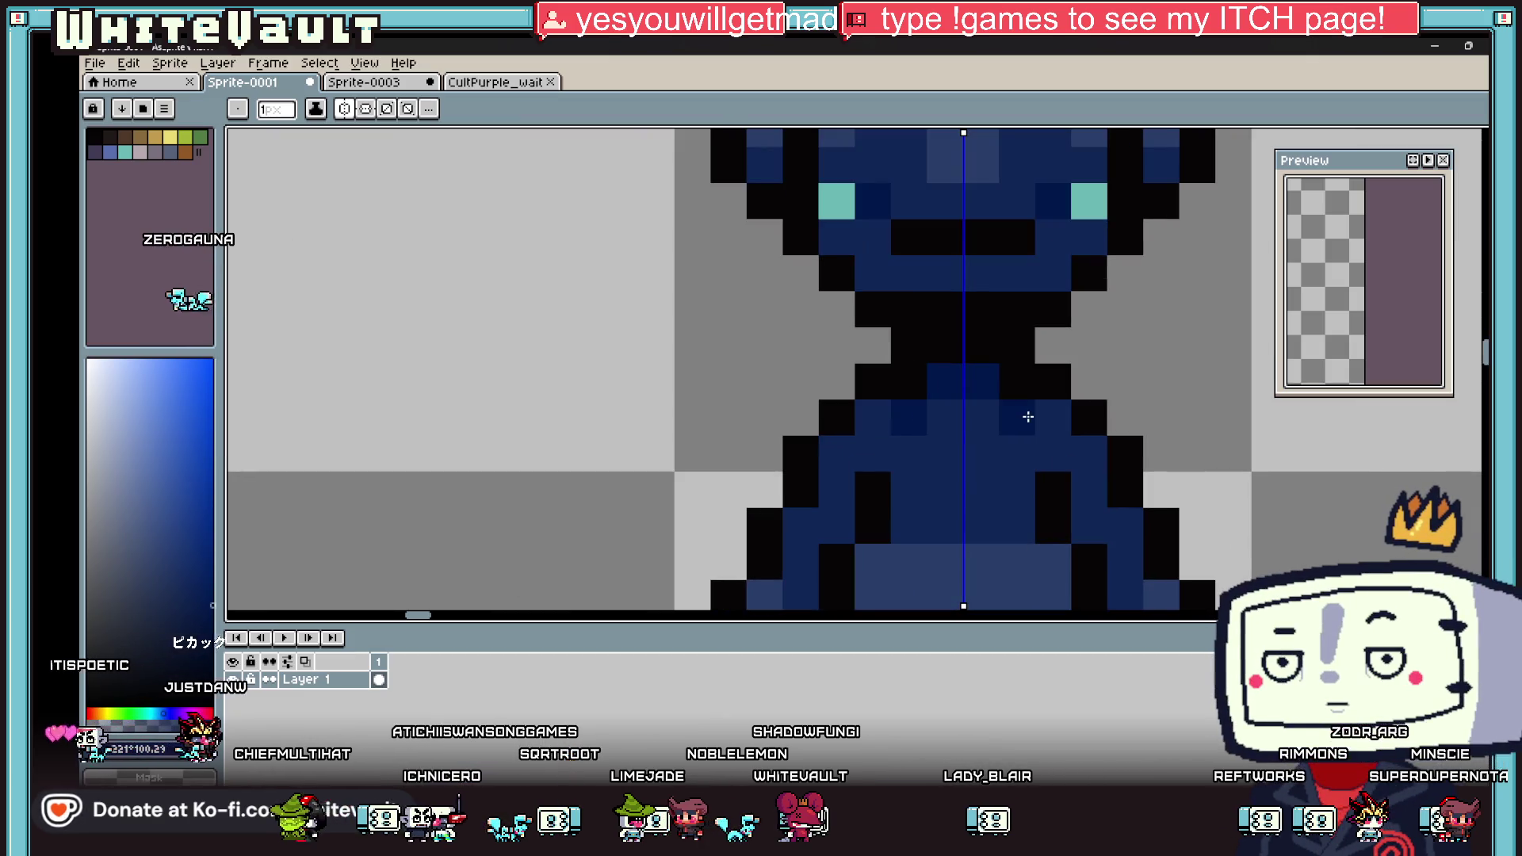
key(alt)
scroll(1021, 414, down, 5)
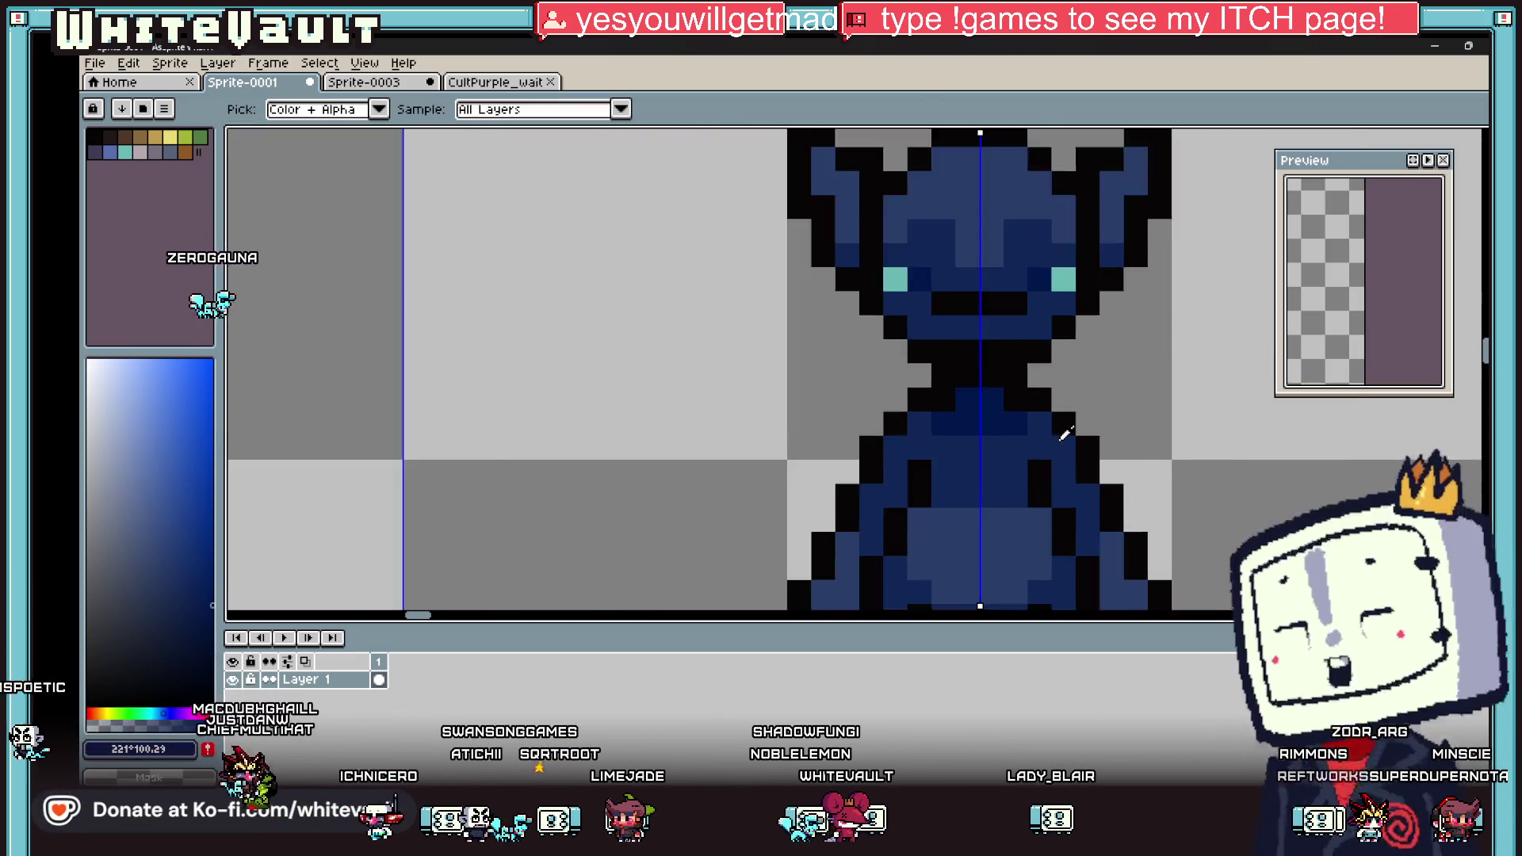
scroll(1063, 446, up, 3)
scroll(1063, 445, up, 3)
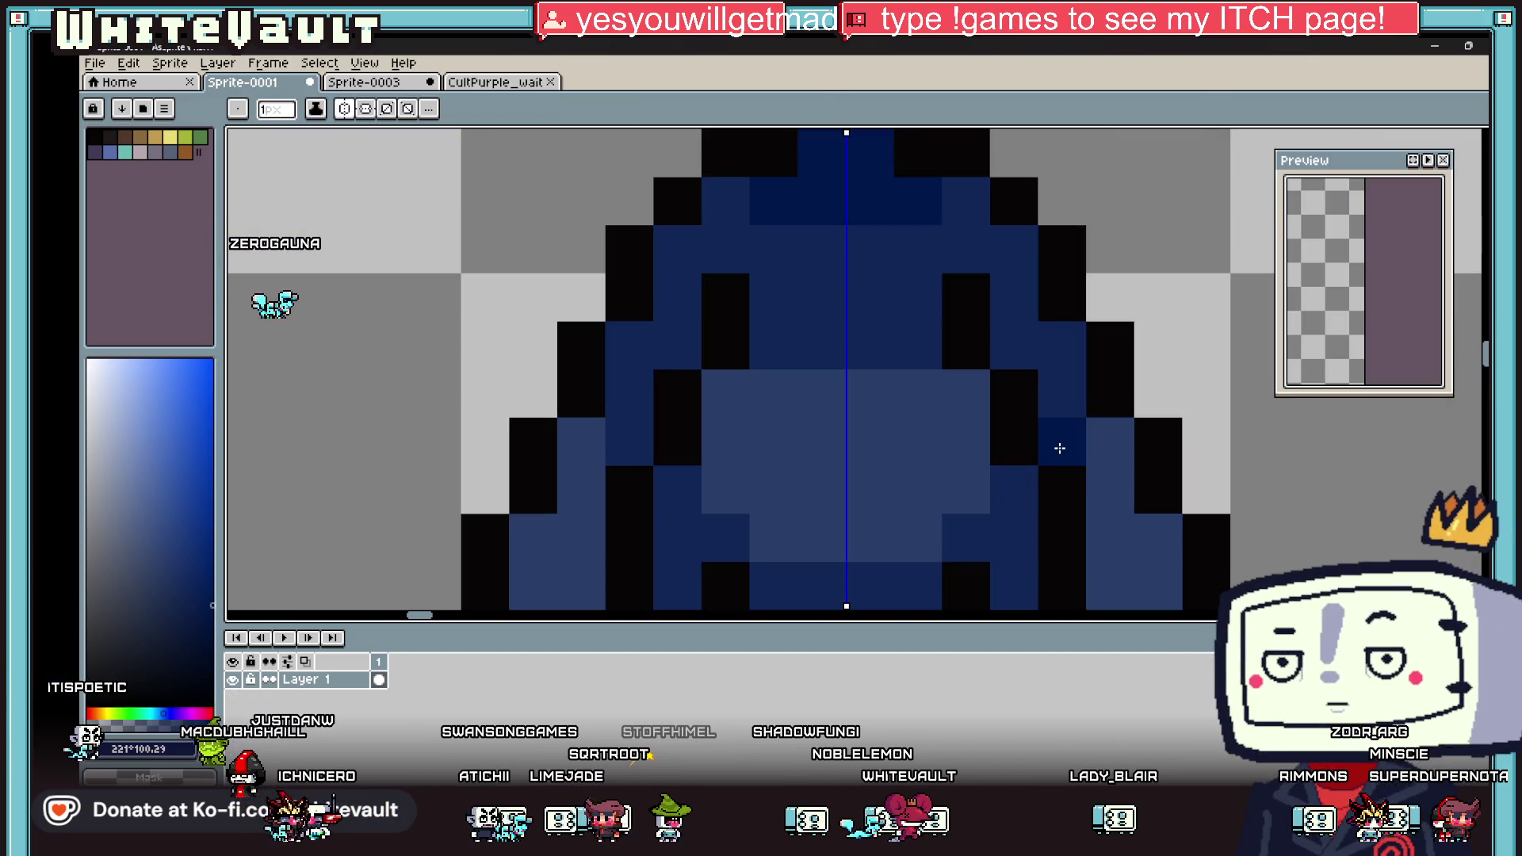
key(alt)
scroll(773, 444, down, 4)
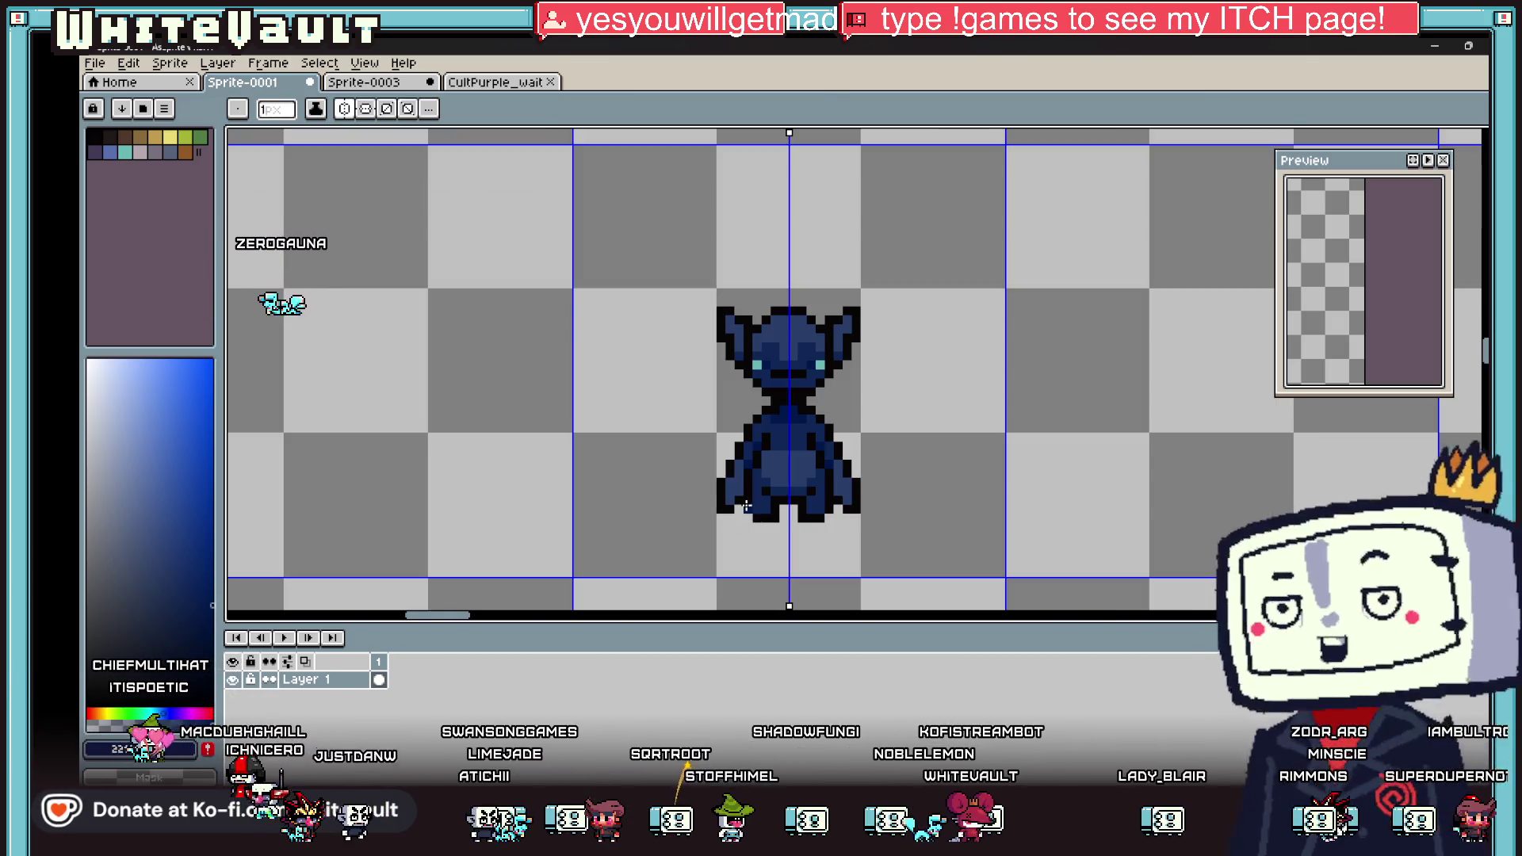
scroll(766, 431, up, 3)
click(730, 357)
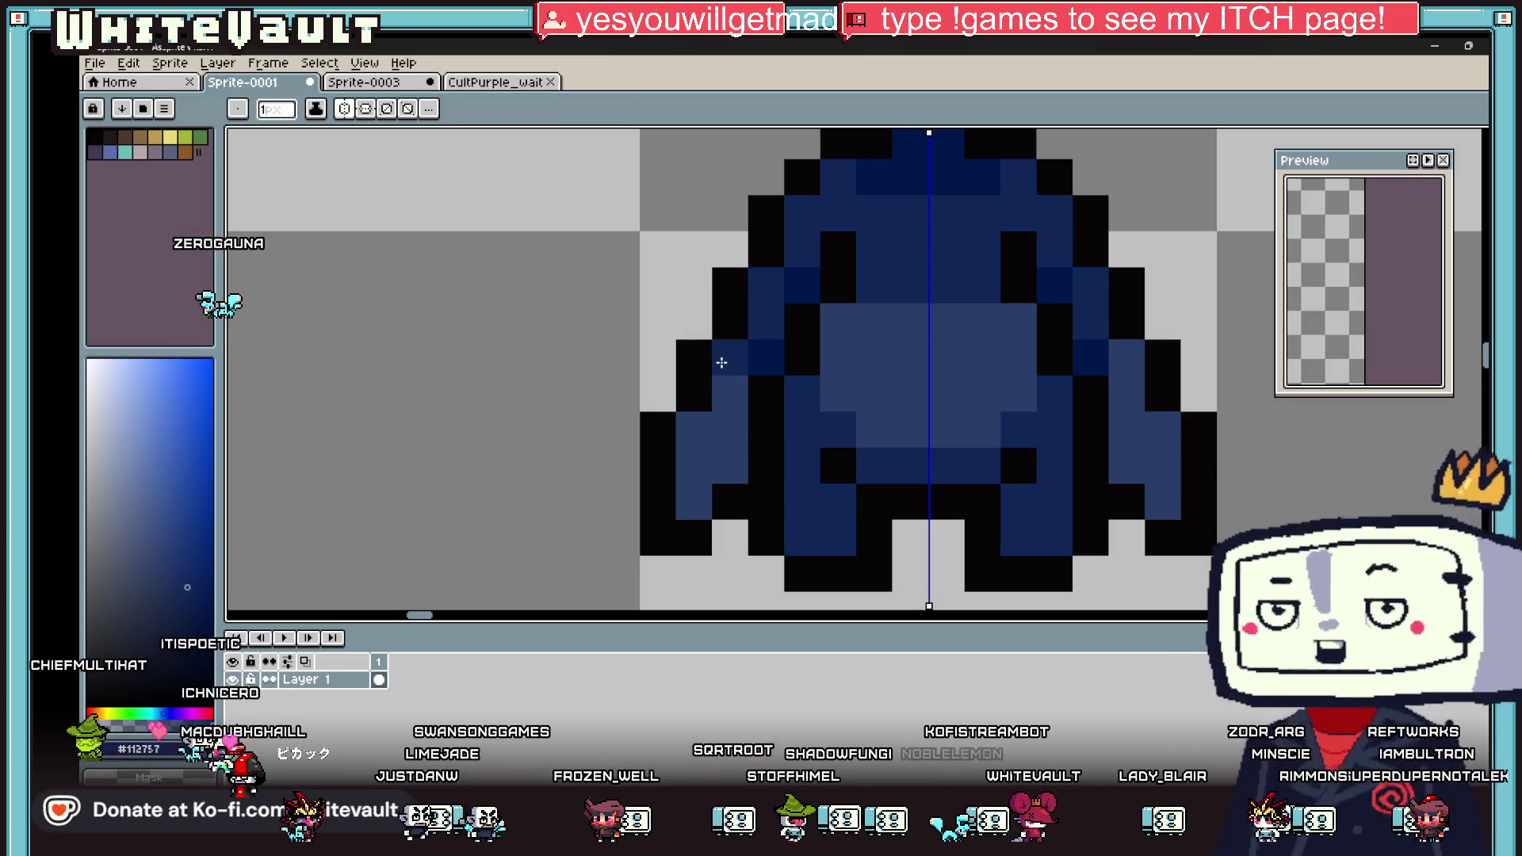
click(706, 494)
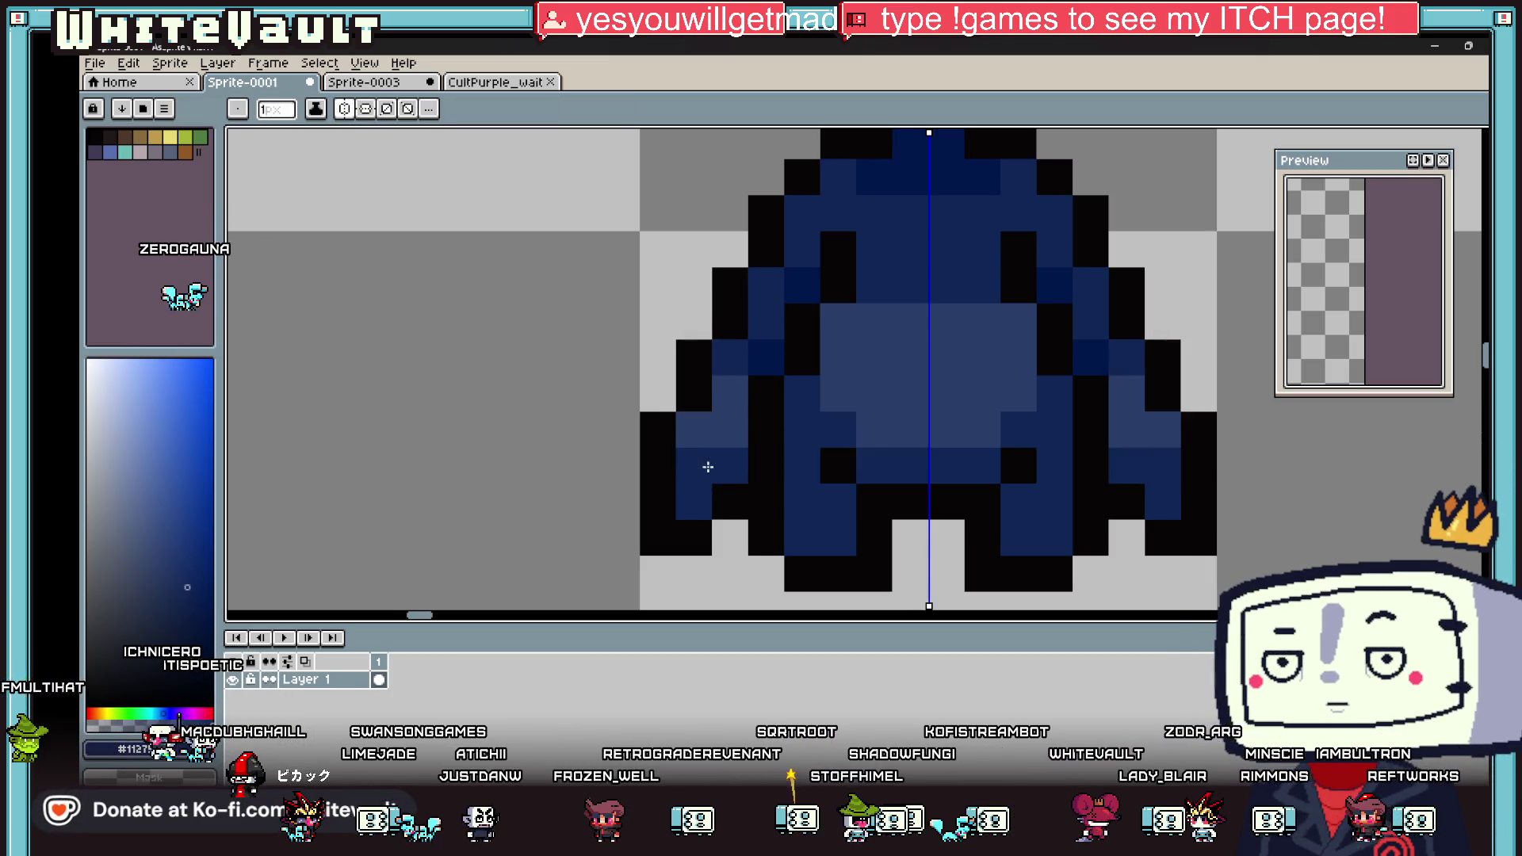
alt+click(766, 360)
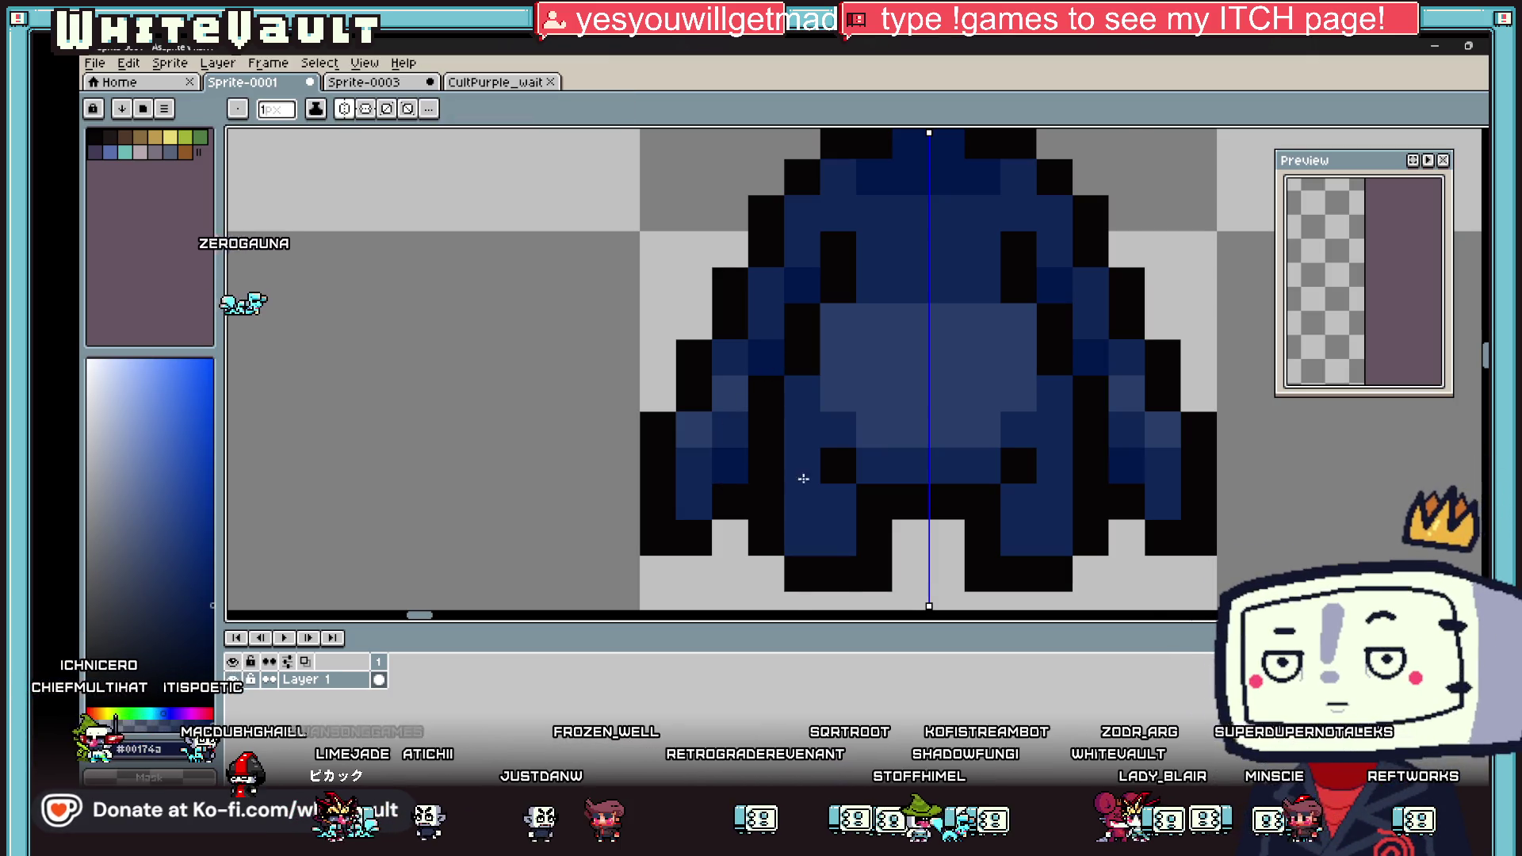
scroll(793, 479, down, 5)
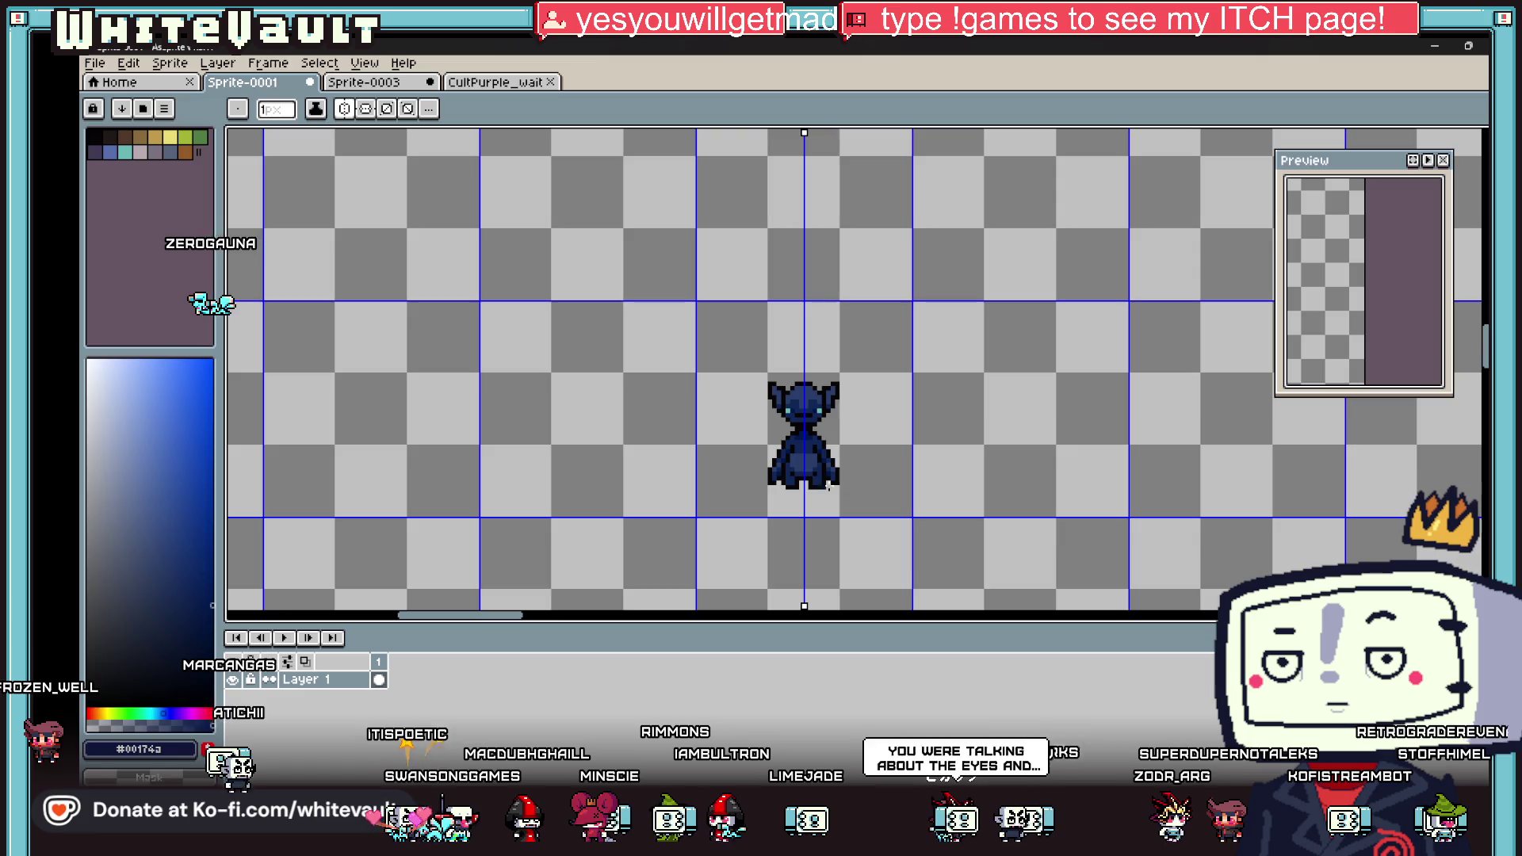
Step: Sample the dark blue from the creature's belly, then return to the pencil
scroll(828, 487, up, 1)
key(i)
scroll(839, 468, up, 4)
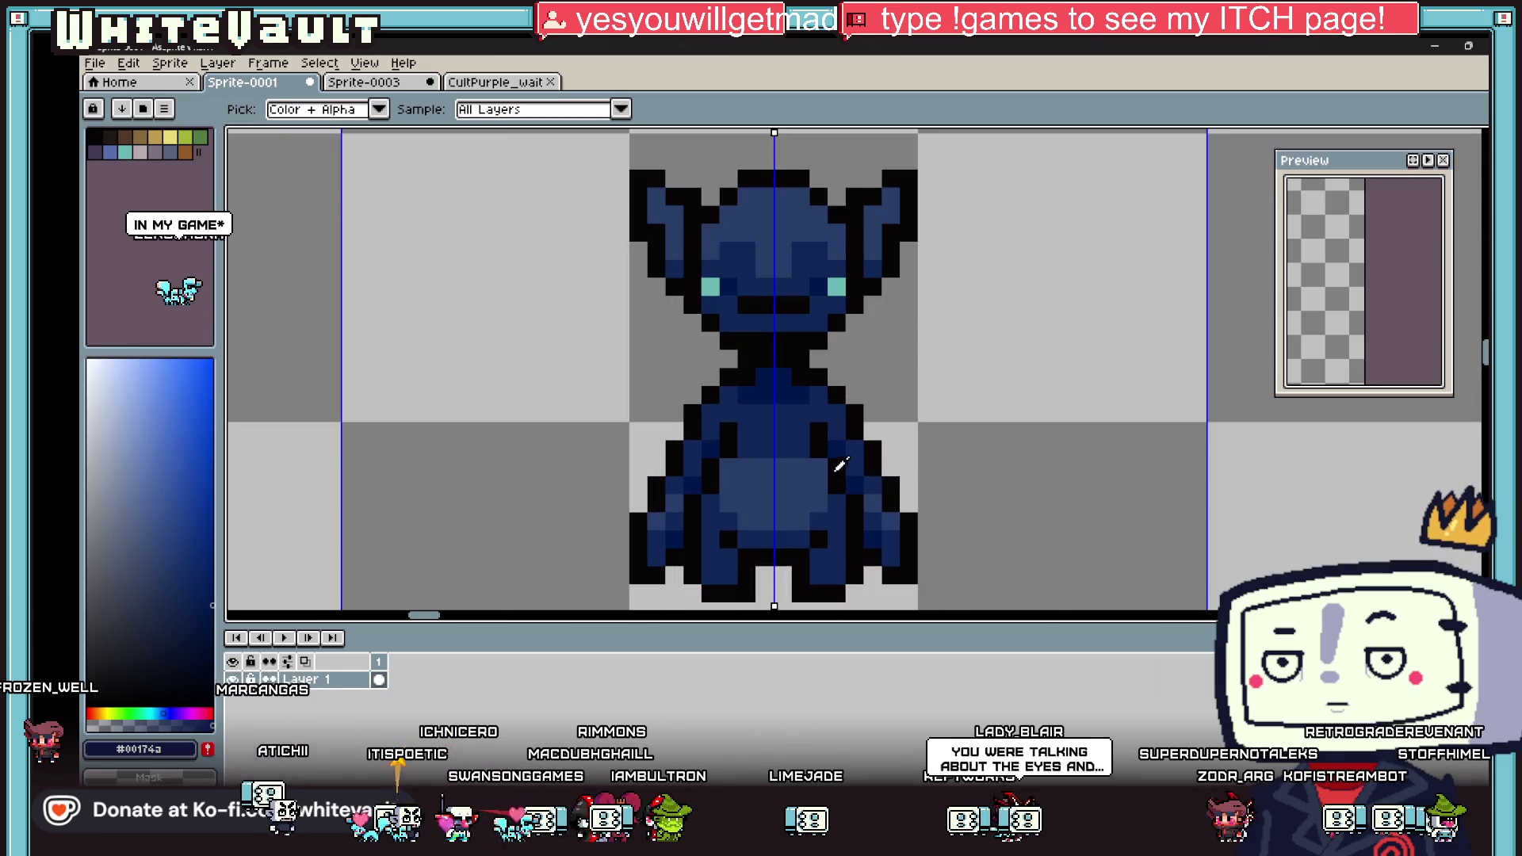
click(796, 471)
key(b)
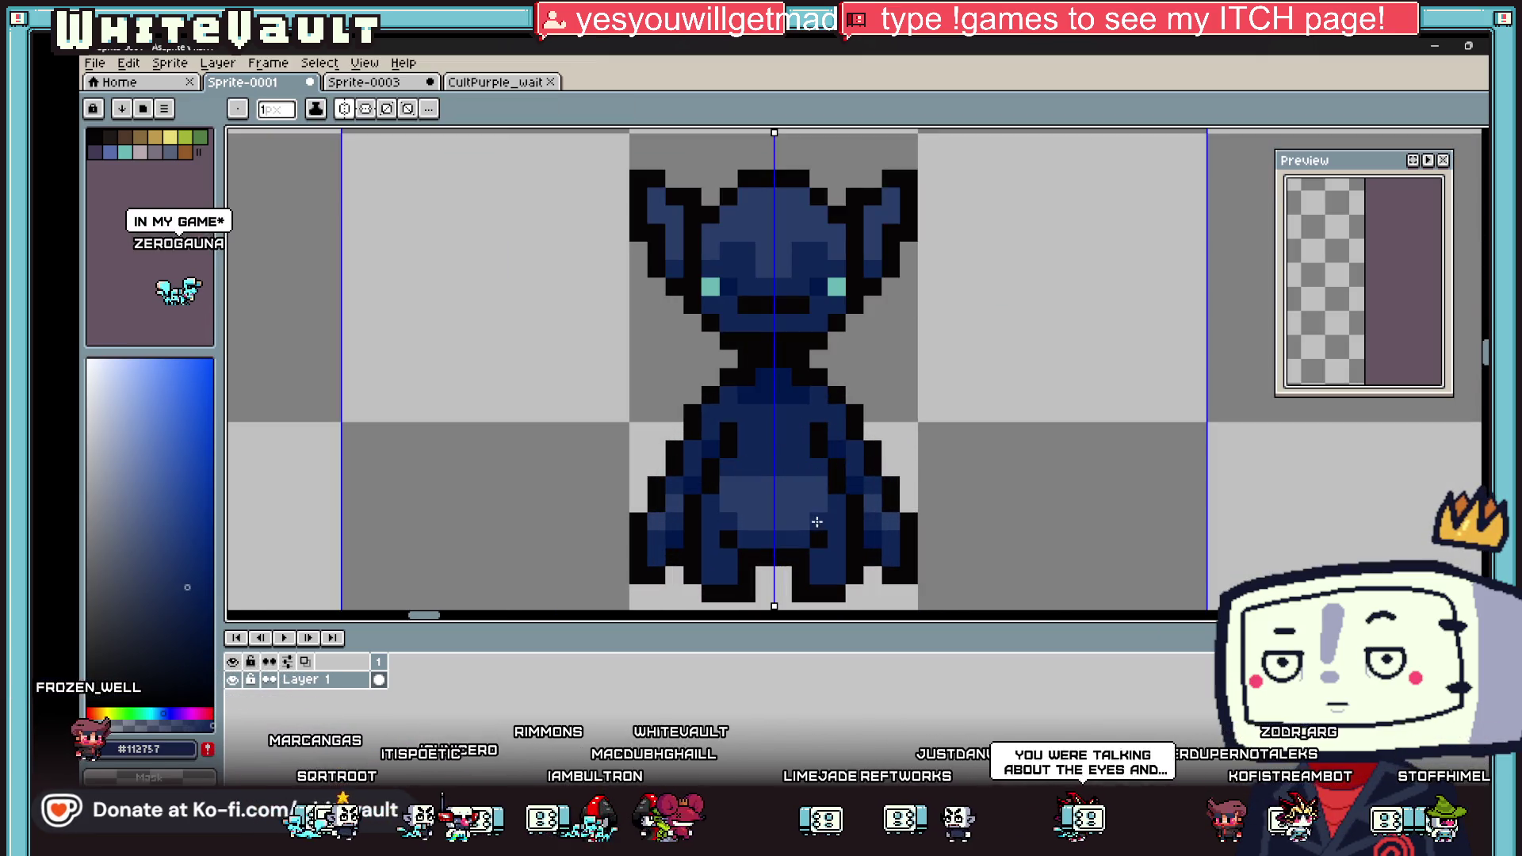
Step: Sample the black outline colour and paint one belly pixel black
key(i)
scroll(748, 486, down, 3)
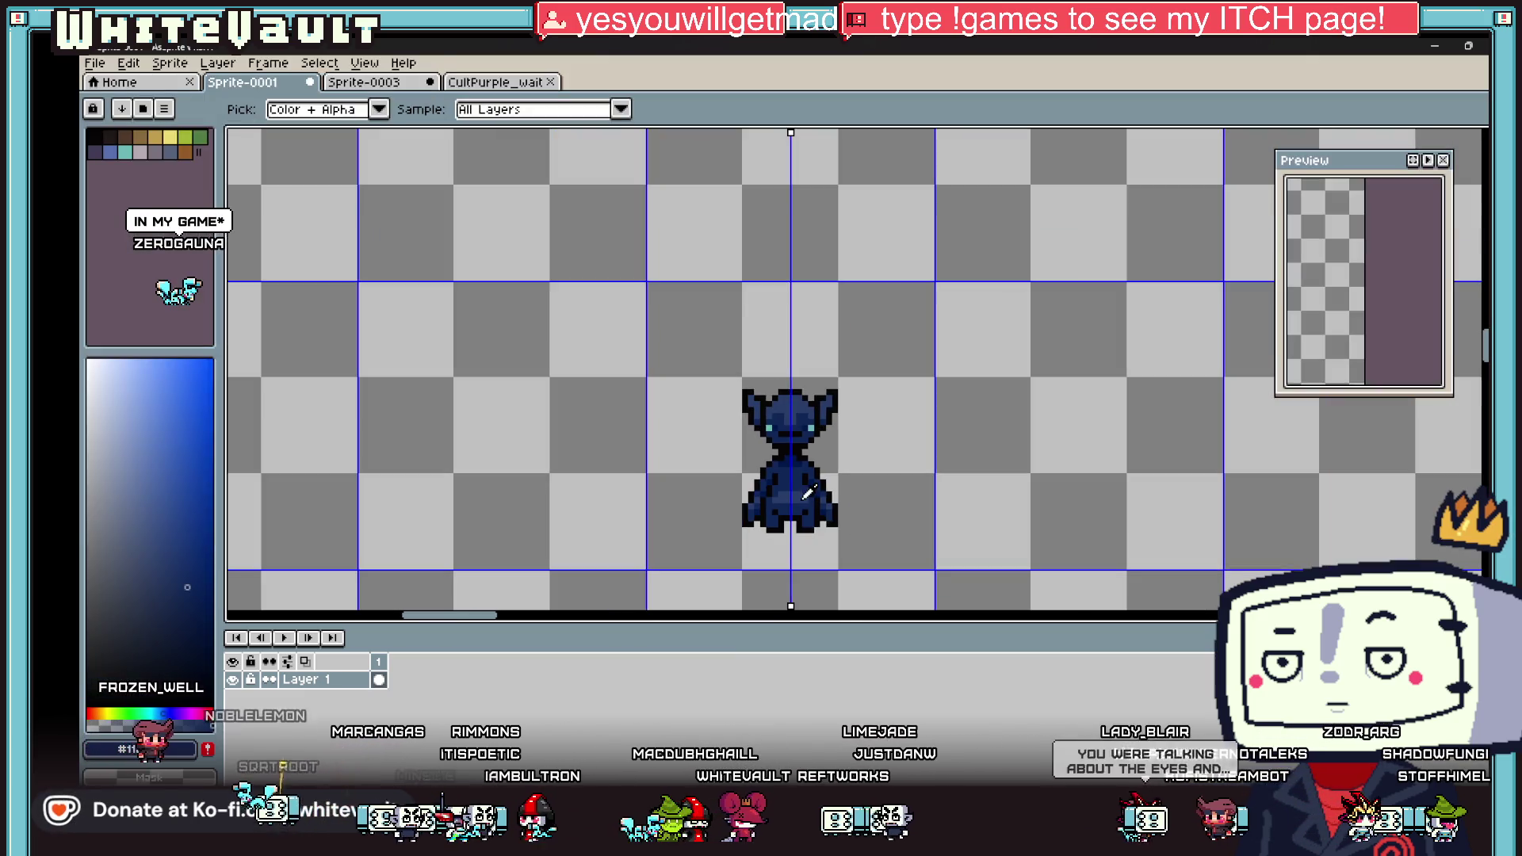
scroll(757, 476, up, 4)
click(759, 475)
scroll(759, 473, up, 2)
key(b)
click(759, 473)
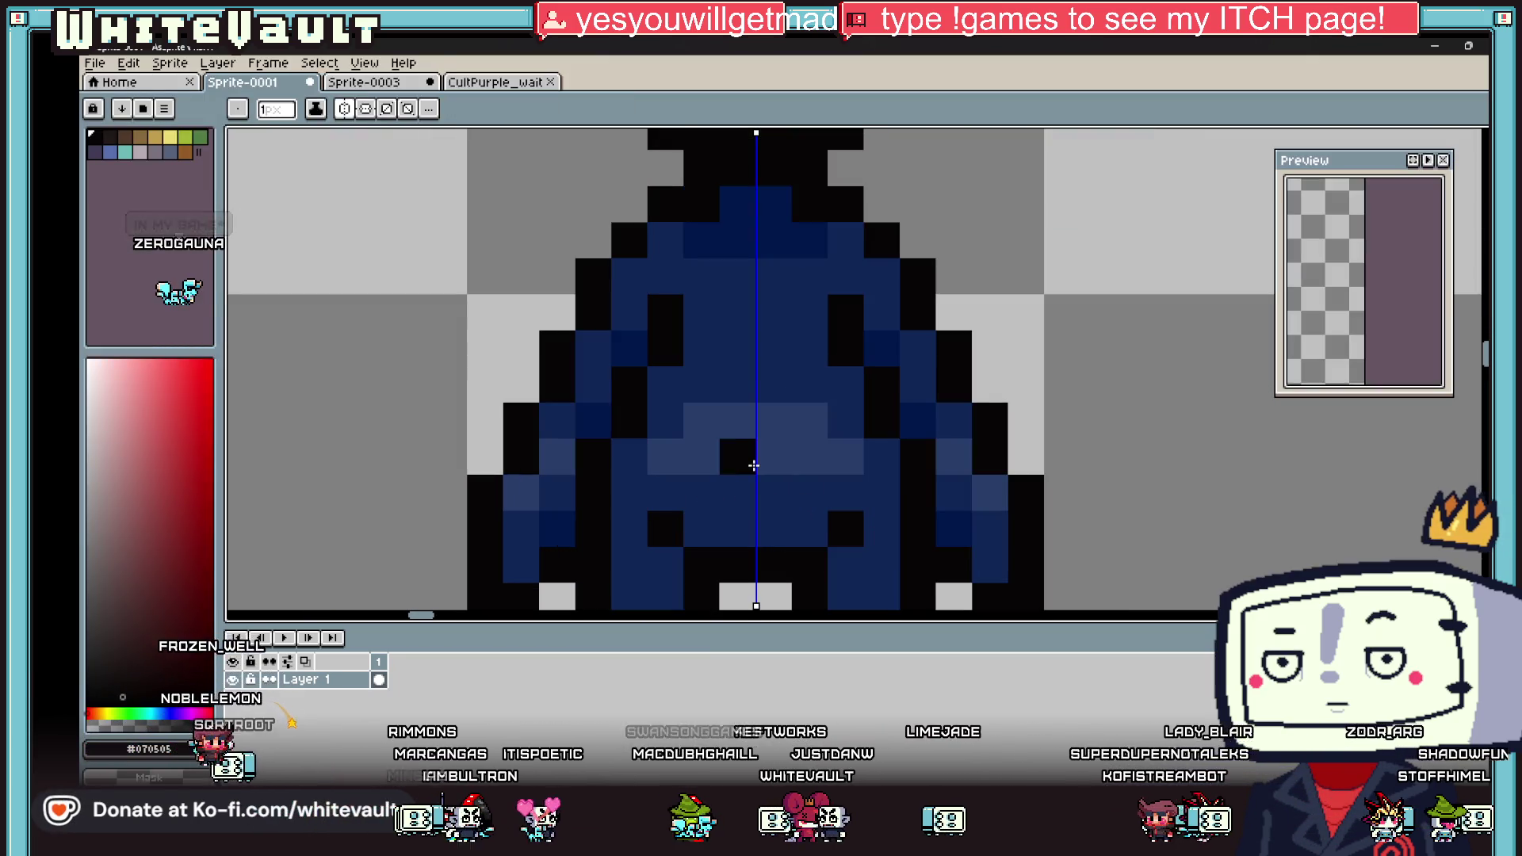
scroll(777, 476, down, 8)
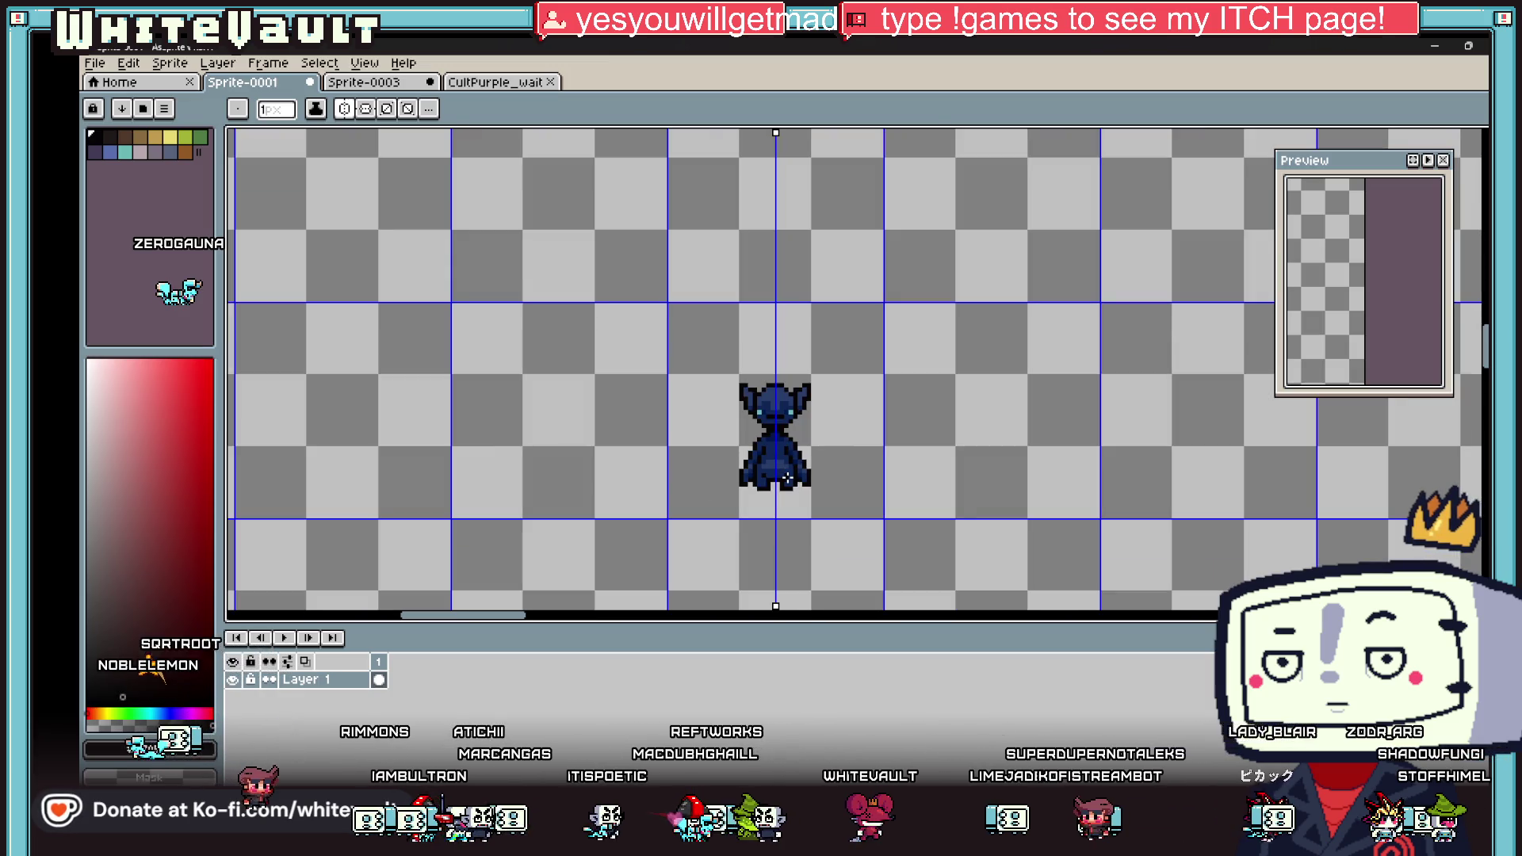
Step: Switch back to the eyedropper and zoom around the blue creature
key(i)
scroll(809, 471, down, 1)
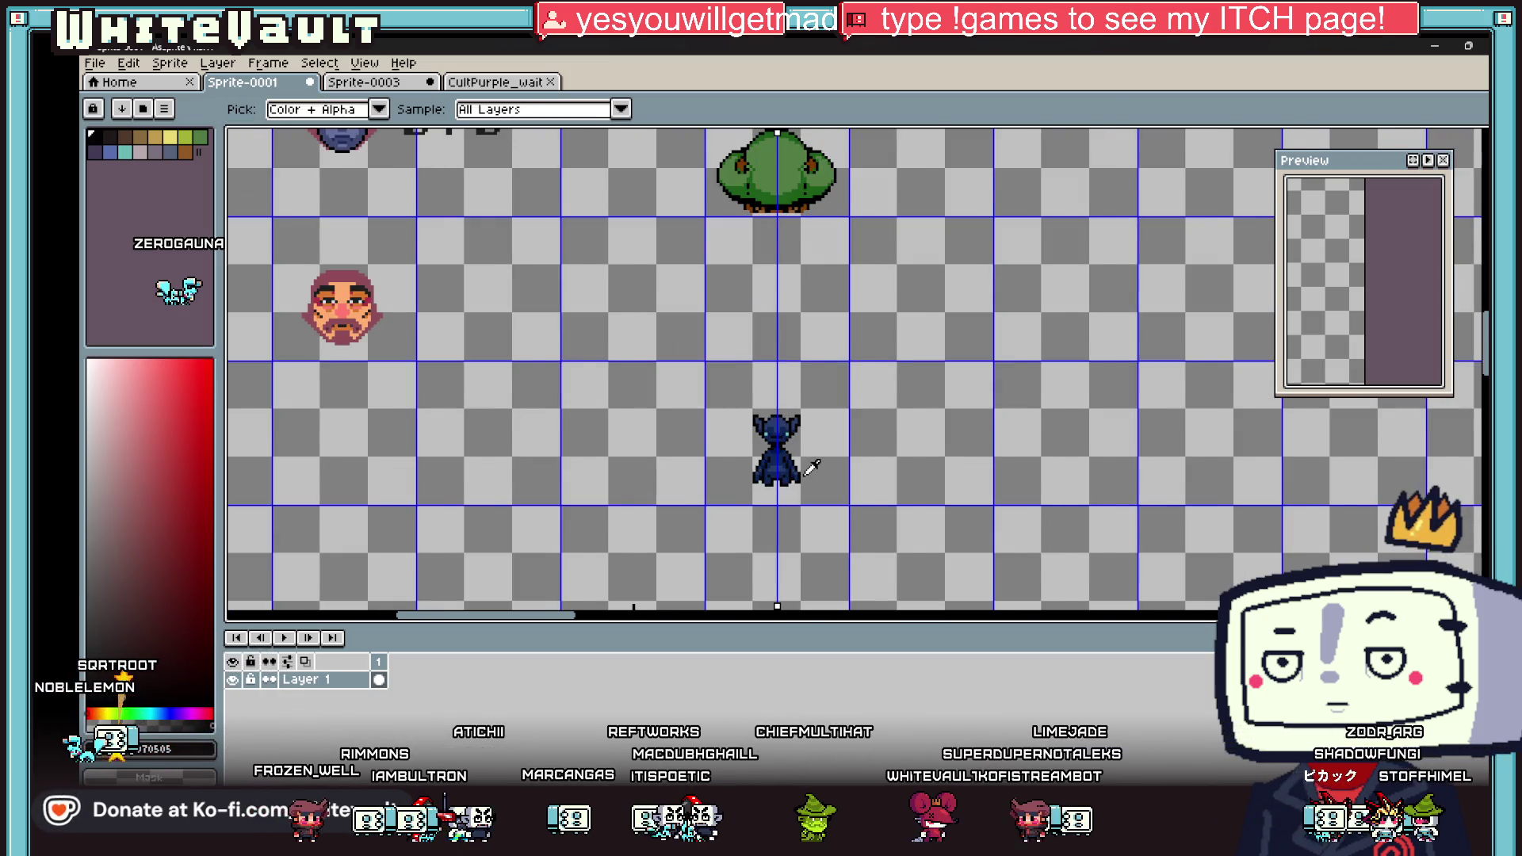
scroll(813, 468, down, 2)
scroll(812, 468, up, 3)
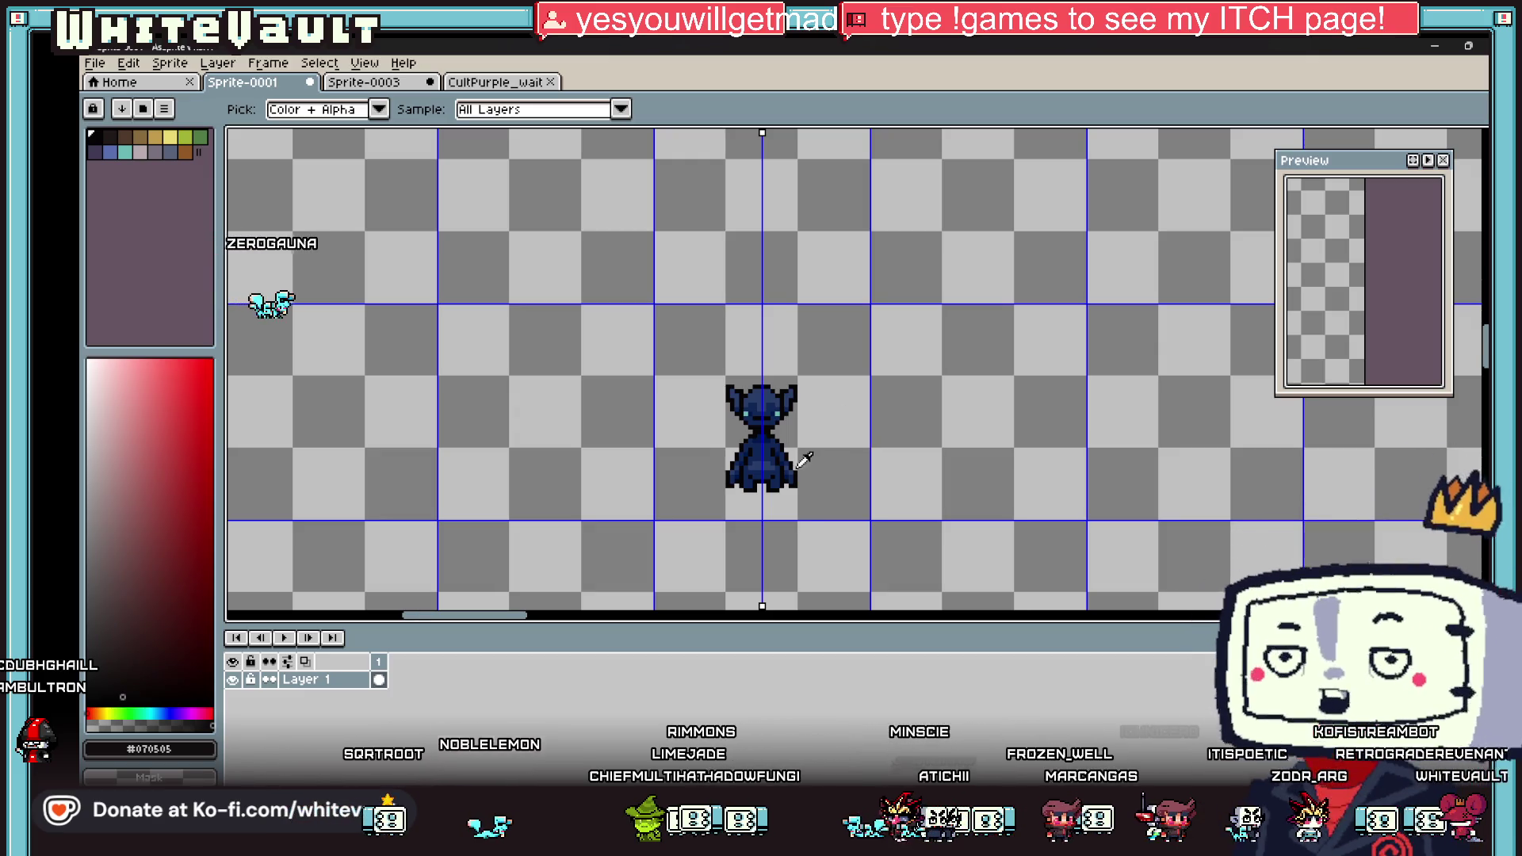
Step: Paint dark pixels and dark-navy shading strokes across the creature's robe
scroll(793, 428, up, 4)
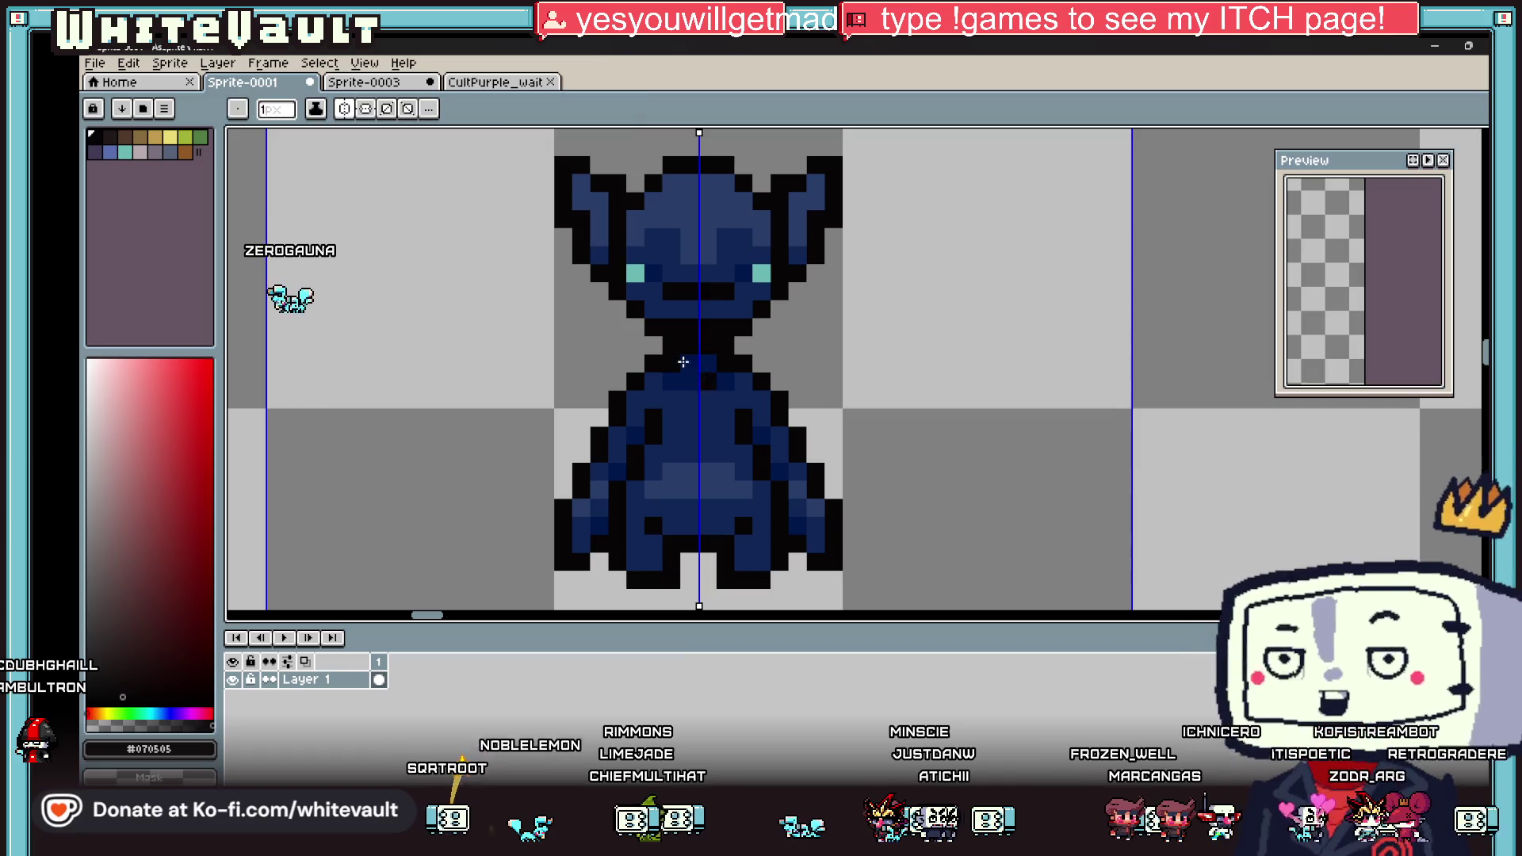
scroll(785, 408, up, 3)
click(745, 362)
mouse_move(643, 412)
mouse_down()
mouse_move(771, 407)
mouse_move(632, 461)
mouse_move(544, 442)
mouse_up()
alt+click(900, 537)
click(889, 459)
click(650, 507)
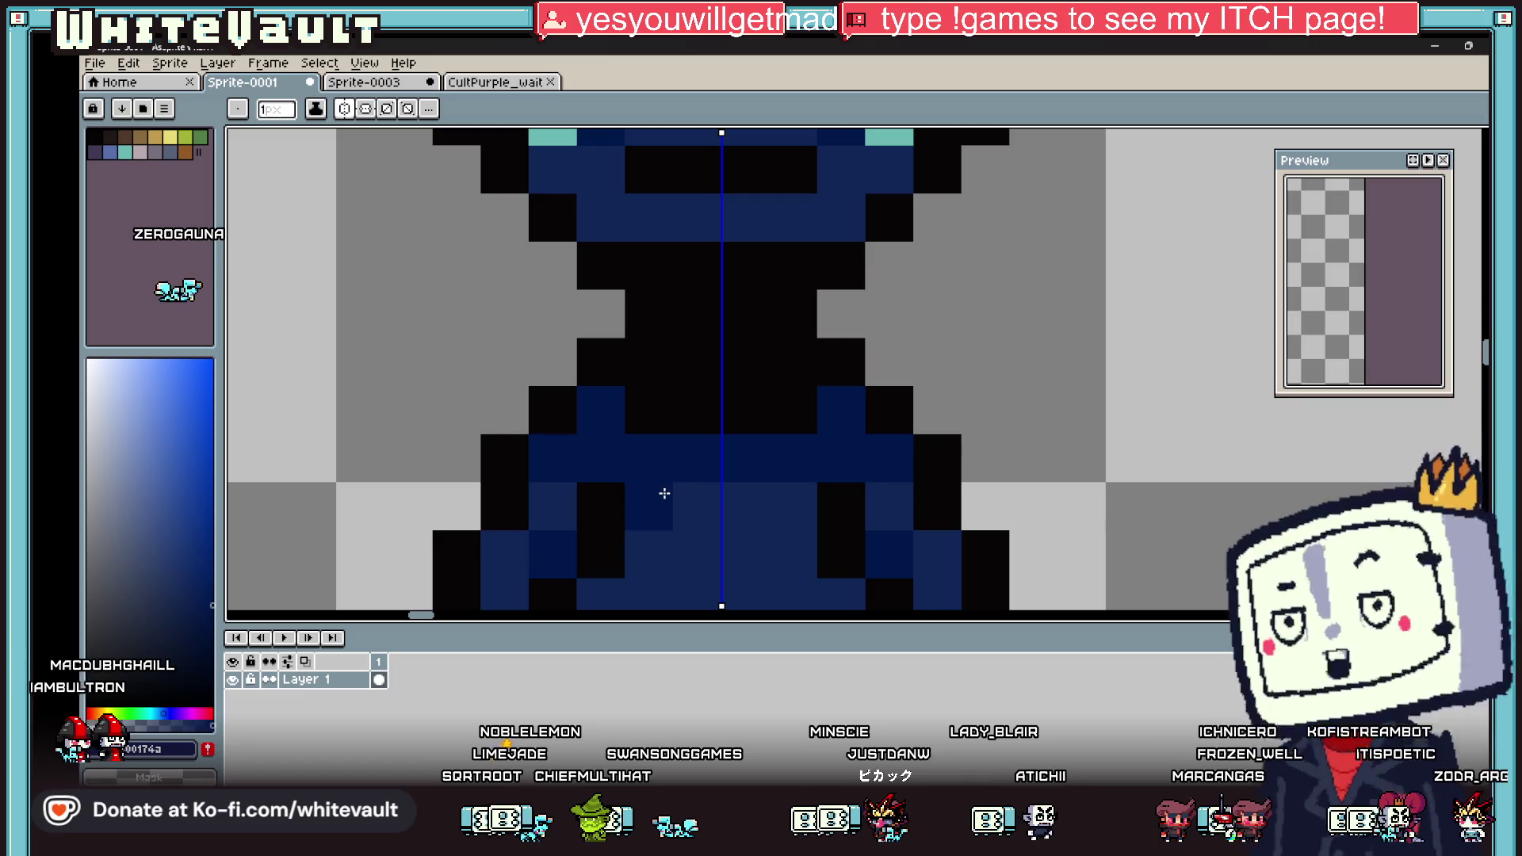
drag(663, 496, 771, 503)
scroll(777, 503, down, 8)
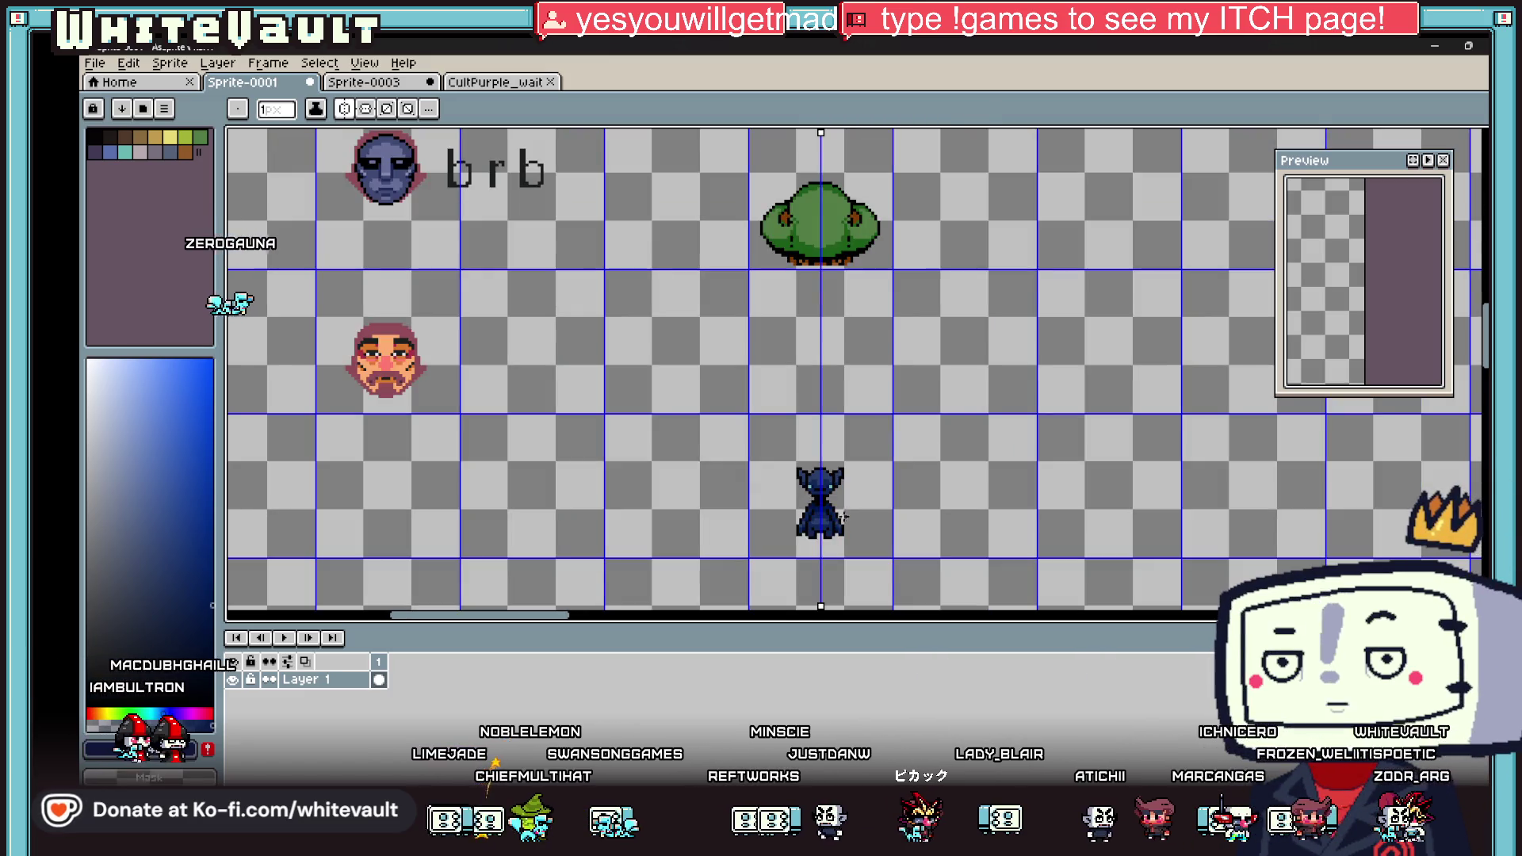
scroll(842, 516, up, 3)
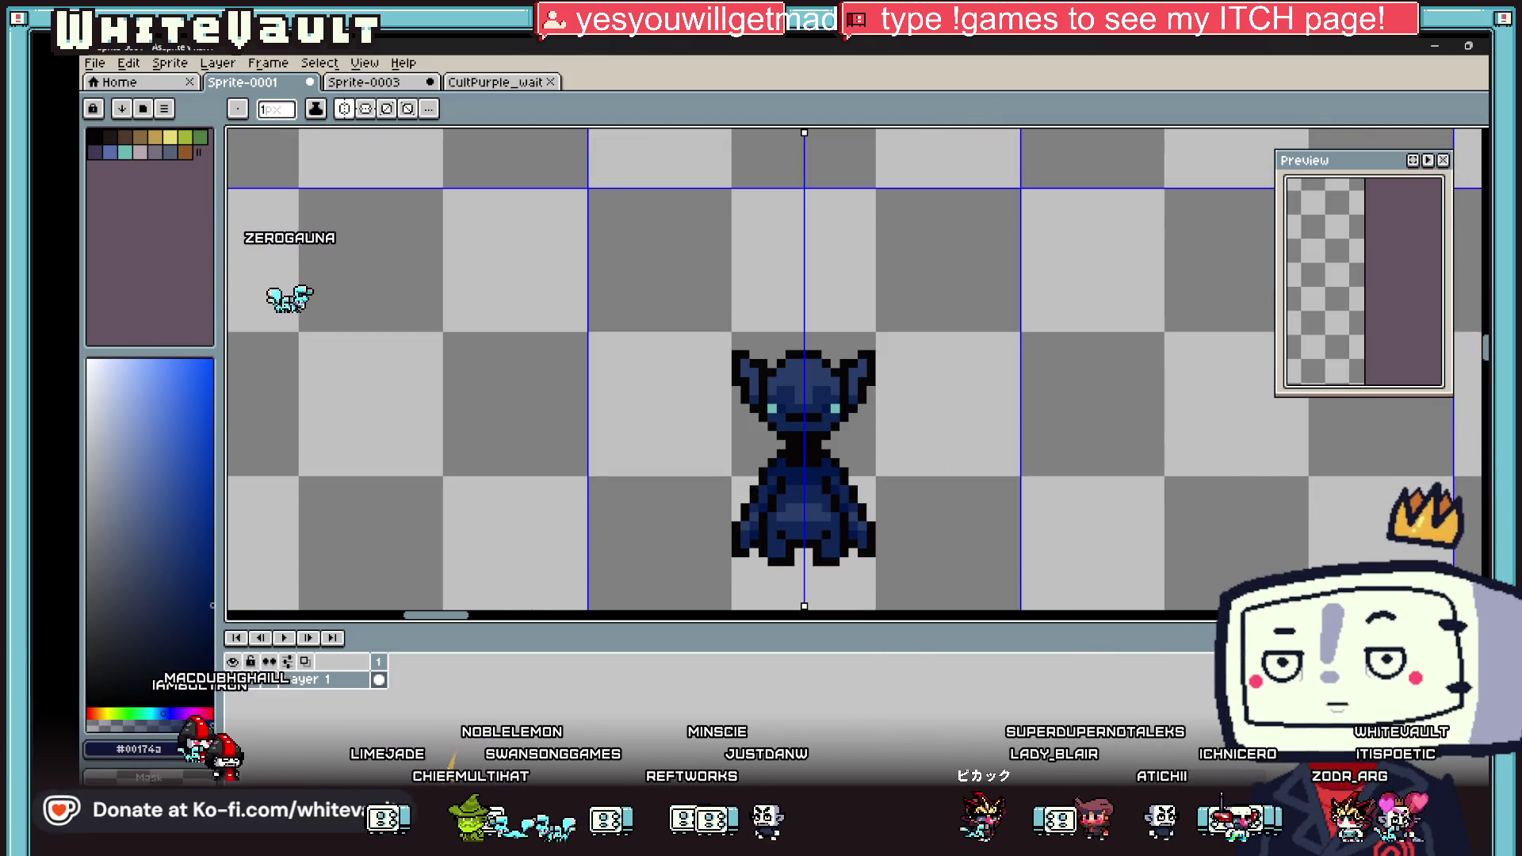
Step: Move the creature's head and upper body down one pixel and commit
click(1484, 137)
mouse_move(652, 316)
mouse_down()
mouse_move(836, 444)
mouse_move(951, 471)
mouse_move(957, 486)
mouse_up()
key(Down)
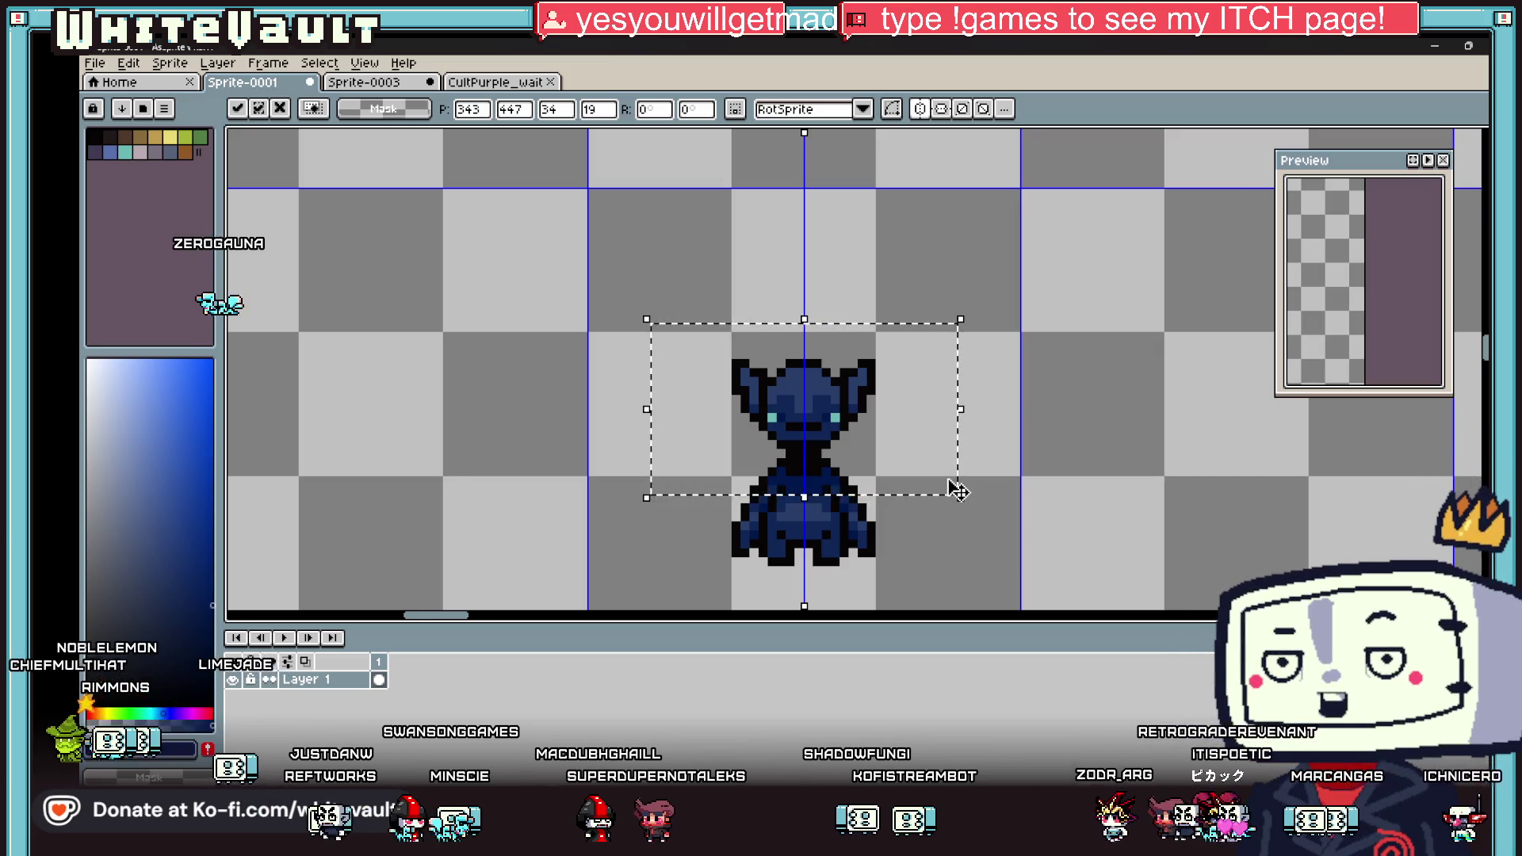
click(988, 517)
scroll(988, 517, down, 3)
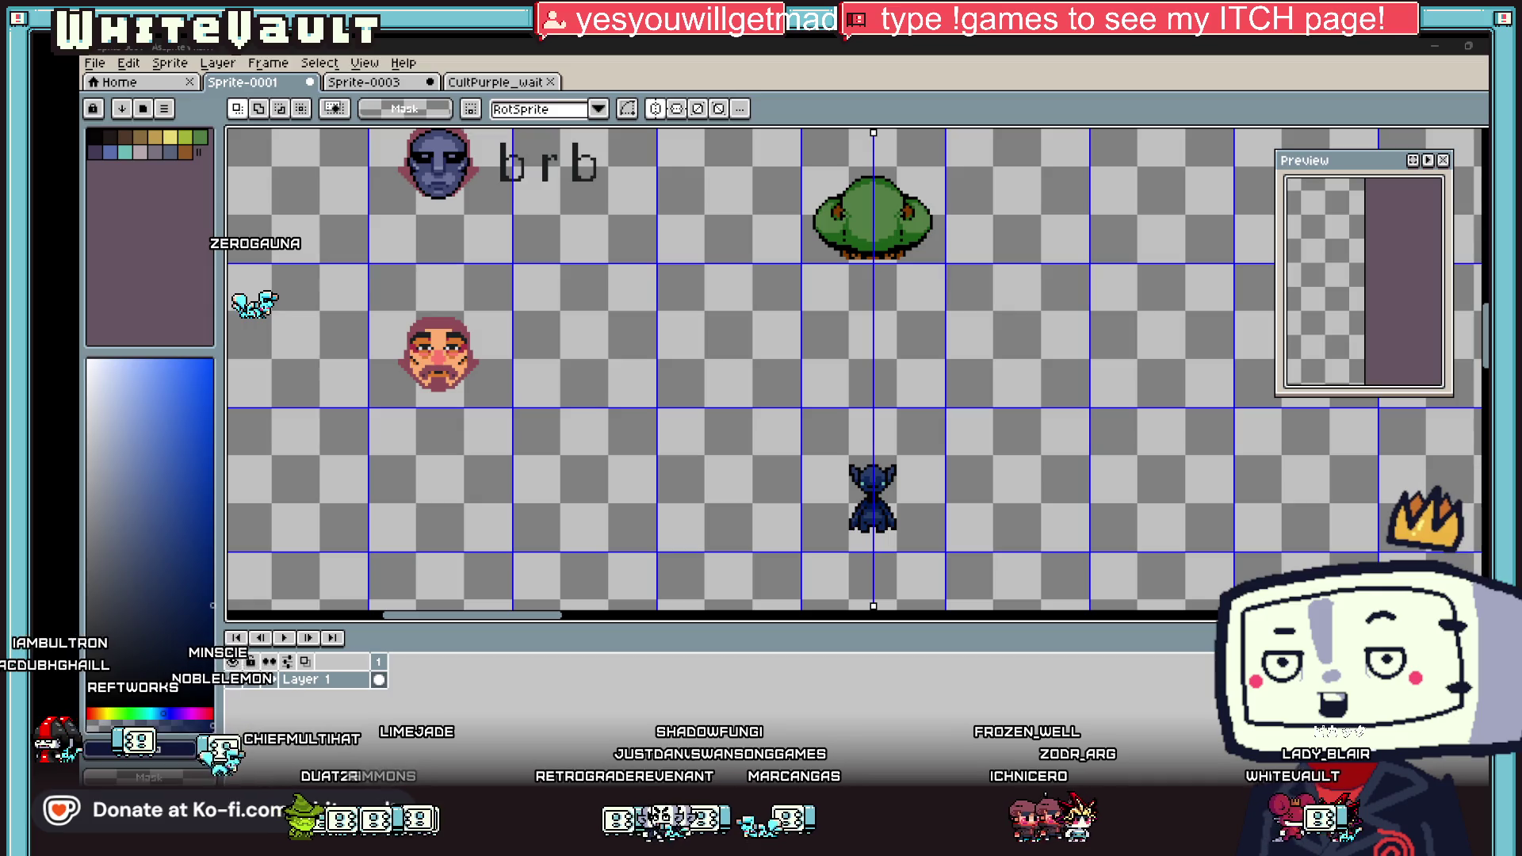
Step: Switch to the browser showing the Sableye card on pkmncards.com
key(alt+Tab)
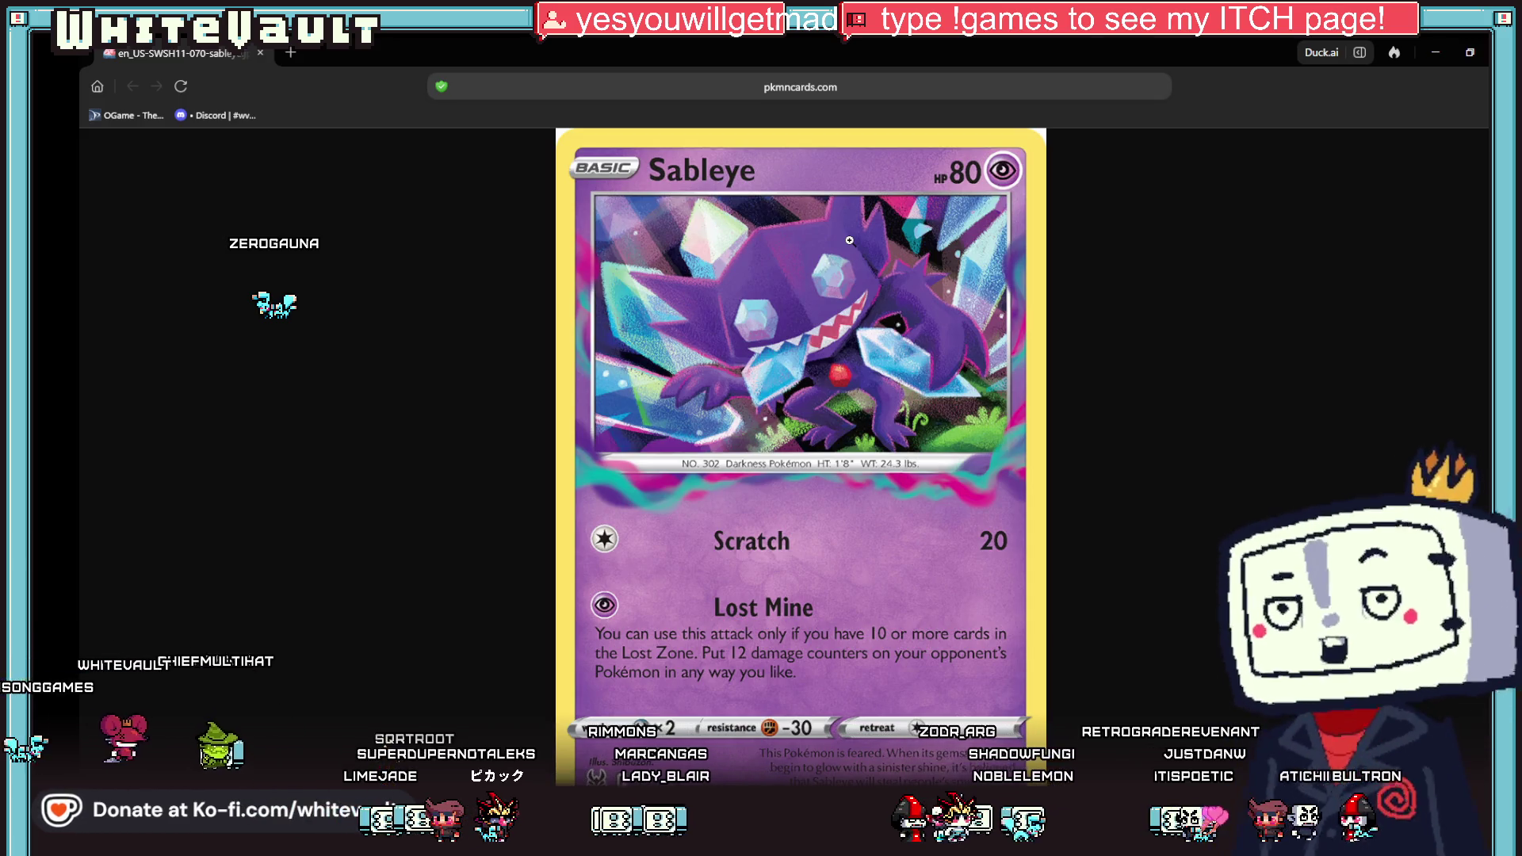
Step: Minimize the Sableye card window and bring up the Pachirisu Wikipedia window enlarged
click(1435, 52)
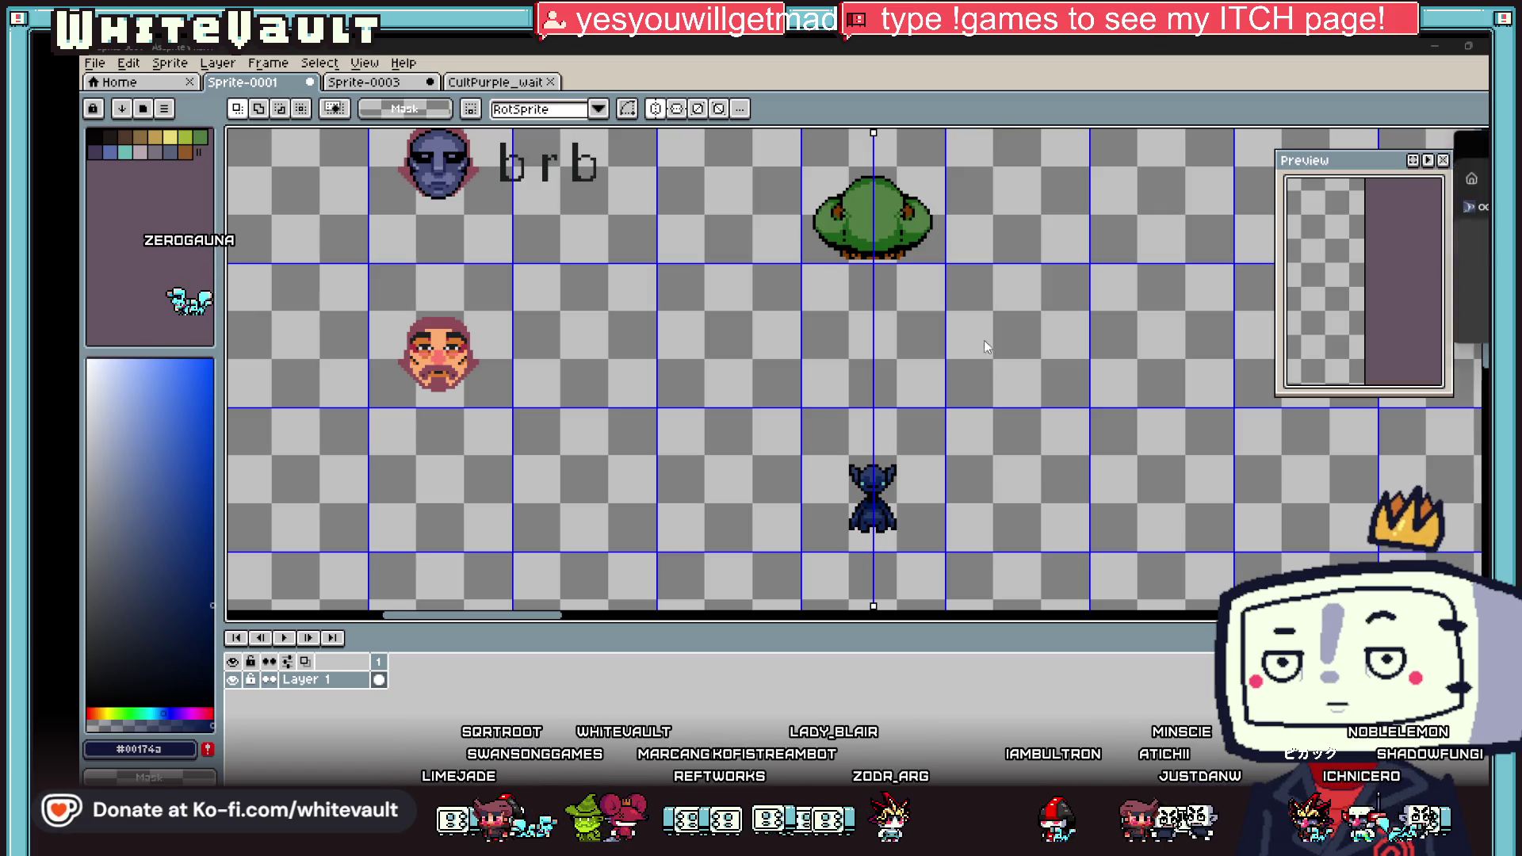
key(alt+Tab)
click(796, 213)
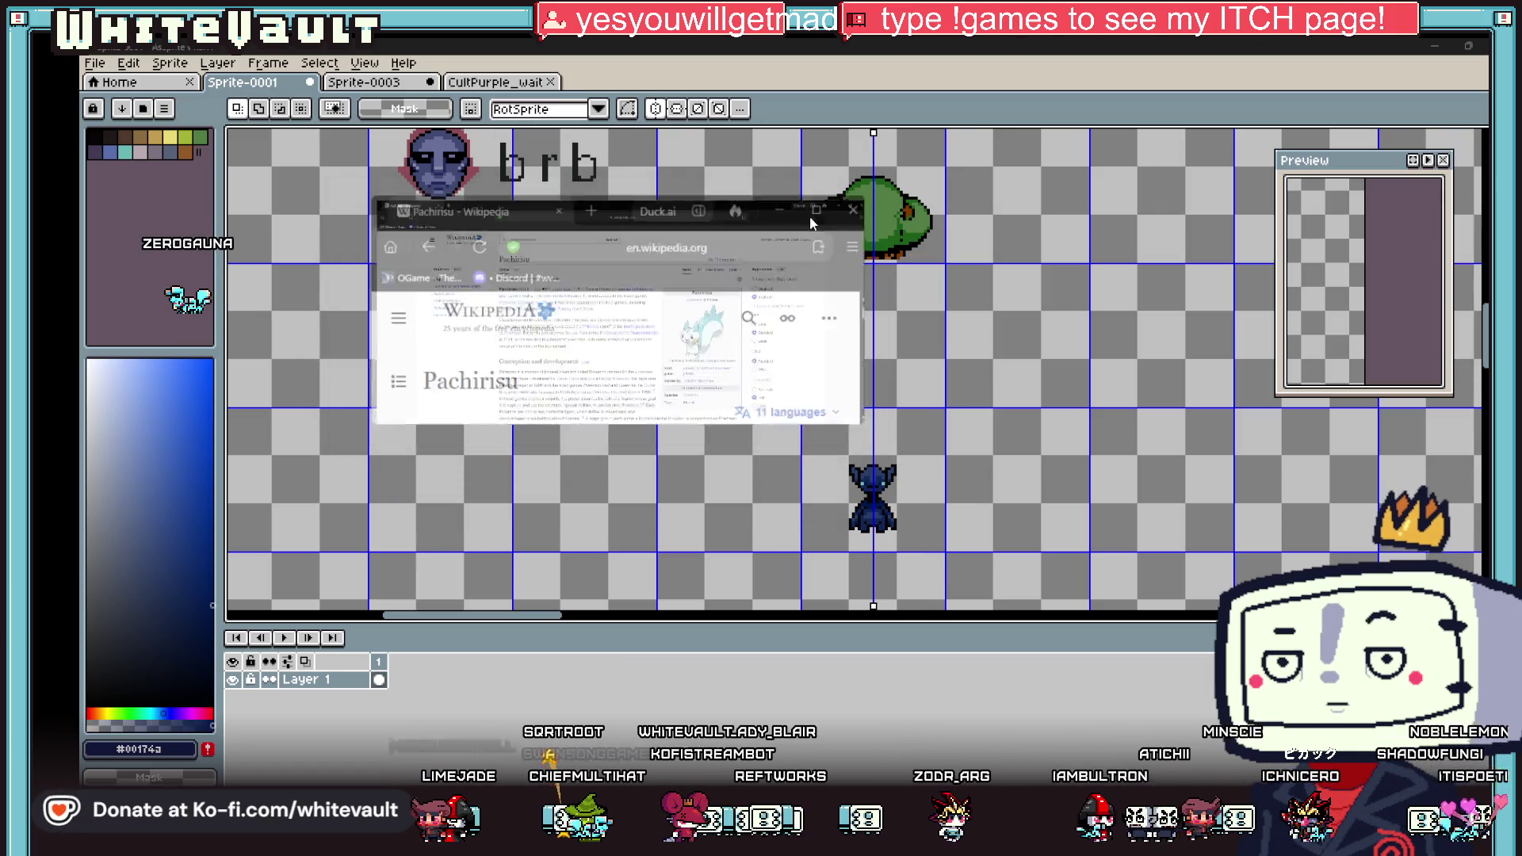
scroll(1003, 599, down, 7)
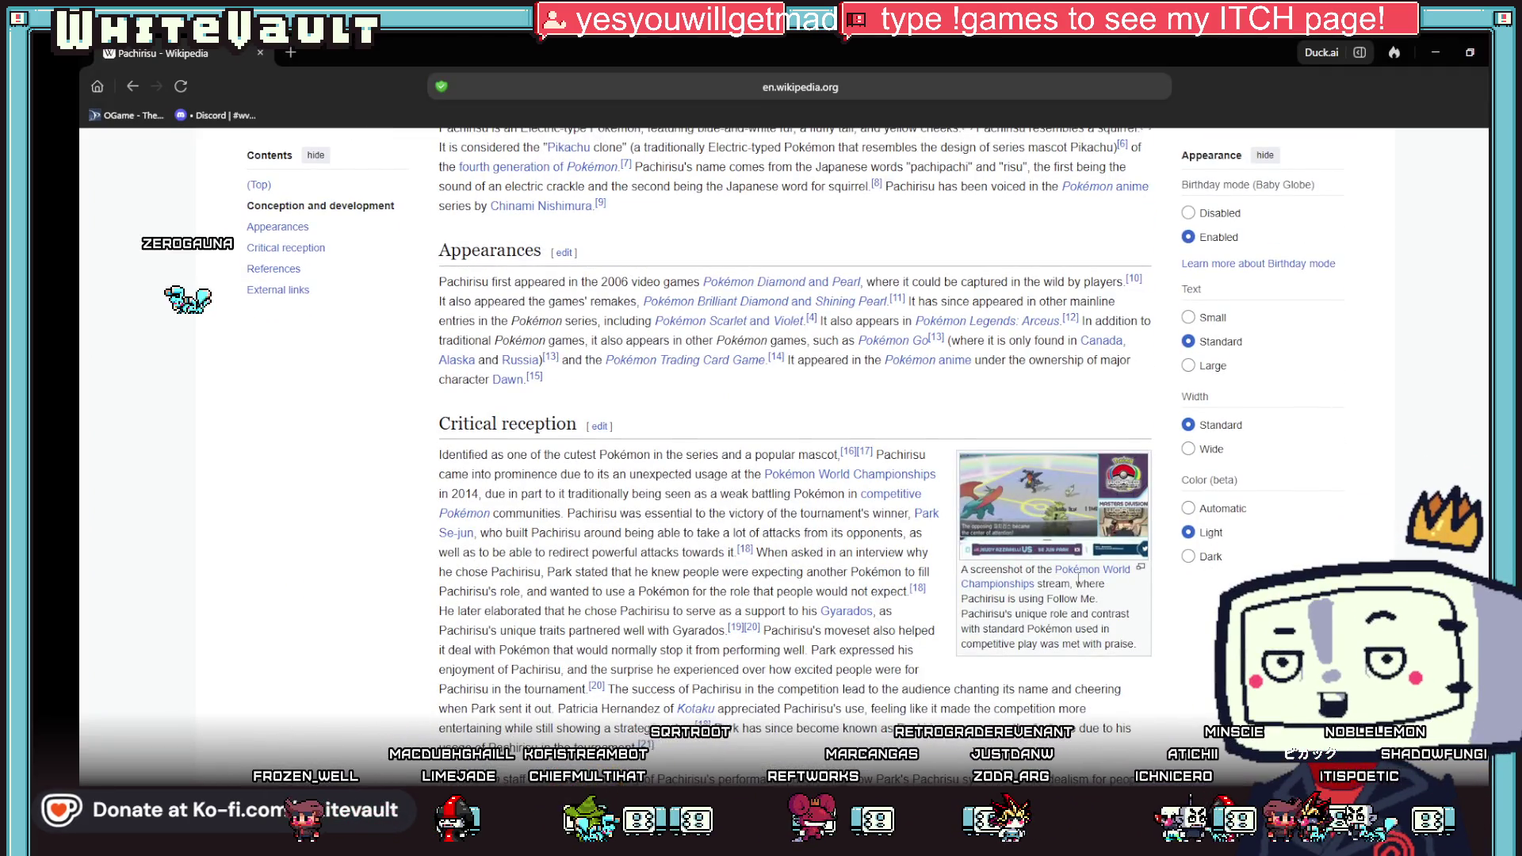
Step: Open the Pokémon World Championships screenshot from the Critical reception section in the media viewer
scroll(706, 486, down, 1)
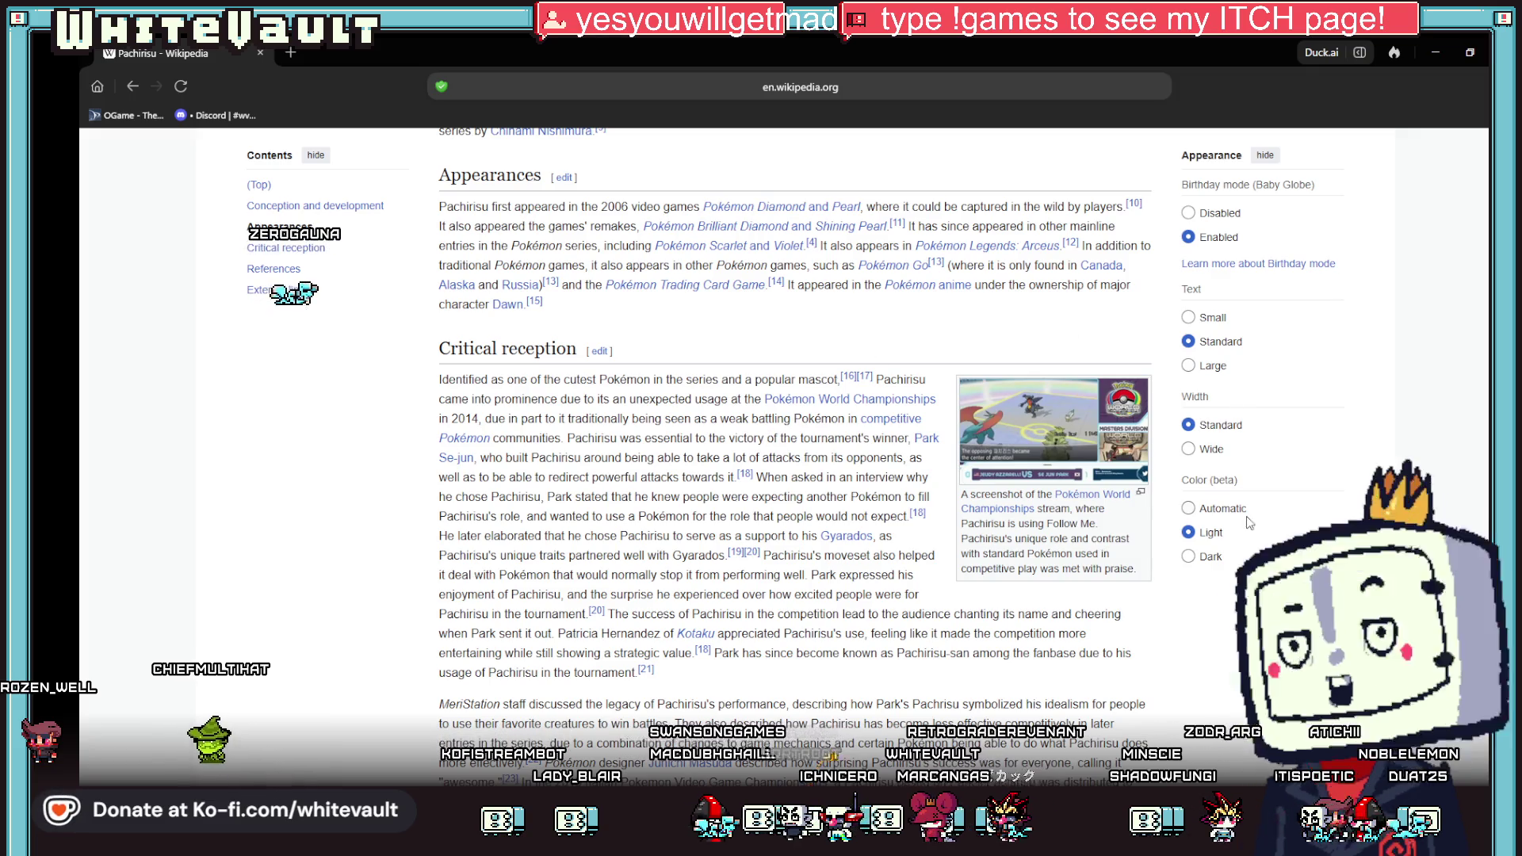
click(1024, 414)
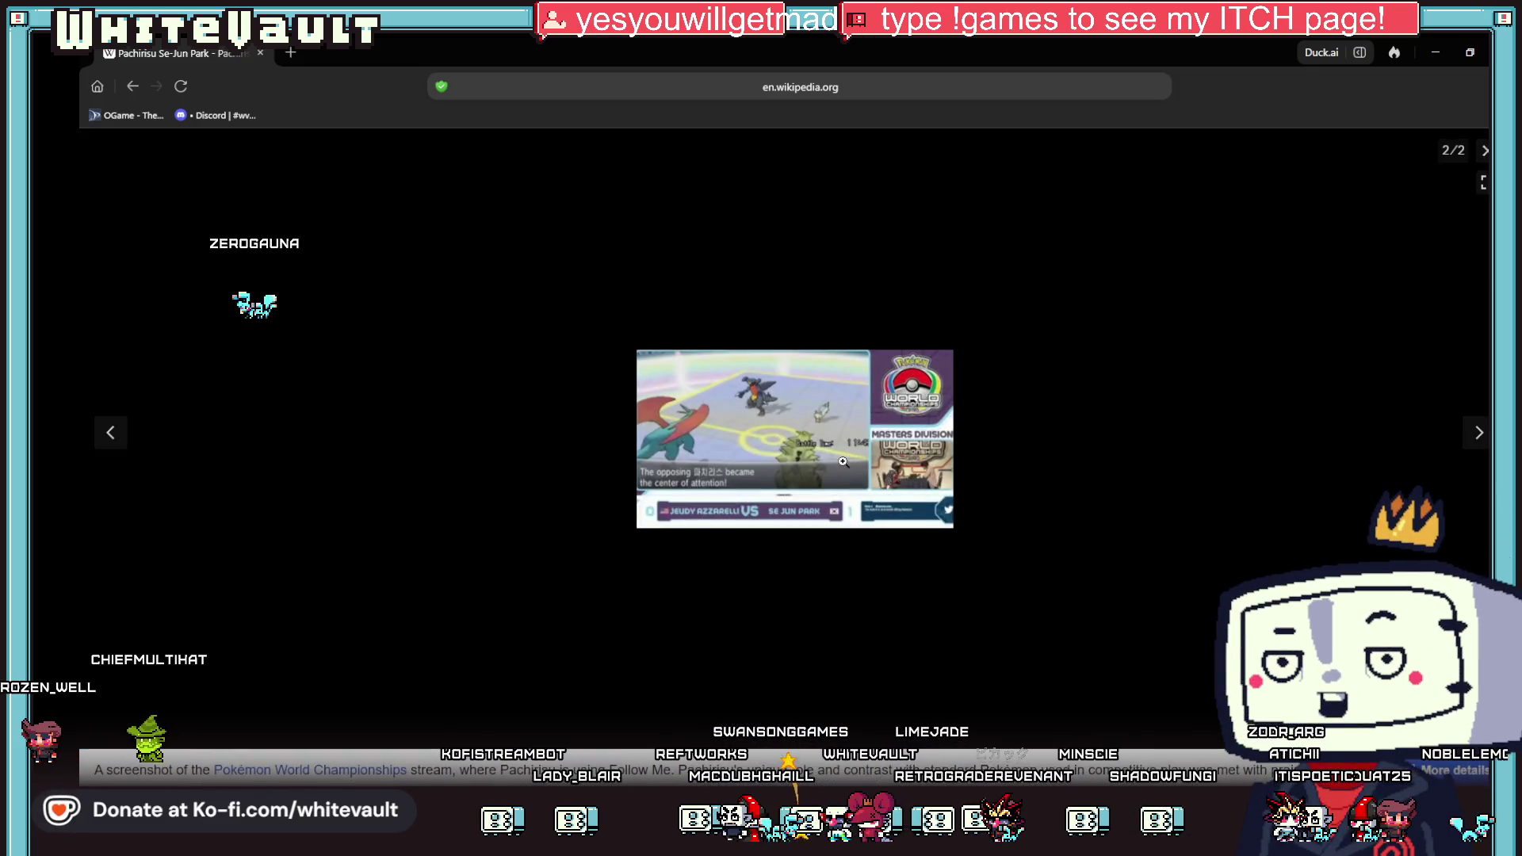
click(822, 460)
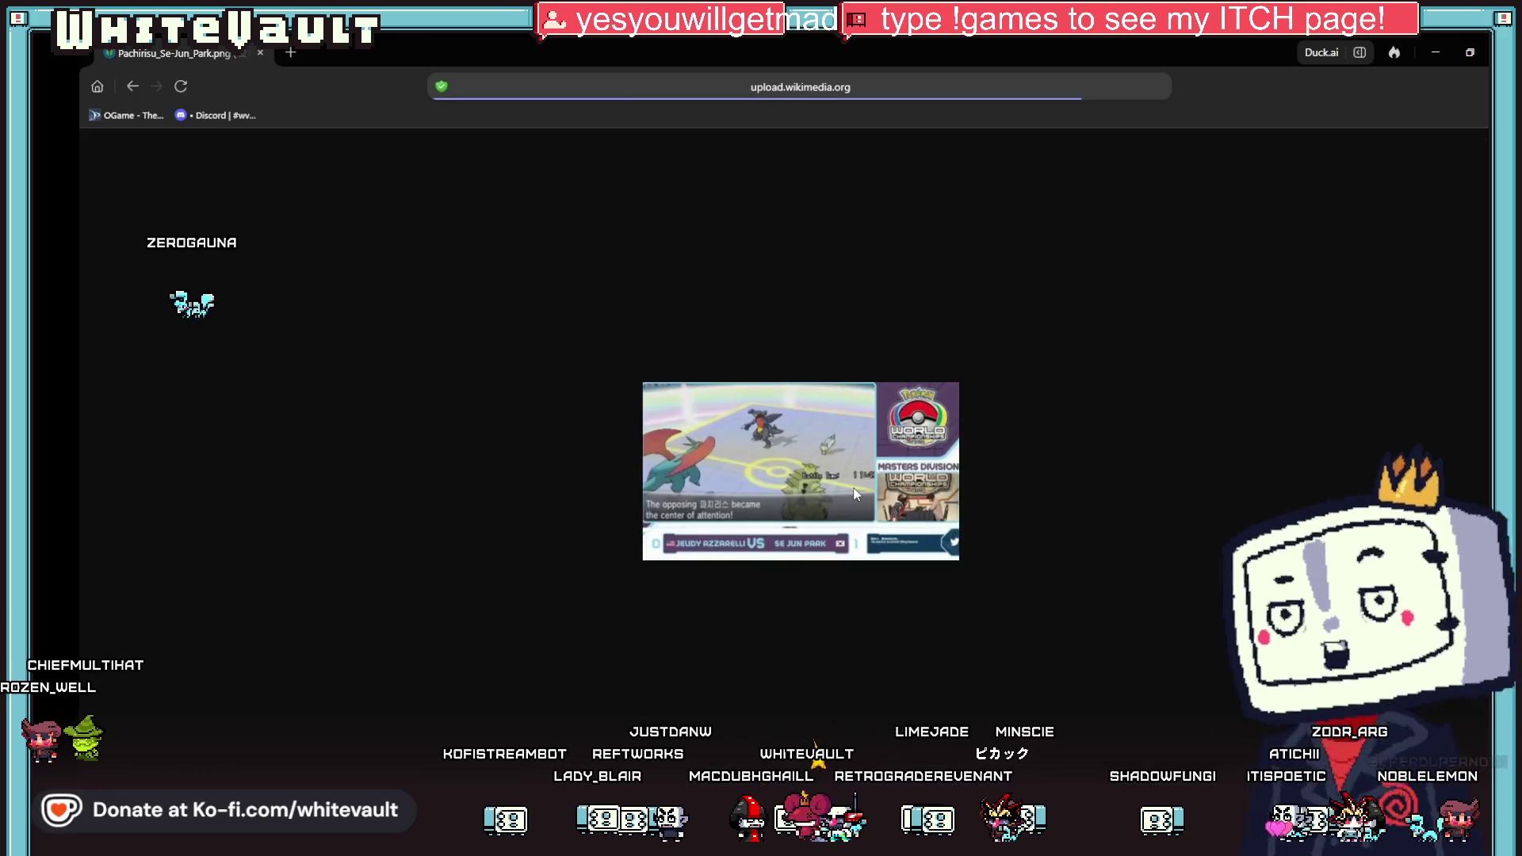
scroll(849, 488, up, 4)
scroll(850, 487, up, 3)
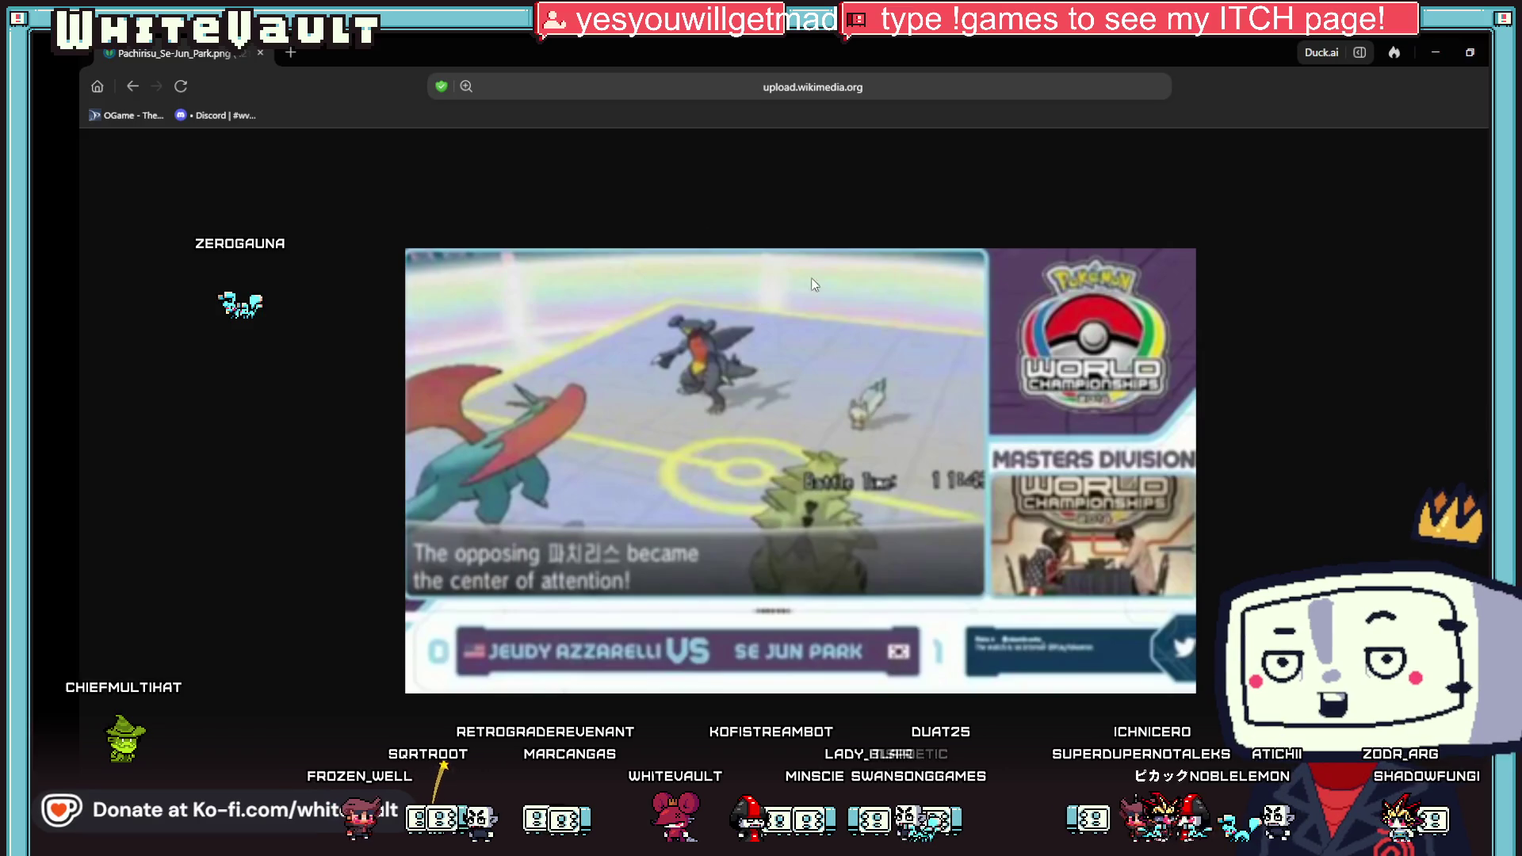
click(134, 87)
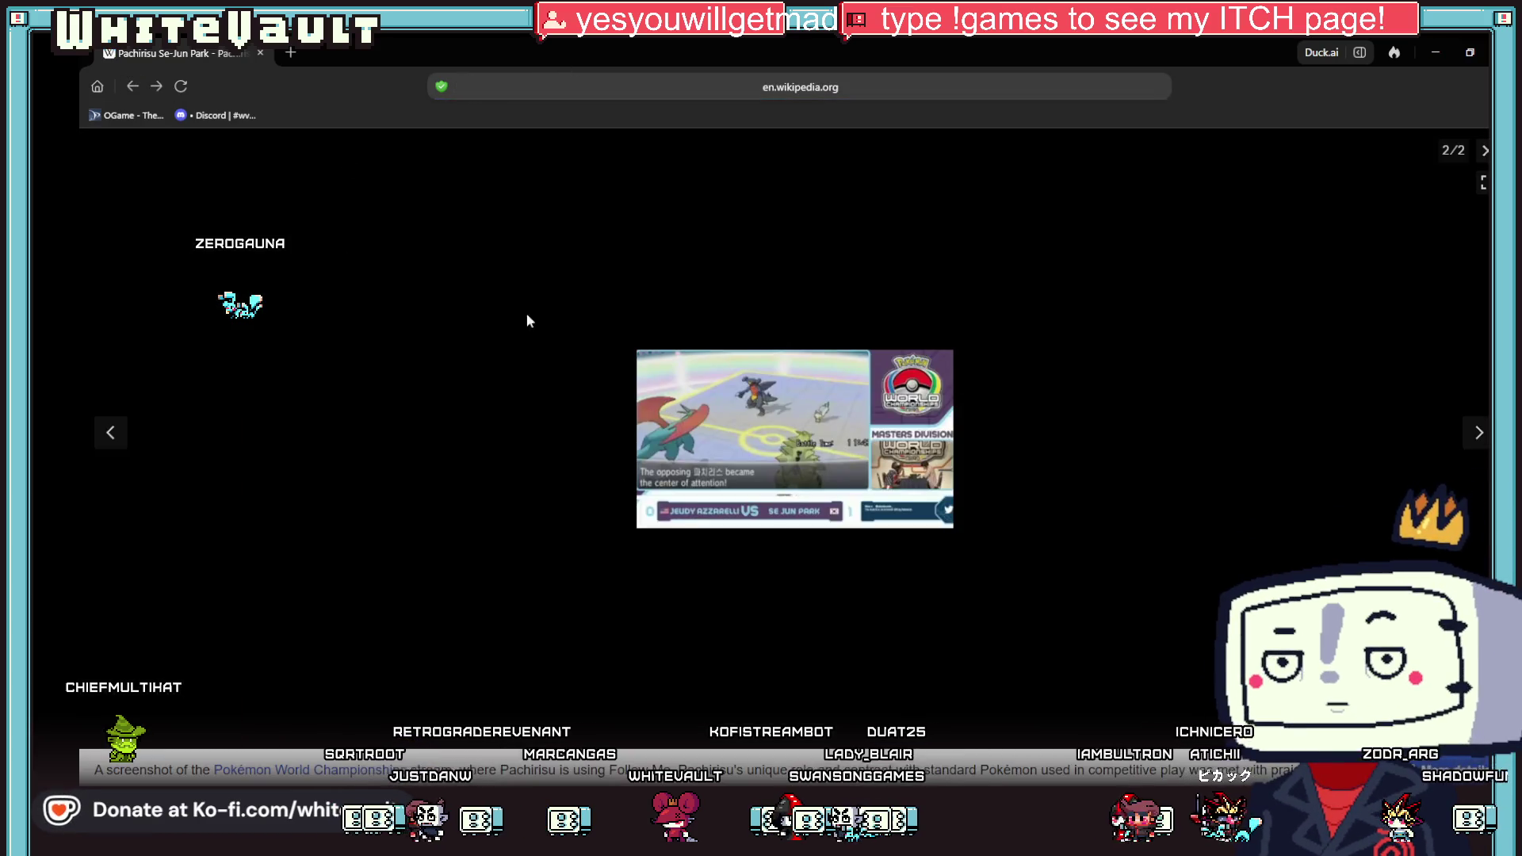
click(131, 87)
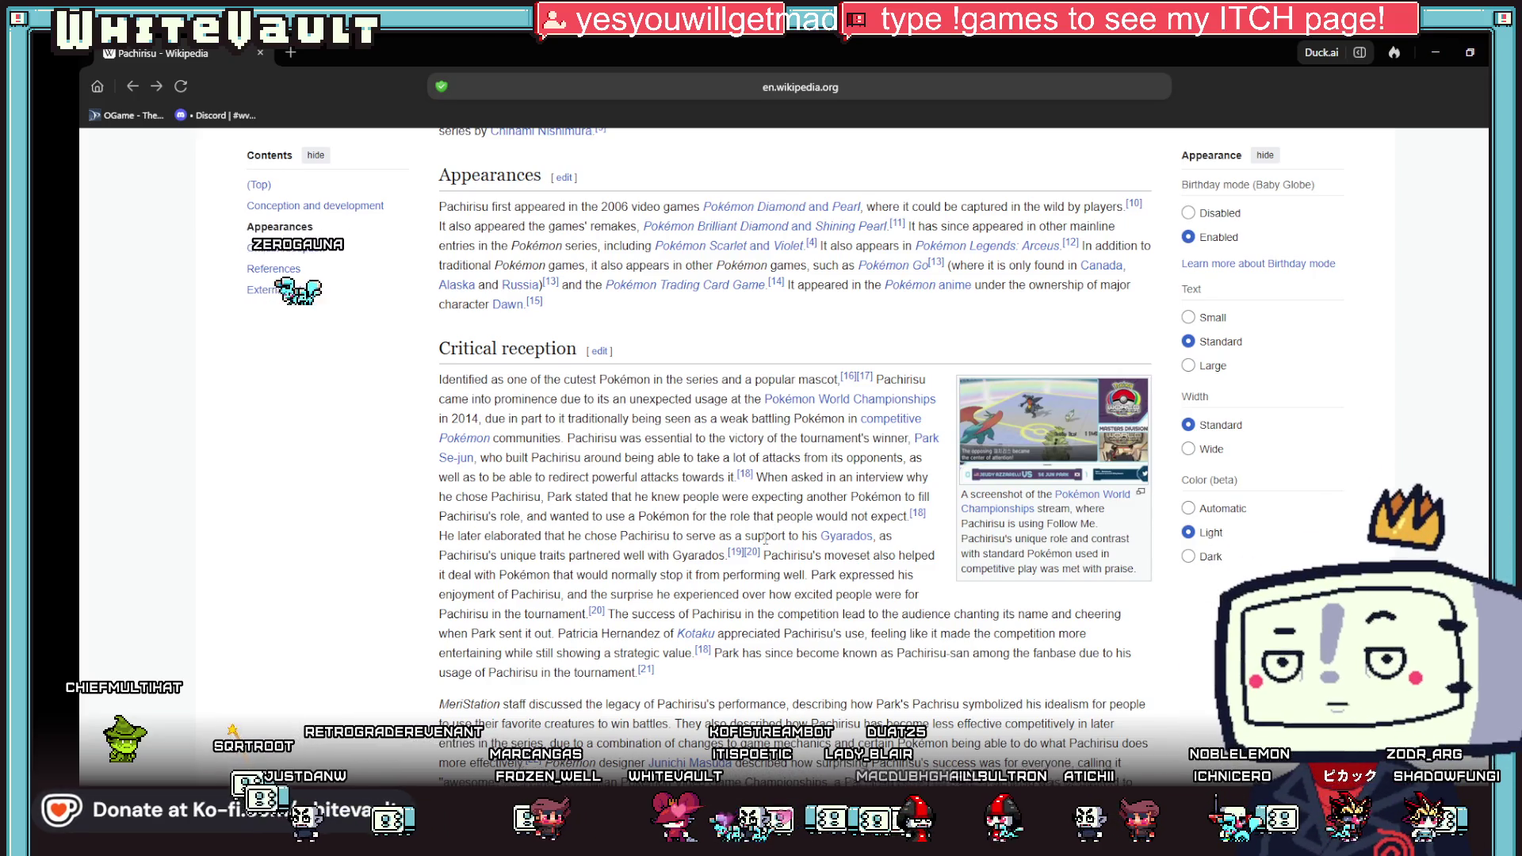
Step: Minimize the Wikipedia browser to return to the Aseprite sprite sheet
scroll(766, 539, down, 1)
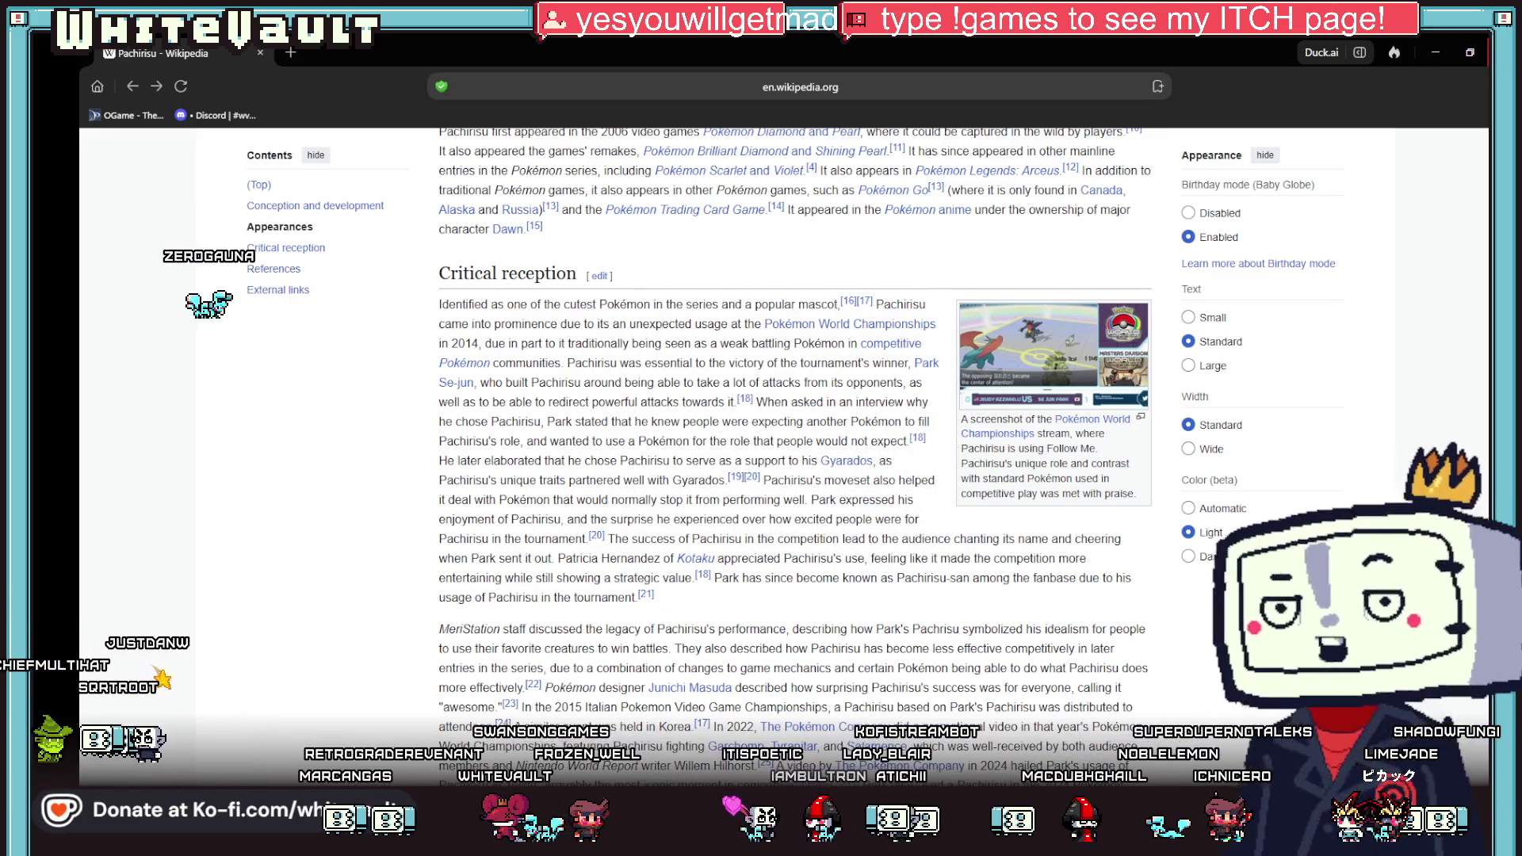
click(1437, 51)
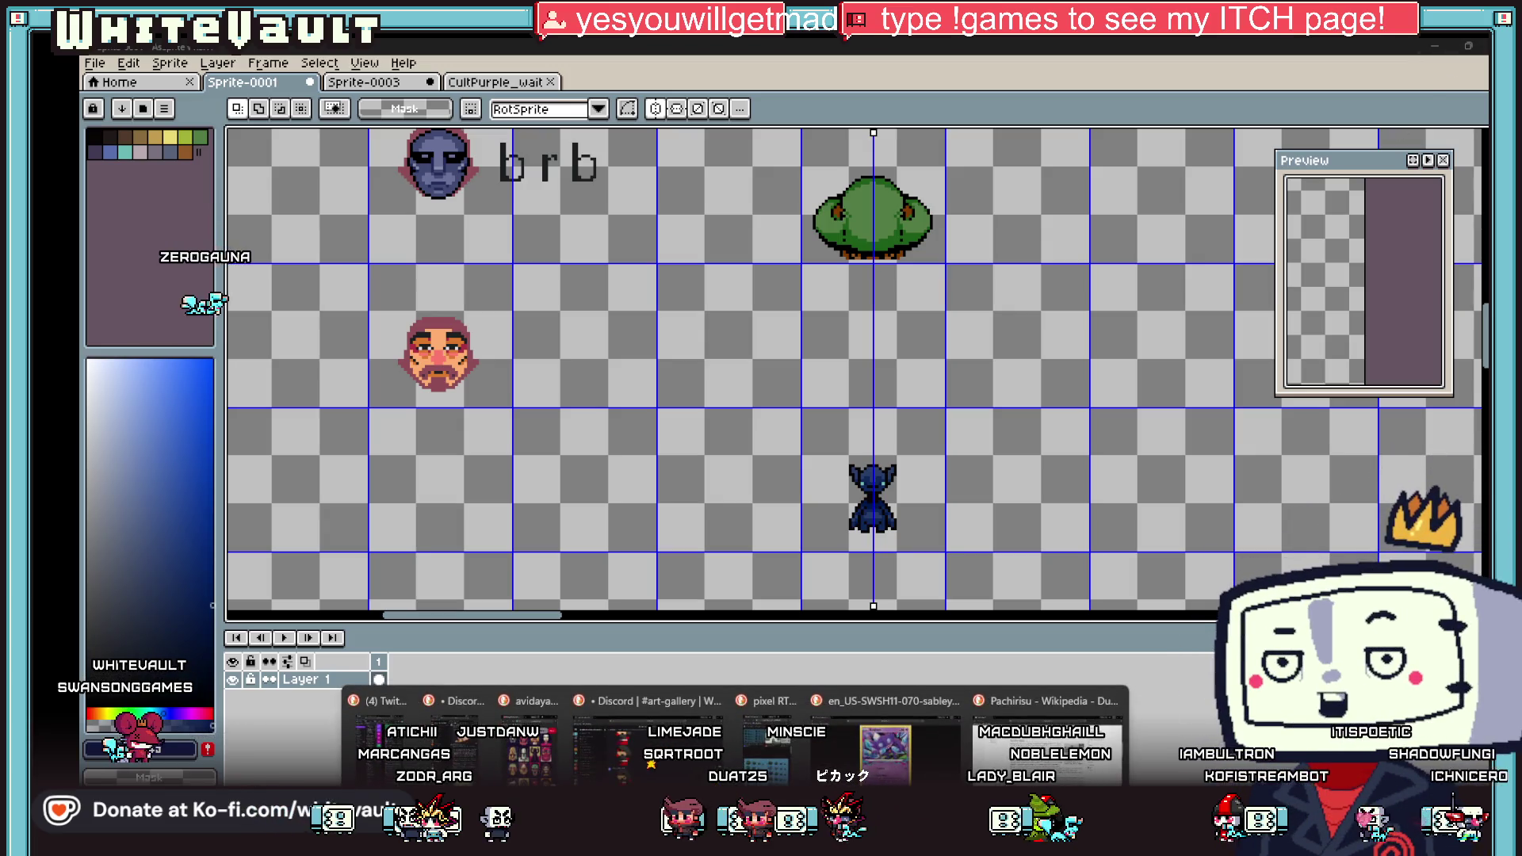
Step: Bring back the Pachirisu article, visit the Help:IPA/English page, then go back to the article
click(1112, 737)
scroll(747, 616, up, 10)
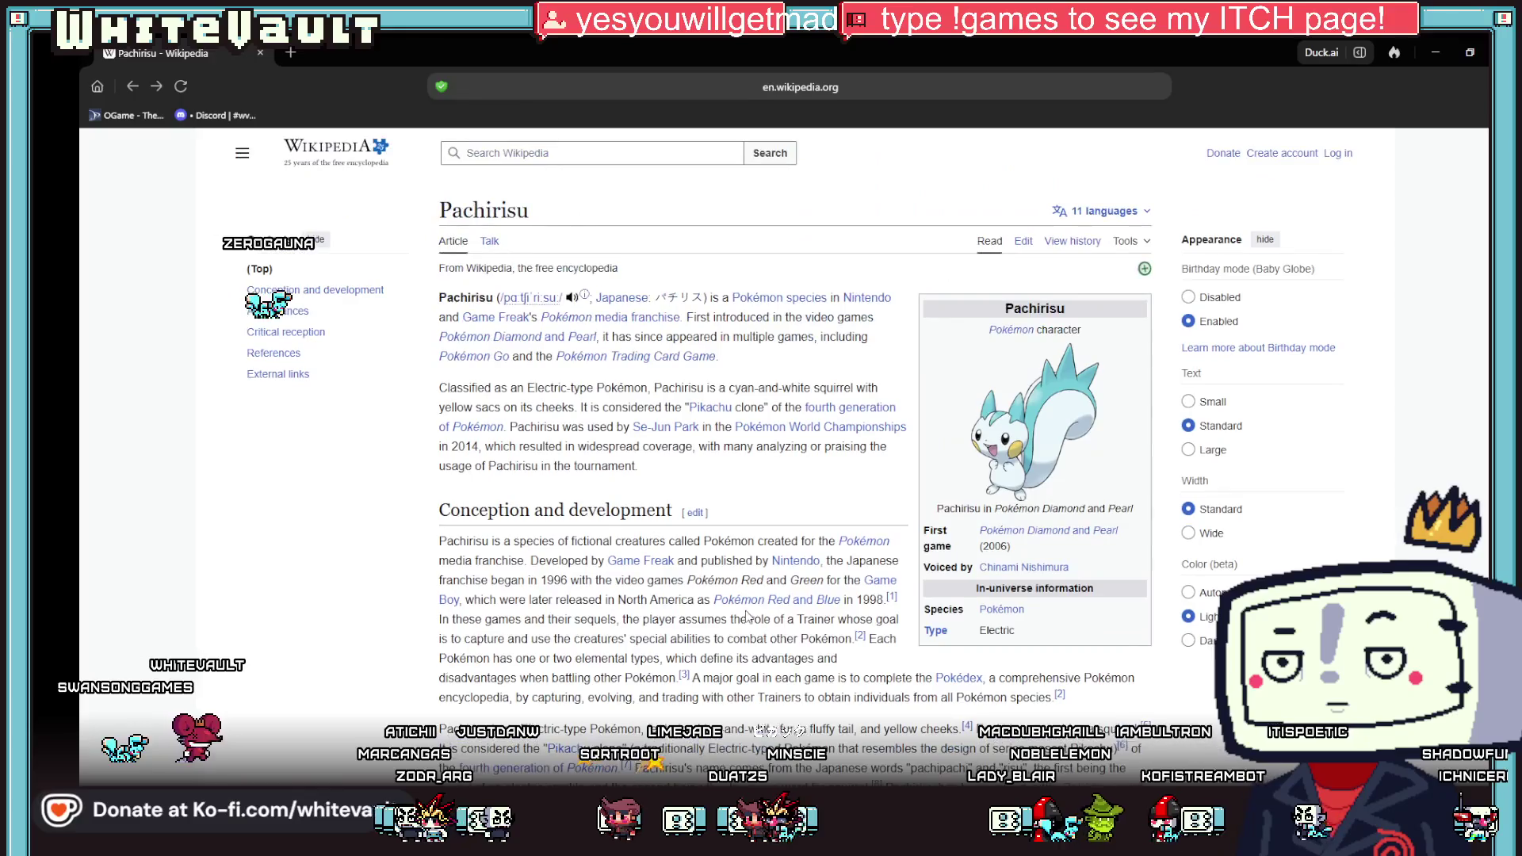
click(528, 297)
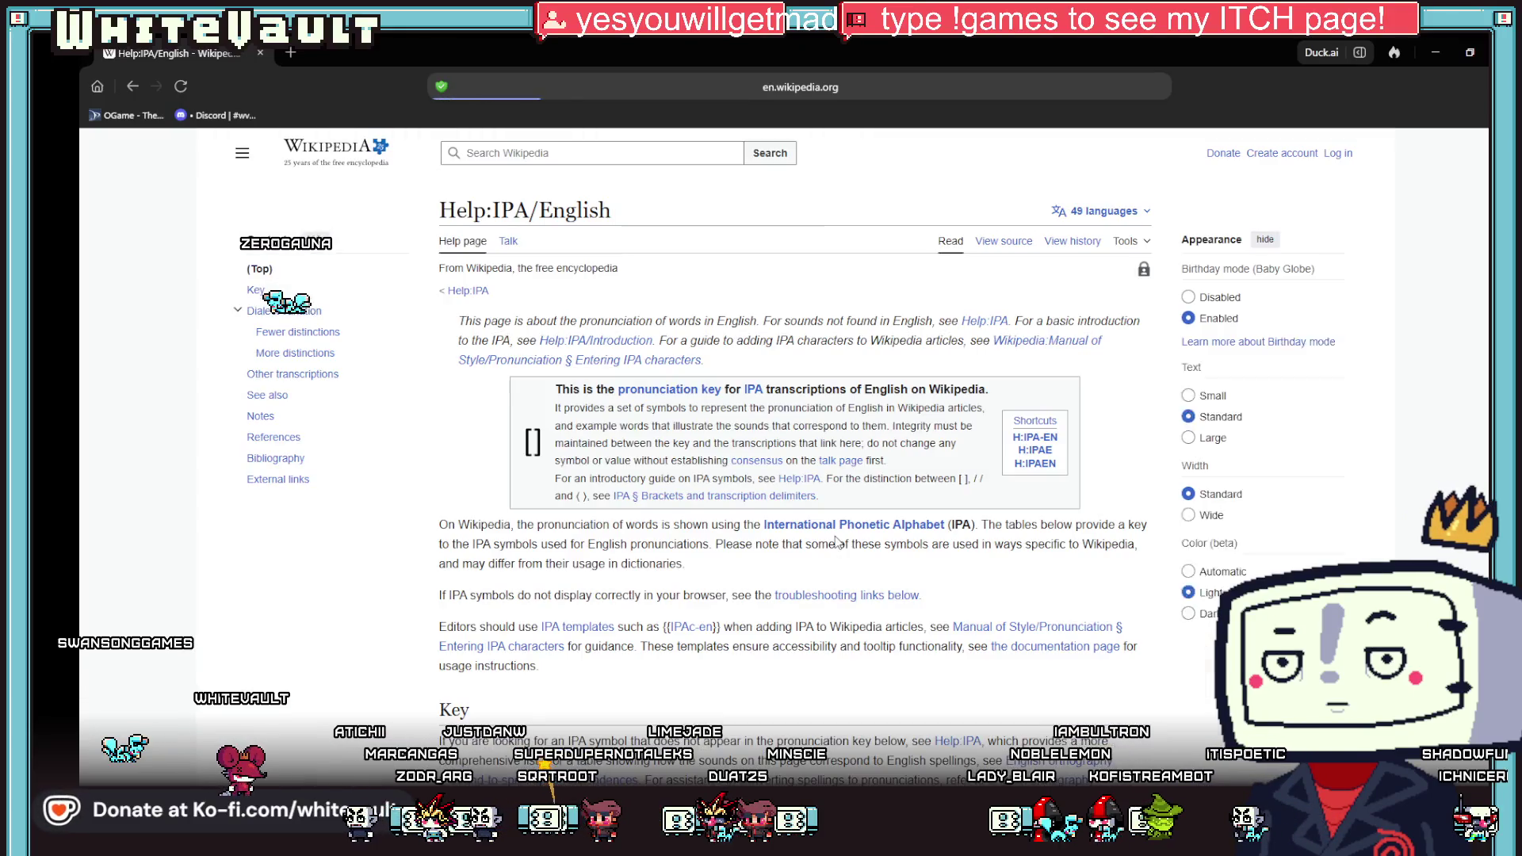
click(132, 86)
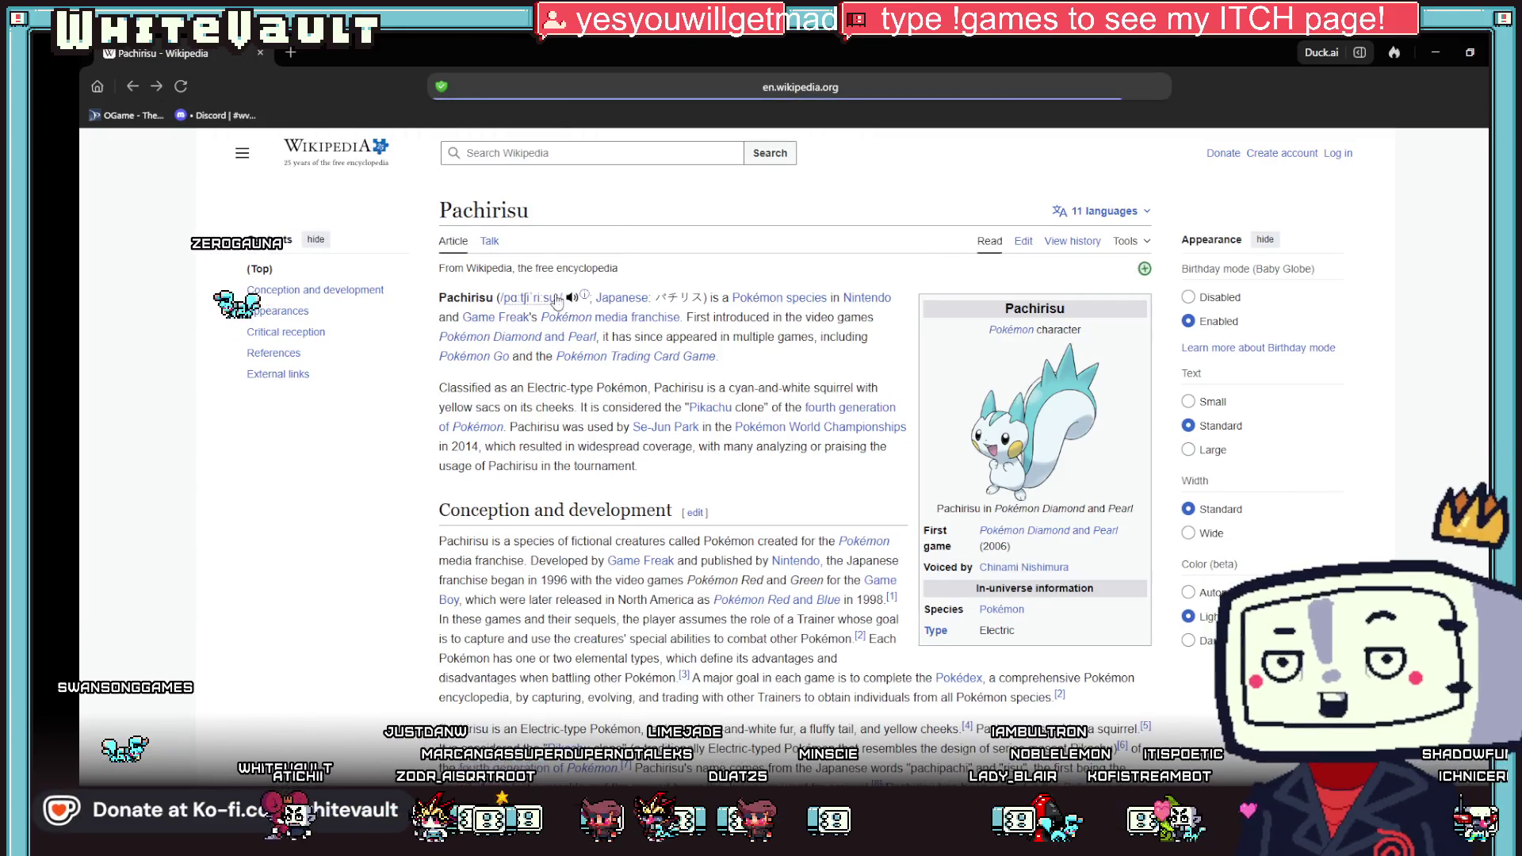